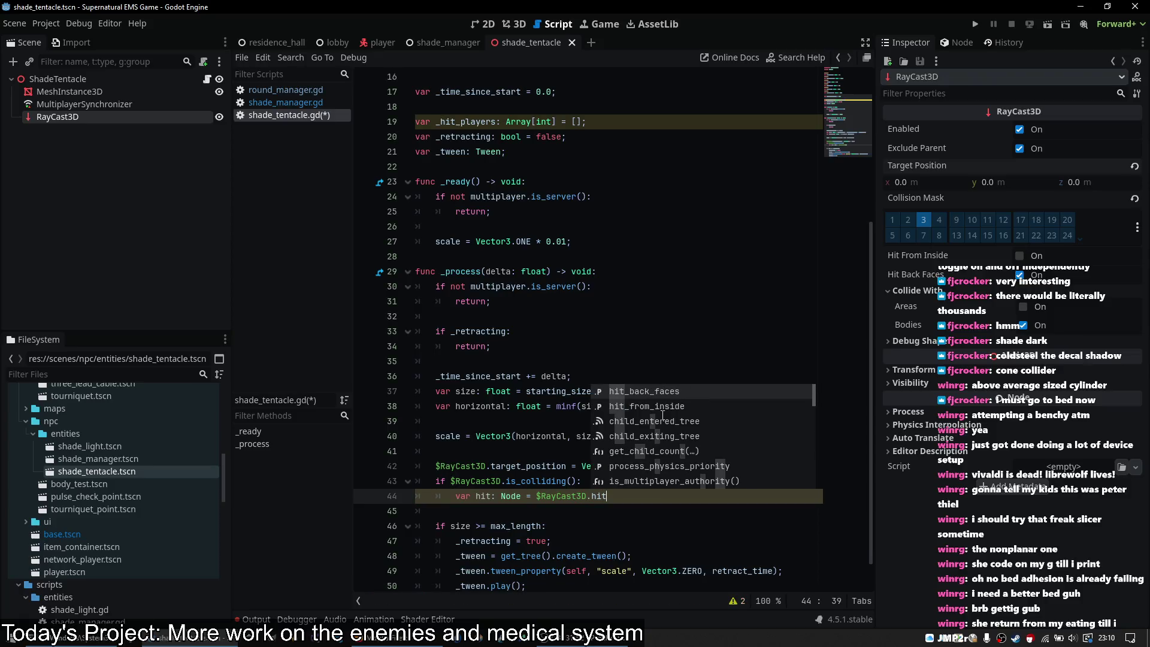
# Replace 'hit' after $RayCast3D. on line 44 with get_ and try the get_collider_shape() suggestion.
pyautogui.press('BackSpace')
pyautogui.press('BackSpace')
pyautogui.press('BackSpace')
pyautogui.write('get_')
pyautogui.scroll(-15, 662, 414)
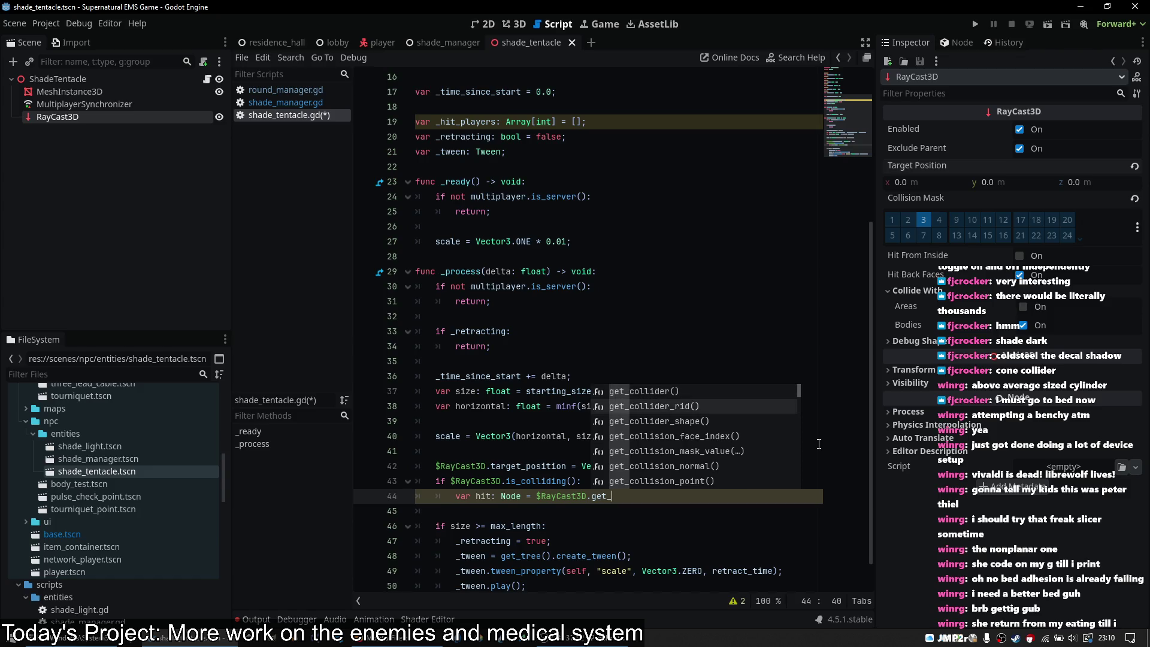
pyautogui.press('Down')
pyautogui.press('Down')
pyautogui.press('Down')
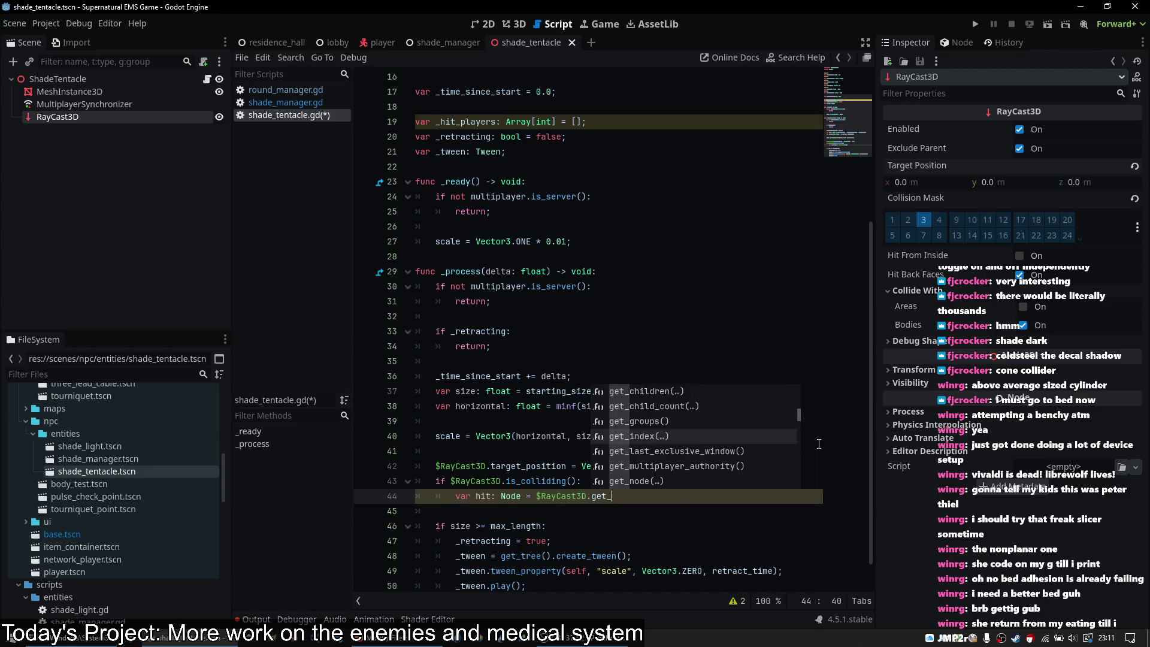
pyautogui.press('Down')
pyautogui.press('Down')
pyautogui.press('Down')
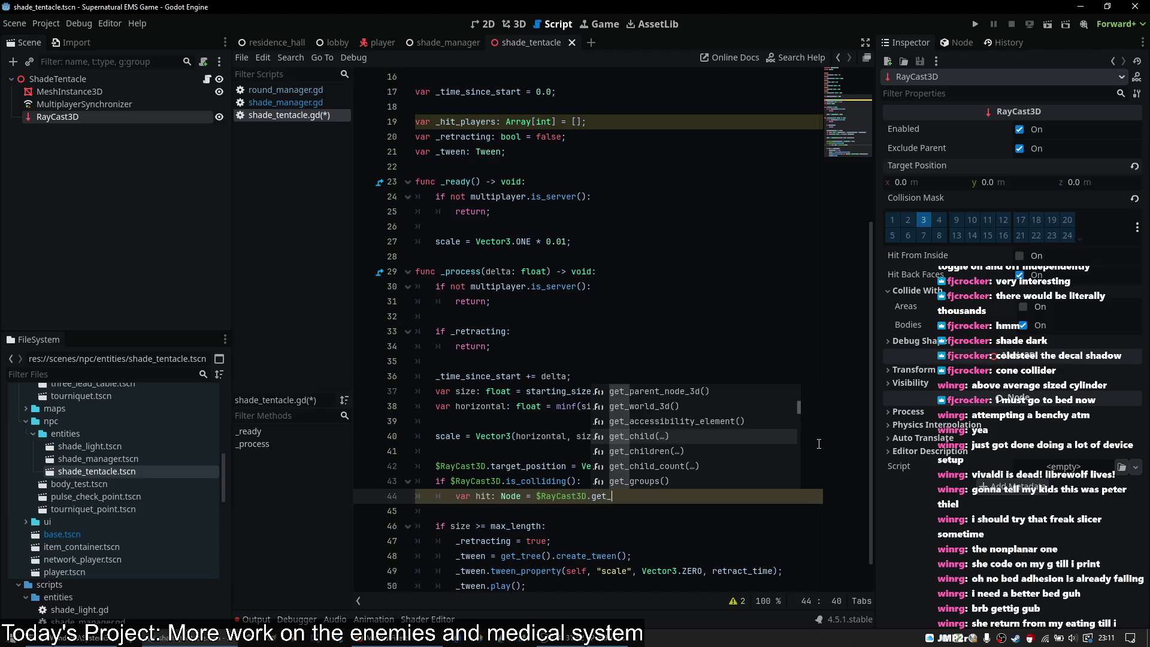
pyautogui.press('Down')
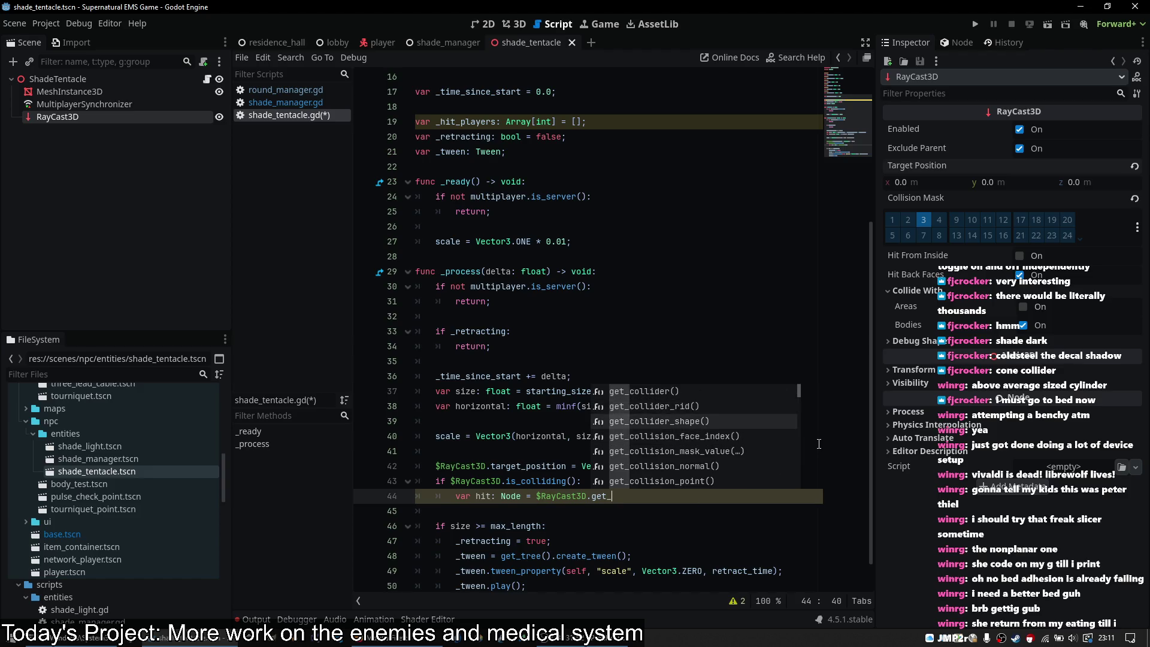
pyautogui.press('Return')
pyautogui.press('BackSpace')
pyautogui.press('BackSpace')
pyautogui.press('BackSpace')
pyautogui.press('BackSpace')
pyautogui.press('BackSpace')
pyautogui.press('BackSpace')
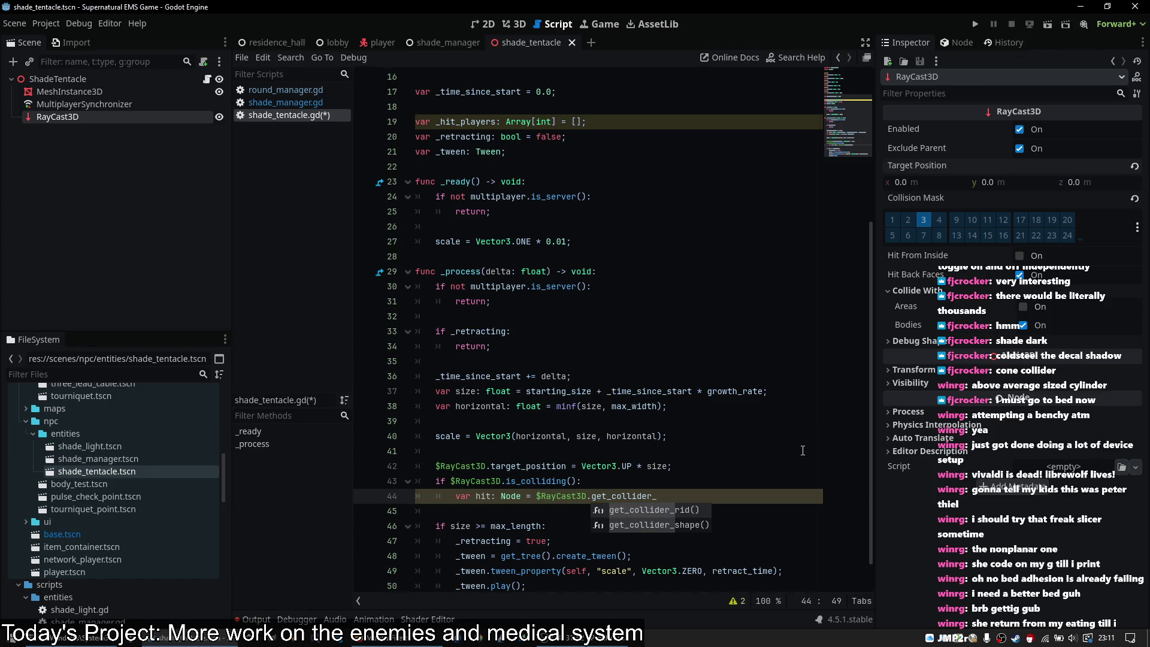
# Try get_collision_sha, then trim the method name back to plain 'get'.
pyautogui.press('BackSpace')
pyautogui.press('BackSpace')
pyautogui.press('BackSpace')
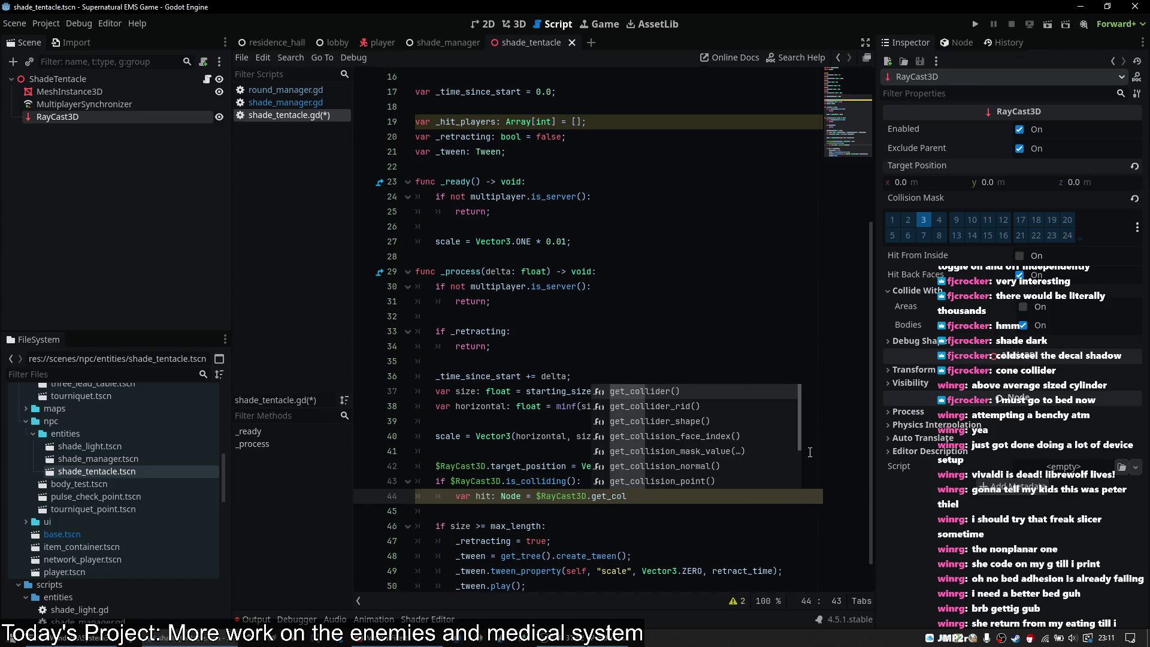
pyautogui.write('collision_sha')
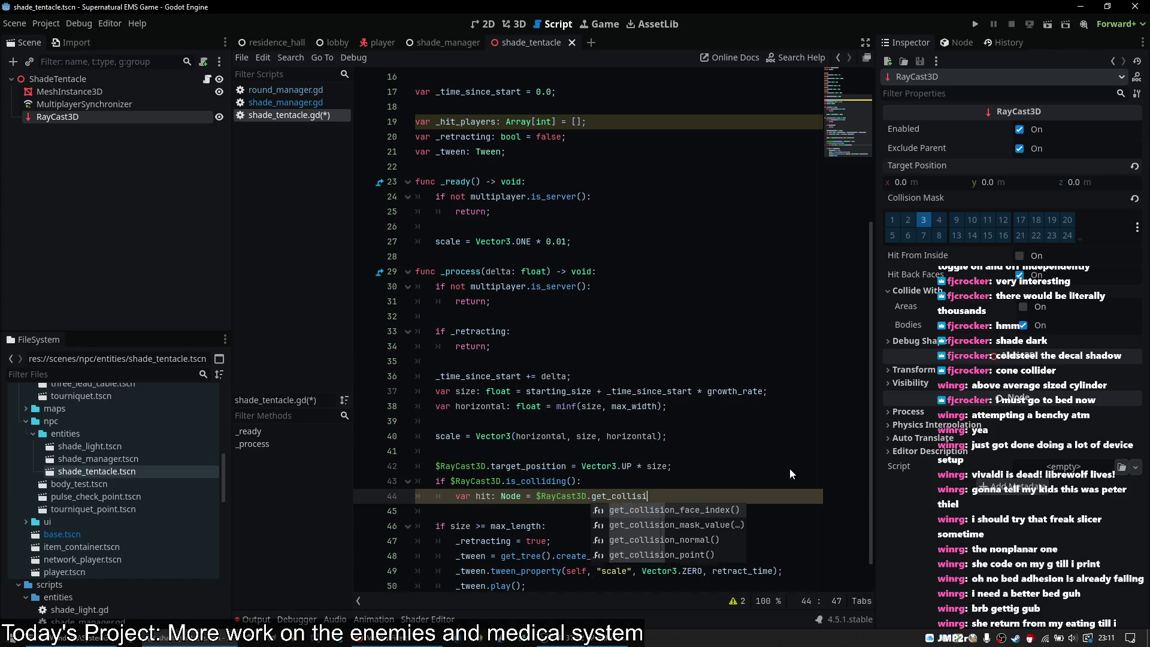
pyautogui.press('BackSpace')
pyautogui.press('BackSpace')
pyautogui.press('BackSpace')
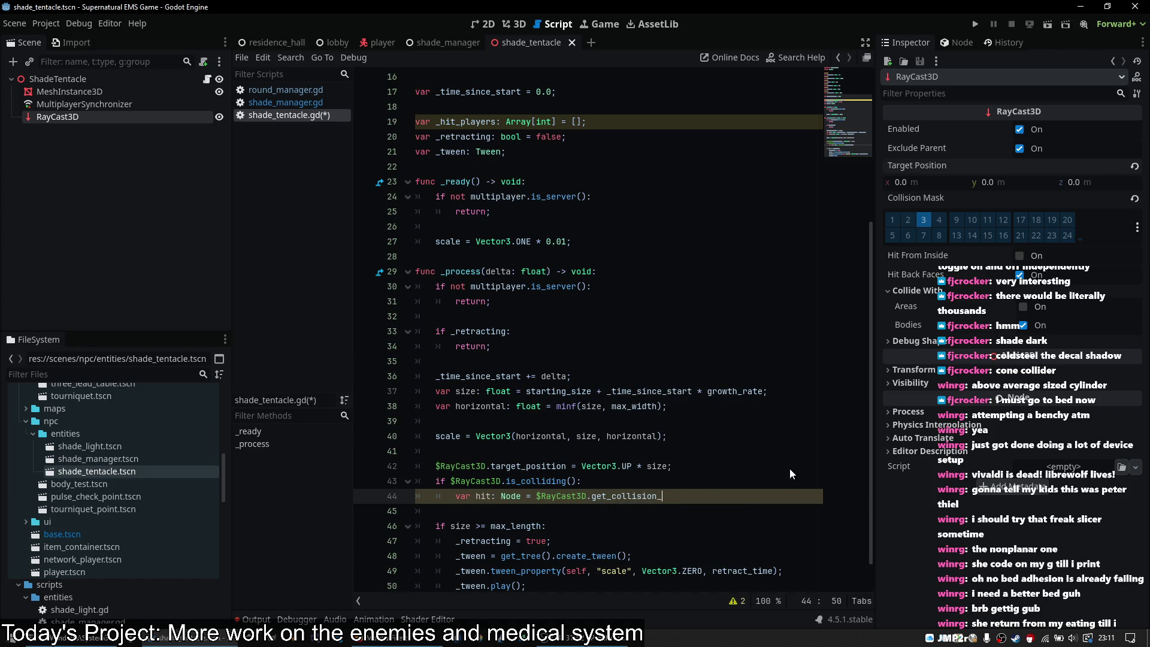
pyautogui.press('BackSpace')
pyautogui.press('BackSpace')
pyautogui.press('BackSpace')
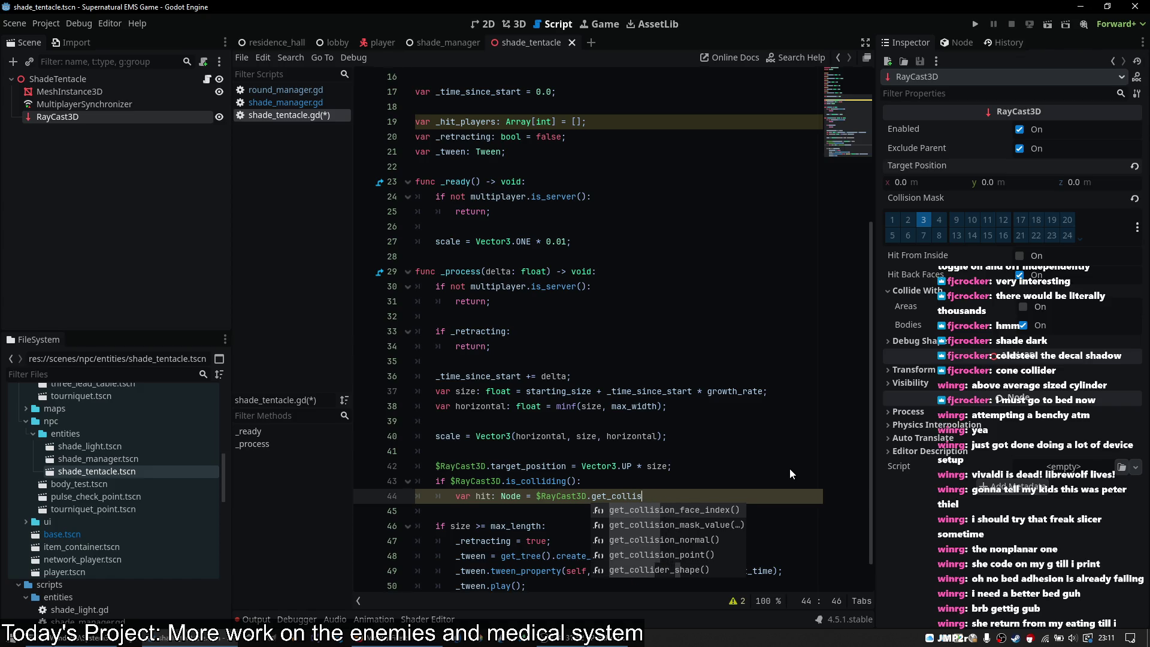
pyautogui.press('BackSpace')
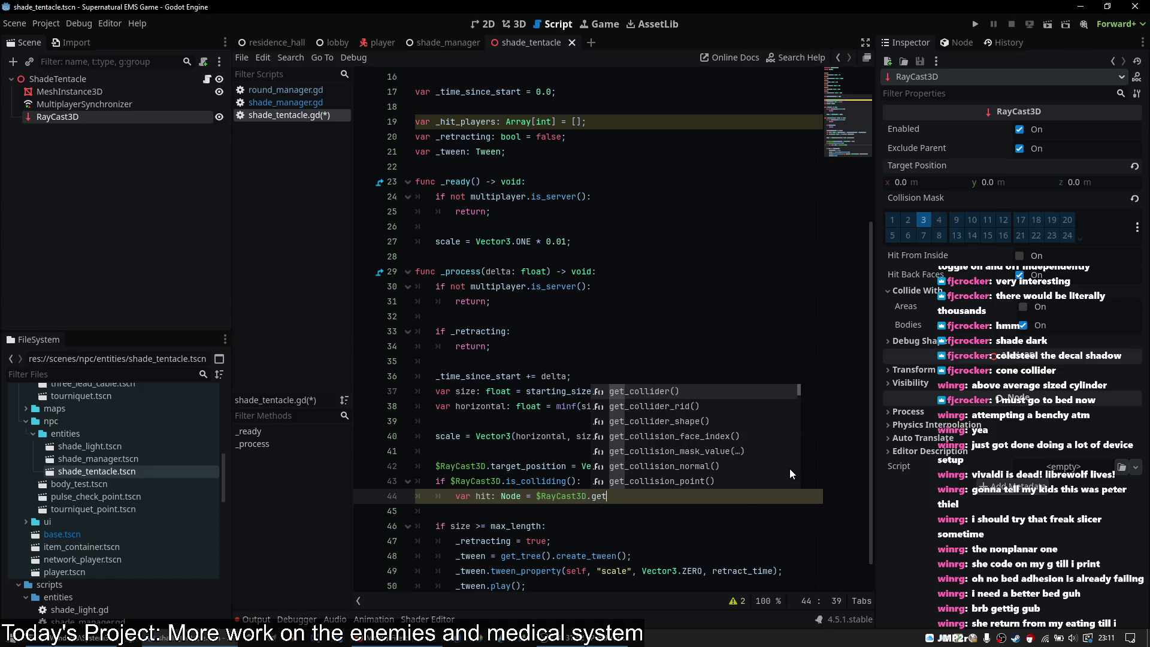
# Browse the get method suggestions, then switch to Firefox with a new tab.
pyautogui.press('Down')
pyautogui.press('Down')
pyautogui.press('Down')
pyautogui.press('Down')
pyautogui.press('Down')
pyautogui.press('Down')
pyautogui.press('Up')
pyautogui.press('Up')
pyautogui.press('Down')
pyautogui.press('Down')
pyautogui.press('Down')
pyautogui.hotkey('alt', 'Tab')
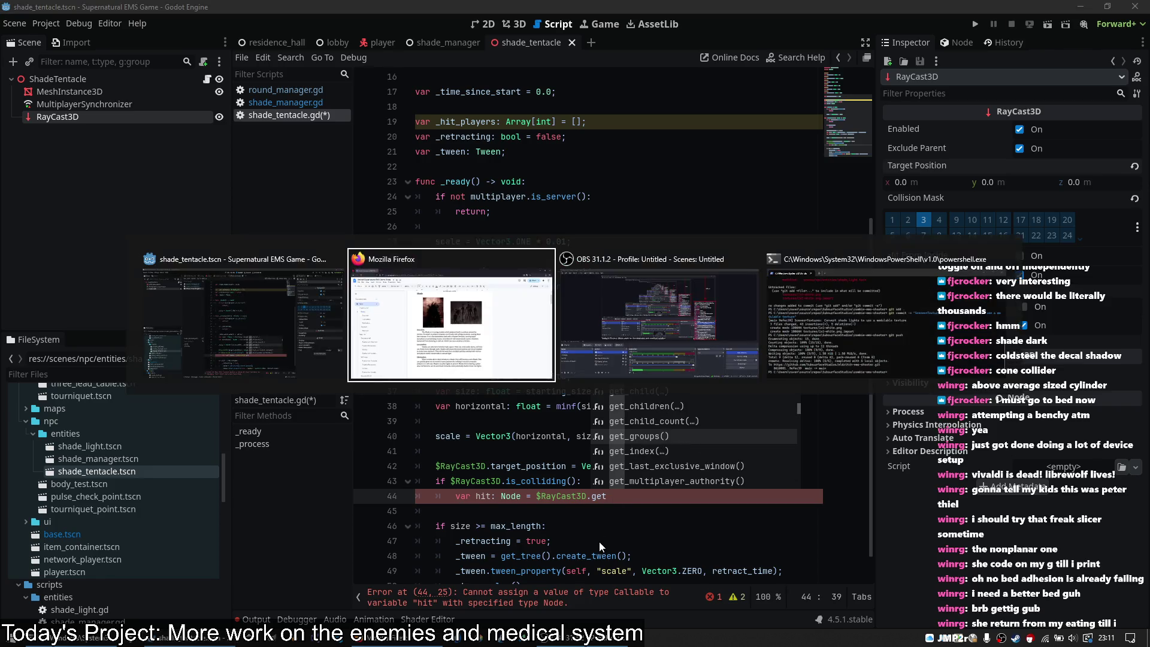
pyautogui.hotkey('ctrl', 't')
# Load docs.godotengine.org, search 'raycast3d', and open the RayCast3D class reference.
pyautogui.write('docs.godotengine.org/')
pyautogui.press('Return')
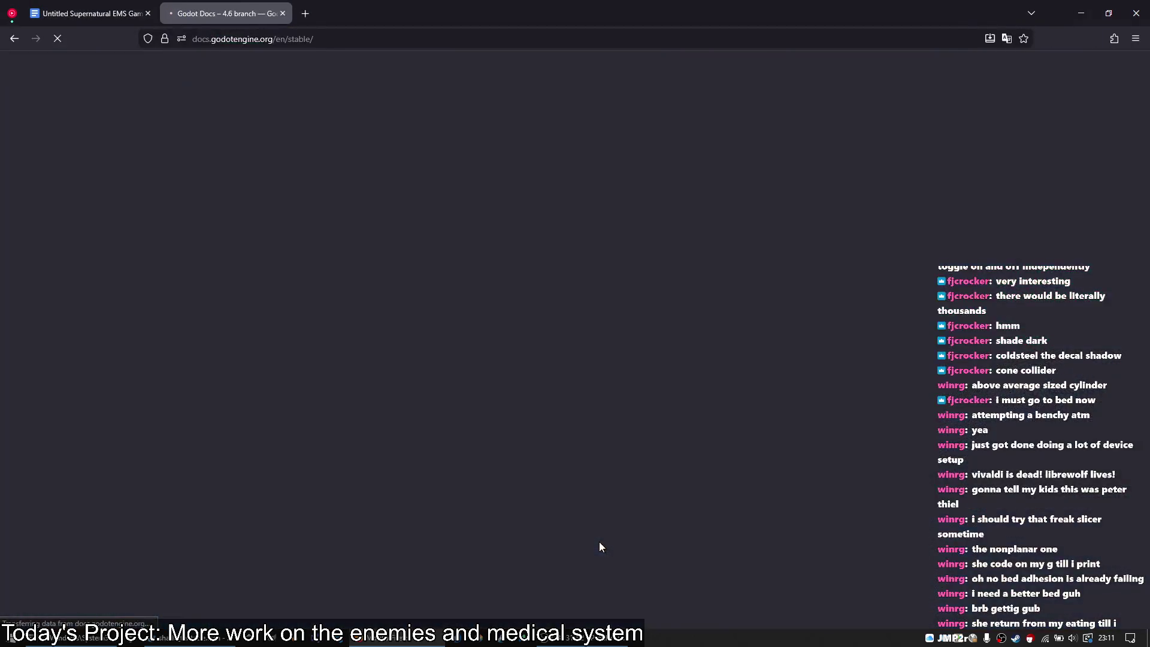
pyautogui.click(300, 120)
pyautogui.write('raycast3d')
pyautogui.press('Return')
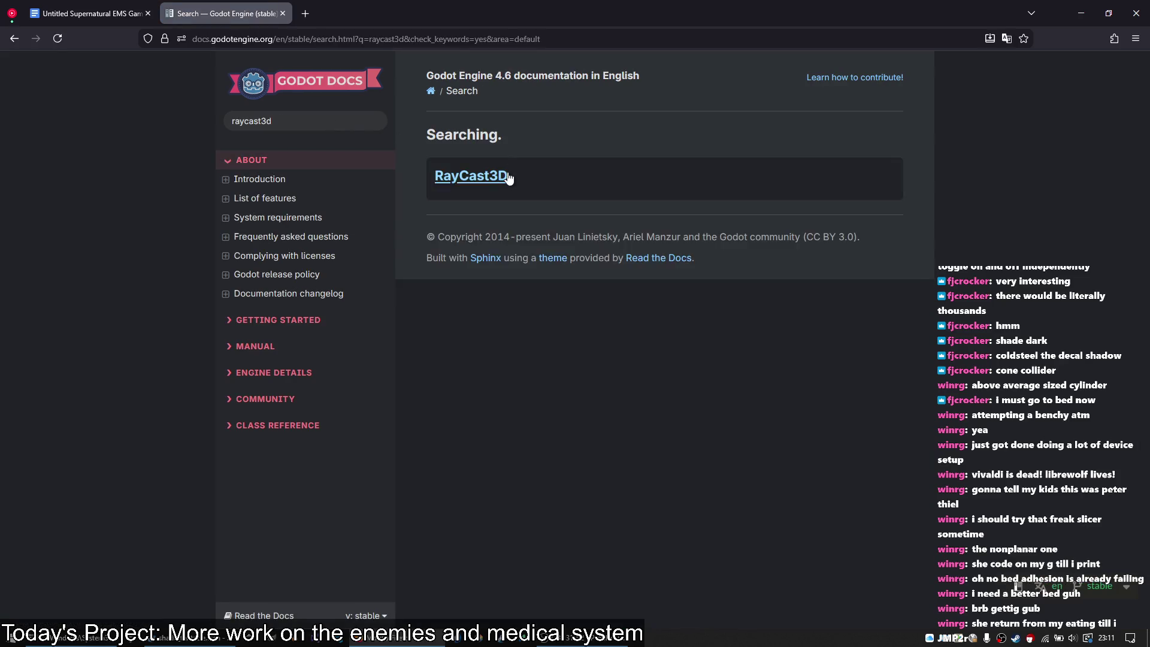
pyautogui.click(495, 203)
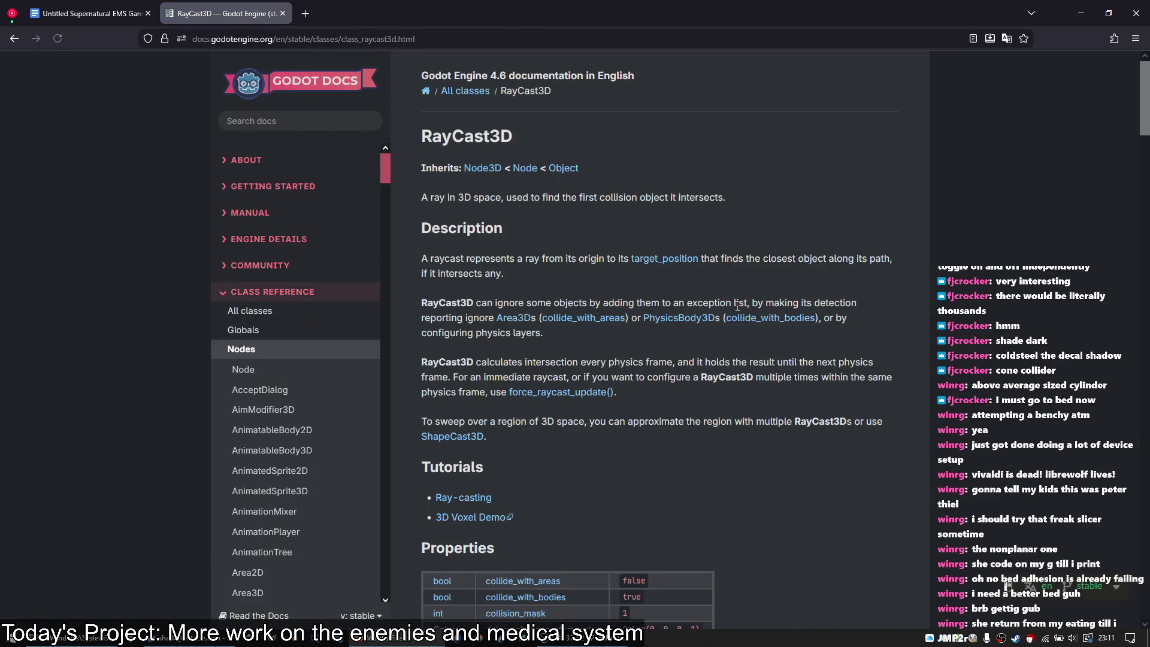
# Read the get_collider description in its own tab, then close both docs tabs and return to Godot.
pyautogui.scroll(-10, 737, 304)
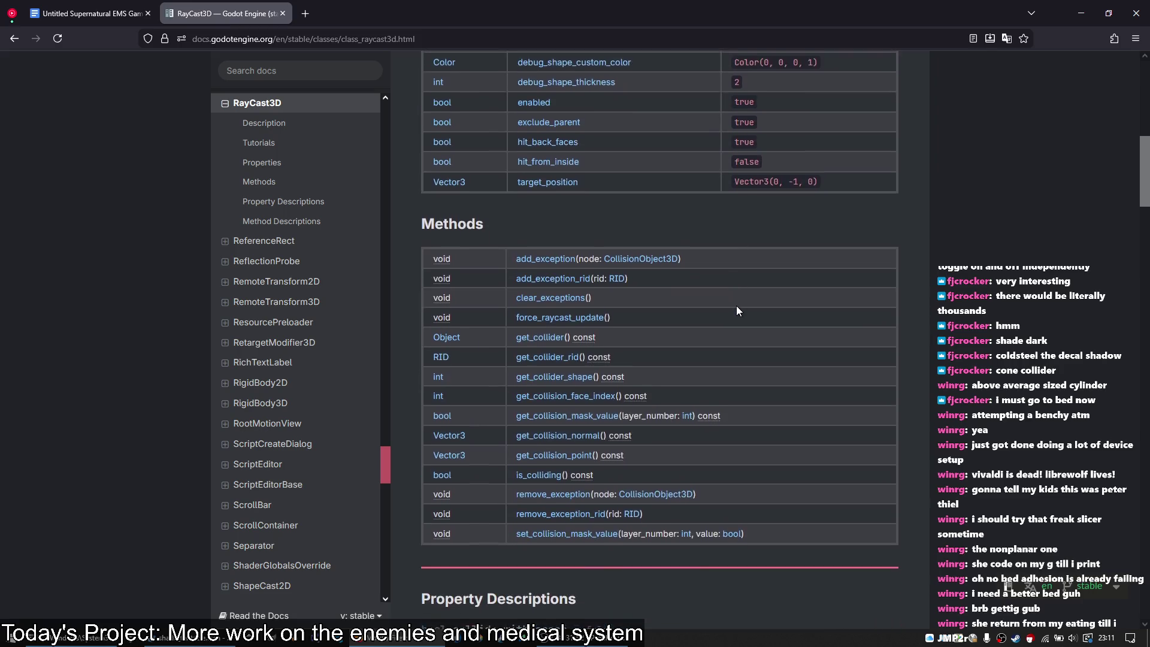
pyautogui.scroll(-1, 735, 306)
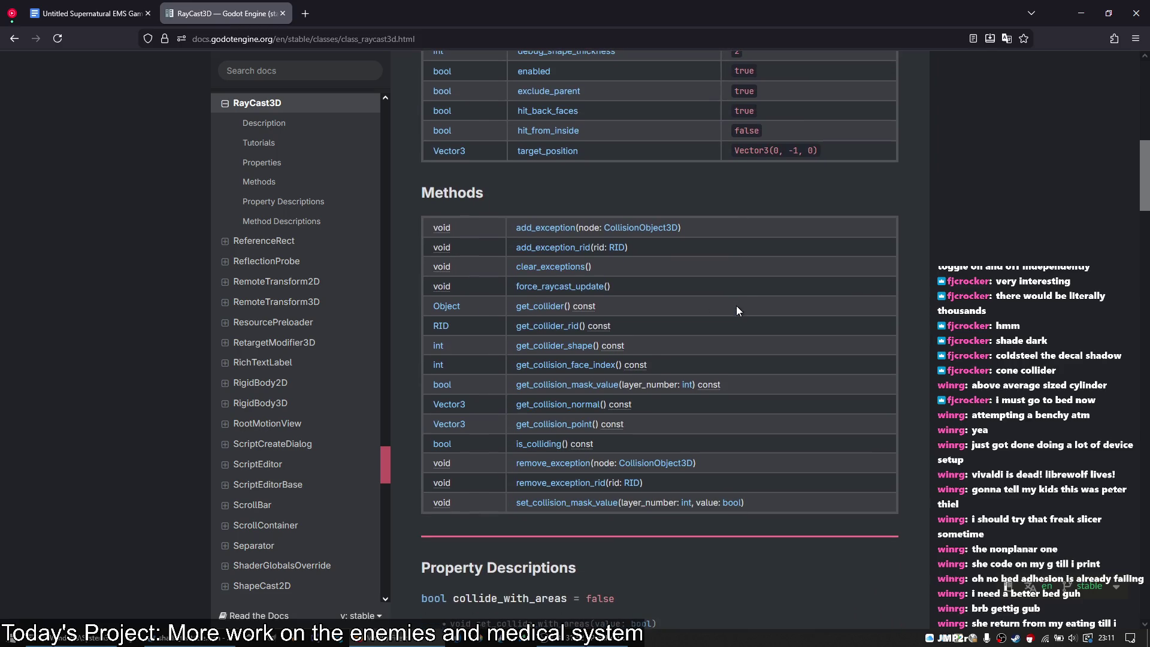
pyautogui.middleClick(541, 307)
pyautogui.scroll(-5, 732, 343)
pyautogui.click(385, 6)
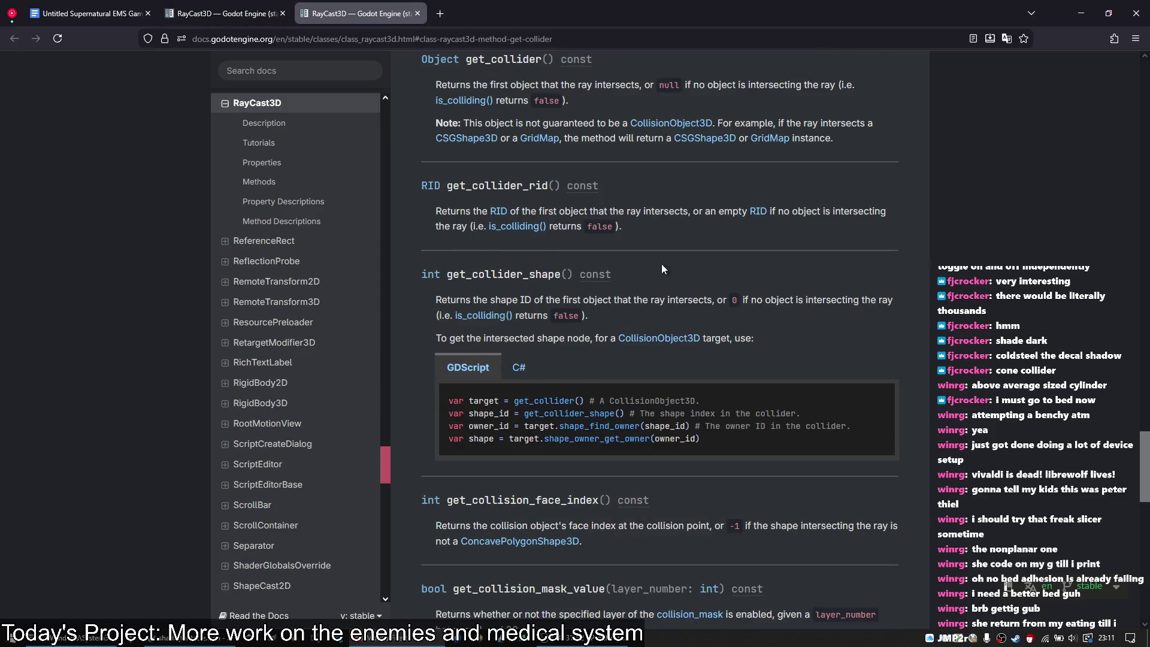
pyautogui.scroll(2, 770, 185)
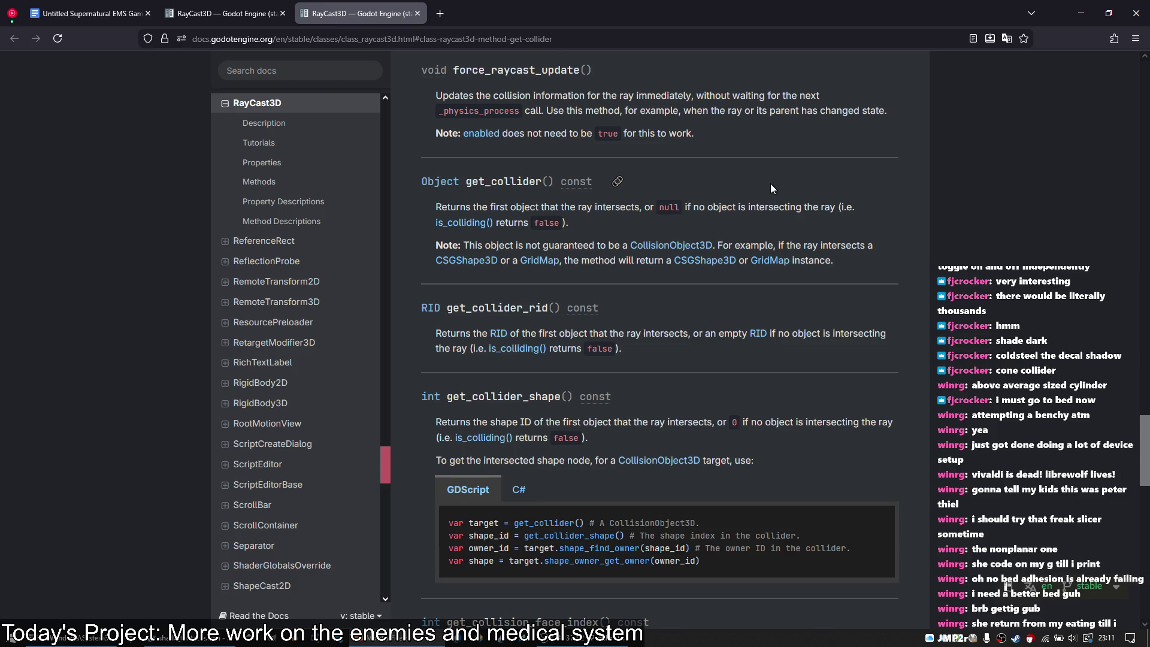
pyautogui.middleClick(339, 6)
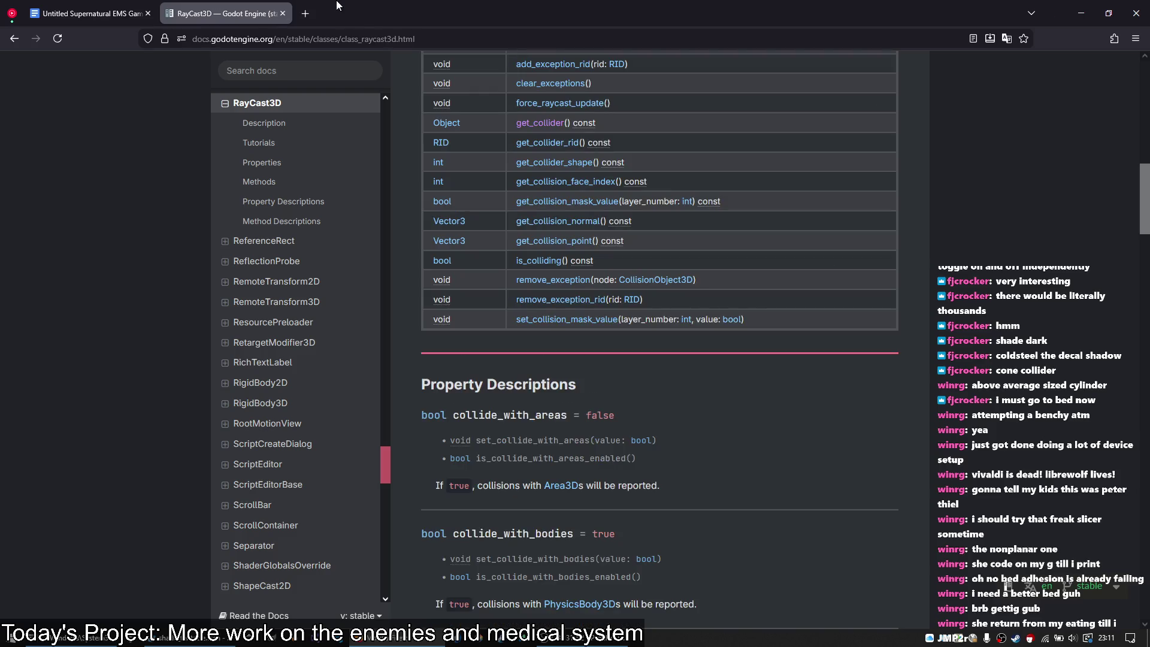
pyautogui.middleClick(229, 14)
pyautogui.hotkey('alt', 'Tab')
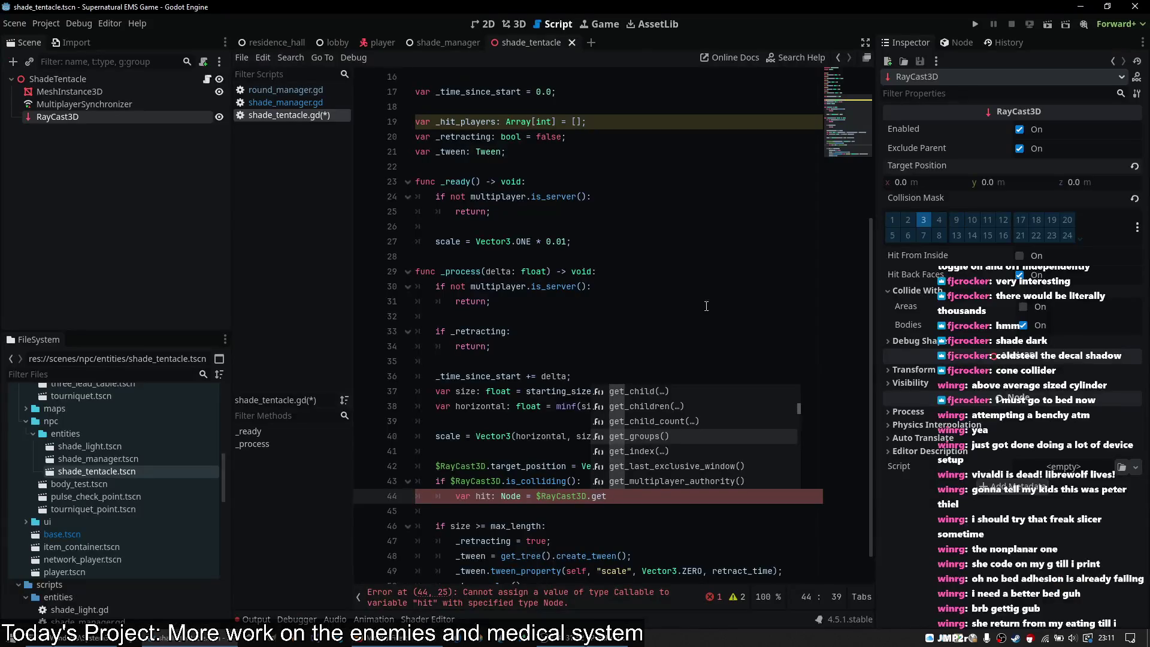
# Complete the call as get_collider(), naming the variable player with type int.
pyautogui.press('Escape')
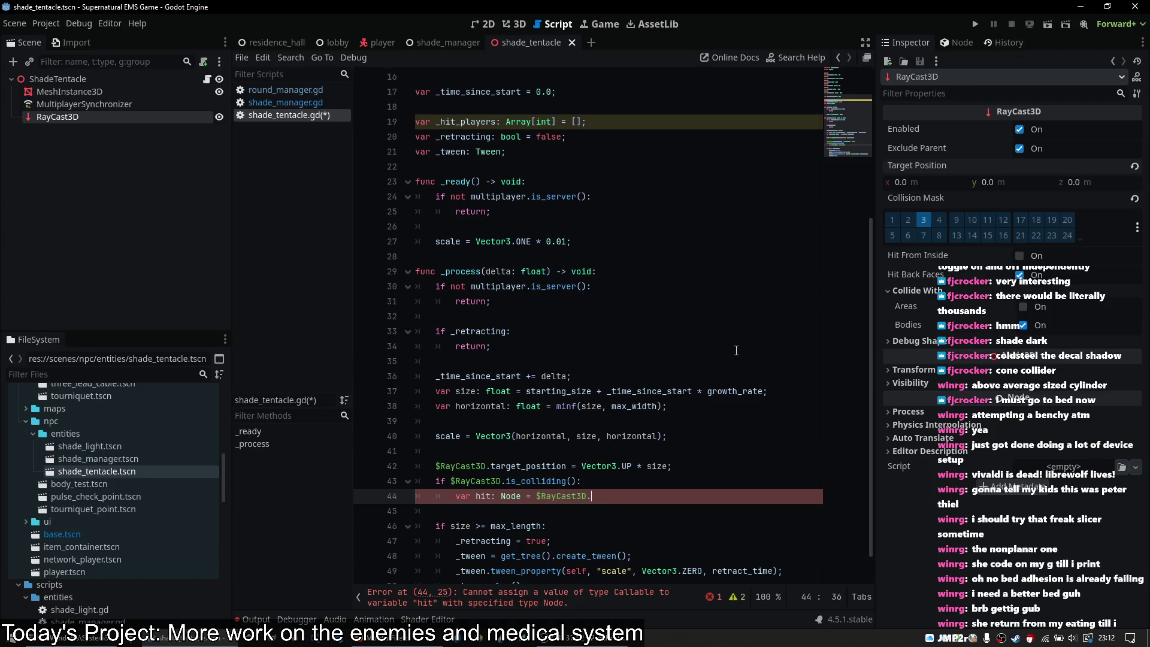
pyautogui.write('_col')
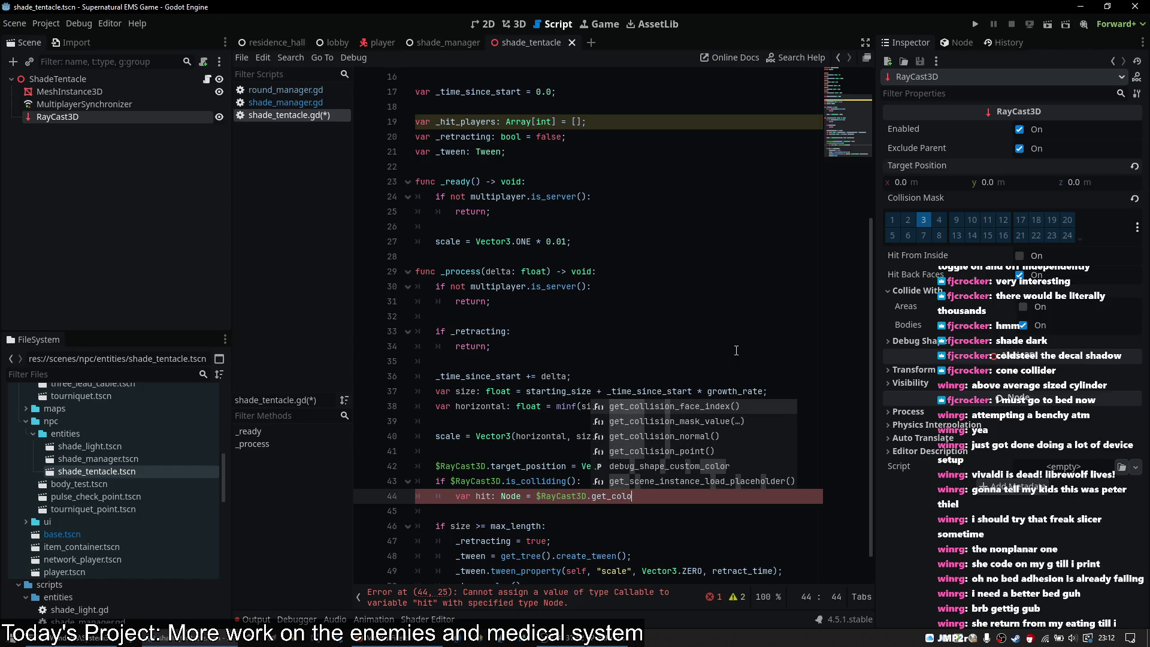
pyautogui.press('Return')
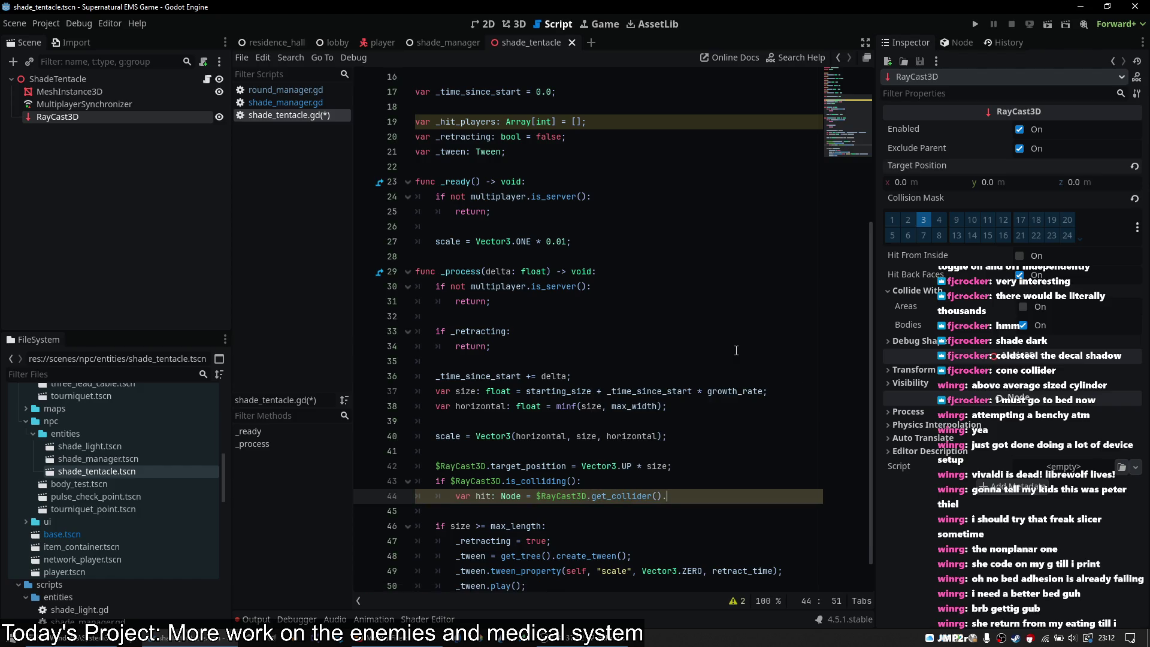
pyautogui.doubleClick(485, 496)
pyautogui.write('player')
pyautogui.doubleClick(528, 505)
pyautogui.write('int')
pyautogui.press('End')
# Wrap the call as ($RayCast3D.get_collider() as Node) with a trailing semicolon.
pyautogui.press('BackSpace')
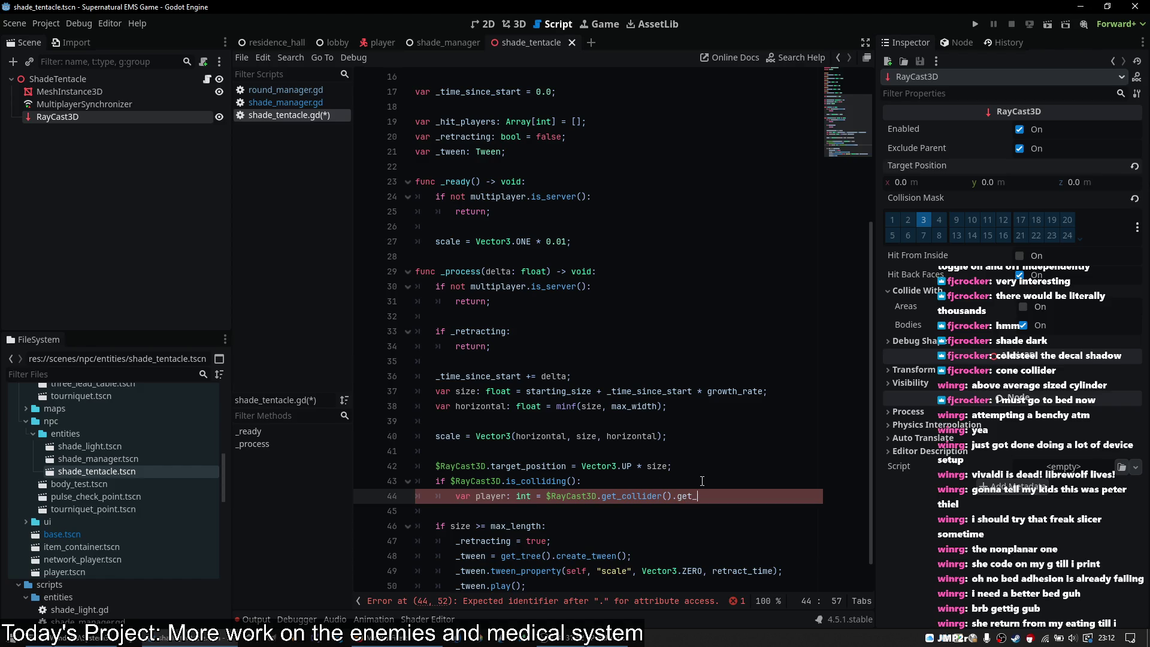
pyautogui.write('.get')
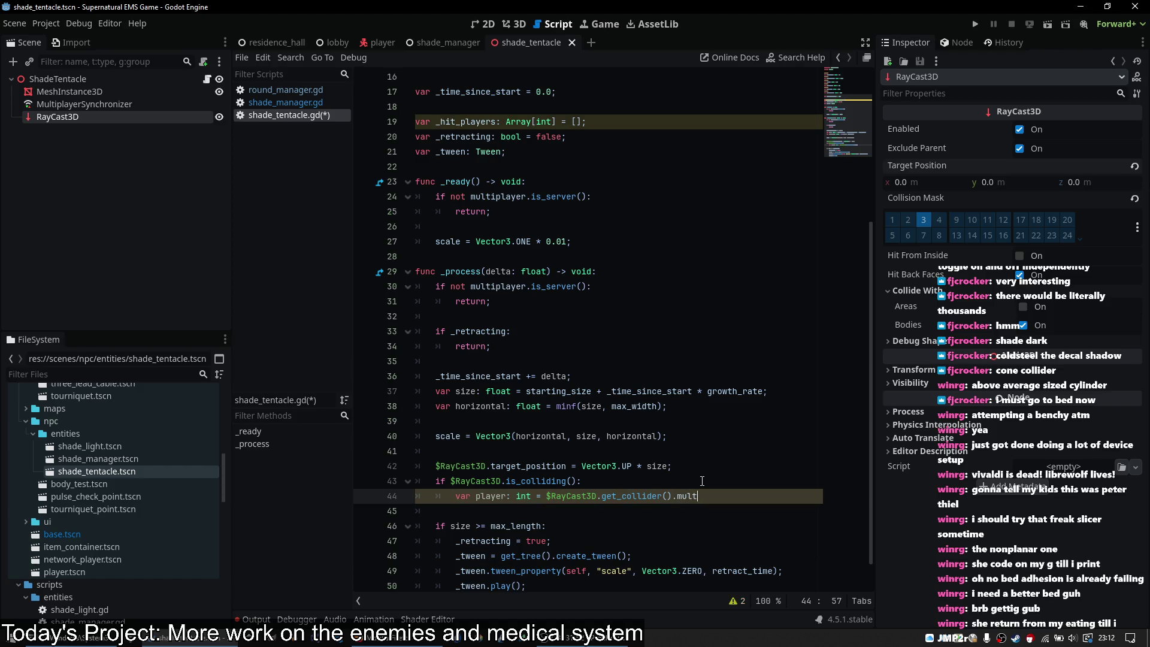
pyautogui.write('_mu')
pyautogui.press('BackSpace')
pyautogui.press('BackSpace')
pyautogui.press('BackSpace')
pyautogui.write('as Node)')
pyautogui.click(546, 495)
pyautogui.write('(')
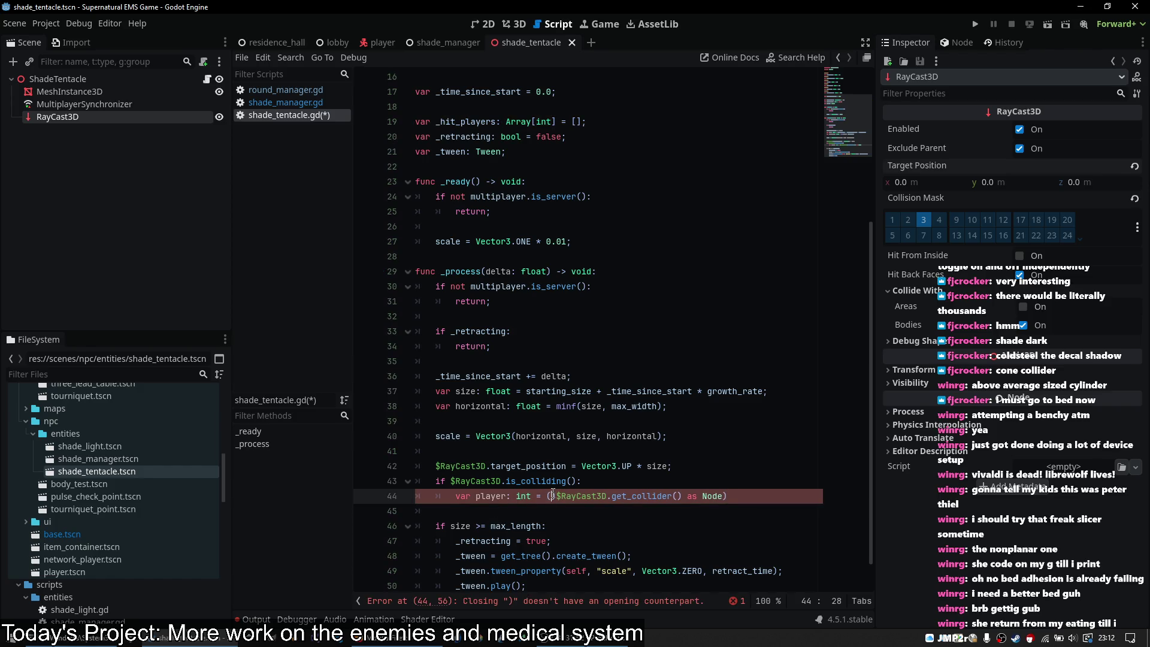
pyautogui.press('End')
pyautogui.write(';')
# Rename the line 44 variable to object and change its type to Node.
pyautogui.click(517, 496)
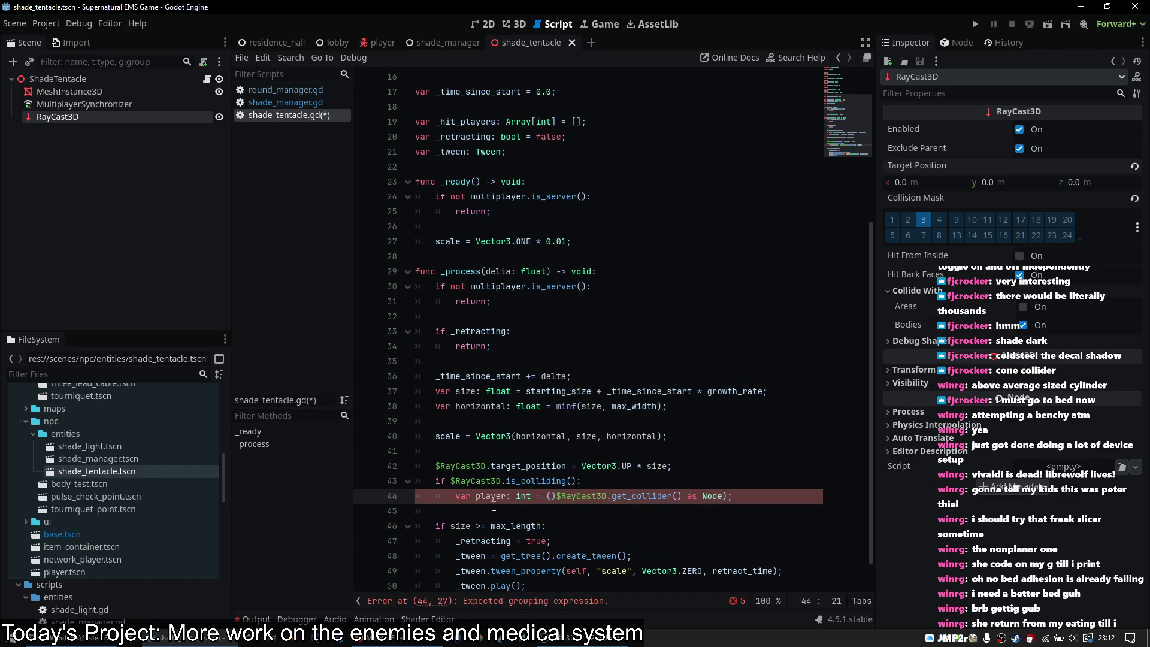
pyautogui.doubleClick(493, 496)
pyautogui.write('hit')
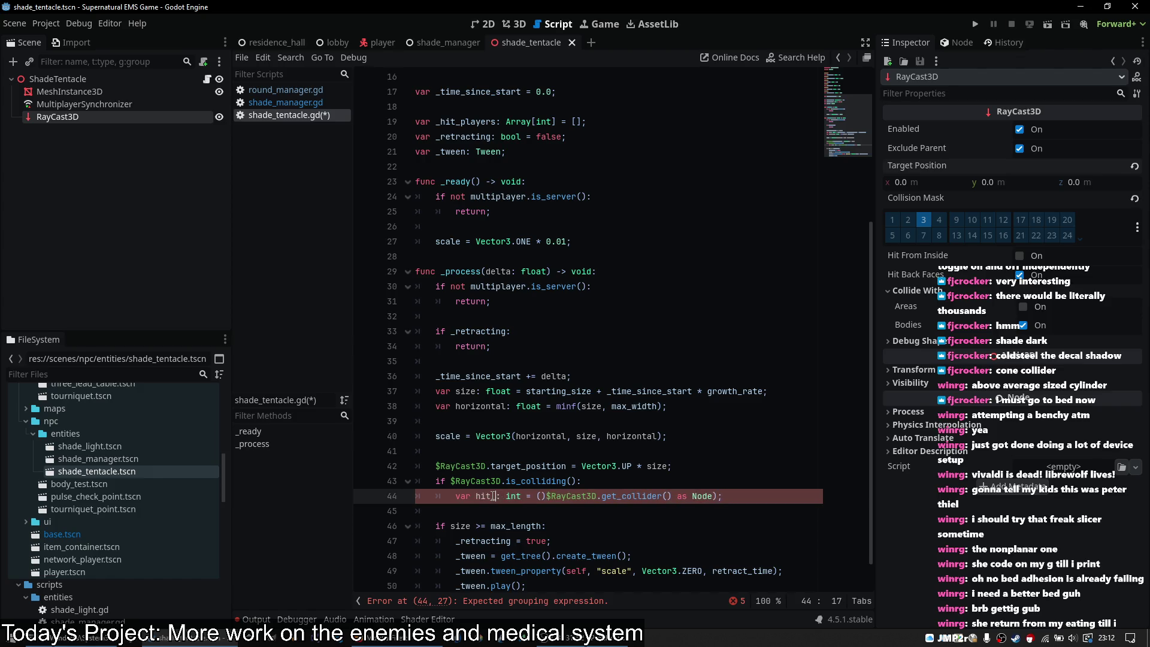
pyautogui.doubleClick(493, 496)
pyautogui.write('object')
pyautogui.click(529, 496)
pyautogui.doubleClick(523, 496)
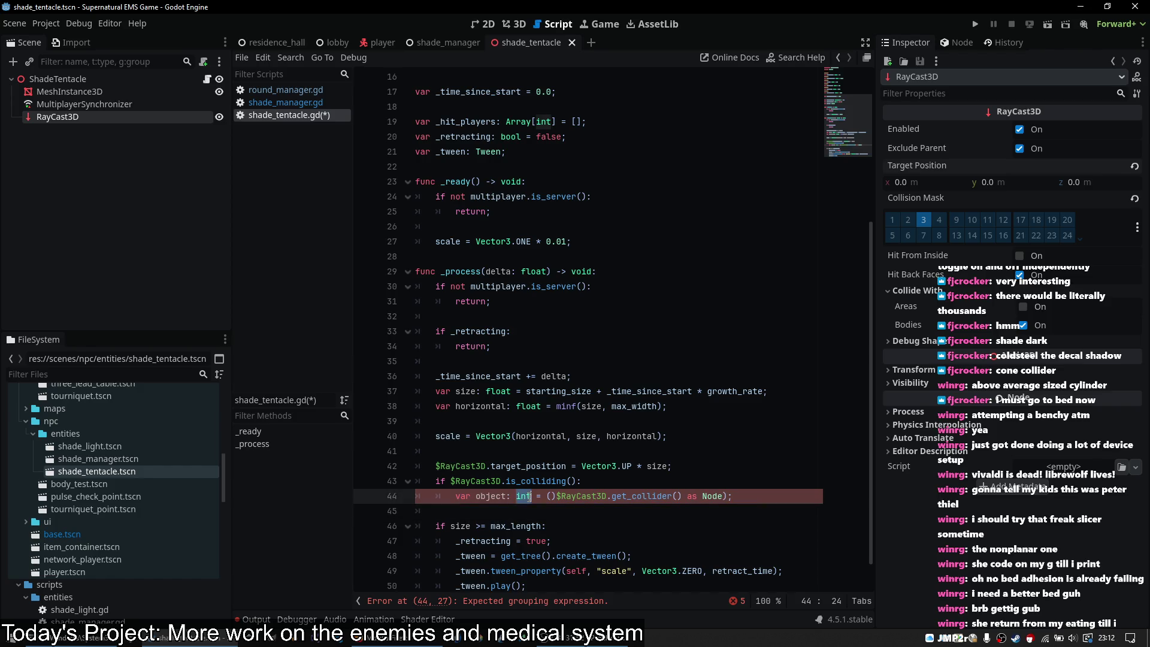
pyautogui.write('Node')
pyautogui.press('Return')
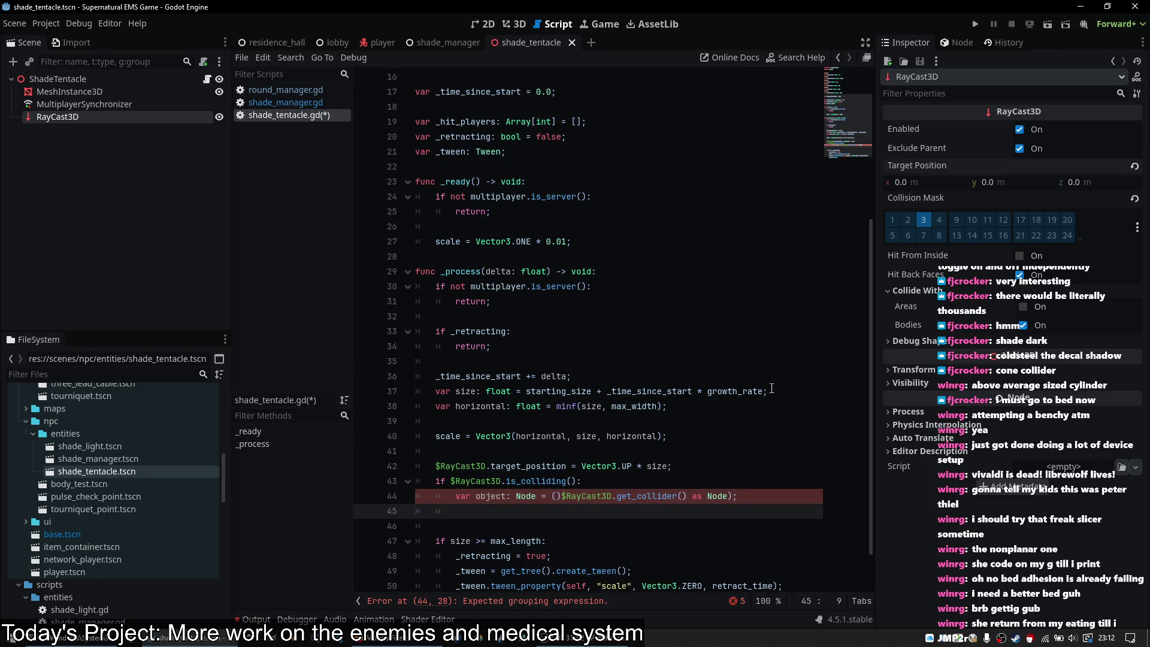
# Delete the stray closing parenthesis on line 44 and return to line 45.
pyautogui.click(563, 496)
pyautogui.press('BackSpace')
pyautogui.press('End')
pyautogui.press('Down')
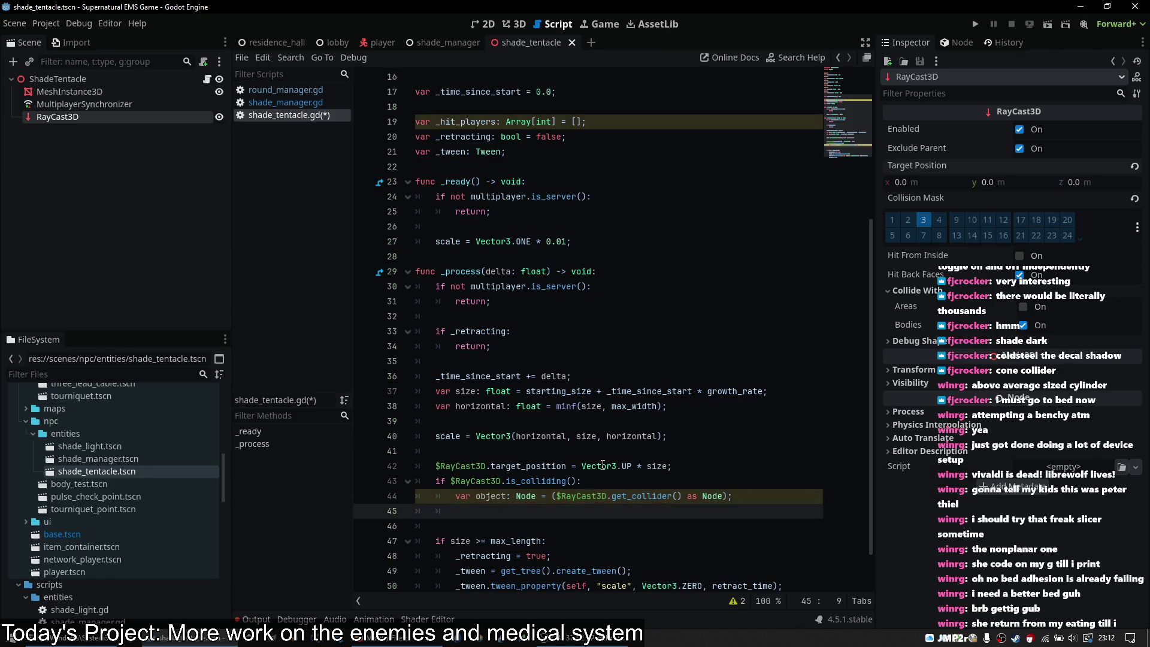
# Add 'var player: int = object.get_multiplayer_authority();' and save the script.
pyautogui.write('var player: int = object.g')
pyautogui.write('et_mul')
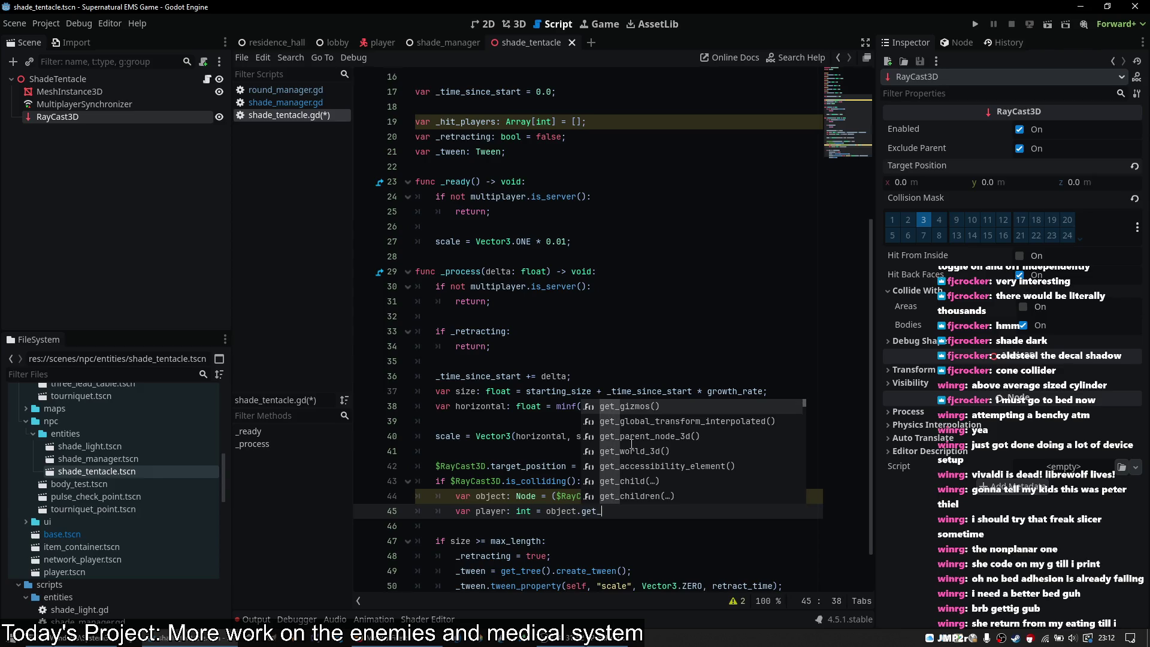
pyautogui.press('Return')
pyautogui.write(';')
pyautogui.hotkey('ctrl', 's')
# Add 'if player in _hit_players:' with an indented 'return;' below it.
pyautogui.press('Return')
pyautogui.write('if _hit')
pyautogui.press('Return')
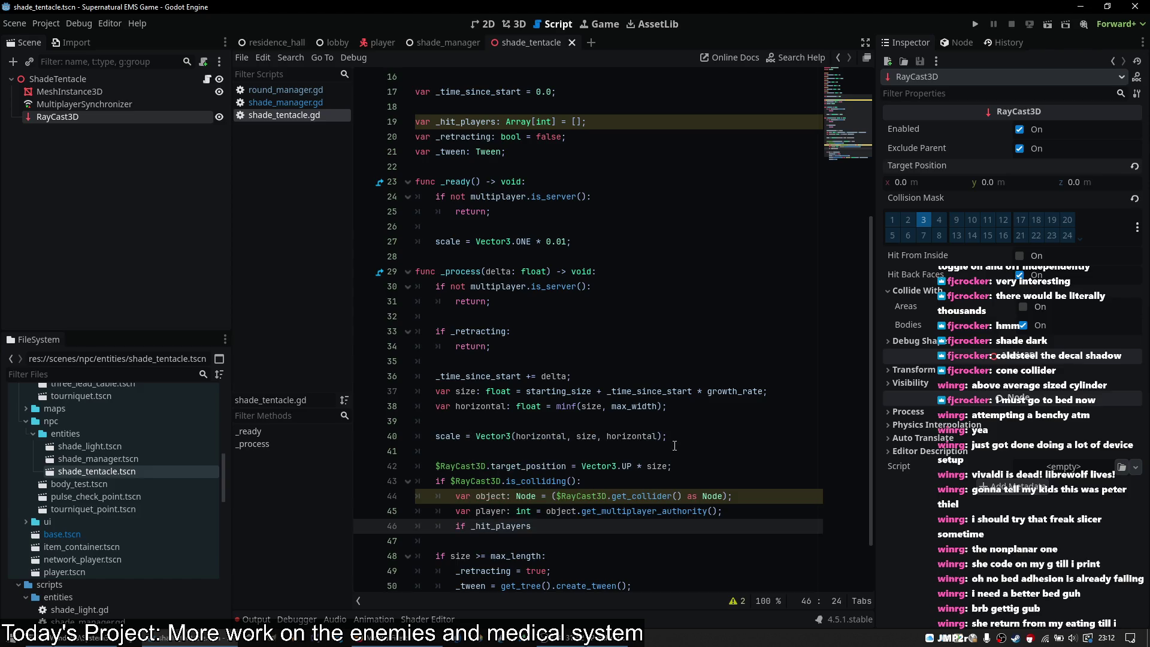
pyautogui.hotkey('ctrl', 'BackSpace')
pyautogui.write('play')
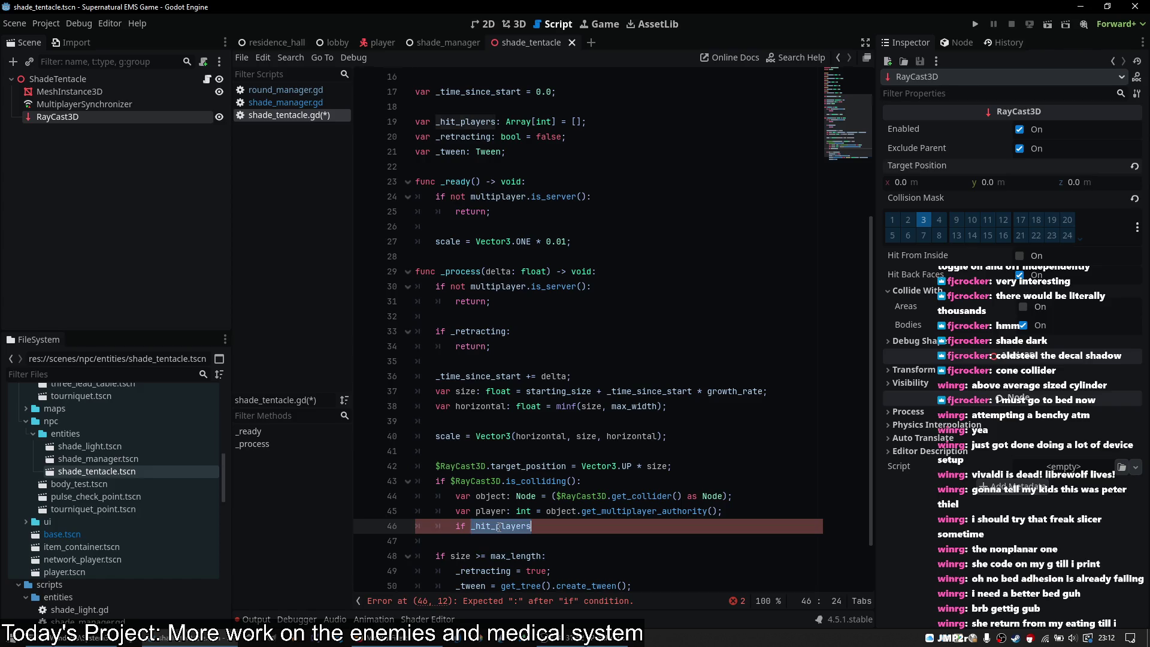
pyautogui.write('er in _hit')
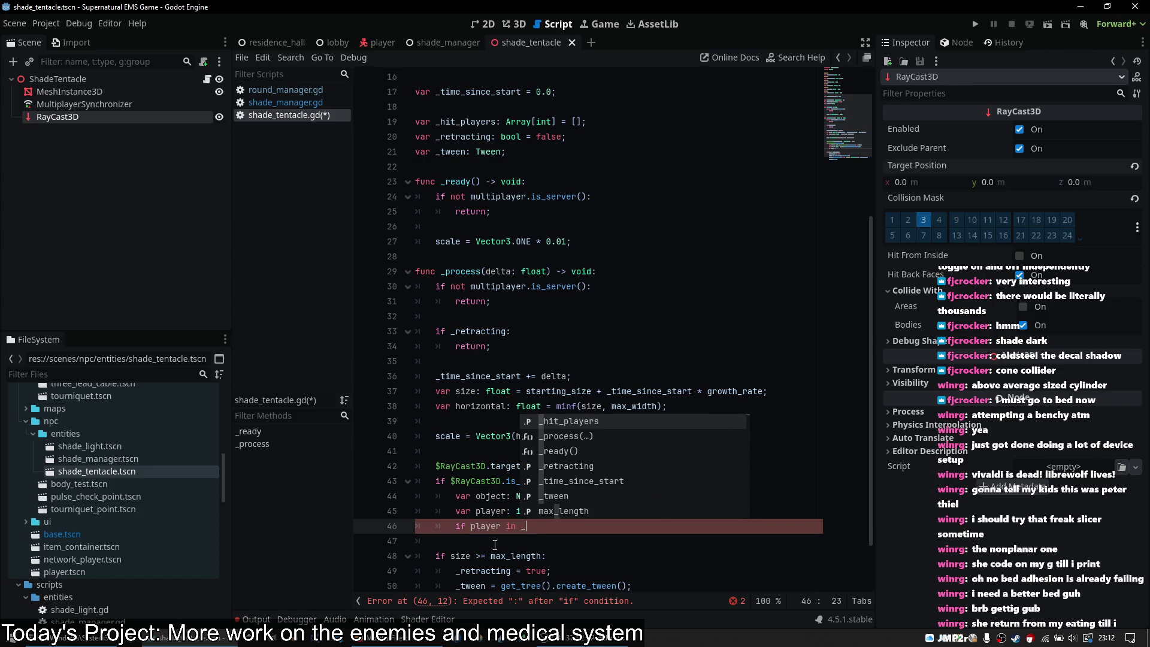
pyautogui.write('_players')
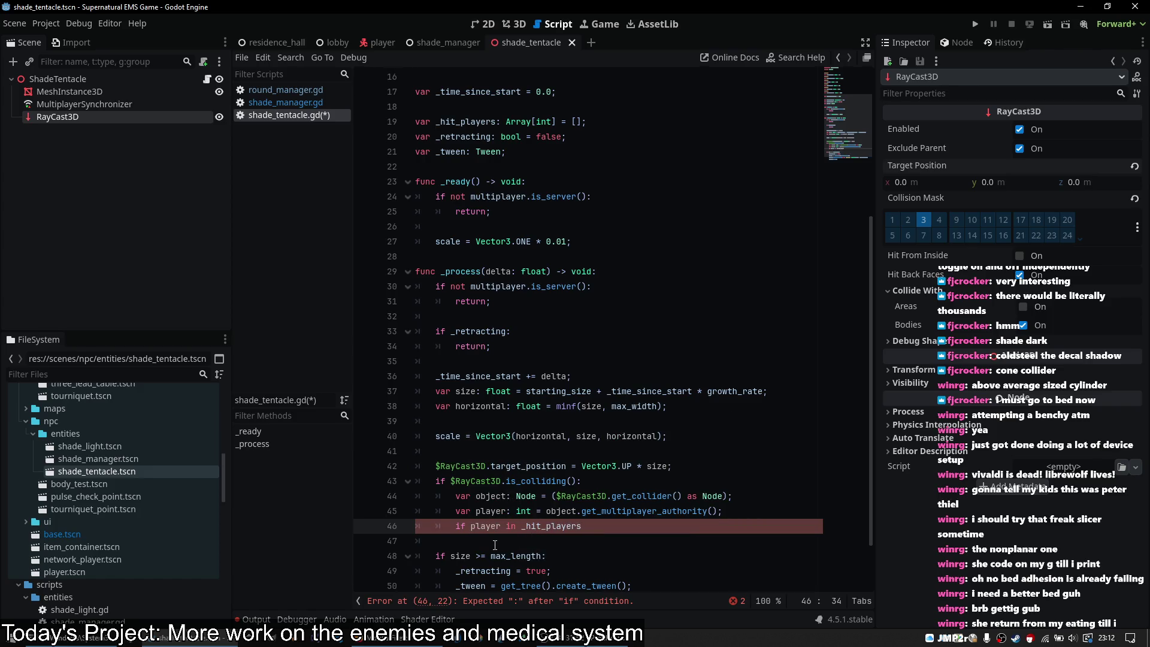
pyautogui.write(':')
pyautogui.press('Return')
pyautogui.write('return;')
pyautogui.scroll(-2, 658, 528)
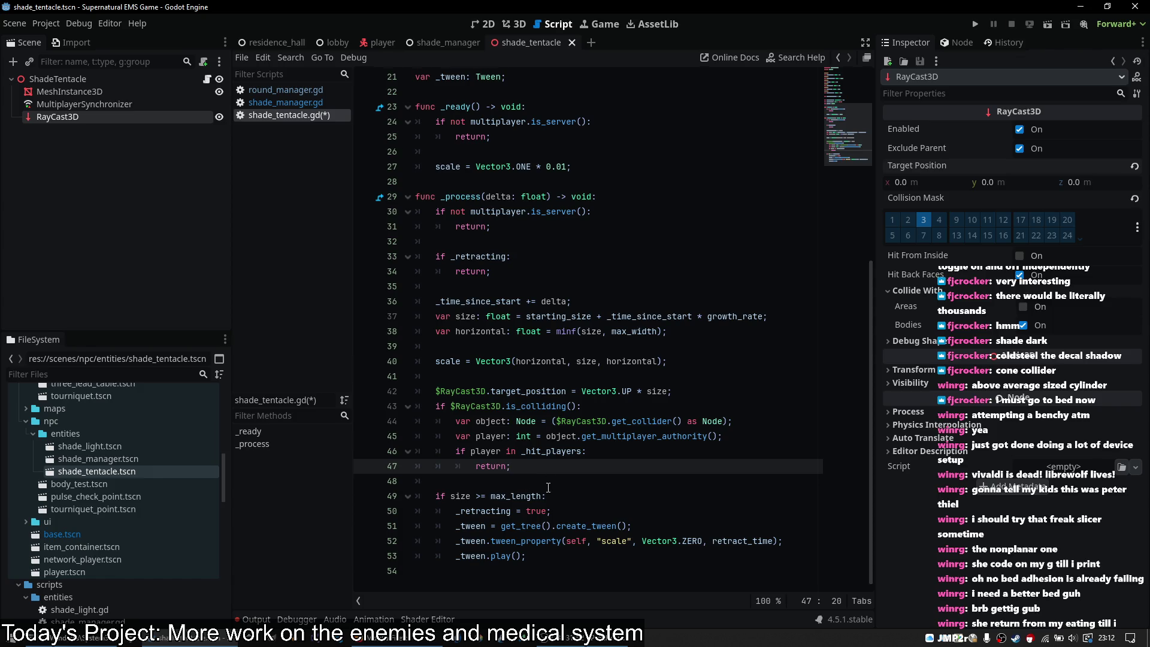
# Move the size >= max_length retract block above the collision check and save.
pyautogui.moveTo(537, 555); pyautogui.dragTo(514, 467)
pyautogui.press('BackSpace')
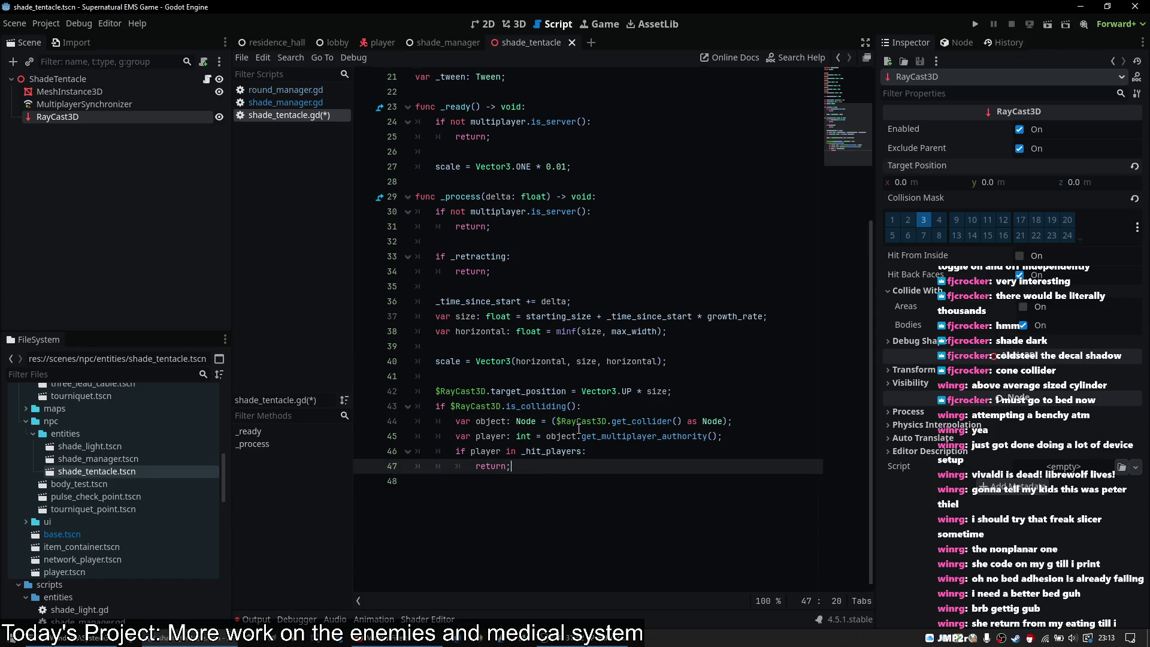
pyautogui.click(682, 391)
pyautogui.hotkey('ctrl', 'v')
pyautogui.press('Return')
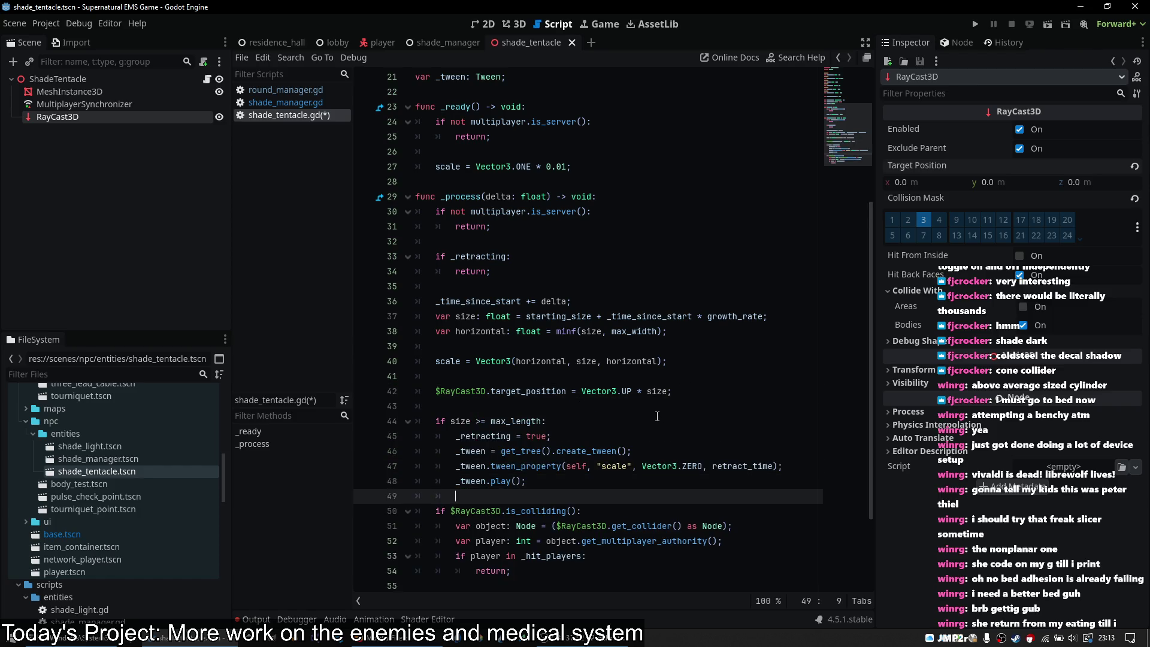
pyautogui.hotkey('ctrl', 's')
# Reset the code zoom to 100%, place the caret after the early return, and switch windows.
pyautogui.scroll(-3, 575, 459)
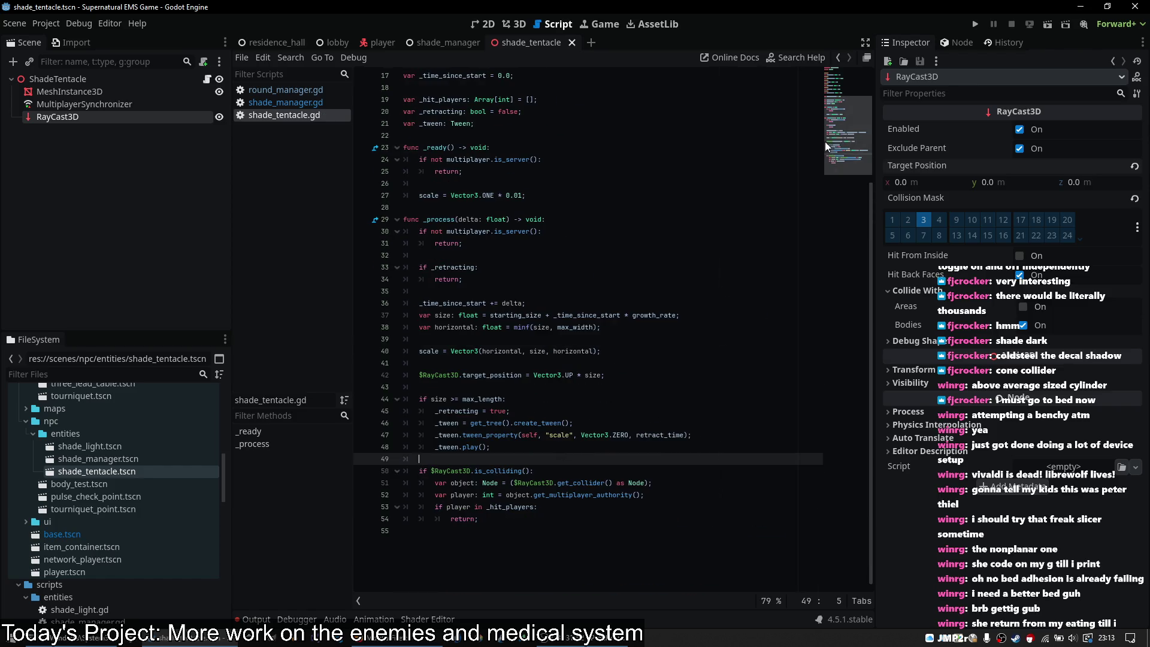
pyautogui.click(768, 601)
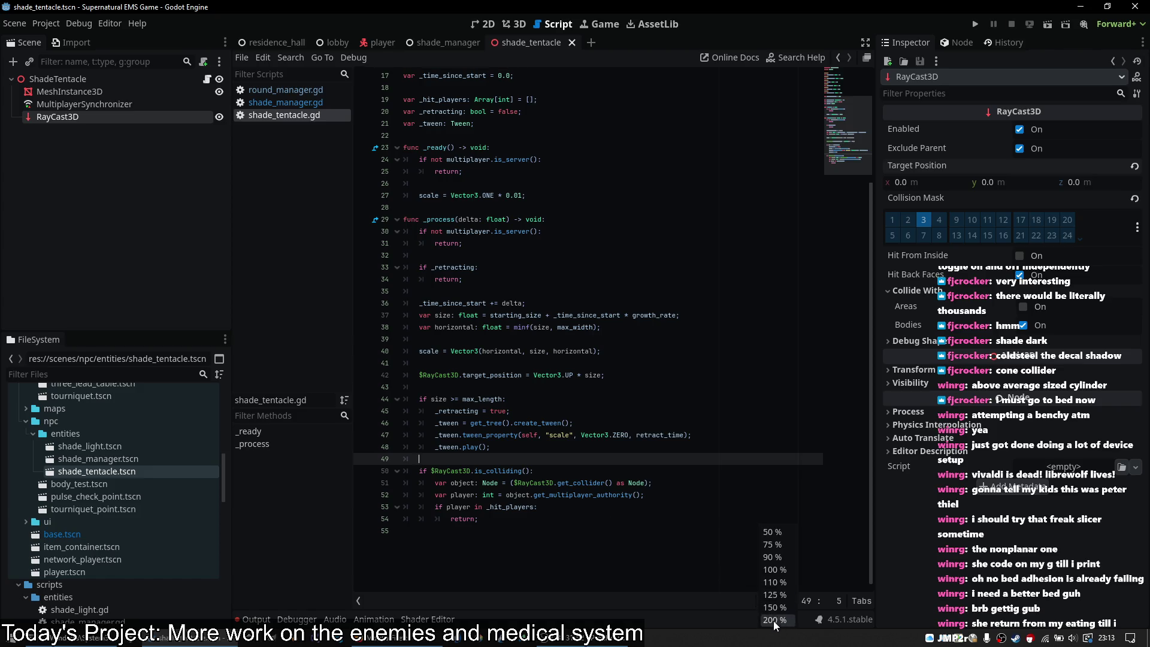
pyautogui.click(780, 569)
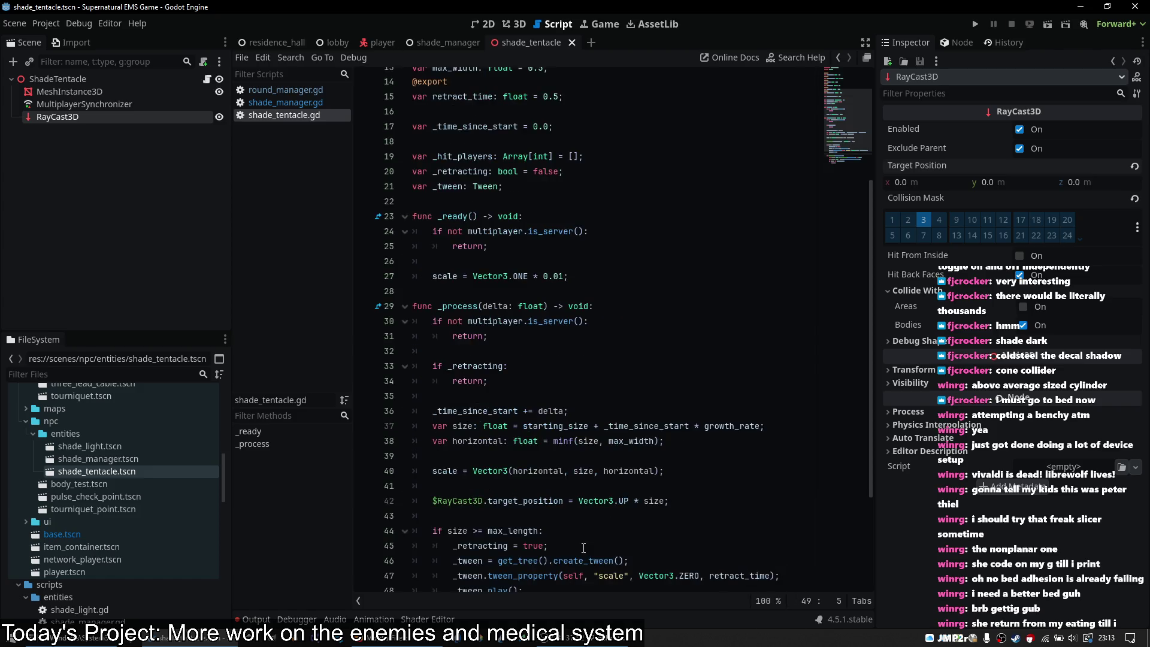
pyautogui.click(558, 560)
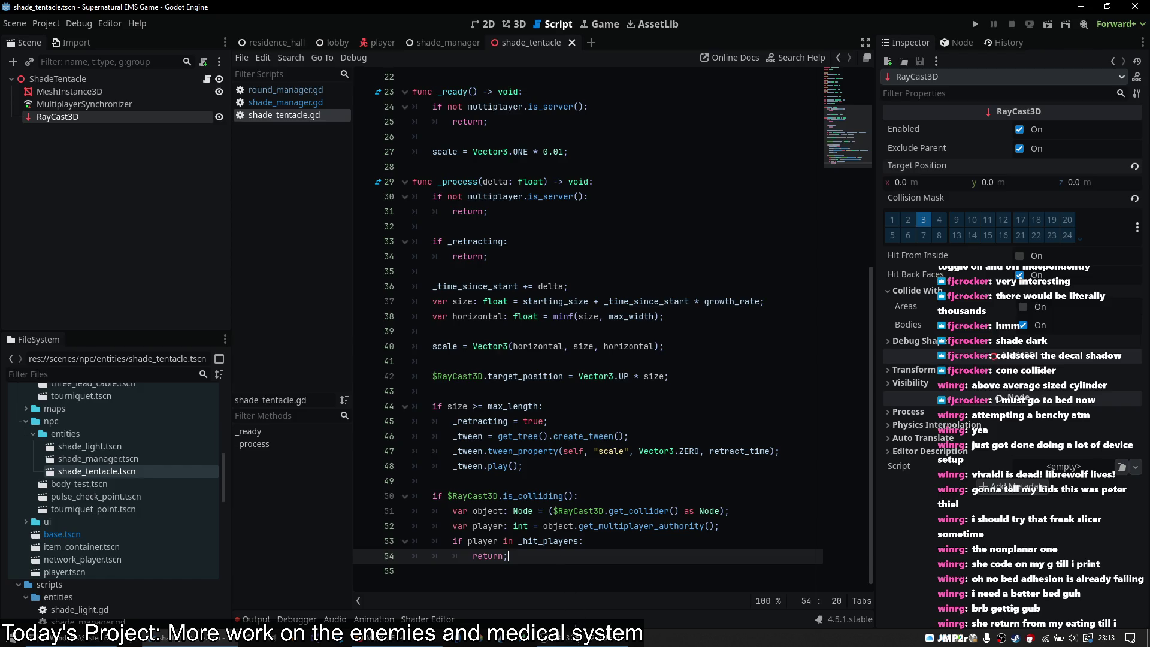
pyautogui.hotkey('alt', 'Tab')
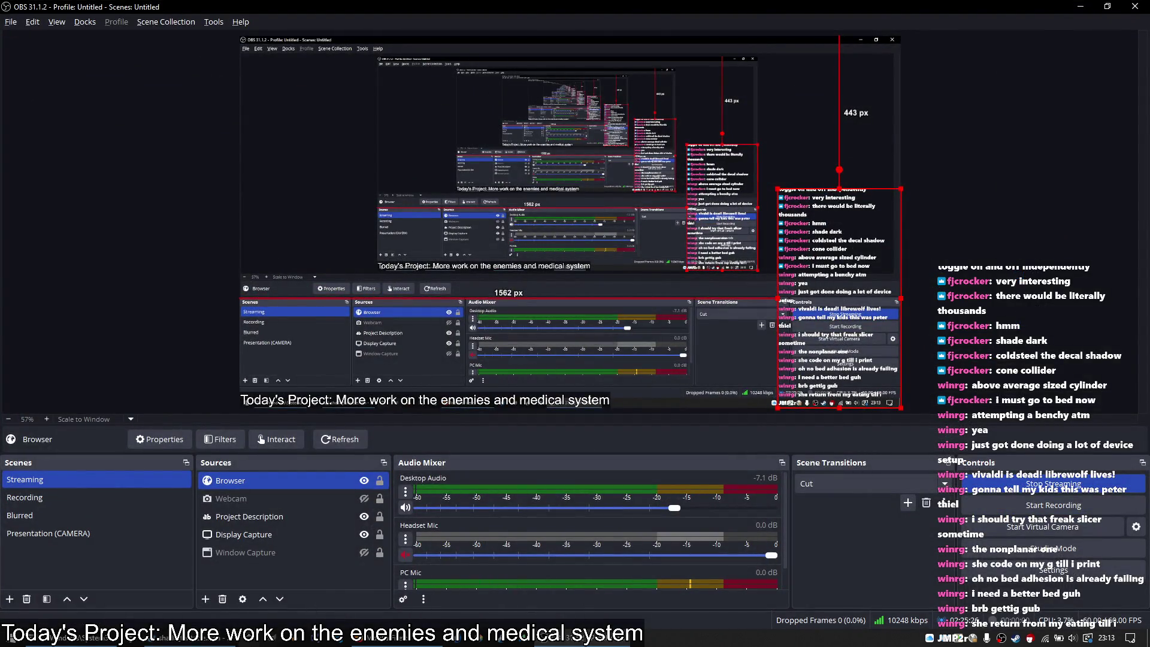
pyautogui.hotkey('alt', 'Tab')
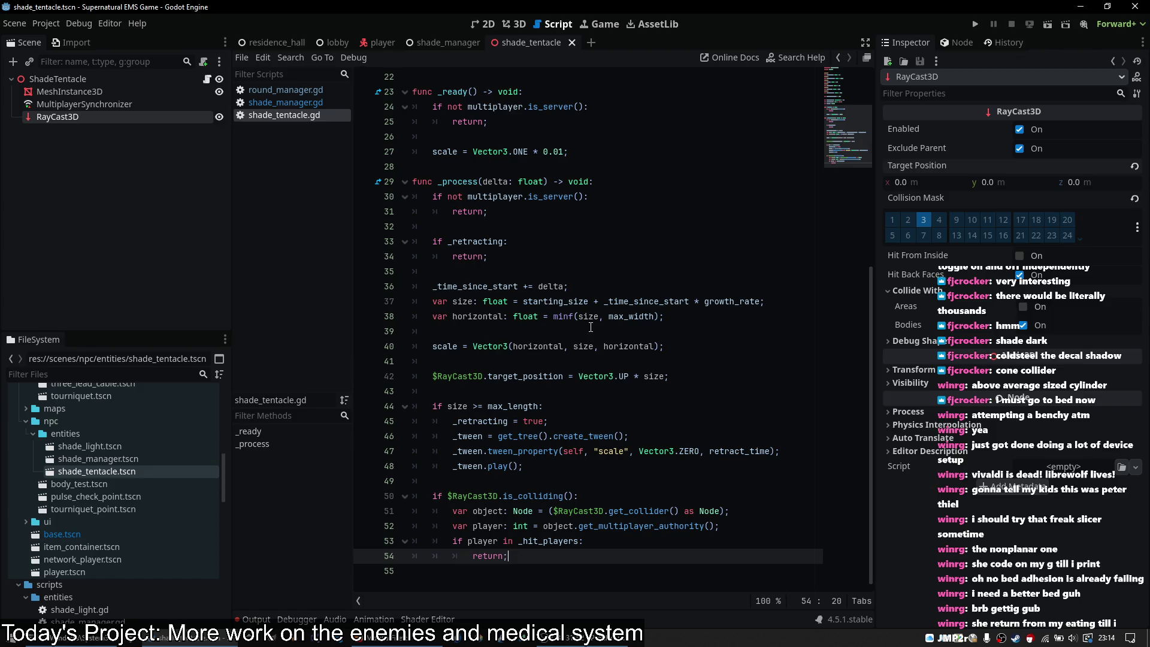
# Insert a new indented blank line 55 after the early return on line 54.
pyautogui.press('Return')
pyautogui.press('BackSpace')
pyautogui.scroll(-1, 641, 541)
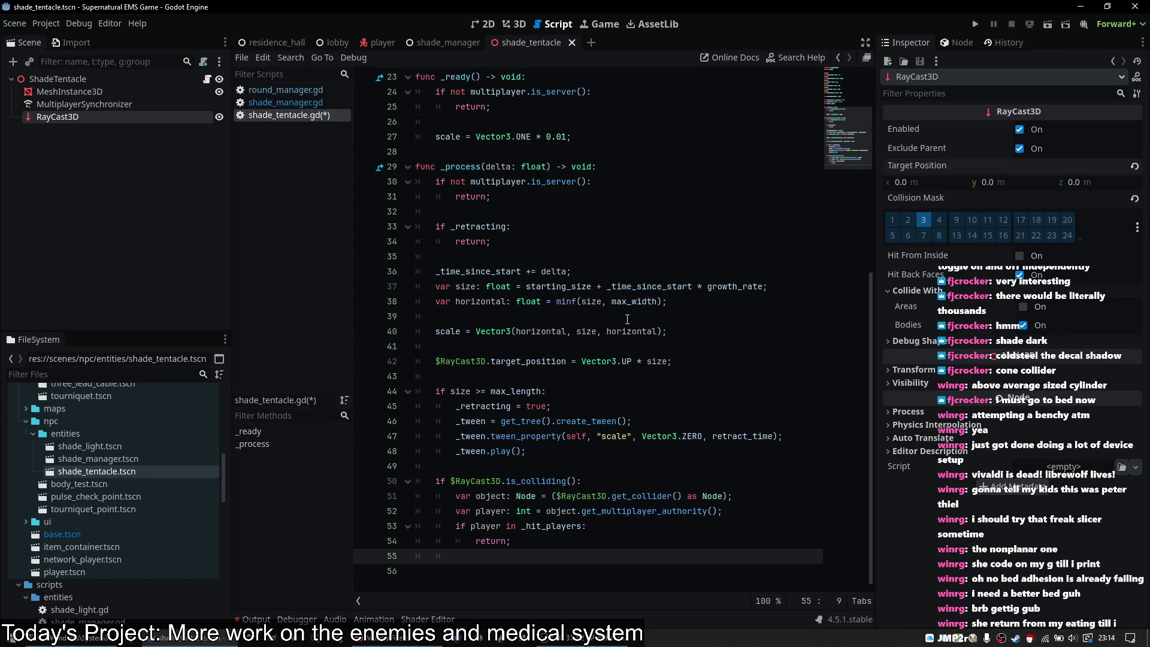
# Rename 3D physics layer 3 from Player to 'Network Player' in Project Settings.
pyautogui.click(1136, 231)
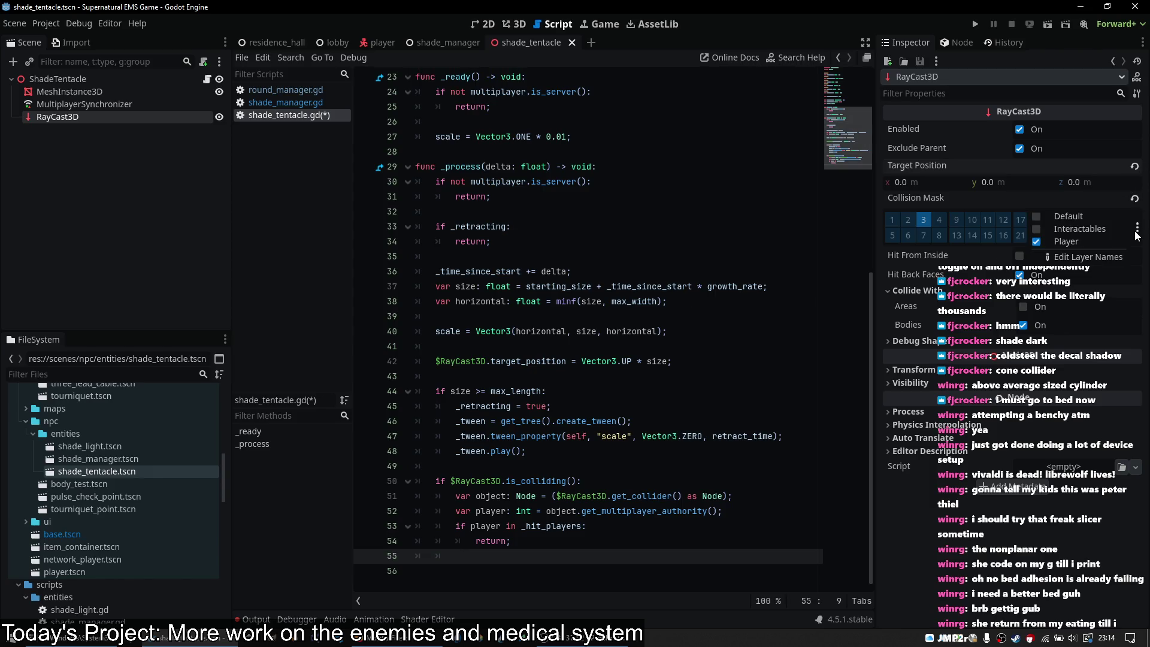
pyautogui.click(1100, 258)
pyautogui.doubleClick(627, 289)
pyautogui.write('Network Player')
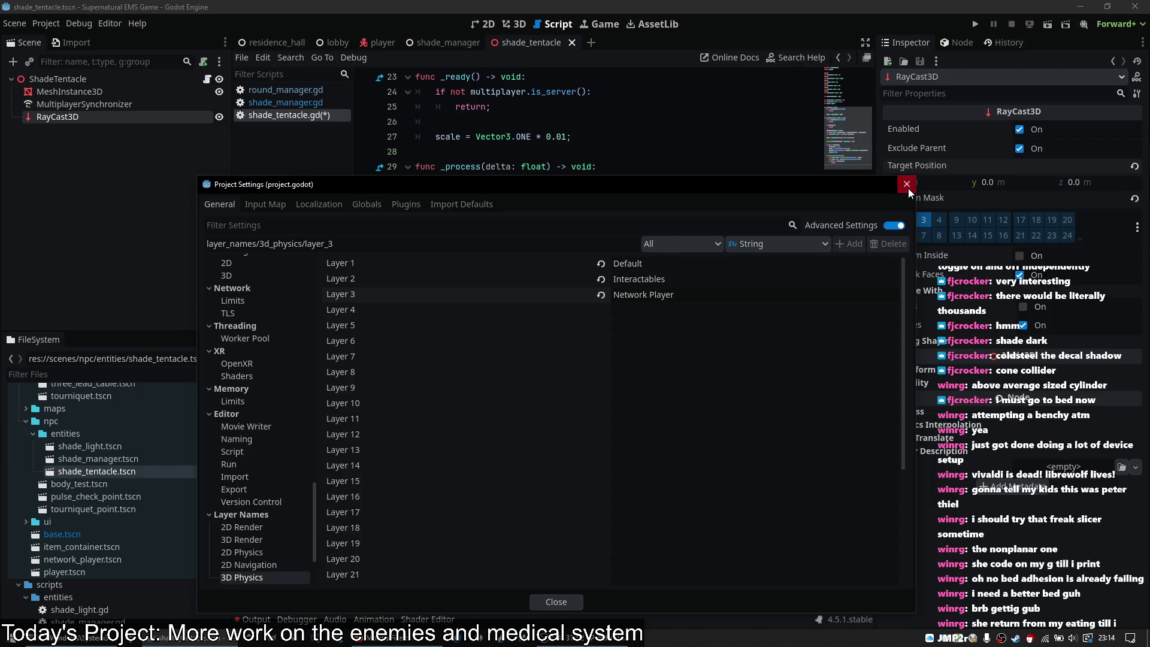
pyautogui.click(906, 184)
# Find network_player.tscn in the FileSystem dock and open it as a new scene.
pyautogui.scroll(-3, 181, 483)
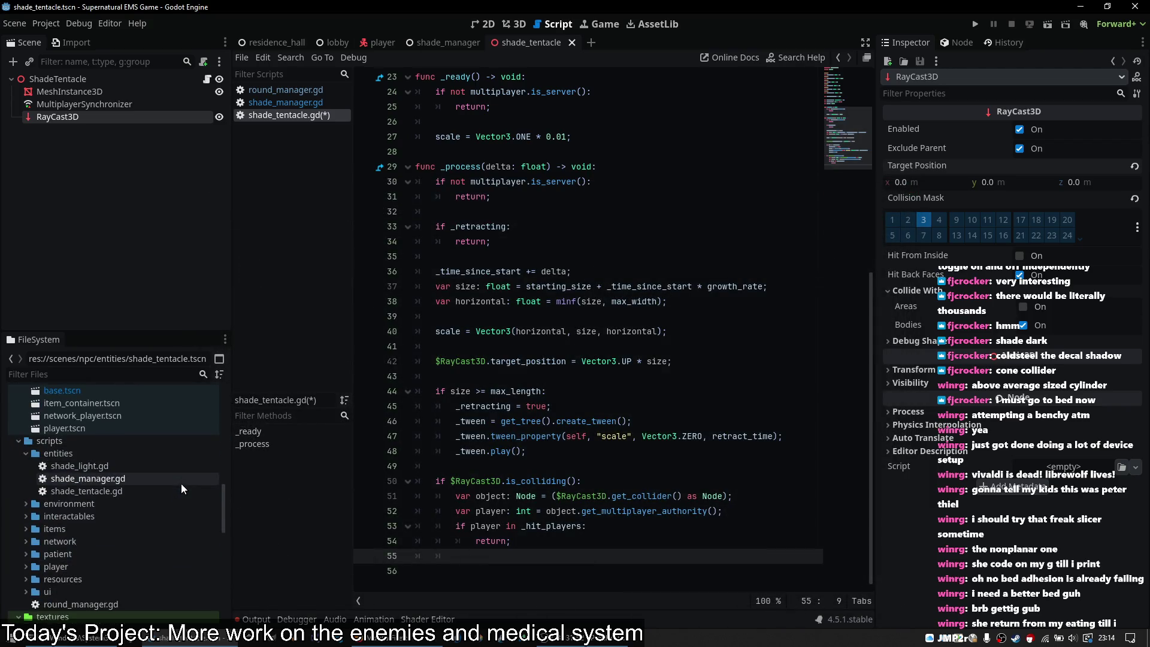
pyautogui.scroll(5, 27, 556)
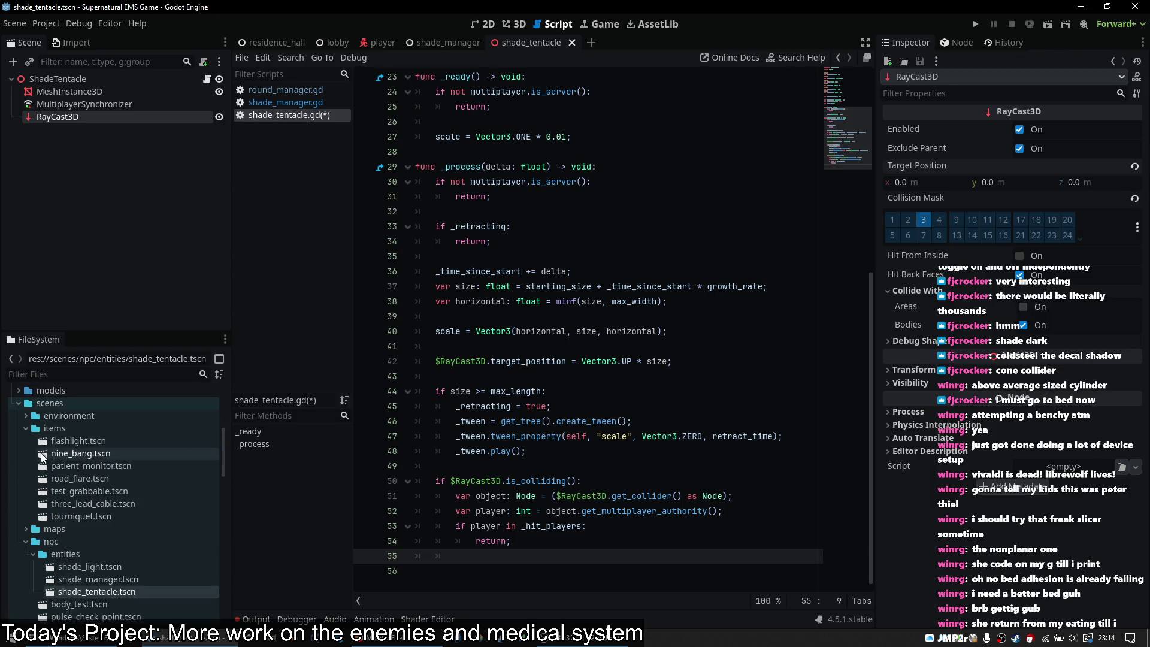
pyautogui.scroll(2, 14, 421)
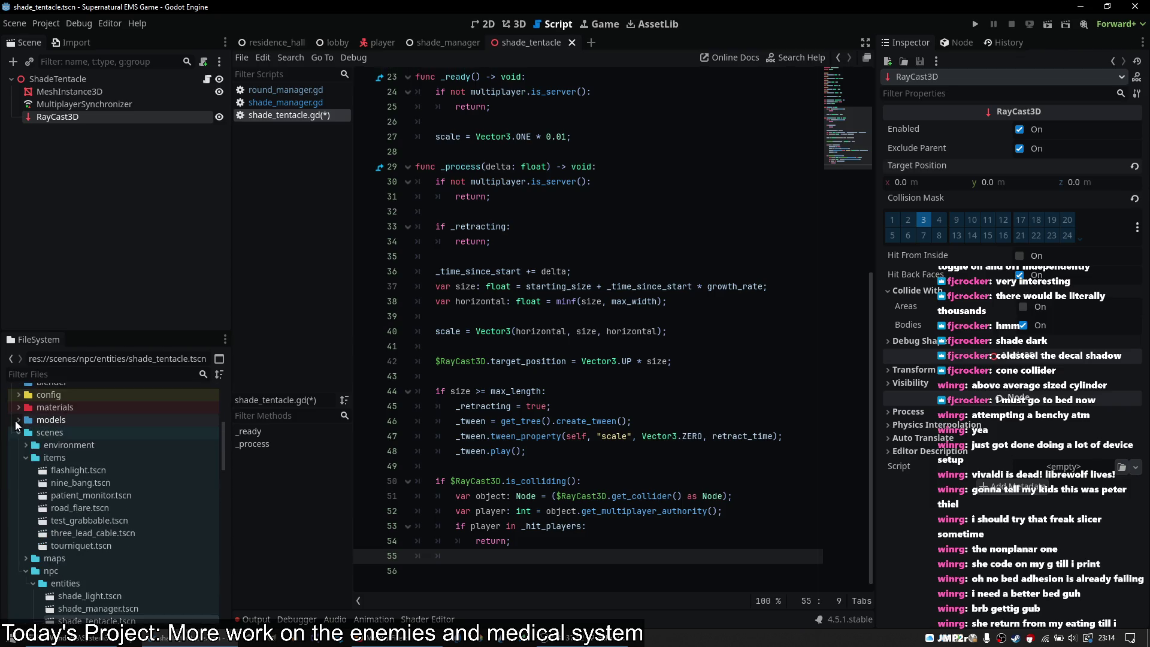
pyautogui.scroll(-2, 24, 455)
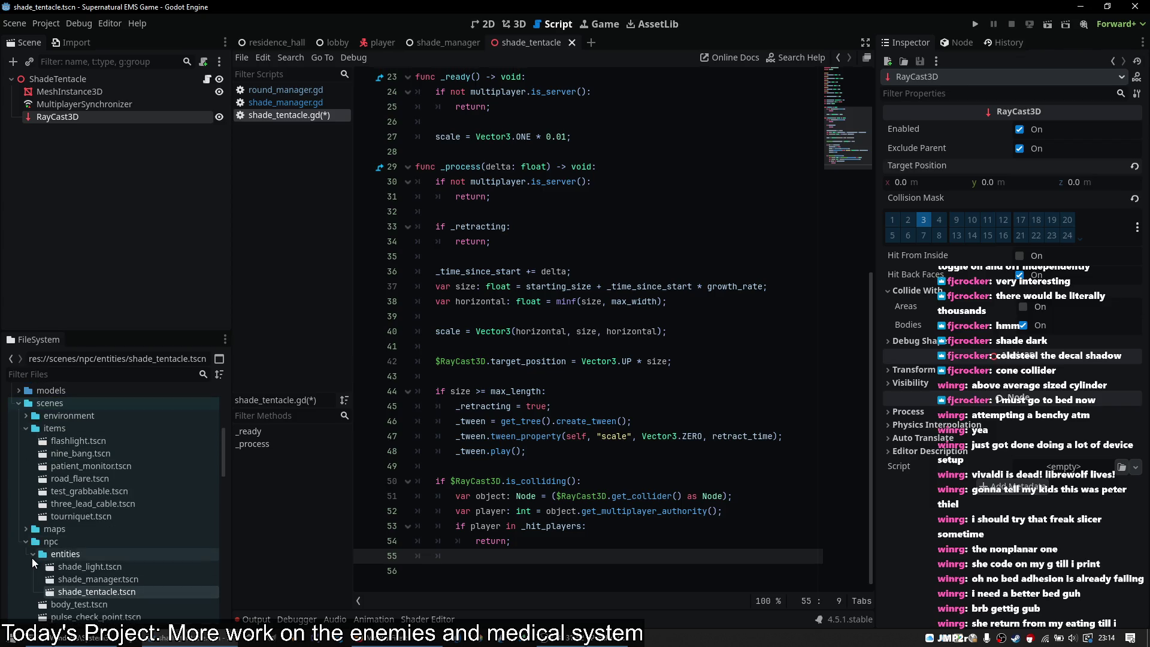
pyautogui.scroll(3, 26, 468)
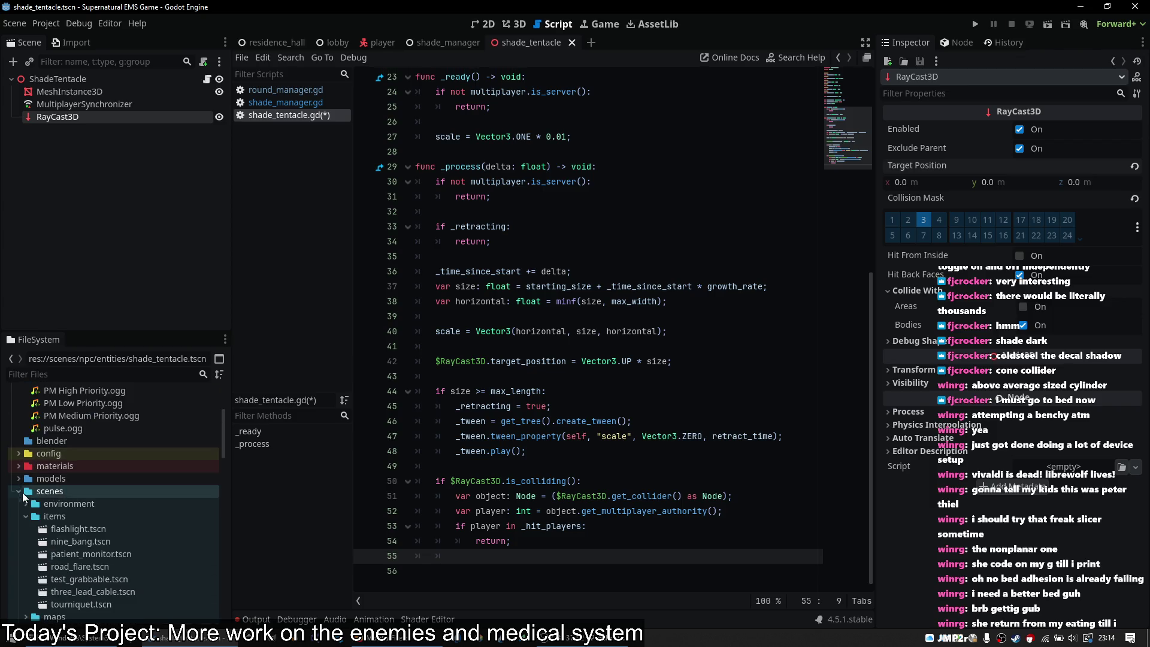
pyautogui.scroll(-5, 23, 500)
pyautogui.scroll(-1, 23, 473)
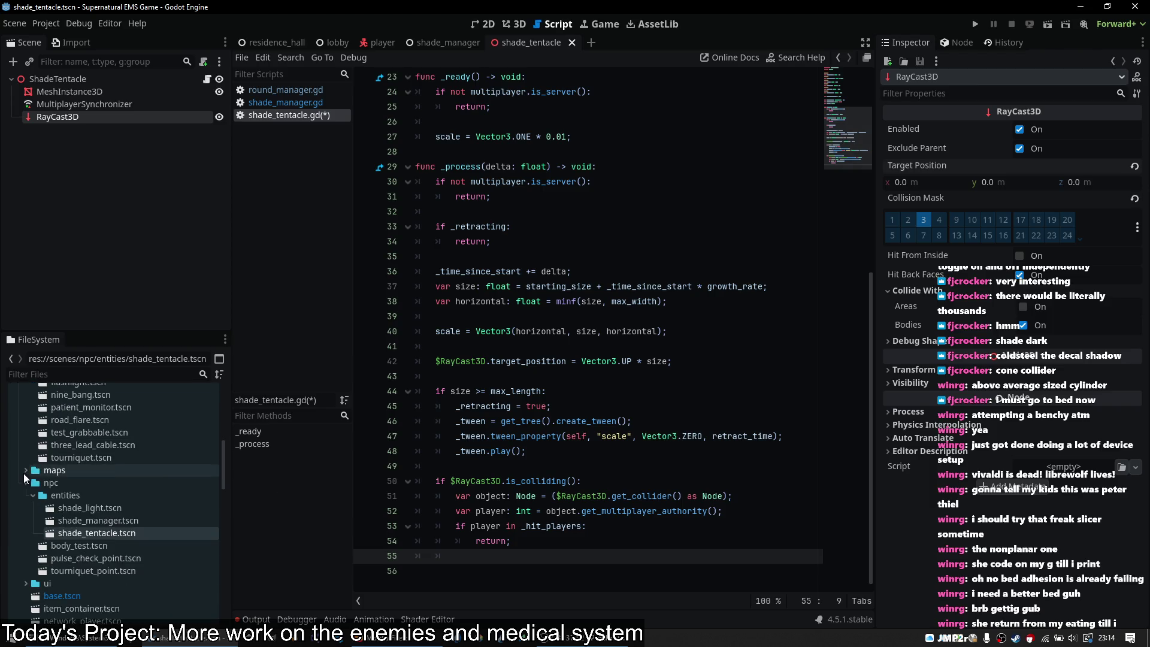
pyautogui.scroll(-3, 24, 475)
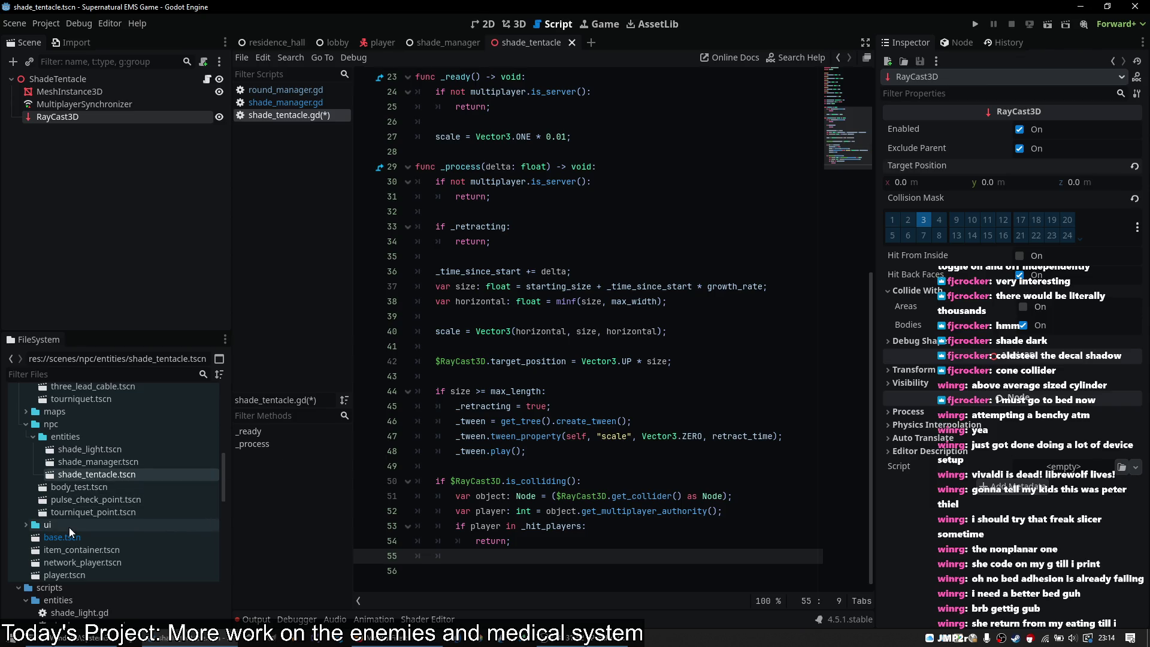
pyautogui.scroll(3, 55, 497)
pyautogui.scroll(3, 56, 469)
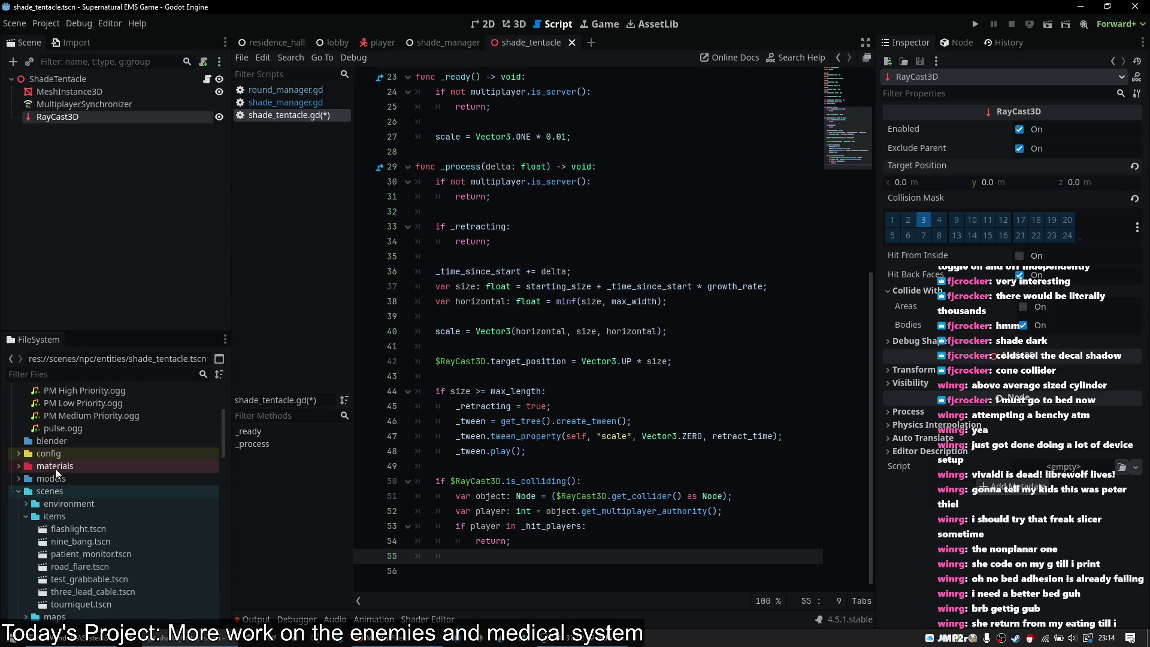
pyautogui.scroll(-5, 24, 527)
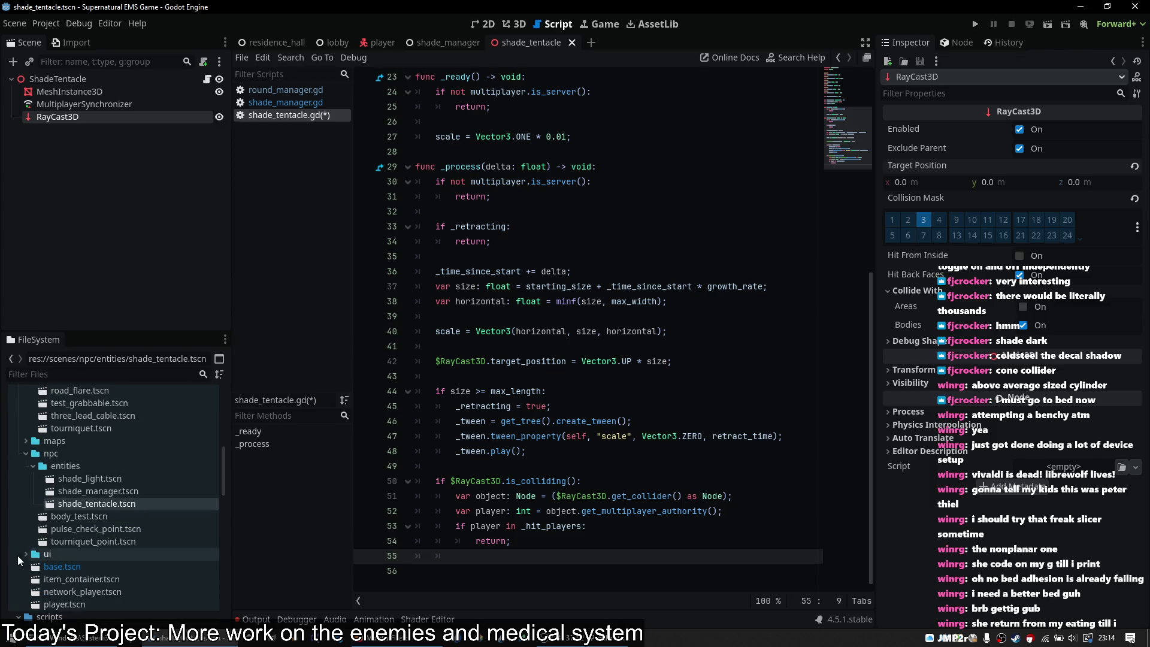
pyautogui.doubleClick(62, 591)
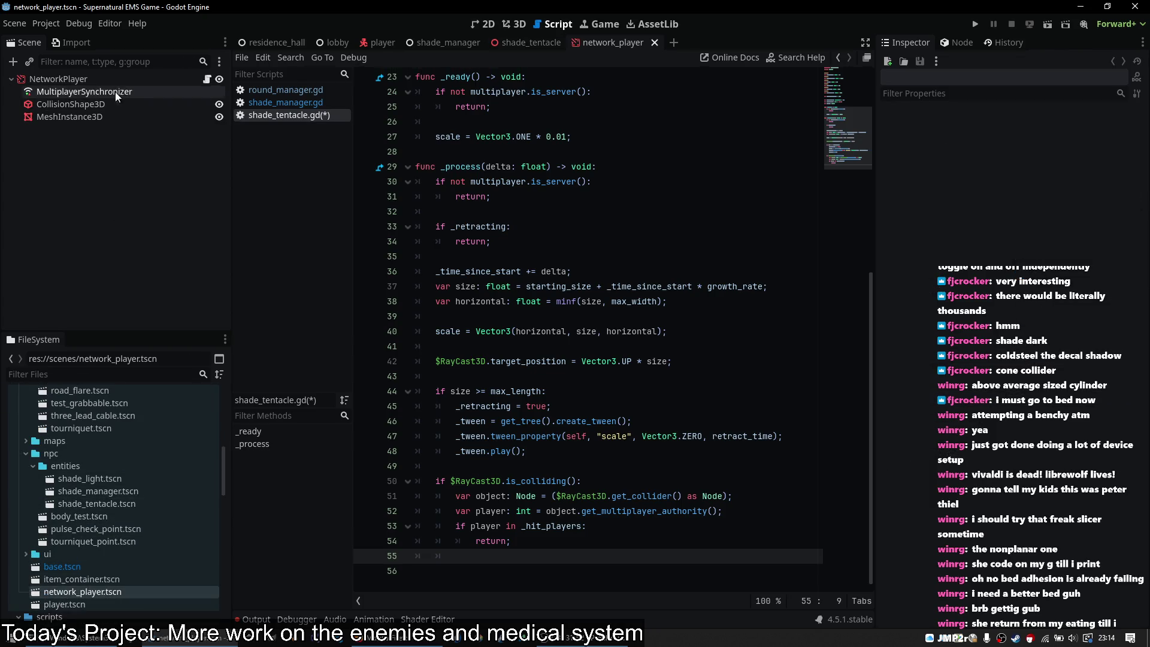
# Put the NetworkPlayer body on the Network Player collision layer.
pyautogui.click(127, 105)
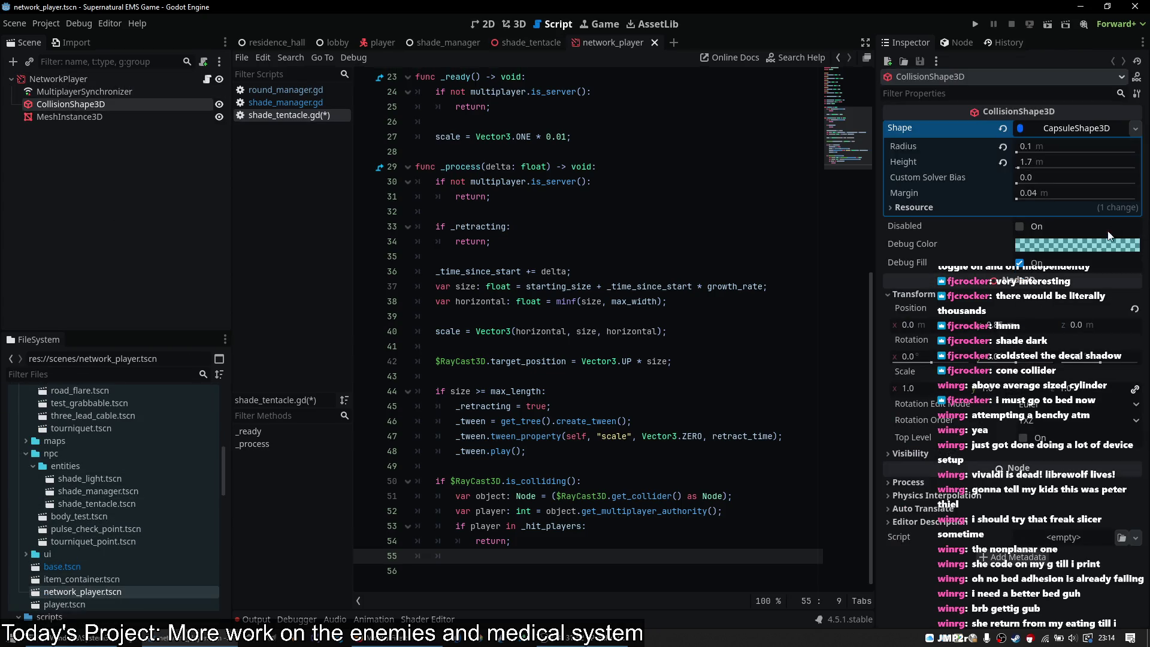
pyautogui.click(68, 76)
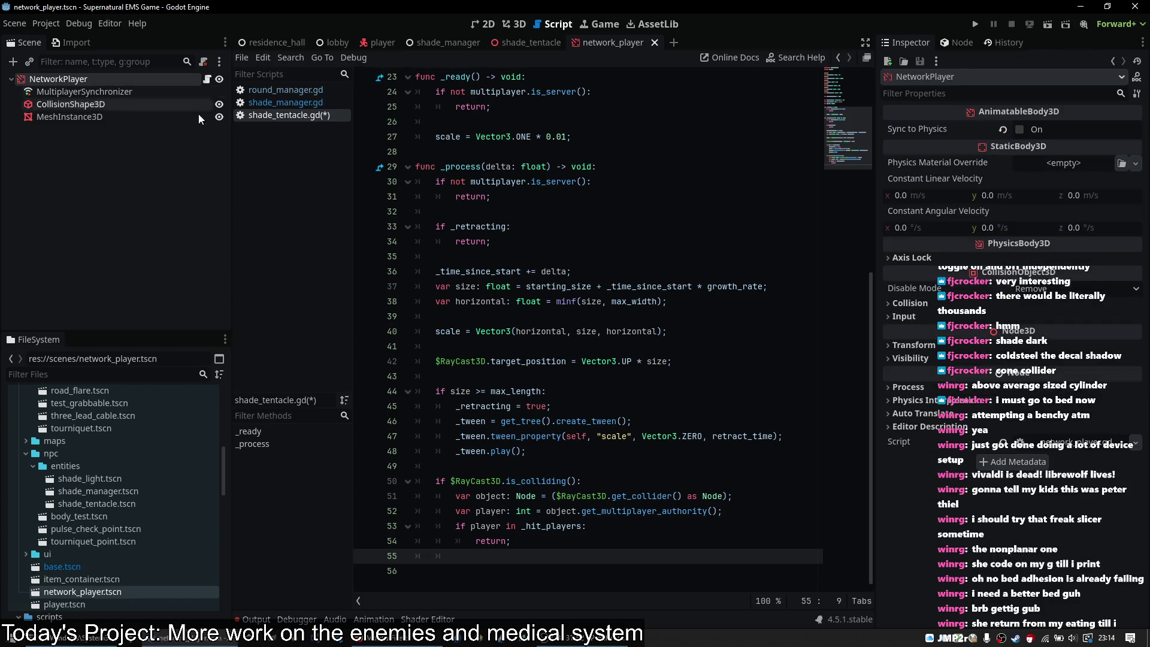
pyautogui.click(914, 306)
pyautogui.click(1137, 346)
pyautogui.click(1084, 358)
# Open network_player.gd and delete the commented-out _physics_process block at its end.
pyautogui.click(1077, 336)
pyautogui.moveTo(514, 540); pyautogui.dragTo(667, 286)
pyautogui.click(777, 313)
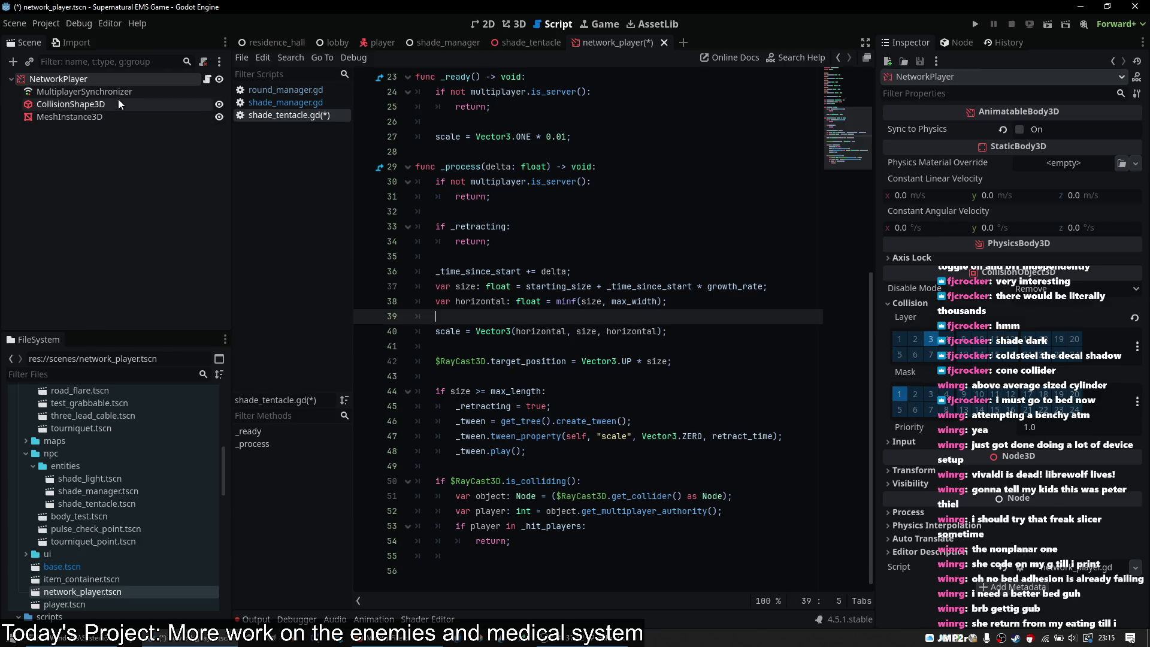
pyautogui.click(207, 79)
pyautogui.moveTo(611, 527)
pyautogui.mouseDown()
pyautogui.moveTo(599, 446)
pyautogui.moveTo(631, 417)
pyautogui.mouseUp()
pyautogui.press('Delete')
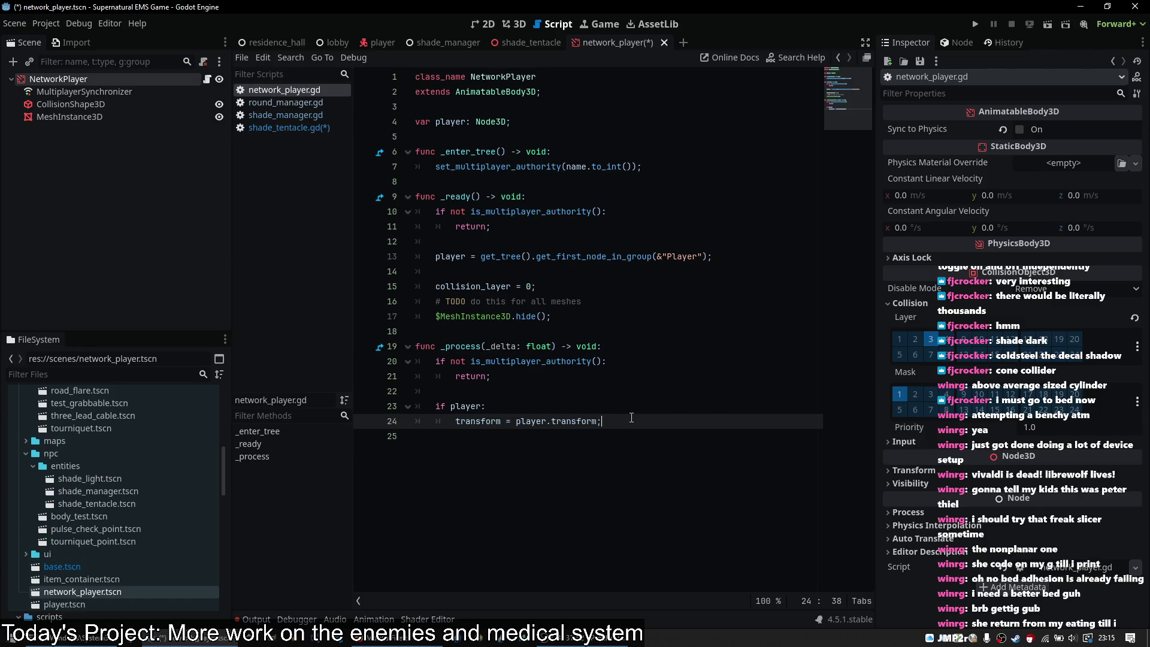
# Declare 'var local_layer: int = 0;' and 'var remote_layer: int = 0;' above the player variable, and save.
pyautogui.click(572, 288)
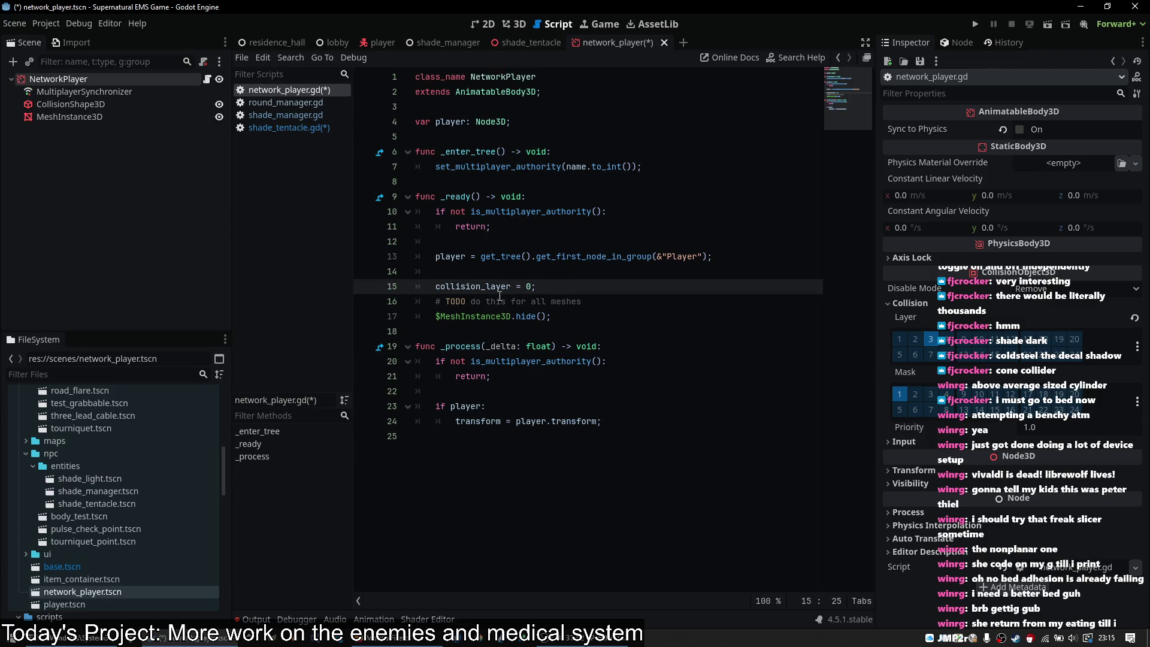
pyautogui.click(642, 123)
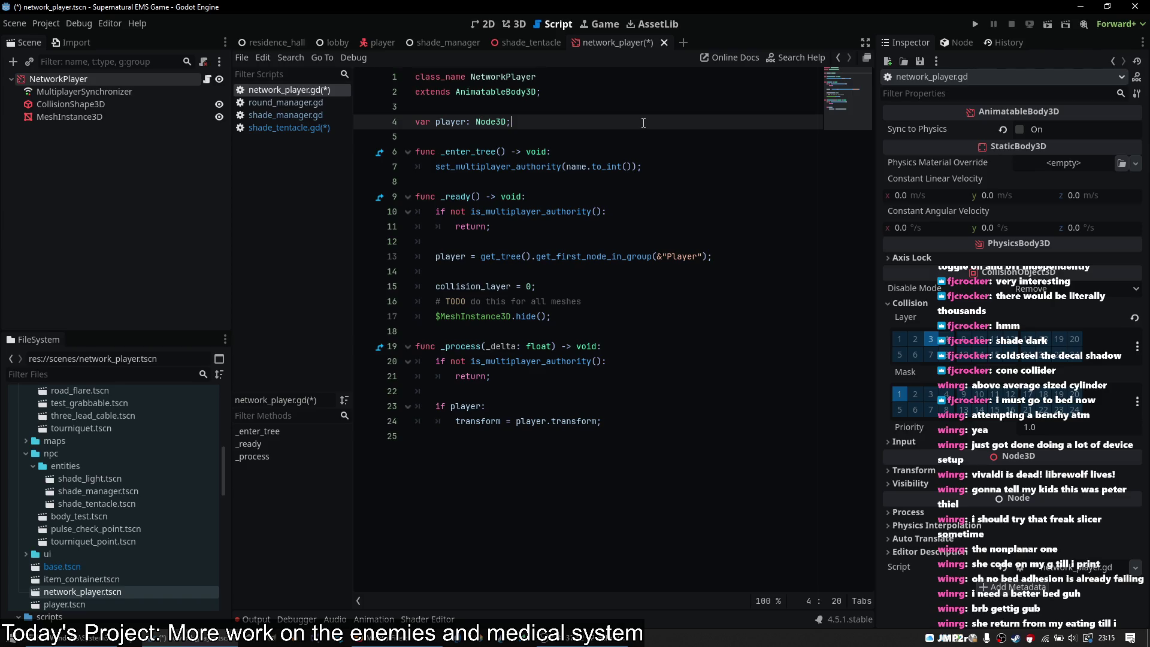
pyautogui.hotkey('ctrl', 'shift', 'Return')
pyautogui.write('var ')
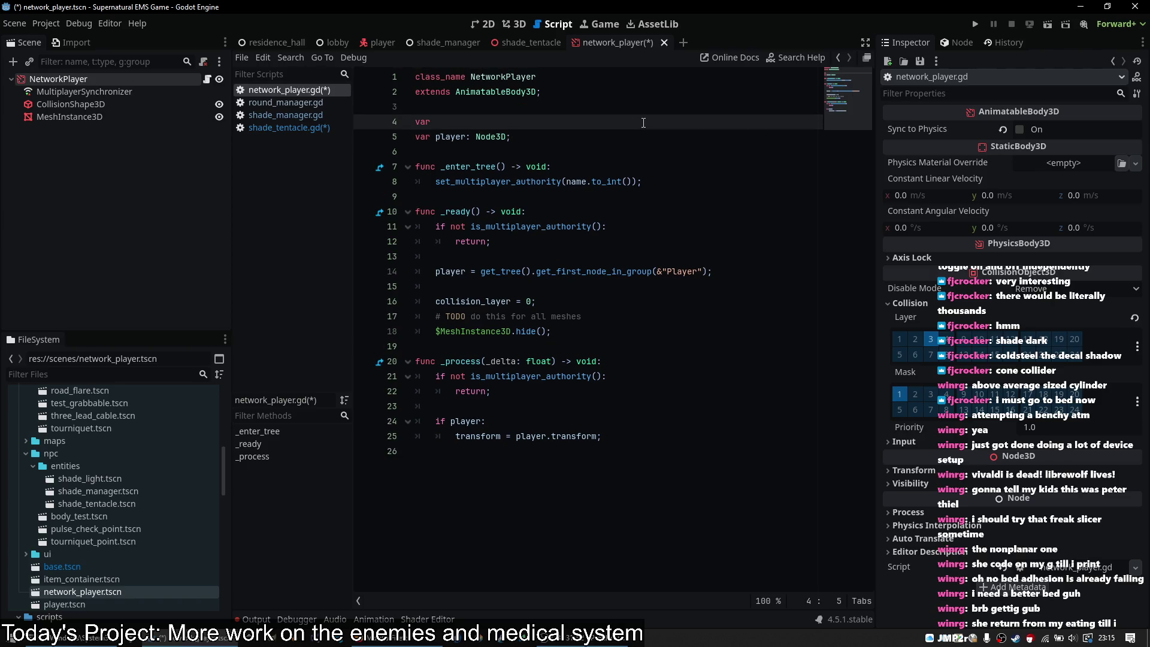
pyautogui.write('local_layer')
pyautogui.write(': int')
pyautogui.hotkey('ctrl', 'shift', 'Return')
pyautogui.press('Down')
pyautogui.press('End')
pyautogui.press('Left')
pyautogui.write('= 0')
pyautogui.hotkey('ctrl', 'shift', 'Return')
pyautogui.press('BackSpace')
pyautogui.write('var ')
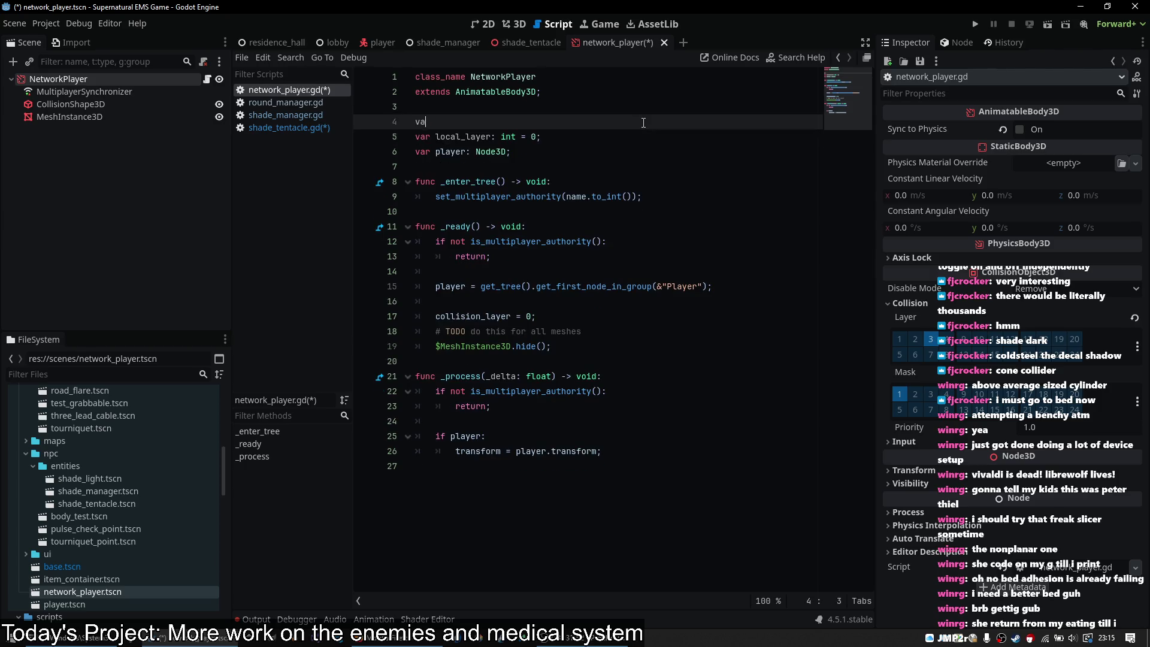
pyautogui.write('remote_layer:')
pyautogui.write(' int = 0;')
pyautogui.hotkey('ctrl', 's')
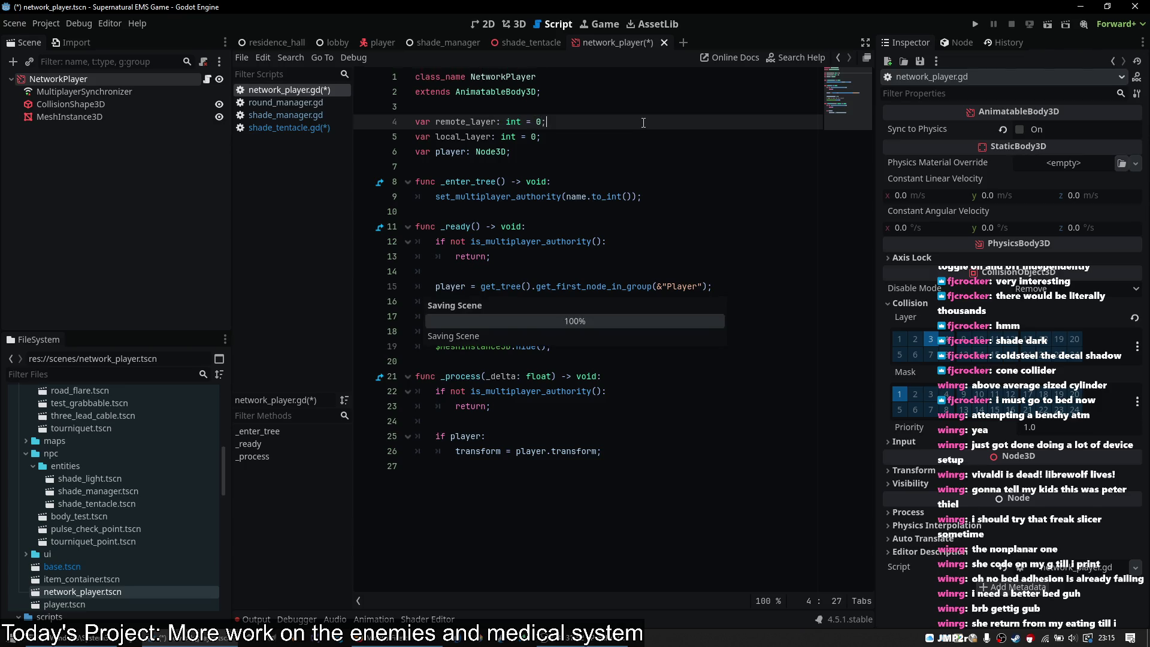
pyautogui.hotkey('ctrl', 'shift', 'Return')
pyautogui.write('@export_')
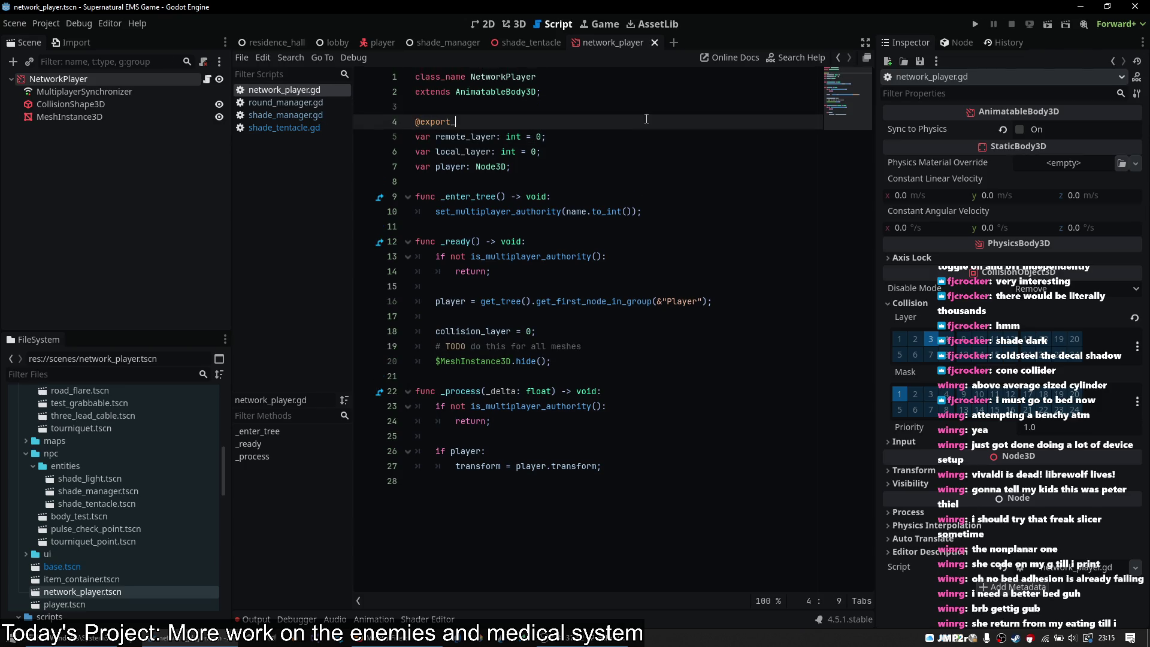
pyautogui.write('col')
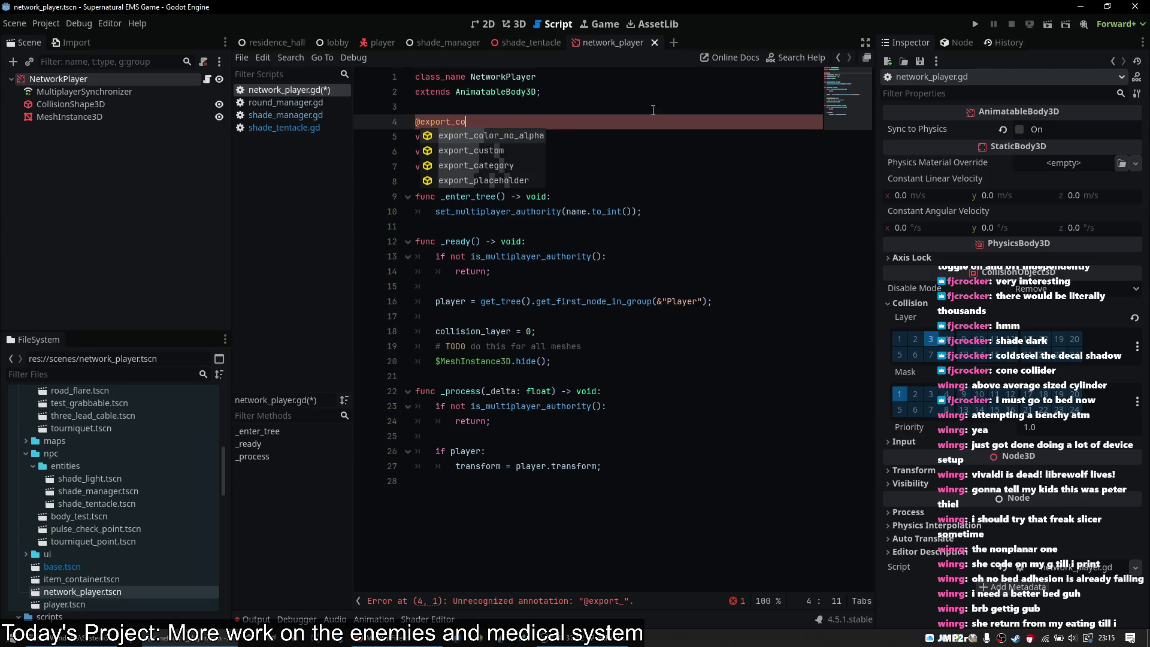
pyautogui.press('BackSpace')
pyautogui.press('BackSpace')
pyautogui.press('BackSpace')
pyautogui.write('layer')
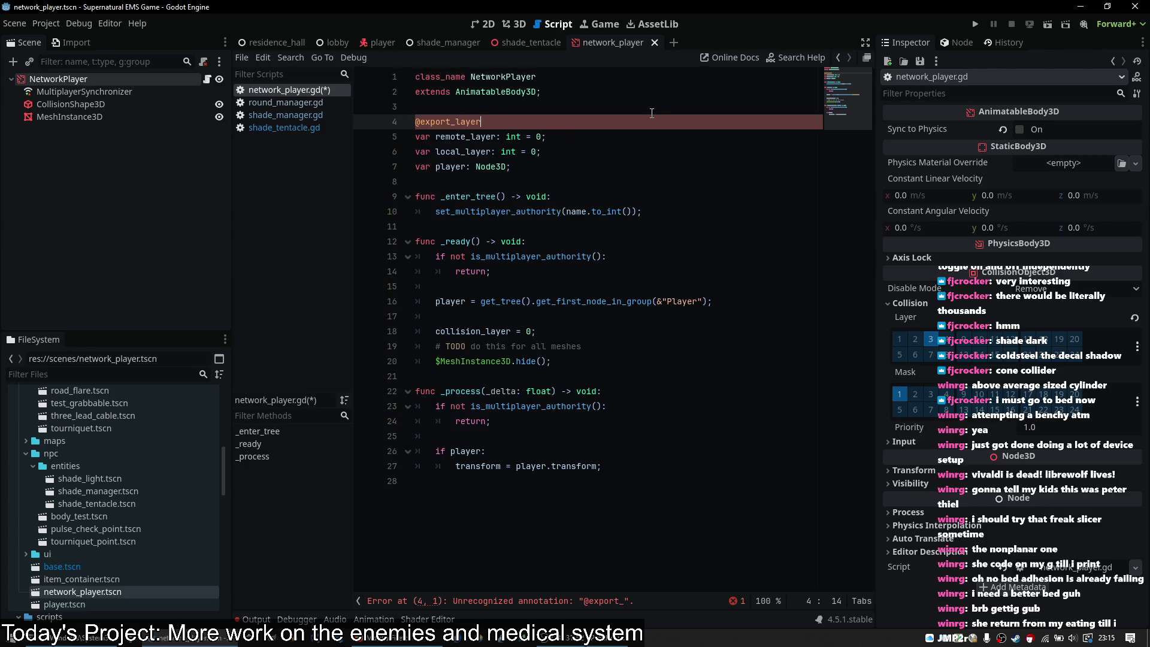
pyautogui.press('BackSpace')
pyautogui.press('BackSpace')
pyautogui.press('BackSpace')
pyautogui.press('BackSpace')
pyautogui.press('BackSpace')
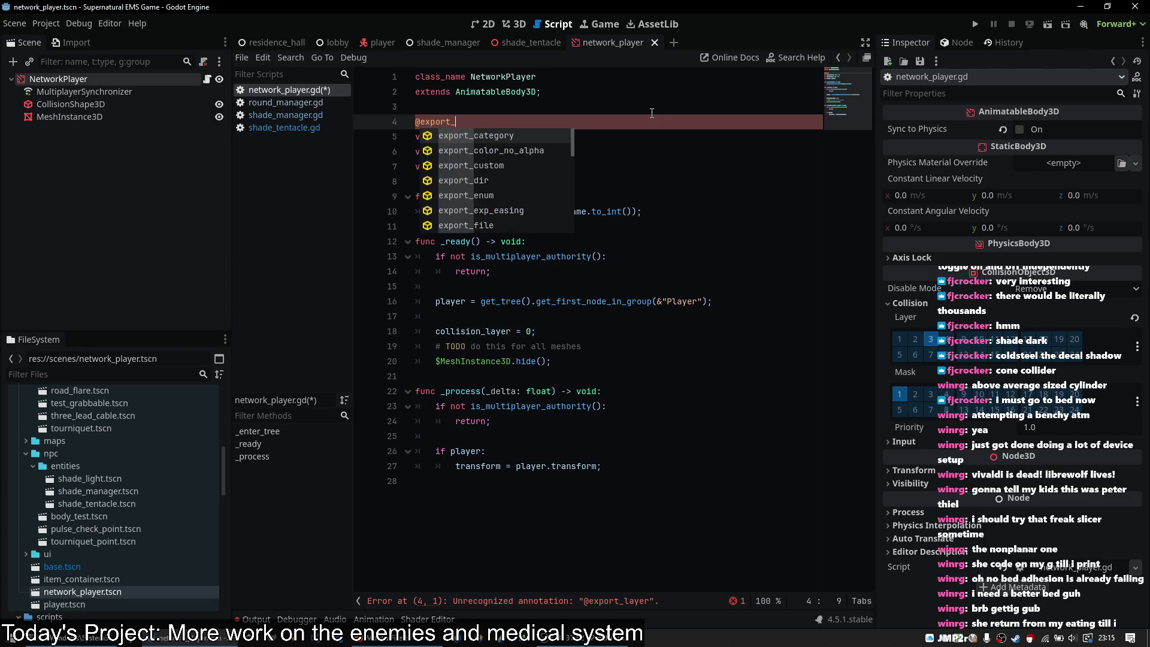
pyautogui.scroll(-13, 552, 208)
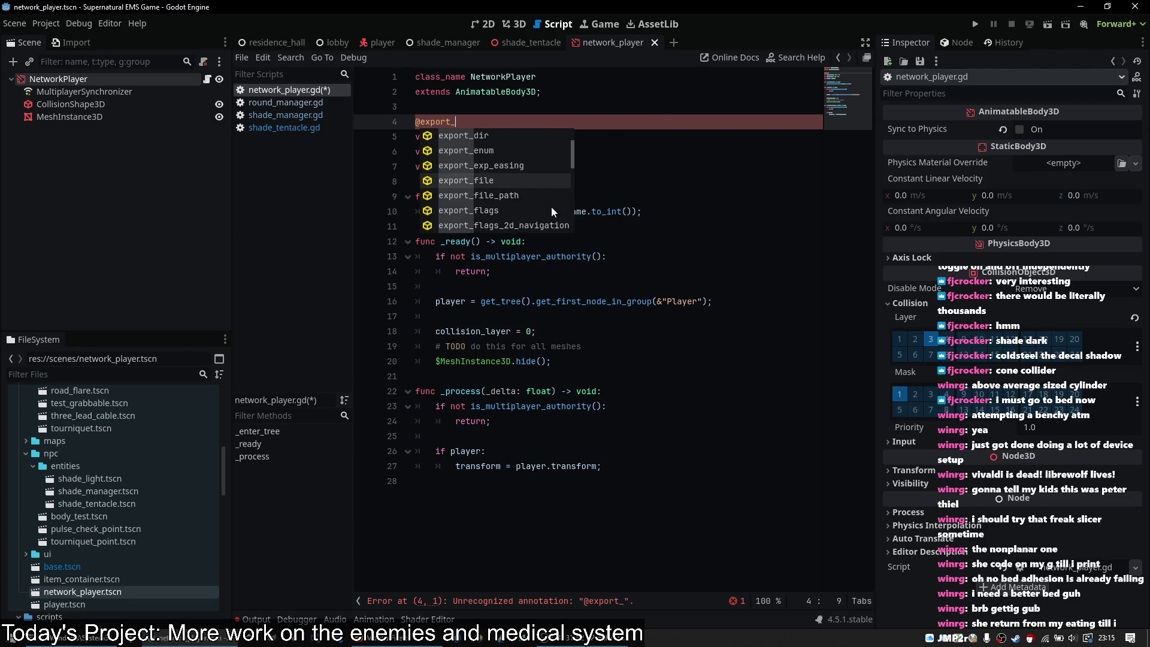
pyautogui.write('flags_')
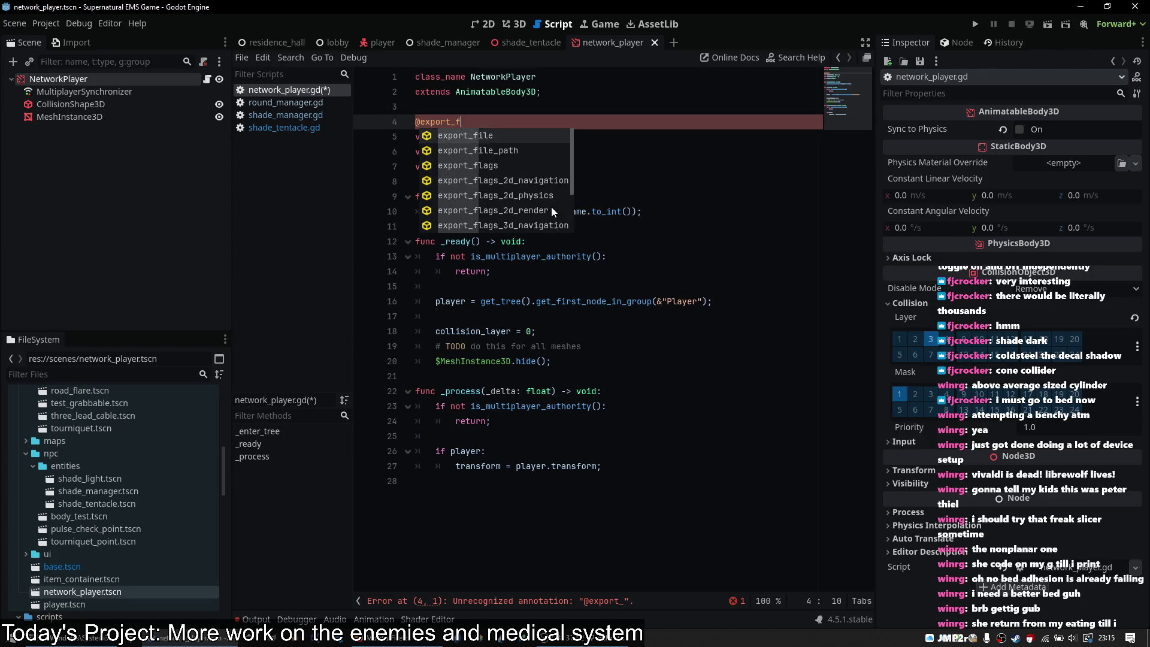
pyautogui.write('3d_')
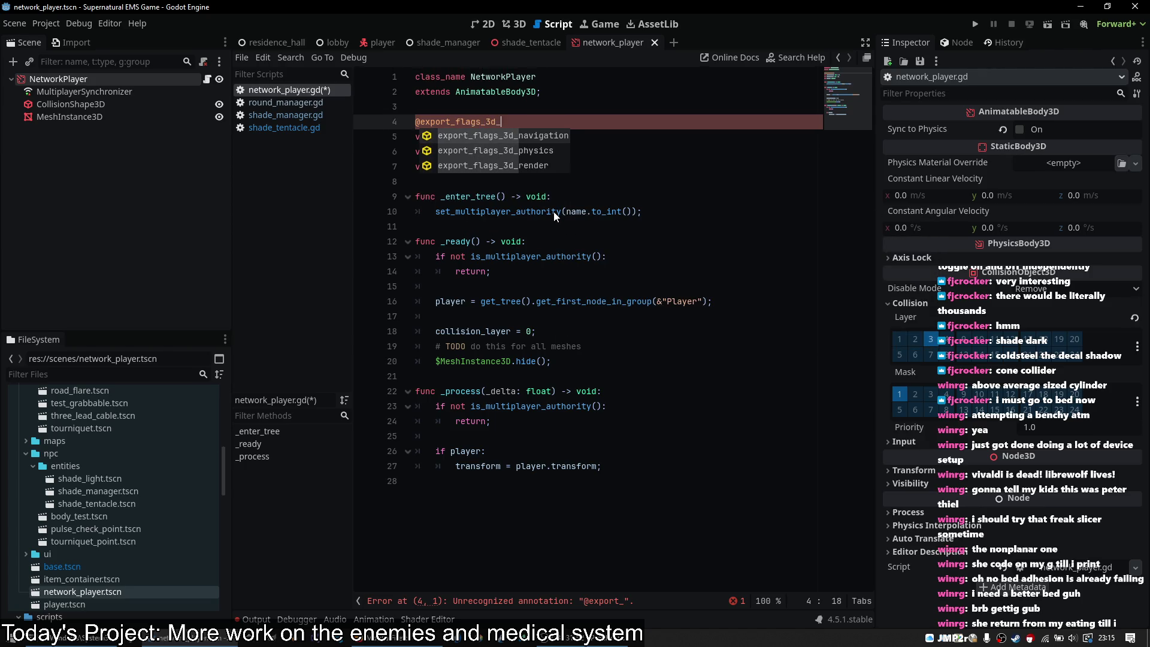
pyautogui.press('Down')
pyautogui.press('Return')
pyautogui.press('BackSpace')
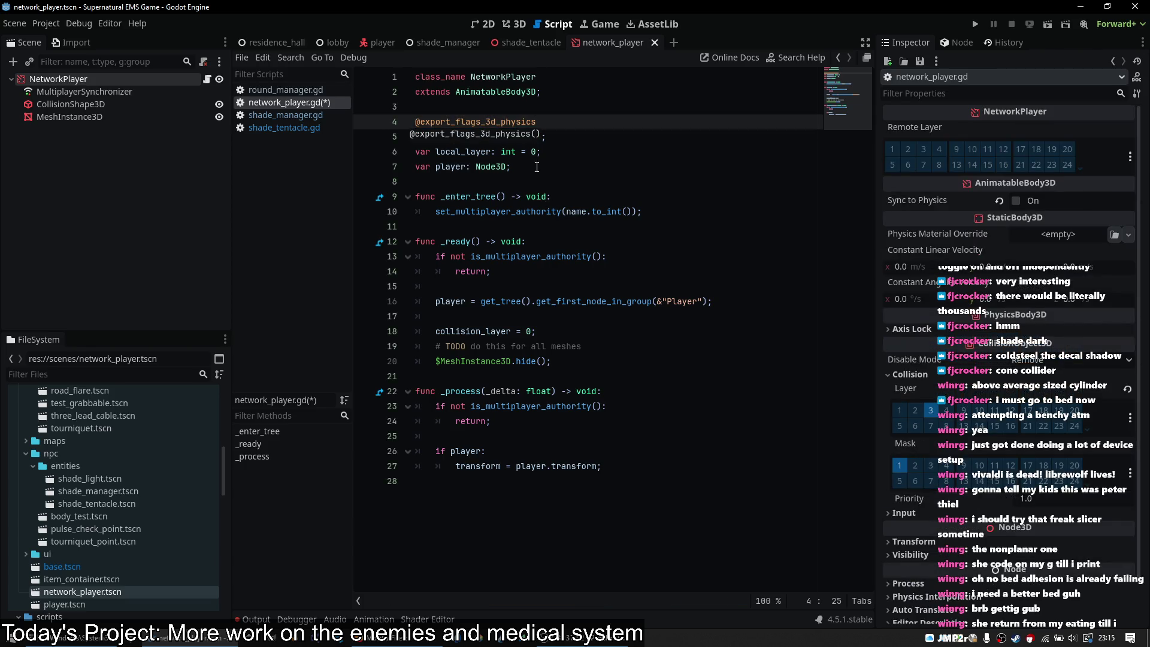
pyautogui.press('Return')
pyautogui.write('@export_flags_3d_physics')
pyautogui.press('Down')
pyautogui.press('Down')
pyautogui.click(629, 152)
pyautogui.hotkey('ctrl', 's')
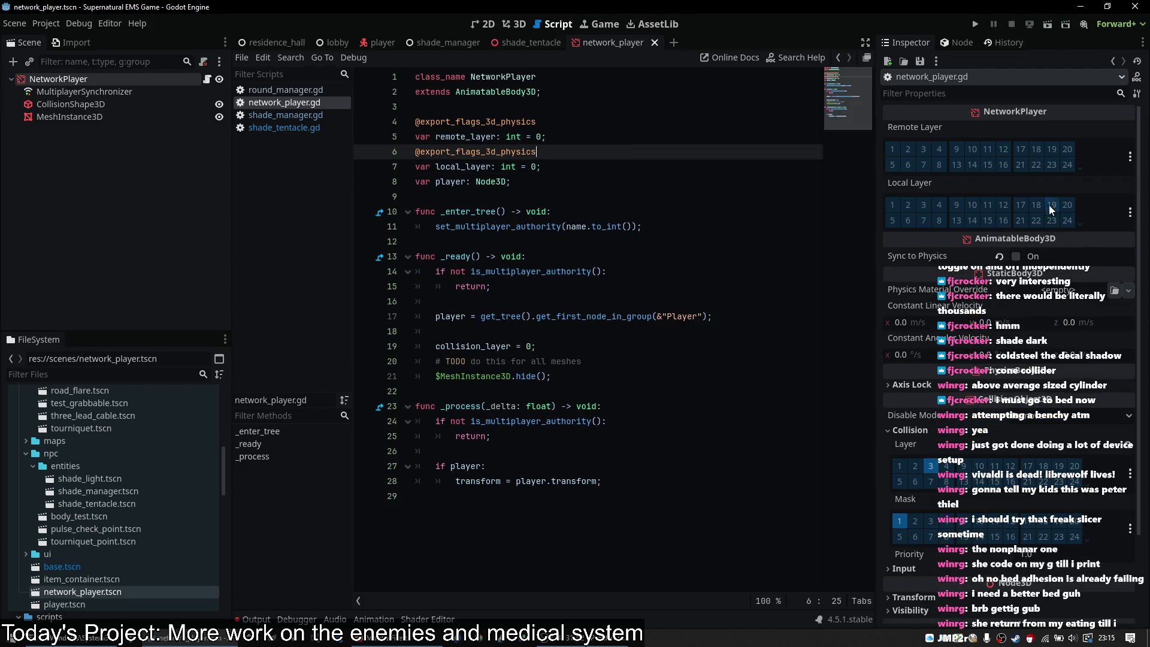
# Set Local Layer to layer 3 (Network Player) in the Inspector.
pyautogui.click(1129, 212)
pyautogui.click(1100, 226)
pyautogui.click(1129, 156)
# Set Remote Layer to layers 1 and 3, Default and Network Player.
pyautogui.click(1129, 156)
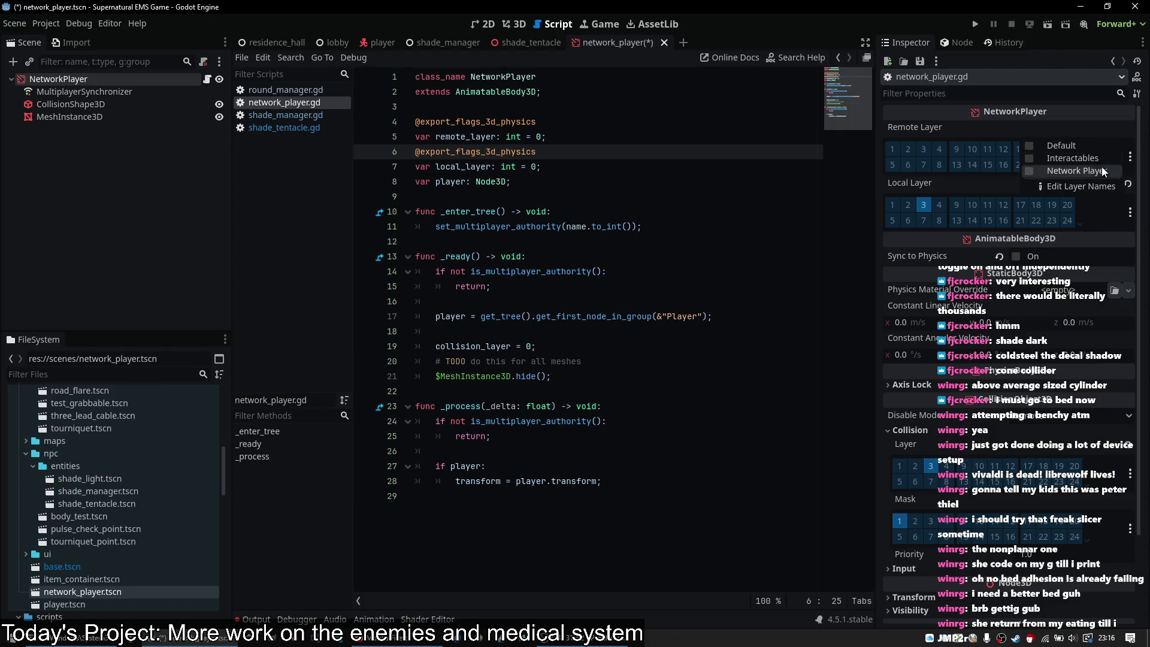
pyautogui.click(1083, 172)
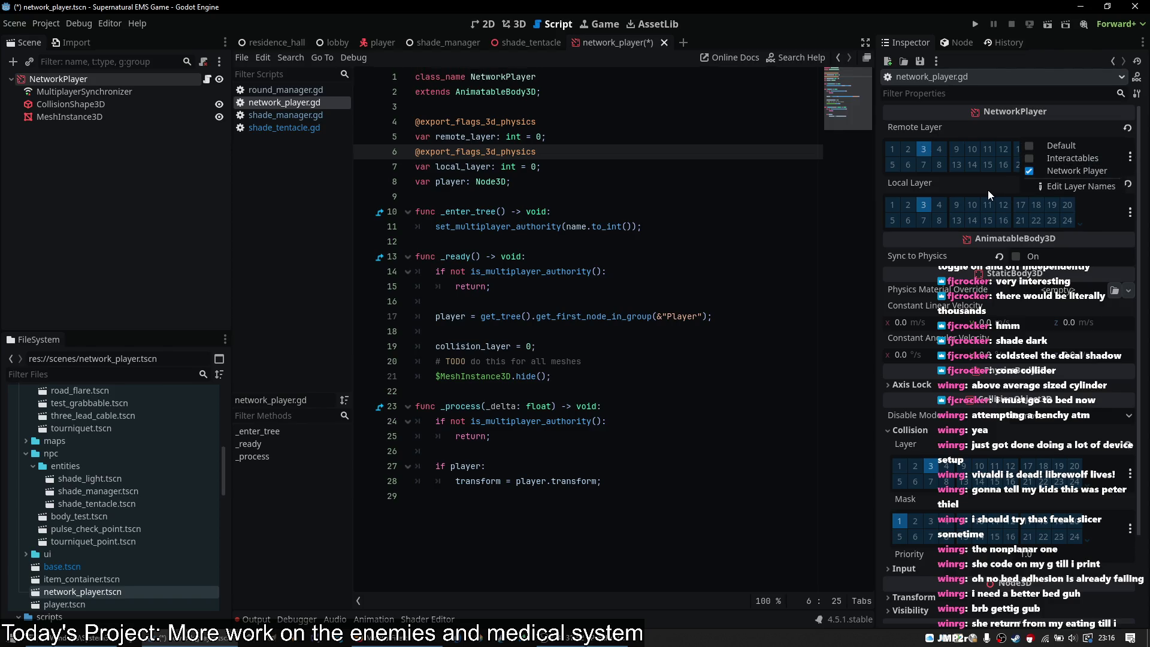
pyautogui.click(1050, 142)
pyautogui.click(1025, 130)
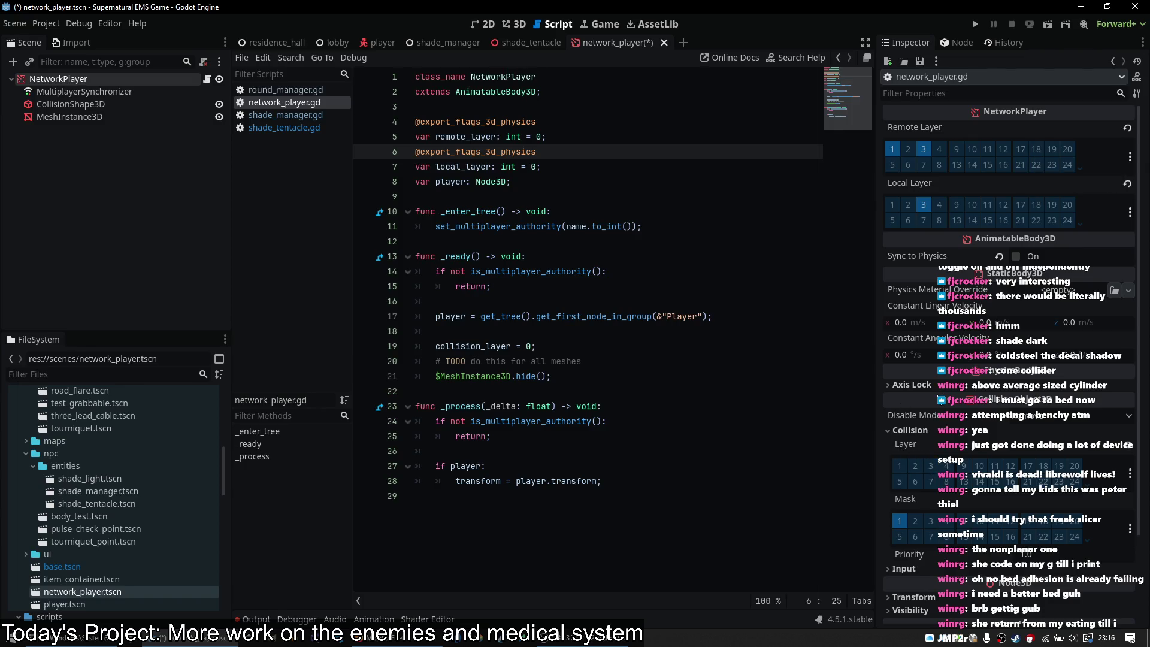
pyautogui.click(602, 338)
pyautogui.click(602, 346)
pyautogui.click(663, 271)
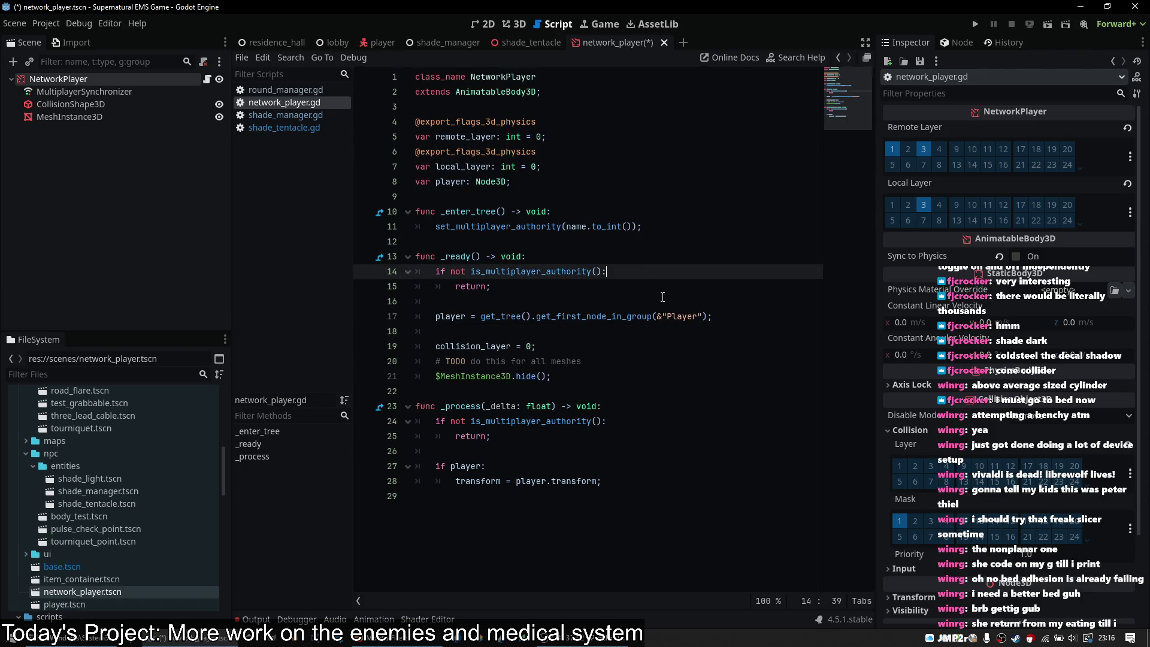
# In _ready, set collision_layer to remote_layer inside the authority check and to local_layer otherwise.
pyautogui.press('Return')
pyautogui.write('collision_la')
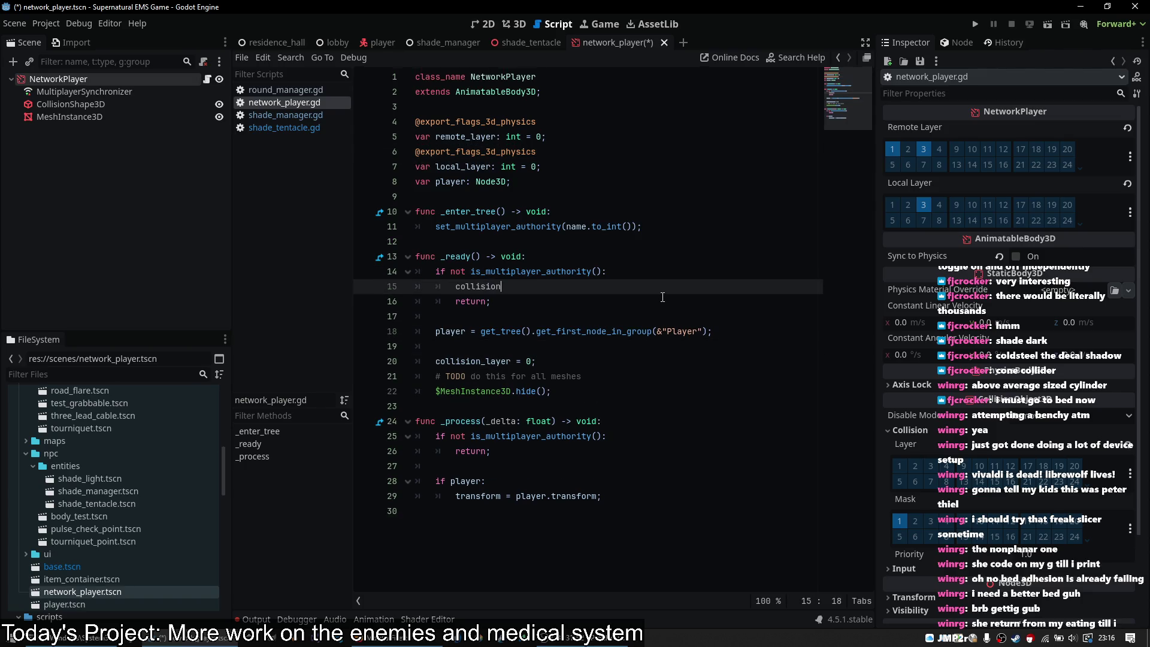
pyautogui.write('yer = remote')
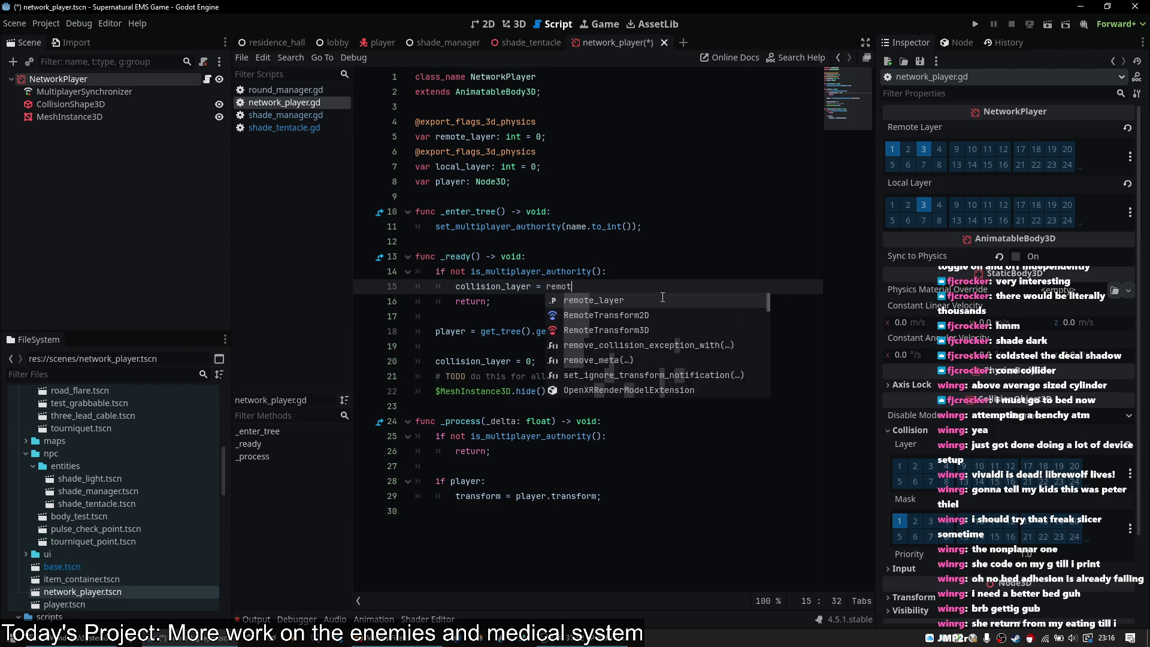
pyautogui.press('Return')
pyautogui.write(';')
pyautogui.press('Down')
pyautogui.press('Down')
pyautogui.press('Down')
pyautogui.hotkey('shift', 'Home')
pyautogui.press('BackSpace')
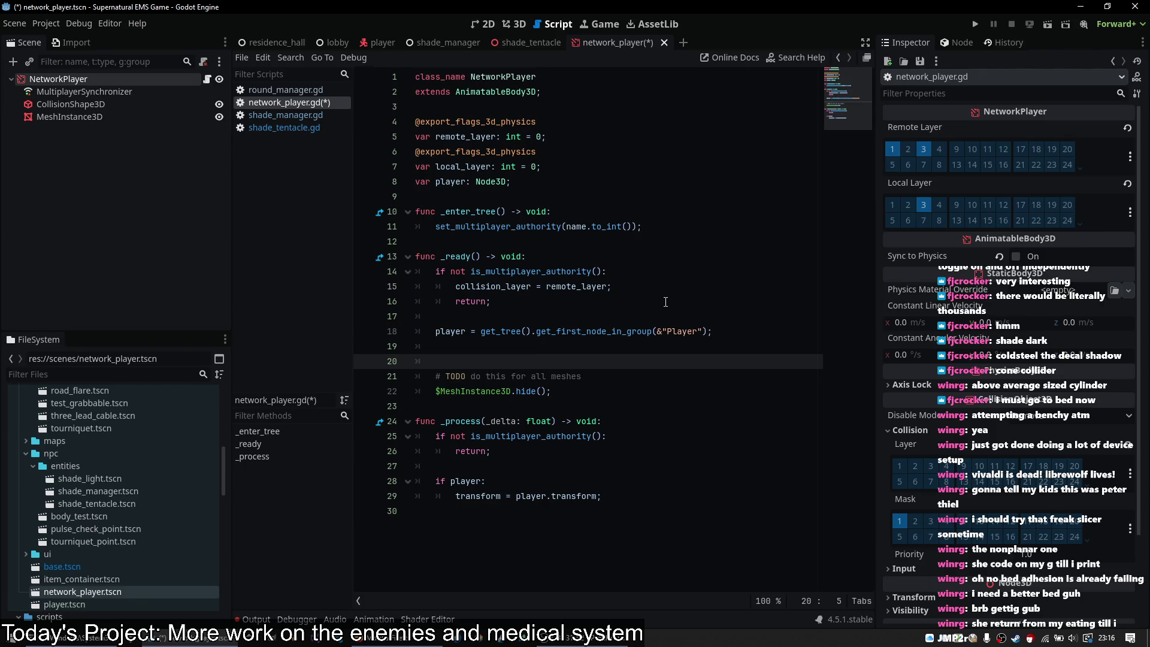
pyautogui.write('collision_layer =')
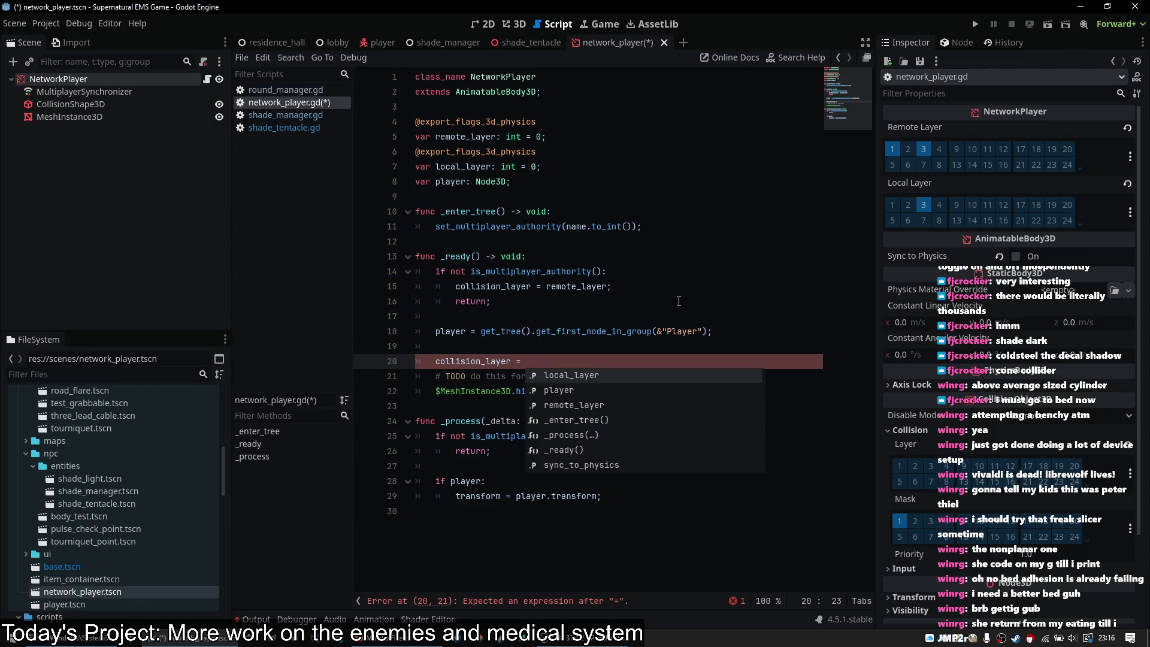
pyautogui.write('local')
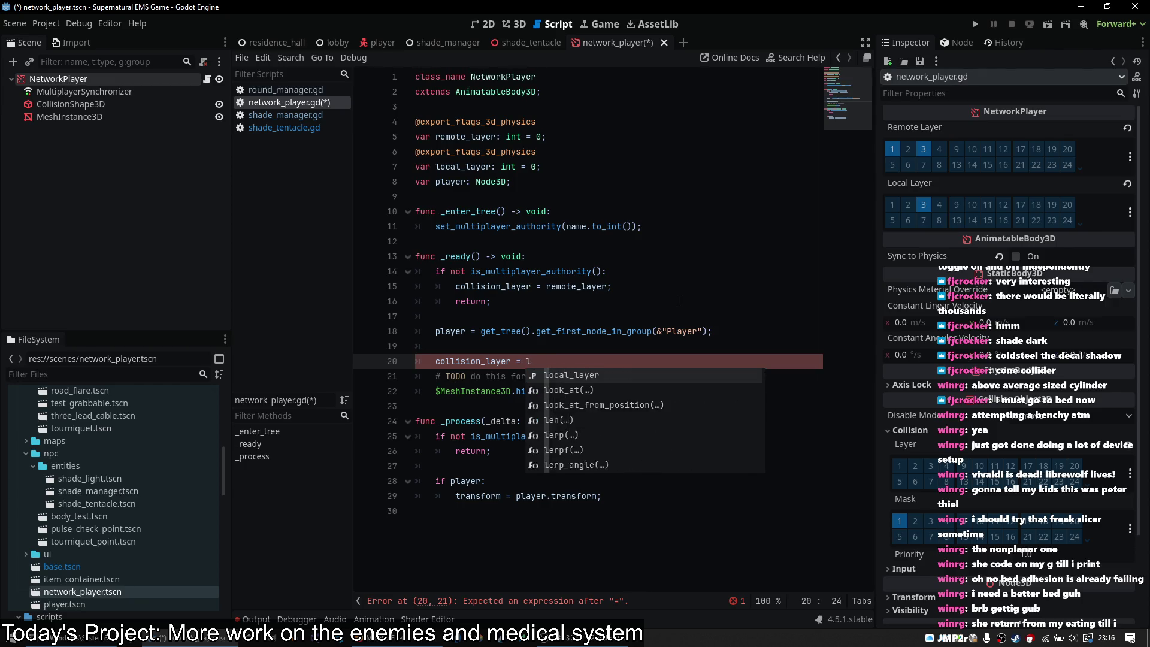
pyautogui.write('_layer;')
pyautogui.press('Down')
pyautogui.press('Down')
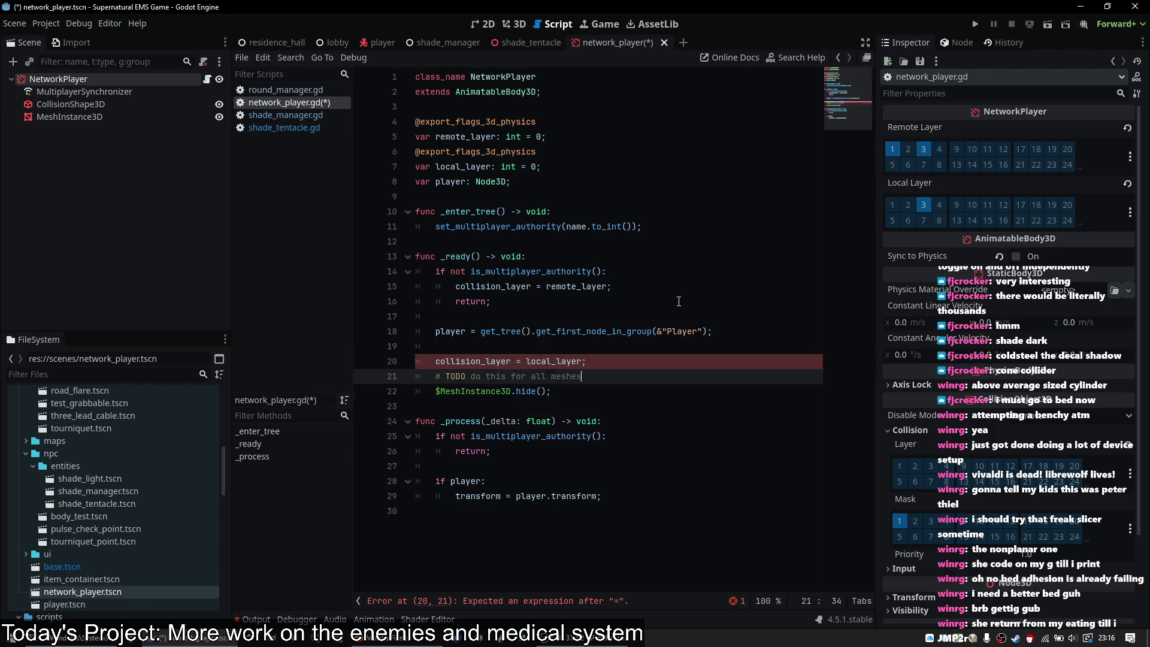
# Replace the TODO comment and mesh-hiding lines with hide(); and save.
pyautogui.hotkey('shift', 'Up')
pyautogui.hotkey('shift', 'Home')
pyautogui.write('hide();')
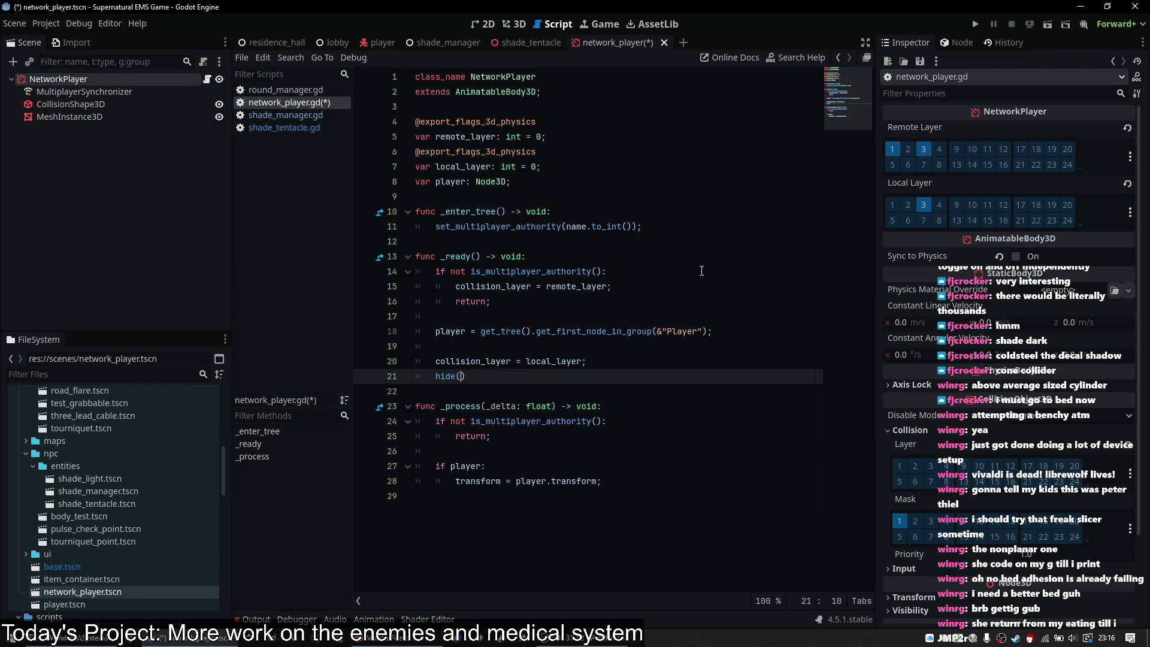
pyautogui.hotkey('ctrl', 's')
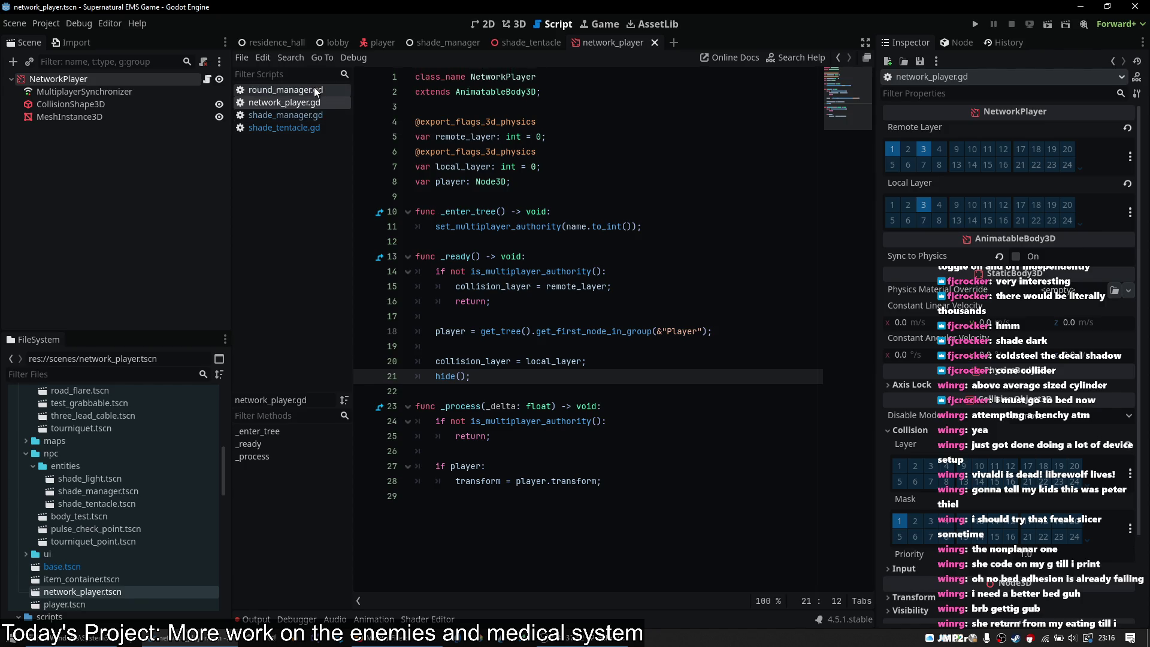
# Check the collision Mask layer names in round_manager.gd, then switch to shade_tentacle.gd.
pyautogui.click(315, 91)
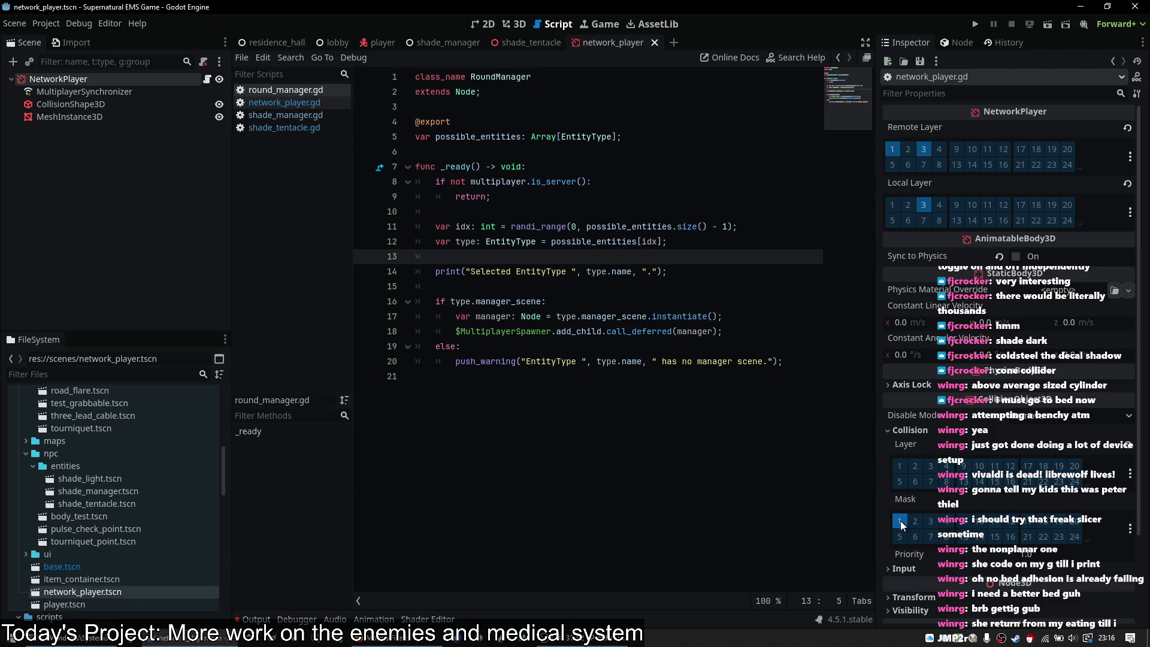
pyautogui.moveTo(907, 501)
pyautogui.click(1129, 529)
pyautogui.click(960, 499)
pyautogui.click(700, 267)
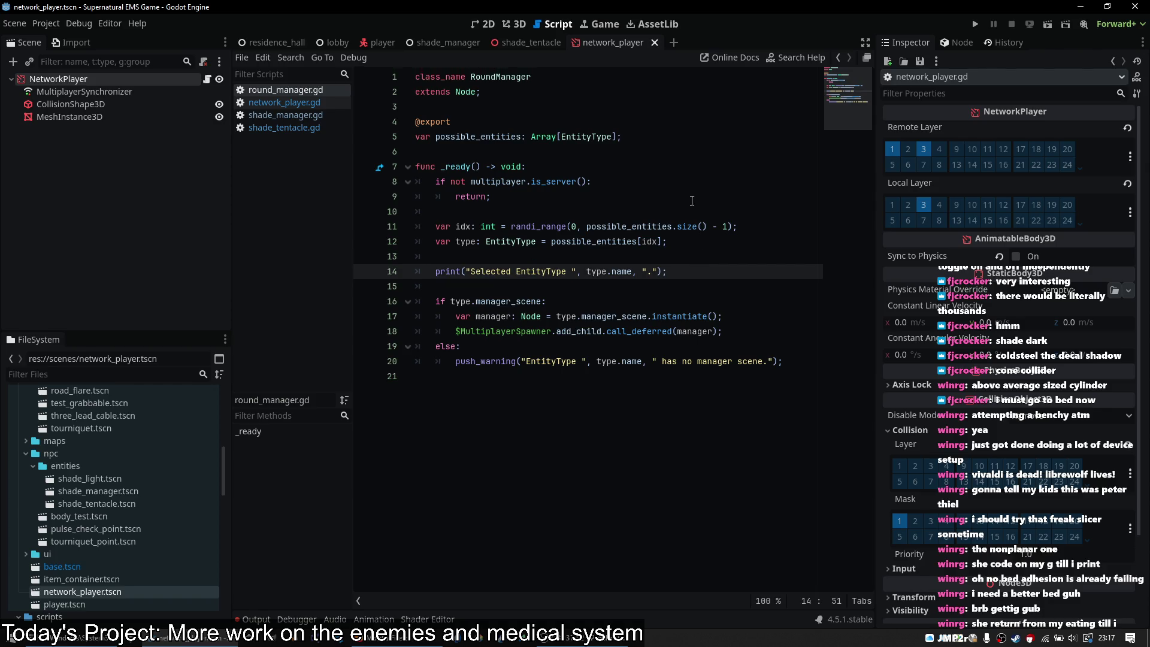
pyautogui.click(298, 114)
pyautogui.click(298, 125)
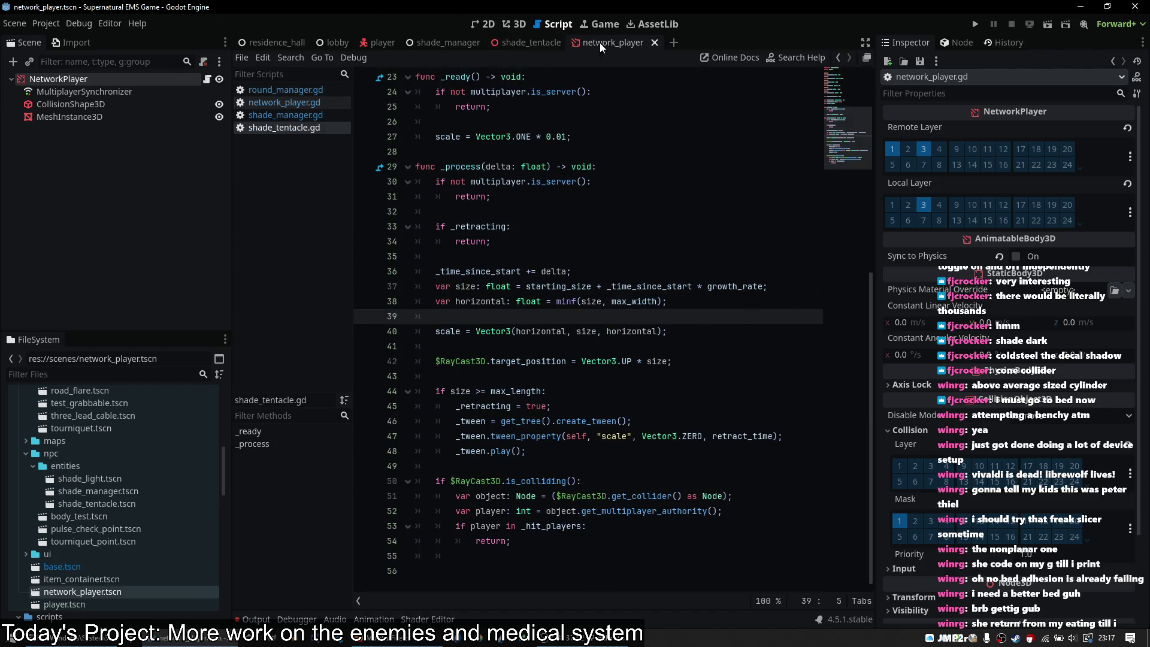
# Tidy the lines after line 51 in shade_tentacle.gd's collision check.
pyautogui.click(493, 42)
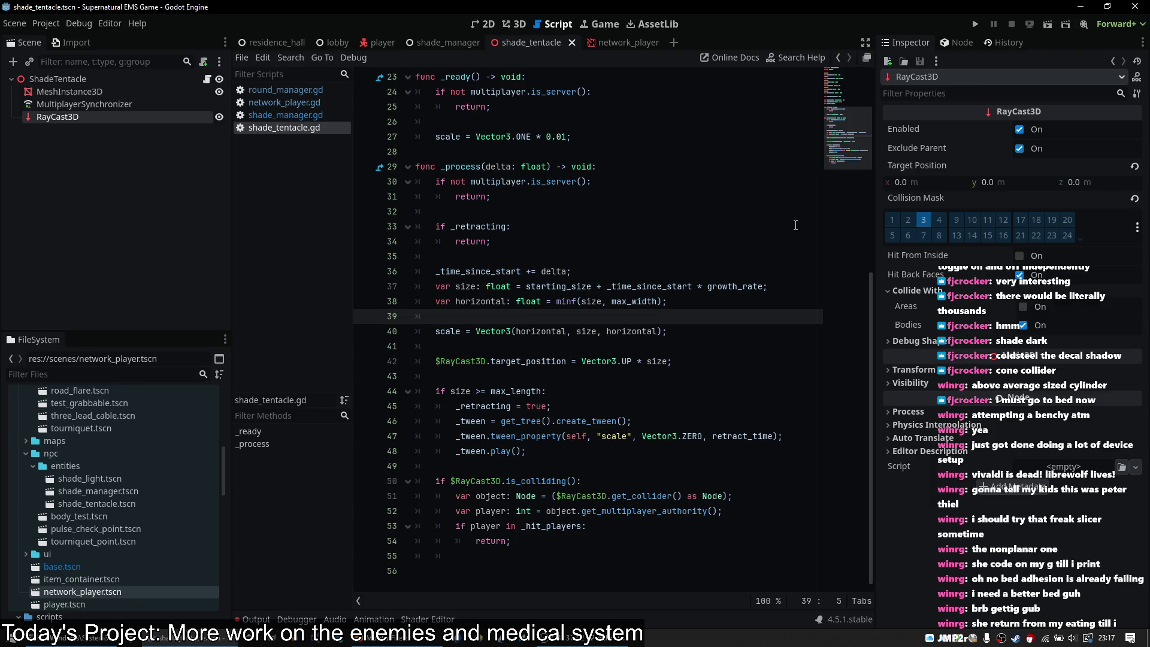
pyautogui.click(760, 500)
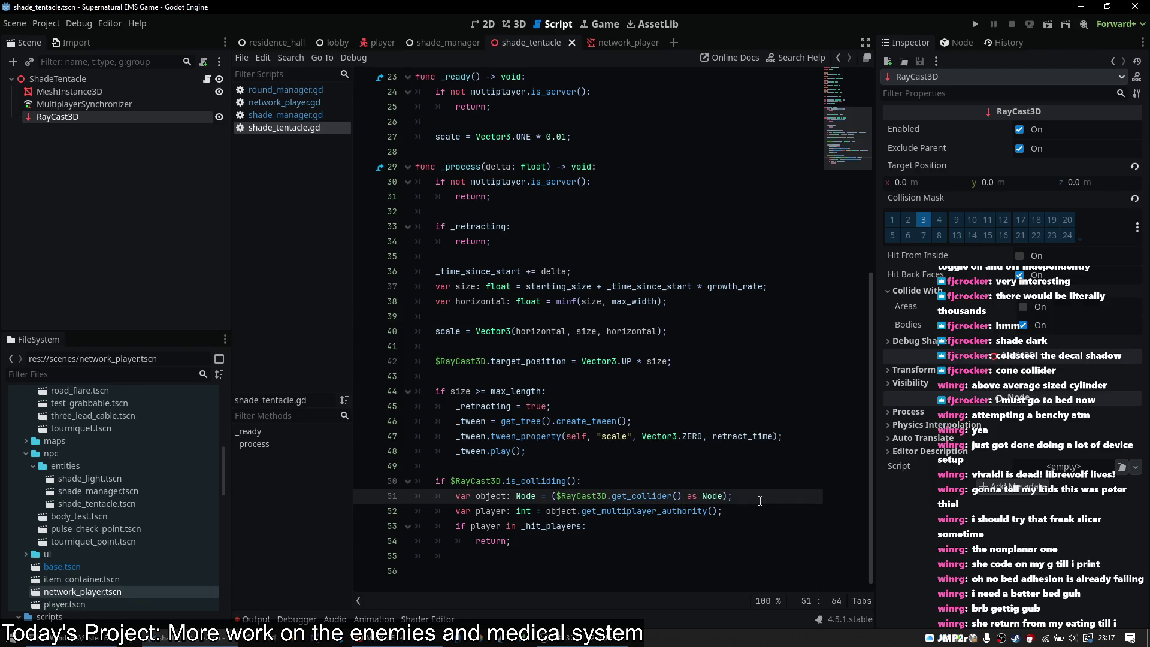
pyautogui.press('Return')
pyautogui.hotkey('shift', 'Up')
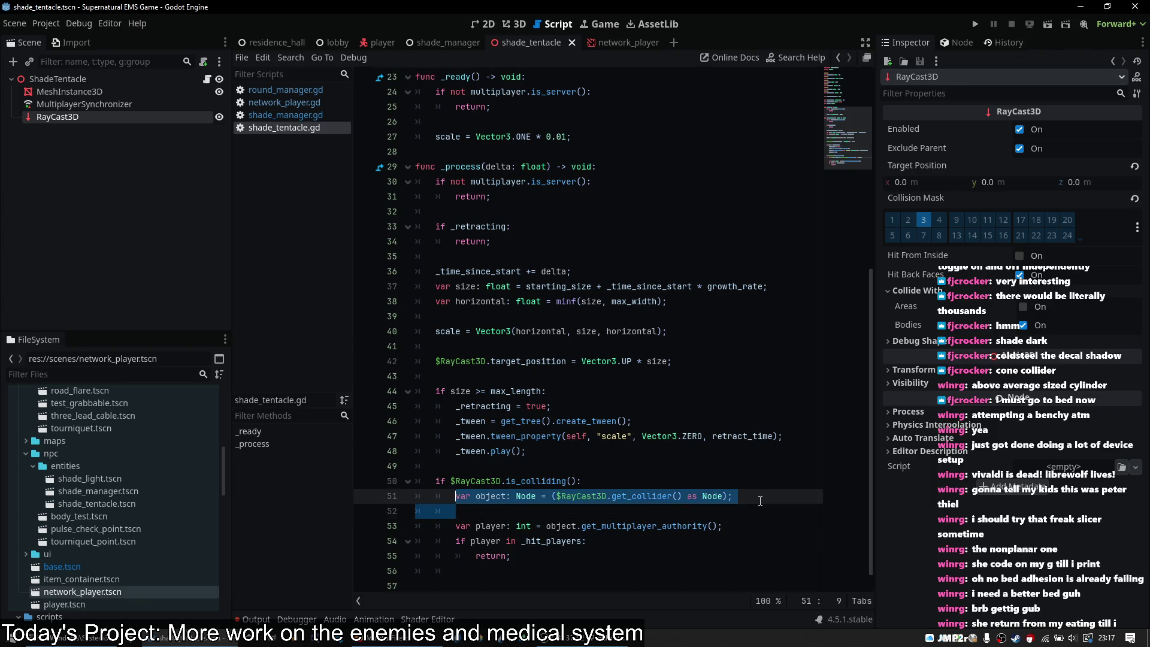
pyautogui.hotkey('ctrl', 'x')
pyautogui.press('Down')
pyautogui.press('Down')
pyautogui.press('Down')
pyautogui.hotkey('ctrl', 'z')
pyautogui.press('Down')
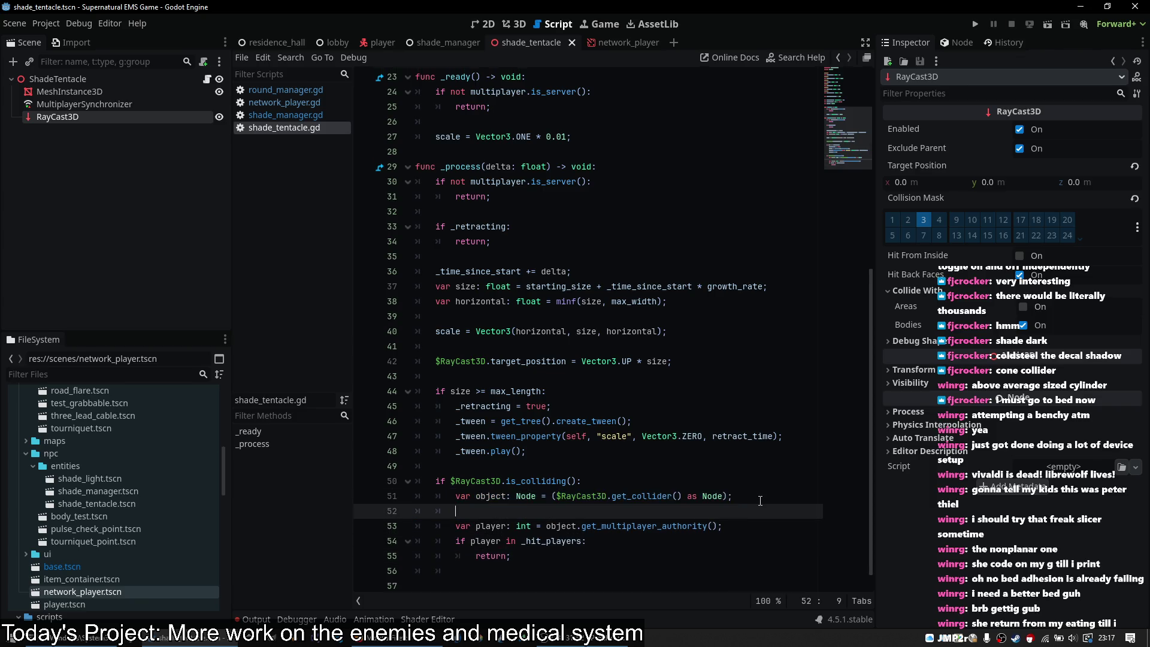
pyautogui.press('BackSpace')
pyautogui.press('Down')
pyautogui.press('Down')
pyautogui.press('Down')
# Write (object.owner as NetworkPlayer).receive_damage(damage); on line 55 and save.
pyautogui.write('object.')
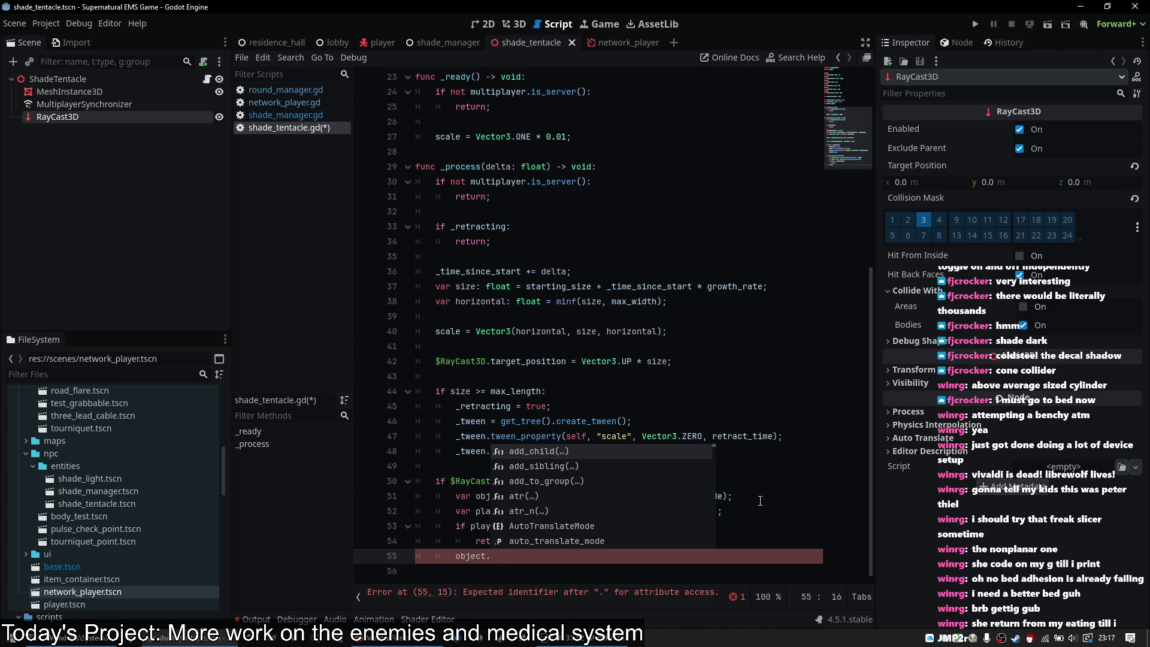
pyautogui.write('owner.')
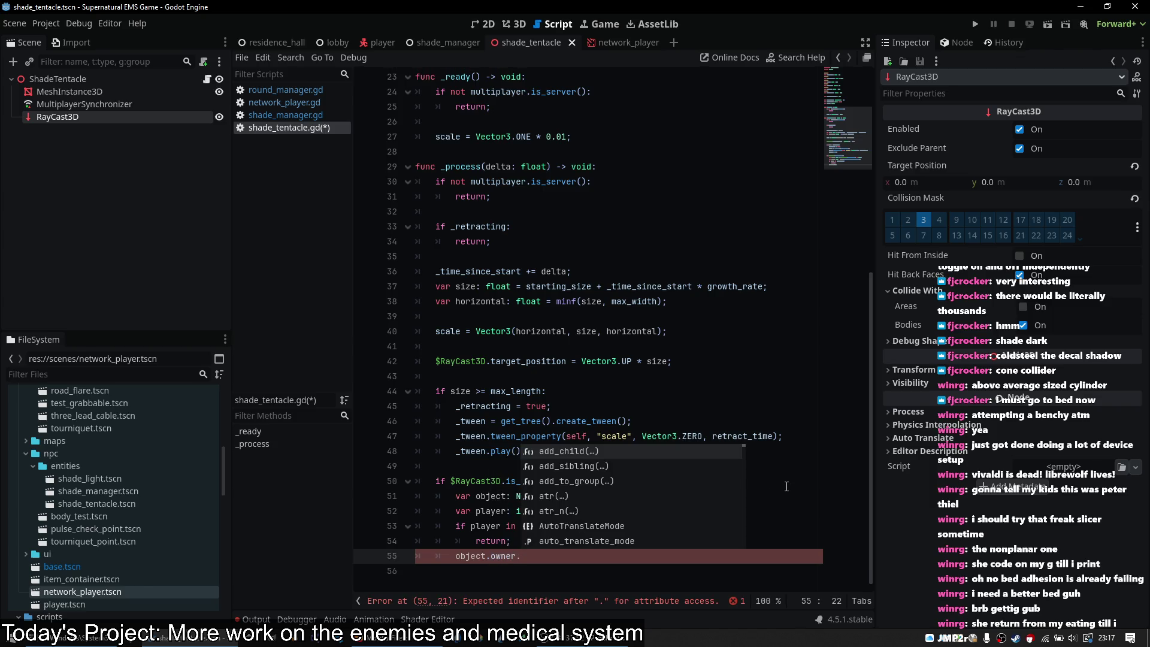
pyautogui.press('BackSpace')
pyautogui.write(')')
pyautogui.press('Home')
pyautogui.write('(')
pyautogui.press('End')
pyautogui.press('Left')
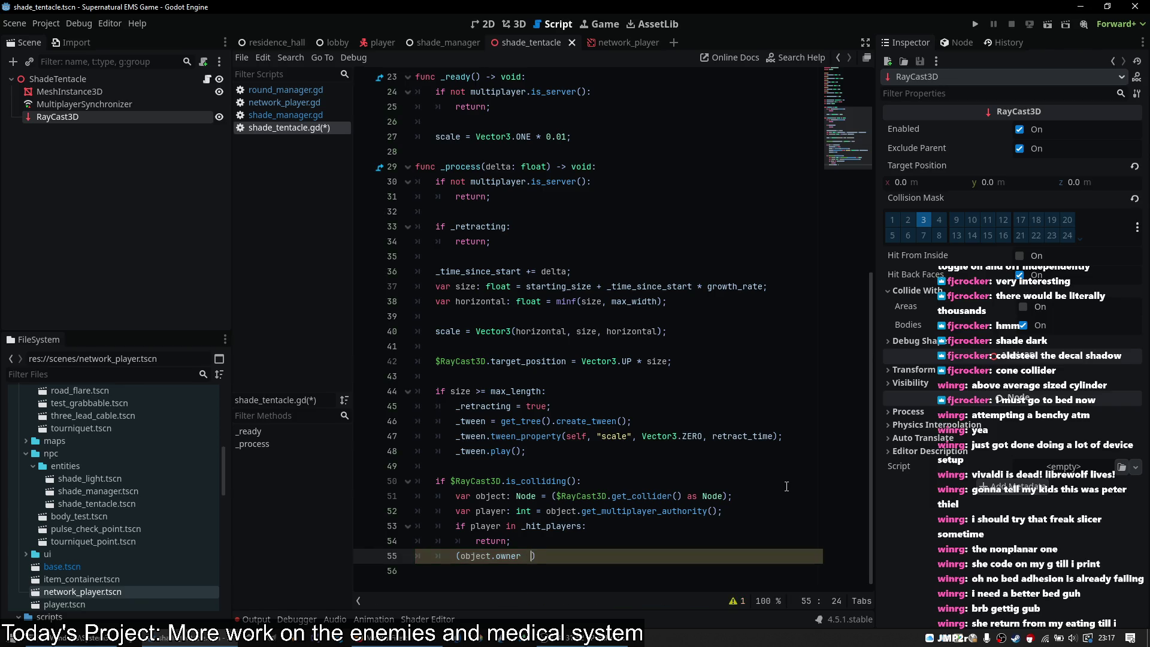
pyautogui.write('NetworkPlayer)')
pyautogui.write('.')
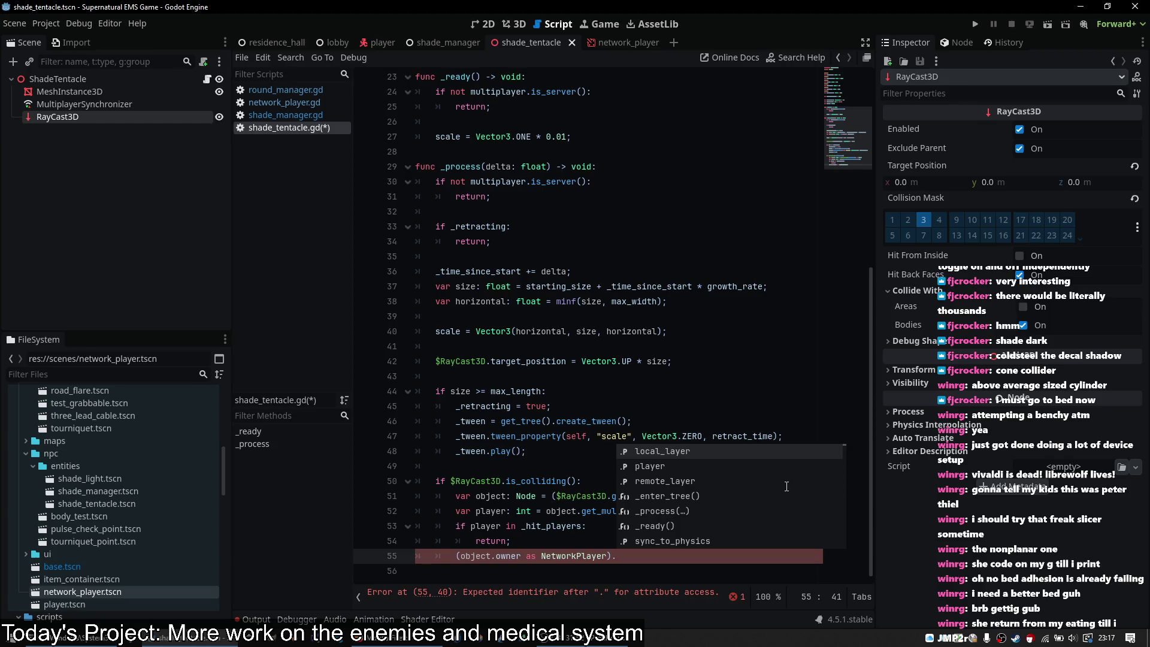
pyautogui.write('received')
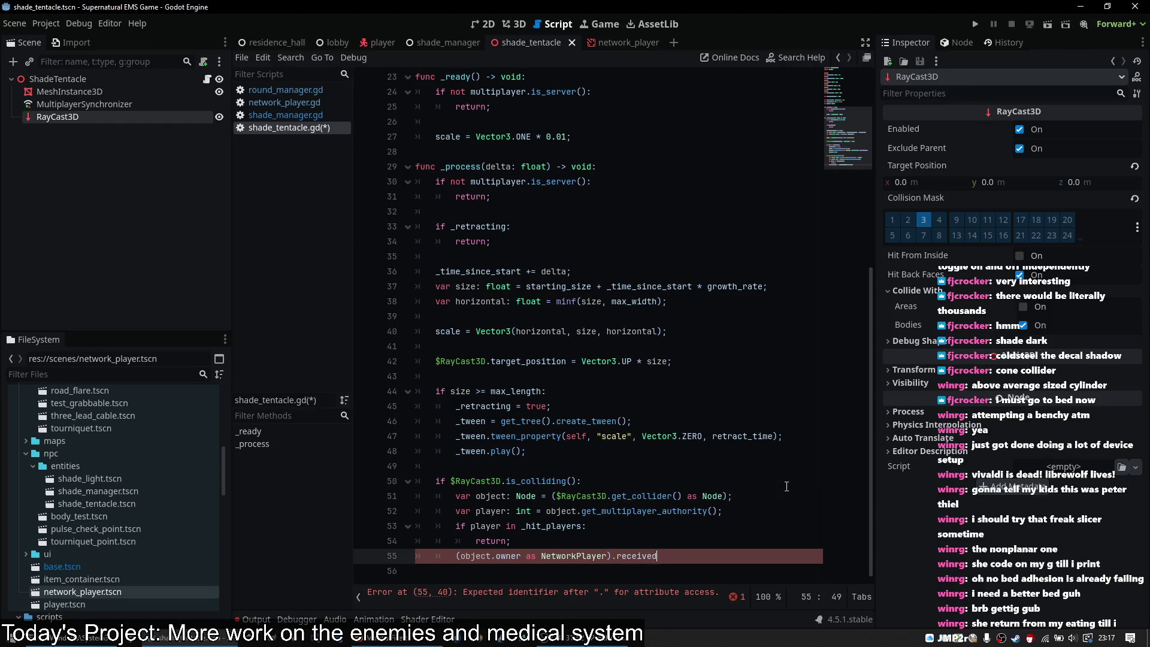
pyautogui.write('damage(')
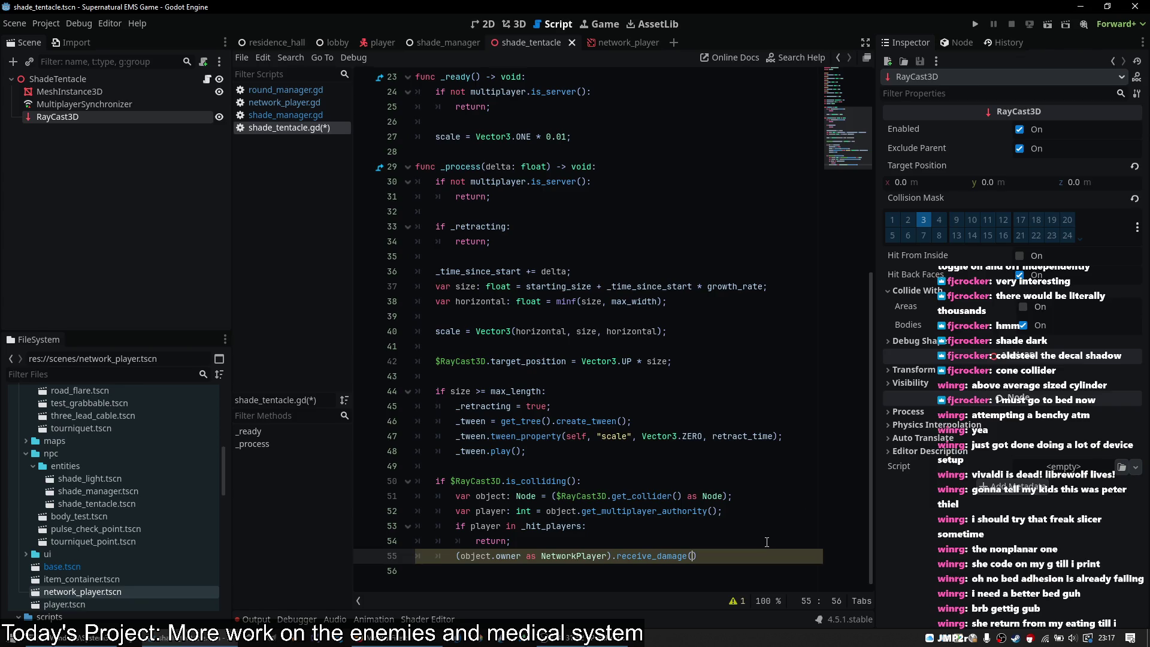
pyautogui.scroll(7, 766, 541)
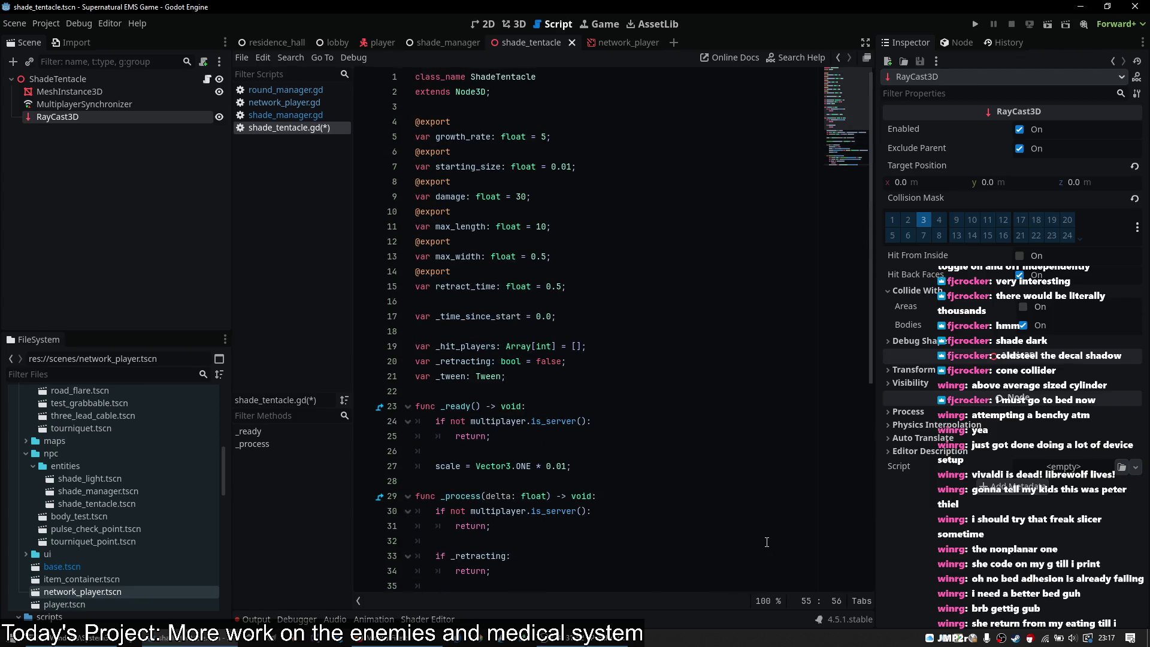
pyautogui.write('damage);')
pyautogui.hotkey('ctrl', 's')
pyautogui.scroll(-1, 766, 542)
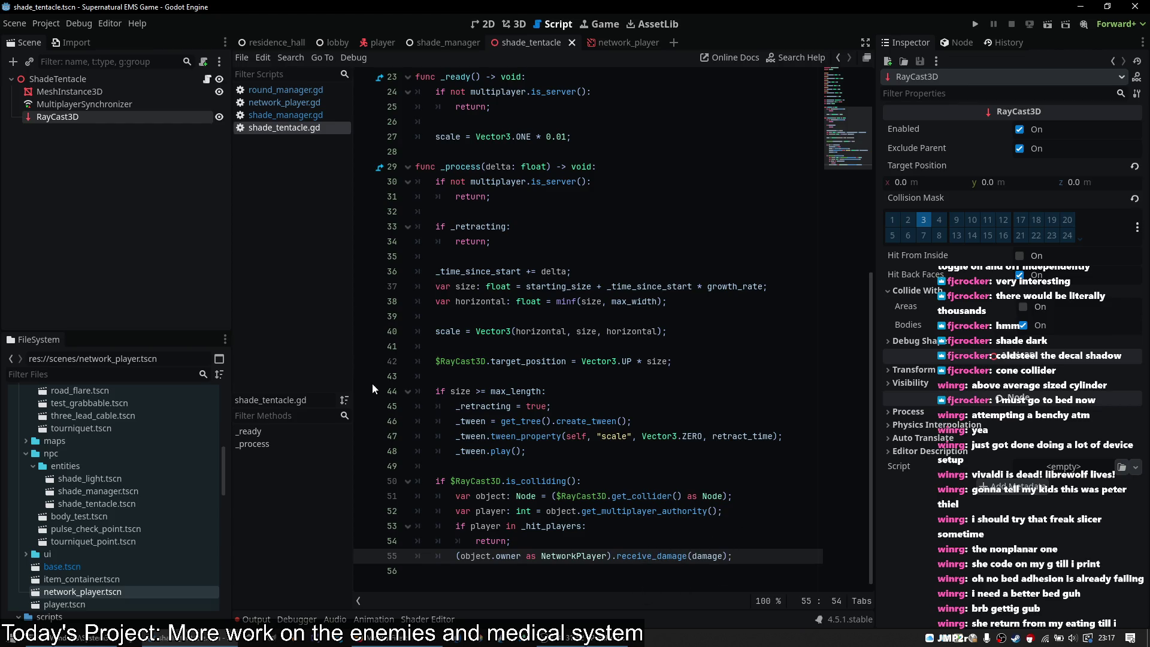
pyautogui.keyDown('ctrl'); pyautogui.click(584, 556); pyautogui.keyUp('ctrl')
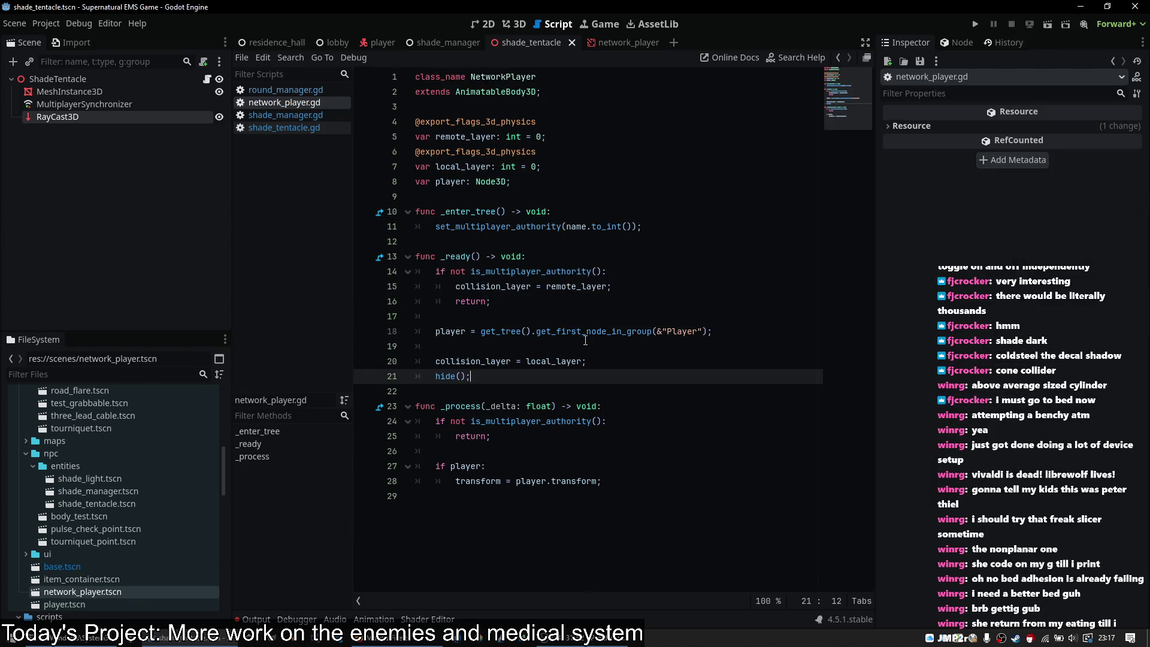
# Add func receive_damage(amount: float) -> void: with a pass; body after _process.
pyautogui.click(634, 490)
pyautogui.press('Return')
pyautogui.press('Up')
pyautogui.press('Tab')
pyautogui.press('BackSpace')
pyautogui.press('Return')
pyautogui.write('func ')
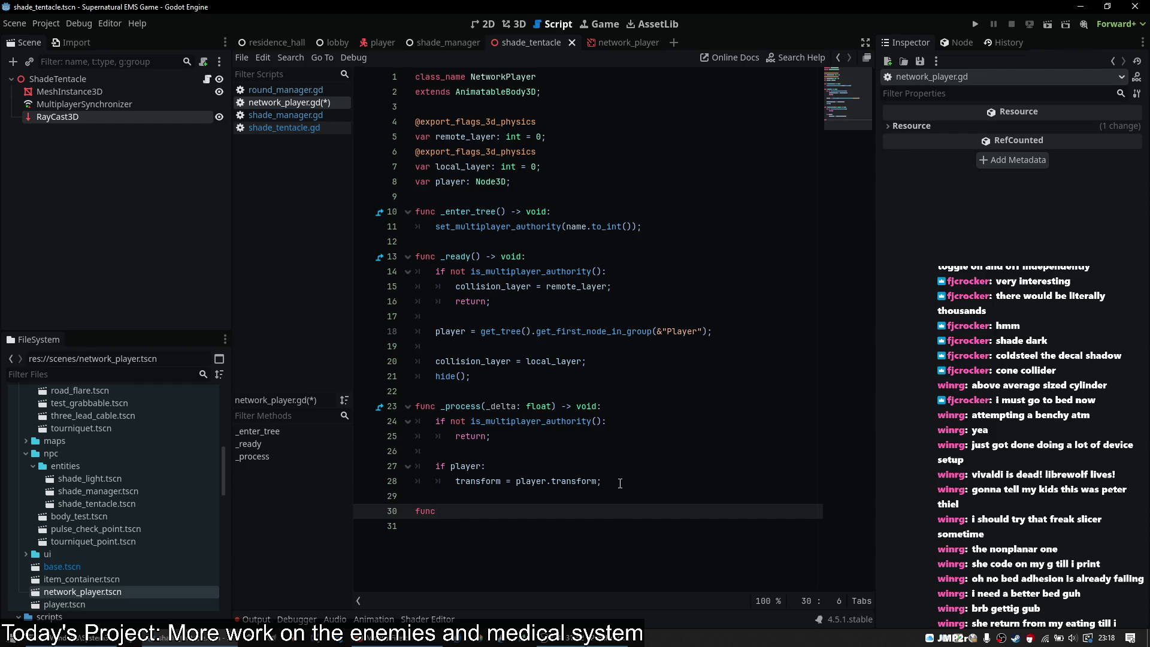
pyautogui.write('receive_damage(am')
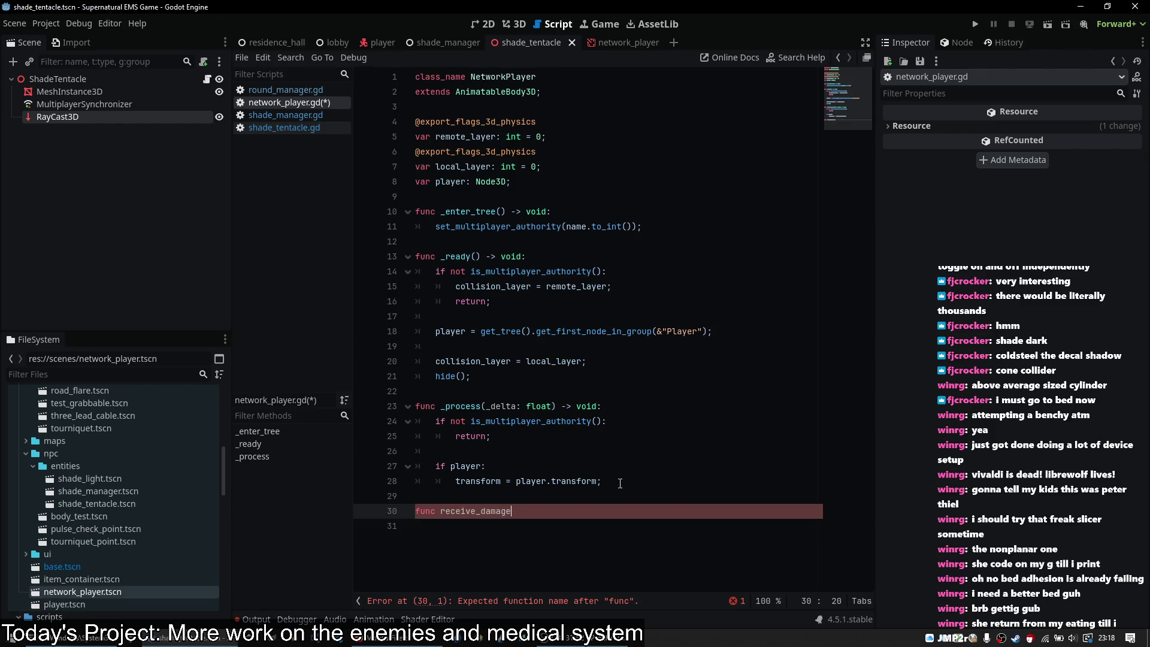
pyautogui.write('ount: float) -> void:')
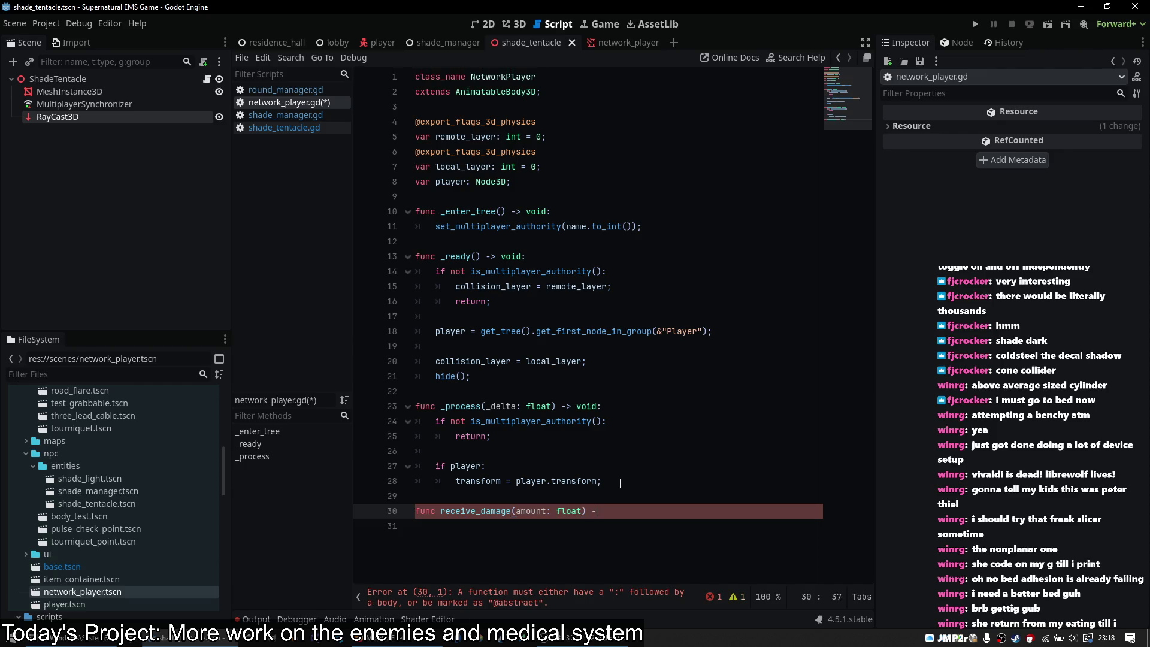
pyautogui.press('Return')
pyautogui.write('pass;')
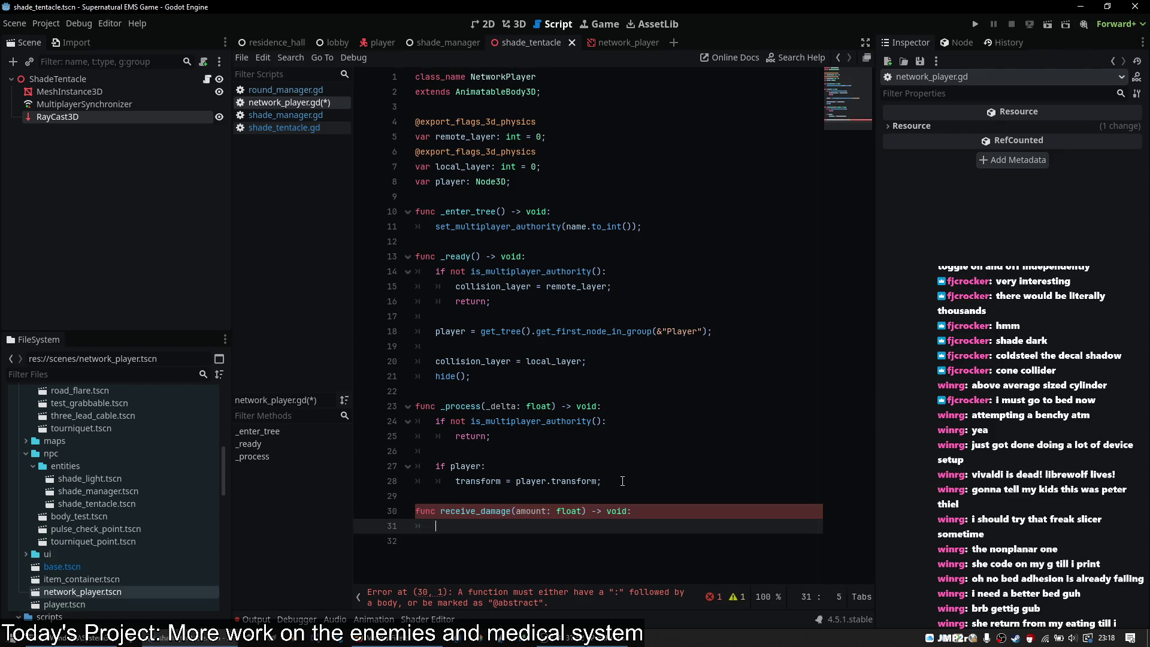
# Start an if line above pass and open a new line above receive_damage.
pyautogui.hotkey('ctrl', 'shift', 'Return')
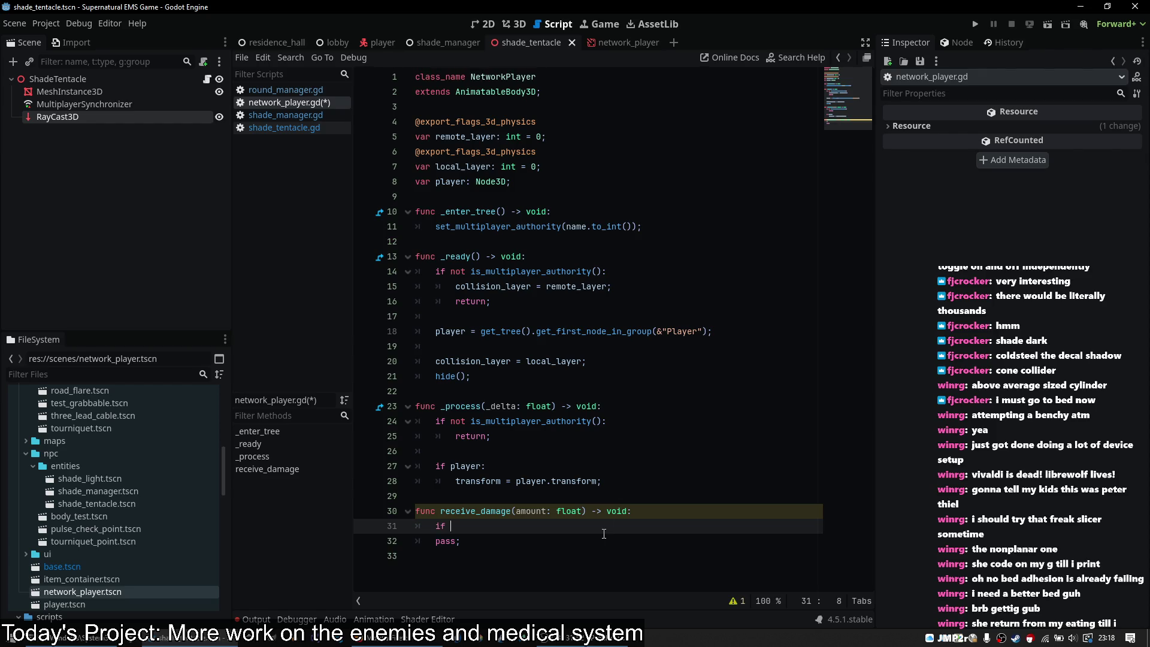
pyautogui.hotkey('ctrl', 'shift', 'Left')
pyautogui.press('Right')
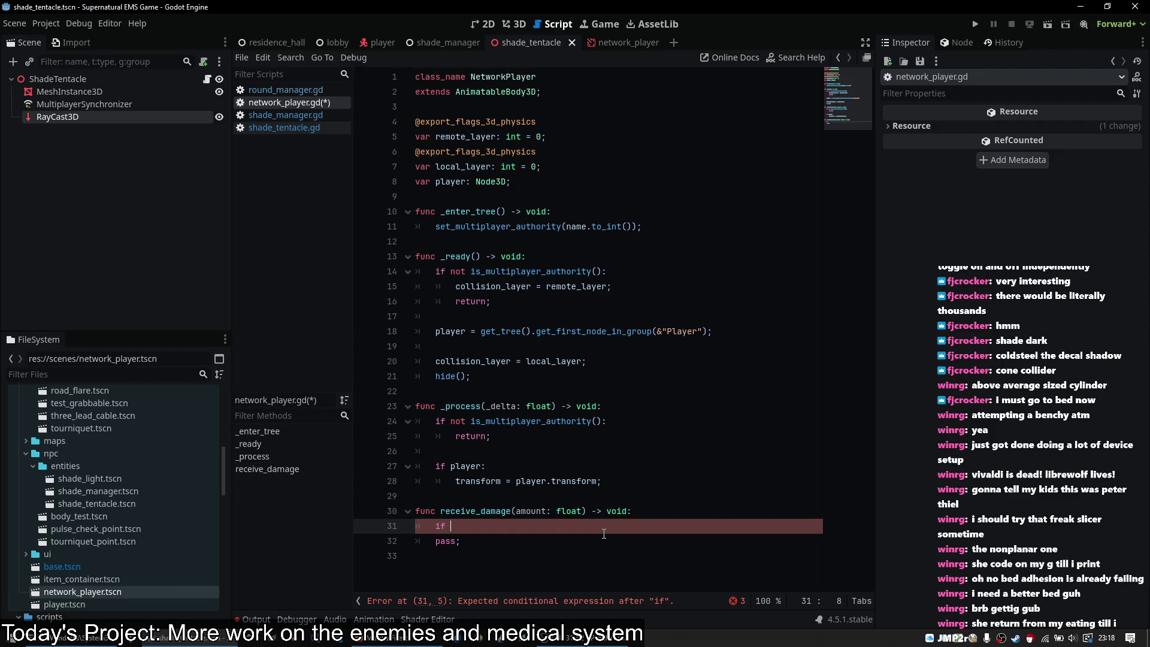
pyautogui.press('Up')
pyautogui.press('Up')
pyautogui.press('Return')
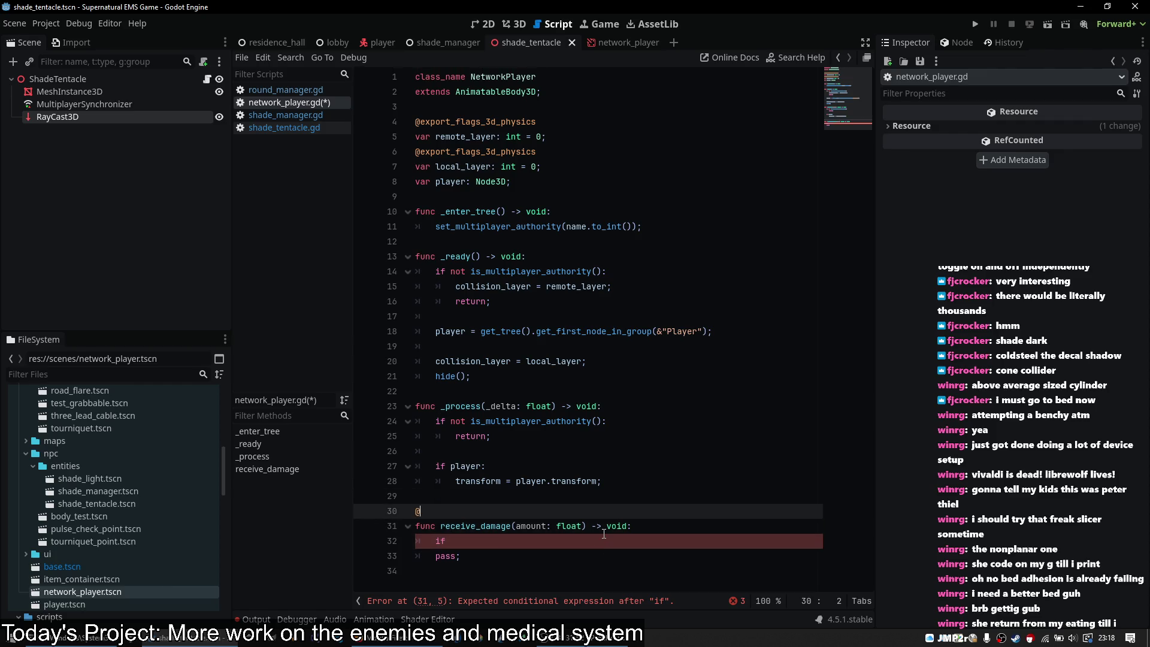
pyautogui.write('@rpc("')
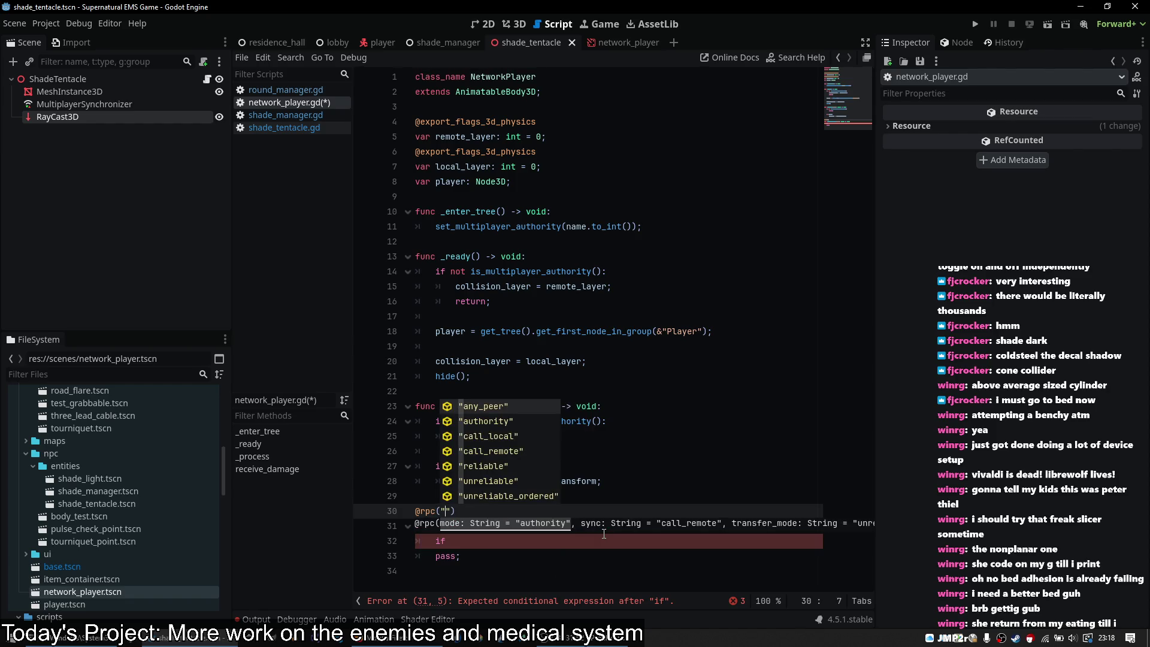
pyautogui.press('Return')
pyautogui.write(', ')
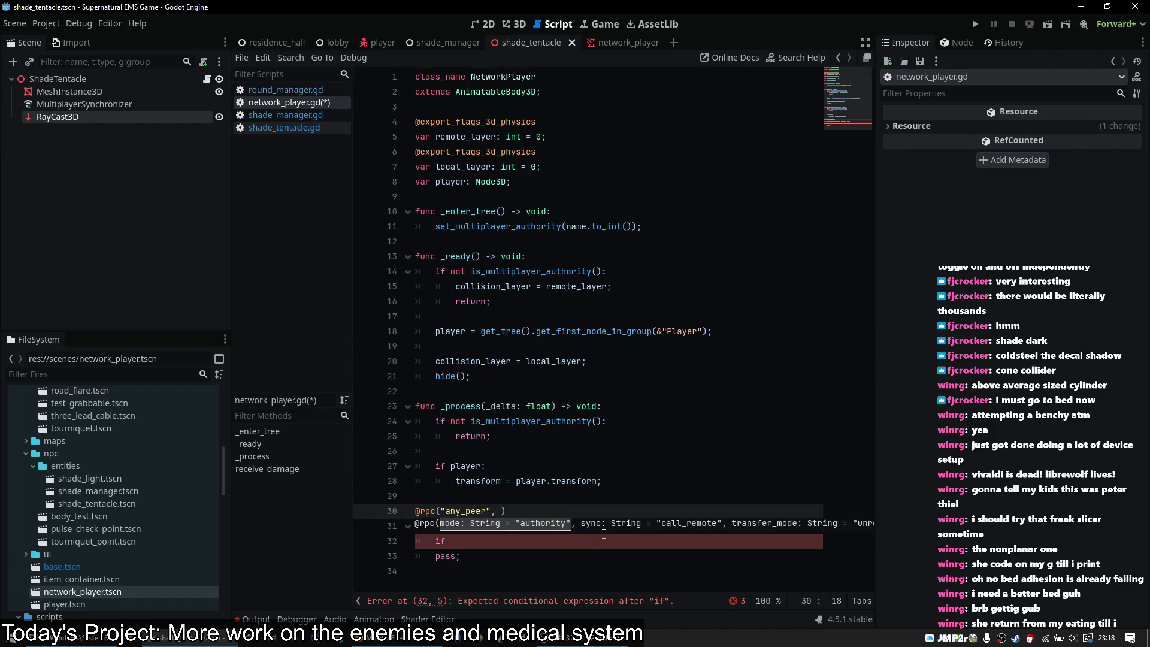
pyautogui.write('"call')
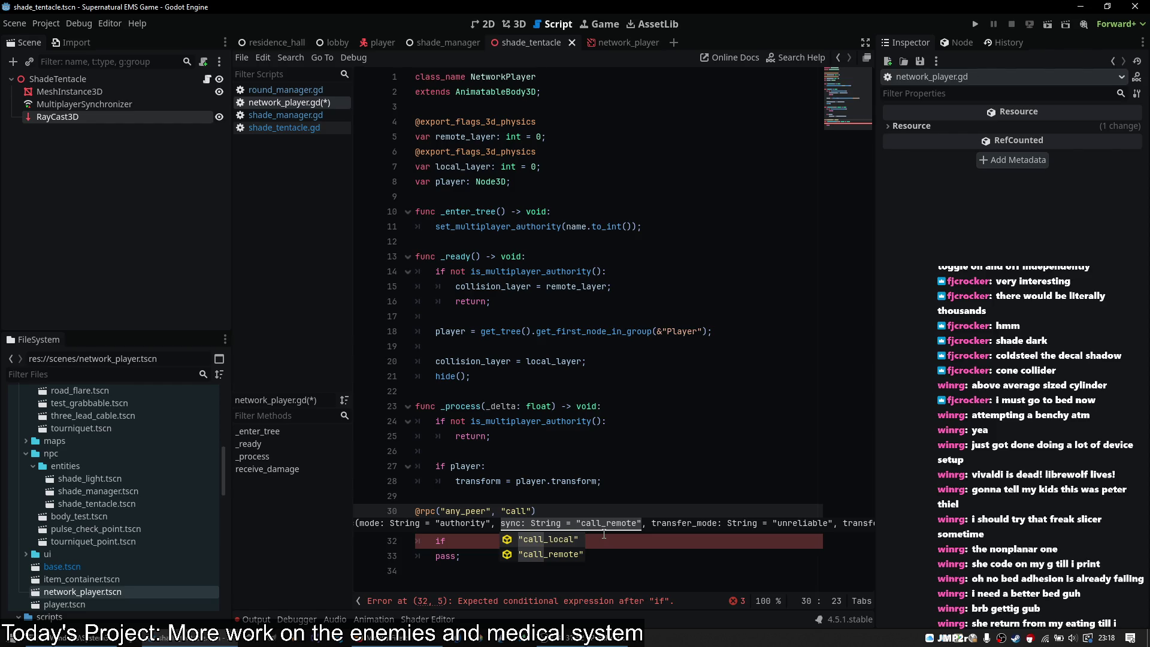
pyautogui.press('Return')
pyautogui.write('"')
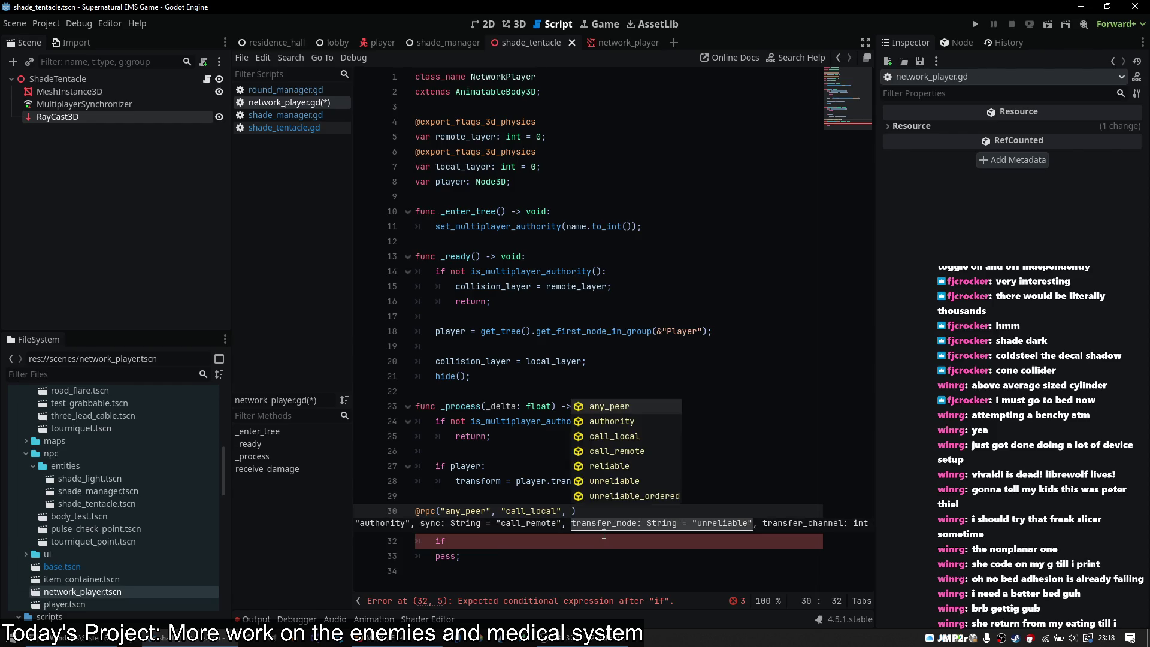
pyautogui.write('reli')
pyautogui.press('Return')
# Write 'if multiplayer.get_remote_sender_id() != ' on line 32, trying candidates for the server peer operand.
pyautogui.click(604, 533)
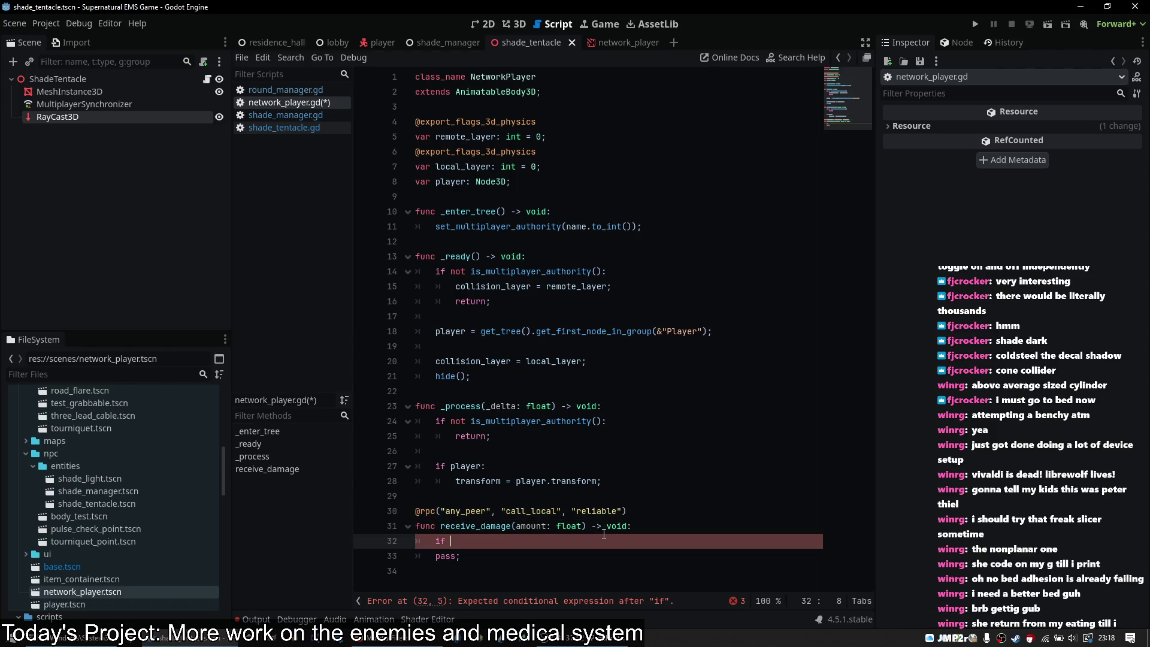
pyautogui.write('multiplayer.ge')
pyautogui.write('t_remote')
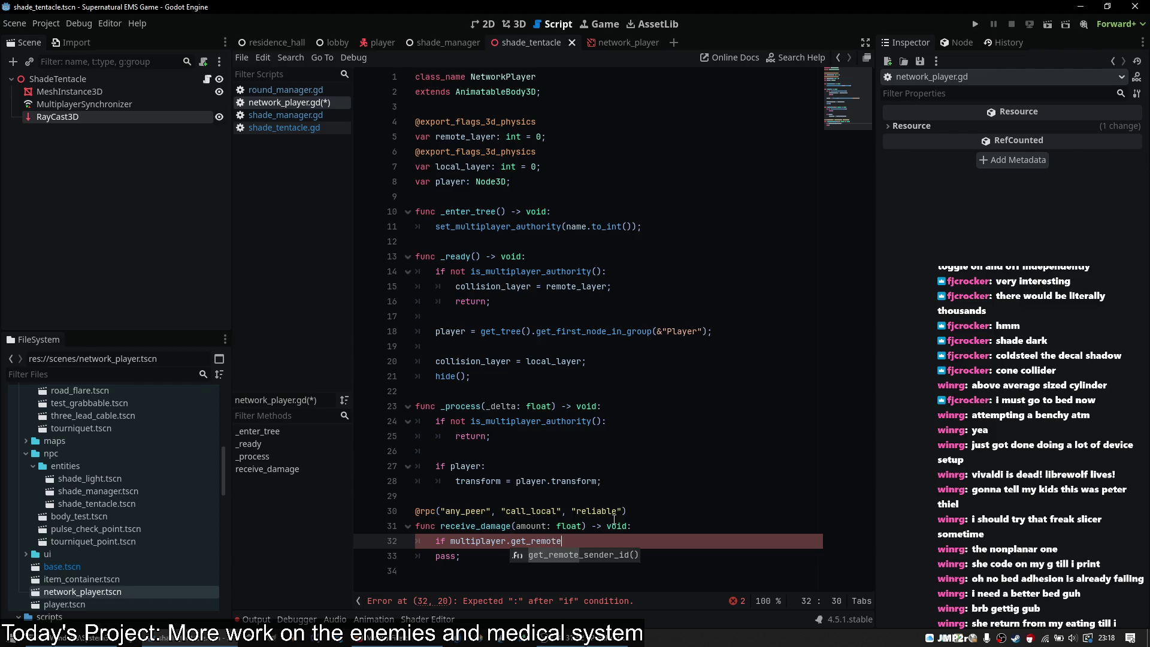
pyautogui.press('Return')
pyautogui.write('Mu')
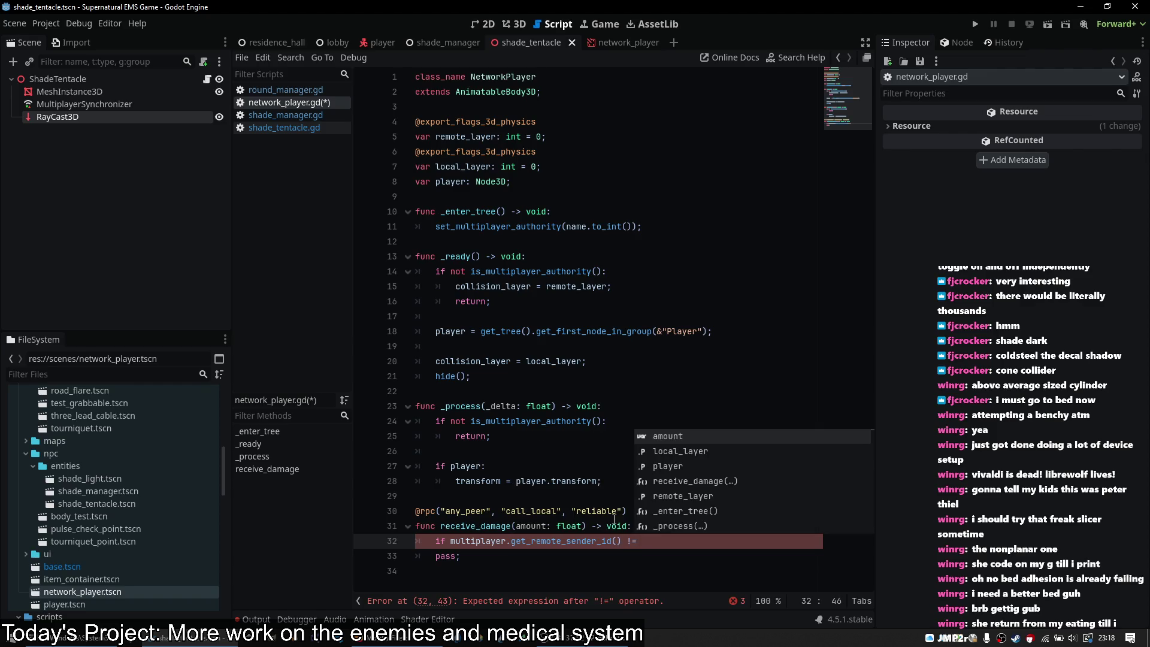
pyautogui.write('ltiplayerAPI.')
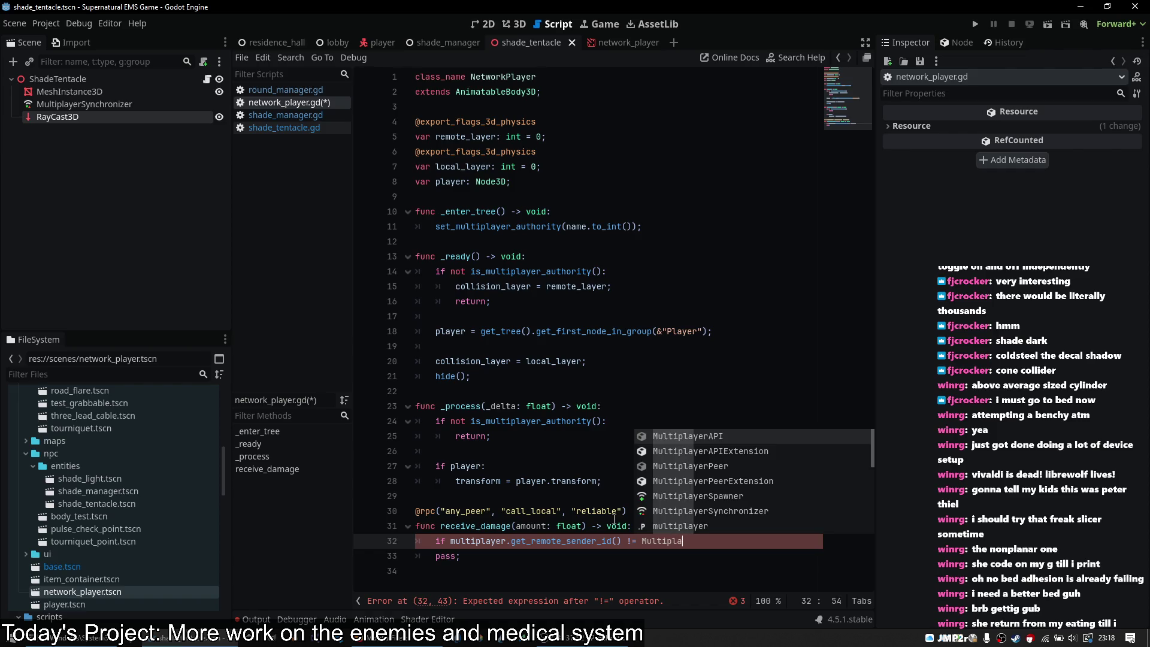
pyautogui.write('TARG')
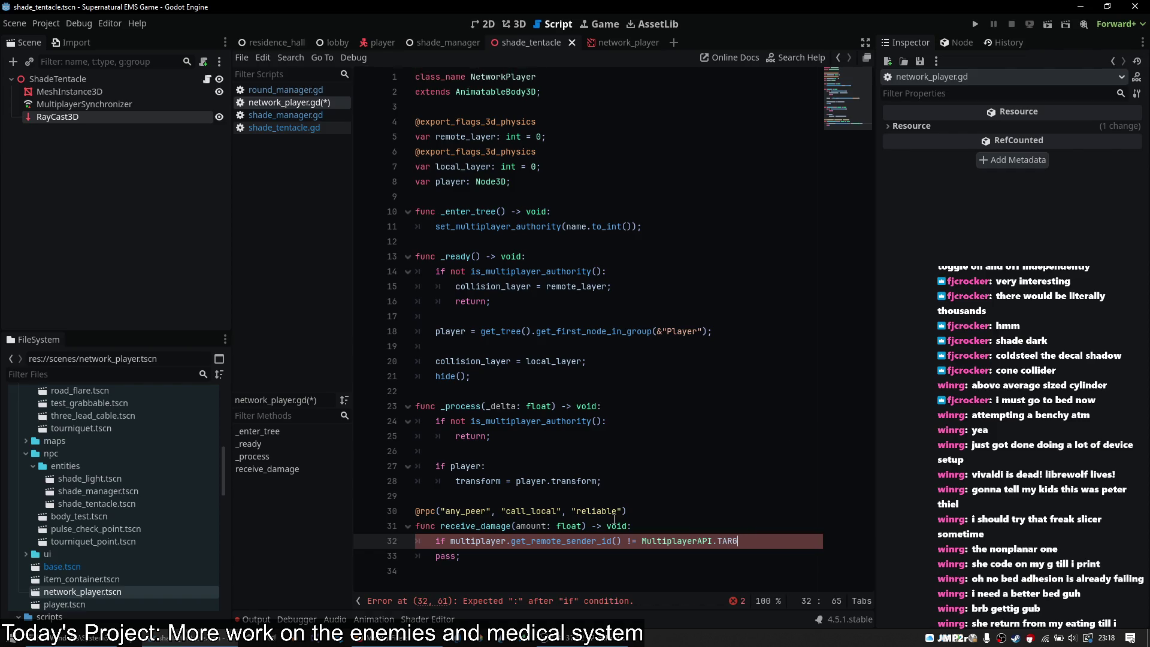
pyautogui.write('ERVER')
pyautogui.write('T')
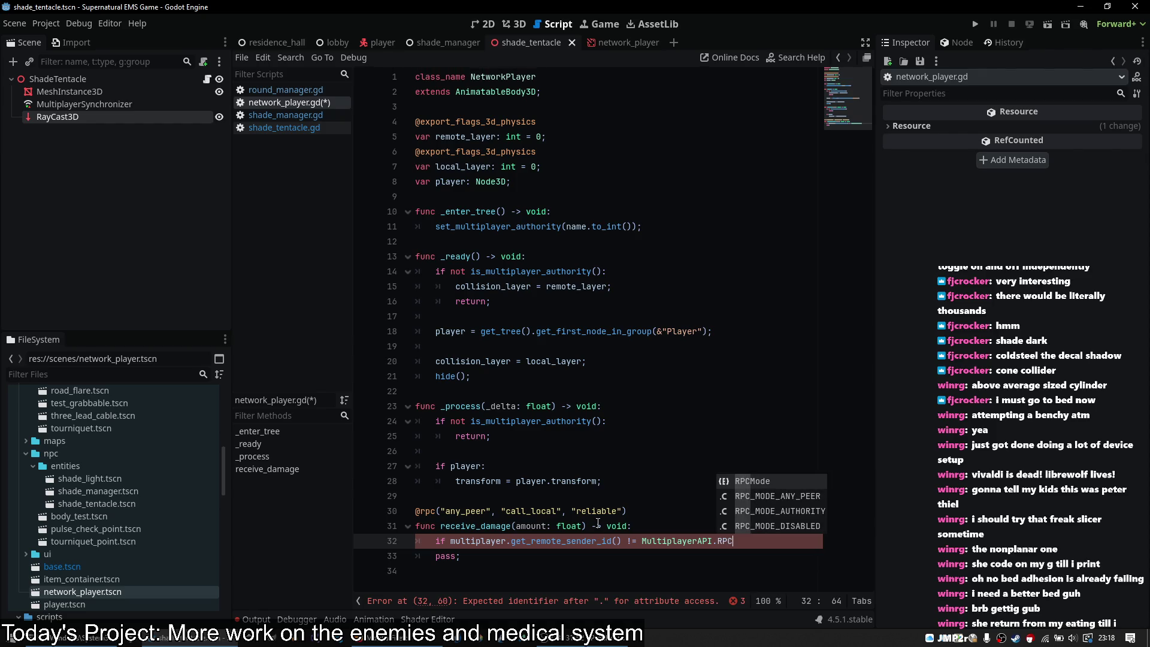
pyautogui.write('AR')
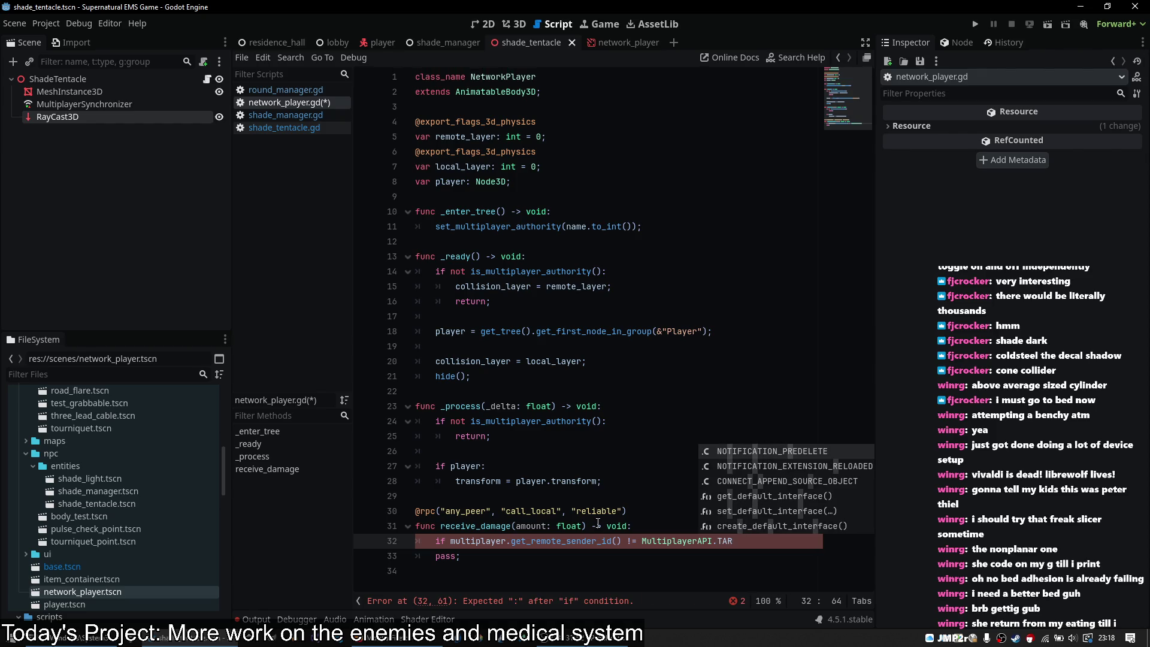
pyautogui.press('BackSpace')
pyautogui.press('BackSpace')
pyautogui.press('BackSpace')
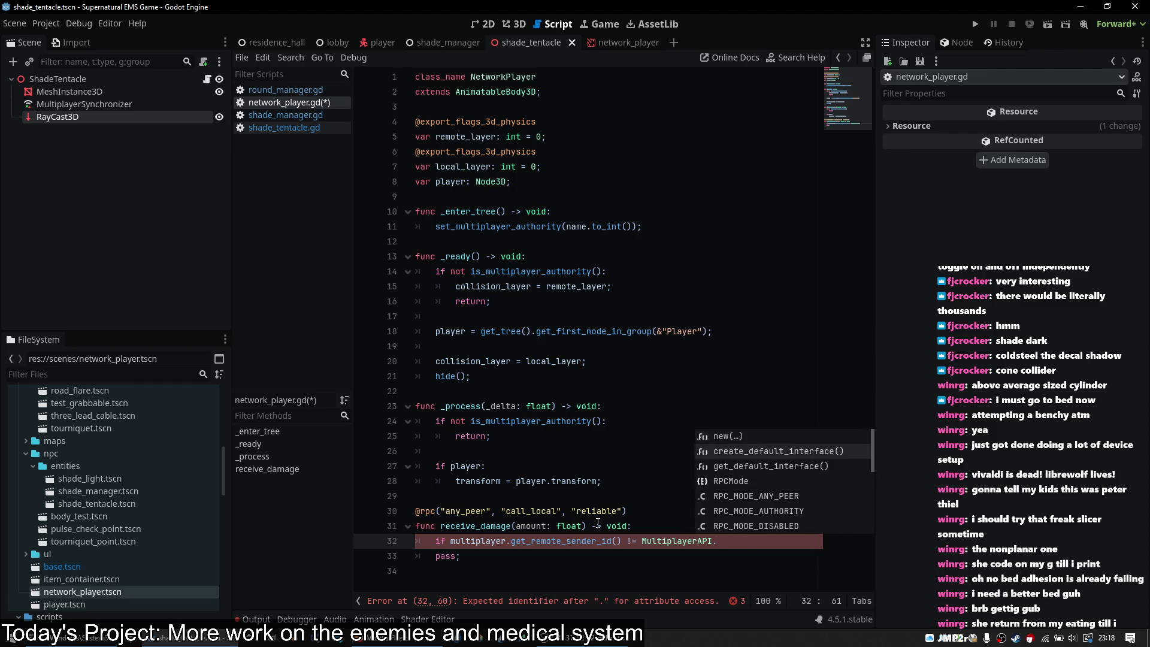
pyautogui.press('Down')
pyautogui.press('Down')
pyautogui.press('Down')
pyautogui.press('Down')
pyautogui.press('Up')
pyautogui.press('BackSpace')
pyautogui.press('BackSpace')
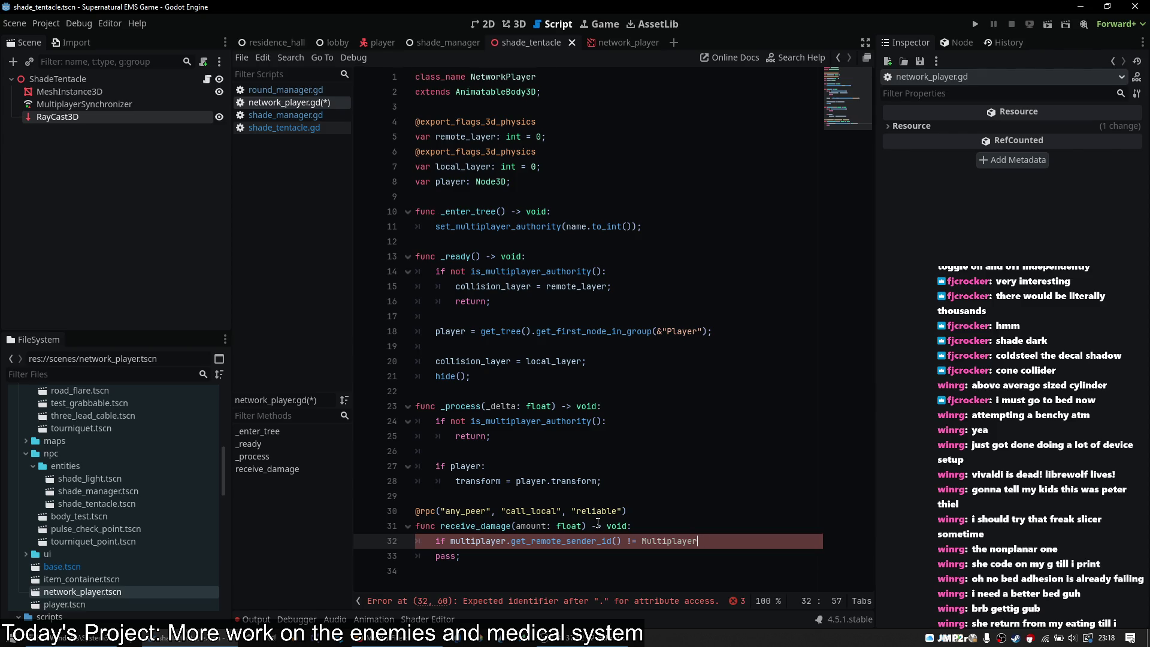
pyautogui.write('PI')
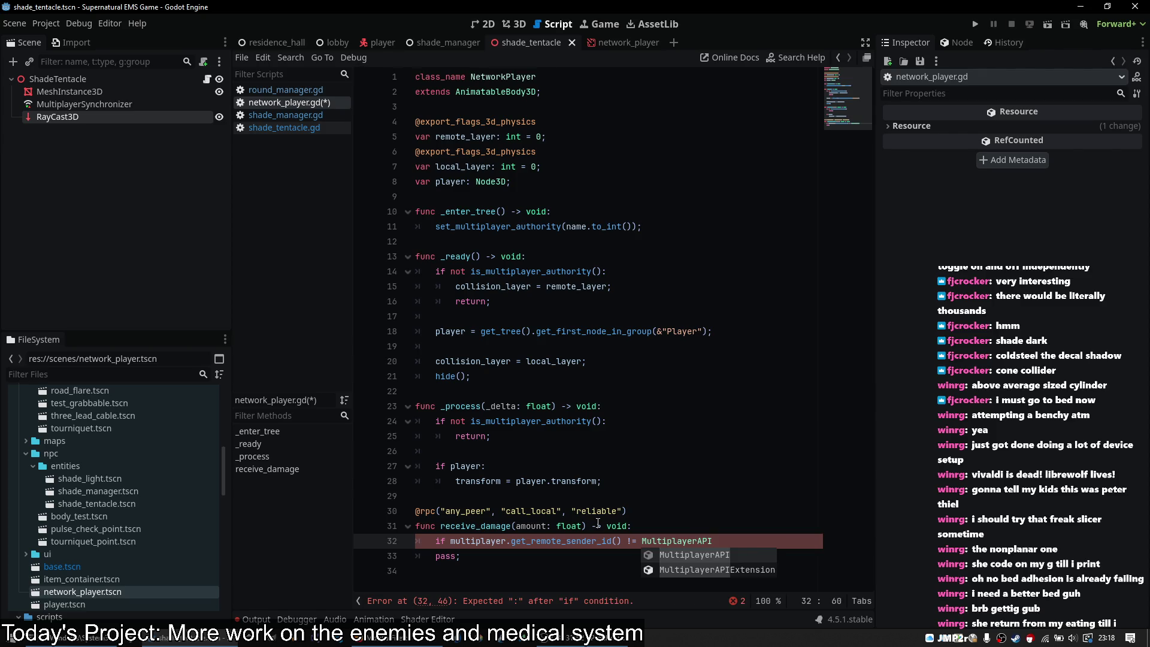
pyautogui.write('.')
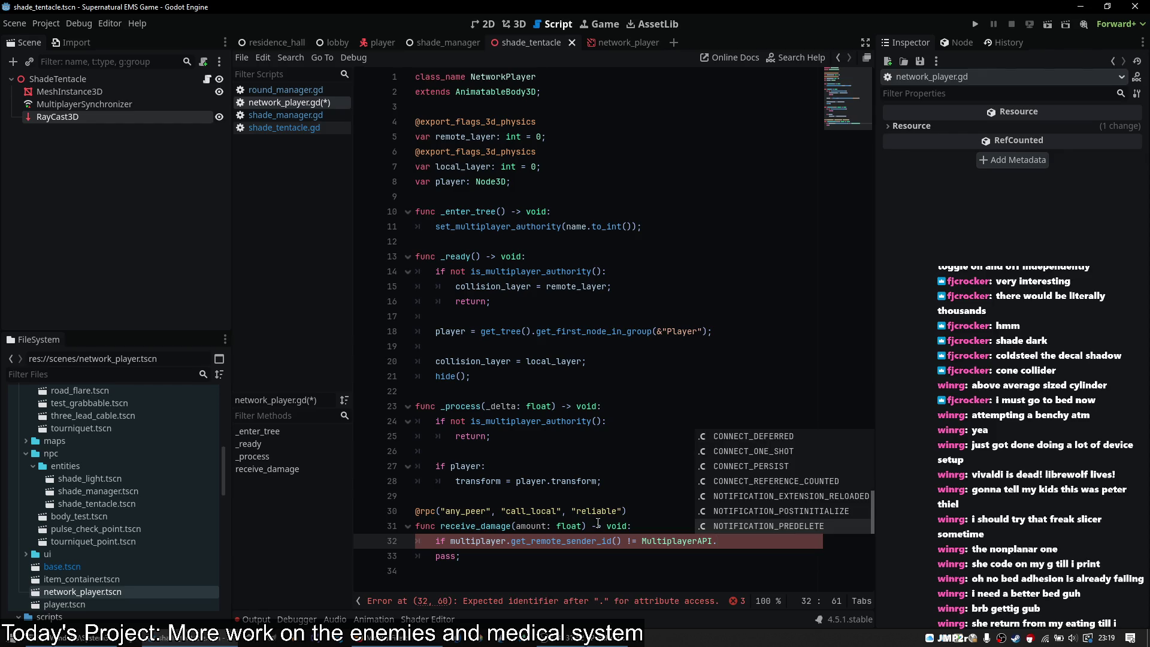
pyautogui.press('Up')
pyautogui.press('Up')
pyautogui.press('Up')
pyautogui.press('Up')
pyautogui.press('Up')
pyautogui.press('Up')
pyautogui.press('BackSpace')
pyautogui.press('BackSpace')
pyautogui.press('BackSpace')
pyautogui.press('BackSpace')
pyautogui.press('BackSpace')
pyautogui.write('ltiplayer.TAR')
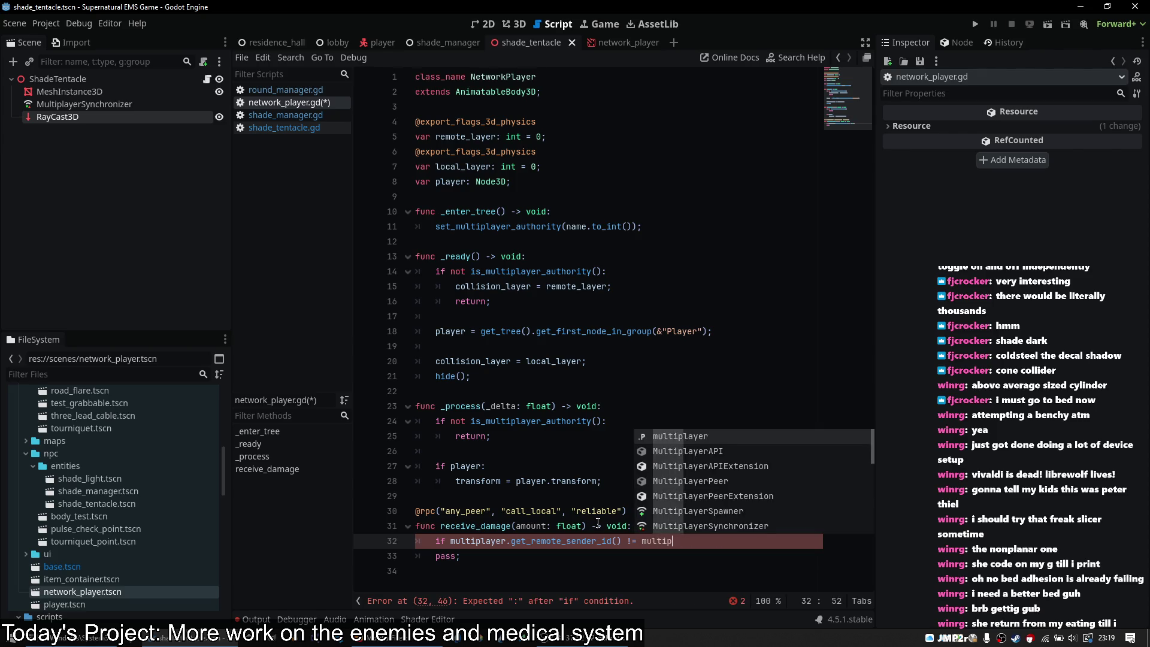
pyautogui.hotkey('ctrl', 'BackSpace')
pyautogui.hotkey('ctrl', 'BackSpace')
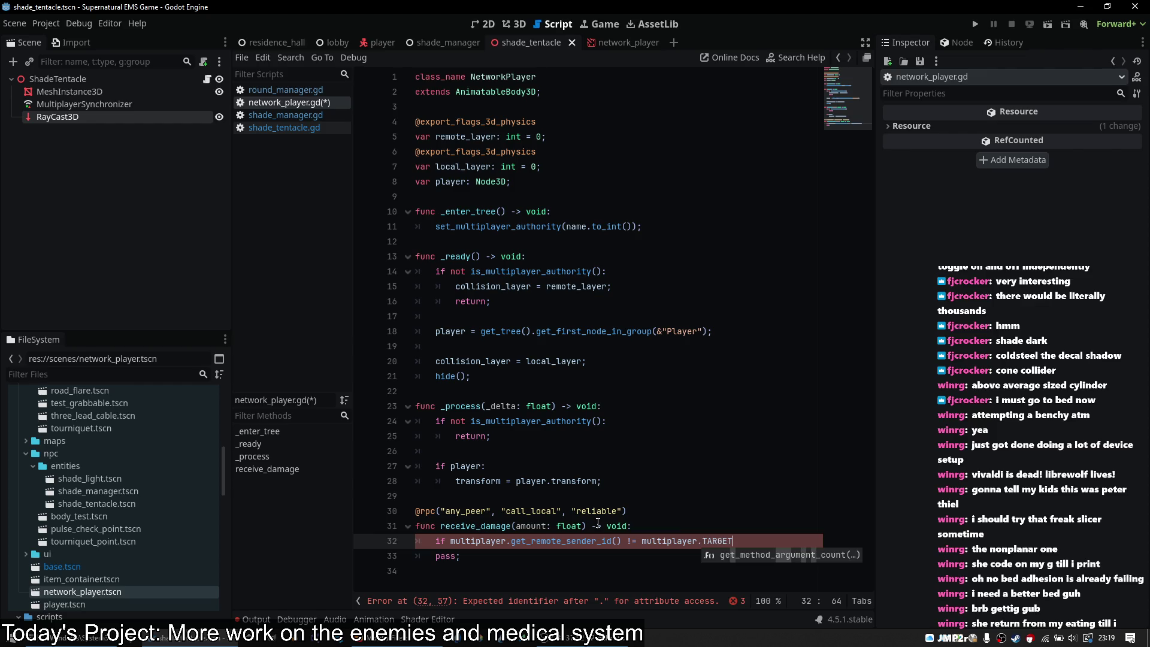
pyautogui.write('multiplayer.get_unique_id()')
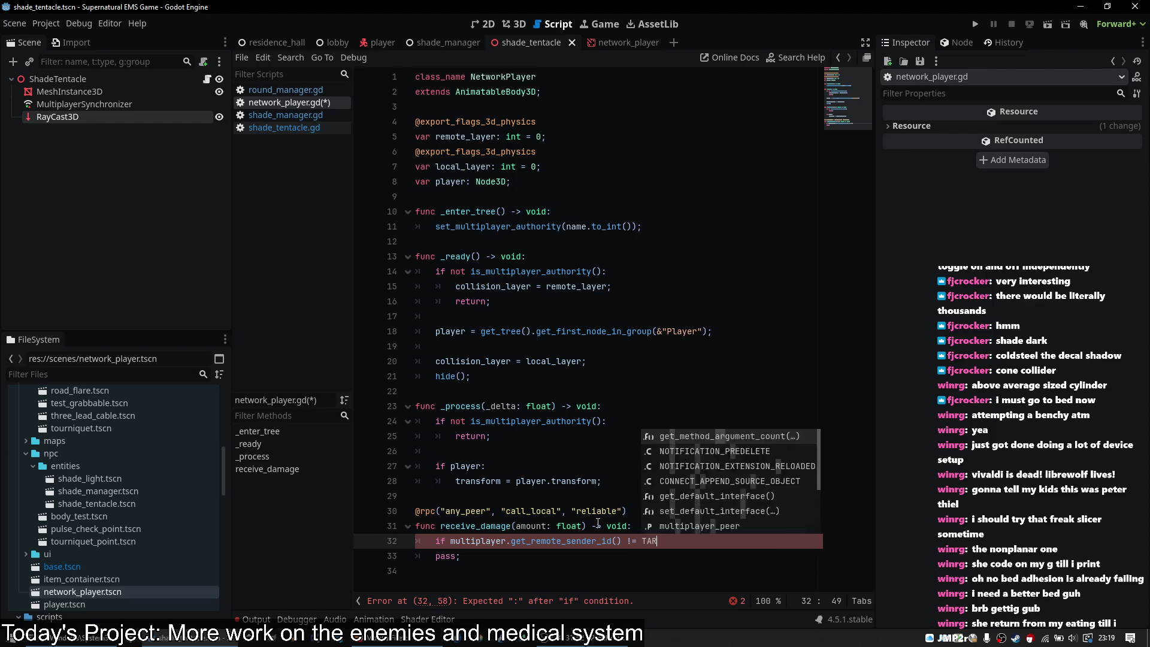
pyautogui.hotkey('alt', 'Tab')
pyautogui.hotkey('alt', 'Tab')
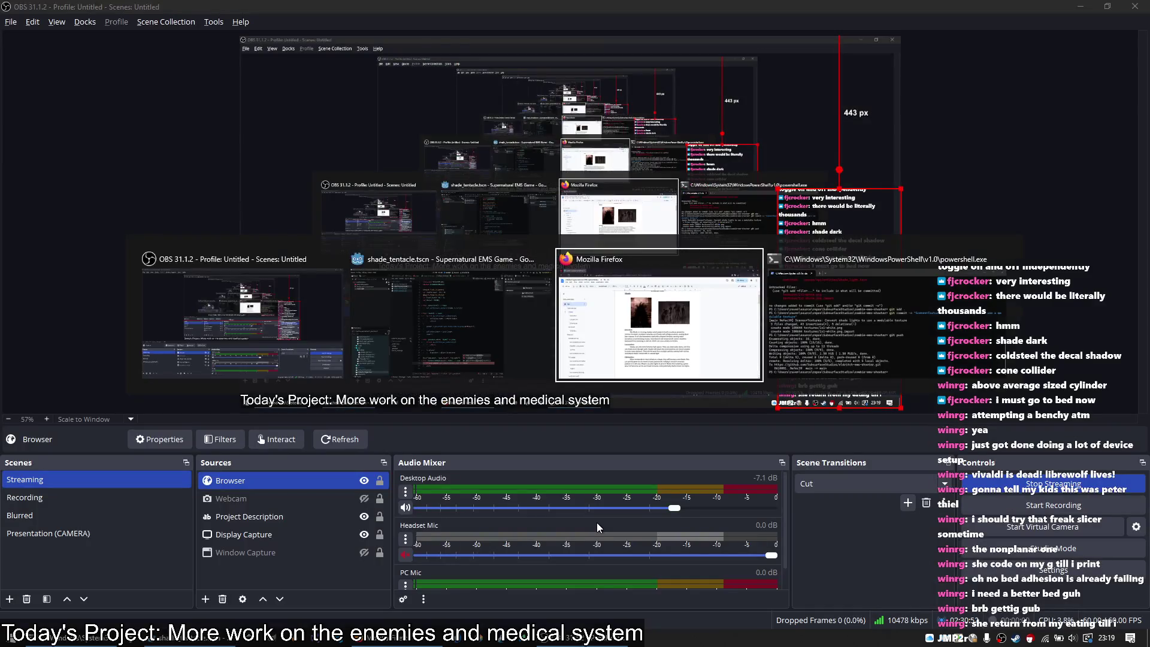
pyautogui.write('target ')
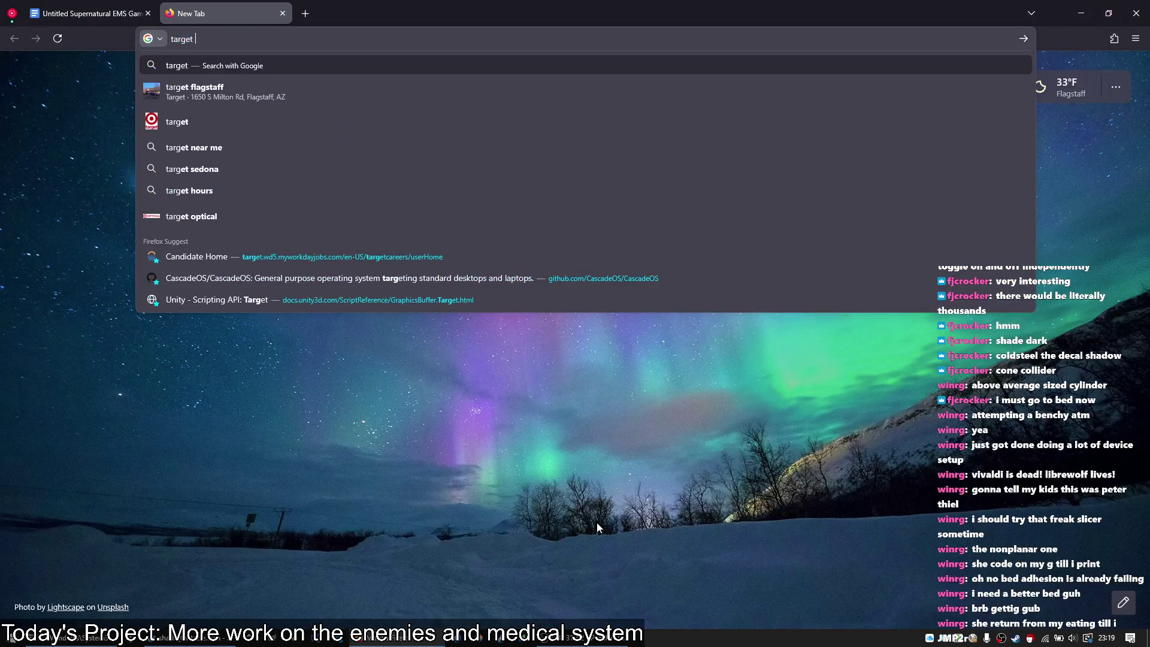
pyautogui.write('peer server godot')
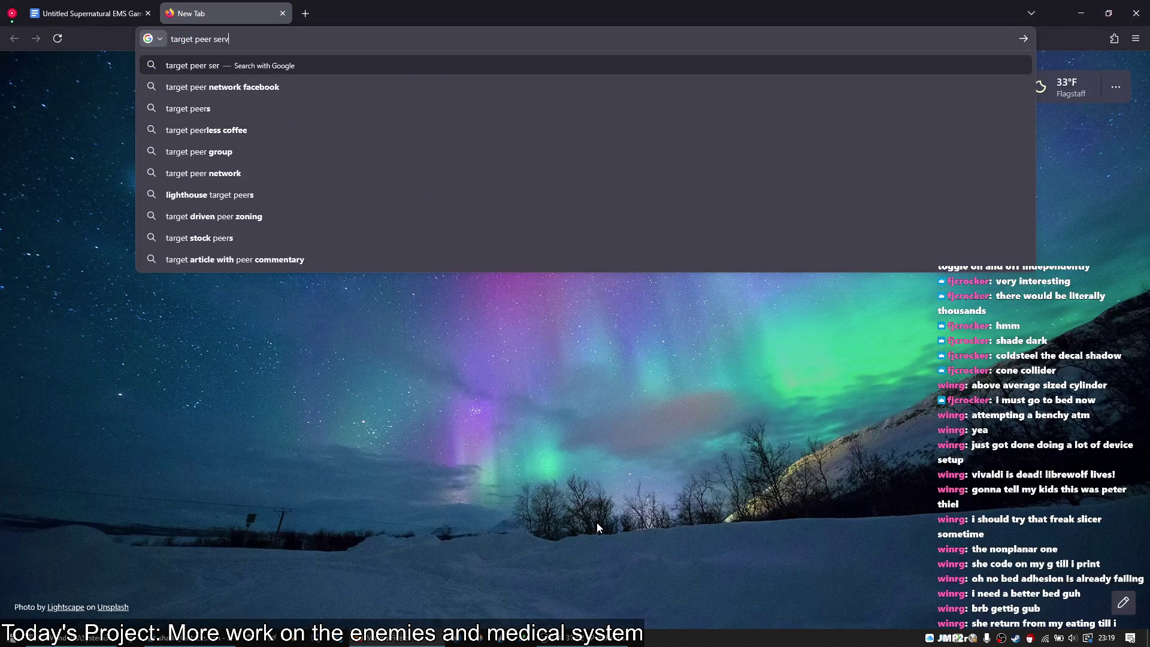
pyautogui.press('Return')
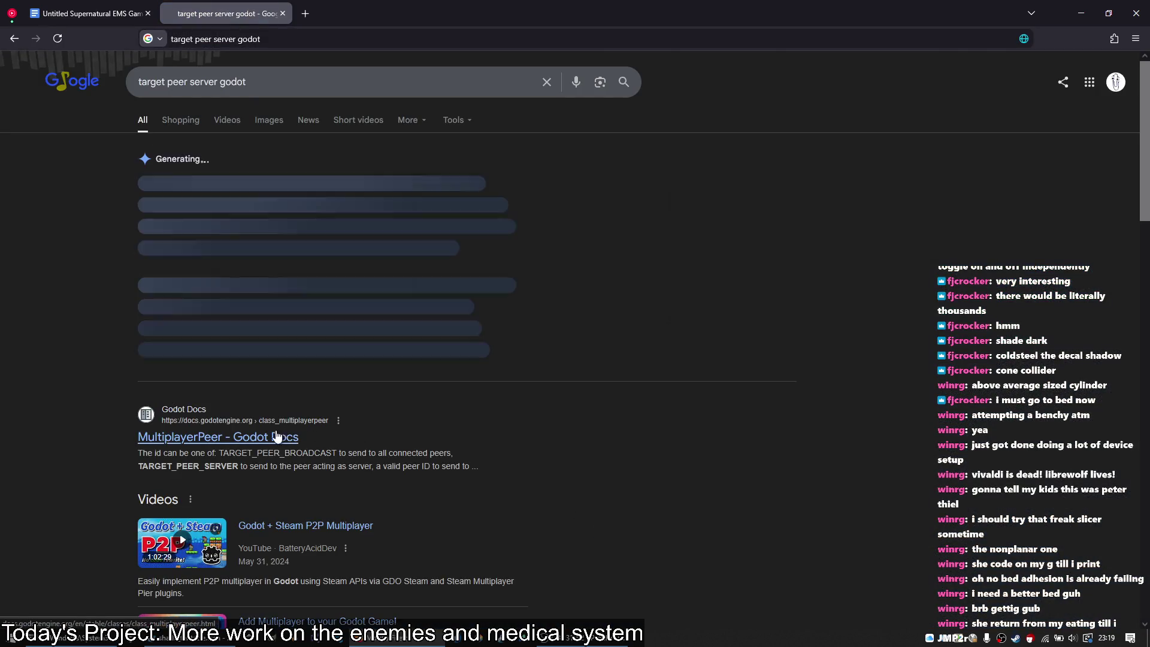
pyautogui.click(197, 221)
pyautogui.click(284, 15)
pyautogui.hotkey('alt', 'Tab')
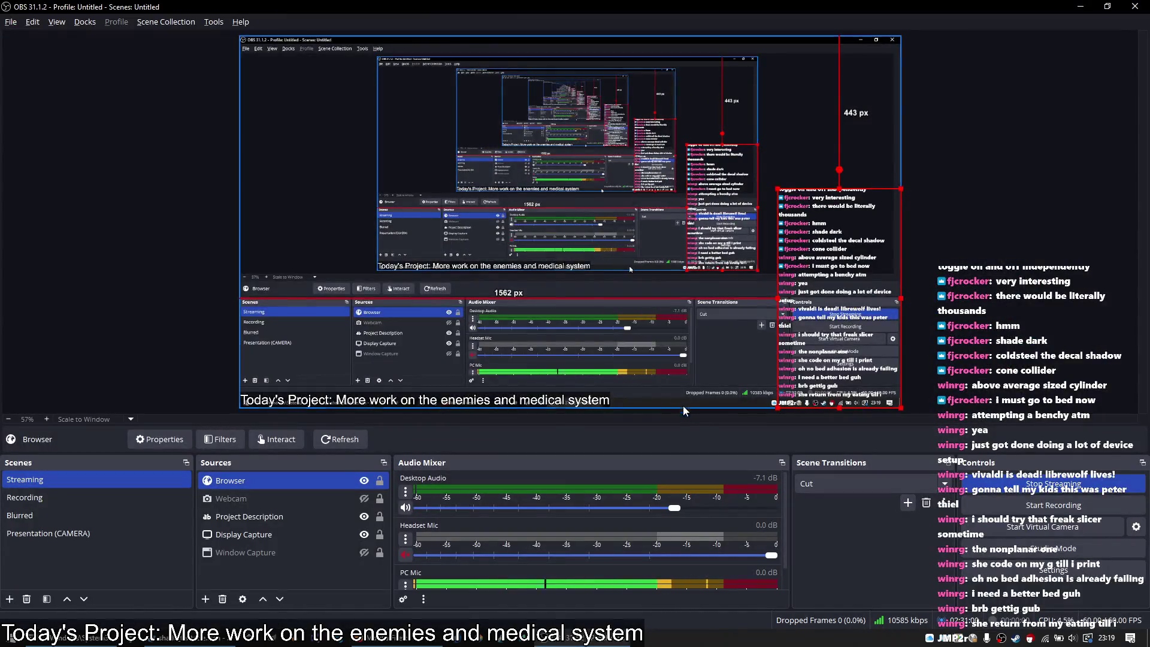
pyautogui.hotkey('alt', 'Tab')
pyautogui.press('BackSpace')
pyautogui.press('BackSpace')
pyautogui.press('BackSpace')
pyautogui.write('Multiplay')
pyautogui.write('erPeer.')
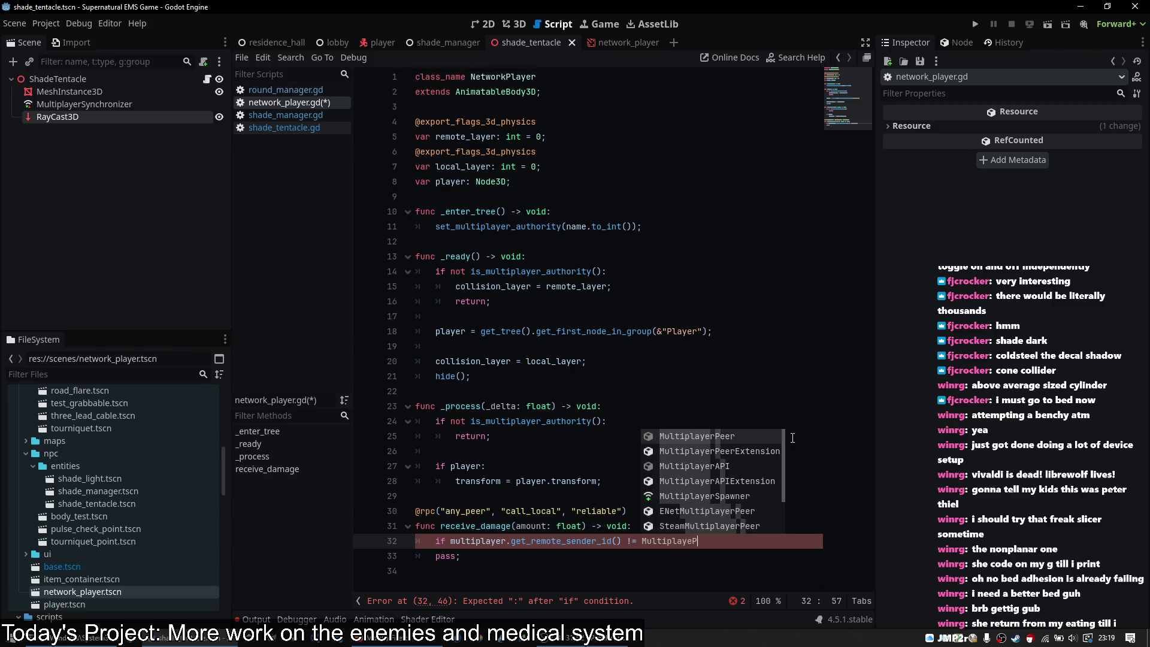
pyautogui.write('TARGET_PEER_SERVER')
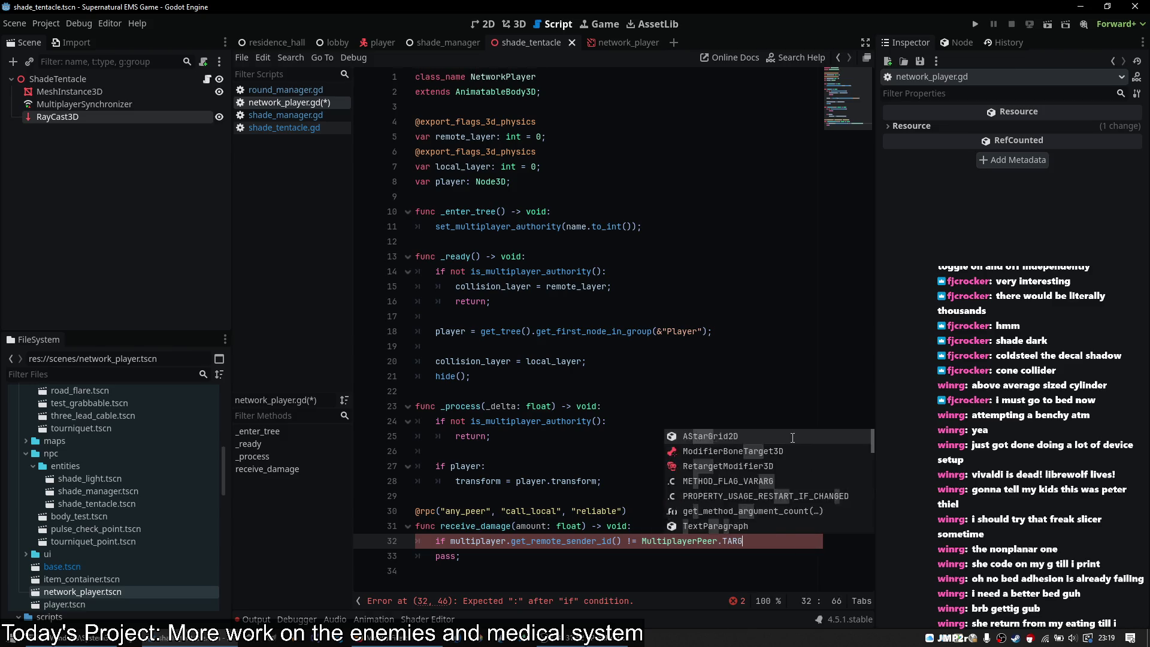
# Finish the check with MultiplayerPeer.TARGET_PEER_SERVER: and add a return line beneath it.
pyautogui.hotkey('ctrl', 's')
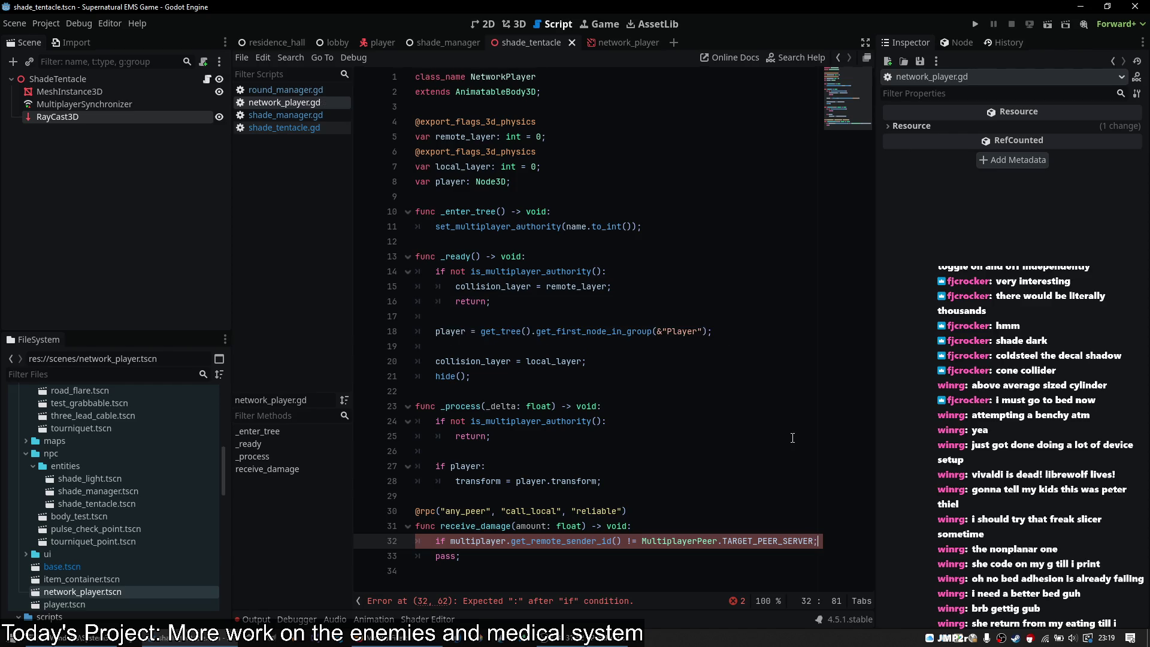
pyautogui.write(':')
pyautogui.press('Return')
pyautogui.write('return')
pyautogui.press('Down')
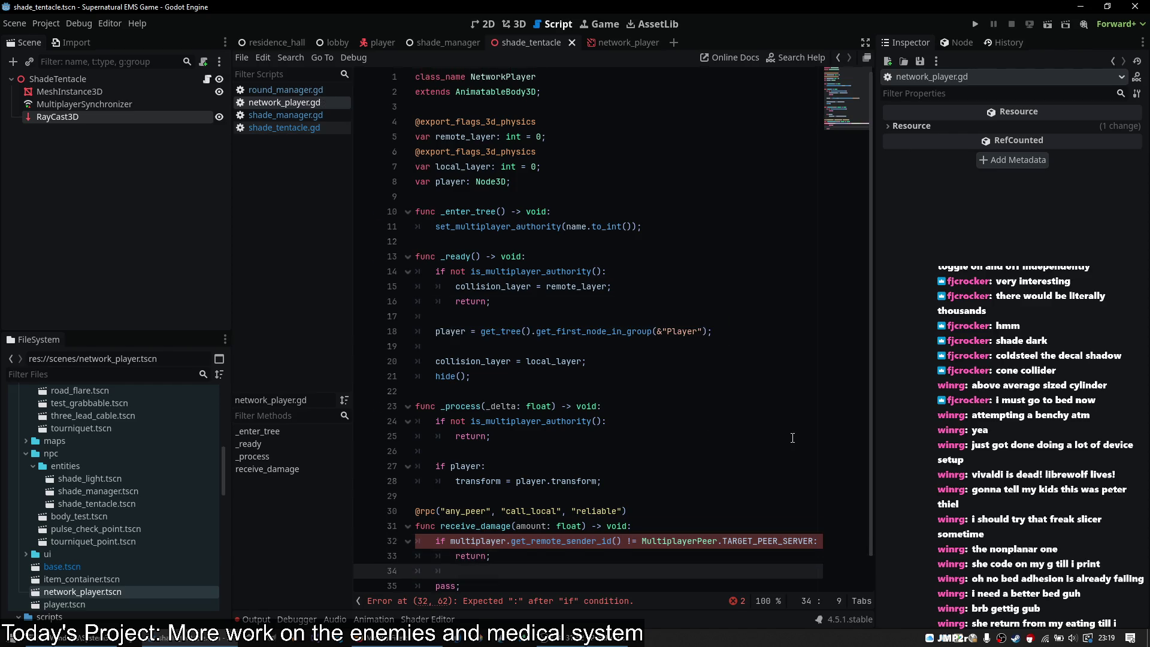
pyautogui.press('Home')
pyautogui.press('Return')
pyautogui.press('Up')
pyautogui.press('Up')
pyautogui.press('Up')
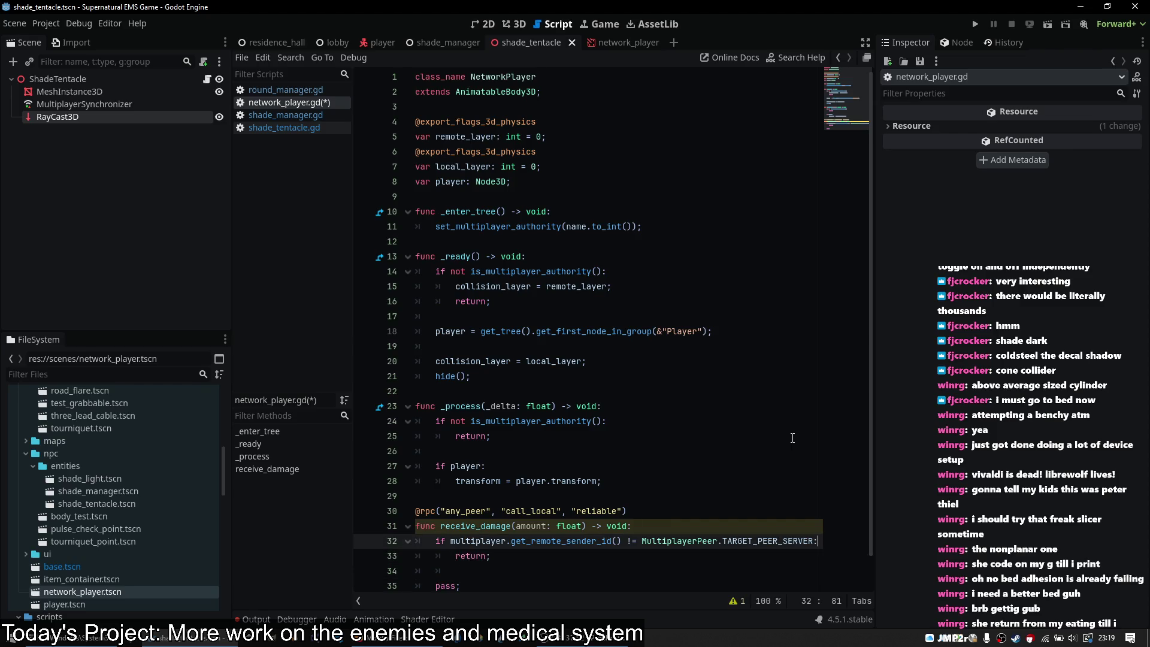
pyautogui.press('Down')
pyautogui.press('End')
# Add the note 'Only server can send damage RPCs', save, and delete the placeholder pass;.
pyautogui.write('NOTE: Only server can send damage RP')
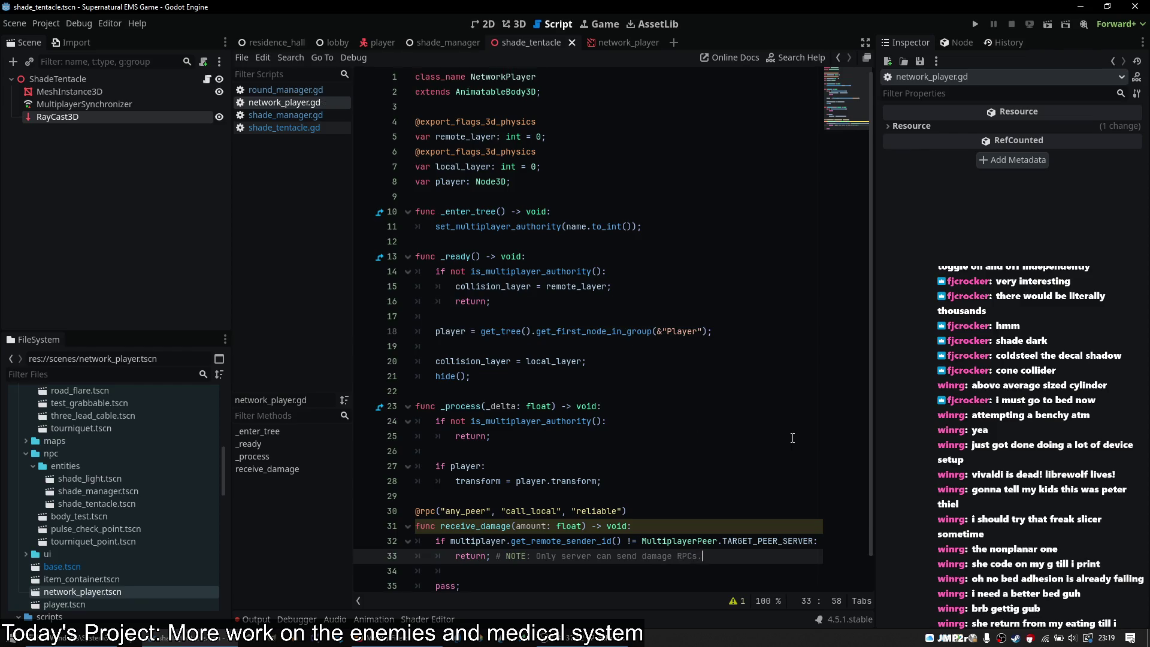
pyautogui.press('BackSpace')
pyautogui.press('Down')
pyautogui.press('Down')
pyautogui.hotkey('ctrl', 's')
pyautogui.hotkey('shift', 'Home')
pyautogui.press('BackSpace')
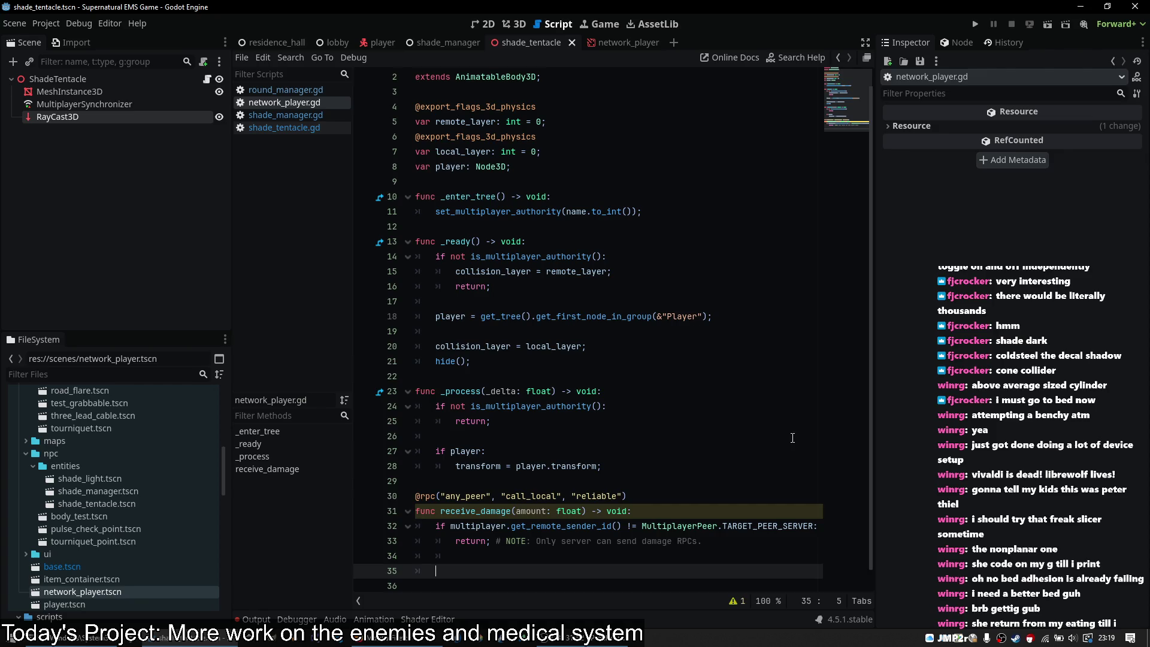
# Try Player and PlayerHealth as line 8's player type, then revert it to Node3D and save.
pyautogui.keyDown('ctrl'); pyautogui.click(490, 168); pyautogui.keyUp('ctrl')
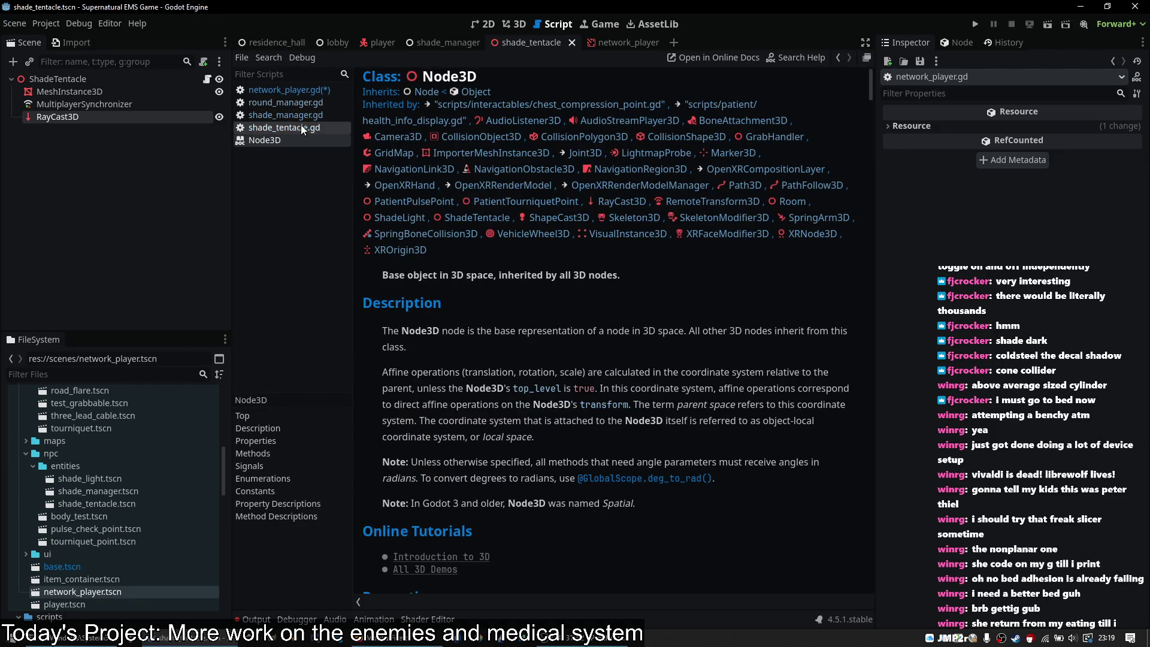
pyautogui.click(287, 90)
pyautogui.doubleClick(500, 166)
pyautogui.write('Player')
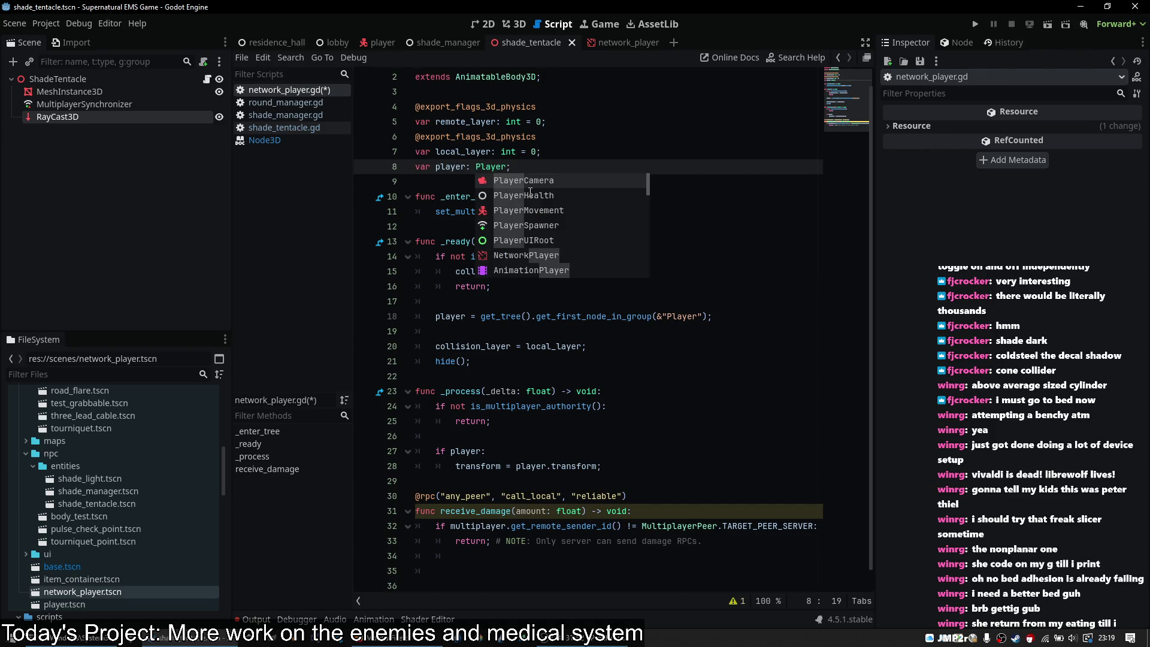
pyautogui.hotkey('ctrl', 'z')
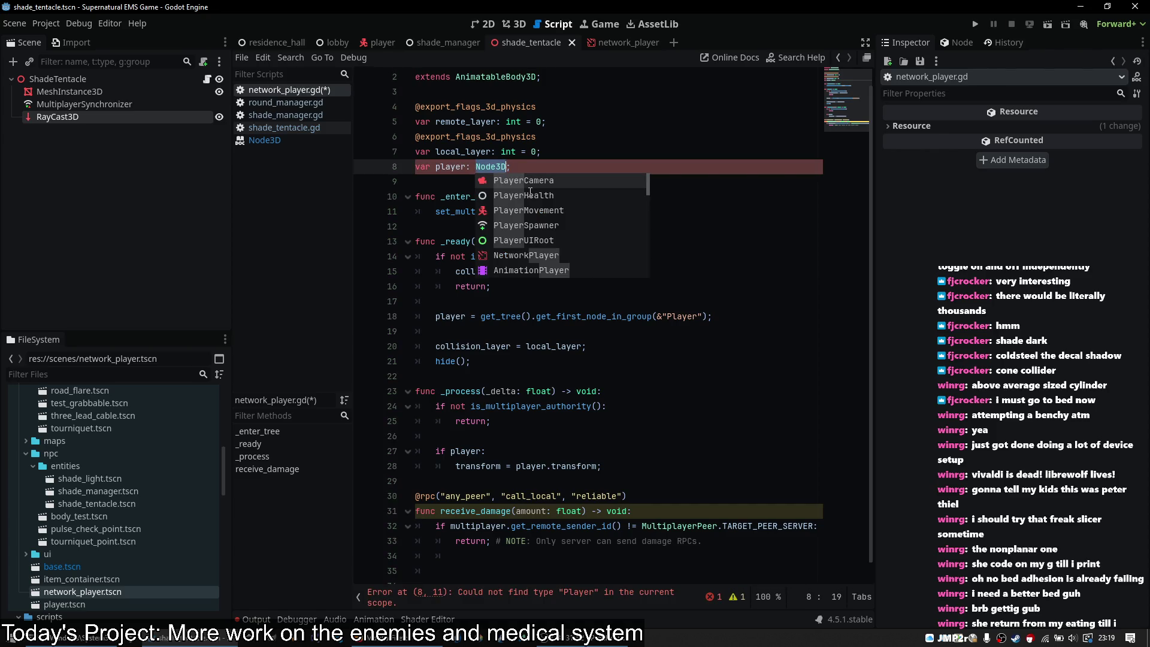
pyautogui.click(533, 197)
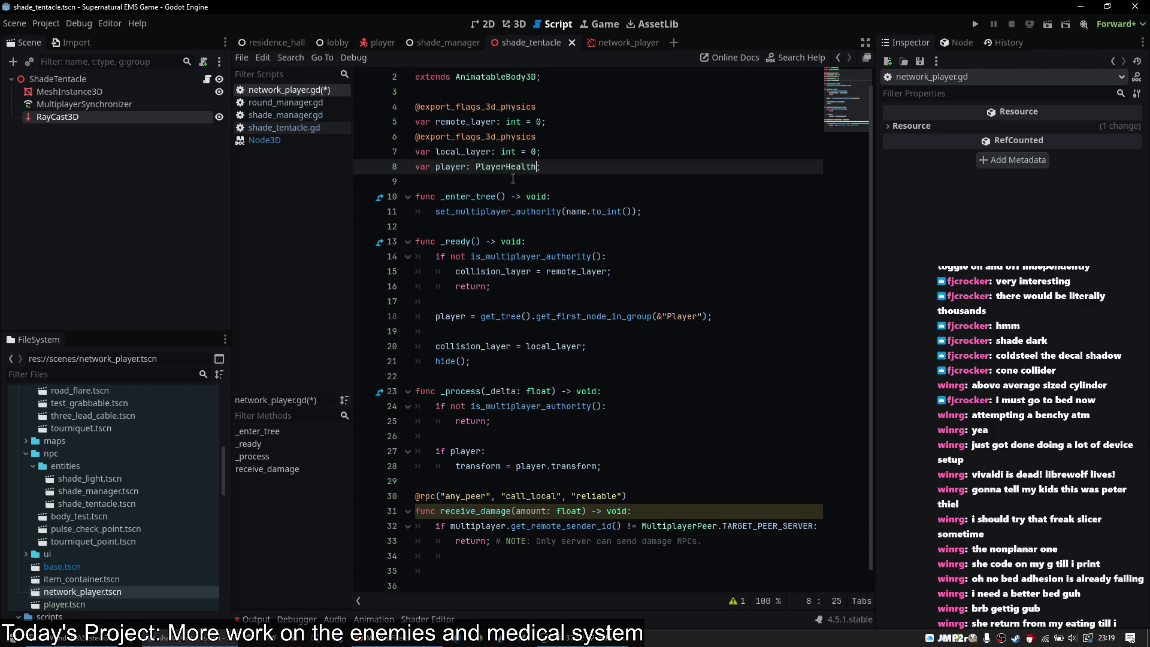
pyautogui.hotkey('ctrl', 'z')
pyautogui.hotkey('ctrl', 's')
# Expand the player scripts folder, filter the FileSystem dock by 'playe', then clear the filter.
pyautogui.scroll(-5, 103, 525)
pyautogui.scroll(5, 103, 525)
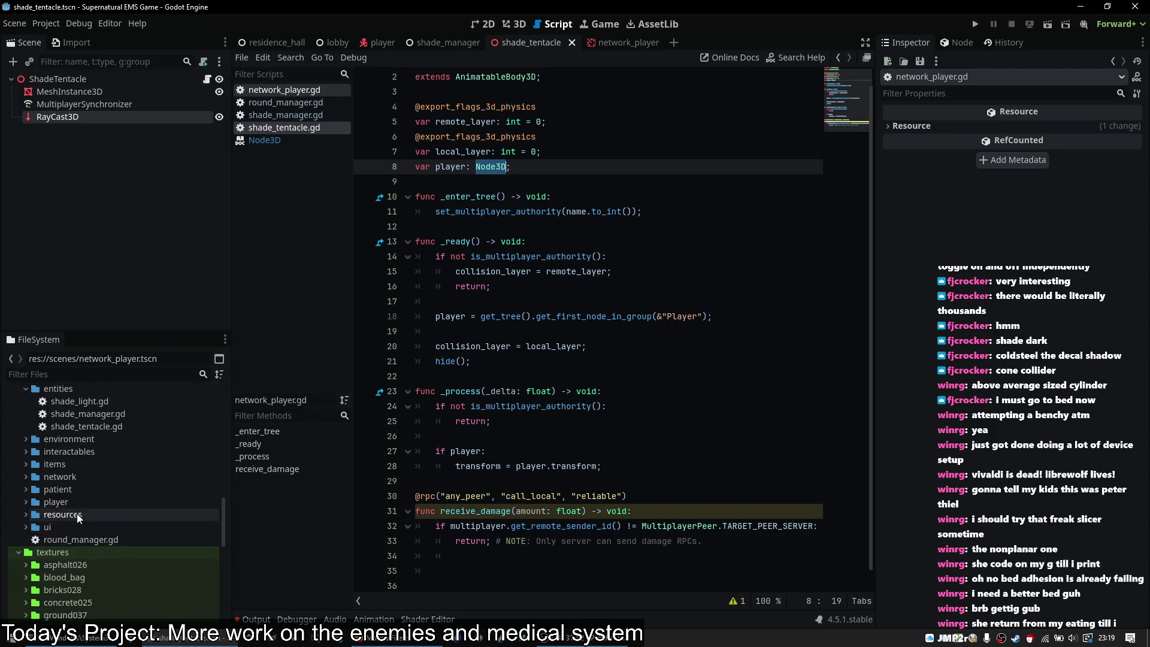
pyautogui.click(23, 502)
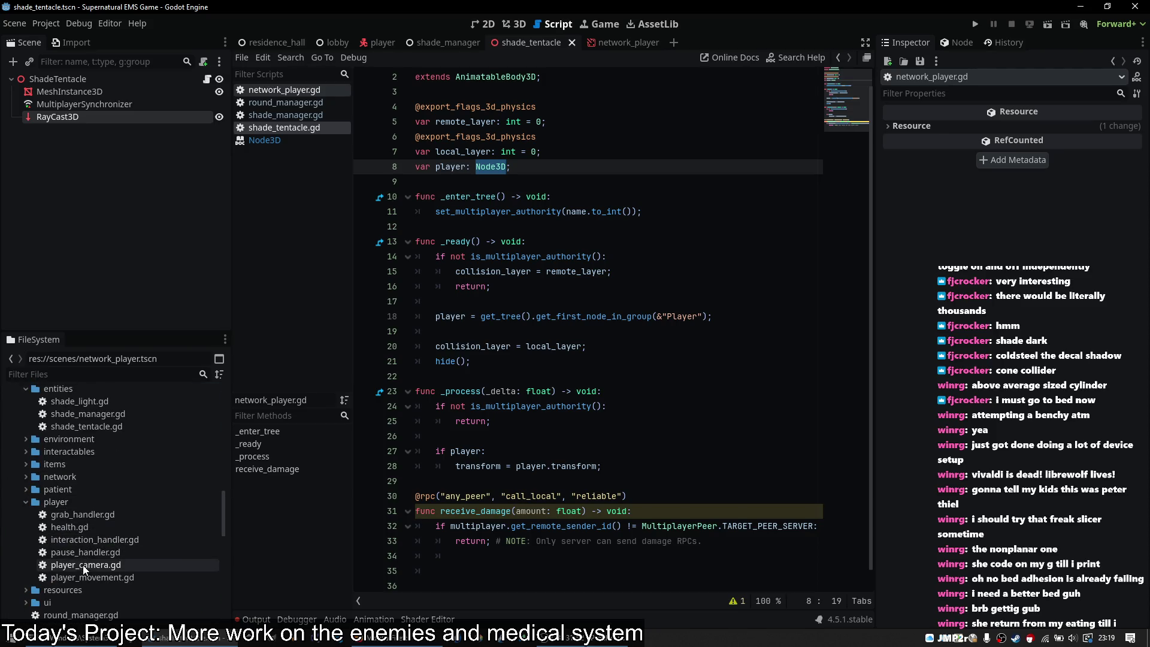
pyautogui.scroll(1, 56, 540)
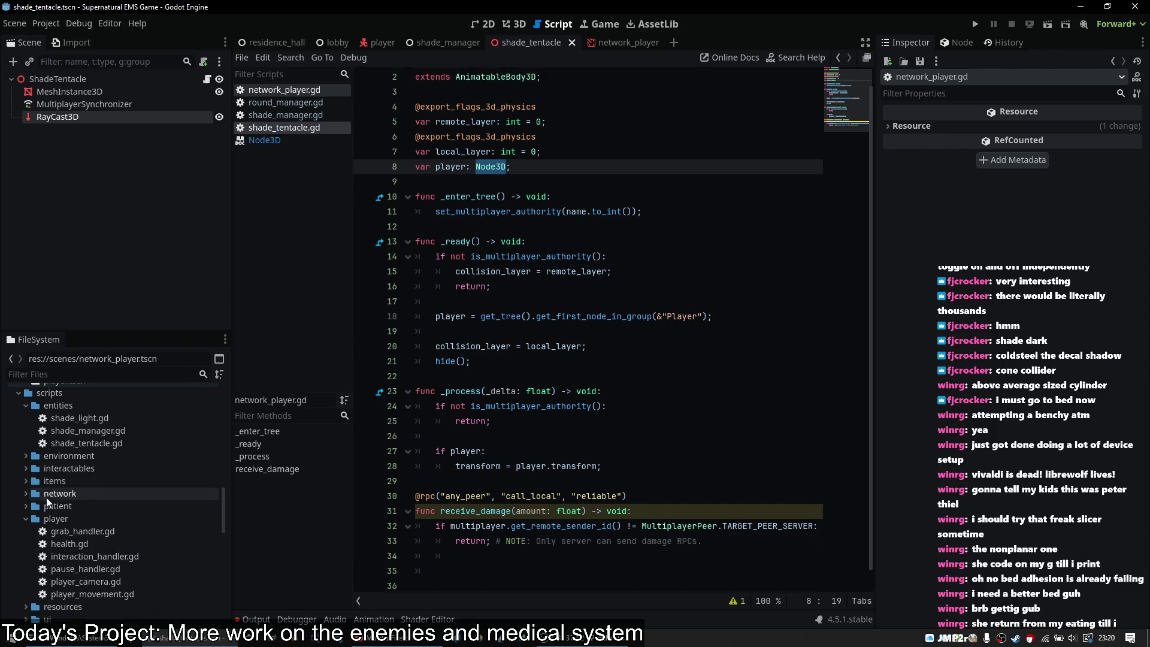
pyautogui.scroll(-3, 39, 499)
pyautogui.scroll(6, 40, 499)
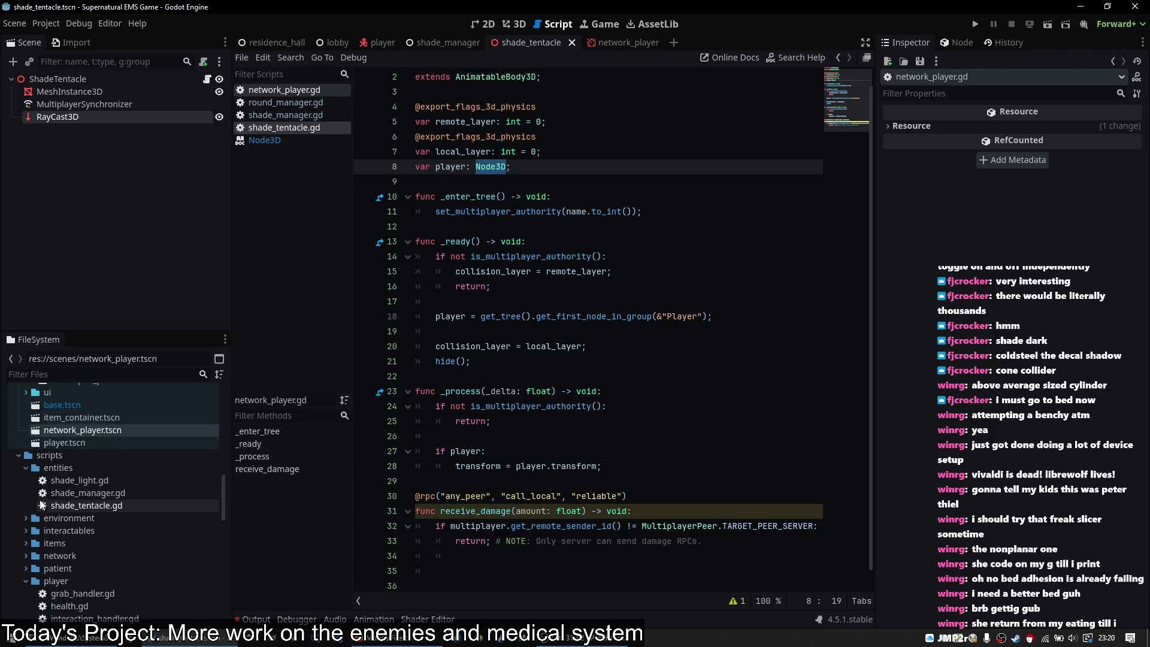
pyautogui.write('player')
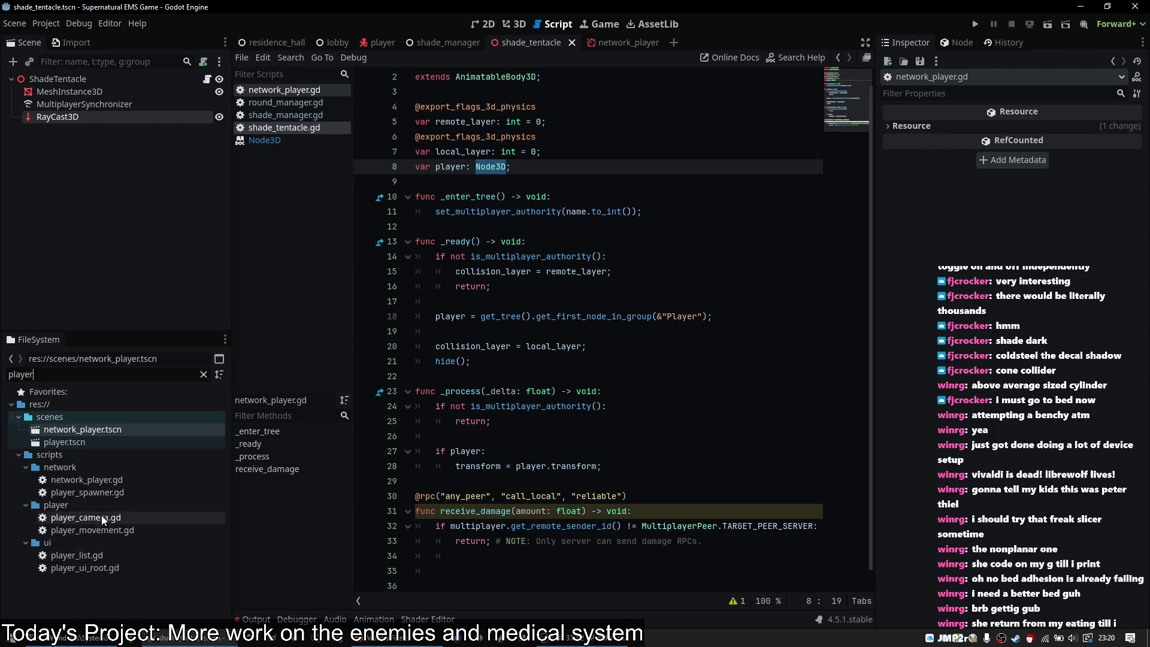
pyautogui.hotkey('ctrl', 'BackSpace')
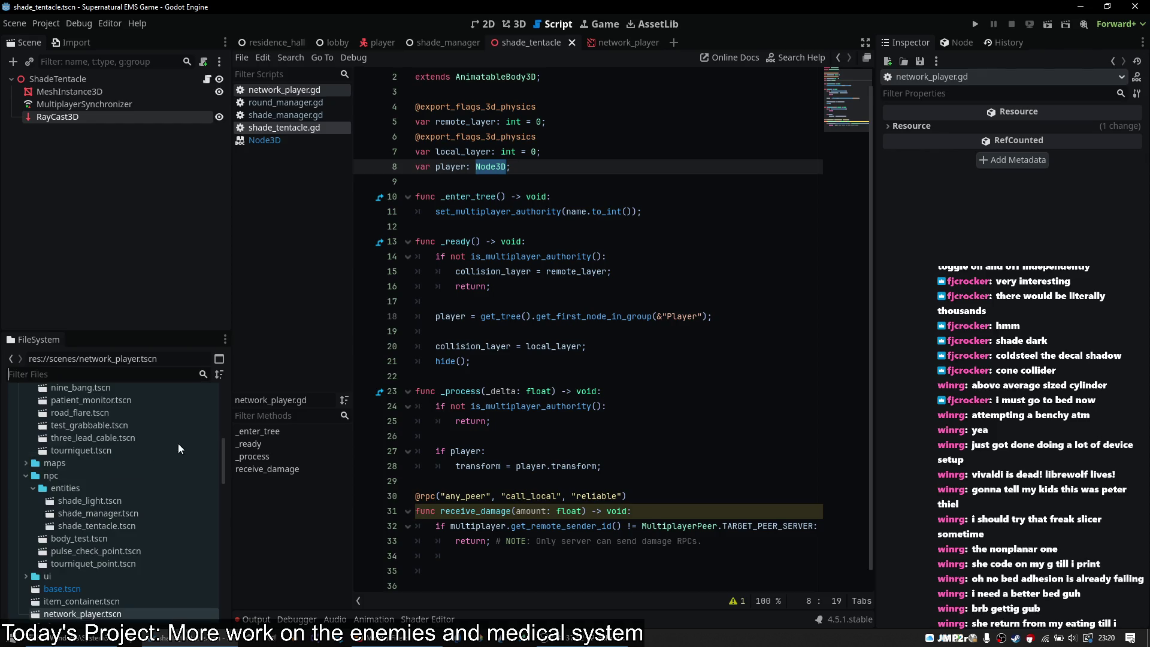
# Open the player scene and locate health.gd by filtering the FileSystem for 'health'.
pyautogui.click(372, 43)
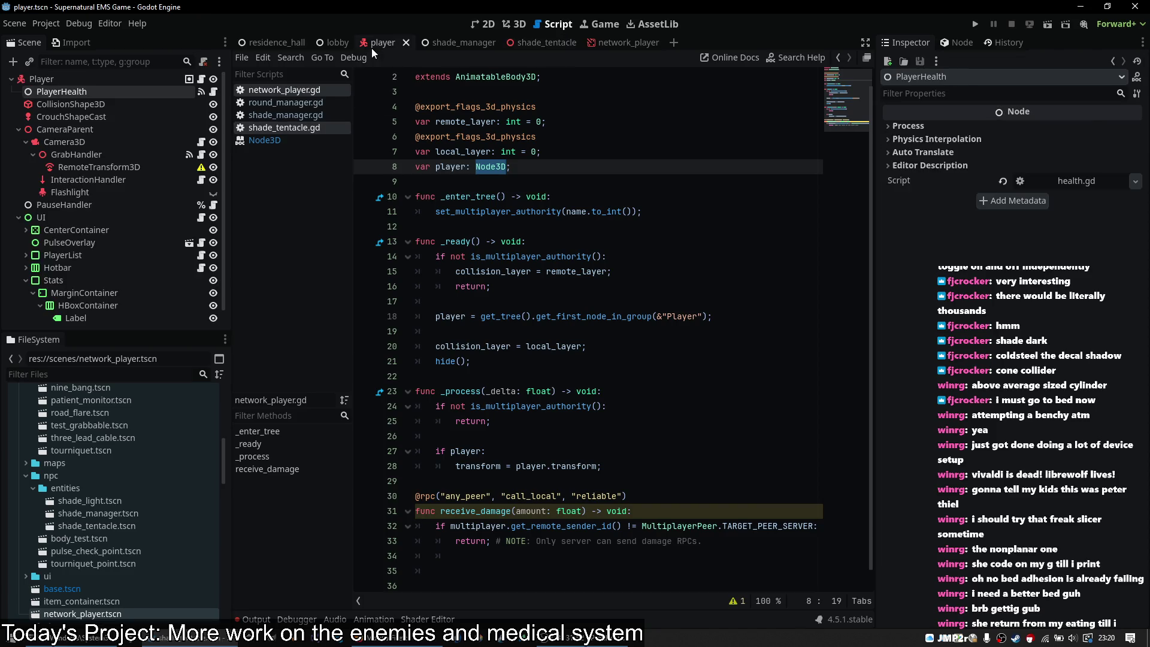
pyautogui.click(202, 92)
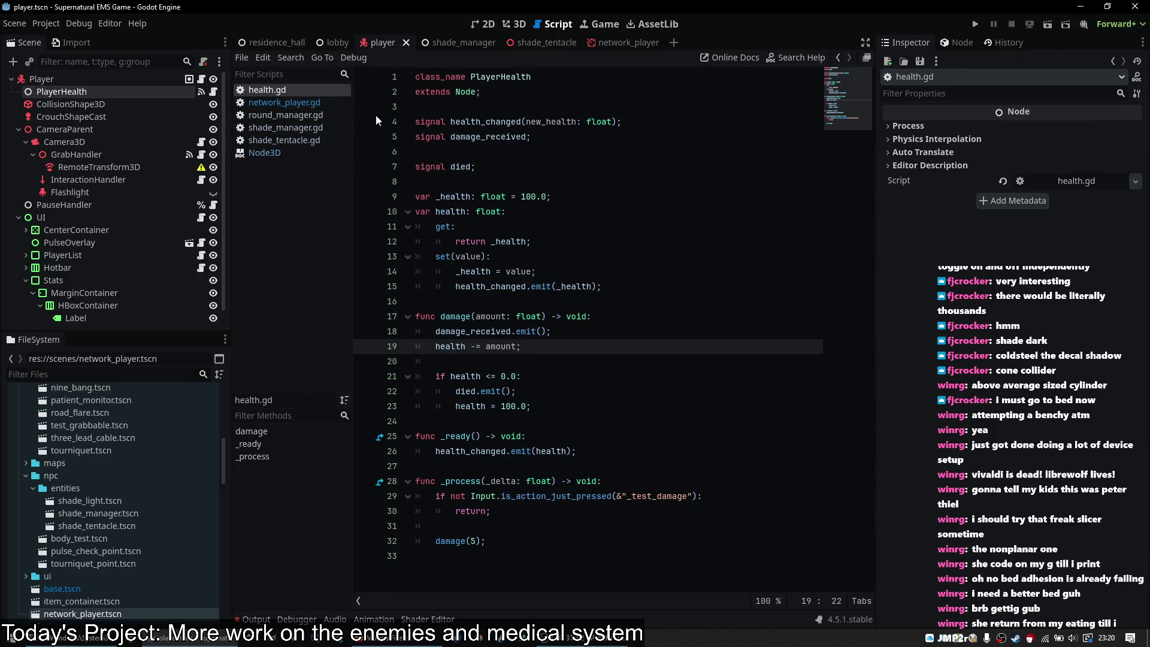
pyautogui.rightClick(290, 92)
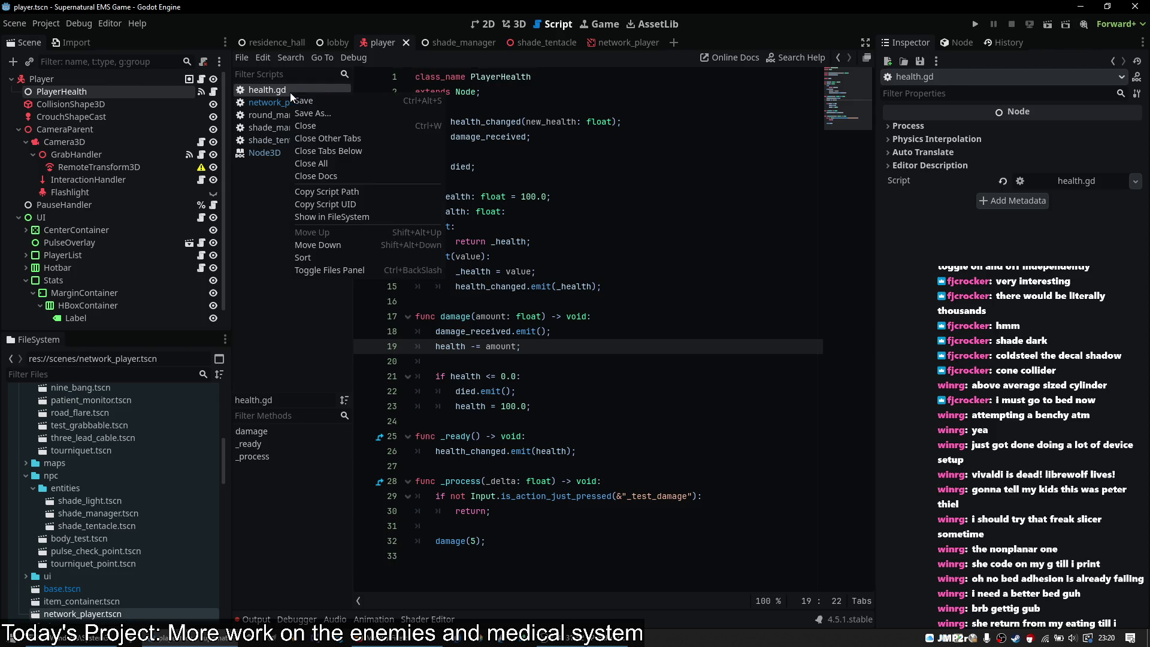
pyautogui.click(281, 207)
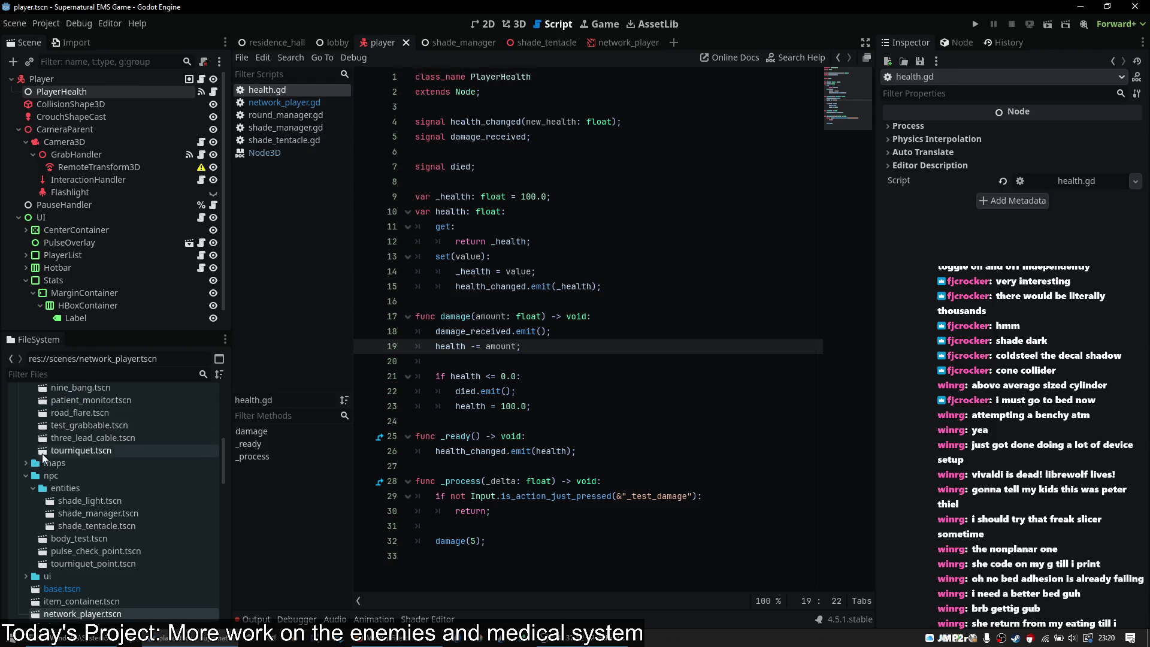
pyautogui.scroll(-5, 113, 479)
pyautogui.click(102, 377)
pyautogui.write('health')
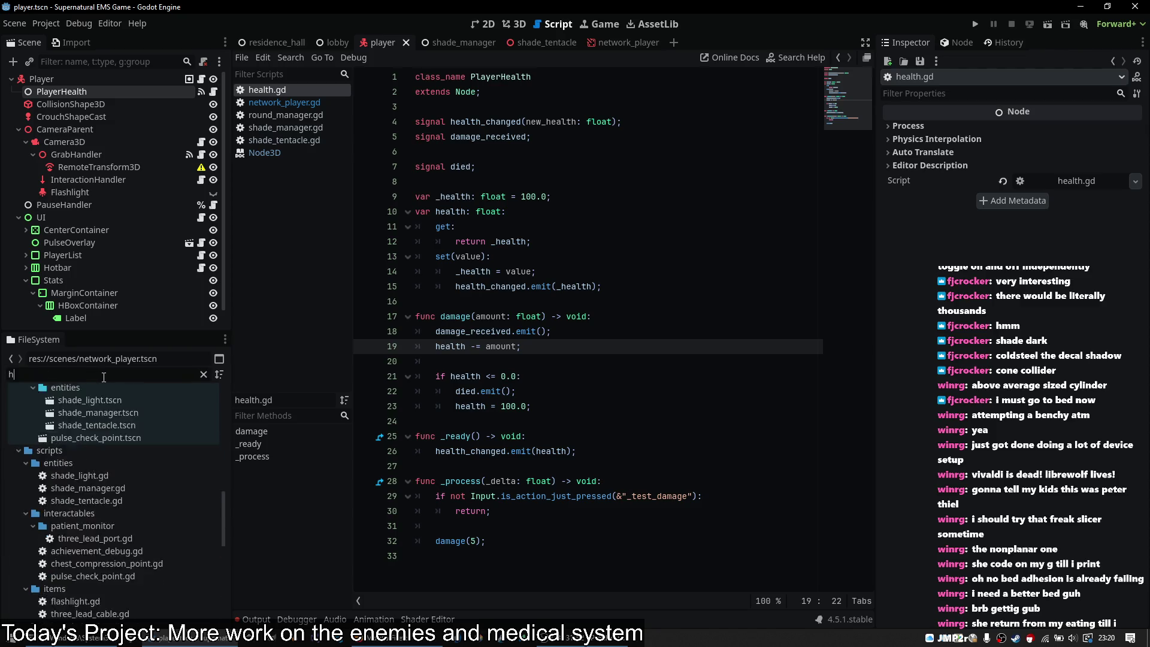
pyautogui.click(105, 467)
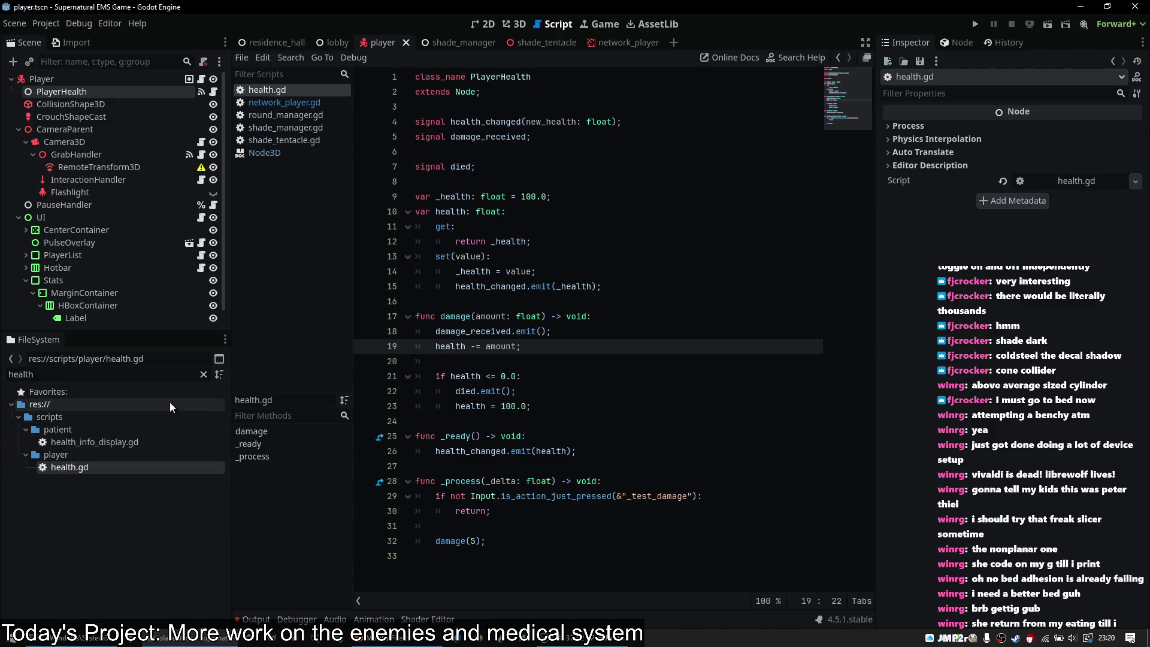
pyautogui.click(203, 373)
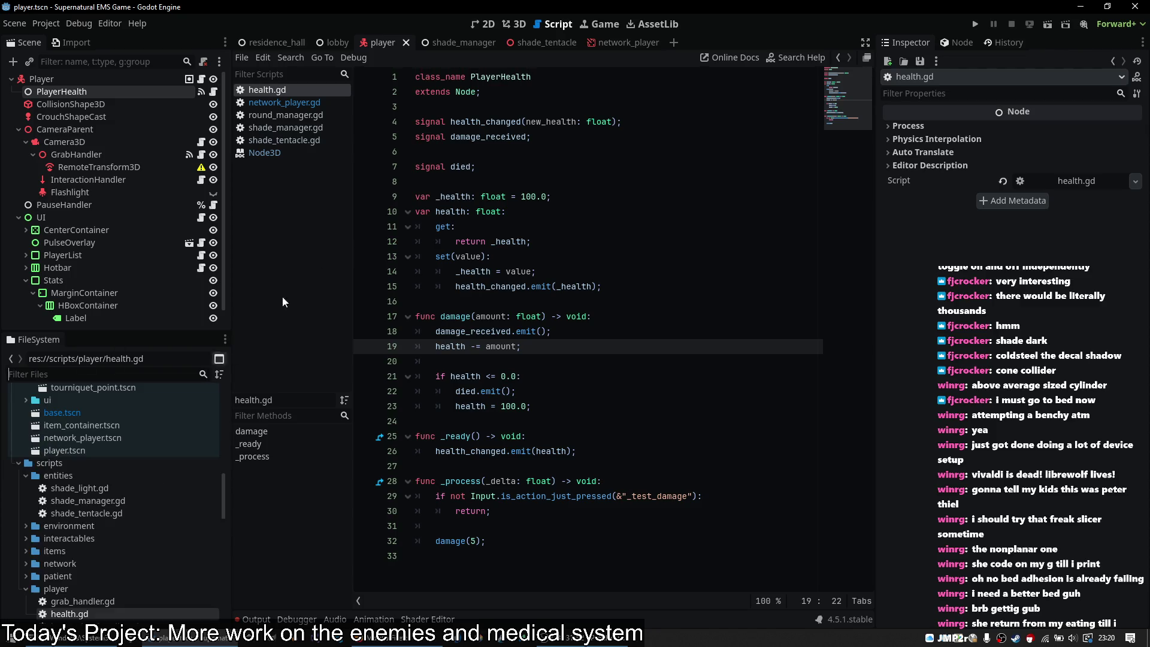
pyautogui.click(581, 516)
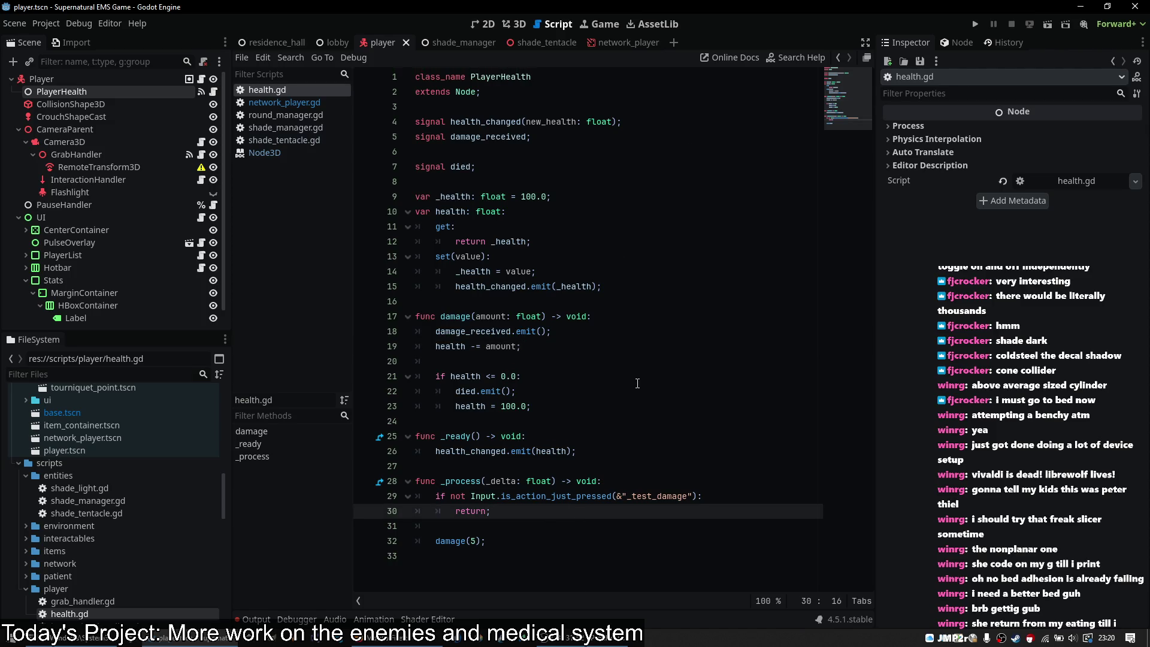
# Declare 'static var main: PlayerHealth' below the signals in health.gd.
pyautogui.click(580, 171)
pyautogui.press('Return')
pyautogui.press('Return')
pyautogui.write('static ')
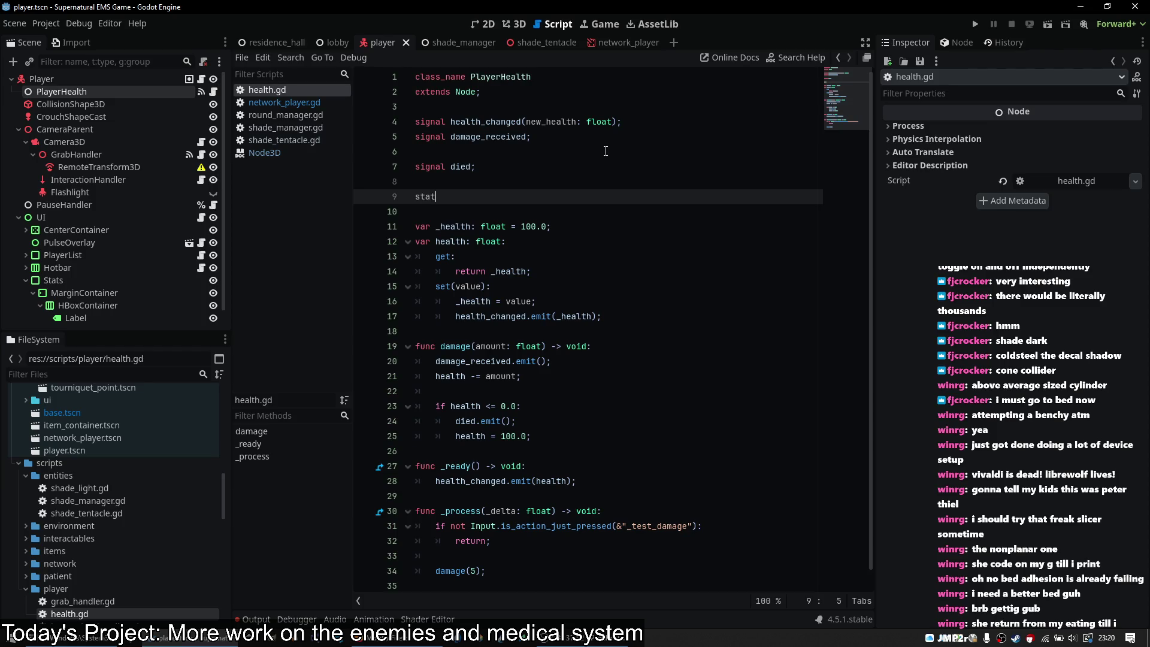
pyautogui.write('var main: PlayerHea')
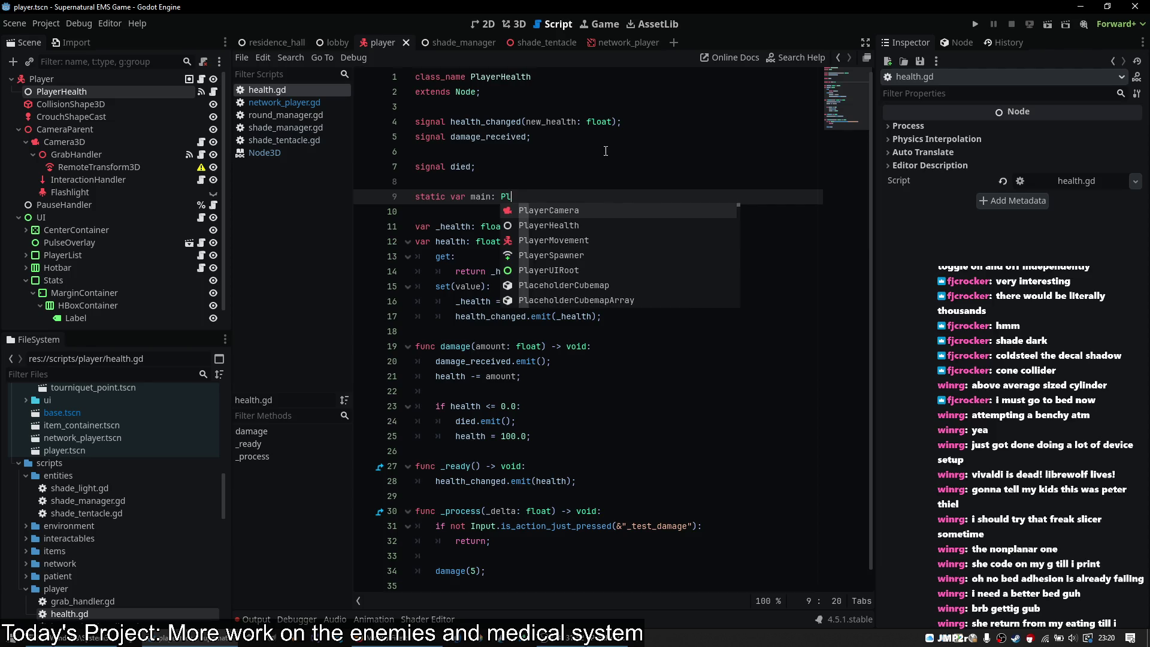
pyautogui.press('Return')
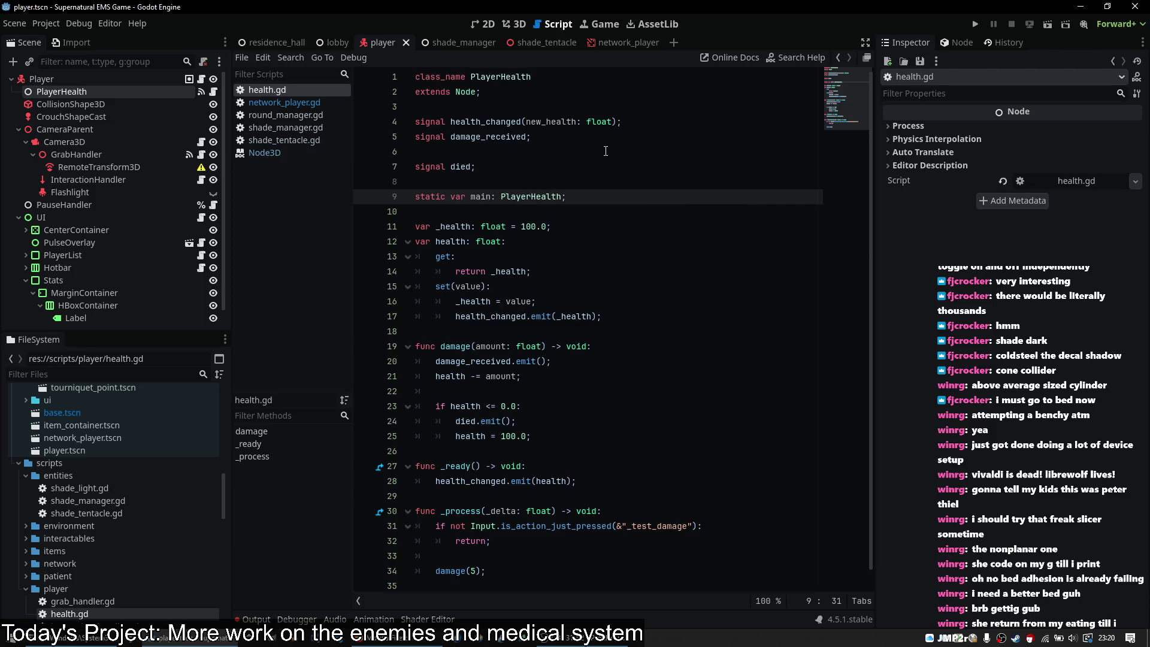
# Add 'main = self' inside _ready, save health.gd, and go back to network_player.gd.
pyautogui.click(599, 487)
pyautogui.press('Up')
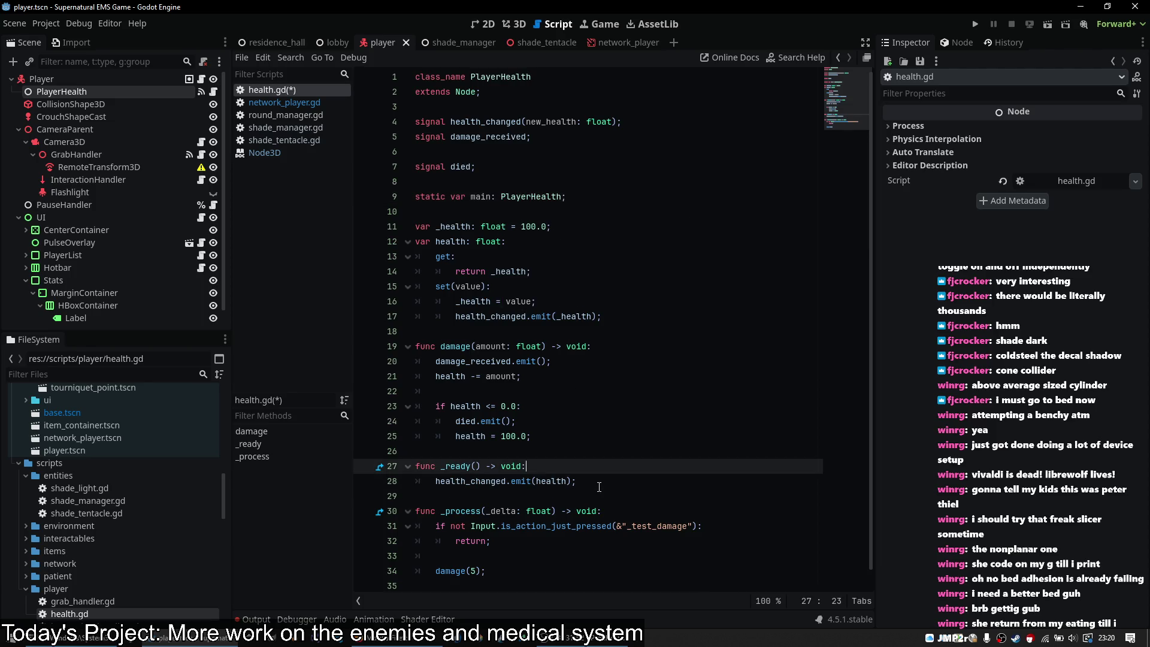
pyautogui.press('Return')
pyautogui.write('main = self;')
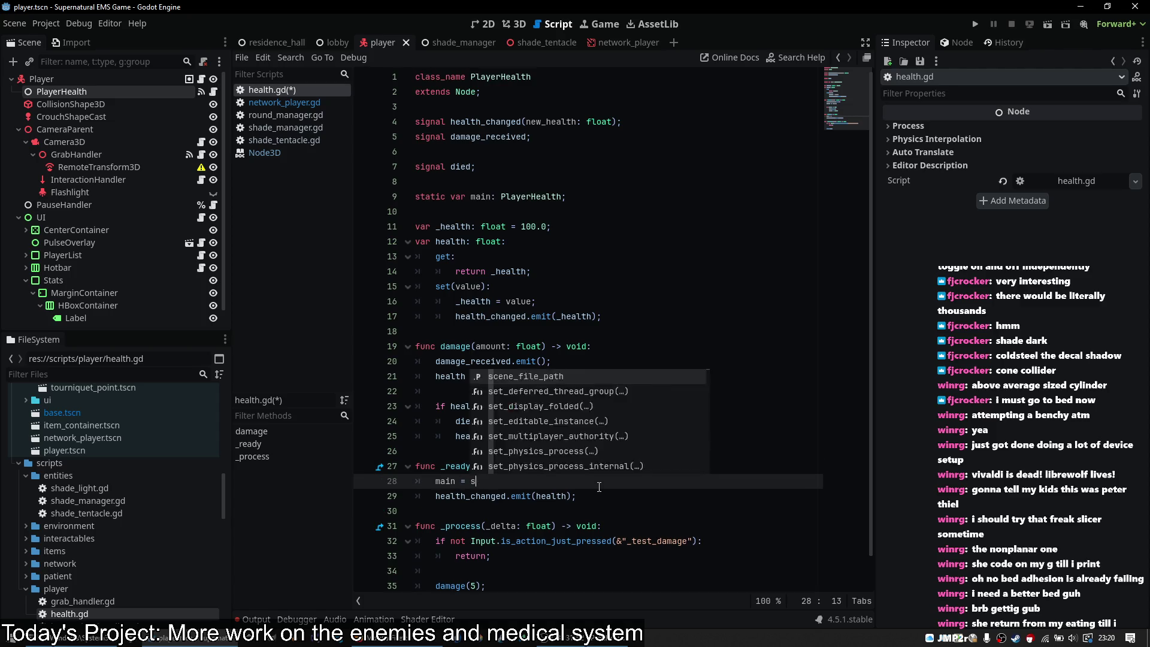
pyautogui.hotkey('ctrl', 's')
pyautogui.scroll(-1, 599, 486)
pyautogui.scroll(1, 599, 486)
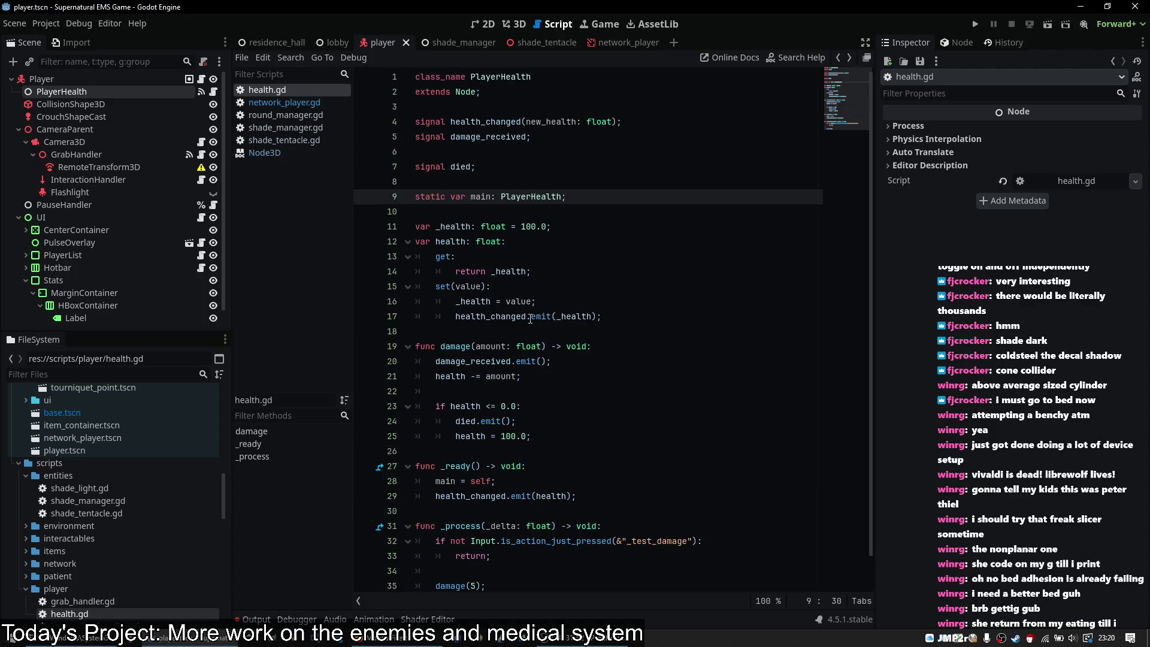
pyautogui.click(295, 102)
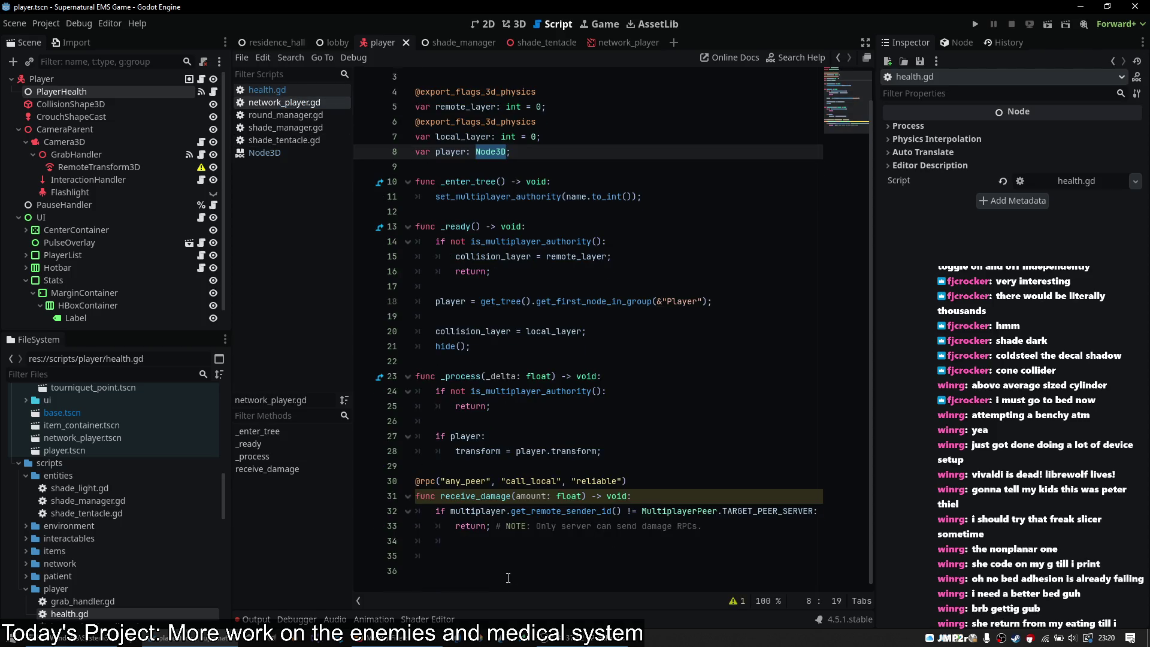
# End receive_damage with 'PlayerHealth.main.damage(amount);' on line 35.
pyautogui.click(509, 555)
pyautogui.write('erHealth.ma')
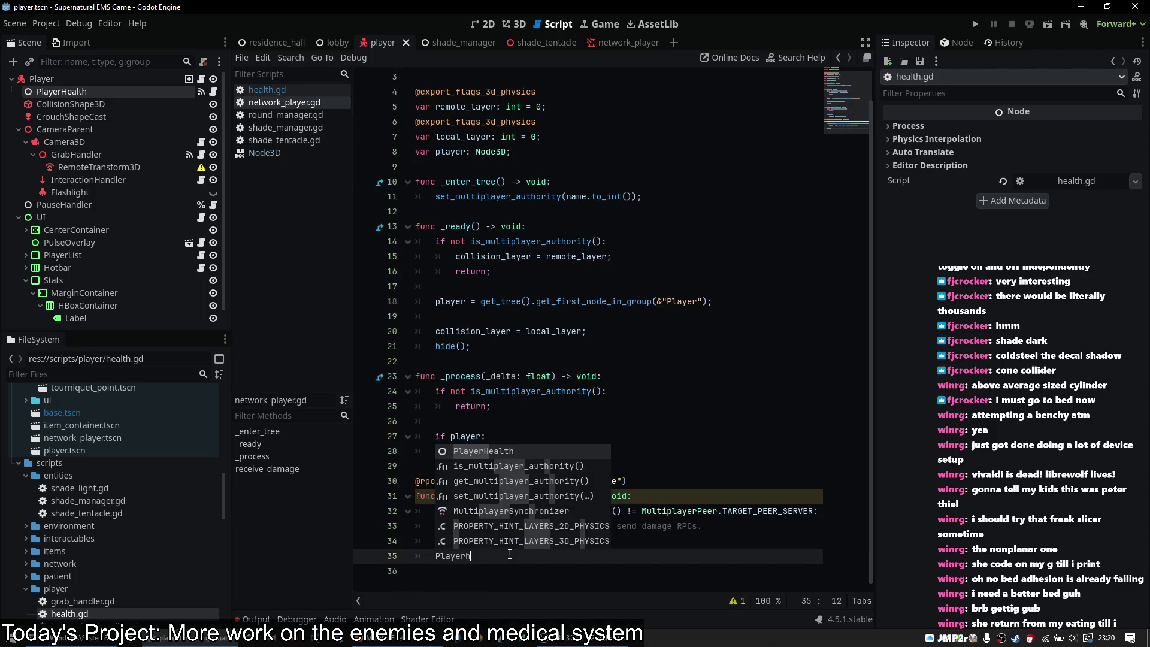
pyautogui.write('in.damage(am')
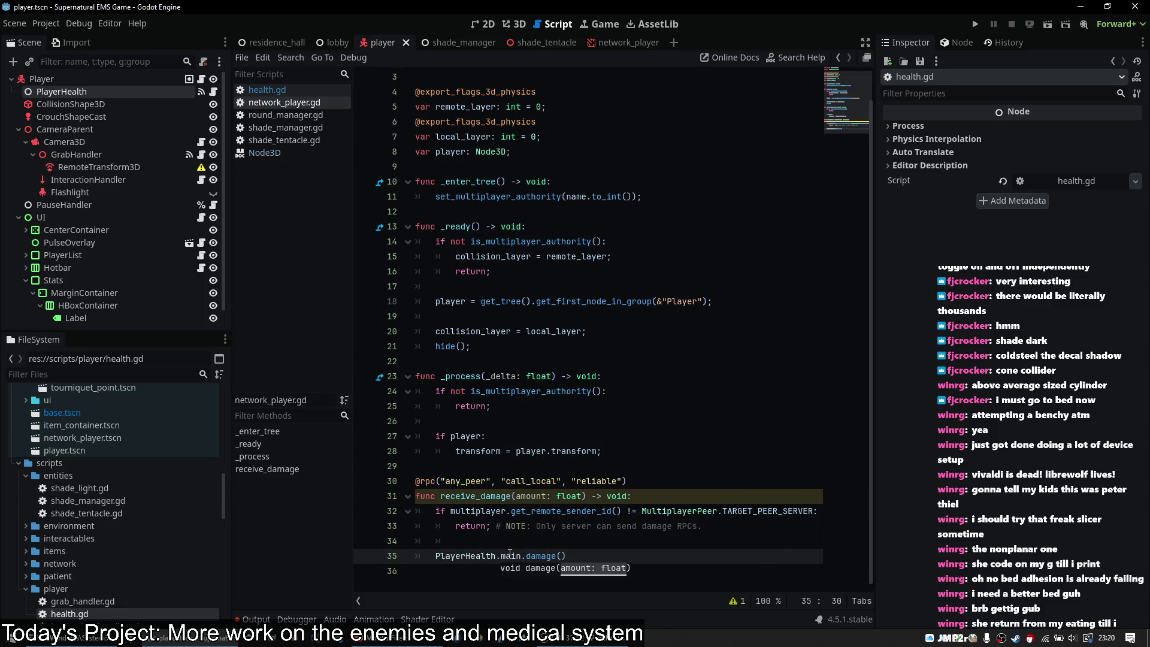
pyautogui.write('ount);')
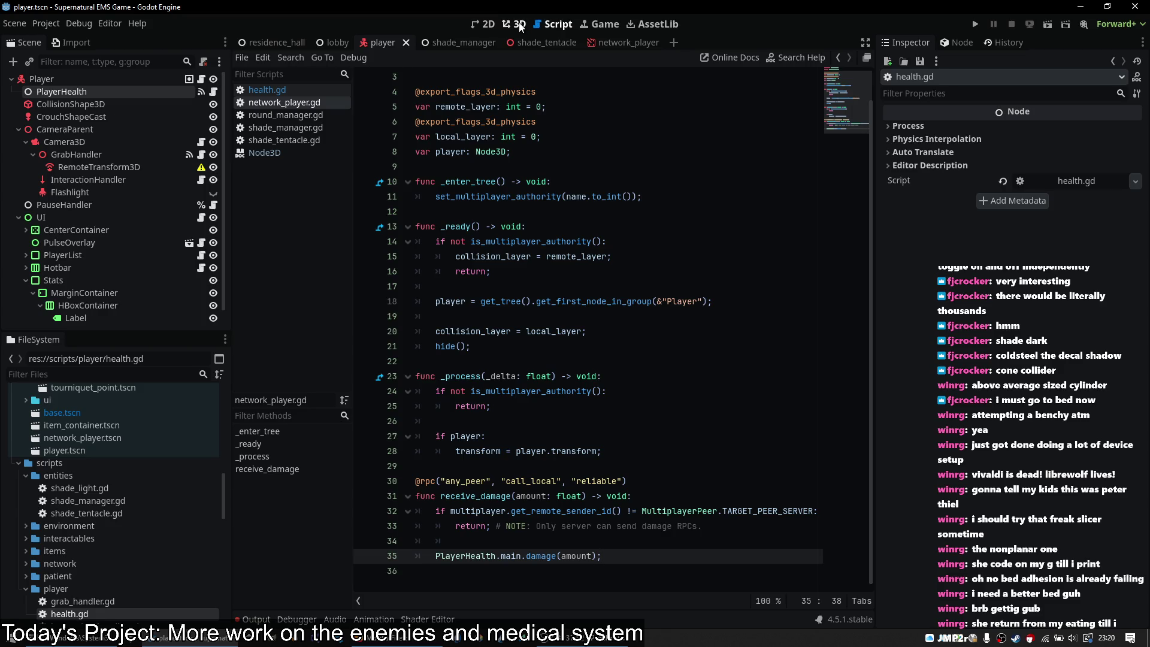
pyautogui.click(555, 42)
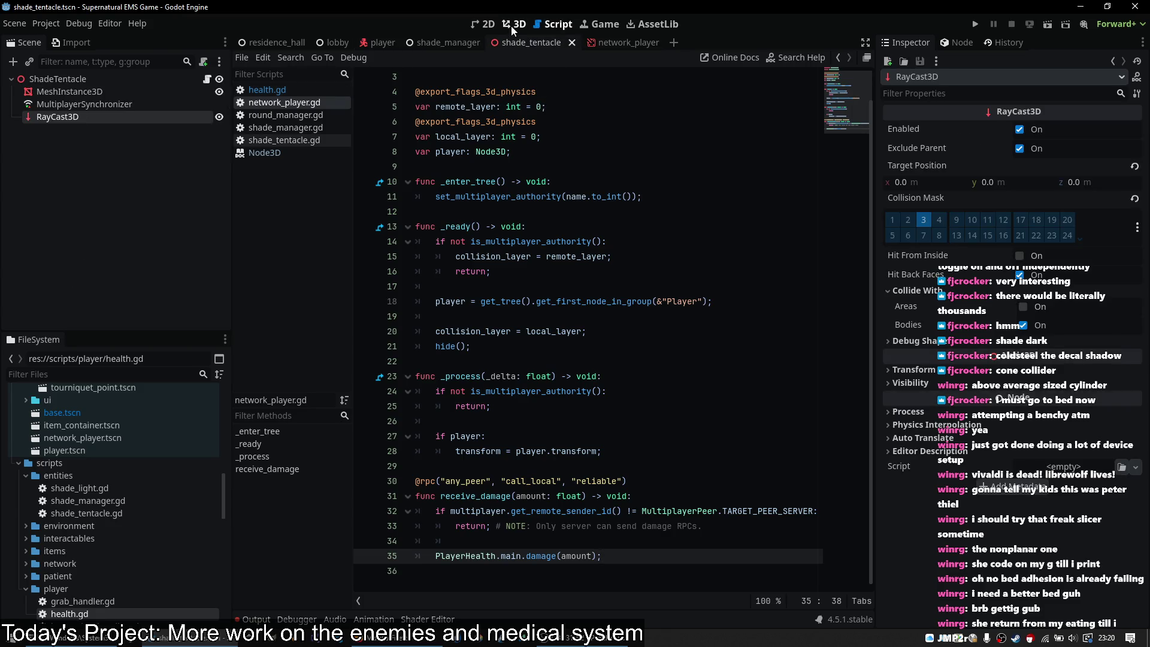
pyautogui.click(207, 79)
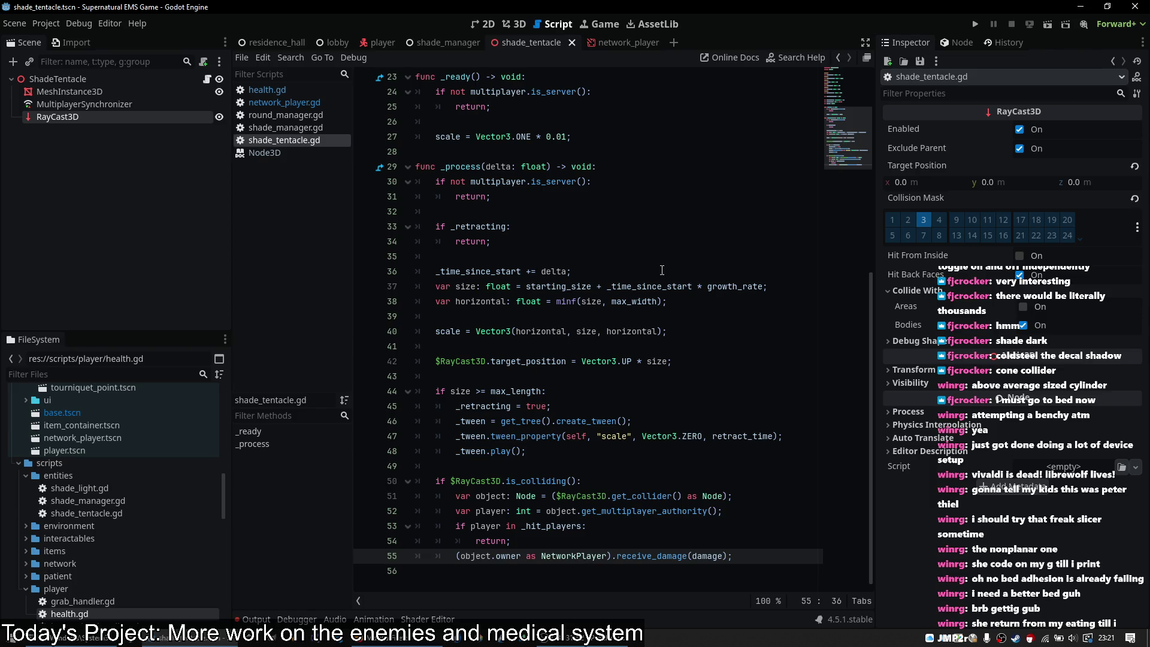
pyautogui.click(314, 126)
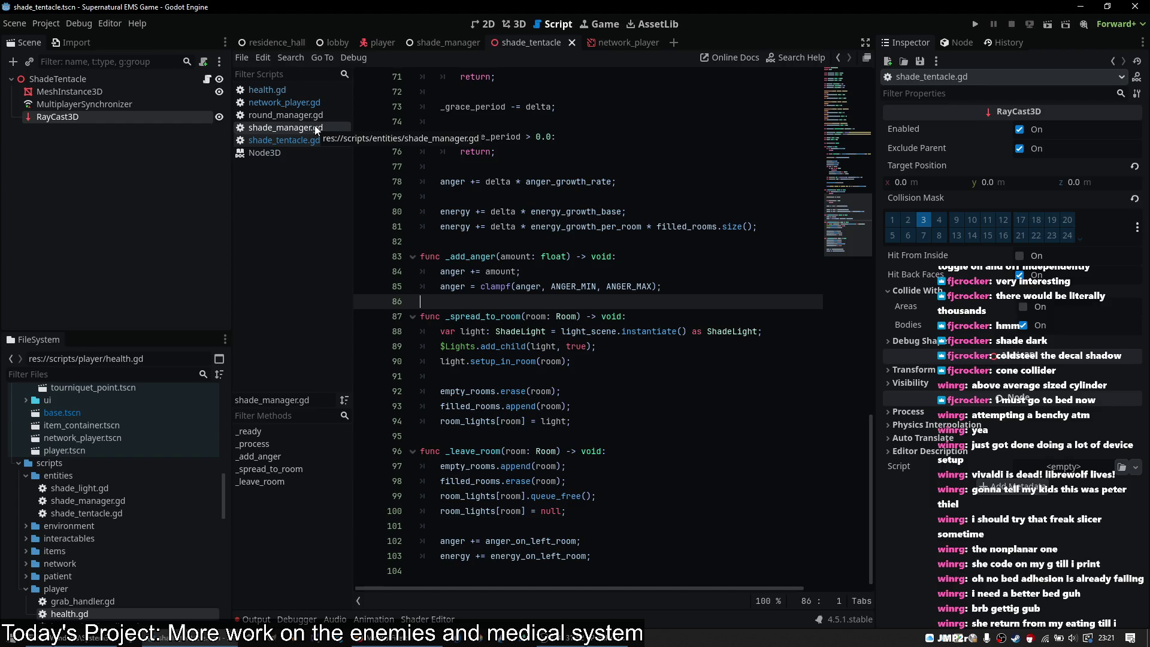
pyautogui.moveTo(644, 292)
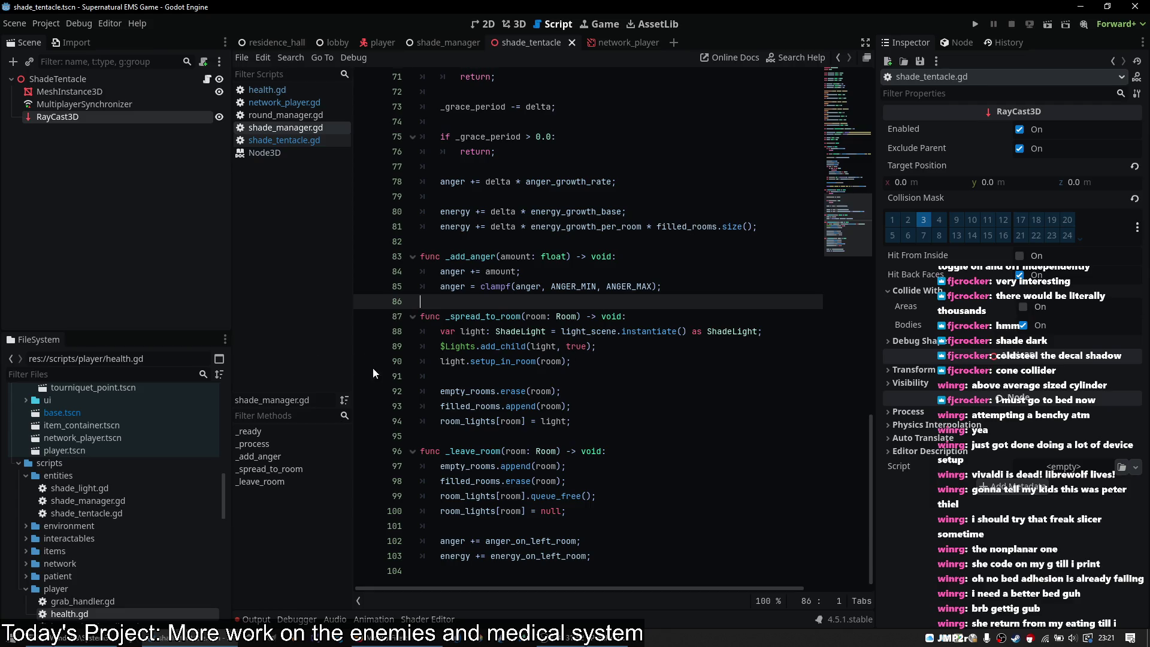
pyautogui.scroll(20, 703, 482)
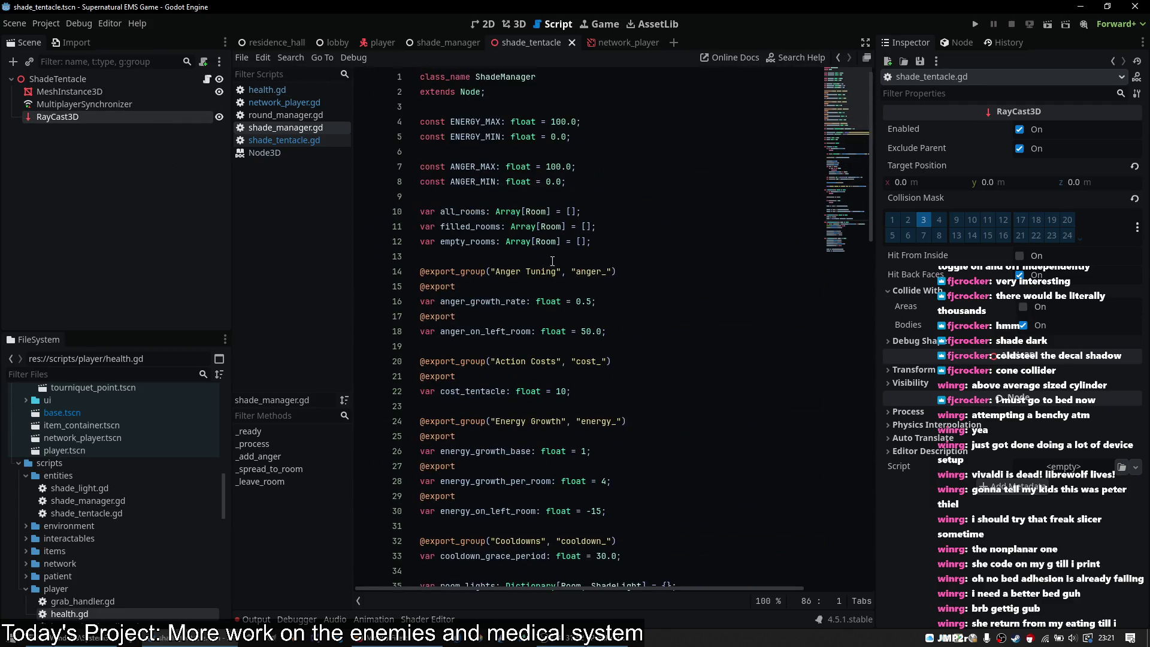
pyautogui.scroll(-3, 562, 259)
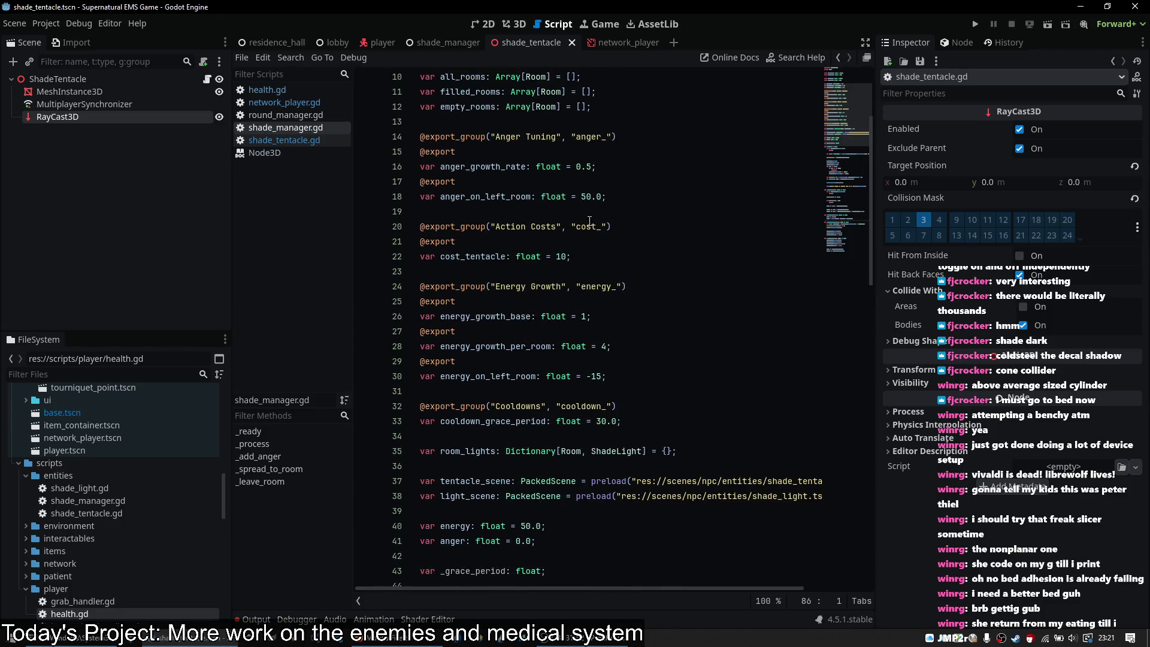
# Open room.gd from the Room type and declare func random_position_inside() -> Vector3.
pyautogui.keyDown('ctrl'); pyautogui.click(554, 102); pyautogui.keyUp('ctrl')
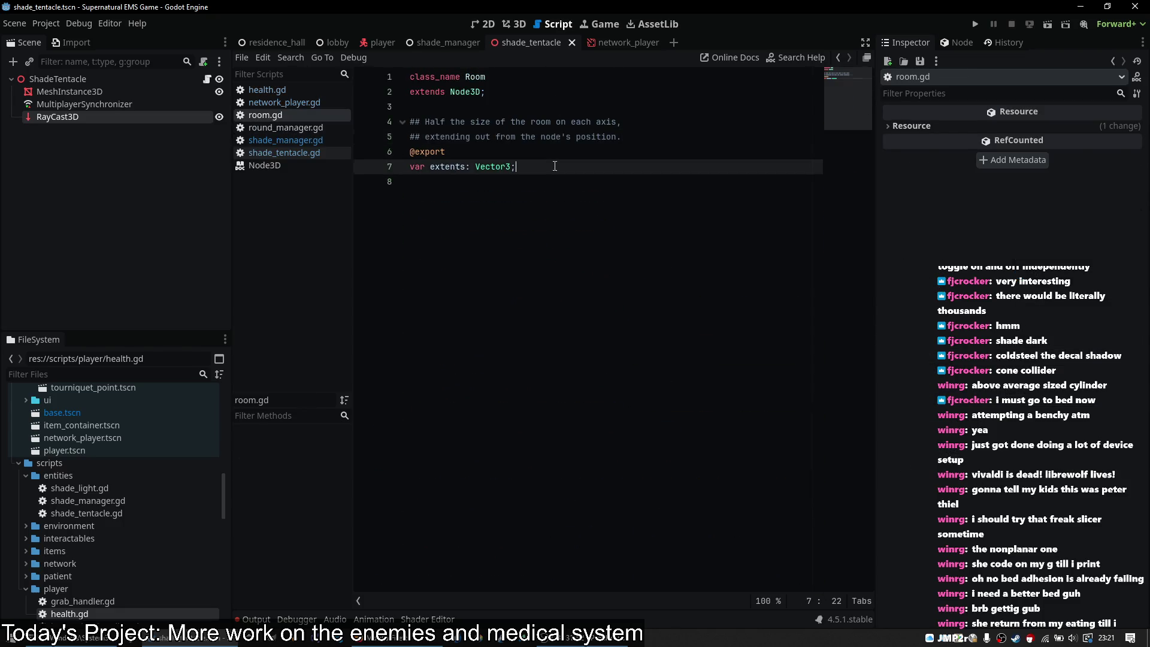
pyautogui.press('Return')
pyautogui.press('Return')
pyautogui.write('fnc')
pyautogui.press('BackSpace')
pyautogui.press('BackSpace')
pyautogui.press('BackSpace')
pyautogui.write('unc ra')
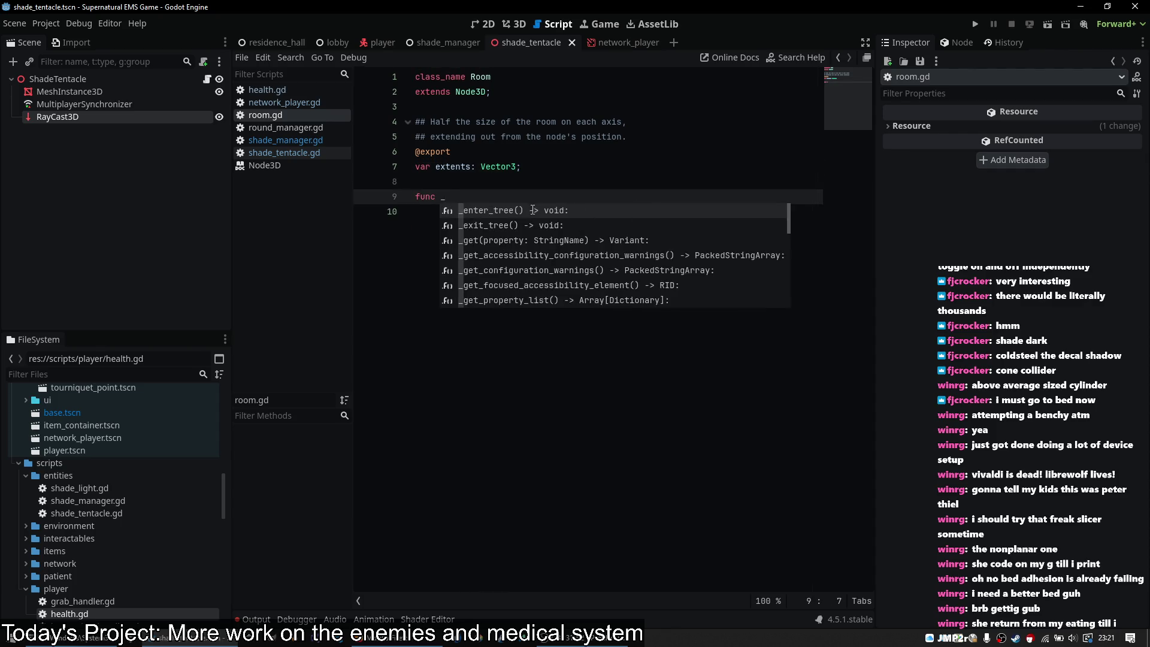
pyautogui.write('ndom_position_with')
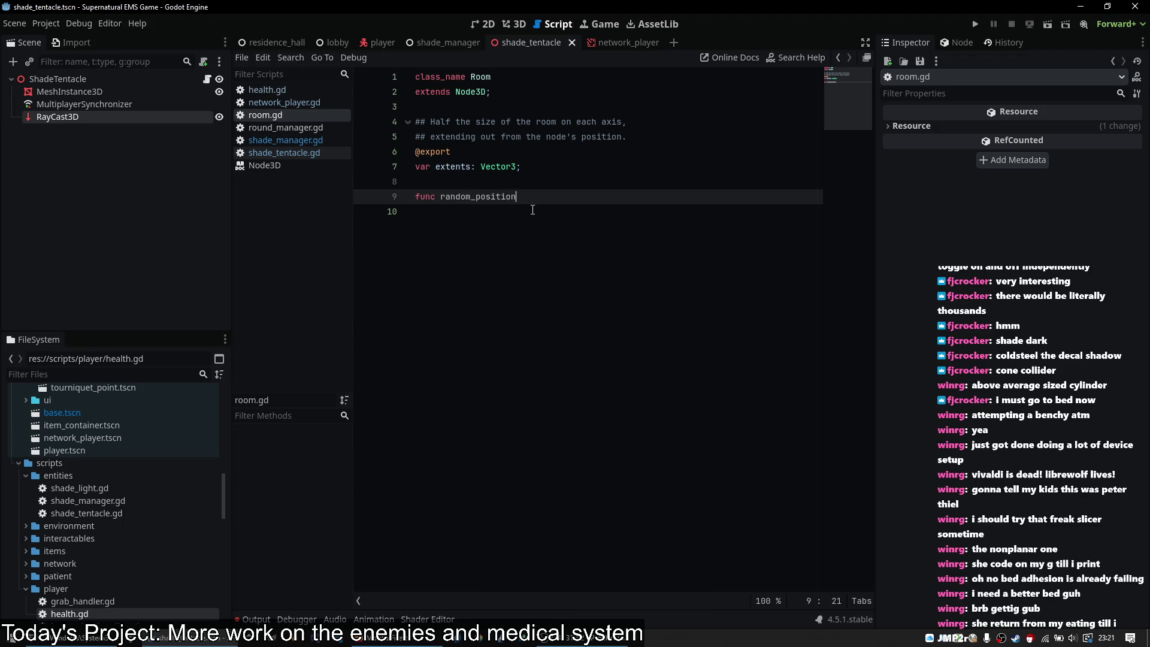
pyautogui.write('in_')
pyautogui.press('BackSpace')
pyautogui.press('BackSpace')
pyautogui.press('BackSpace')
pyautogui.press('BackSpace')
pyautogui.write('inside(')
pyautogui.write(') -> Vector3')
pyautogui.write(':')
pyautogui.press('Return')
# Draft and discard placeholder return and transform expressions in the function body.
pyautogui.write('return')
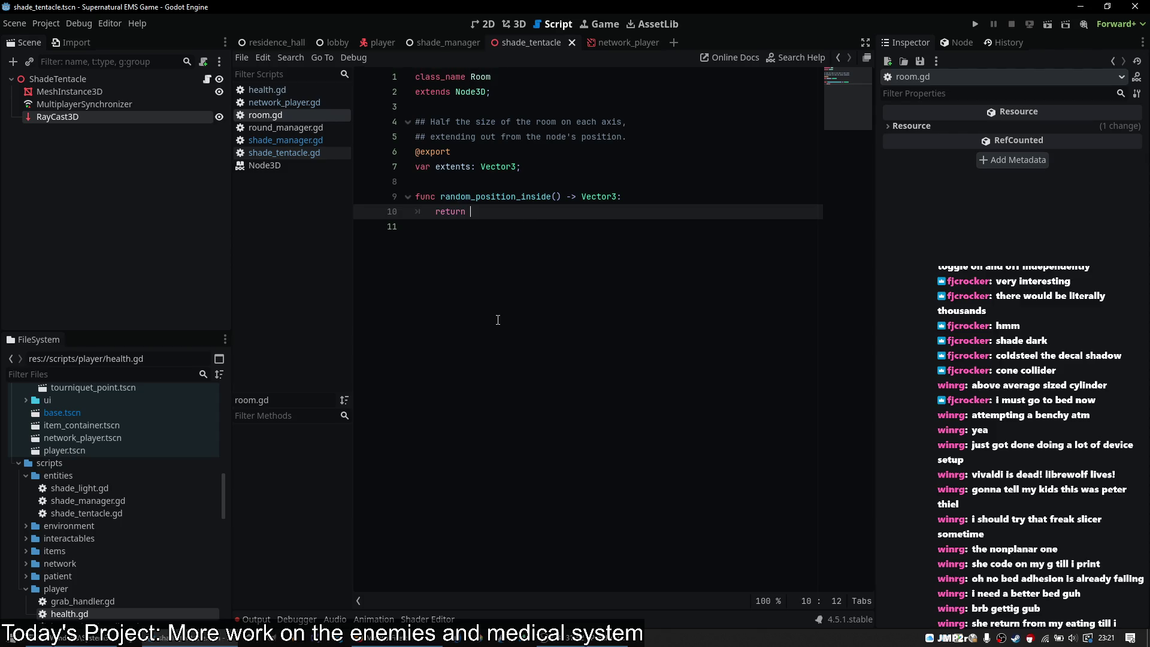
pyautogui.hotkey('ctrl', 'shift', 'Left')
pyautogui.press('BackSpace')
pyautogui.write('transform.xf')
pyautogui.press('BackSpace')
pyautogui.press('BackSpace')
pyautogui.press('BackSpace')
pyautogui.write('(')
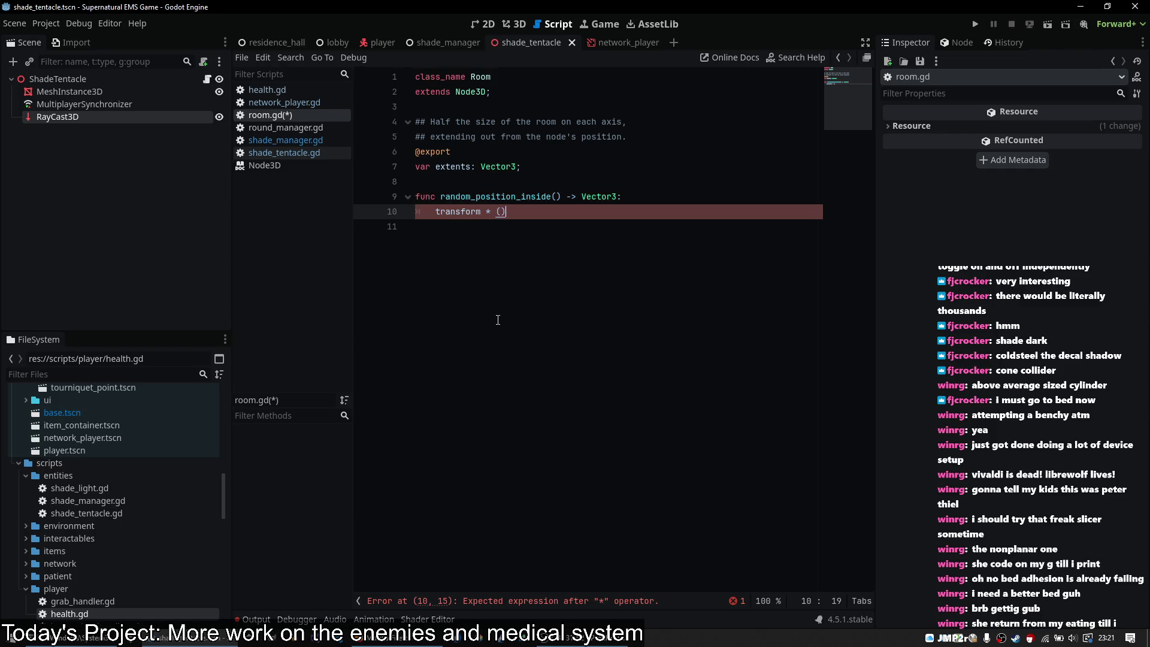
pyautogui.hotkey('shift', 'Home')
pyautogui.press('BackSpace')
# Write 'var x: float = randf(-extents.x, extents.x);' and begin a second variable line.
pyautogui.write('var v = ')
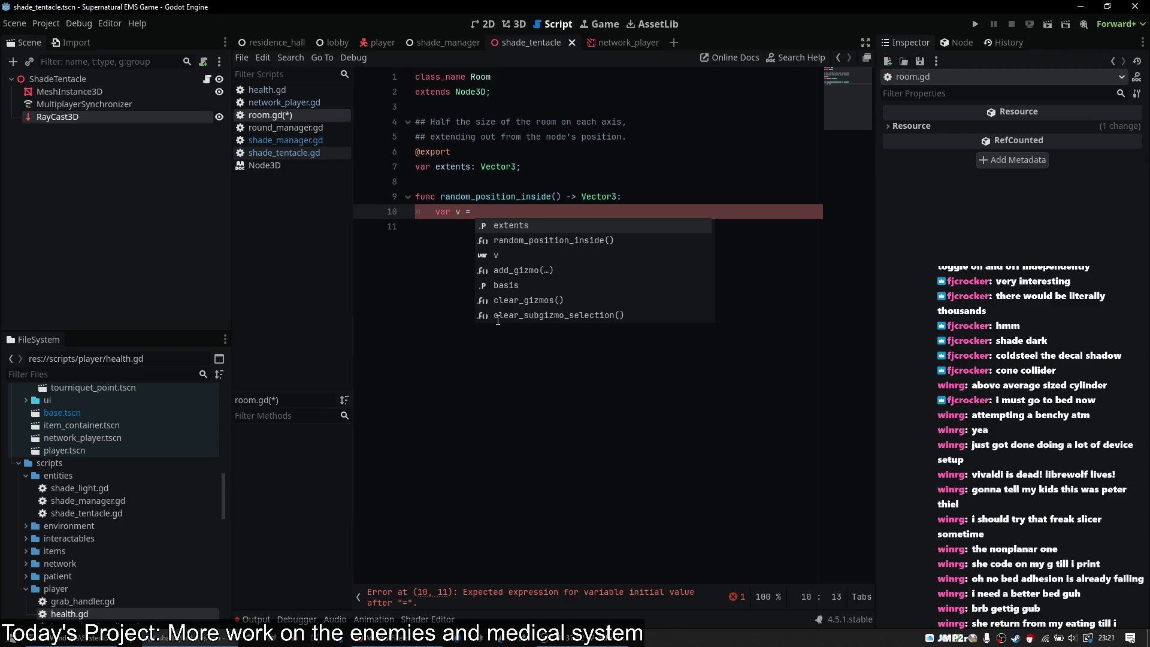
pyautogui.write('Random')
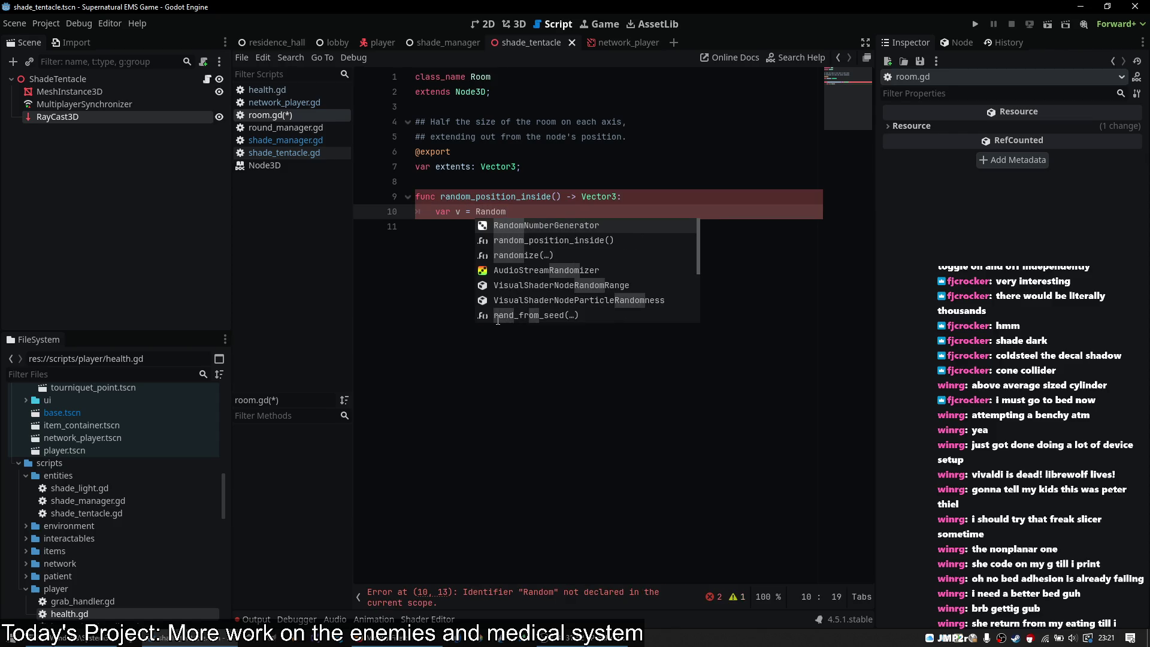
pyautogui.press('BackSpace')
pyautogui.press('BackSpace')
pyautogui.press('BackSpace')
pyautogui.write('randf')
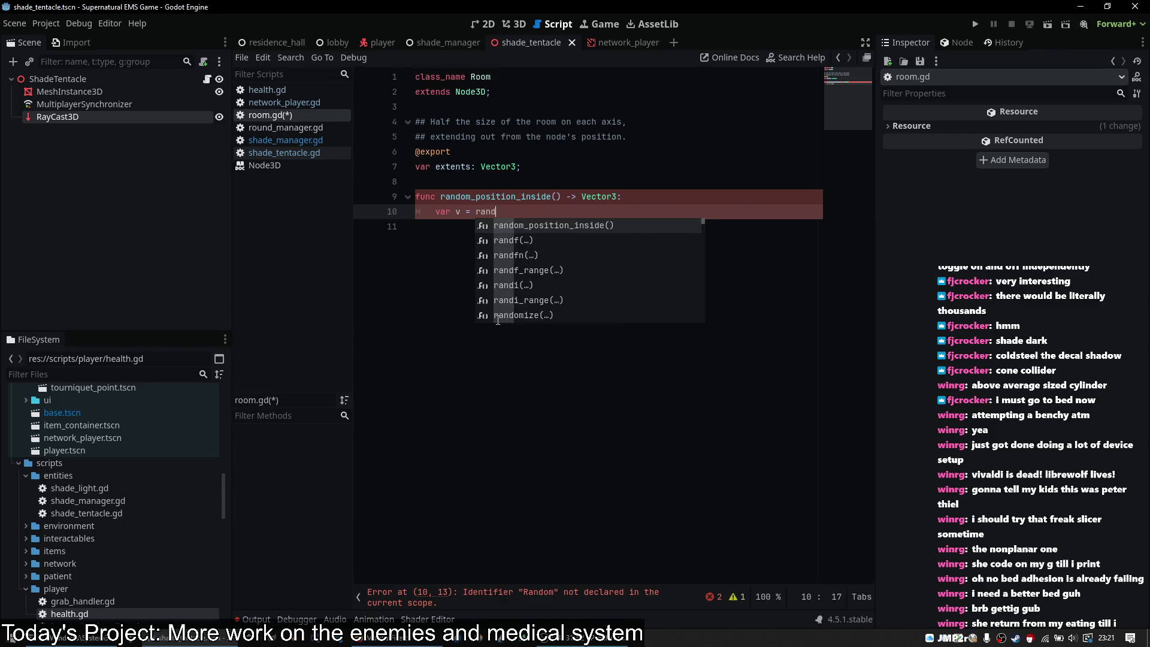
pyautogui.press('Escape')
pyautogui.write('(')
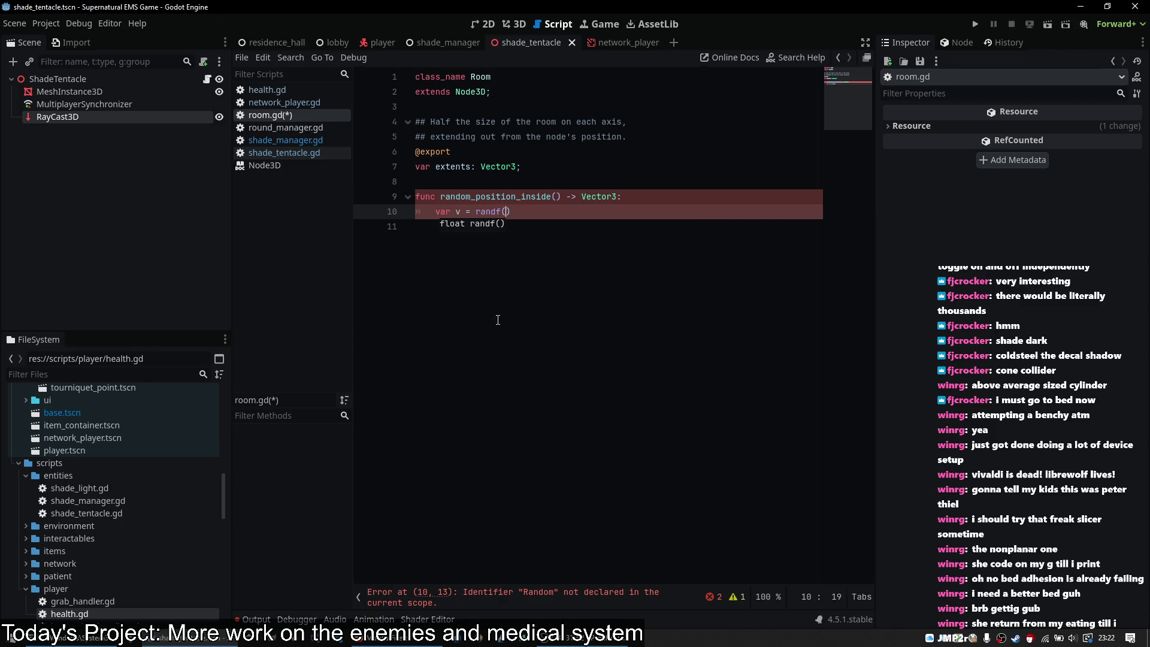
pyautogui.press('BackSpace')
pyautogui.press('BackSpace')
pyautogui.press('BackSpace')
pyautogui.press('BackSpace')
pyautogui.write('x: float = randf(')
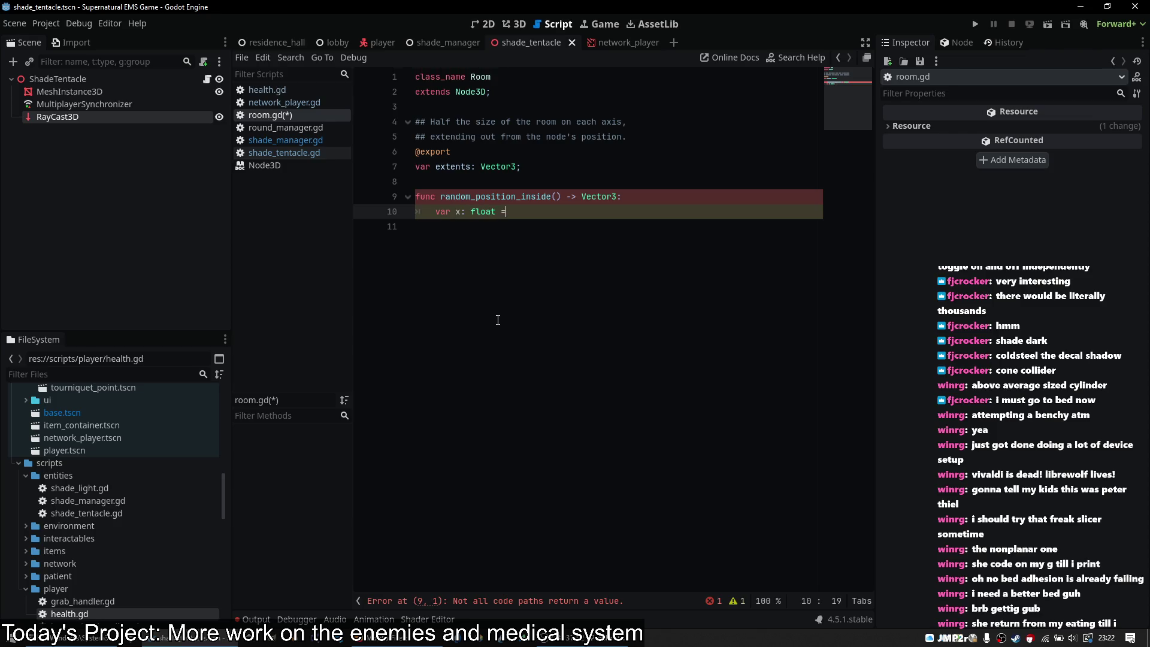
pyautogui.write('-extents')
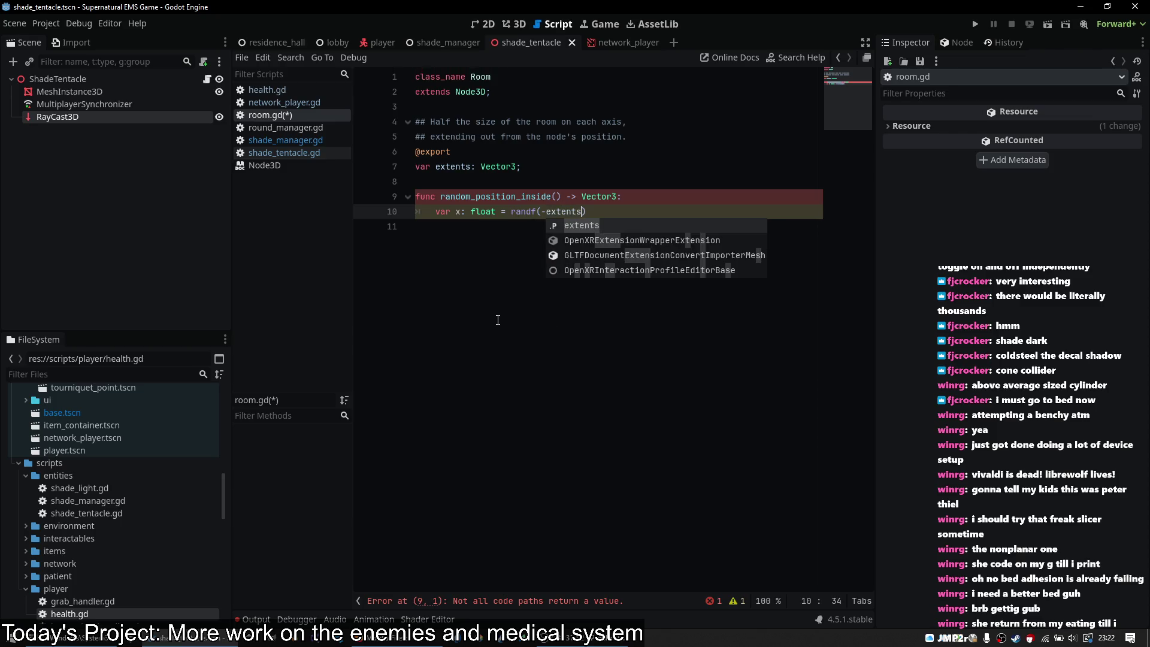
pyautogui.write('.x, ')
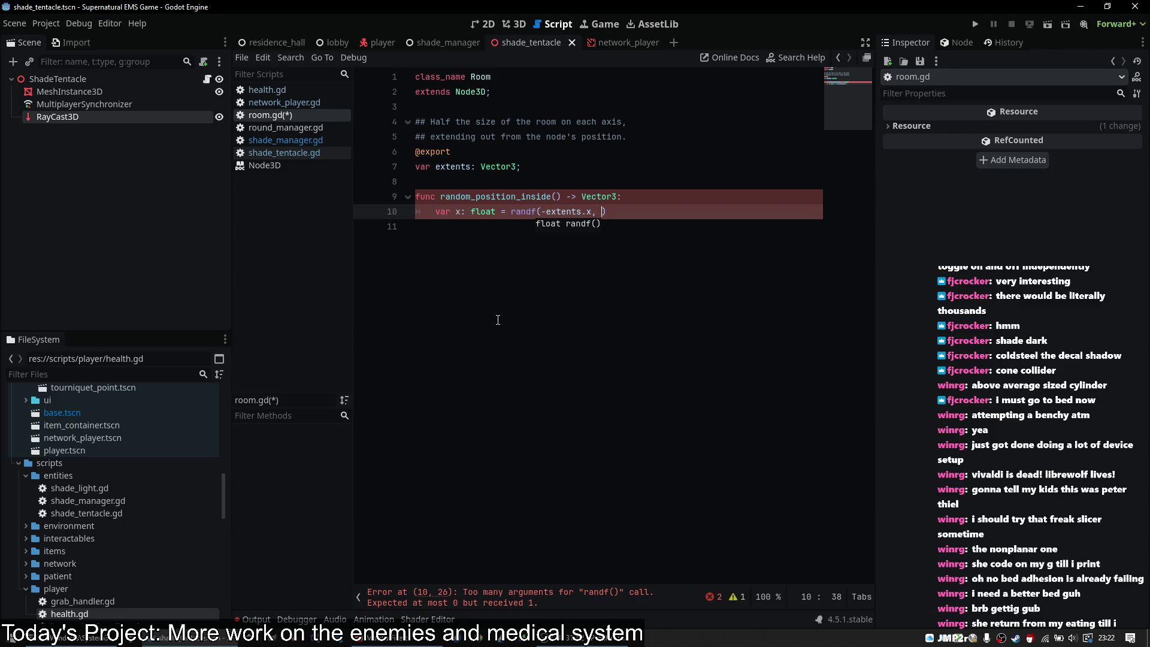
pyautogui.write('extents.x);')
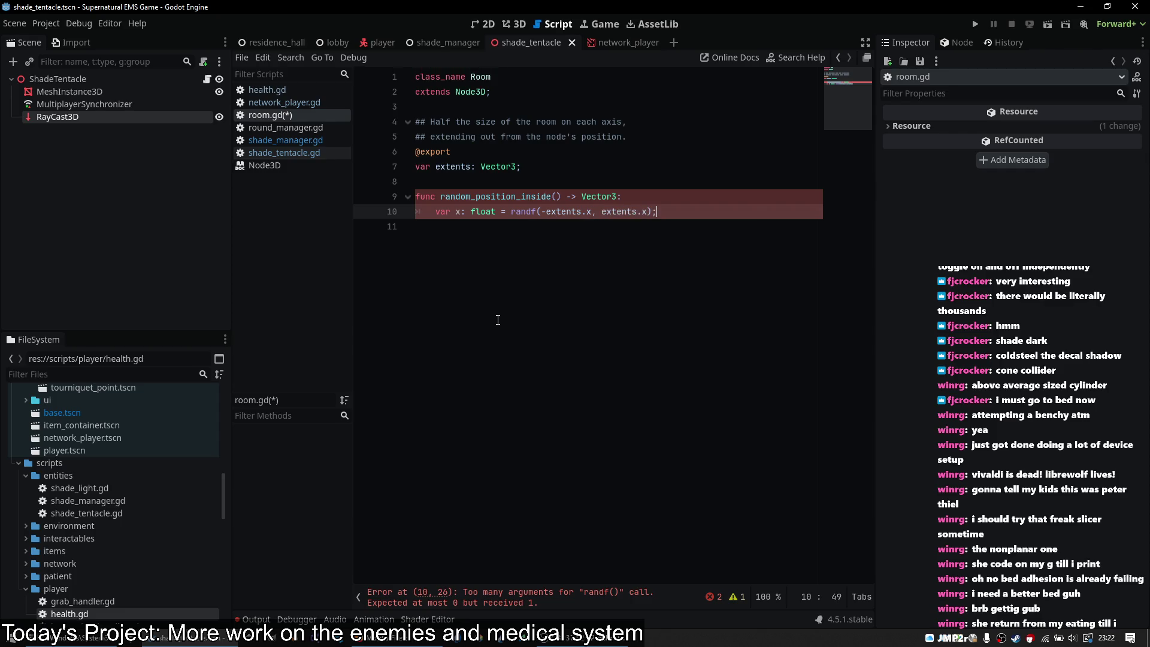
pyautogui.press('Return')
pyautogui.write('var')
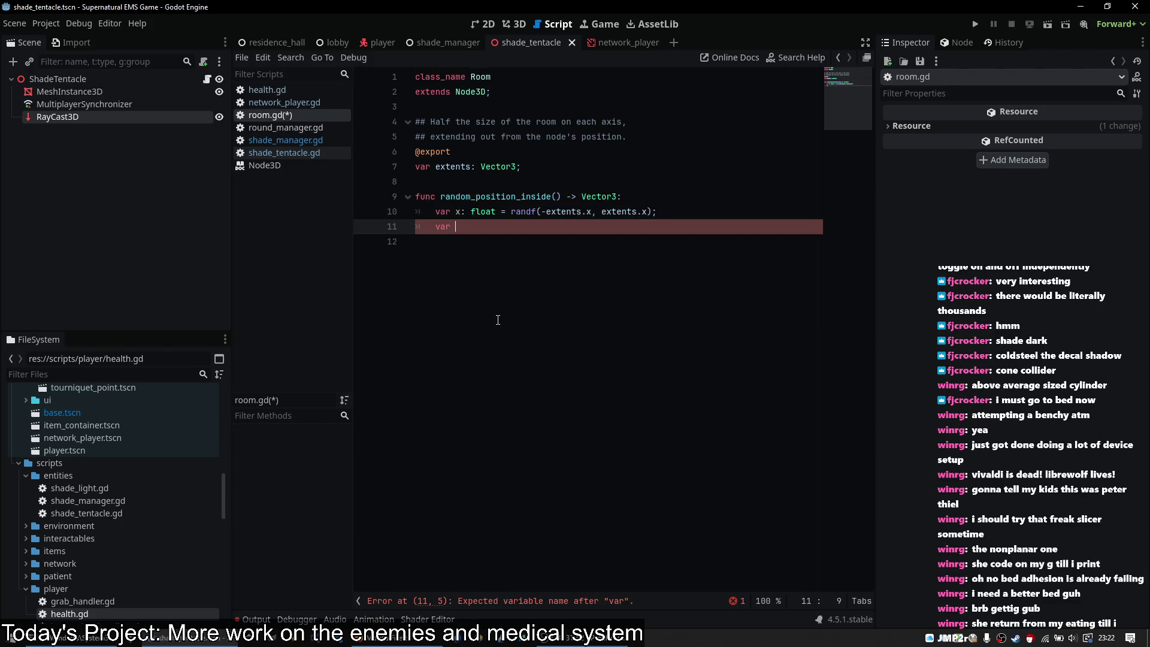
# Rewrite the x line as randf() * extents.x instead of a ranged random call.
pyautogui.click(536, 211)
pyautogui.write('_range')
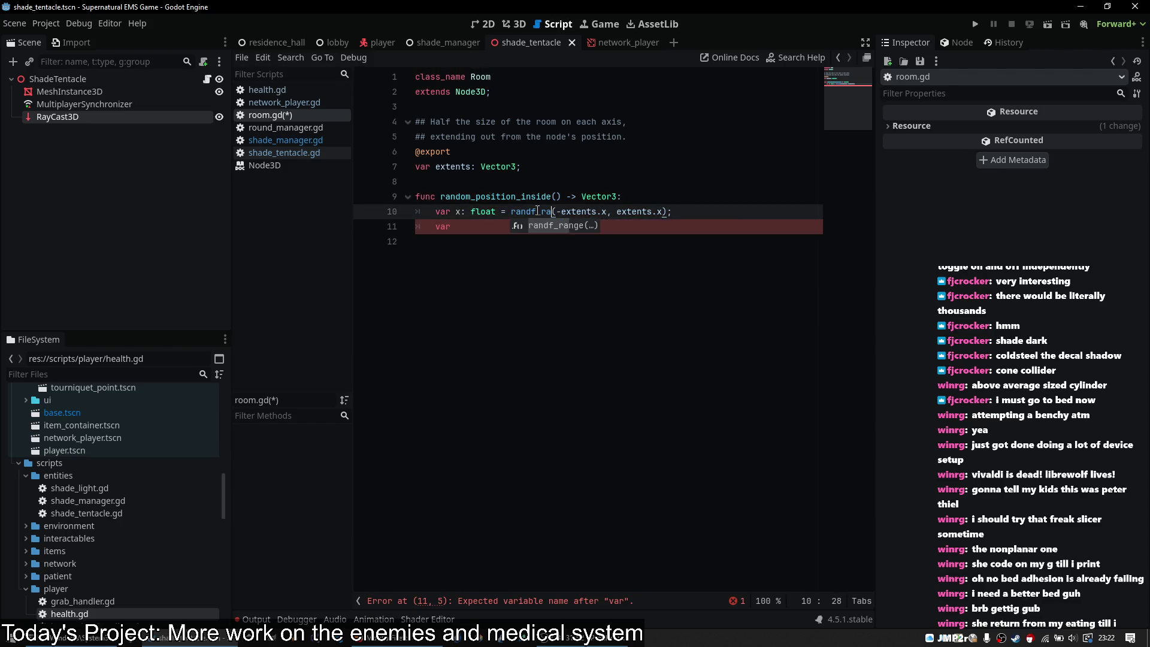
pyautogui.press('Down')
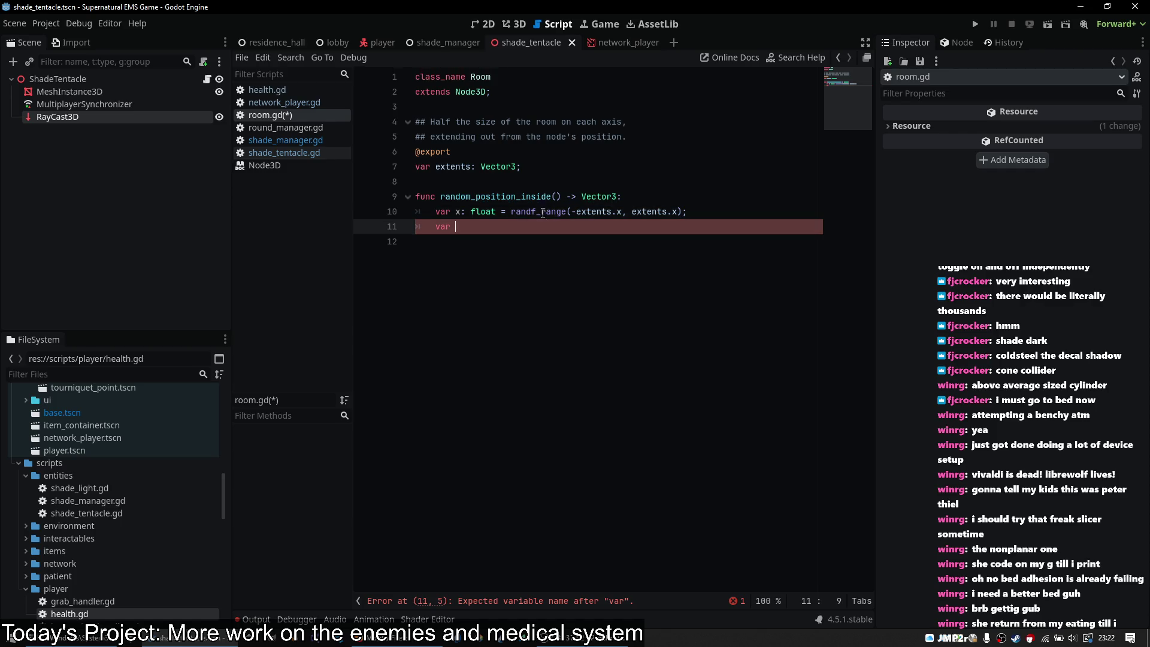
pyautogui.click(512, 211)
pyautogui.hotkey('shift', 'End')
pyautogui.press('Delete')
pyautogui.write('randf')
pyautogui.press('Return')
pyautogui.write('* re')
pyautogui.press('BackSpace')
pyautogui.press('BackSpace')
pyautogui.write('extents.x')
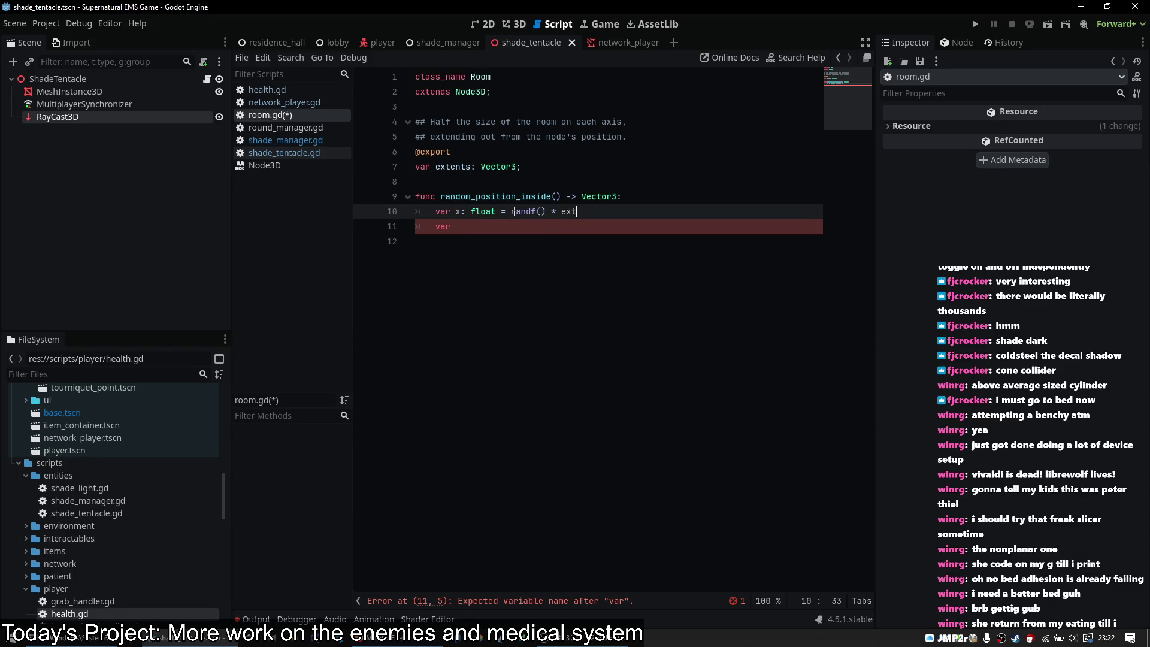
pyautogui.write(';')
pyautogui.press('Down')
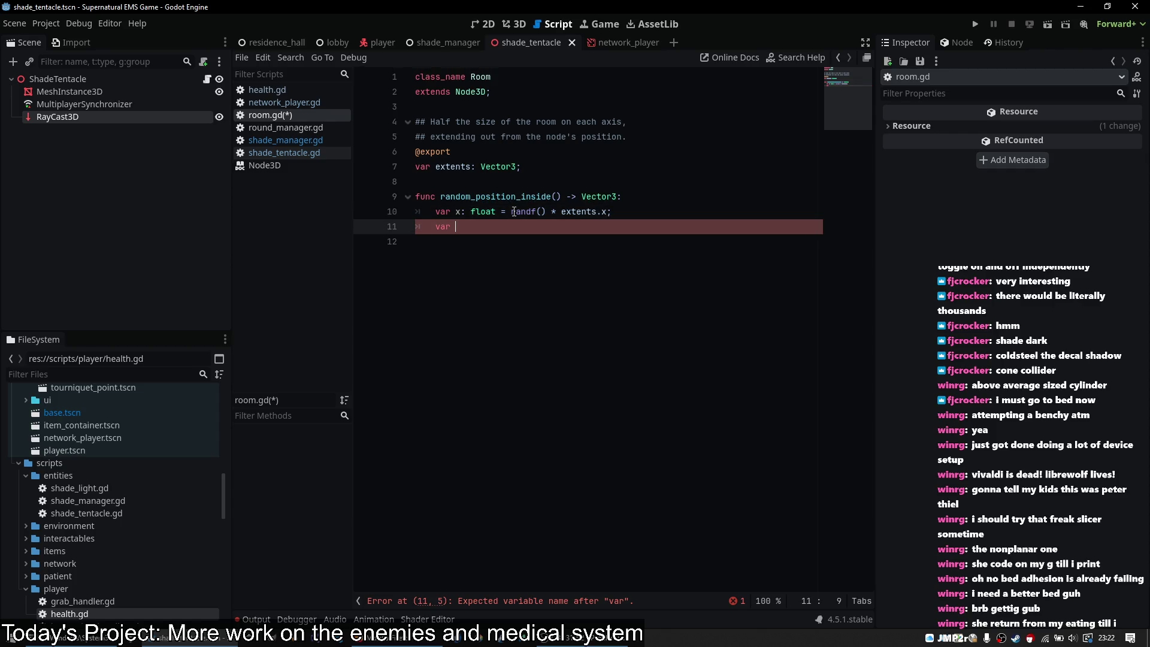
# Add float variables y = randf() * extents.y and z = randf() * extents.z.
pyautogui.press('BackSpace')
pyautogui.write(': float = randf')
pyautogui.write('() * extents.')
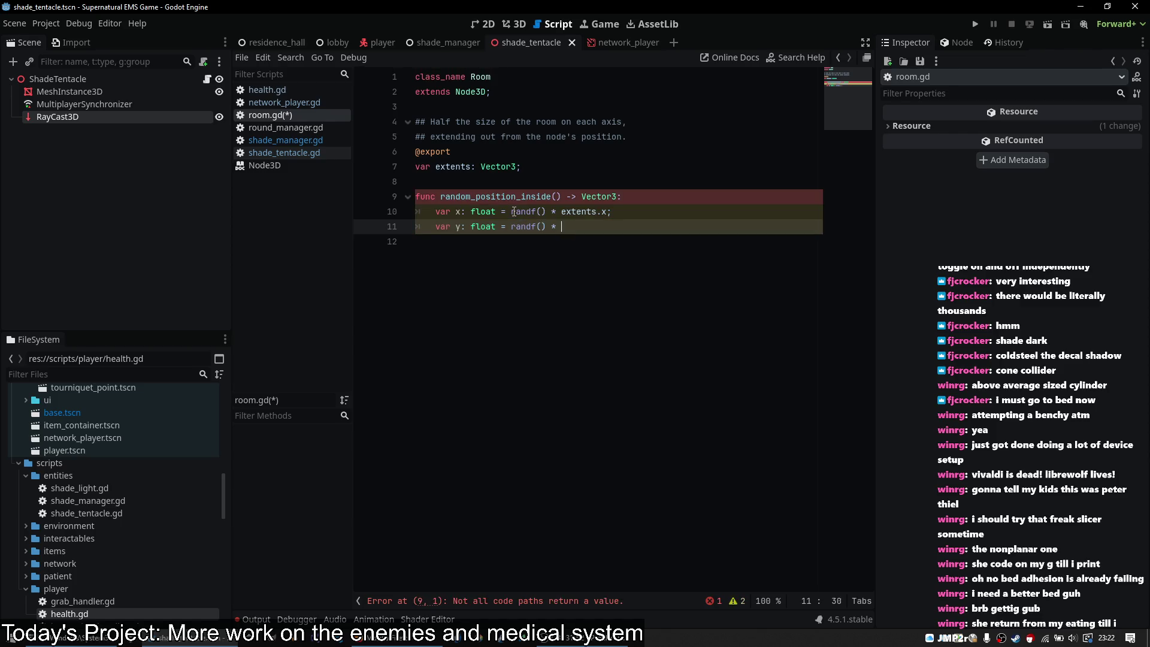
pyautogui.write('y * ')
pyautogui.write(';')
pyautogui.press('Return')
pyautogui.write('var z: float = randf() * extents;z')
pyautogui.press('BackSpace')
pyautogui.press('BackSpace')
pyautogui.write('.z;')
# Build 'var v: Vector3 = Vector3(x, y, z)', return v, and save room.gd.
pyautogui.press('Return')
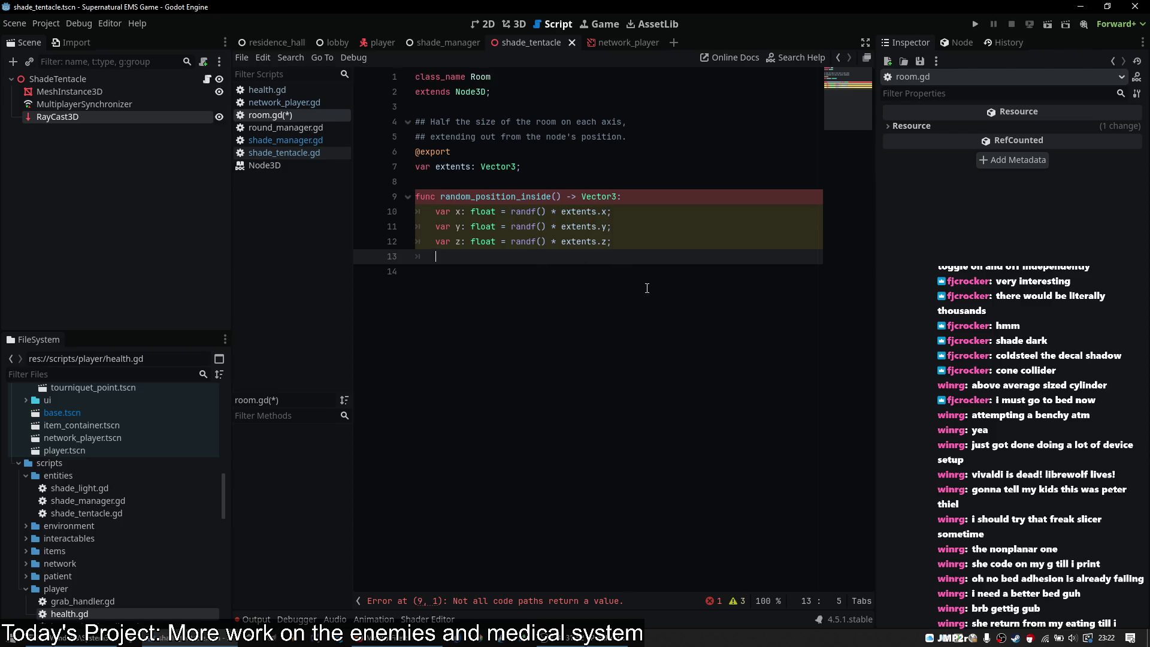
pyautogui.write('var v =')
pyautogui.press('BackSpace')
pyautogui.press('BackSpace')
pyautogui.press('BackSpace')
pyautogui.write(': Vector3 = ')
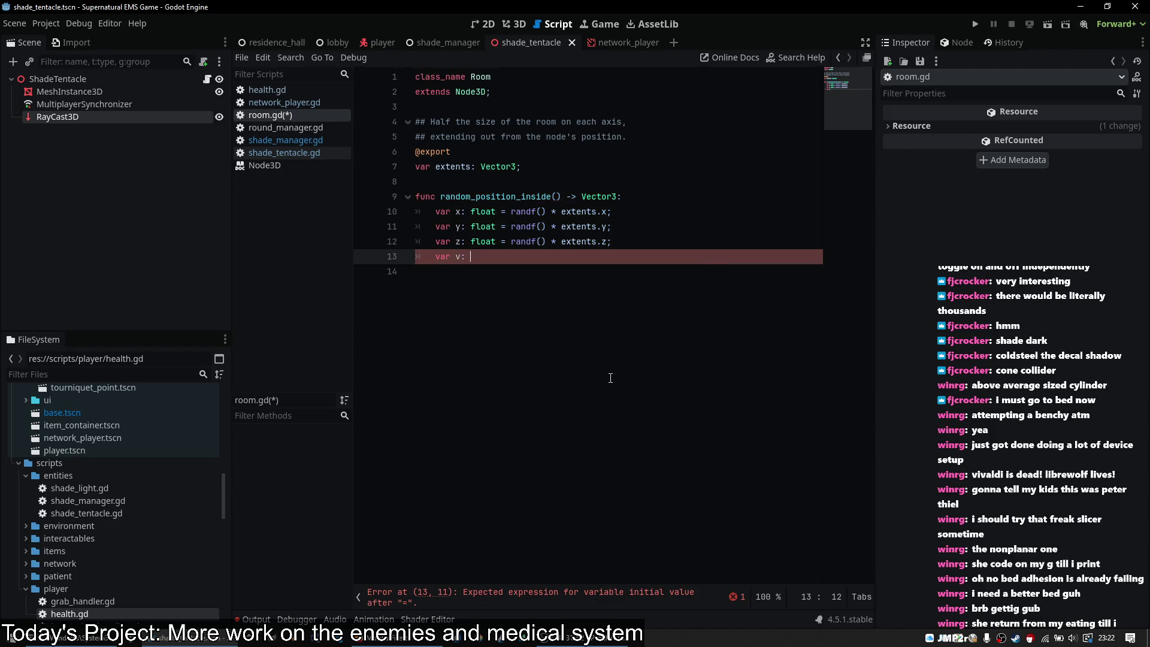
pyautogui.write('Vector3(x')
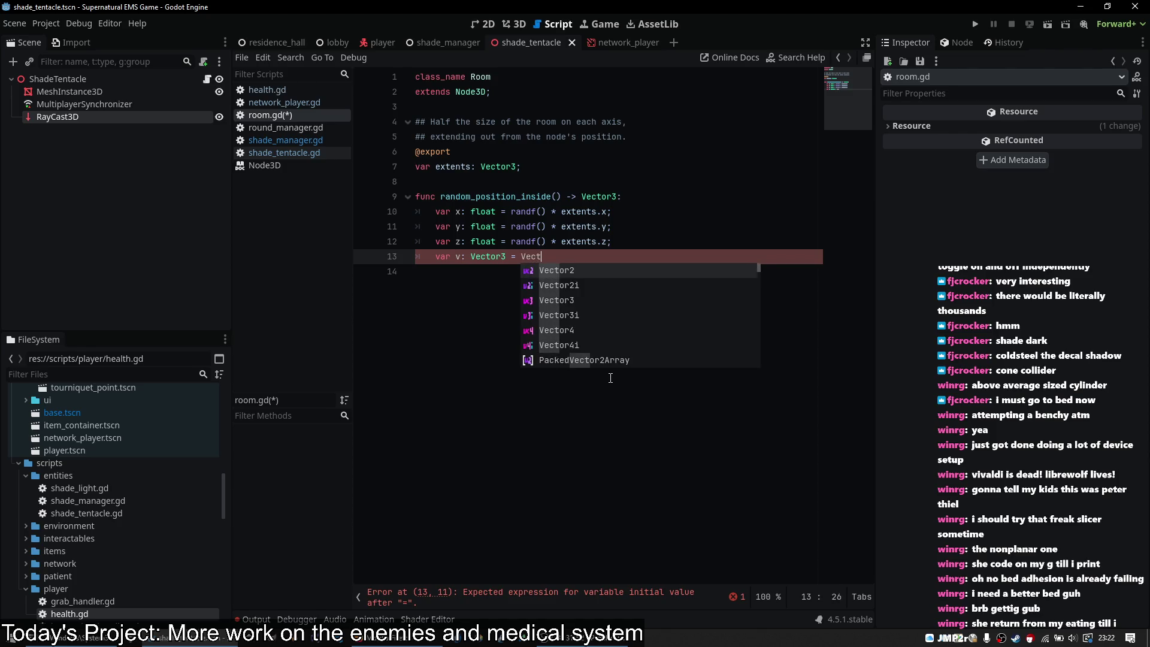
pyautogui.write(', y, z);')
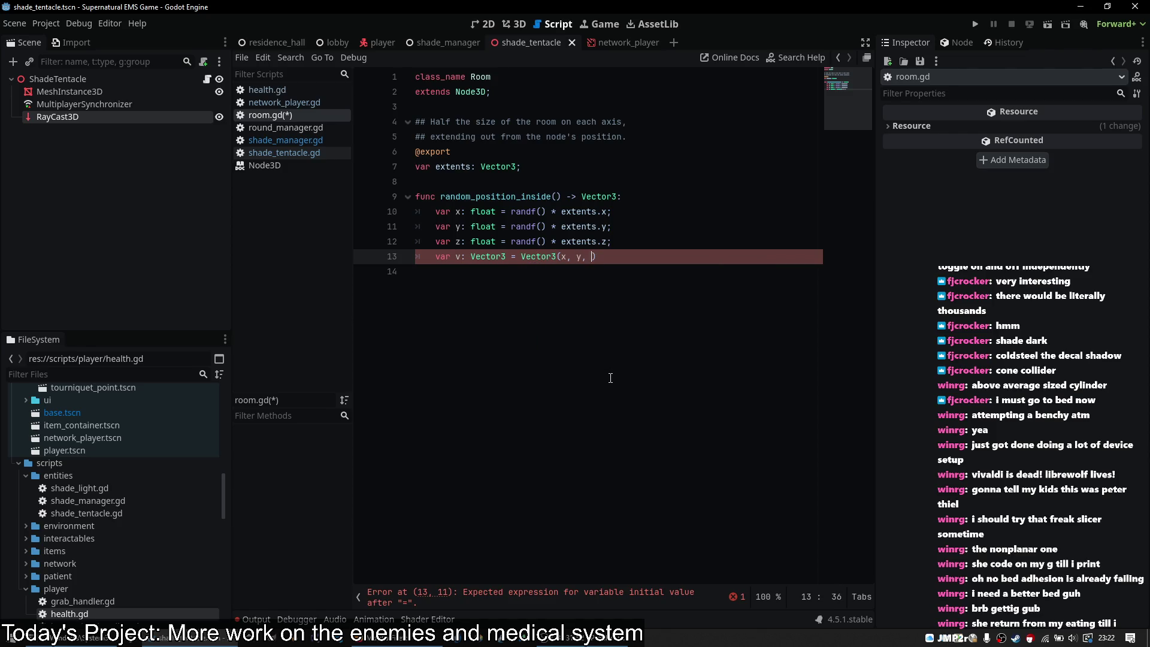
pyautogui.press('Return')
pyautogui.press('Return')
pyautogui.write('return v;')
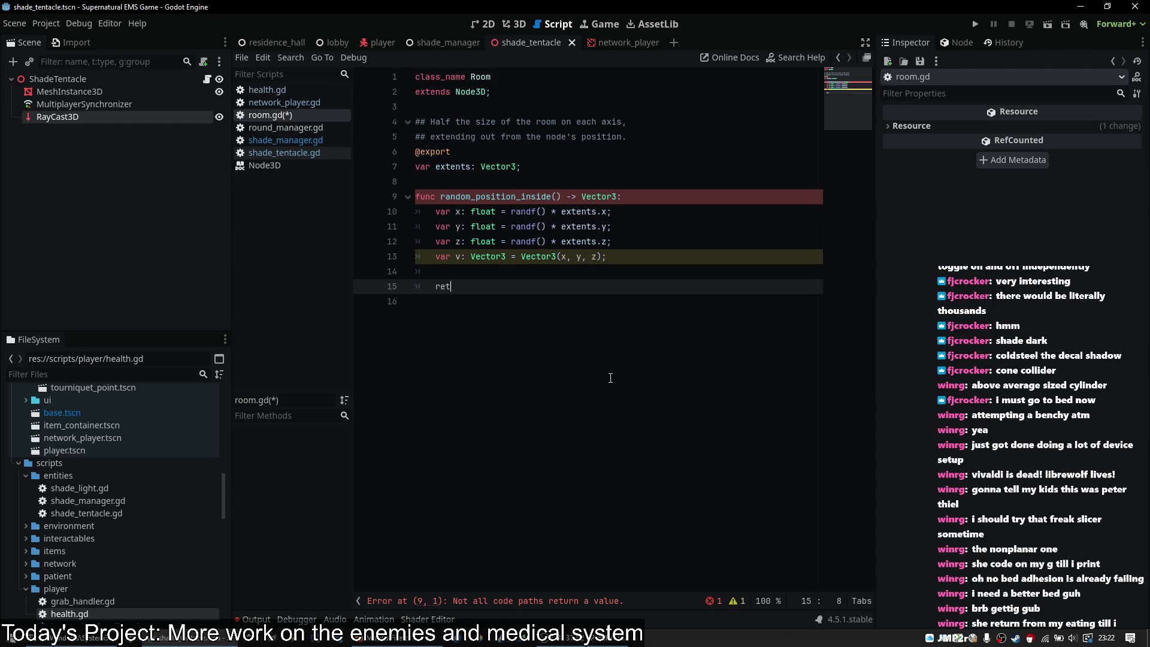
pyautogui.hotkey('ctrl', 's')
pyautogui.press('Up')
pyautogui.press('Up')
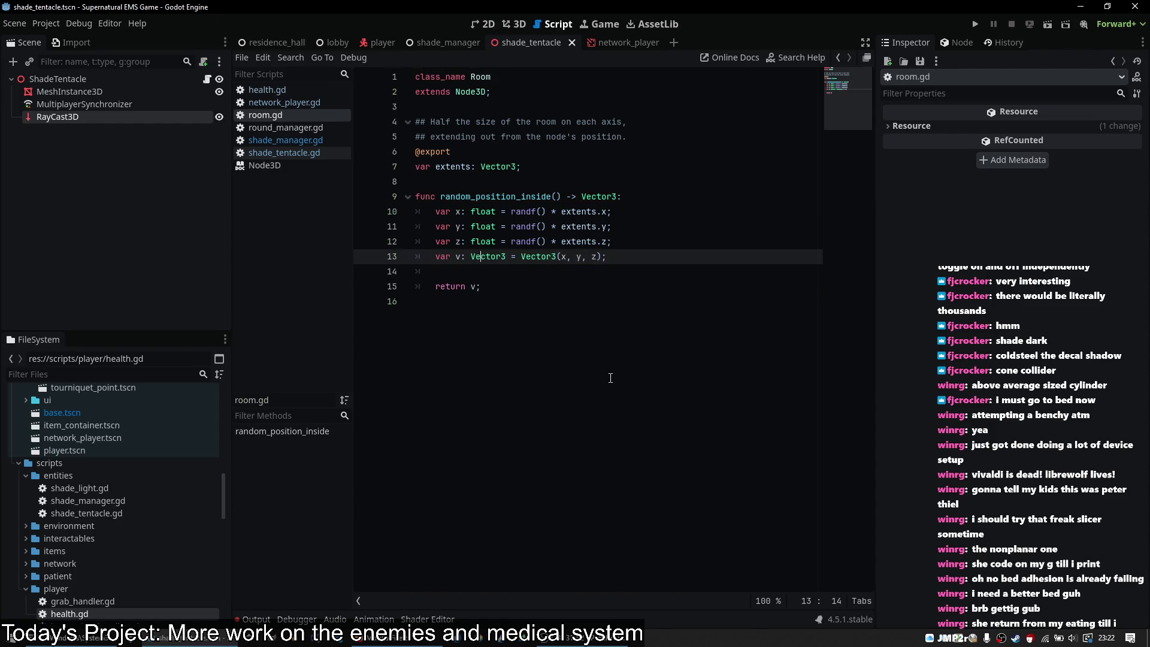
# Replace the v variable and its return with 'return Vector3(x, y, z);'.
pyautogui.moveTo(512, 287); pyautogui.dragTo(440, 256)
pyautogui.press('BackSpace')
pyautogui.press('Return')
pyautogui.write('return')
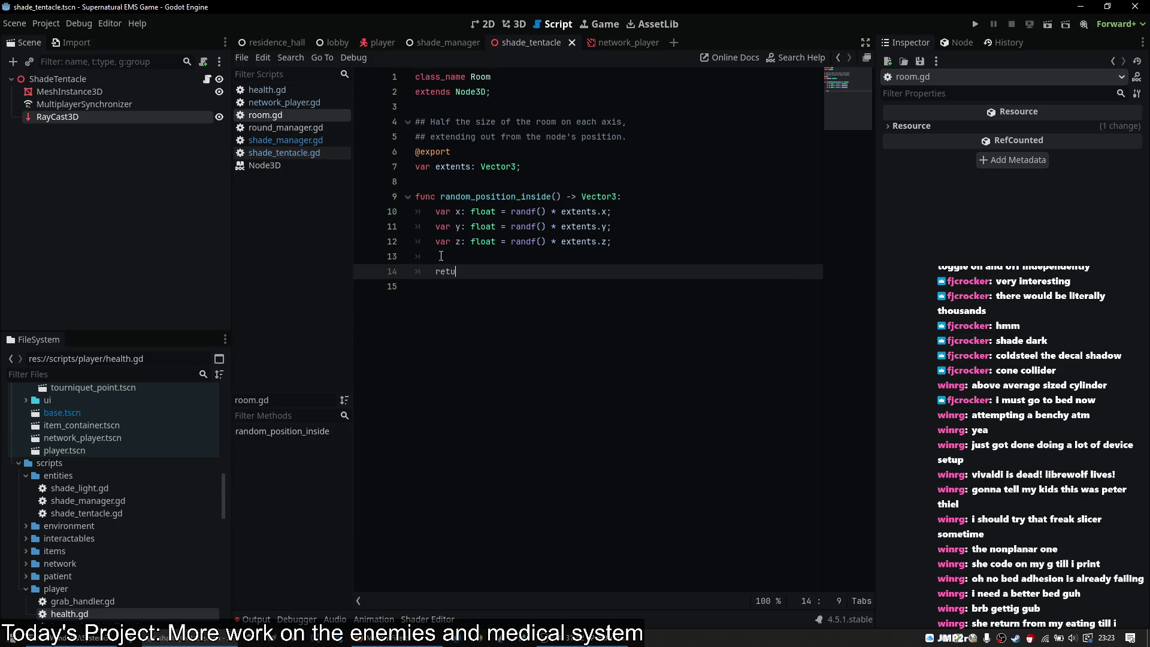
pyautogui.write(' Vector3(')
pyautogui.write('x, y, z);')
pyautogui.hotkey('alt', 'Tab')
# Search 'godot one-off raycast' in a new tab and follow the Reddit answer's docs link.
pyautogui.hotkey('ctrl', 't')
pyautogui.write('godot one-')
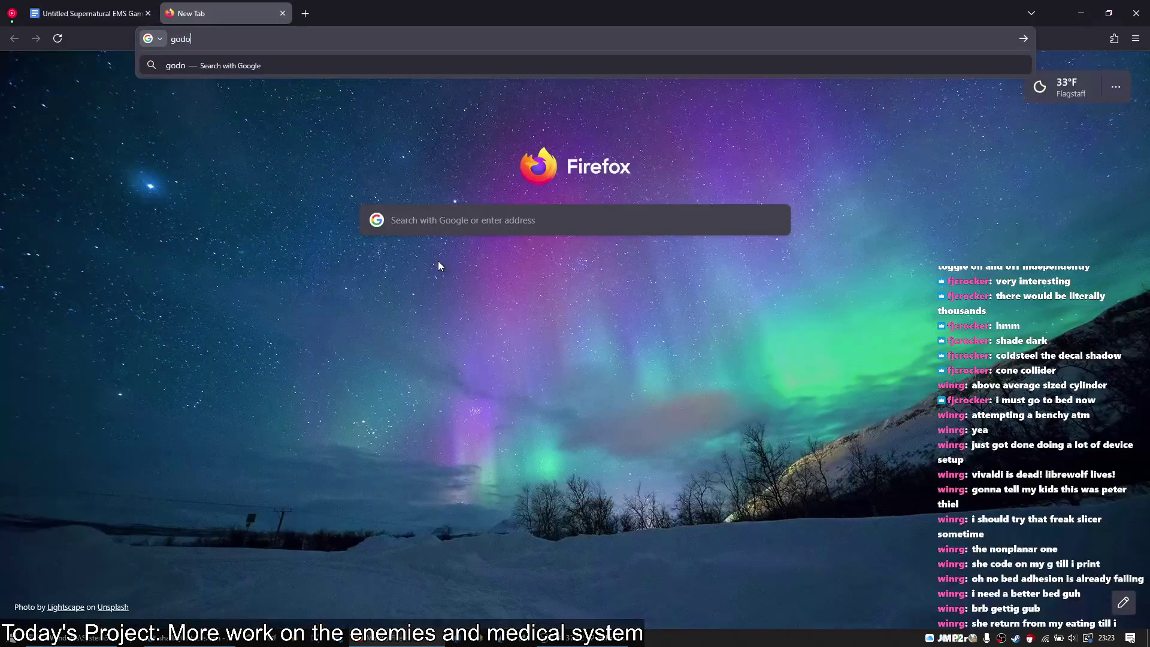
pyautogui.write('off raycast')
pyautogui.press('Return')
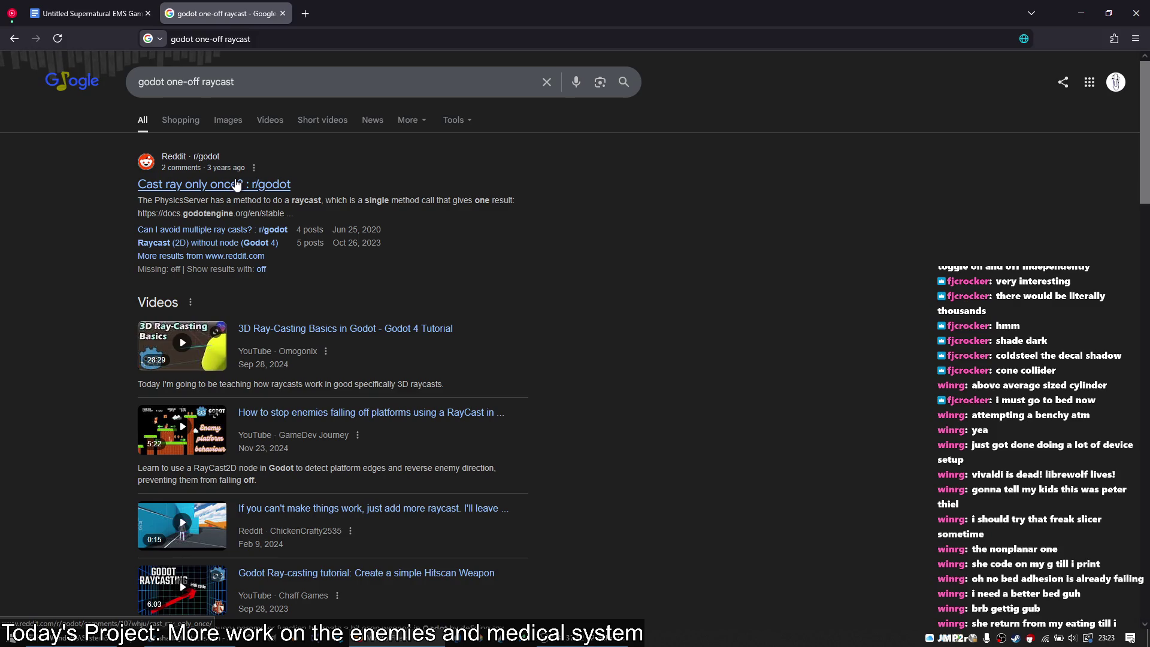
pyautogui.click(237, 185)
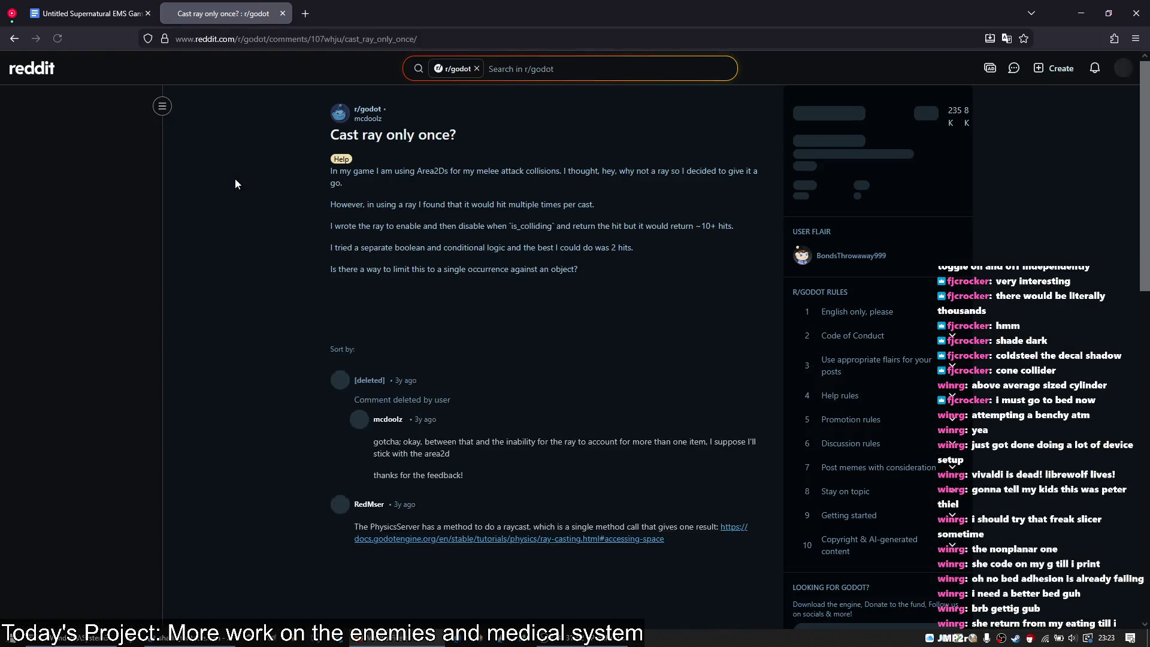
pyautogui.scroll(-3, 246, 330)
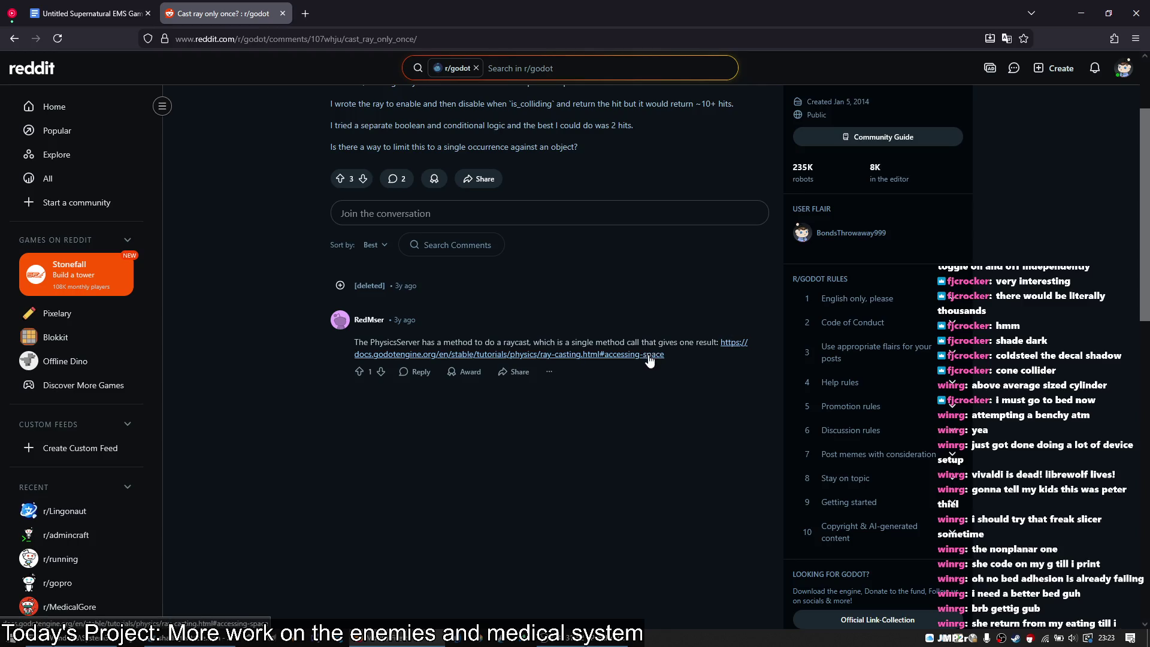
pyautogui.click(650, 358)
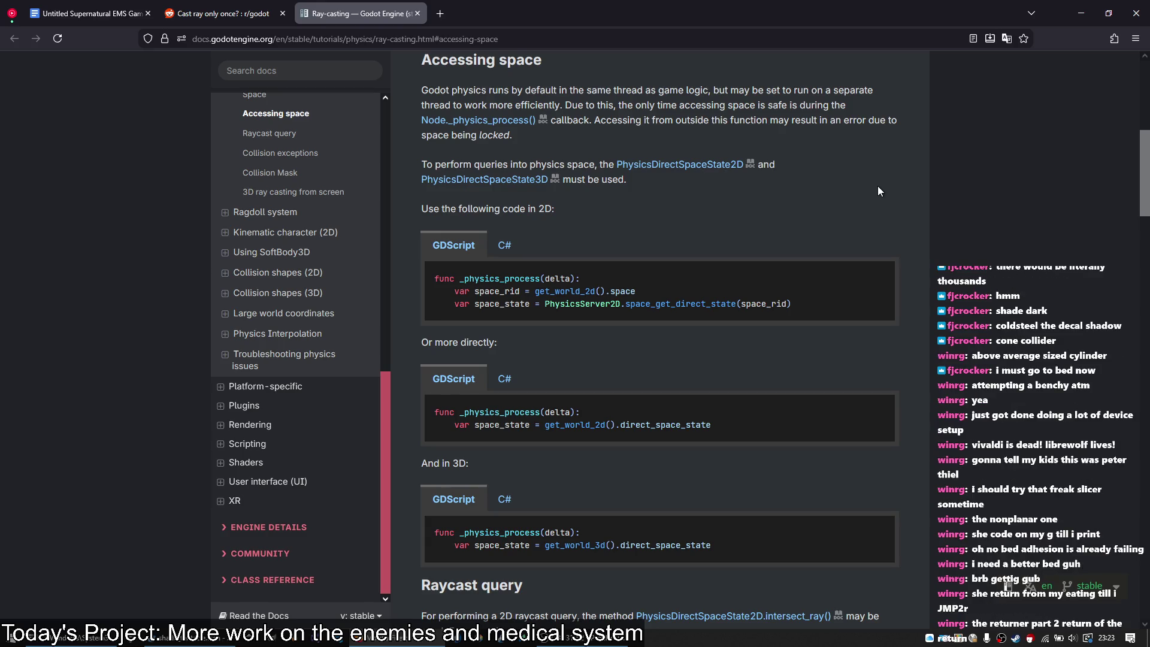
# Read through the Godot Ray-casting tutorial page down to its later sections.
pyautogui.scroll(-3, 877, 186)
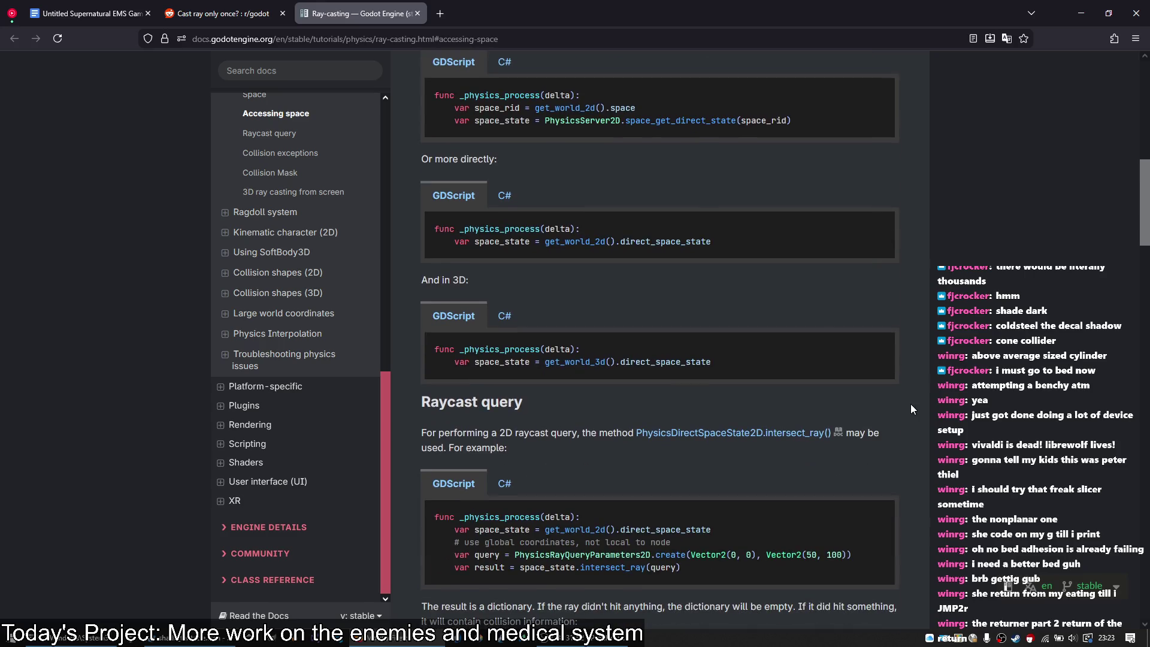
pyautogui.scroll(-9, 946, 394)
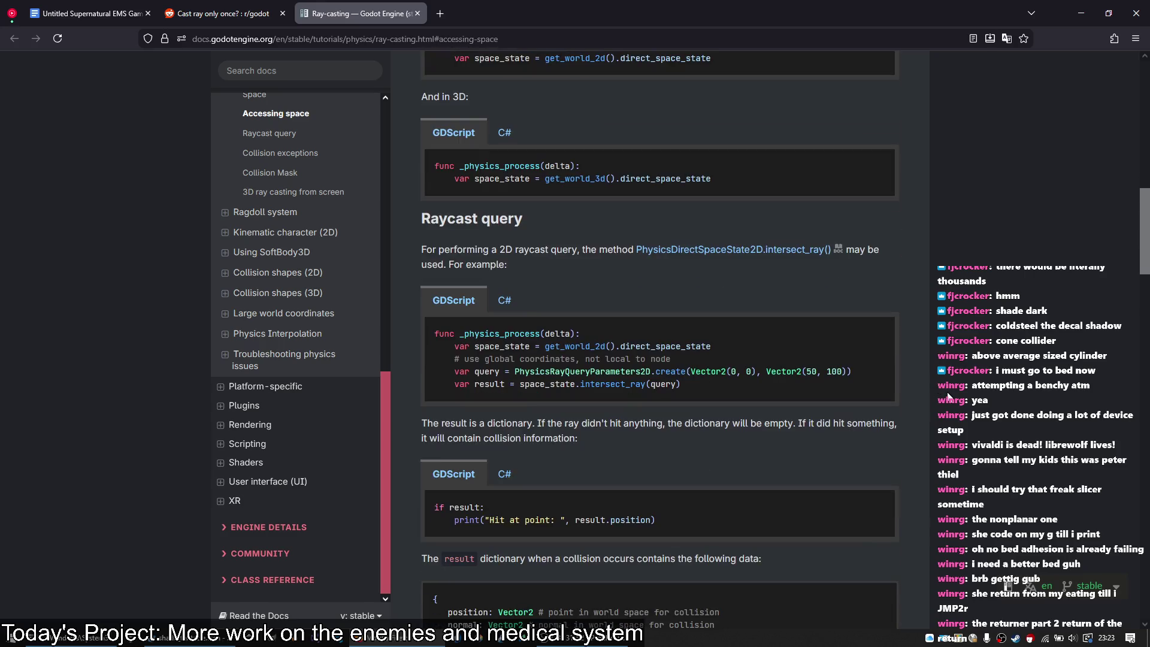
pyautogui.scroll(-7, 948, 395)
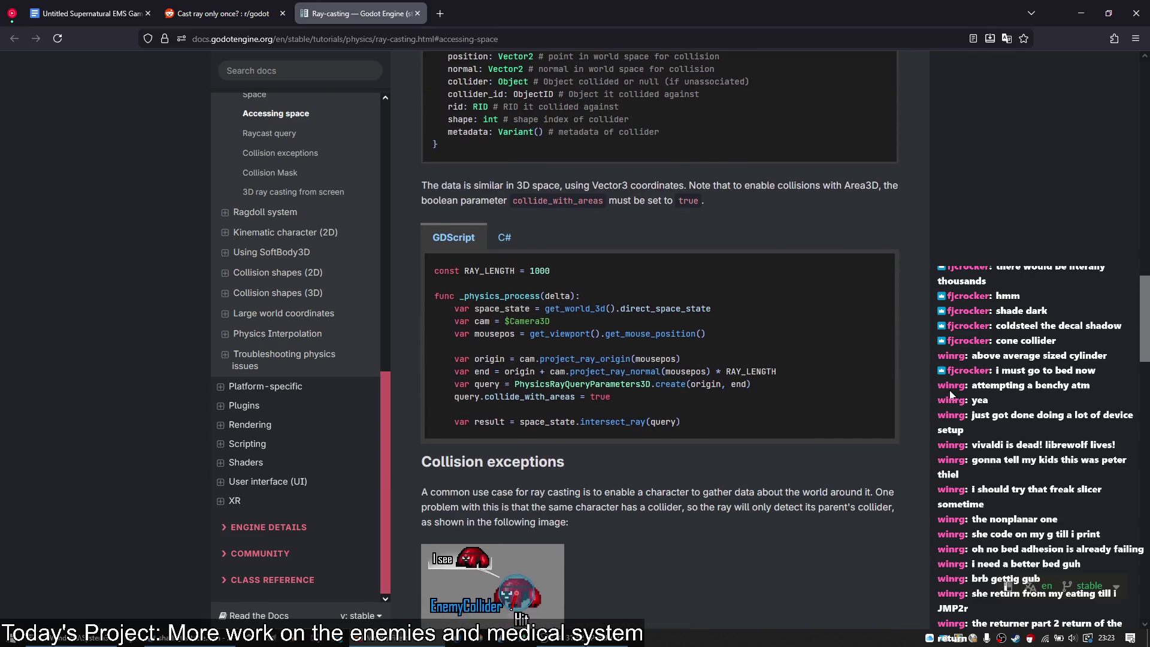
pyautogui.scroll(-4, 950, 395)
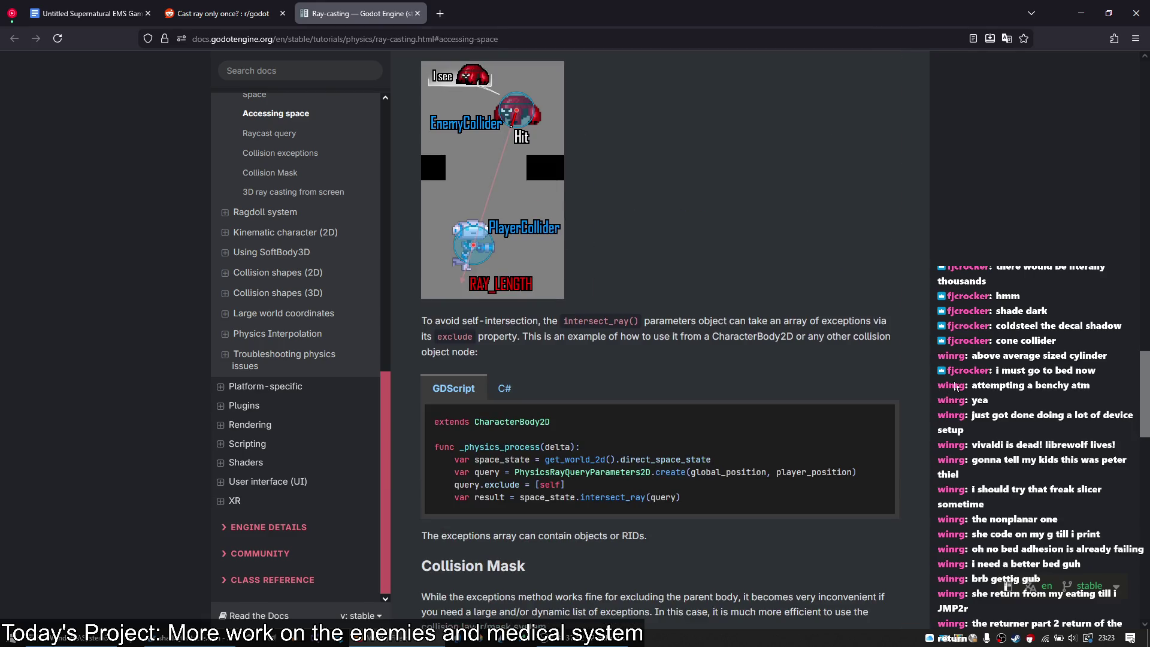
pyautogui.scroll(-2, 957, 387)
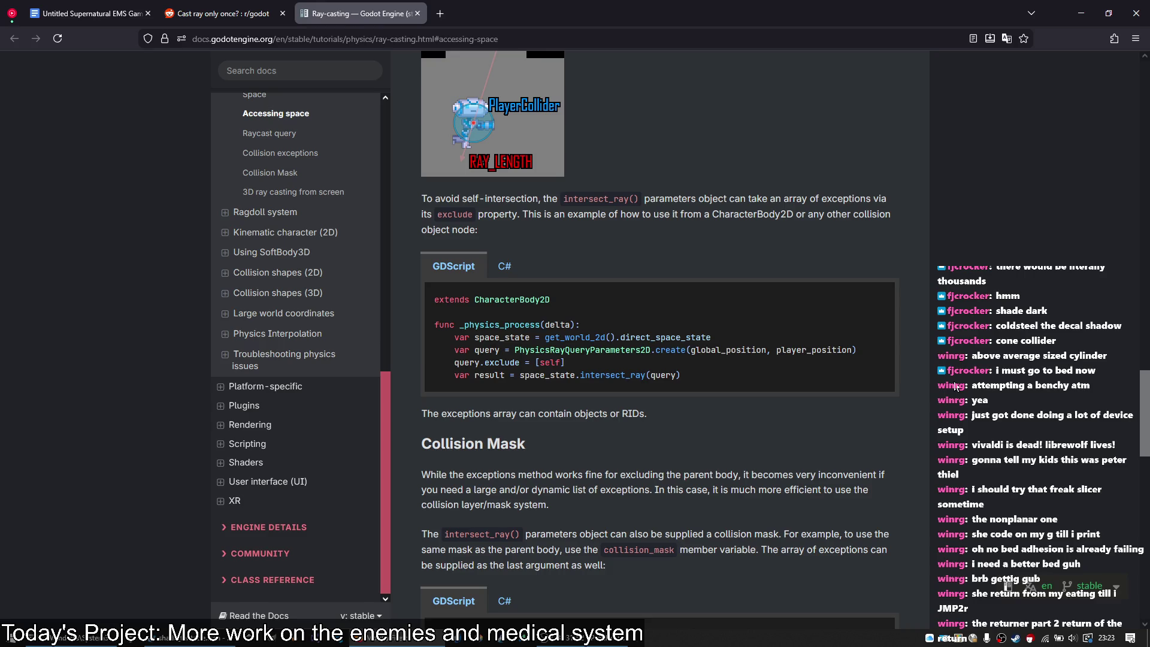
pyautogui.scroll(-12, 956, 387)
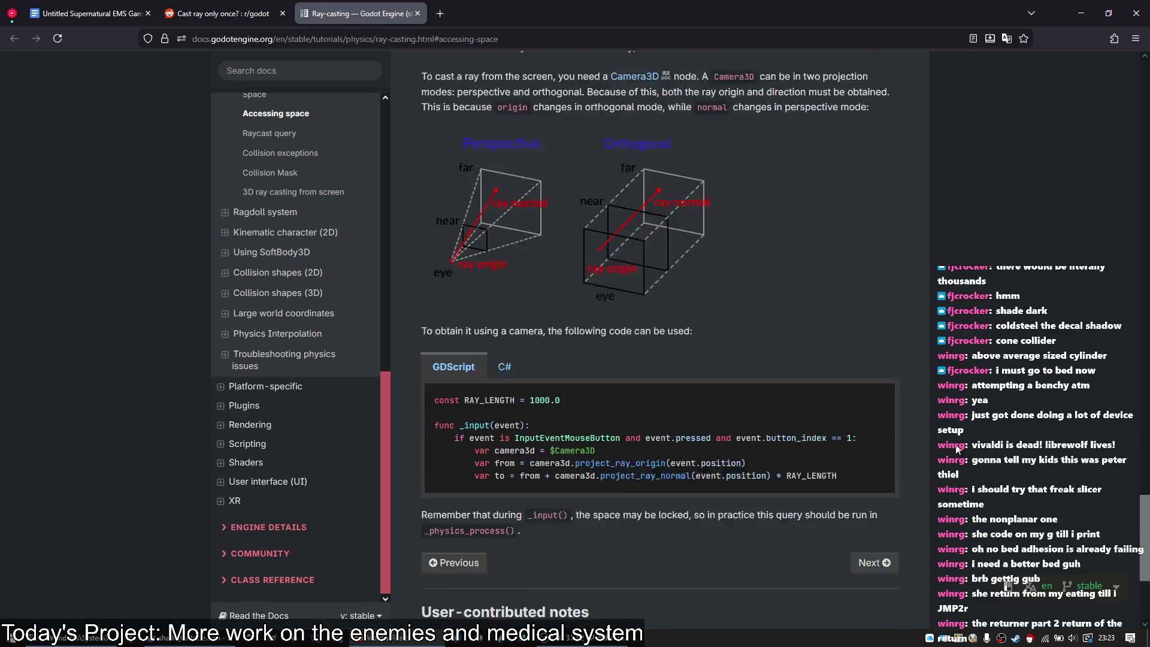
pyautogui.scroll(-5, 949, 434)
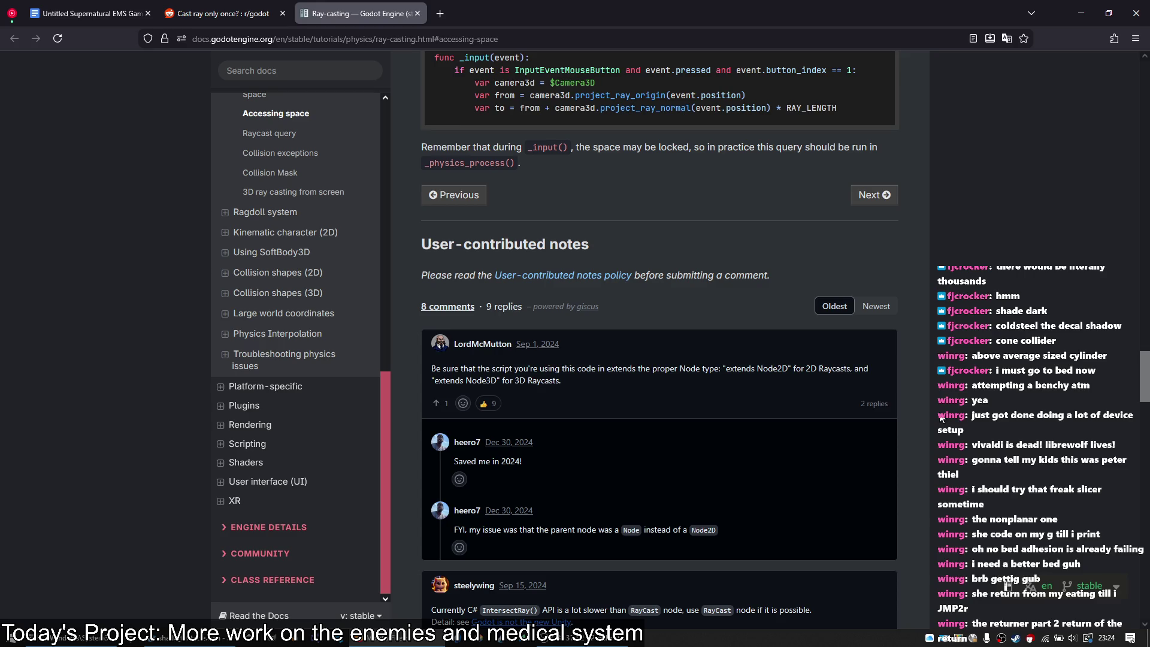
pyautogui.click(174, 641)
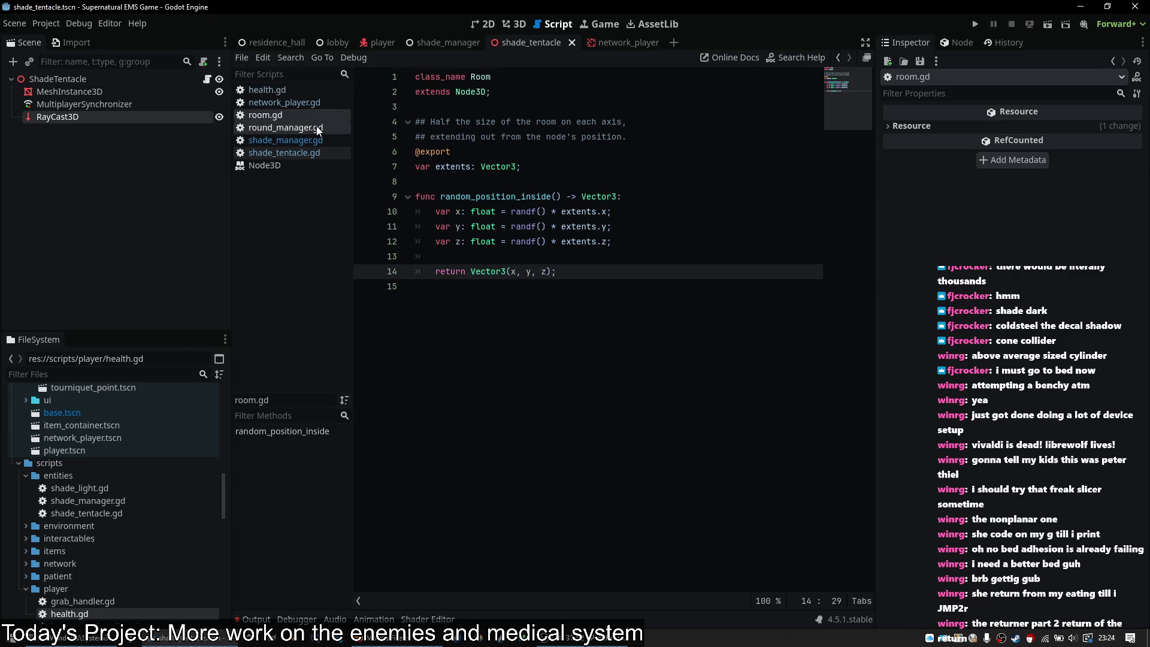
# Look over shade_manager.gd and shade_tentacle.gd, then check extents in room.gd's random_position_inside.
pyautogui.click(321, 139)
pyautogui.click(323, 153)
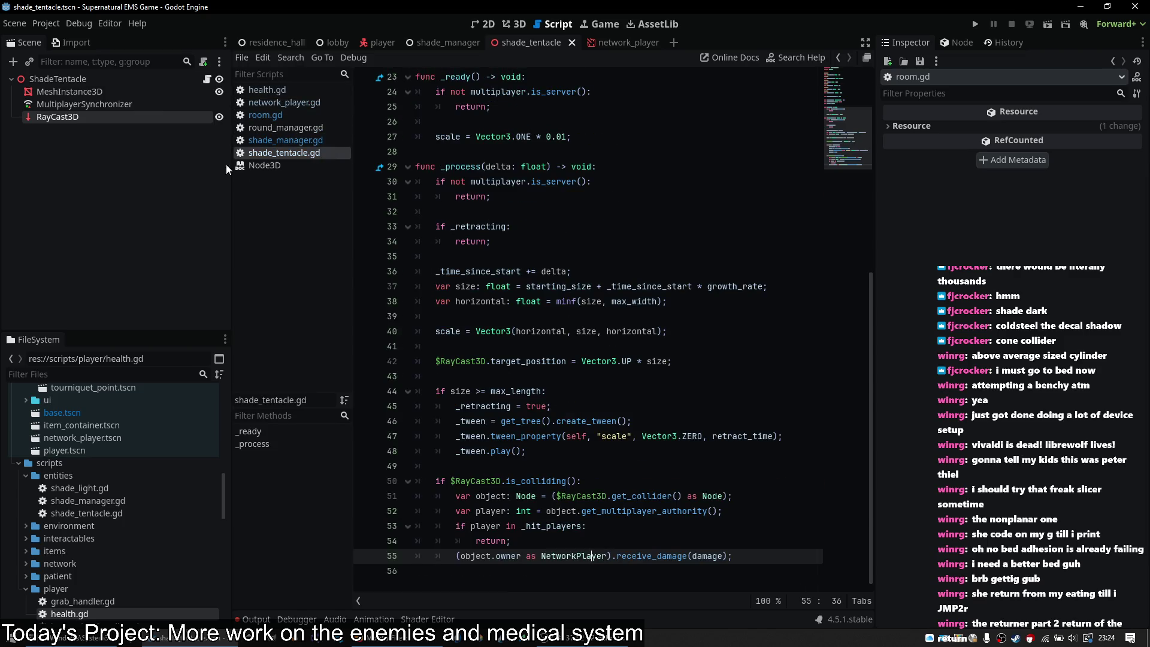
pyautogui.click(310, 143)
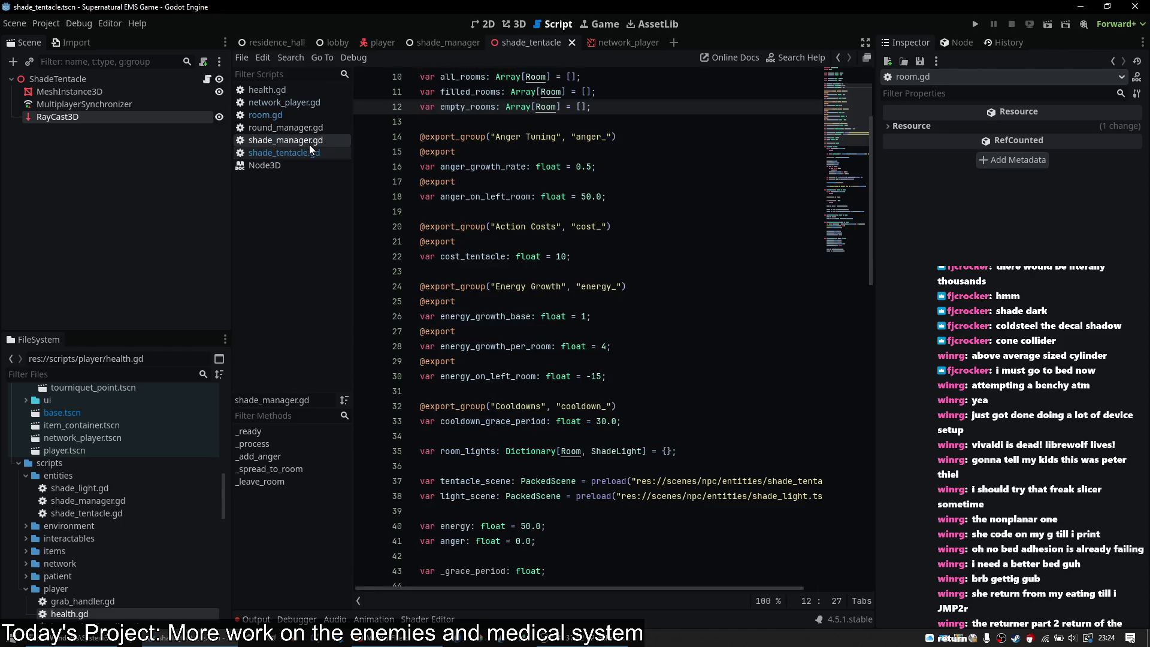
pyautogui.scroll(3, 525, 197)
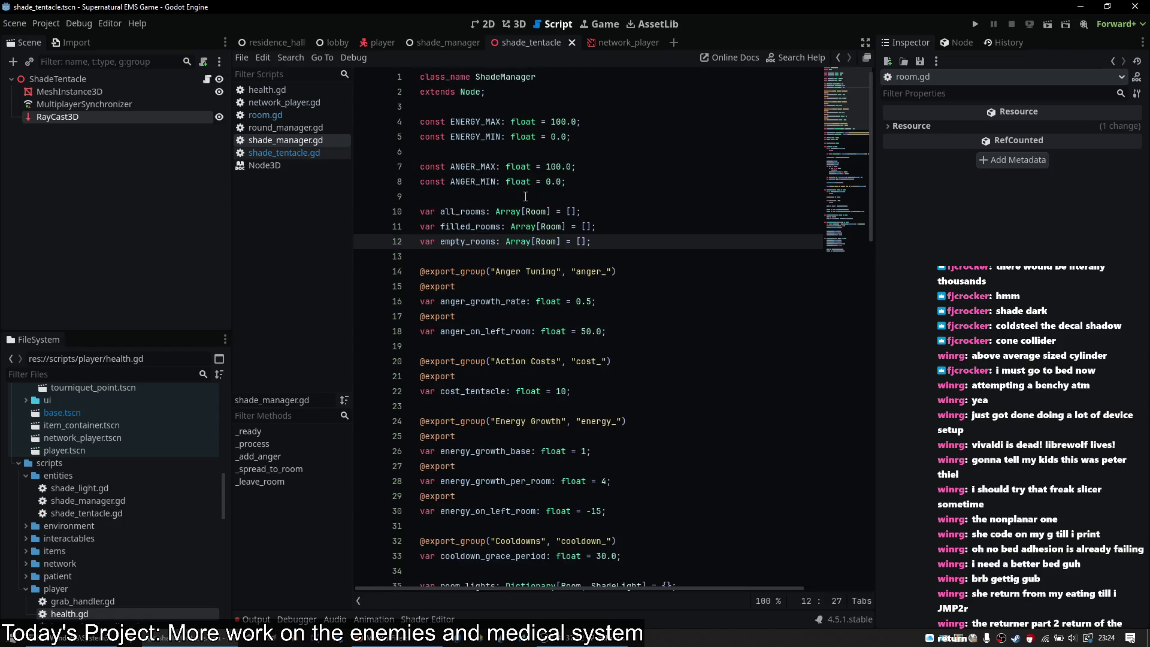
pyautogui.click(307, 113)
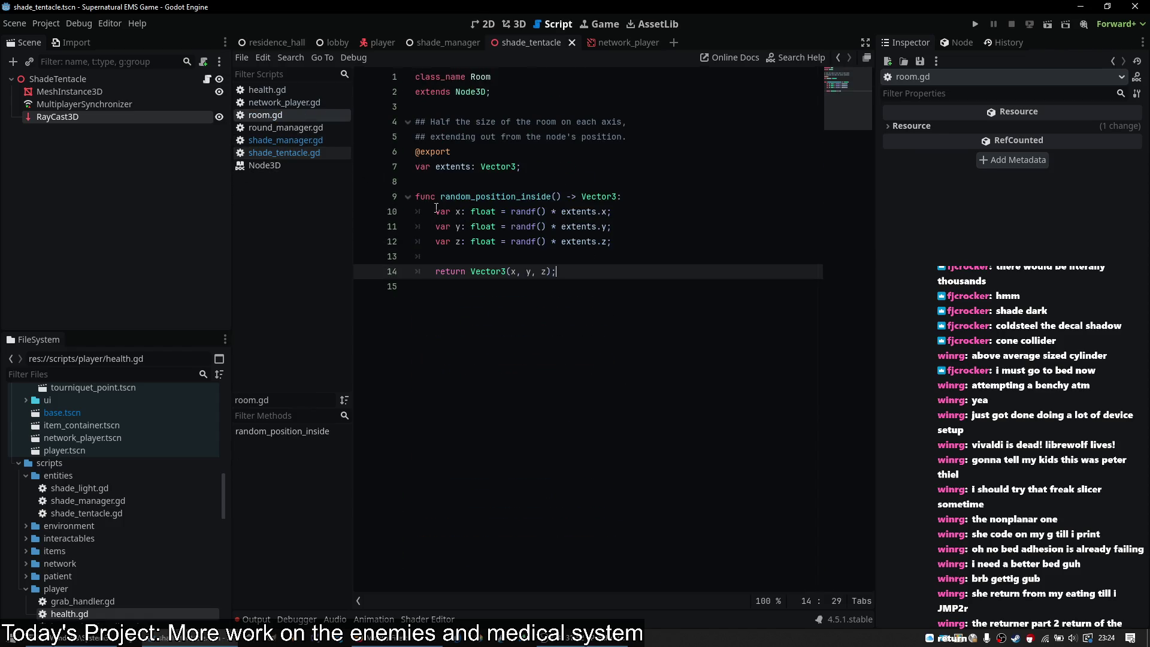
pyautogui.moveTo(591, 216)
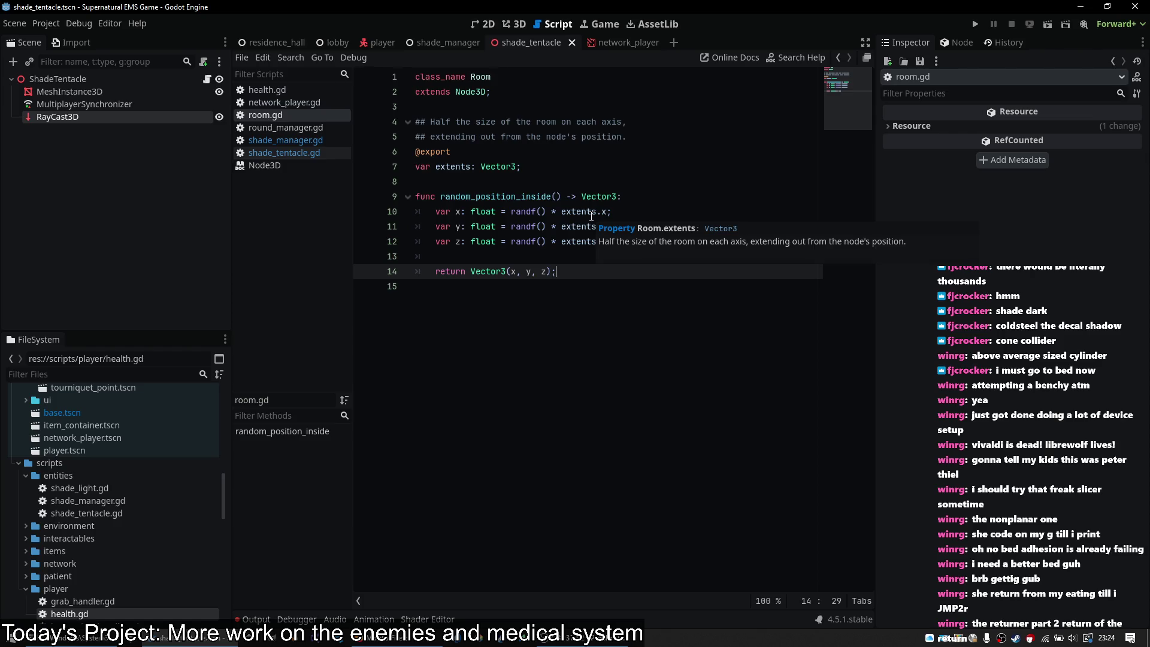
pyautogui.click(397, 638)
# After a last look at the page, close the Ray-casting docs and Reddit thread tabs.
pyautogui.scroll(-5, 1000, 275)
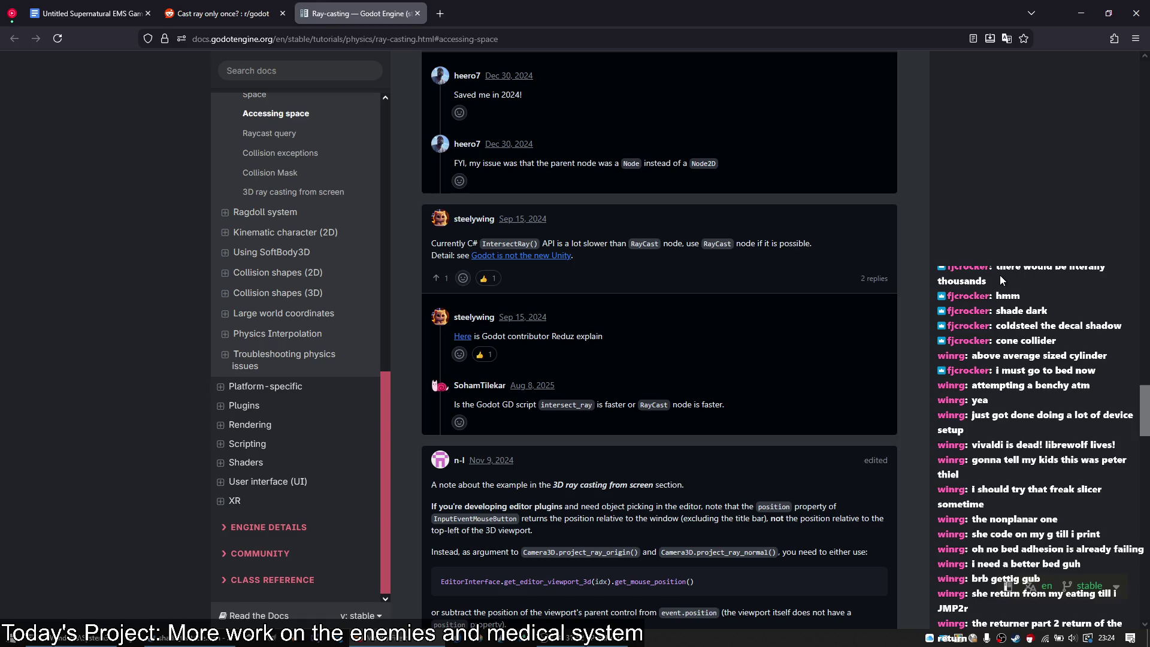
pyautogui.scroll(20, 1000, 275)
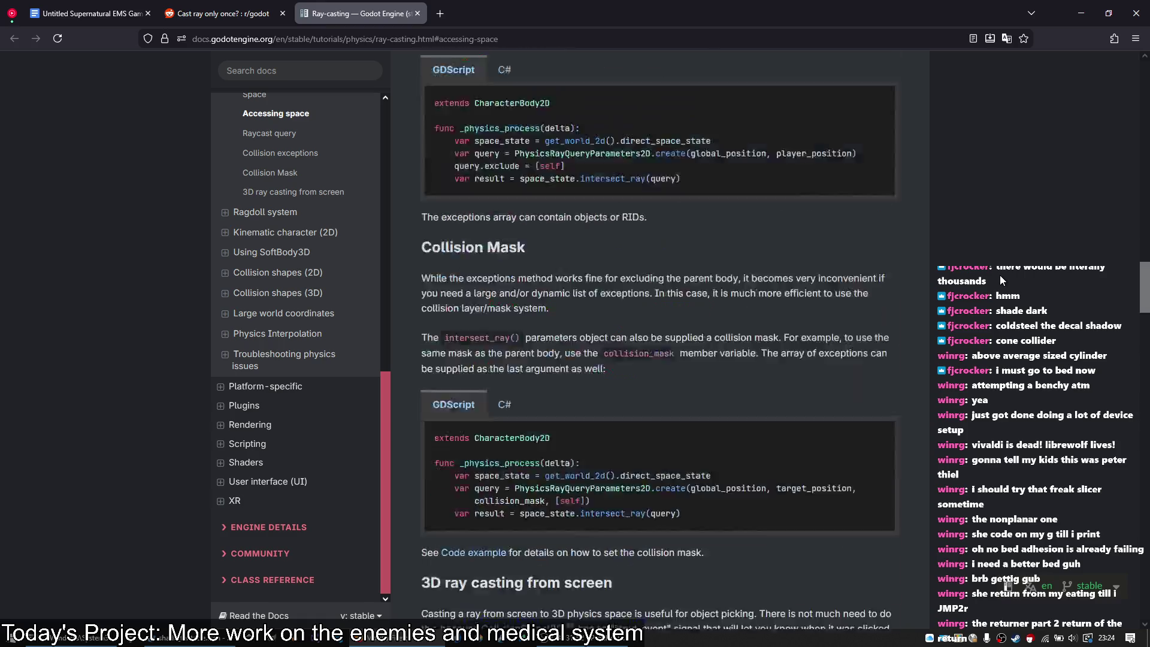
pyautogui.click(418, 13)
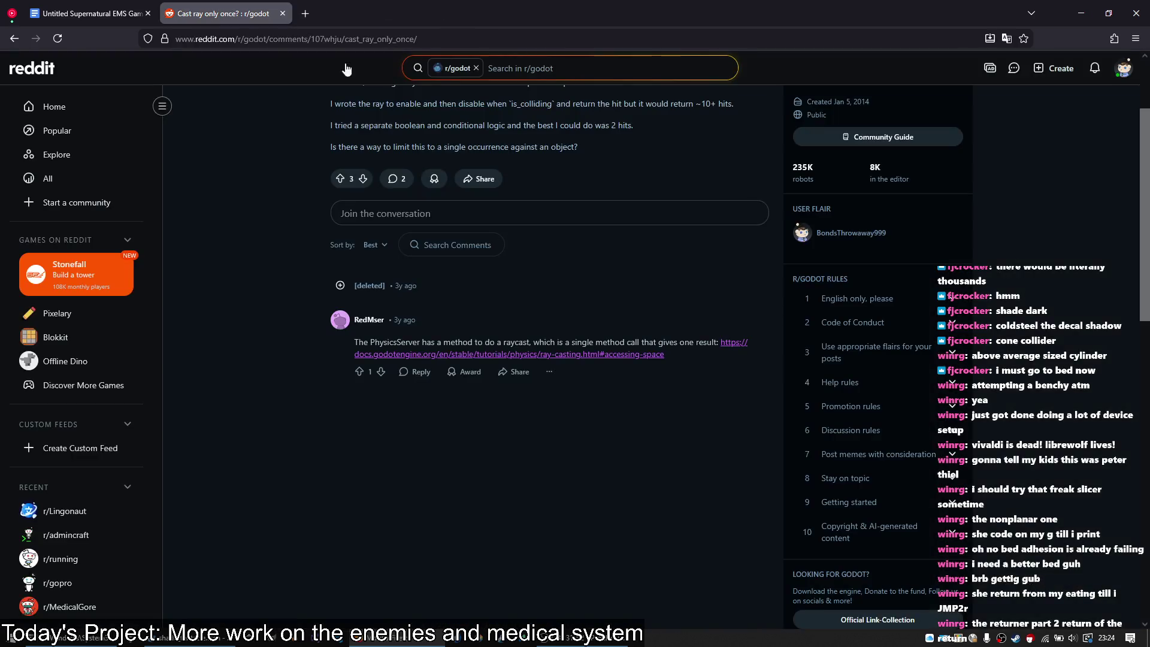
pyautogui.click(283, 13)
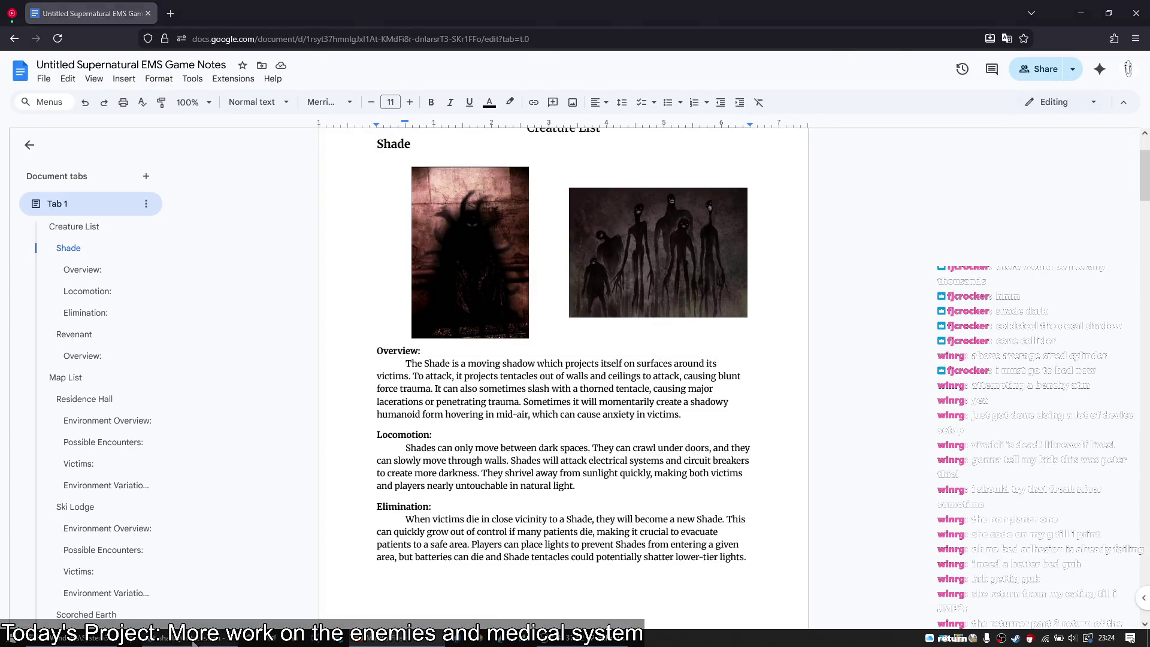
pyautogui.click(173, 637)
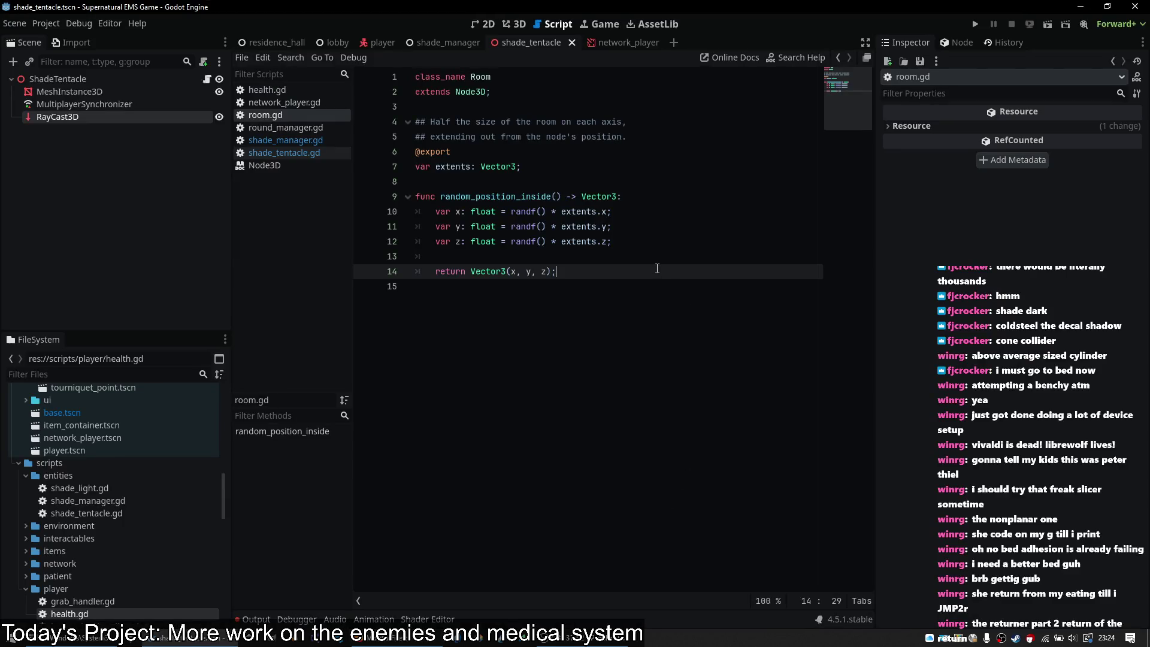
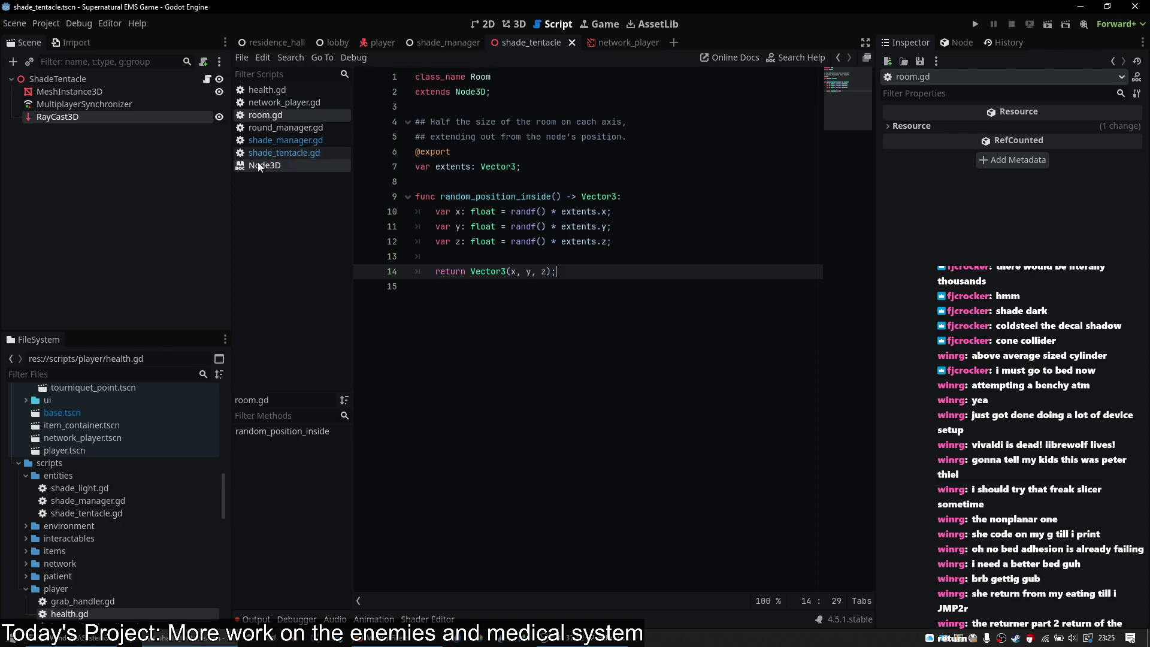
# Bring up shade_manager.gd from shade_tentacle.gd and scroll through its code.
pyautogui.click(305, 152)
pyautogui.hotkey('ctrl', 'shift', ',')
pyautogui.scroll(15, 727, 380)
pyautogui.scroll(5, 732, 378)
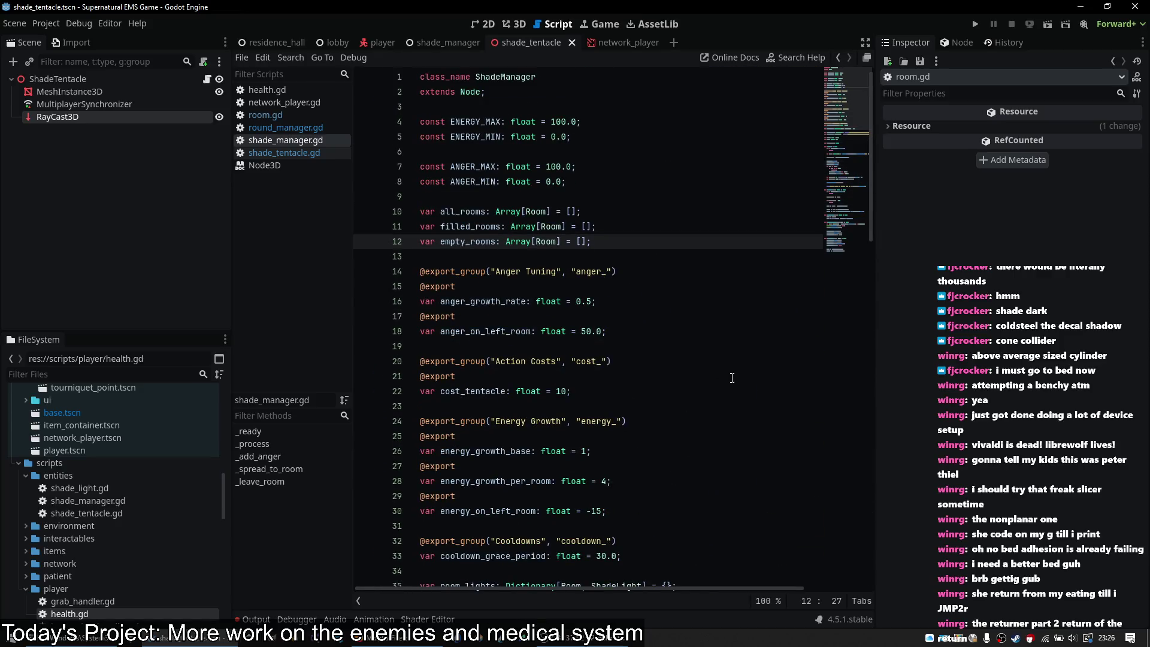
pyautogui.scroll(-17, 732, 377)
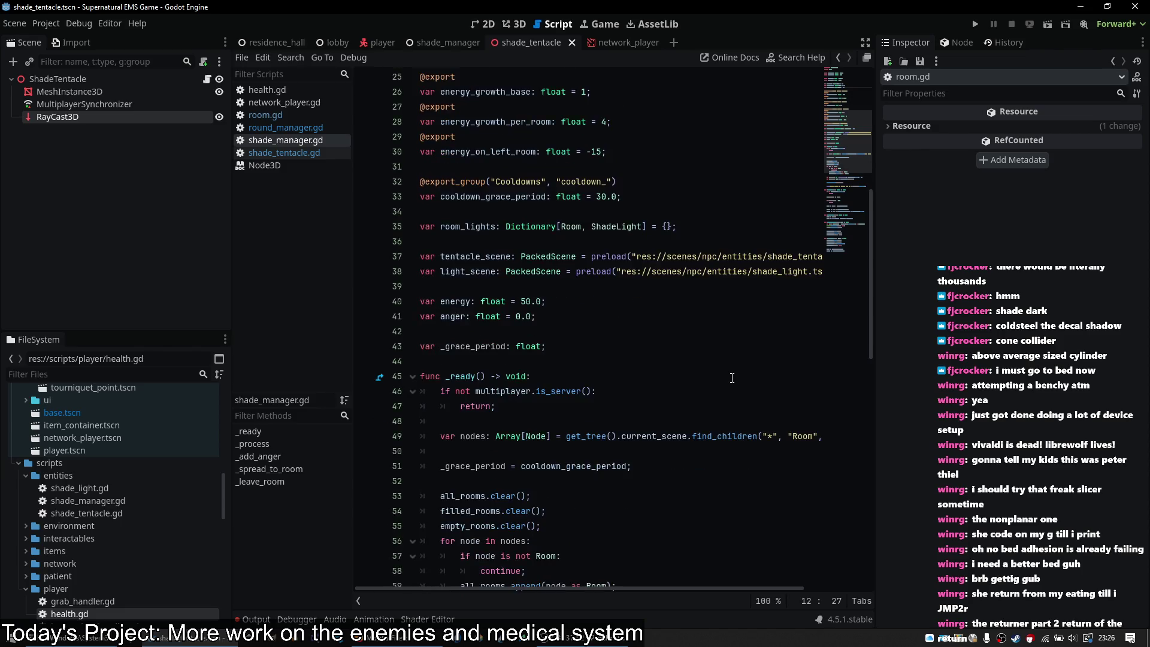
pyautogui.scroll(-6, 732, 378)
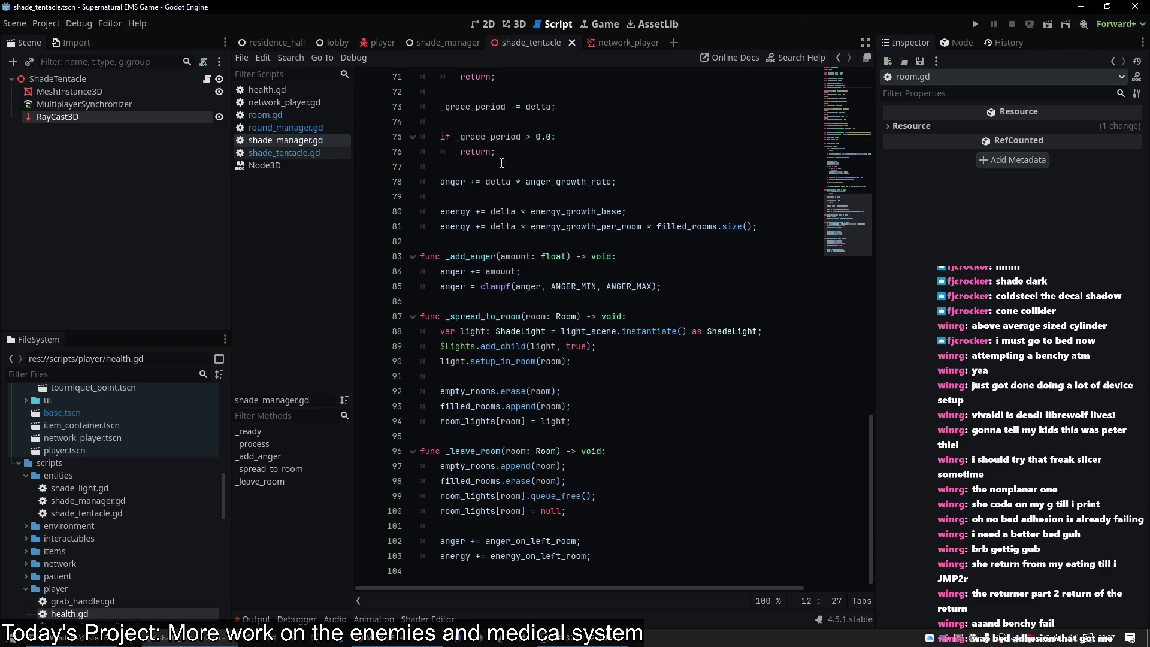
# Close the Node3D help page and switch over to OBS Studio.
pyautogui.middleClick(267, 166)
pyautogui.moveTo(434, 426)
pyautogui.click(560, 638)
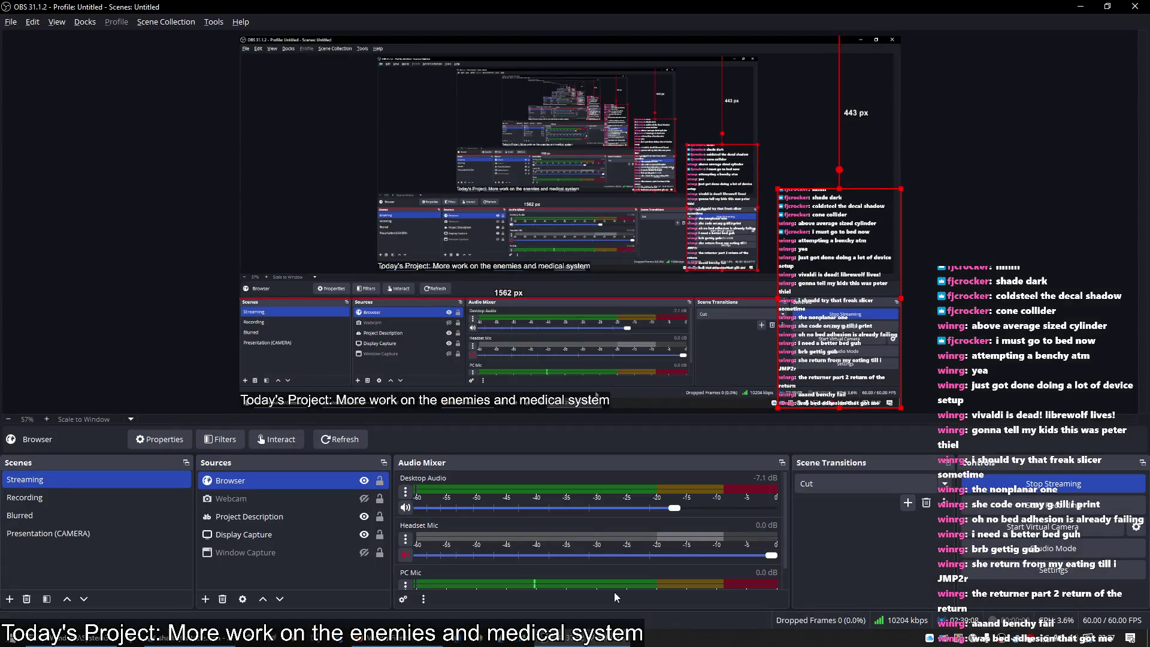
# Nudge the chat overlay Browser source up slightly, then return to shade_tentacle.gd in Godot.
pyautogui.moveTo(851, 333); pyautogui.dragTo(849, 314)
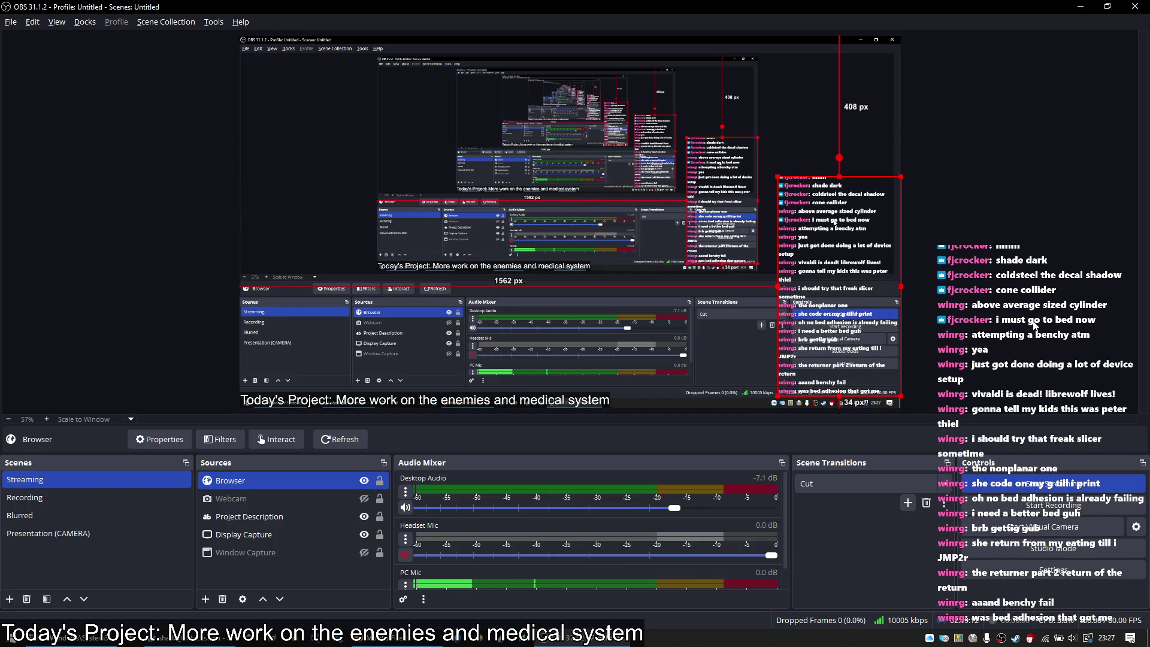
pyautogui.click(558, 640)
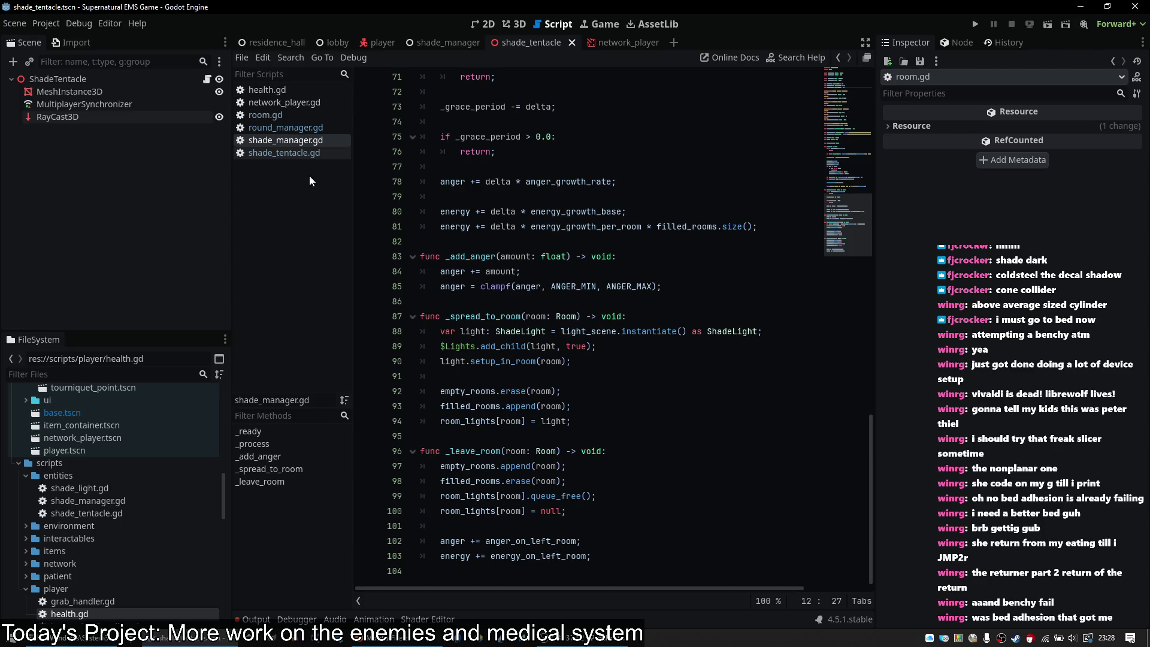
pyautogui.click(315, 153)
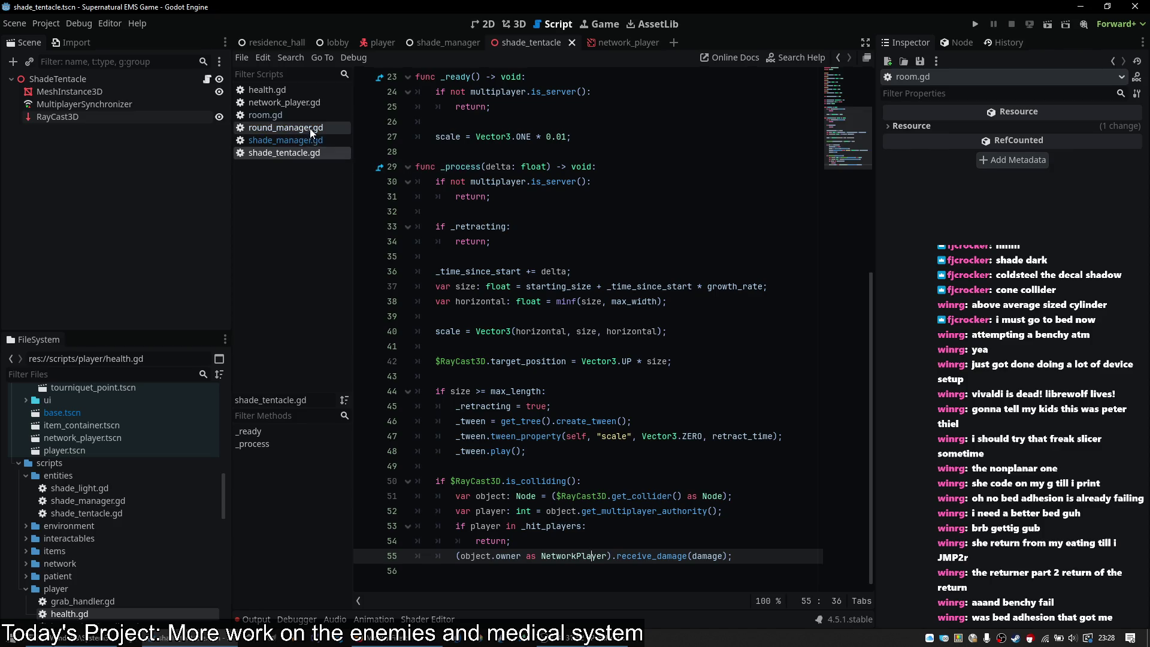
# In room.gd, add func random_position_on_wall() -> Vector3: with var side: int = randi_range.
pyautogui.click(310, 128)
pyautogui.click(308, 155)
pyautogui.click(311, 114)
pyautogui.click(649, 295)
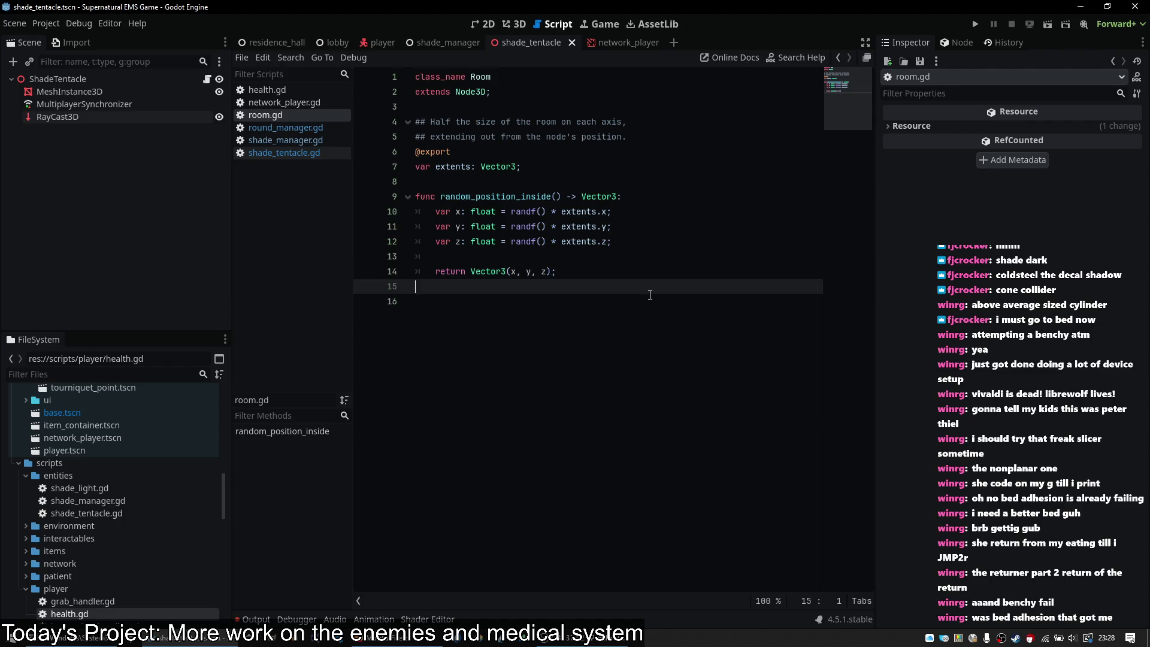
pyautogui.press('Return')
pyautogui.write('func random_positi')
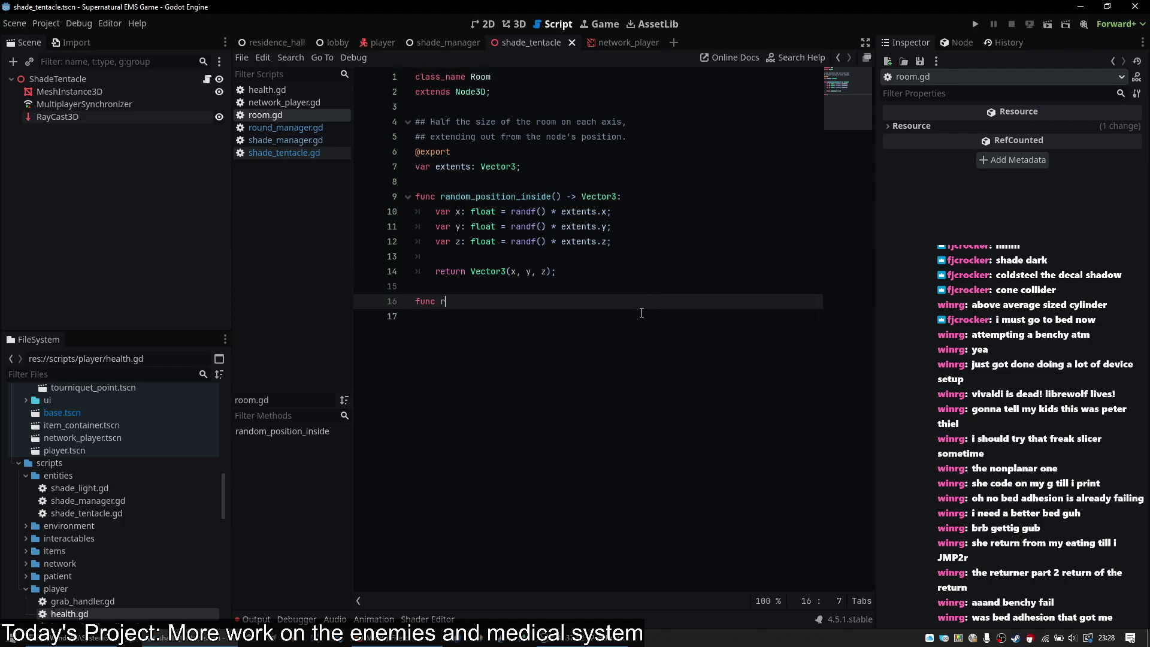
pyautogui.write('on_on_wall() -')
pyautogui.write('> Vector3:')
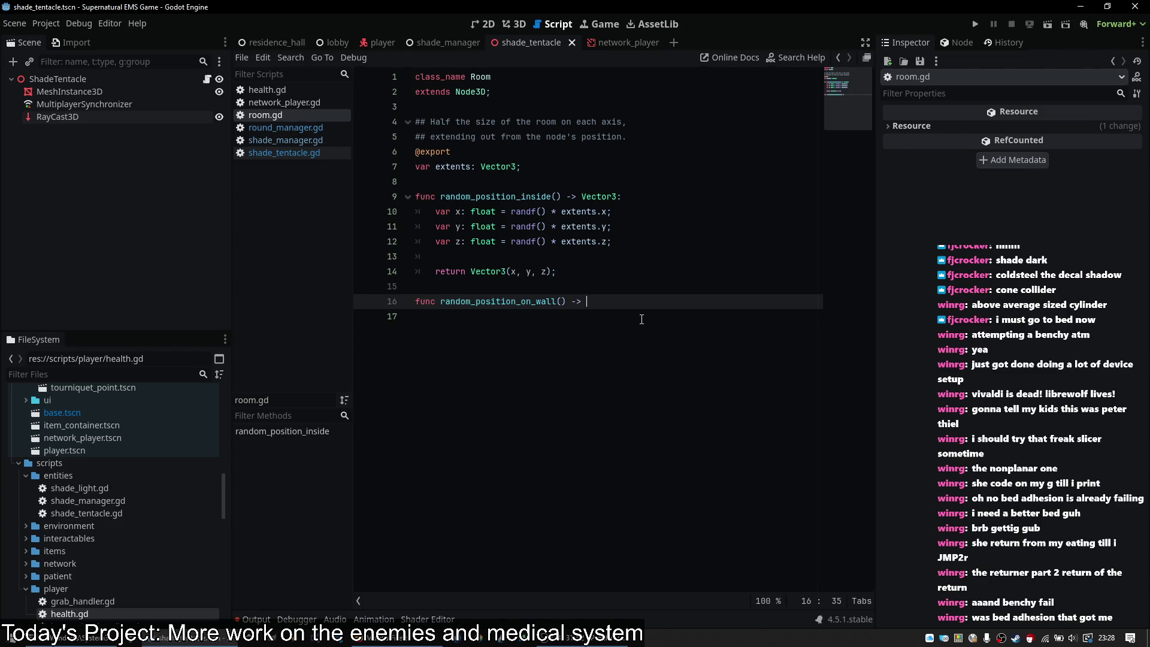
pyautogui.press('Return')
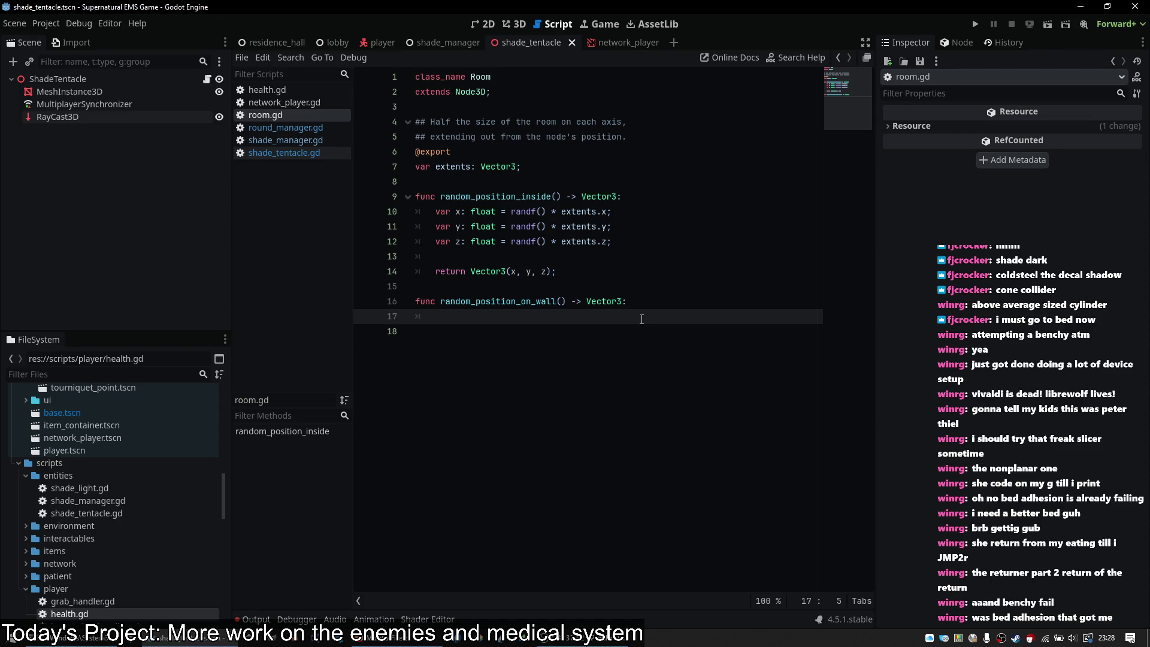
pyautogui.write('var side')
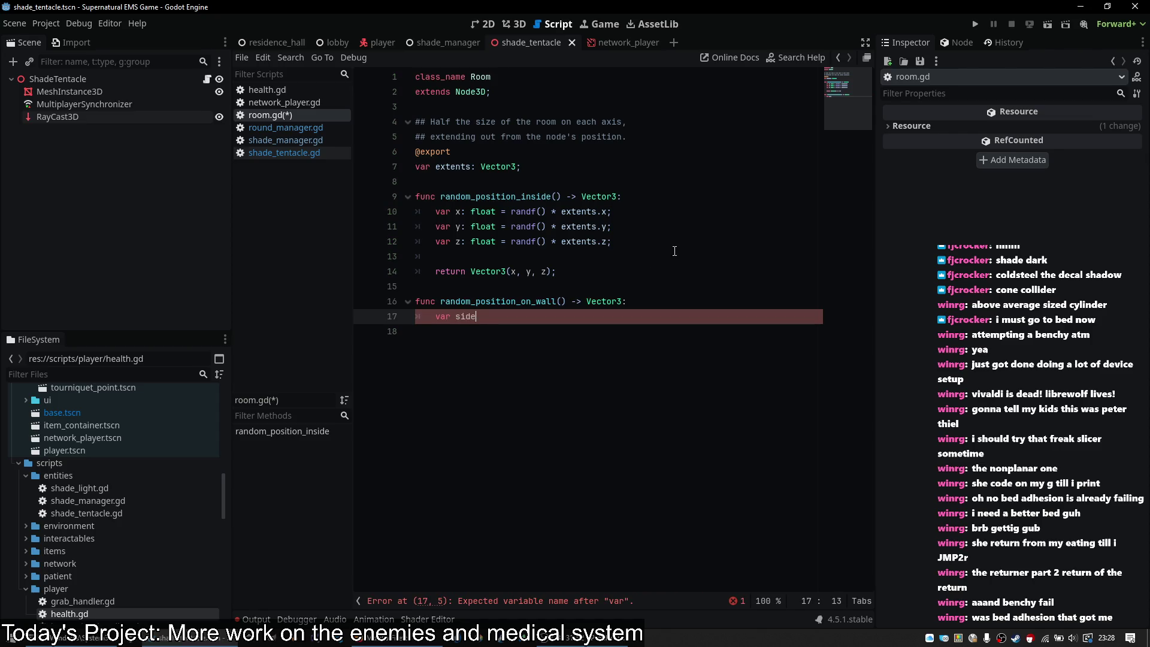
pyautogui.write(': ')
pyautogui.write('int = ra')
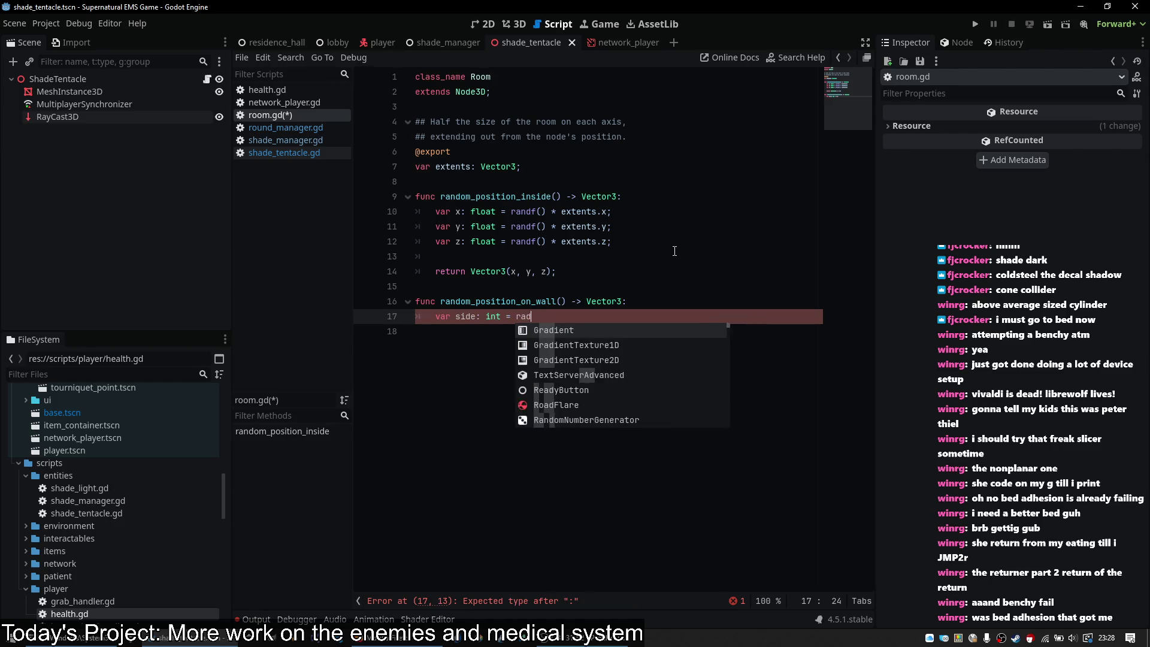
pyautogui.write('ndi_range')
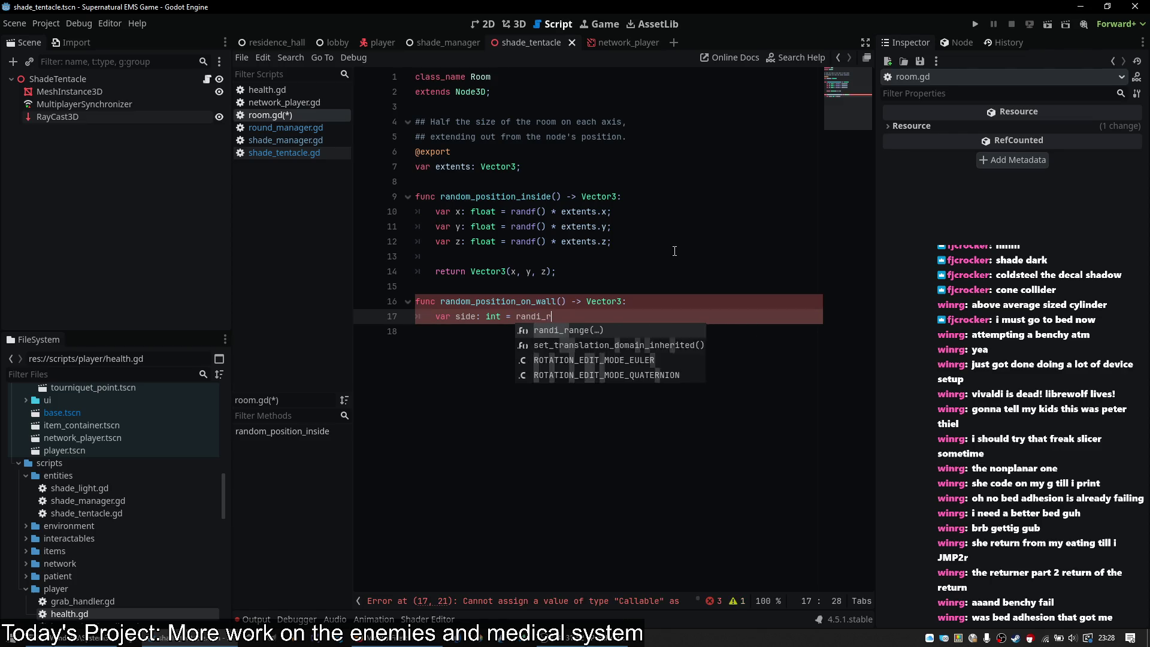
pyautogui.press('Return')
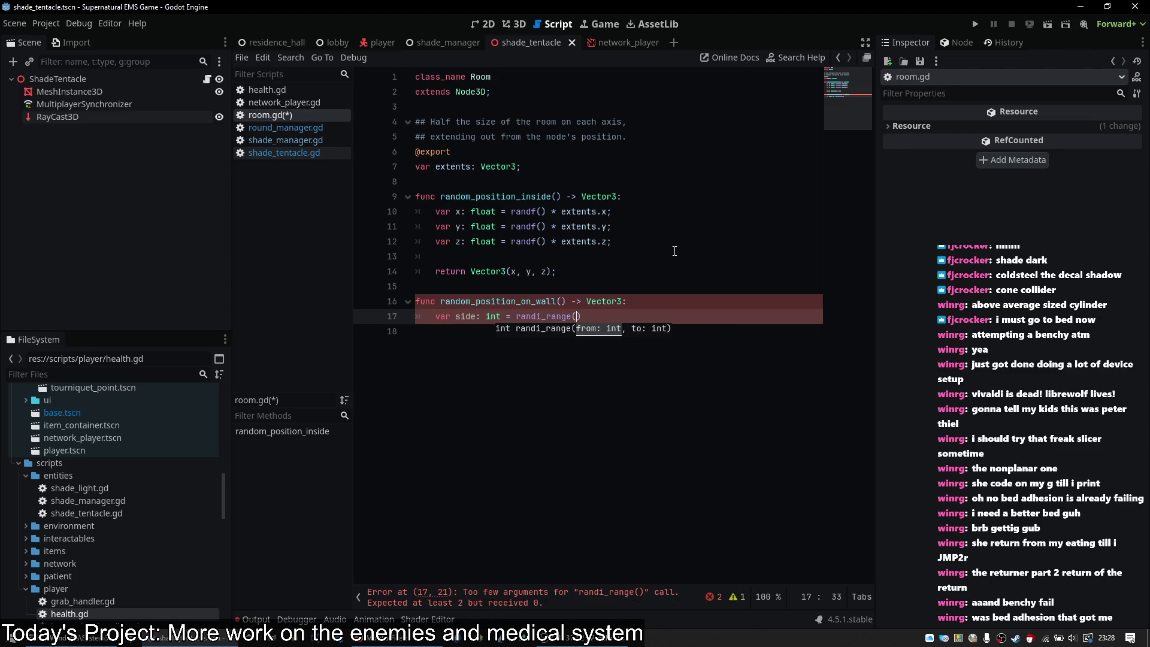
# Check the randf documentation and the other scripts, then return to room.gd.
pyautogui.keyDown('ctrl'); pyautogui.click(518, 241); pyautogui.keyUp('ctrl')
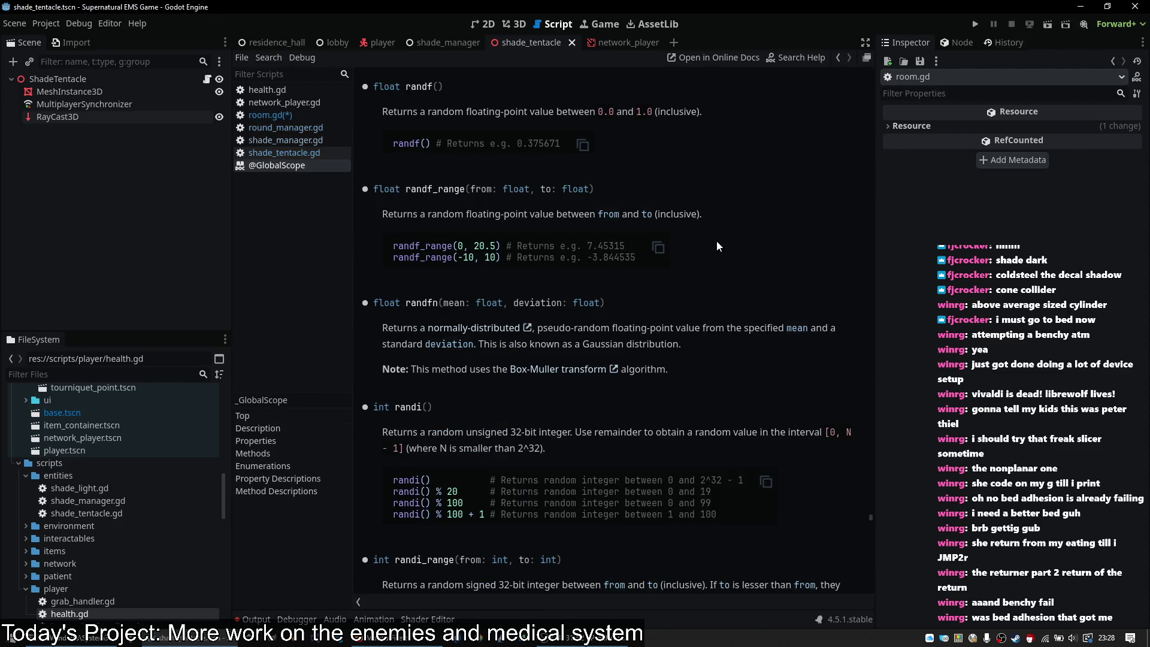
pyautogui.hotkey('alt', 'Left')
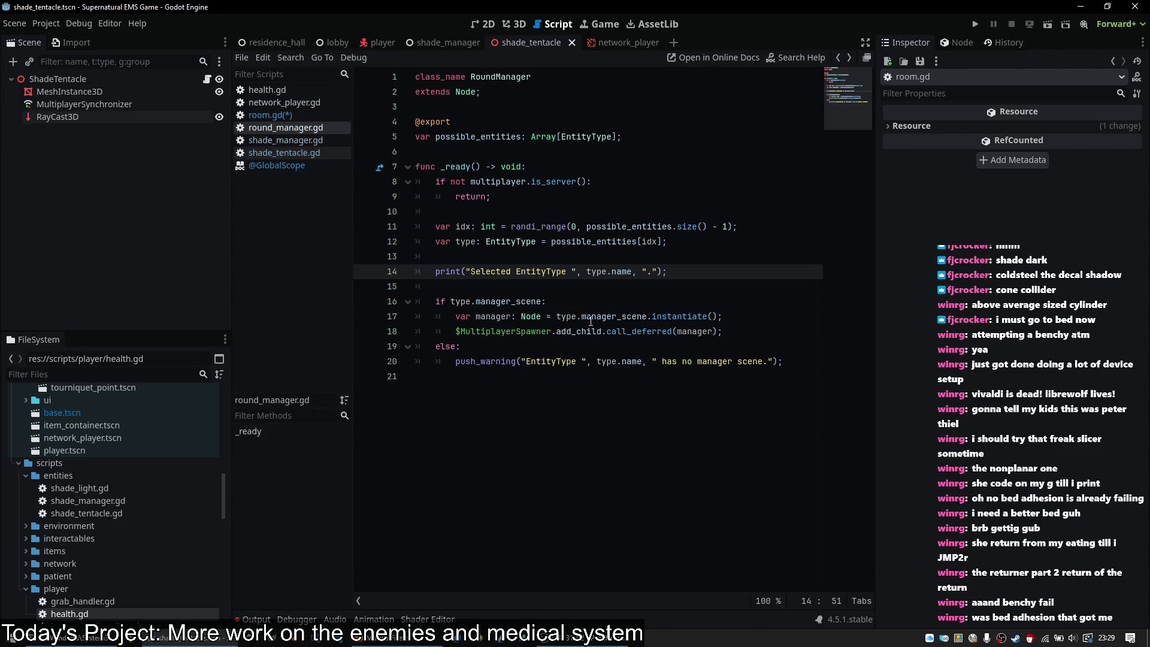
pyautogui.hotkey('alt', 'Left')
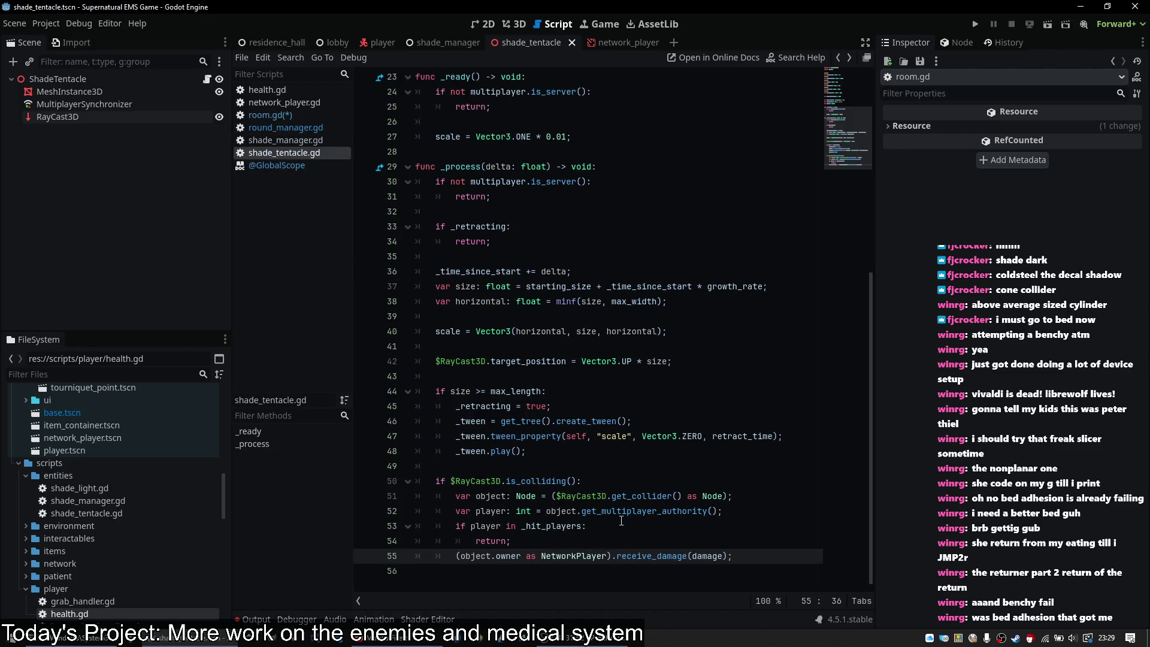
pyautogui.hotkey('alt', 'Left')
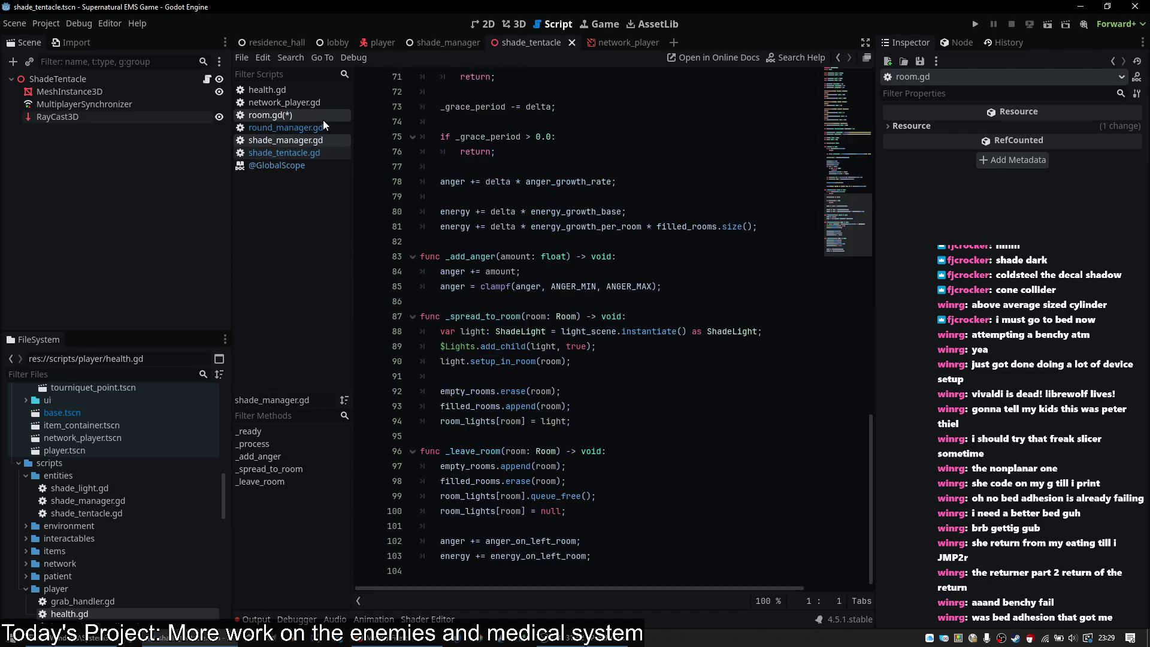
pyautogui.click(318, 116)
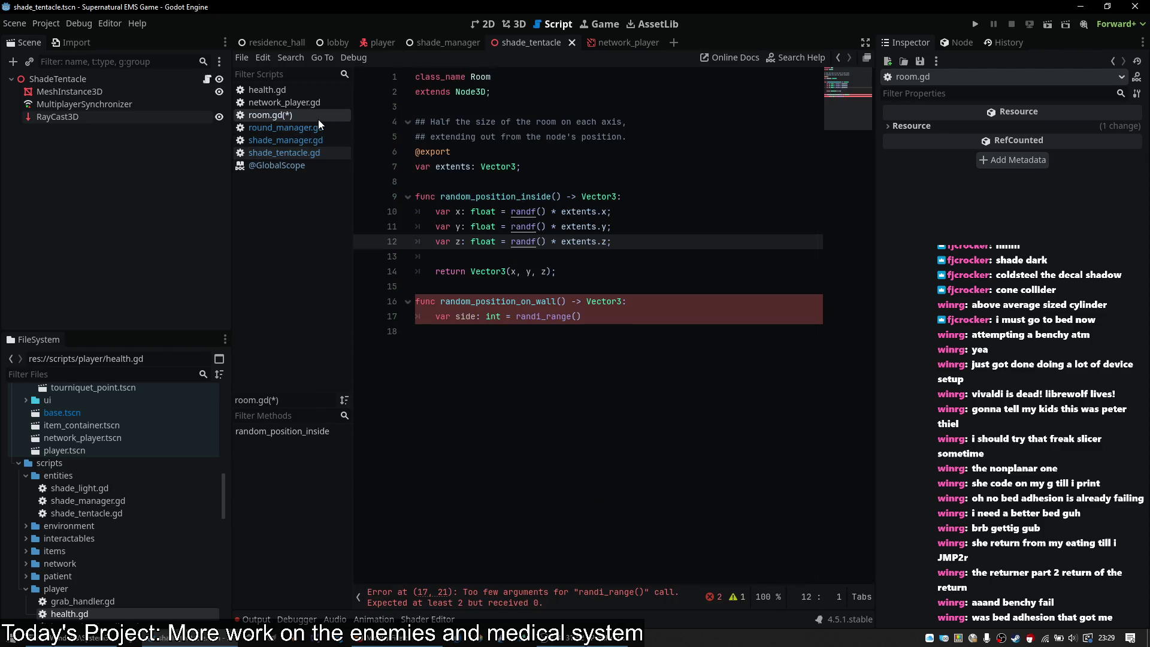
# Change random_position_inside's x line to randf_range(-extents.x, extents.x).
pyautogui.click(537, 211)
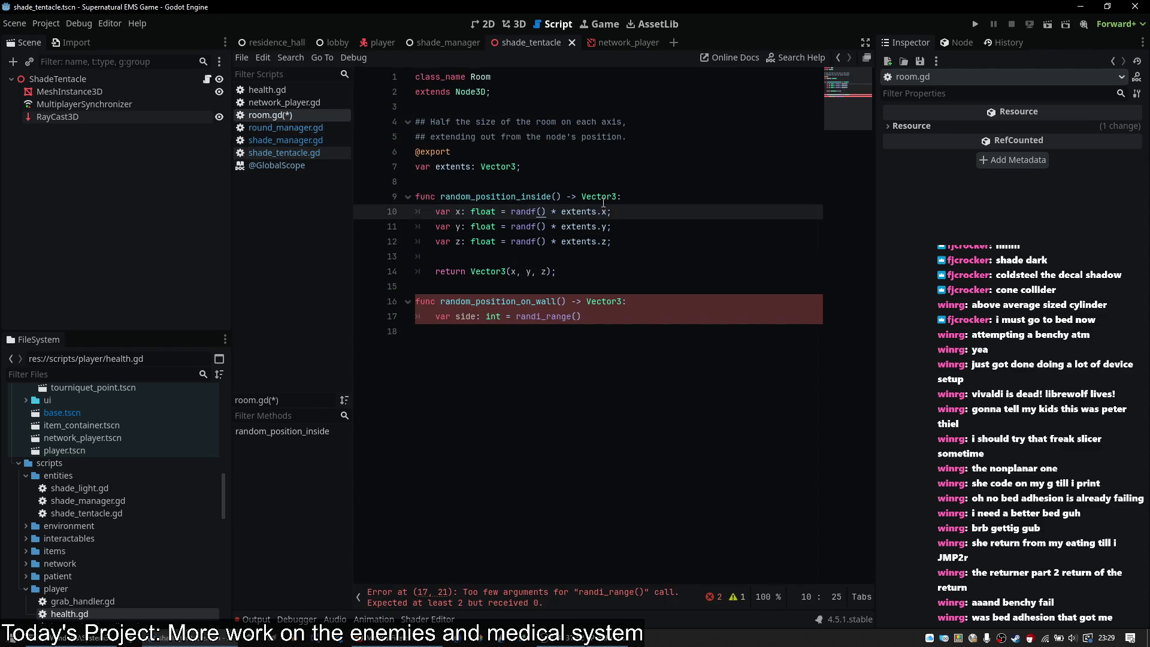
pyautogui.write('_range')
pyautogui.press('BackSpace')
pyautogui.press('BackSpace')
pyautogui.press('BackSpace')
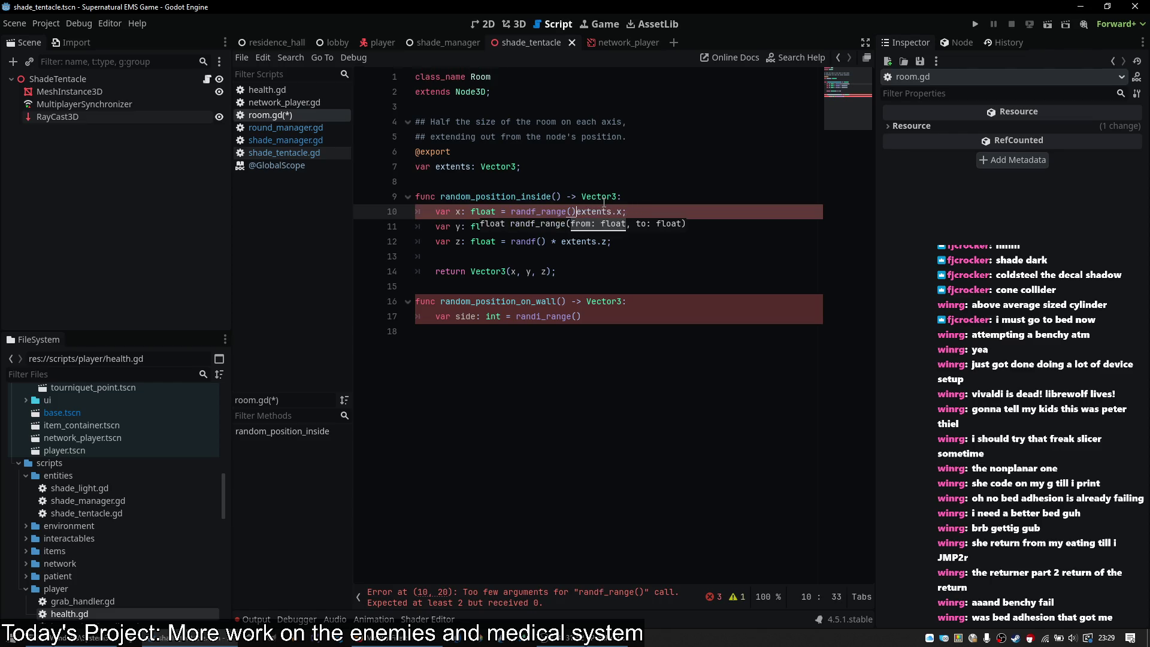
pyautogui.write('(-')
pyautogui.press('Right')
pyautogui.press('Right')
pyautogui.press('Right')
pyautogui.write(', extents')
pyautogui.write('.x)')
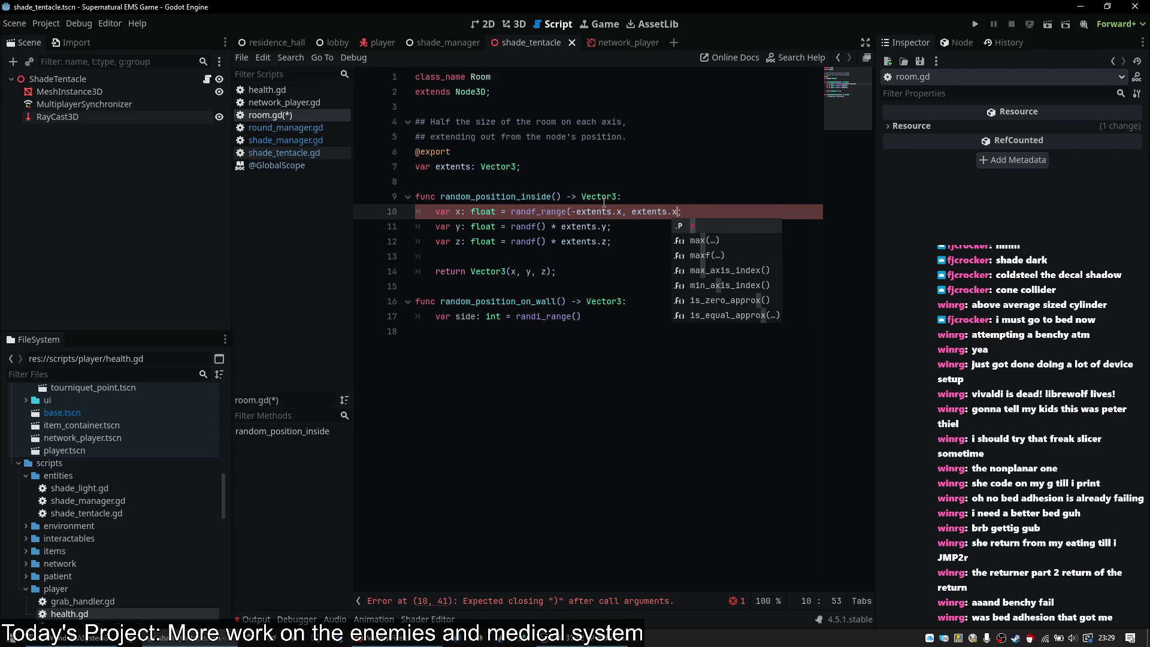
# Replace the old y and z lines with two copies of the x line renamed y and z.
pyautogui.press('Down')
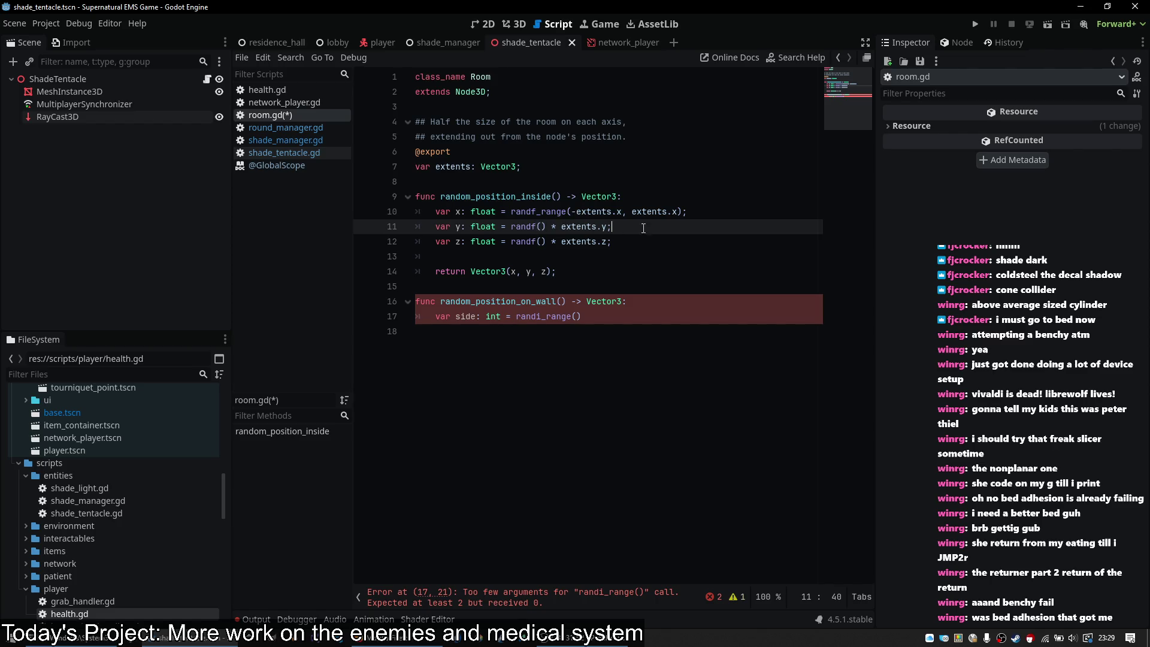
pyautogui.press('Down')
pyautogui.hotkey('shift', 'Up')
pyautogui.hotkey('shift', 'Up')
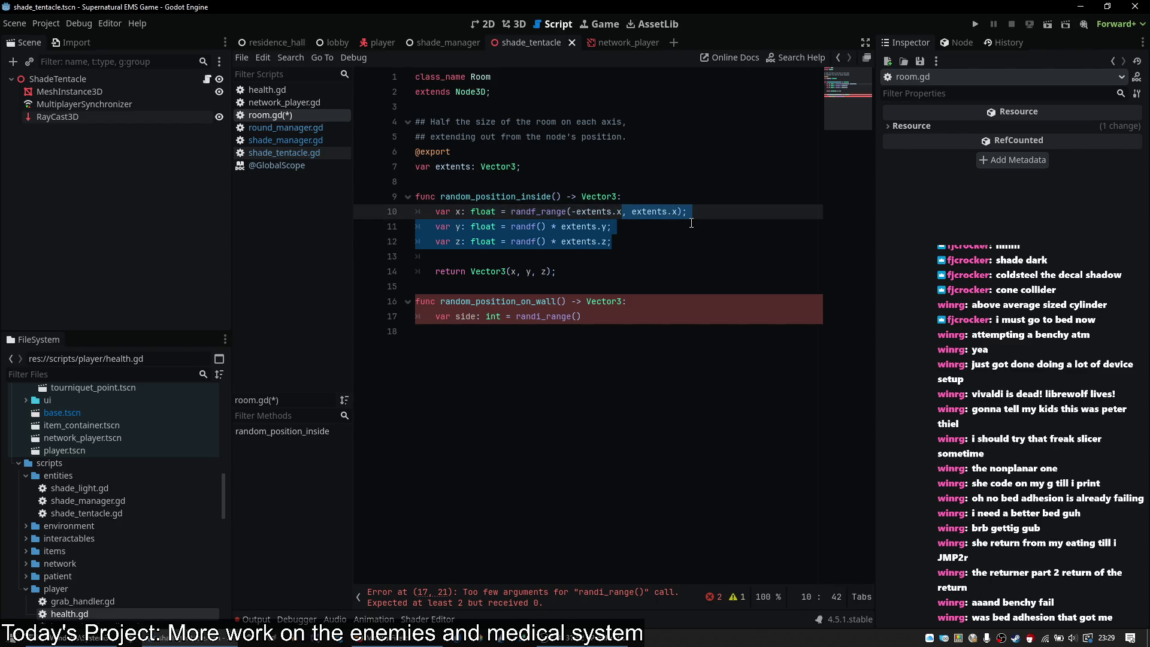
pyautogui.hotkey('shift', 'End')
pyautogui.press('Delete')
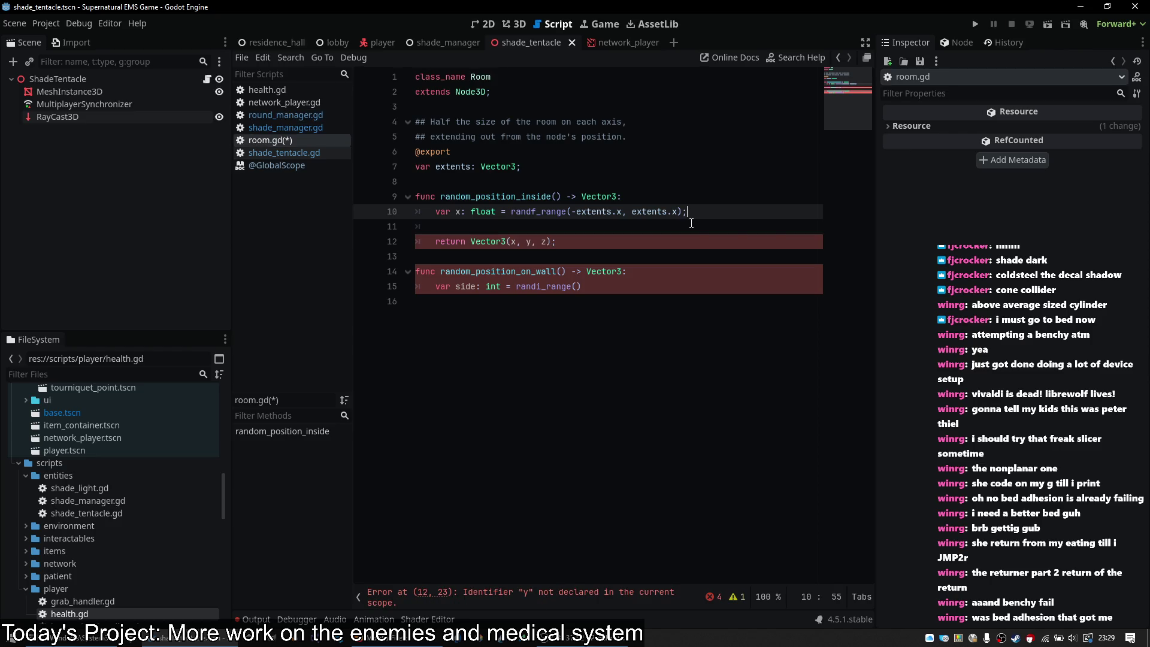
pyautogui.hotkey('ctrl', 'shift', 'd')
pyautogui.hotkey('ctrl', 'shift', 'd')
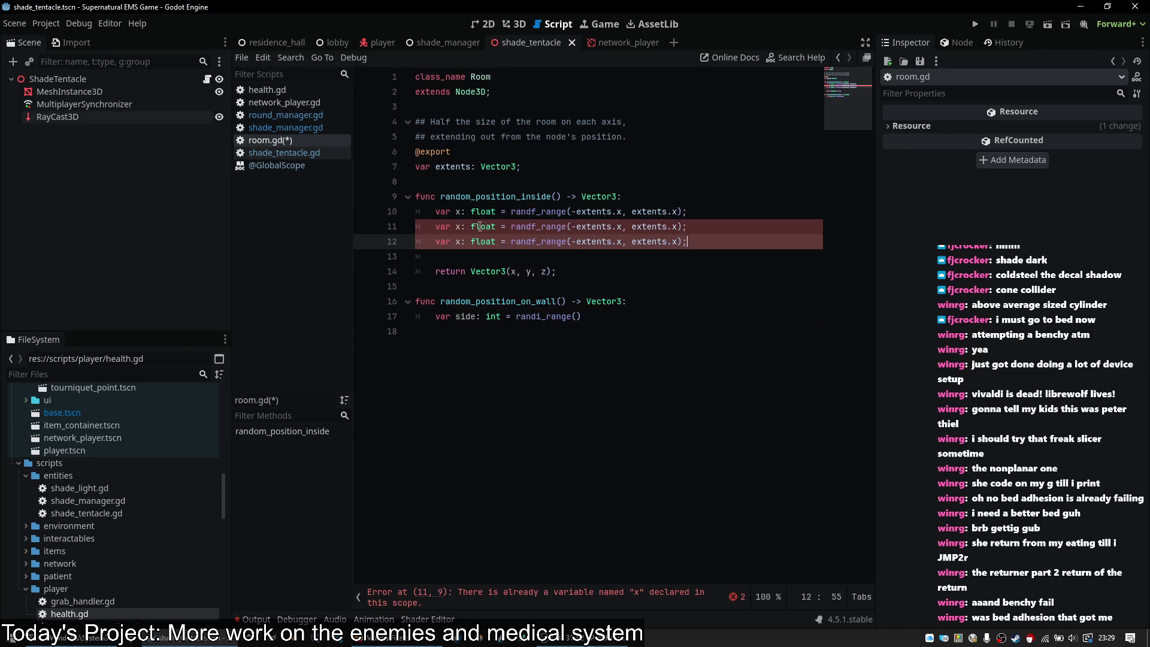
pyautogui.click(464, 228)
pyautogui.press('BackSpace')
pyautogui.write('y')
pyautogui.press('Down')
pyautogui.press('BackSpace')
pyautogui.write('z')
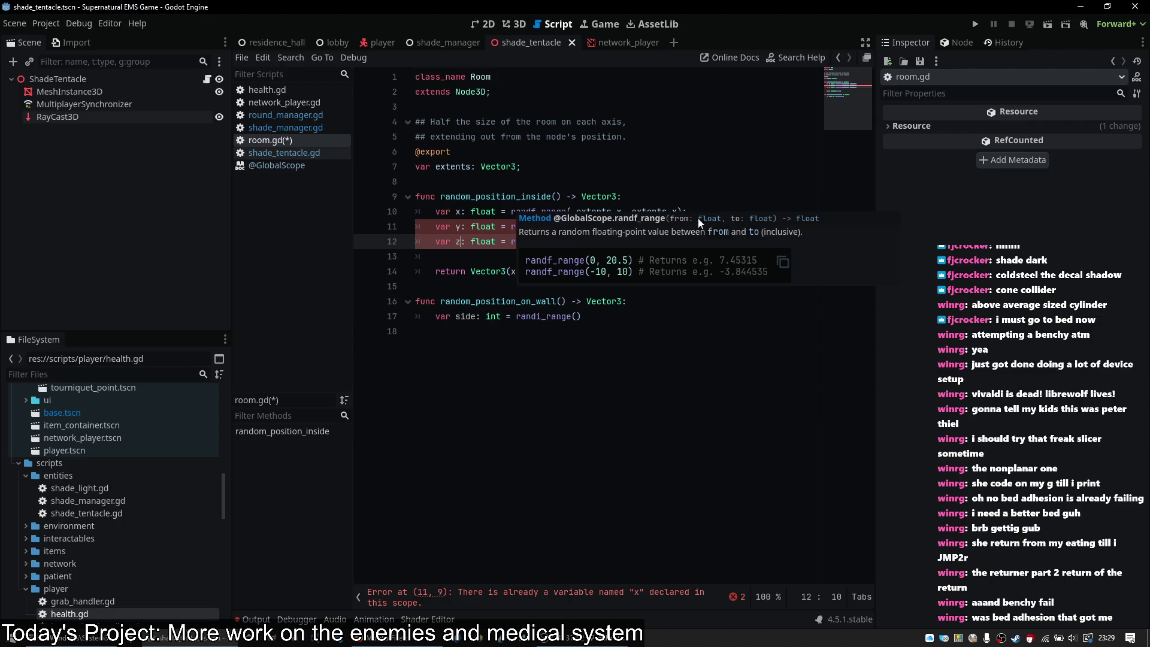
# Switch the y and z bounds to extents.y and extents.z and save room.gd.
pyautogui.click(675, 226)
pyautogui.press('BackSpace')
pyautogui.write('y')
pyautogui.press('Down')
pyautogui.press('BackSpace')
pyautogui.write('z')
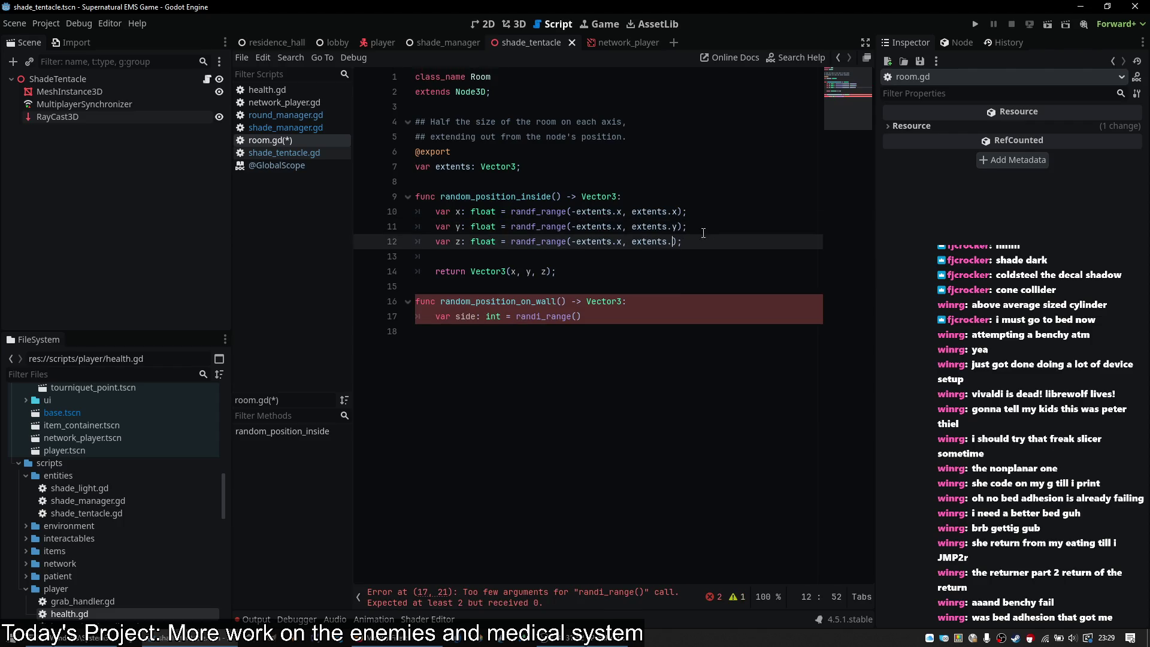
pyautogui.click(623, 227)
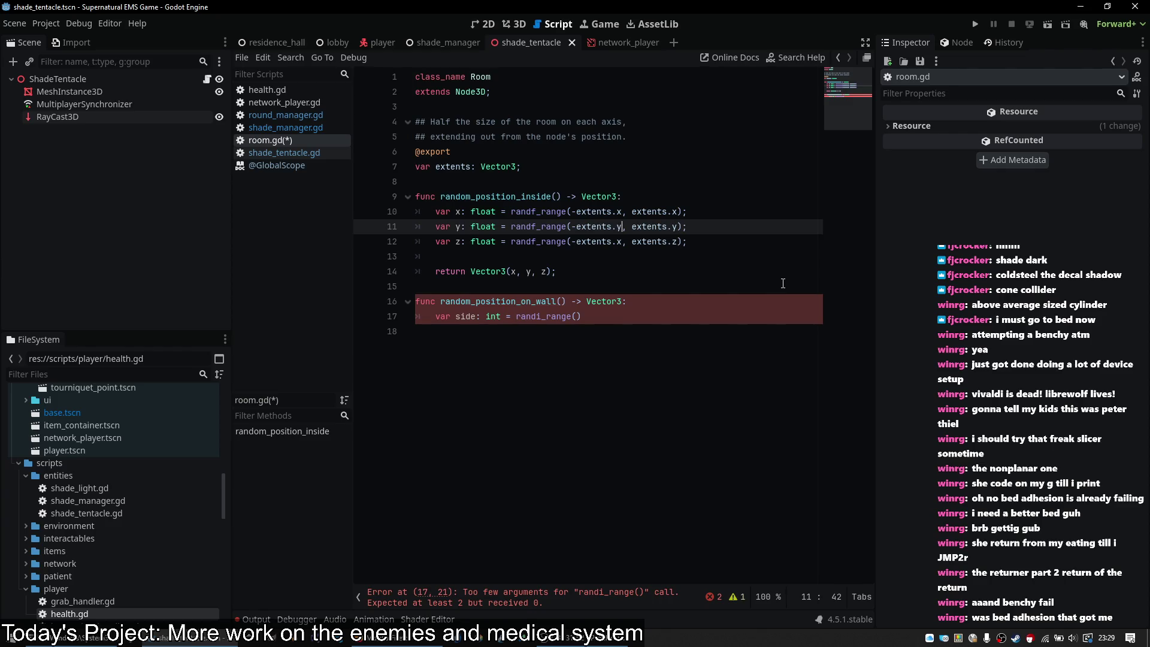
pyautogui.press('Down')
pyautogui.press('BackSpace')
pyautogui.write('z')
pyautogui.press('End')
pyautogui.hotkey('ctrl', 's')
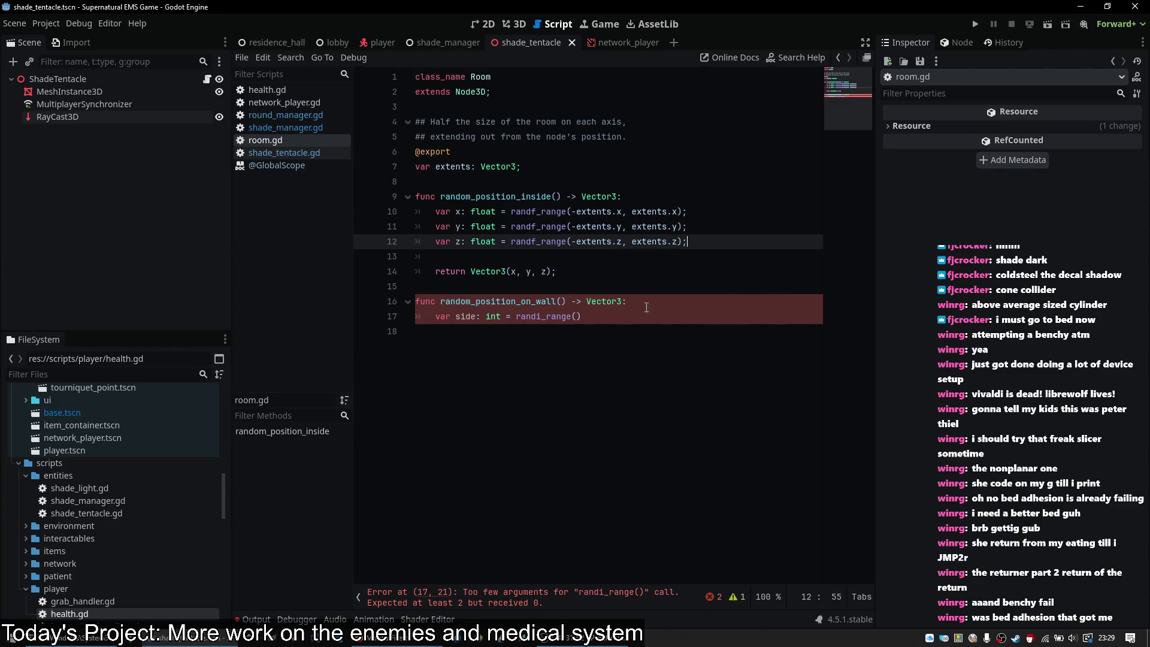
pyautogui.click(597, 321)
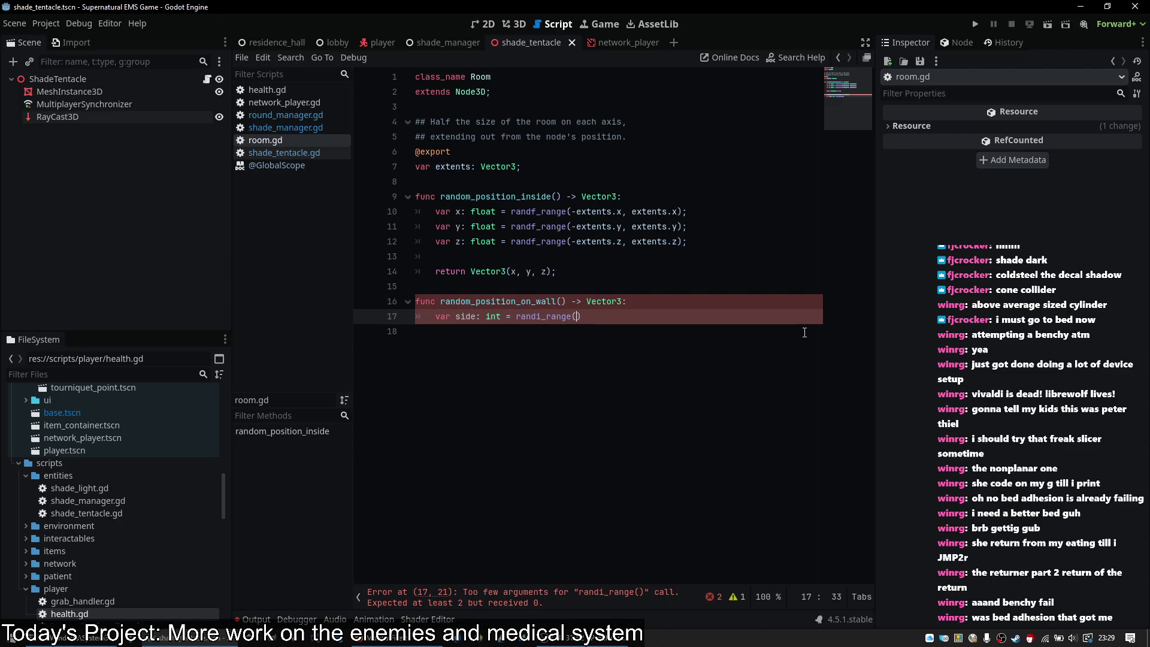
# Complete the side roll as randi_range(0, 3) and begin a match on side.
pyautogui.write('0, 3);')
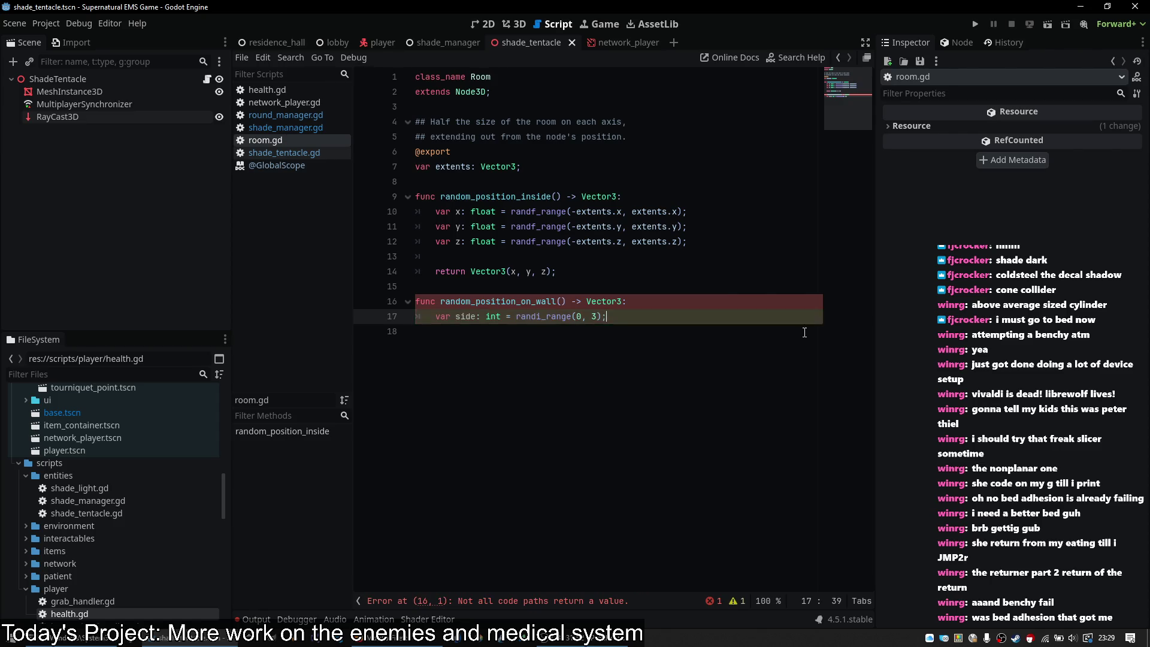
pyautogui.press('Return')
pyautogui.press('Return')
pyautogui.write('match: size')
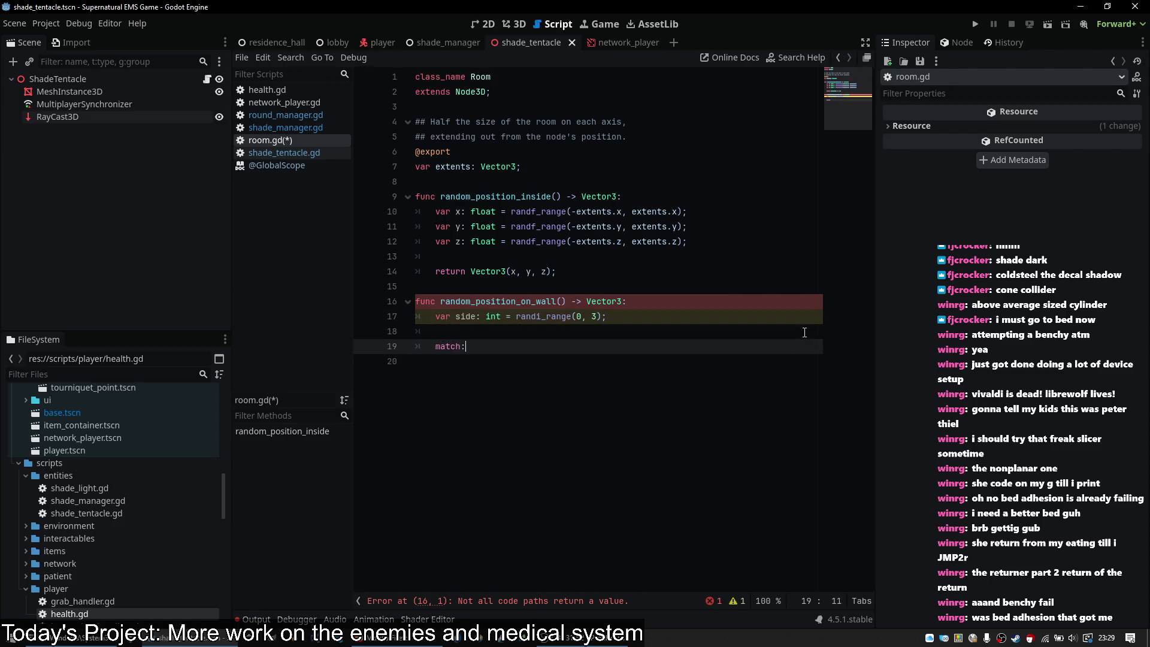
pyautogui.hotkey('ctrl', 'z')
pyautogui.press('Return')
pyautogui.write('match(')
pyautogui.press('Return')
pyautogui.press('Right')
pyautogui.press('BackSpace')
pyautogui.press('BackSpace')
pyautogui.press('BackSpace')
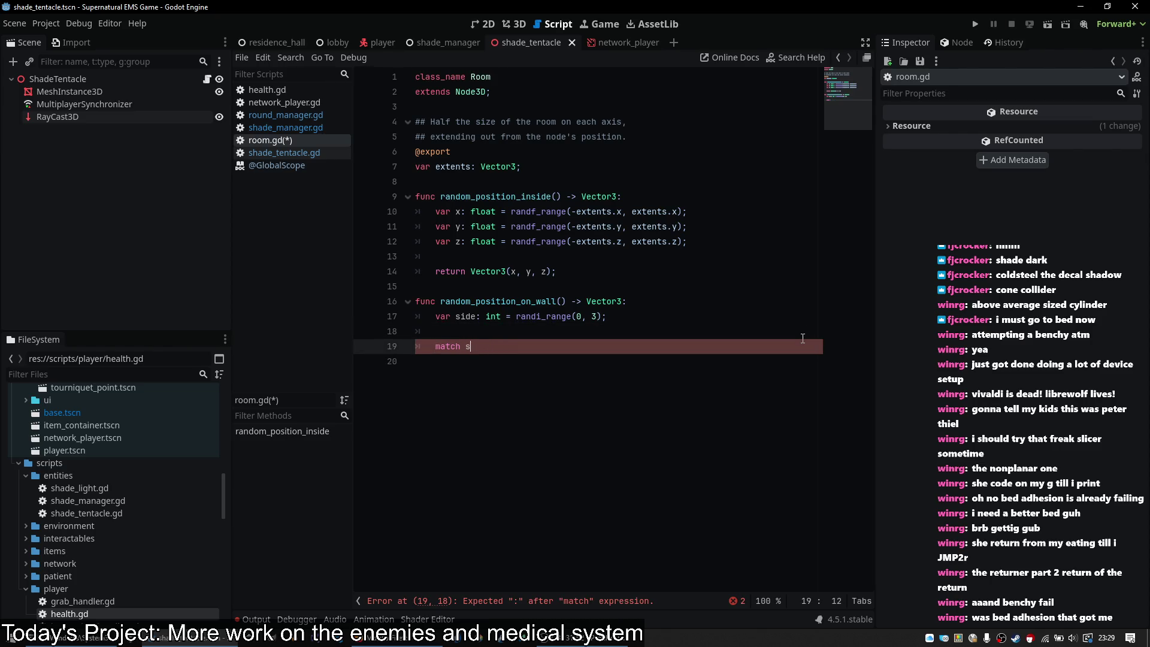
pyautogui.write('si')
pyautogui.press('Return')
pyautogui.write(':')
pyautogui.press('Return')
# Add match case 0 with a '# -x' comment and start a var y randf assignment.
pyautogui.write('0')
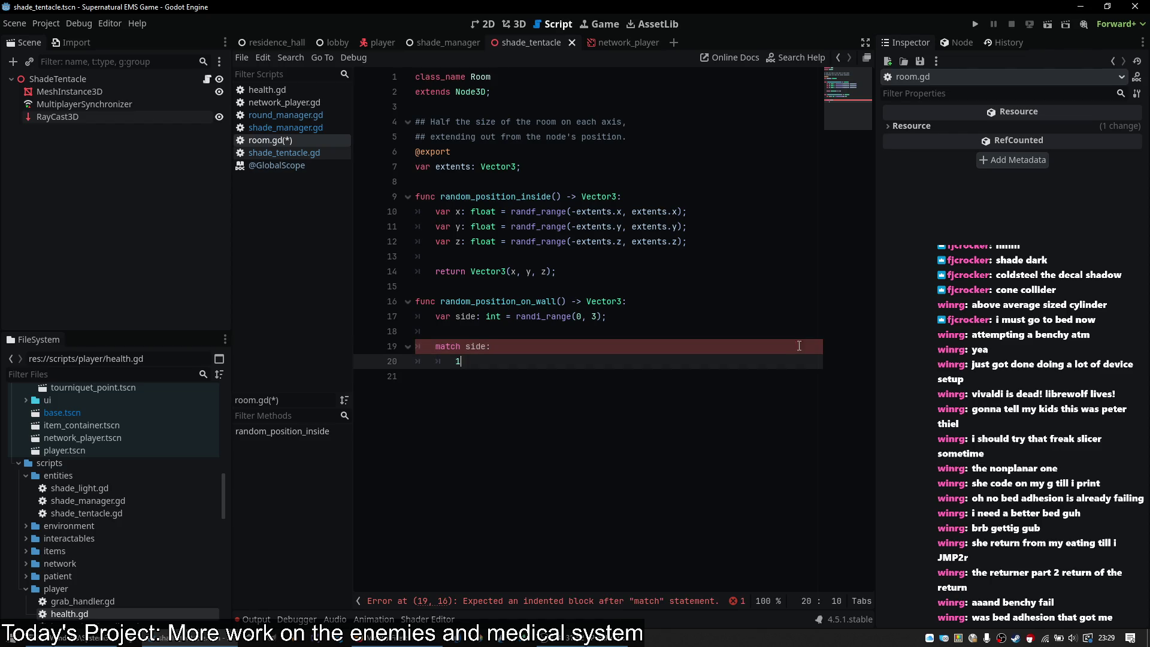
pyautogui.press('Return')
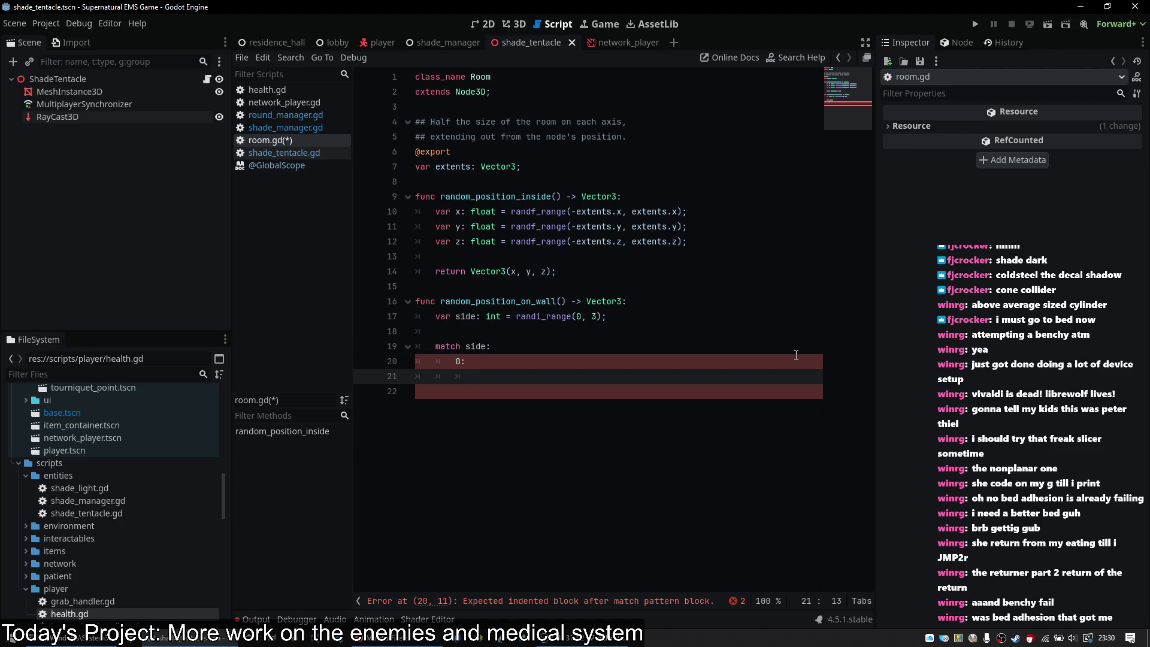
pyautogui.write('# -x')
pyautogui.press('Return')
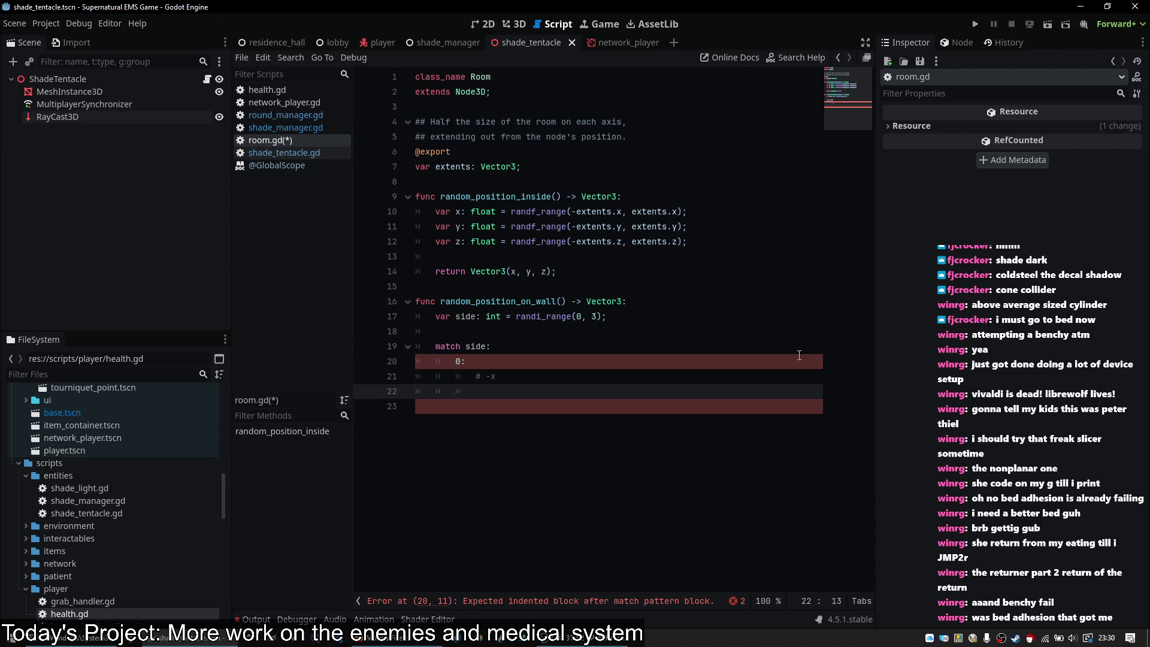
pyautogui.write('var ')
pyautogui.write('y: float = ')
pyautogui.write('randf_')
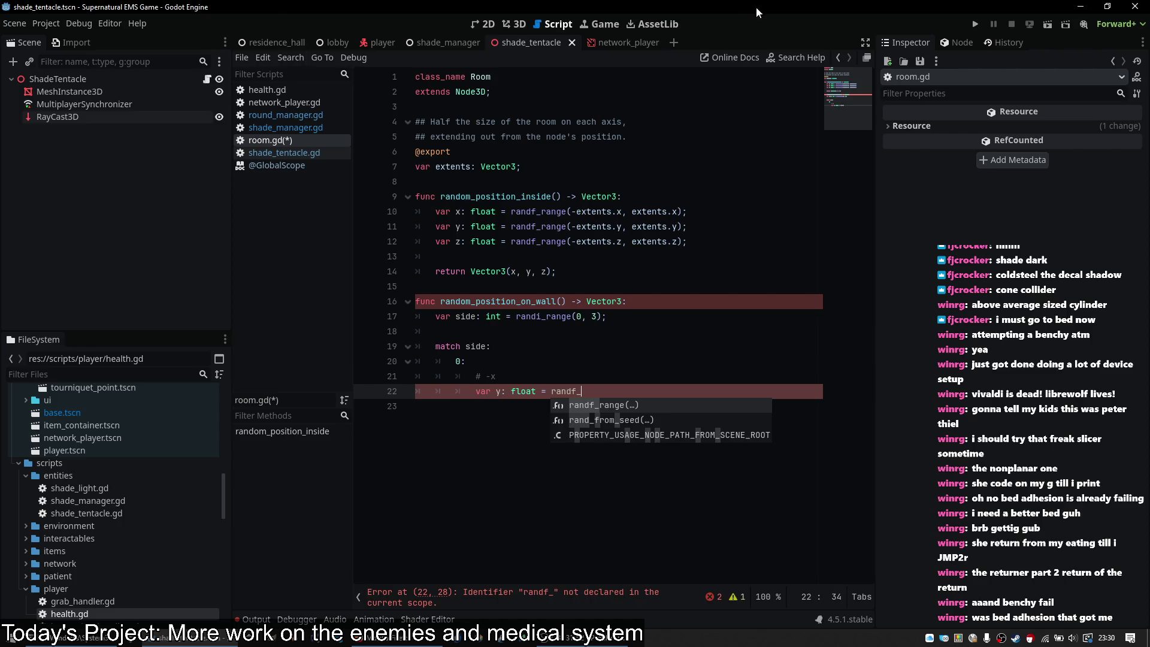
pyautogui.keyDown('shift'); pyautogui.click(538, 390); pyautogui.keyUp('shift')
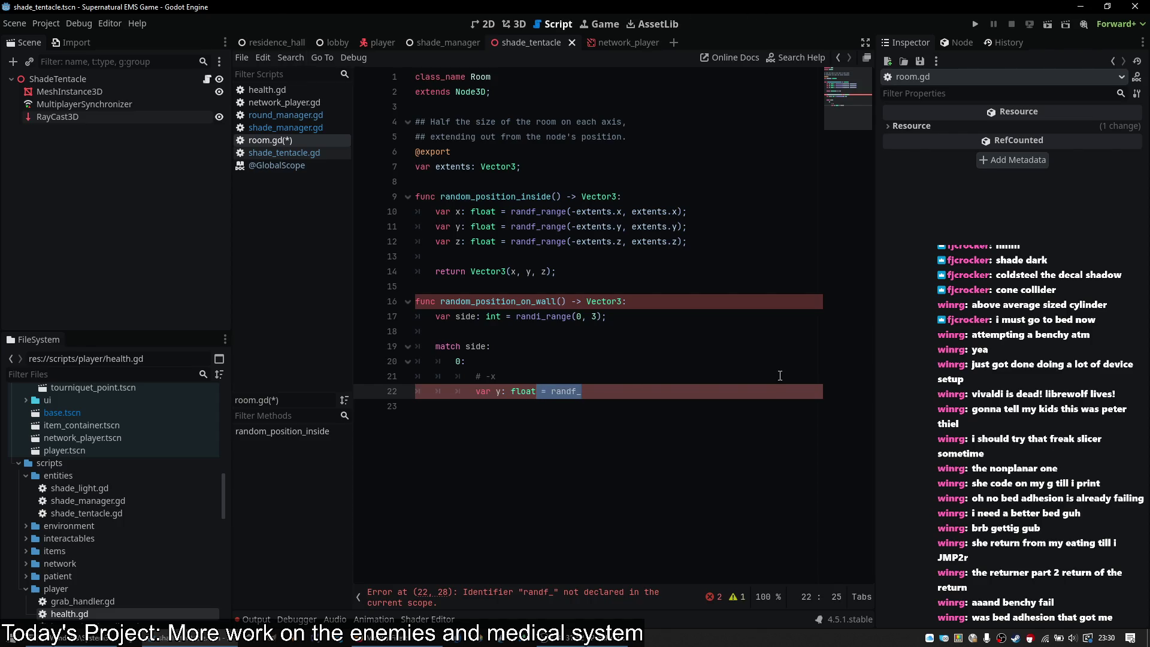
pyautogui.press('BackSpace')
pyautogui.write('= randf')
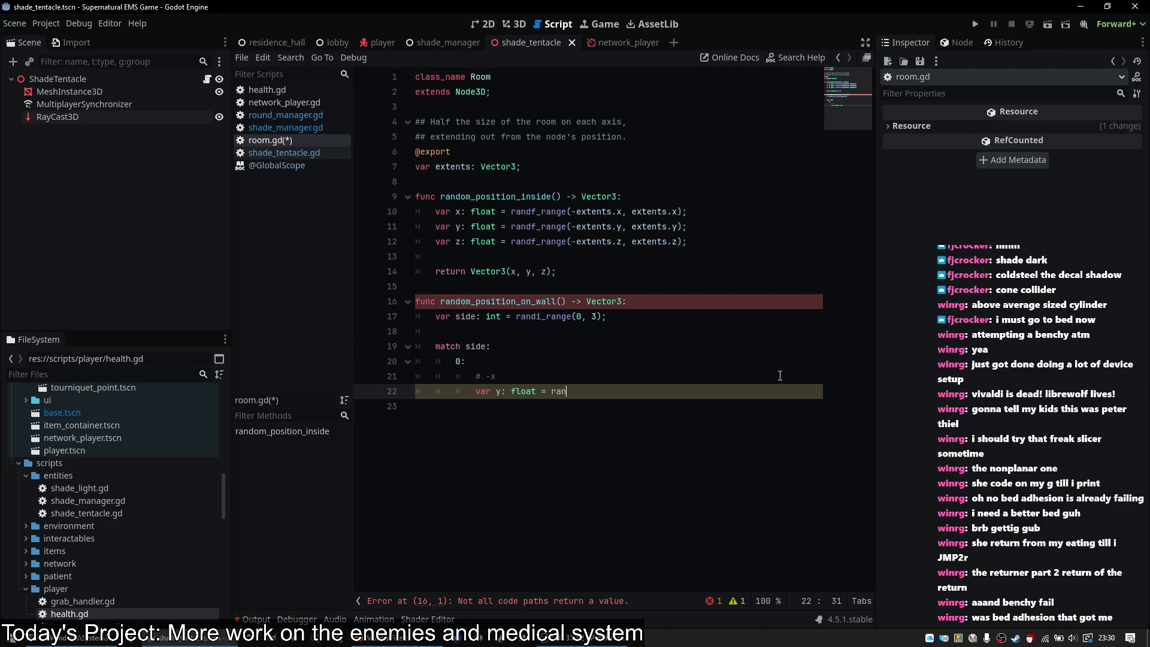
# Prefix random_position_inside's returned Vector3 with 'transform *' and save room.gd.
pyautogui.click(573, 273)
pyautogui.click(470, 272)
pyautogui.write('transform *')
pyautogui.press('End')
pyautogui.hotkey('ctrl', 's')
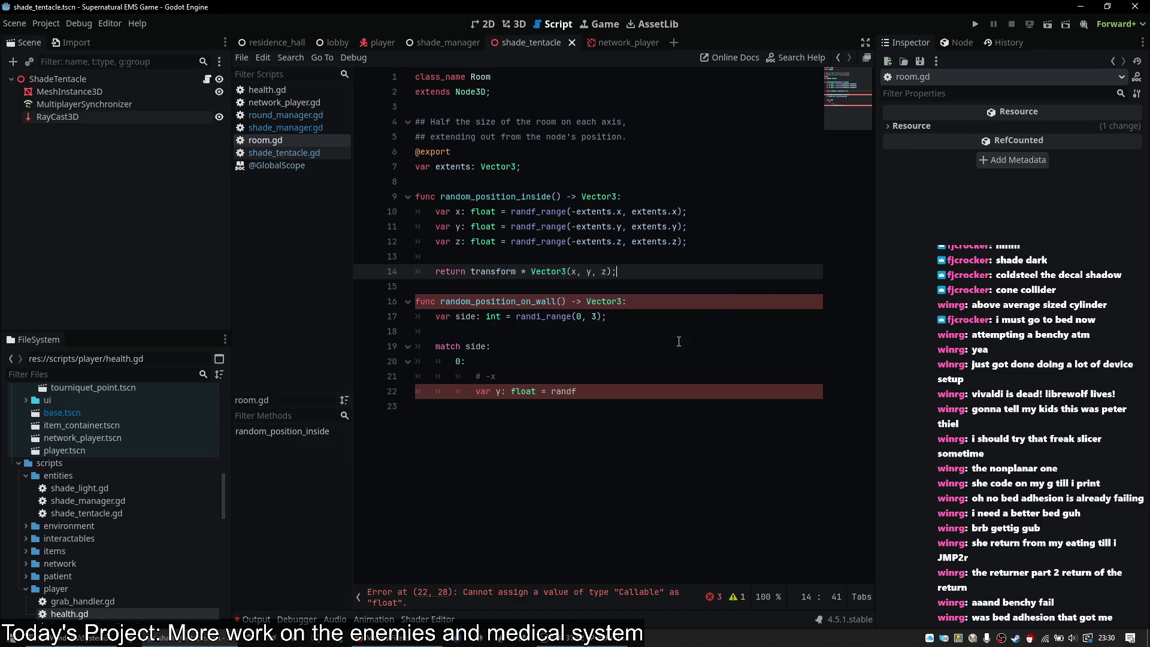
# Finish y as randf_range(-extents.y, extents.y) and add z as randf_range(-extents.z, extents.z).
pyautogui.click(582, 396)
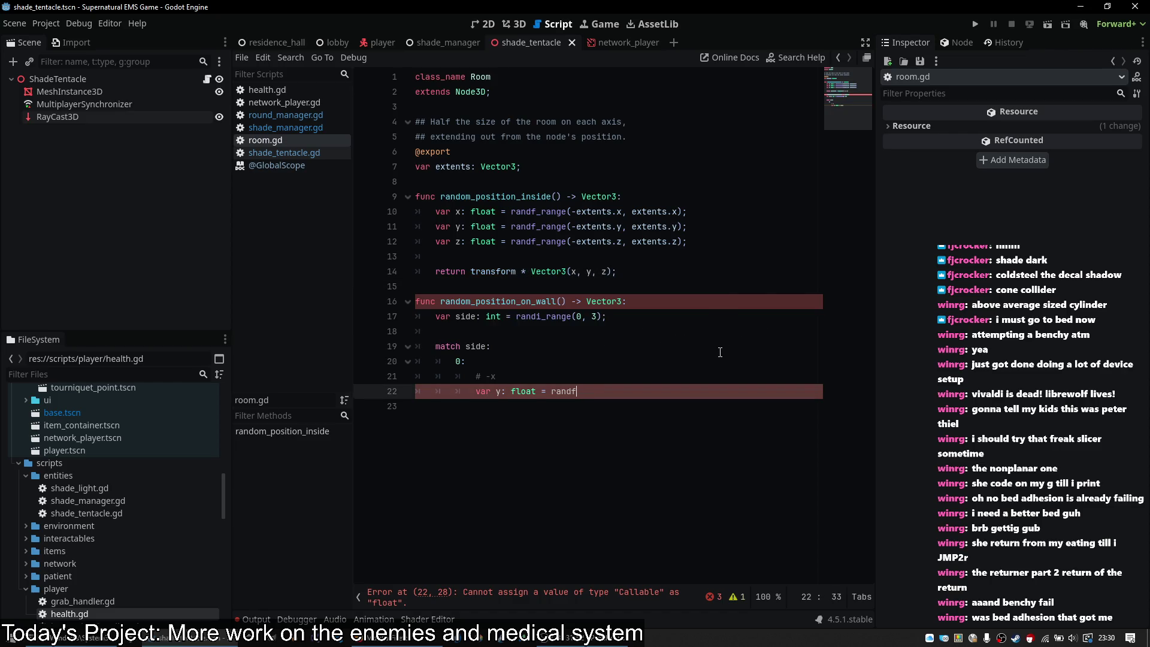
pyautogui.write('_range(-')
pyautogui.write('extents')
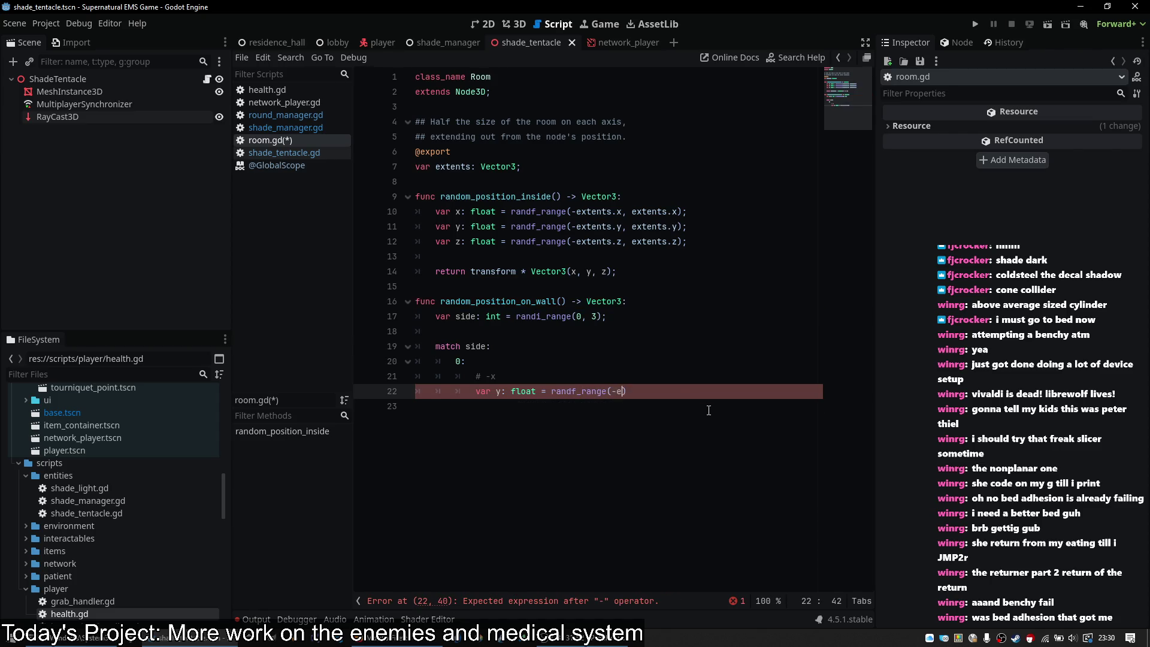
pyautogui.write('.y, ')
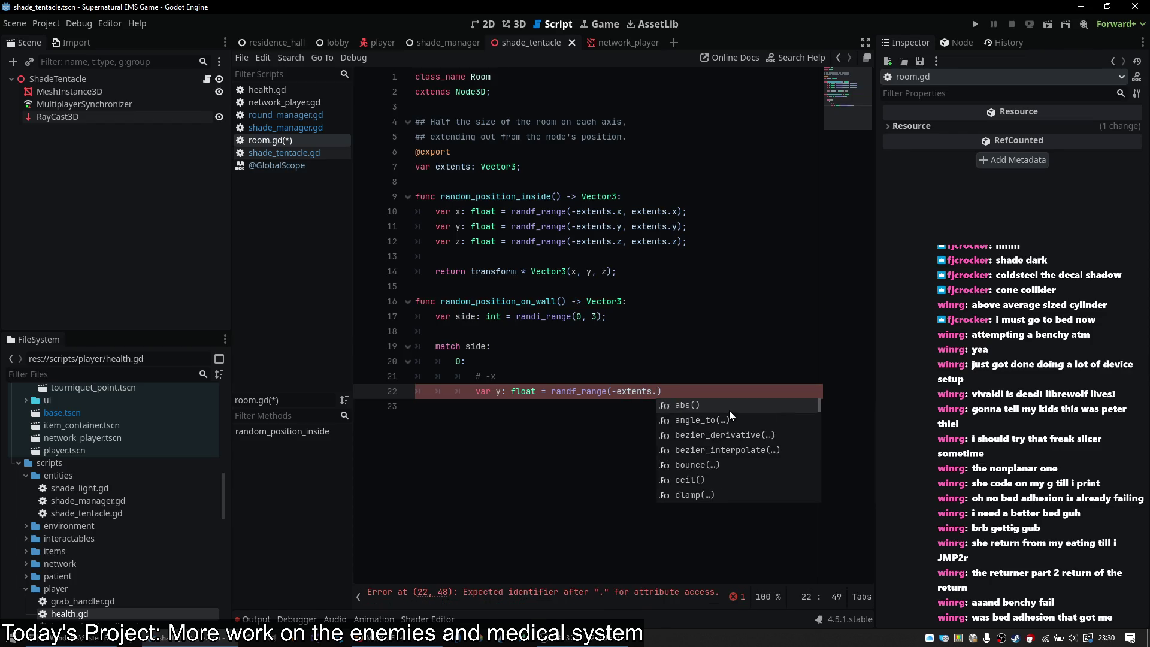
pyautogui.write('extents.y);')
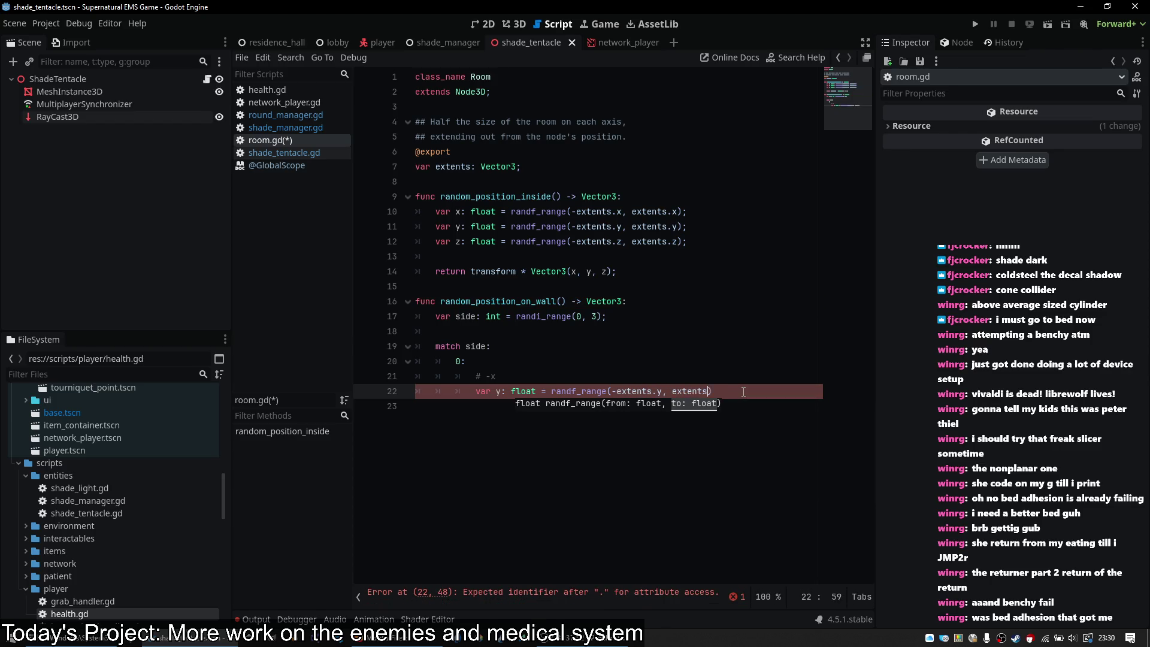
pyautogui.hotkey('ctrl', 's')
pyautogui.press('Return')
pyautogui.write('var z: float = ')
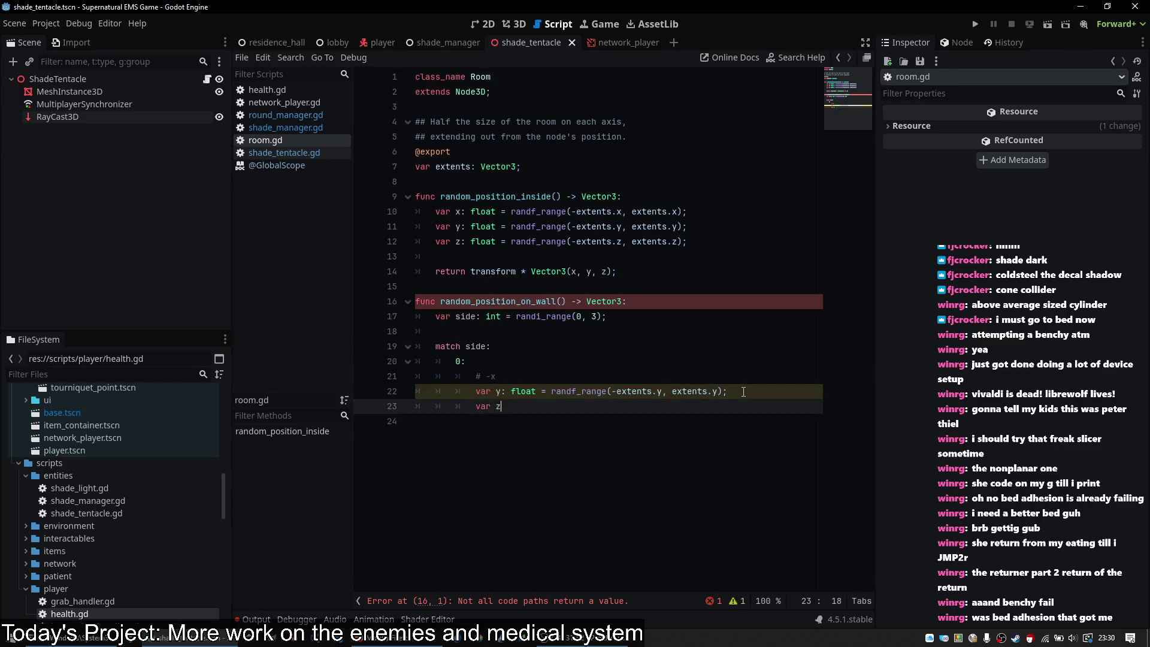
pyautogui.write('randf_ra')
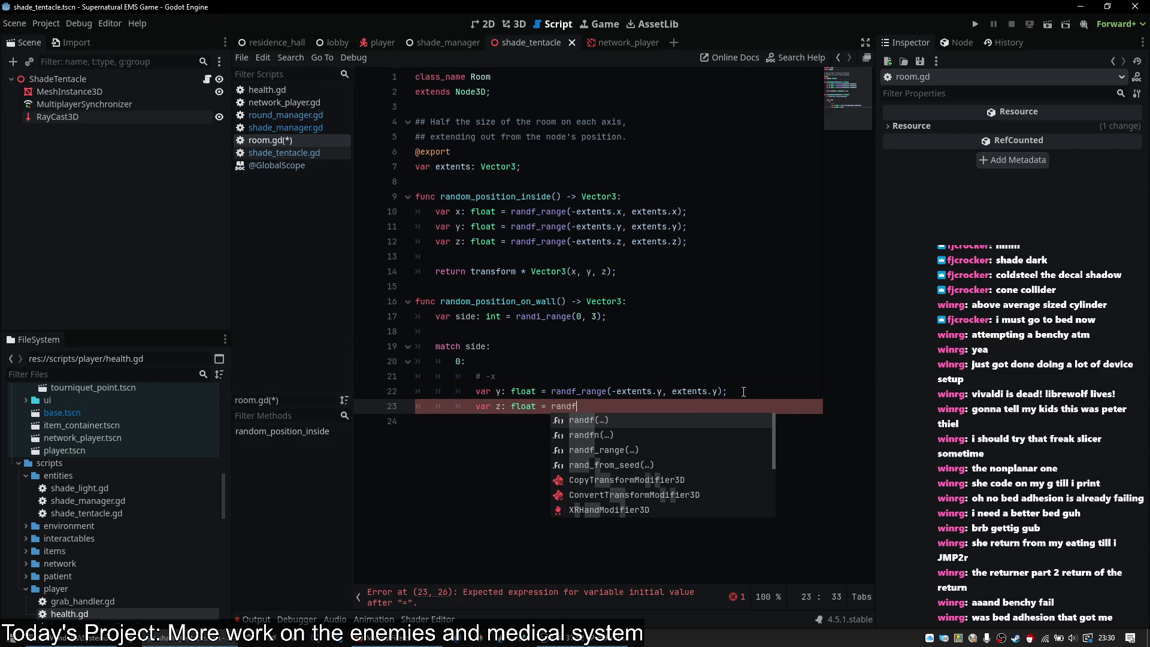
pyautogui.write('nge')
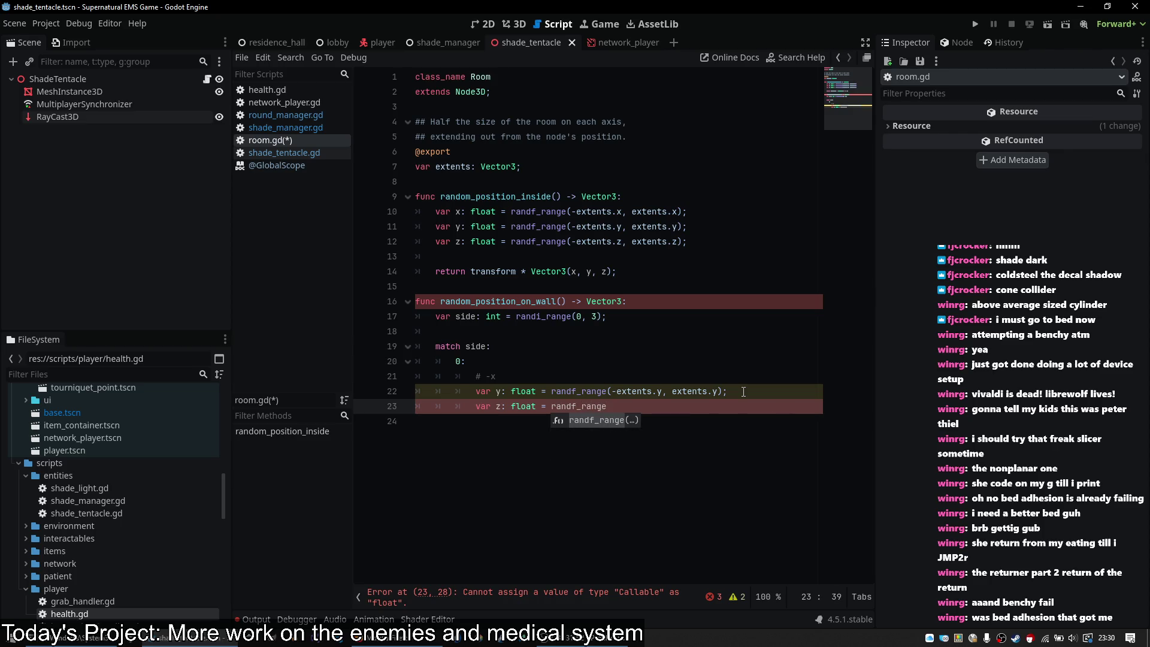
pyautogui.write('(-extents.z, extents.z);')
# Insert a var x: float randf_range line above the y line.
pyautogui.press('Return')
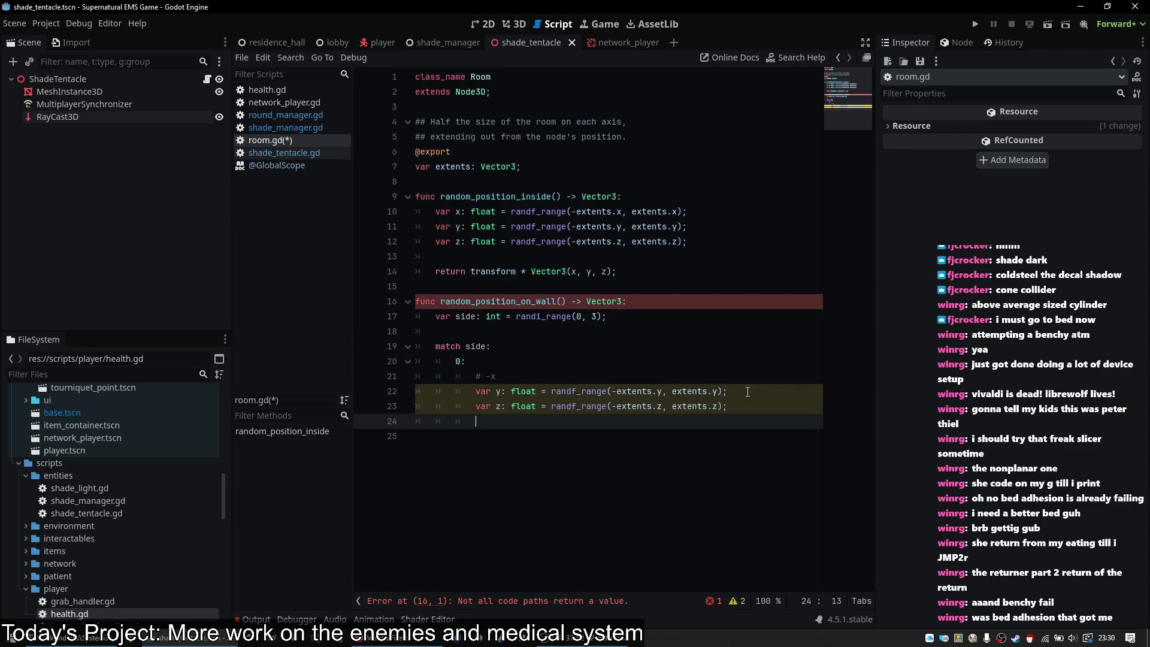
pyautogui.press('BackSpace')
pyautogui.press('BackSpace')
pyautogui.press('BackSpace')
pyautogui.press('Up')
pyautogui.press('Up')
pyautogui.press('Return')
pyautogui.write('var x: float = randf_ran')
pyautogui.press('Return')
pyautogui.write('-extents.,')
pyautogui.press('BackSpace')
# Finish the x bounds with extents.x, then move the x, y, z lines above the match, dedented.
pyautogui.write('x, extents')
pyautogui.write('.x);')
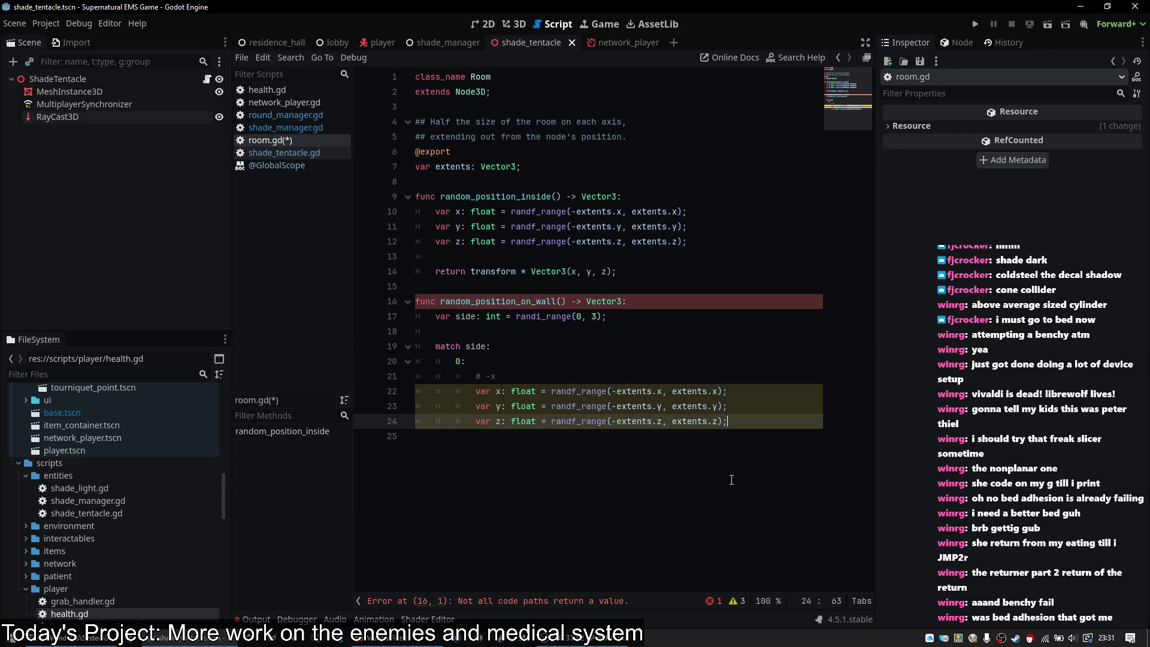
pyautogui.hotkey('shift', 'Down')
pyautogui.hotkey('shift', 'Down')
pyautogui.hotkey('ctrl', 'c')
pyautogui.press('BackSpace')
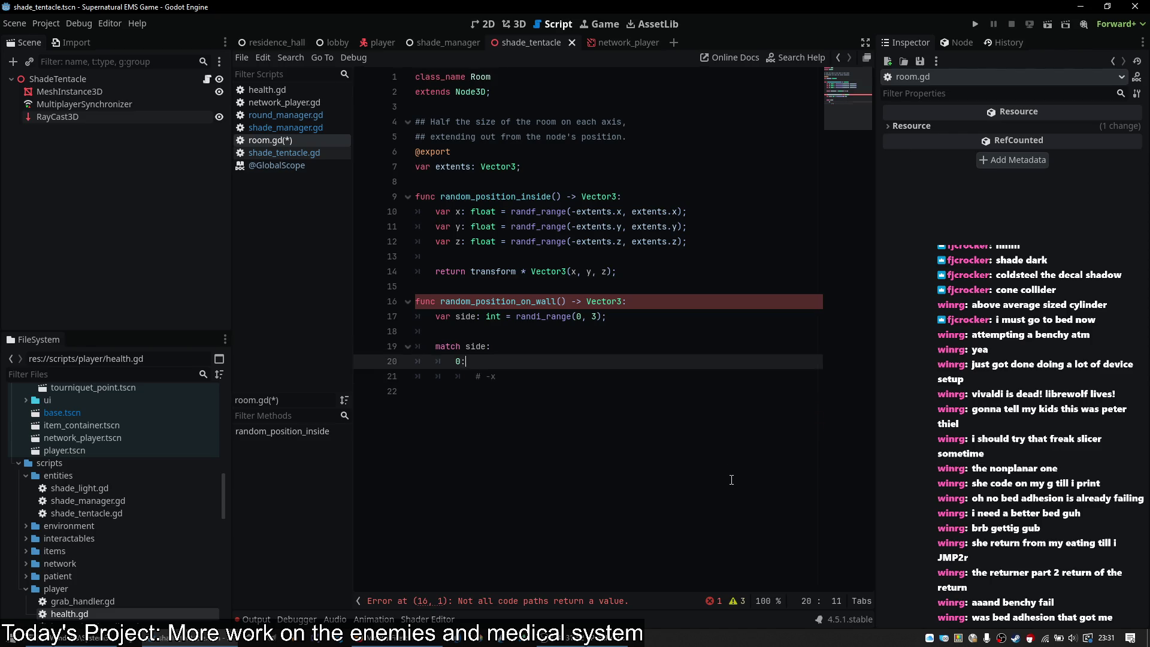
pyautogui.press('Up')
pyautogui.press('Up')
pyautogui.press('Up')
pyautogui.press('End')
pyautogui.press('Return')
pyautogui.hotkey('ctrl', 'v')
pyautogui.hotkey('shift', 'Up')
pyautogui.hotkey('shift', 'Up')
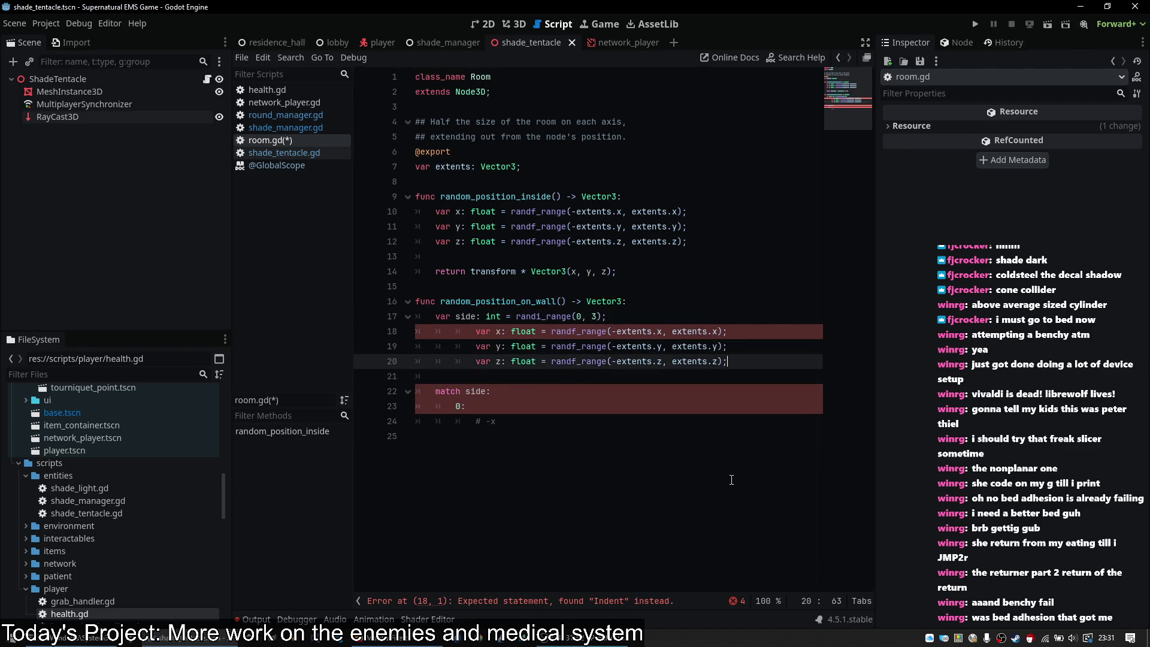
pyautogui.hotkey('shift', 'Tab')
pyautogui.hotkey('shift', 'Tab')
pyautogui.press('Left')
pyautogui.press('Return')
pyautogui.press('Down')
pyautogui.press('Down')
pyautogui.press('End')
pyautogui.press('Return')
pyautogui.press('Down')
pyautogui.press('Down')
pyautogui.press('Down')
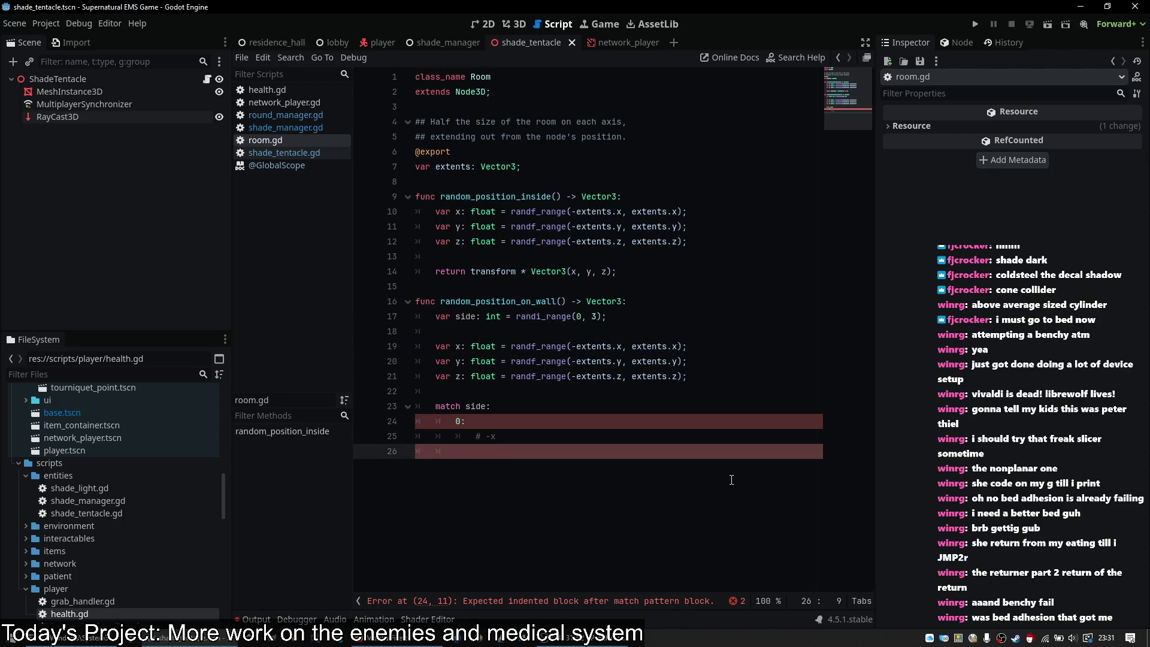
# In case 0, write var pos := Vector3(-extents.x, y, z) and save.
pyautogui.write('turn Vector3(-extents.x')
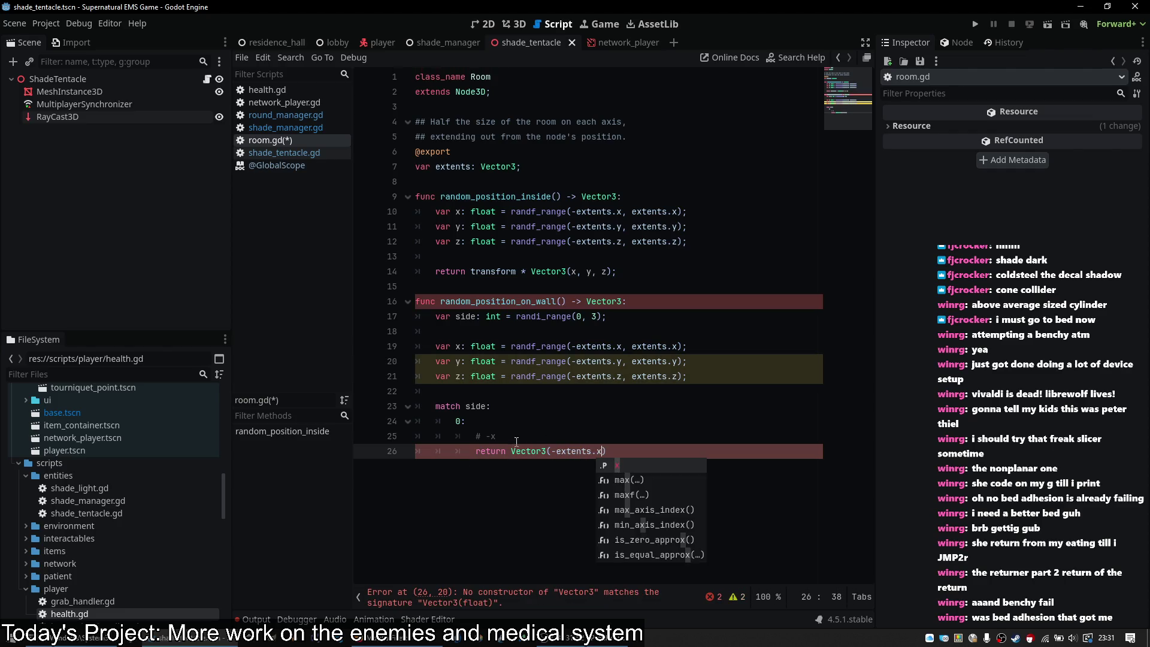
pyautogui.click(510, 451)
pyautogui.hotkey('ctrl', 'BackSpace')
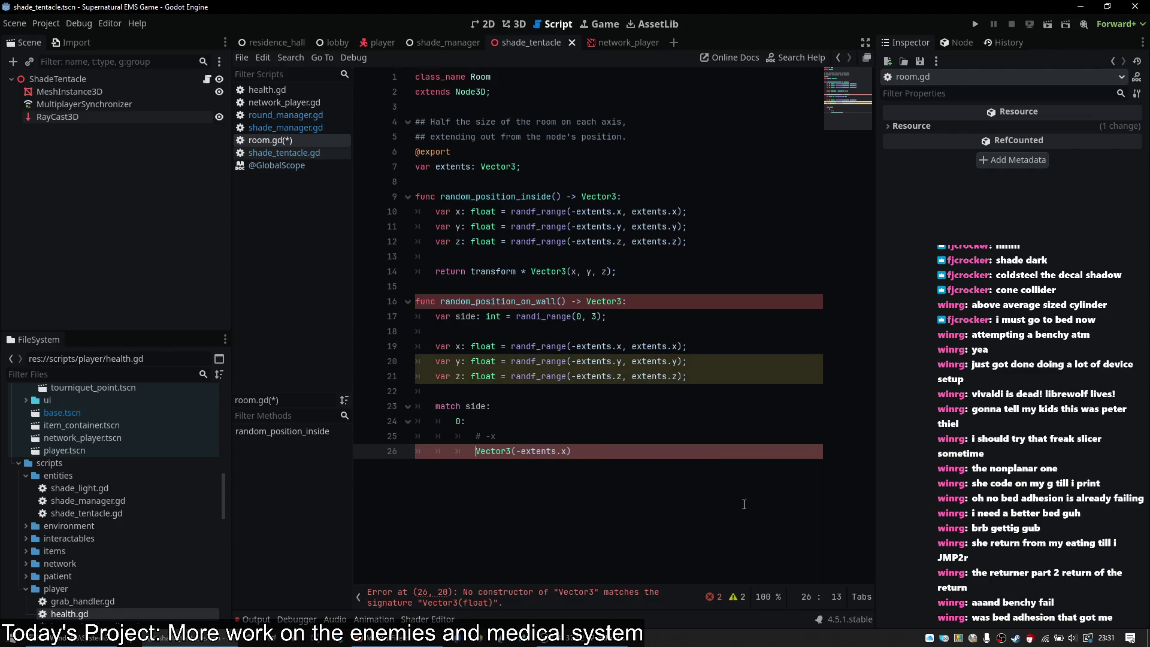
pyautogui.write('var pos:')
pyautogui.press('BackSpace')
pyautogui.write(':=')
pyautogui.press('End')
pyautogui.write(', y, z);')
pyautogui.hotkey('ctrl', 's')
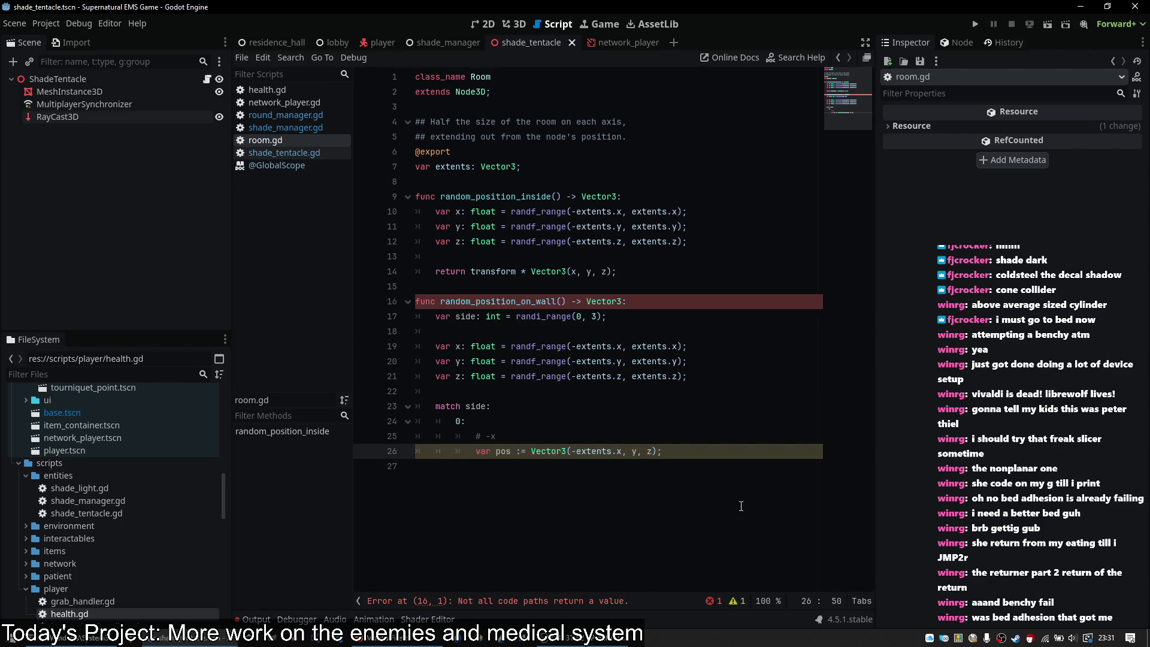
# Return transform * pos in case 0, then add case 1 with a '# +x' comment.
pyautogui.press('Return')
pyautogui.write('return transform * ')
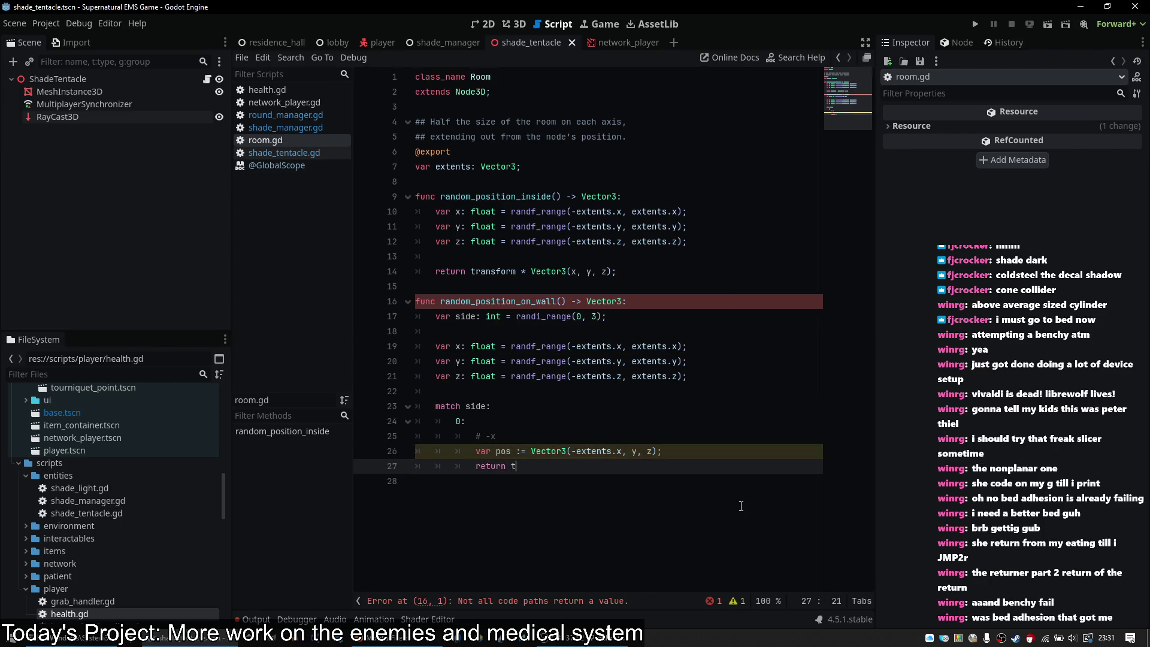
pyautogui.write('pos;')
pyautogui.press('Return')
pyautogui.write('1:')
pyautogui.press('Return')
pyautogui.write('# +x')
pyautogui.press('Return')
pyautogui.write('ar pos:')
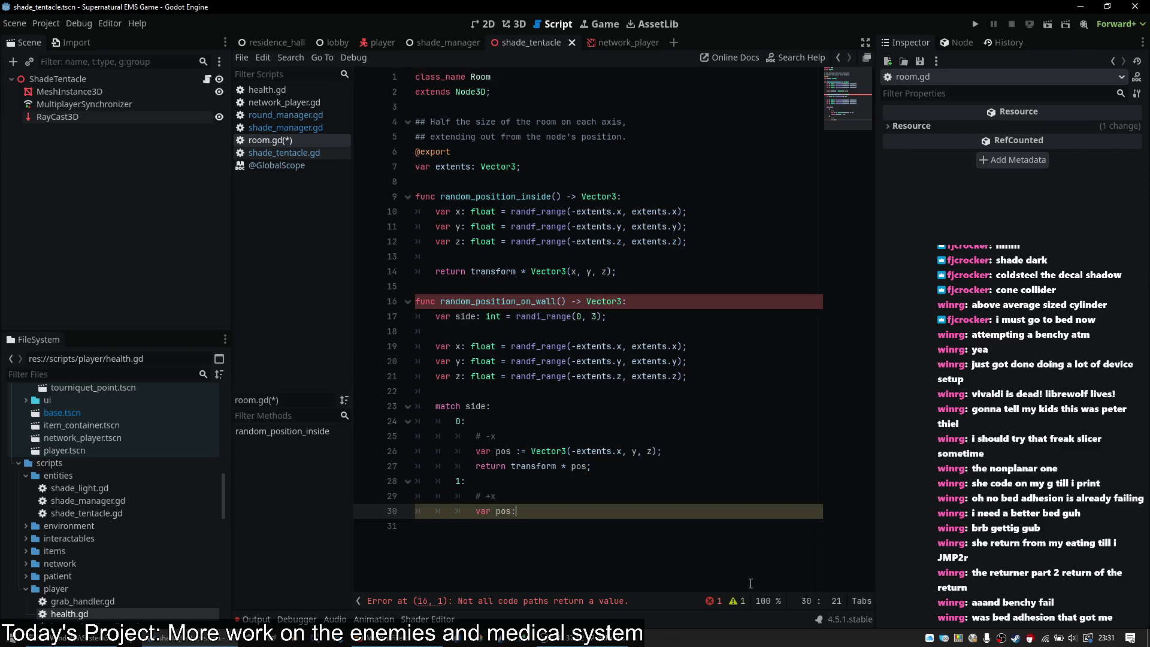
# Inline Vector3(-extents.x, y, z) into case 0's return, dropping the pos variable.
pyautogui.click(536, 451)
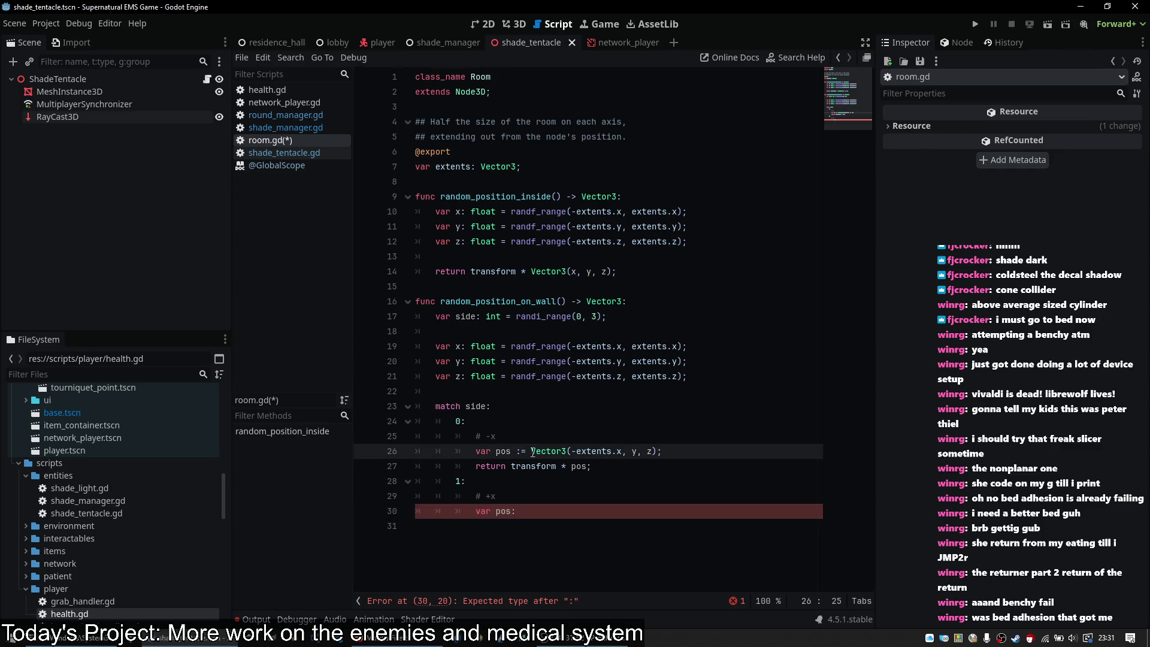
pyautogui.keyDown('shift'); pyautogui.click(473, 451); pyautogui.keyUp('shift')
pyautogui.press('BackSpace')
pyautogui.hotkey('shift', 'End')
pyautogui.hotkey('ctrl', 'x')
pyautogui.press('Down')
pyautogui.press('BackSpace')
pyautogui.press('BackSpace')
pyautogui.press('BackSpace')
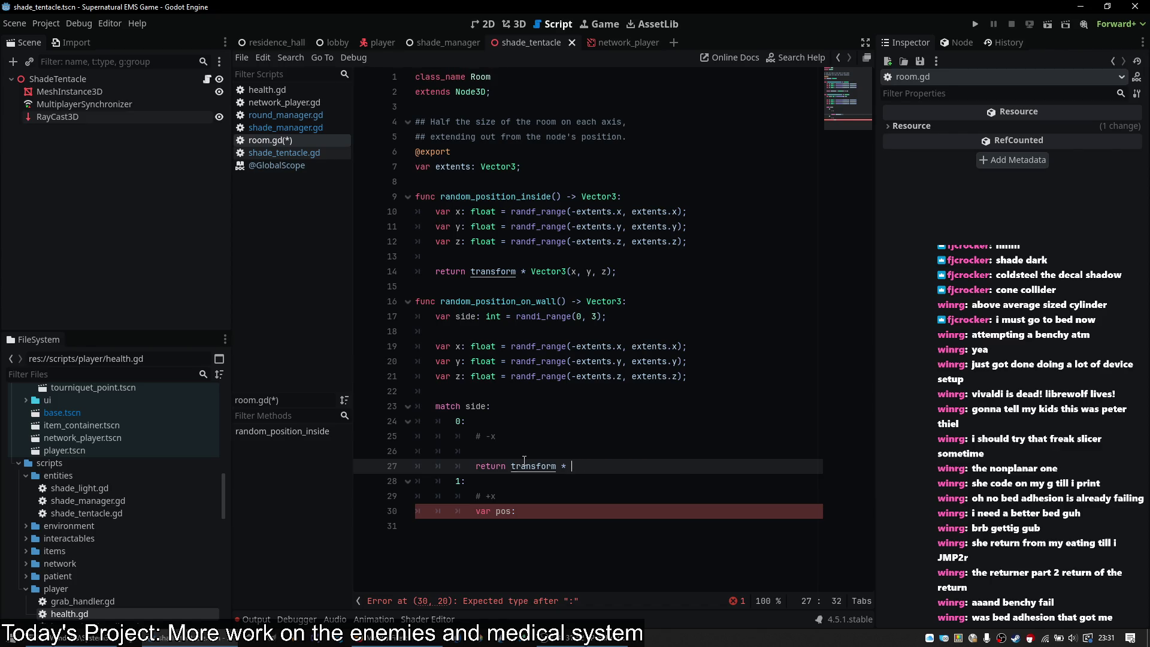
pyautogui.hotkey('ctrl', 'v')
pyautogui.press('Up')
pyautogui.press('BackSpace')
pyautogui.press('BackSpace')
pyautogui.press('BackSpace')
pyautogui.click(572, 534)
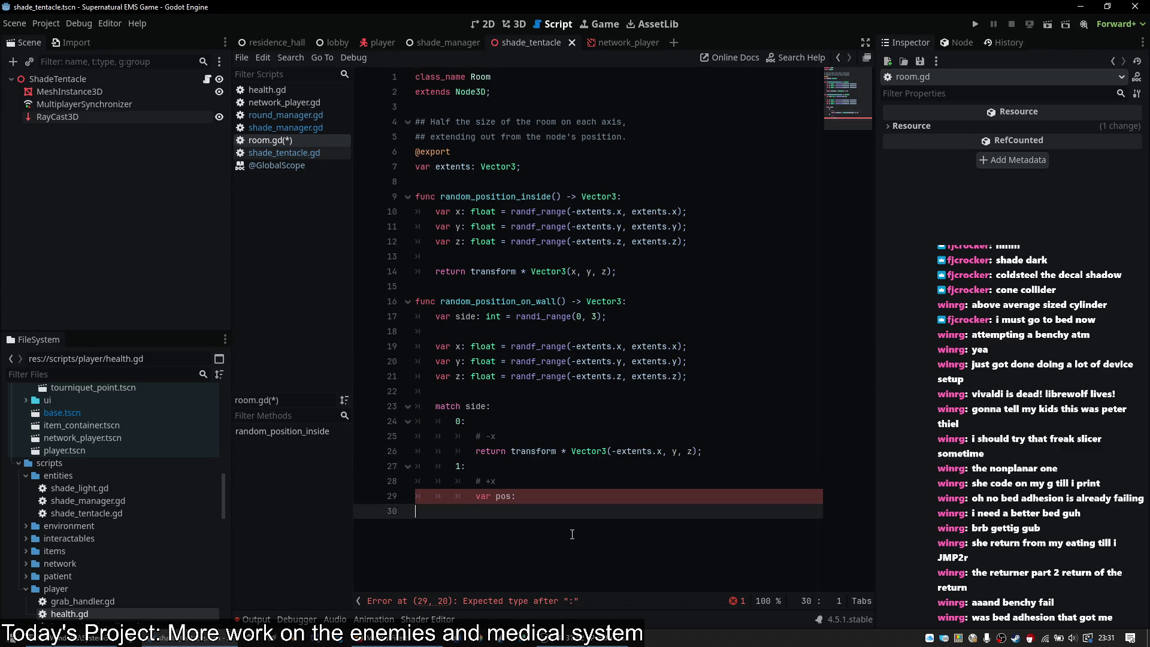
# Replace the unfinished 'var pos' line with 'return transform * Vector3(extents.x, y, z);' for side 1.
pyautogui.press('BackSpace')
pyautogui.hotkey('shift', 'Home')
pyautogui.write('return t')
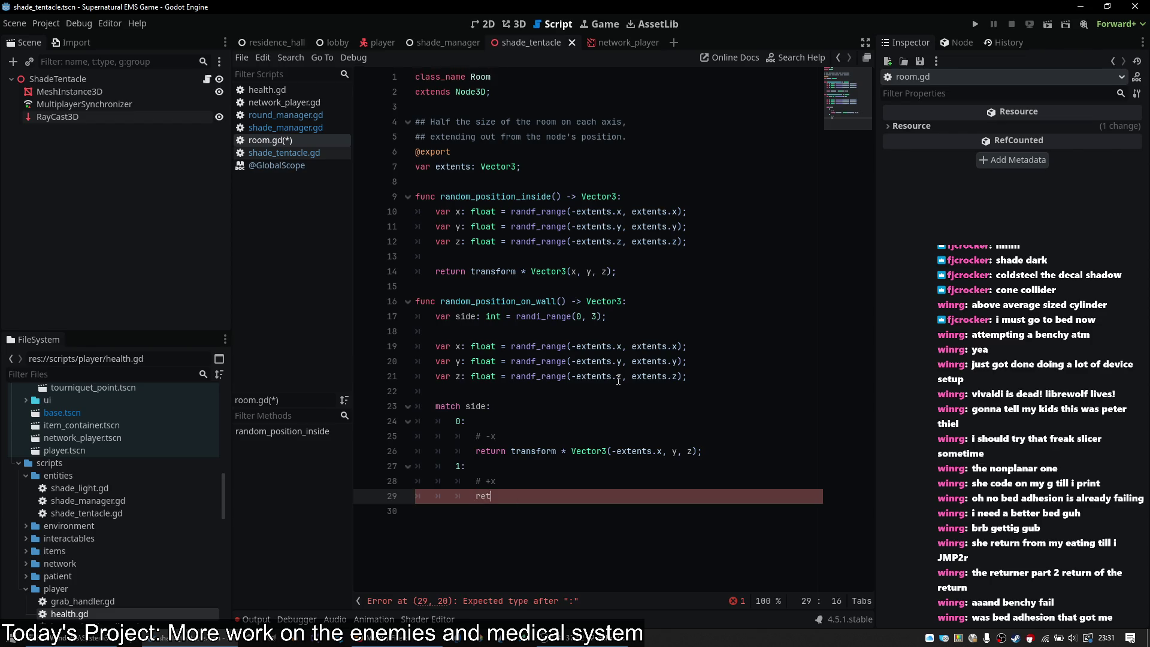
pyautogui.write('ransform')
pyautogui.write(' * Vector3(')
pyautogui.write('extent')
pyautogui.write('s.x, y, z);')
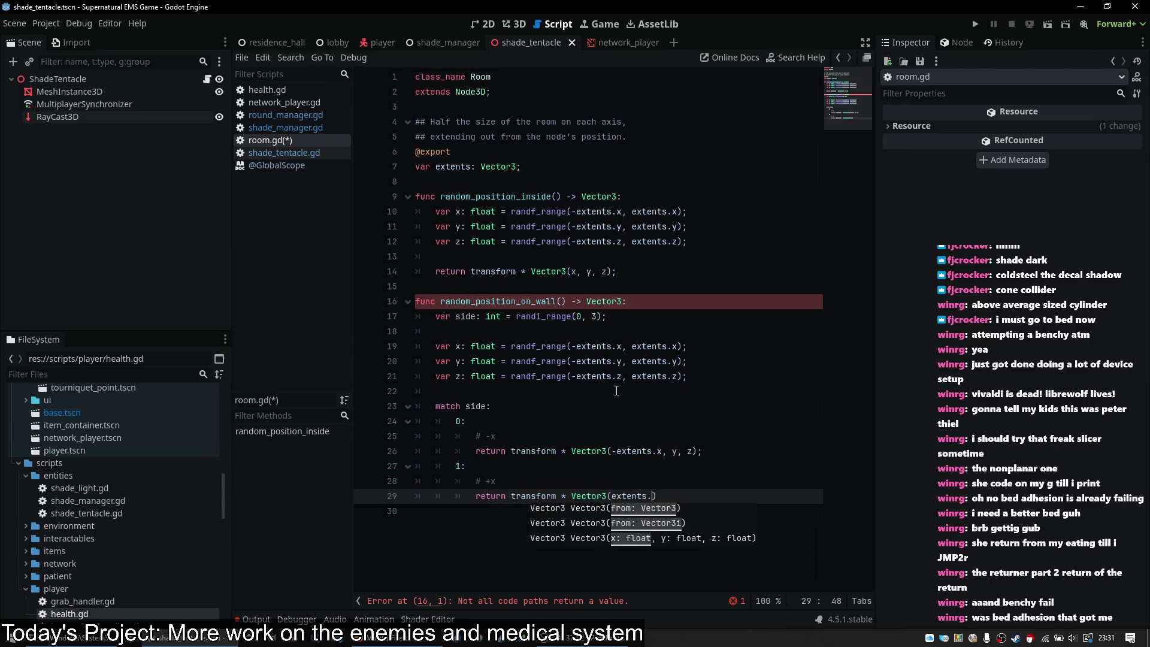
# Add a side 2 case with a '-z' comment returning transform * Vector3(x, y, -extents.z).
pyautogui.press('Return')
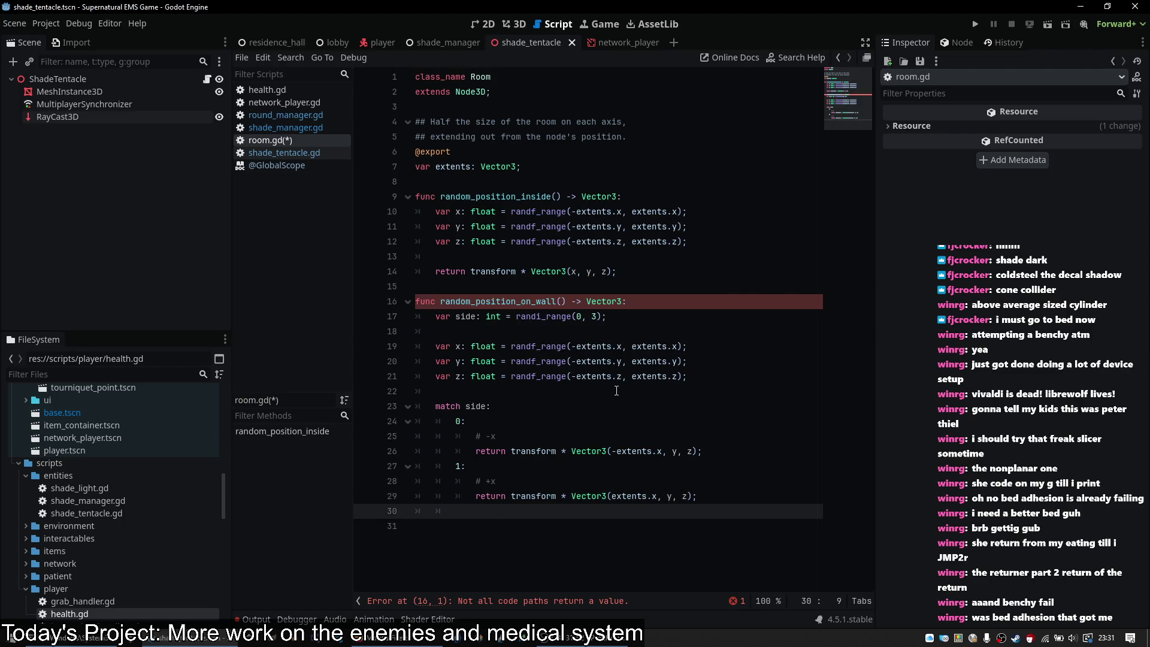
pyautogui.write('2:')
pyautogui.press('Return')
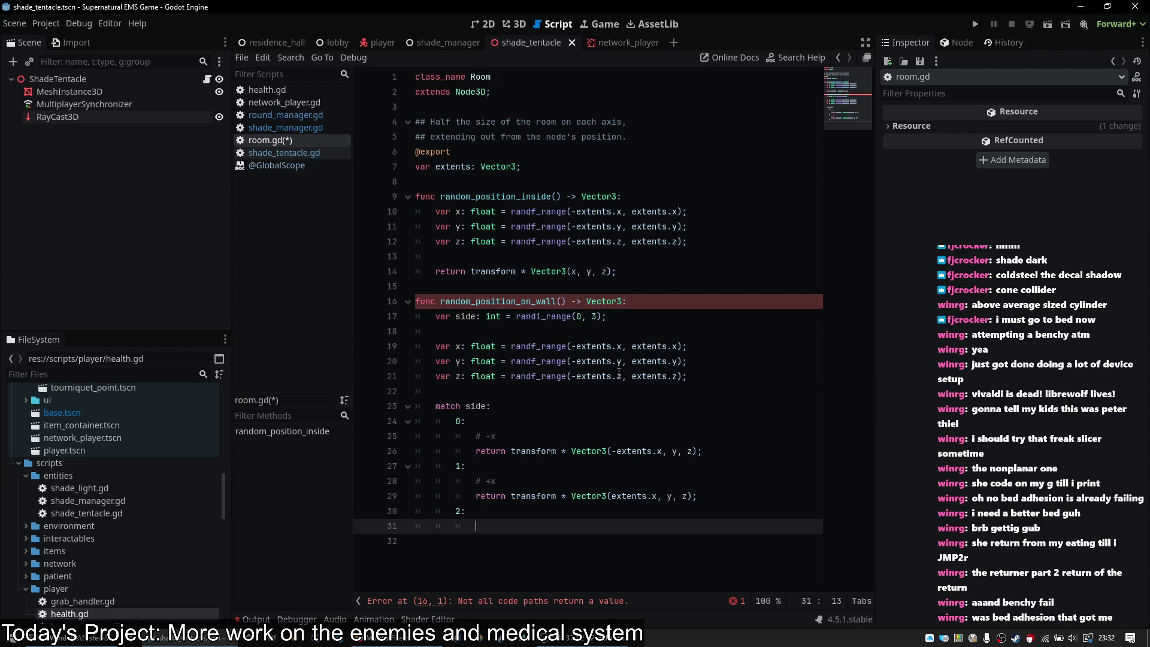
pyautogui.write('-z;')
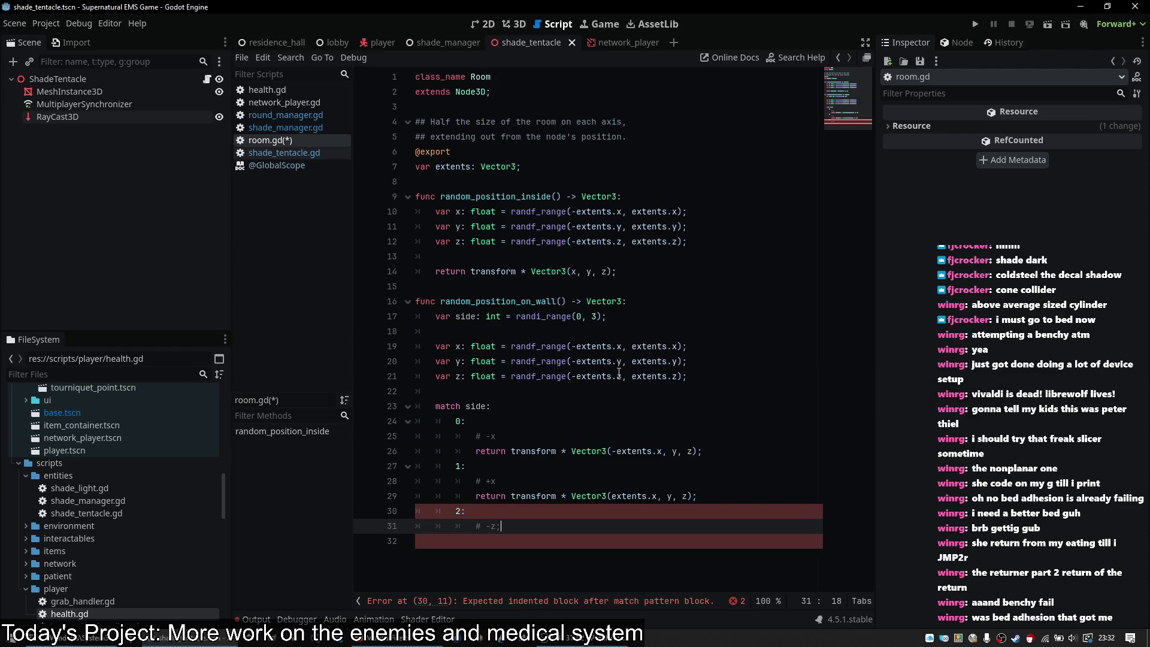
pyautogui.press('Return')
pyautogui.write('return transform * Vector3')
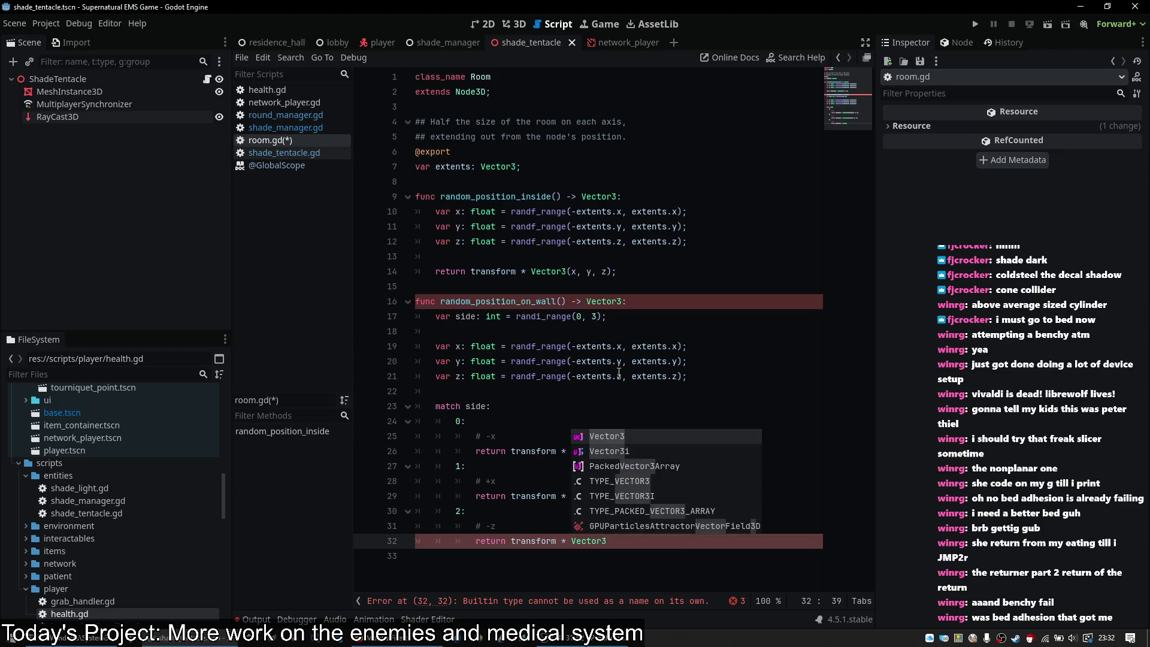
pyautogui.write('(x, y, -extents.z')
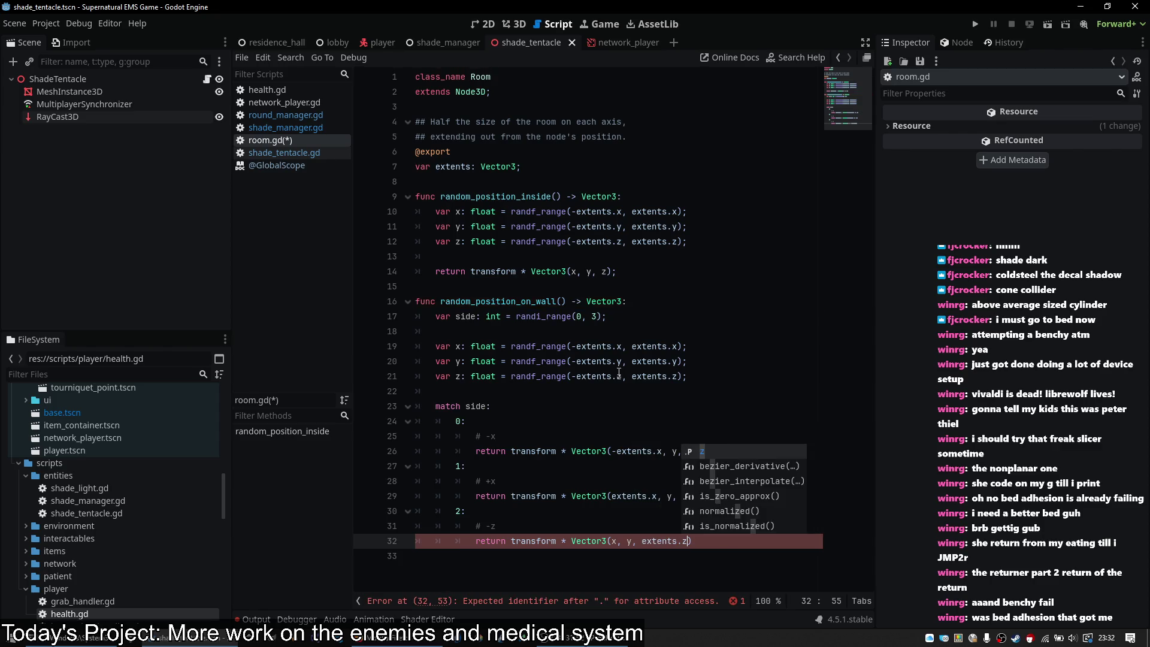
pyautogui.write(')')
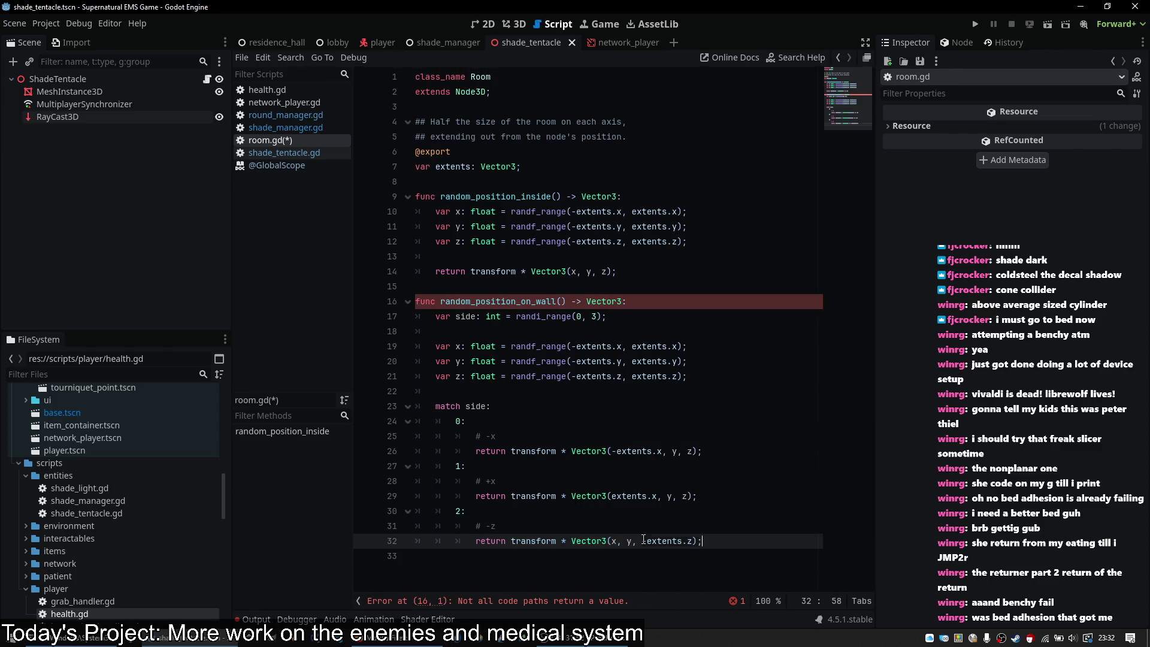
# Add a side 3 case returning transform * Vector3(x, y, extents.z) and save room.gd.
pyautogui.press('Return')
pyautogui.write('3:')
pyautogui.press('Return')
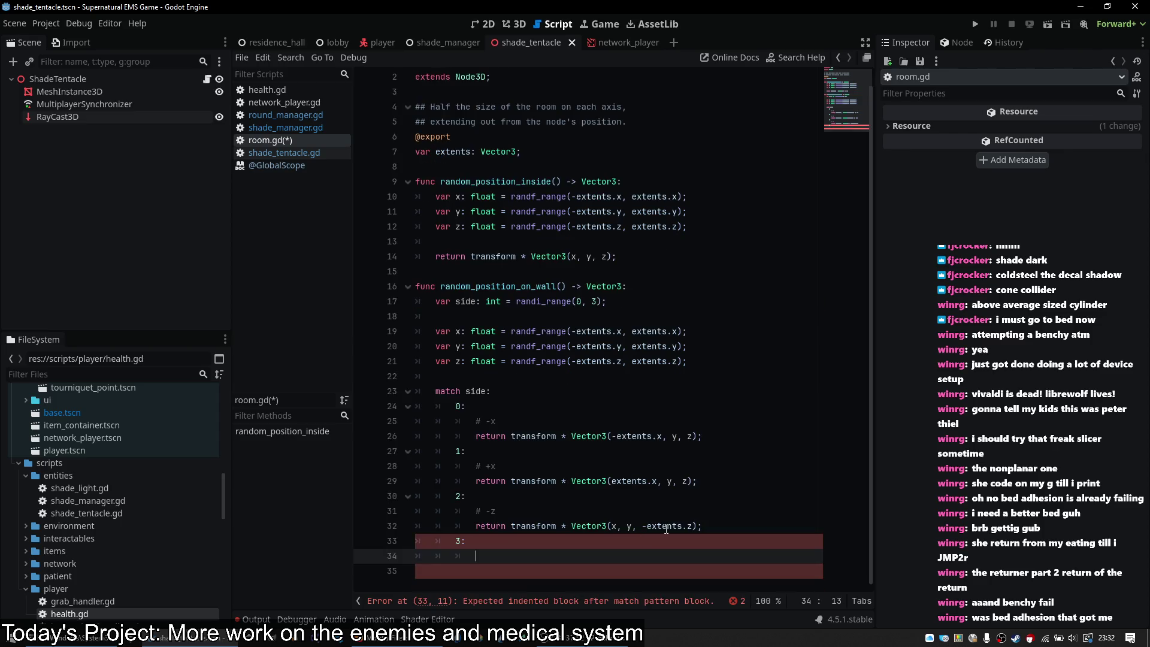
pyautogui.write('return ')
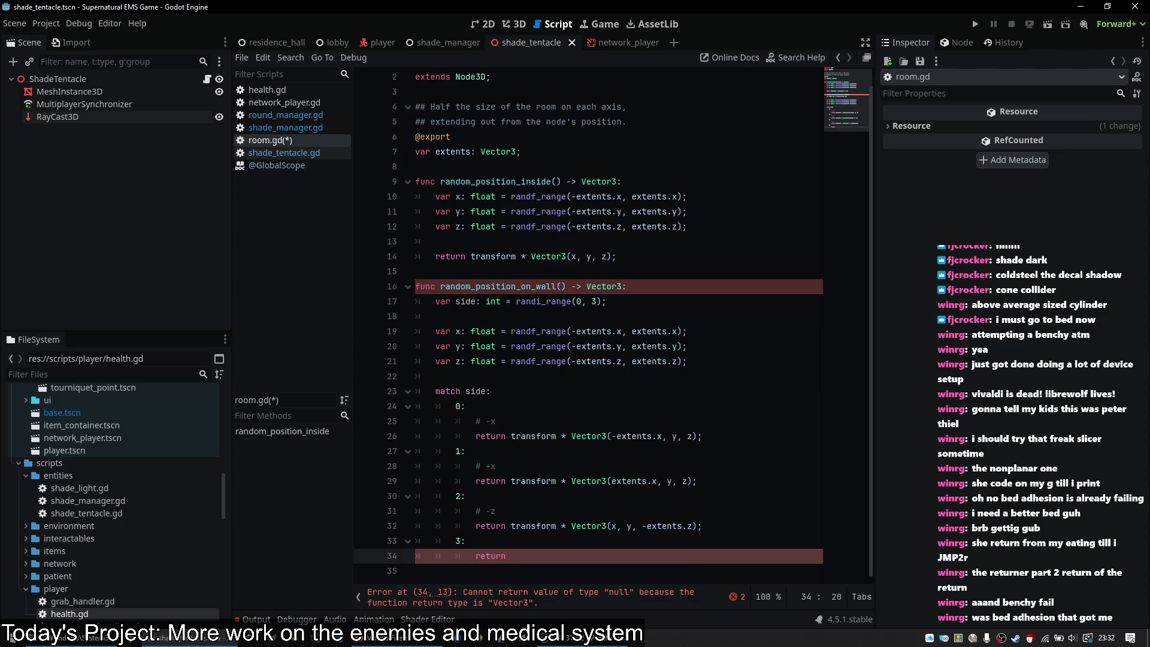
pyautogui.write('AXIS_')
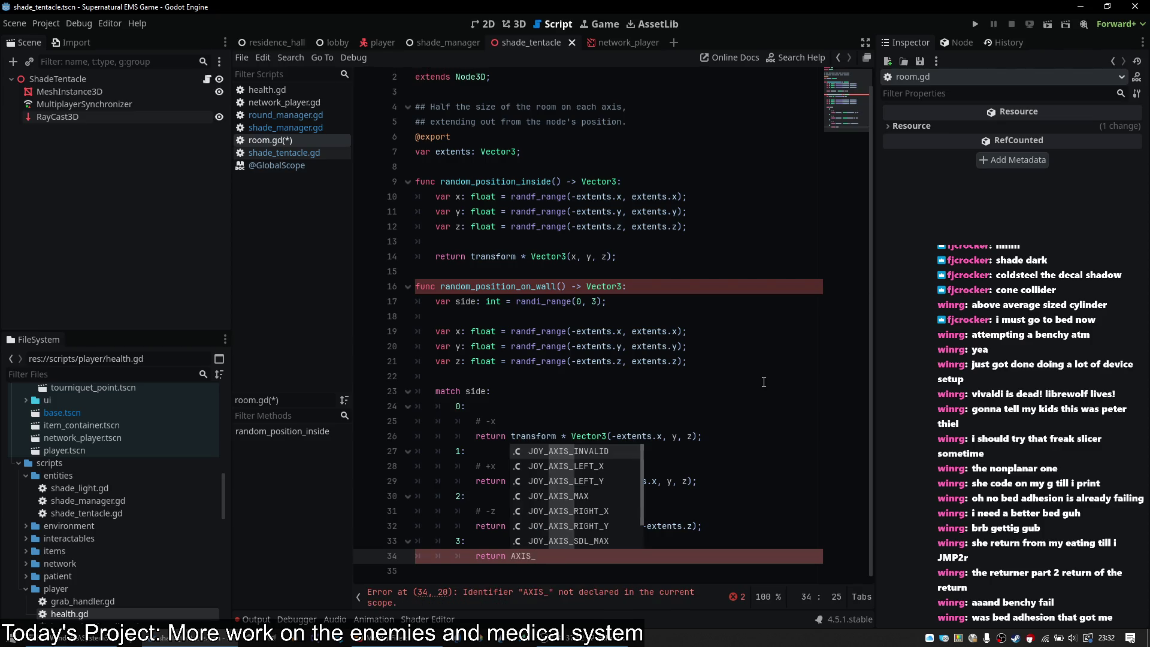
pyautogui.press('Down')
pyautogui.press('Down')
pyautogui.press('Down')
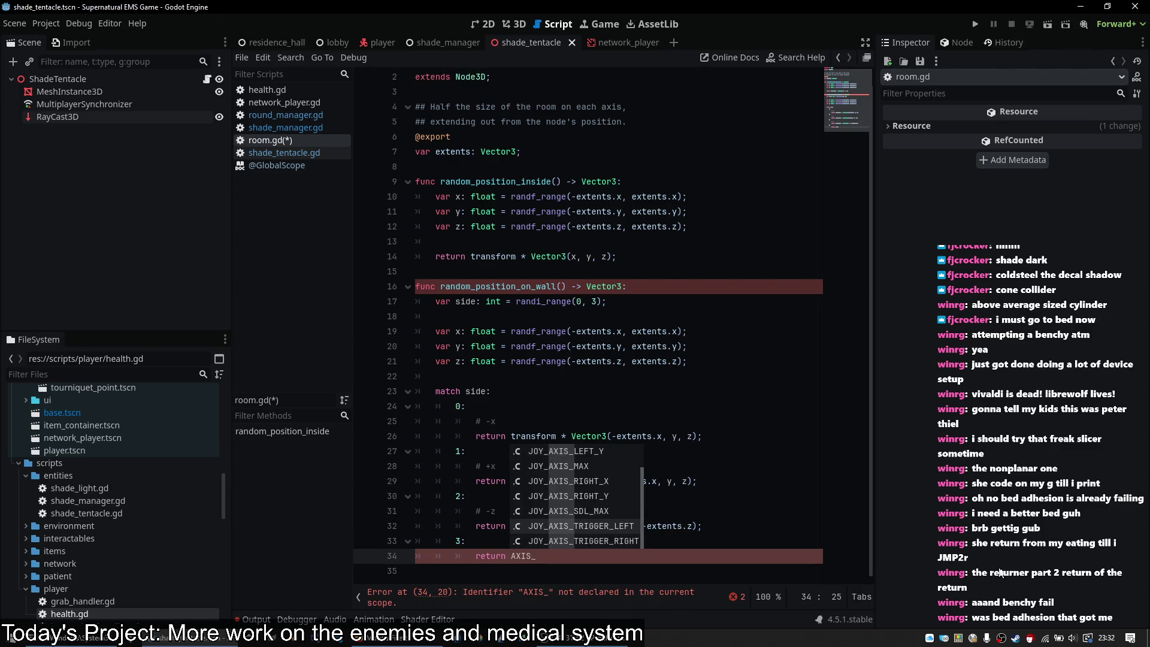
pyautogui.press('BackSpace')
pyautogui.press('BackSpace')
pyautogui.press('BackSpace')
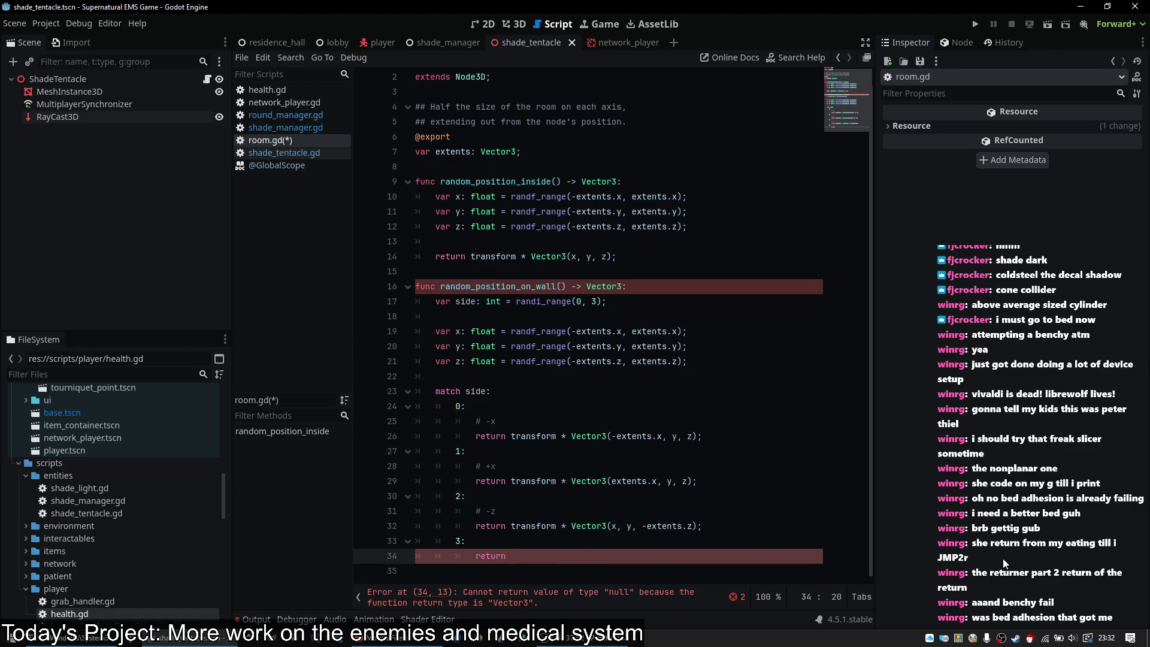
pyautogui.write('transform * Vect')
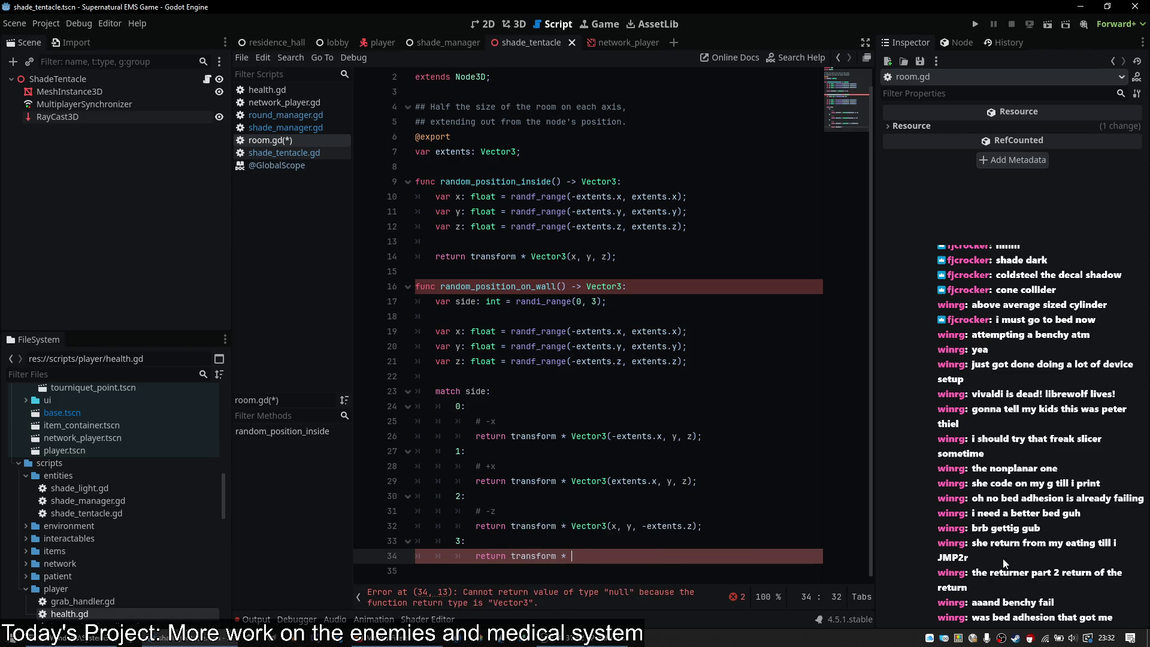
pyautogui.write('or3.AI')
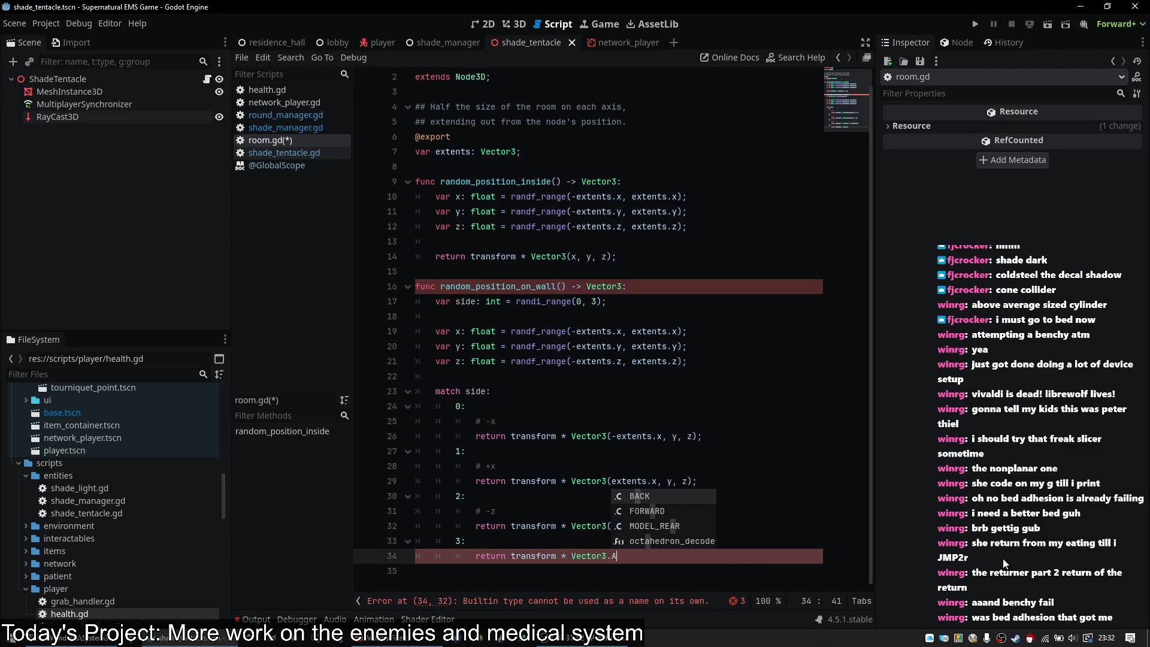
pyautogui.press('BackSpace')
pyautogui.press('BackSpace')
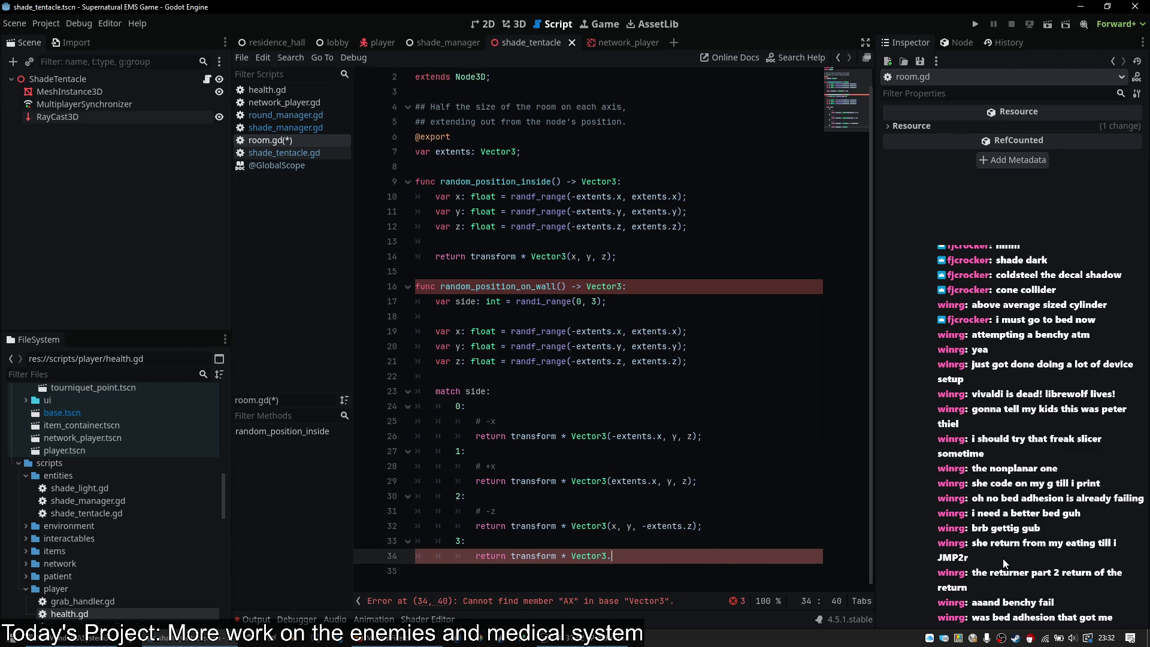
pyautogui.press('Down')
pyautogui.press('Down')
pyautogui.press('Down')
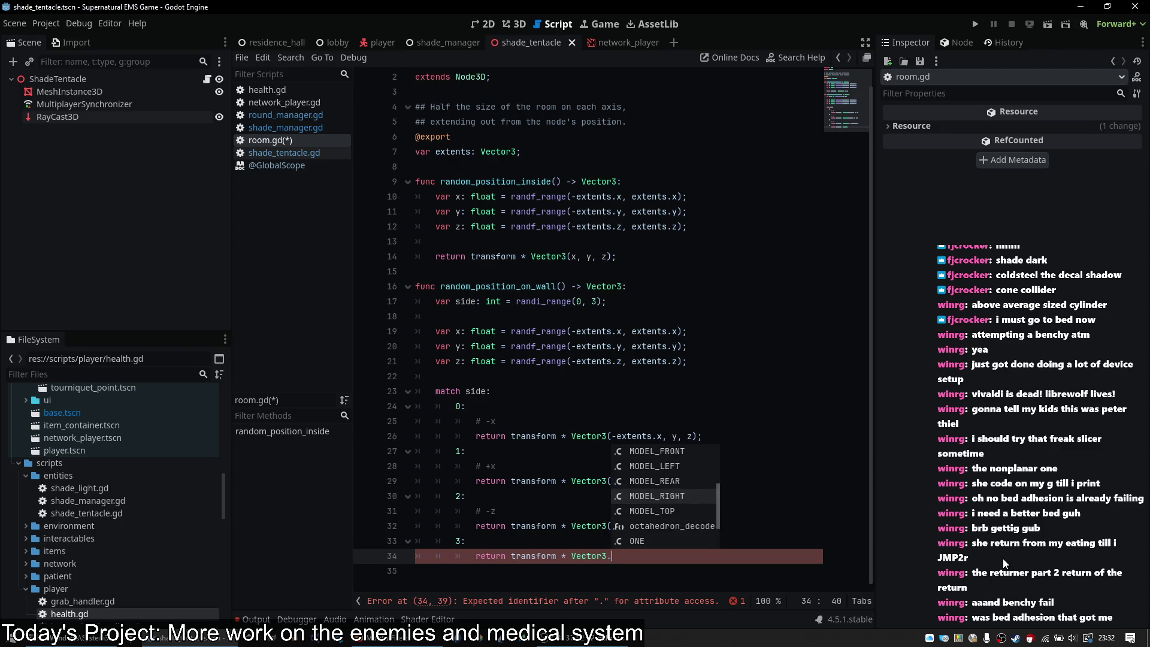
pyautogui.press('Down')
pyautogui.press('Down')
pyautogui.press('Up')
pyautogui.press('Up')
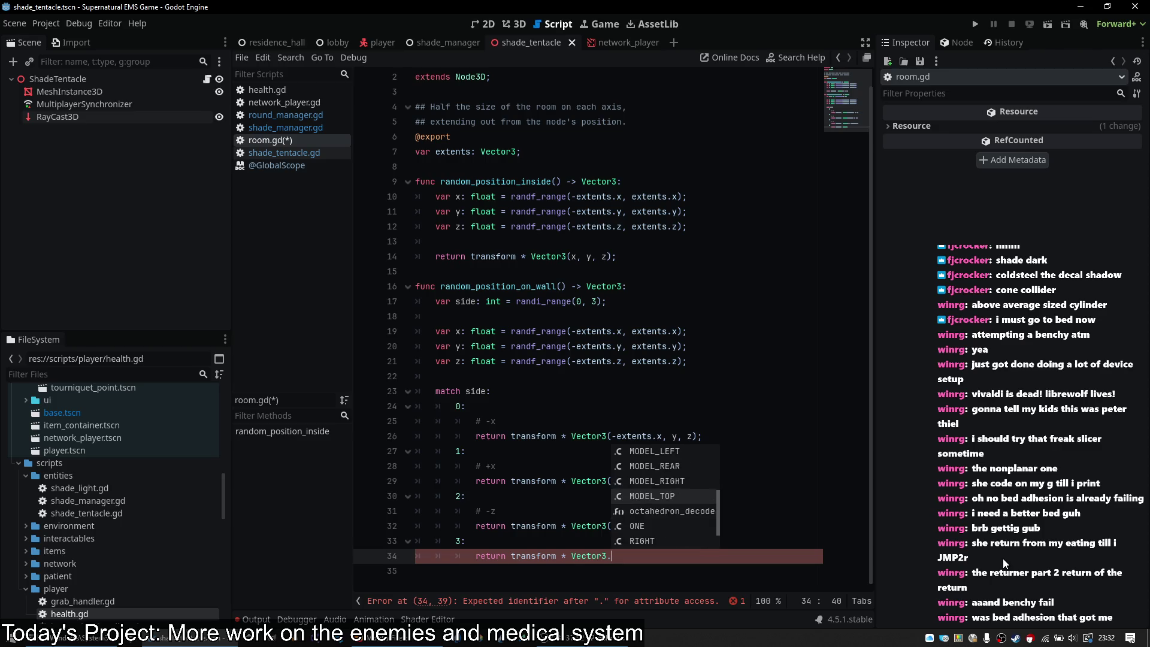
pyautogui.press('Up')
pyautogui.press('Up')
pyautogui.press('Up')
pyautogui.press('BackSpace')
pyautogui.press('BackSpace')
pyautogui.press('BackSpace')
pyautogui.press('BackSpace')
pyautogui.write('Vector3')
pyautogui.write('(x, y, ext')
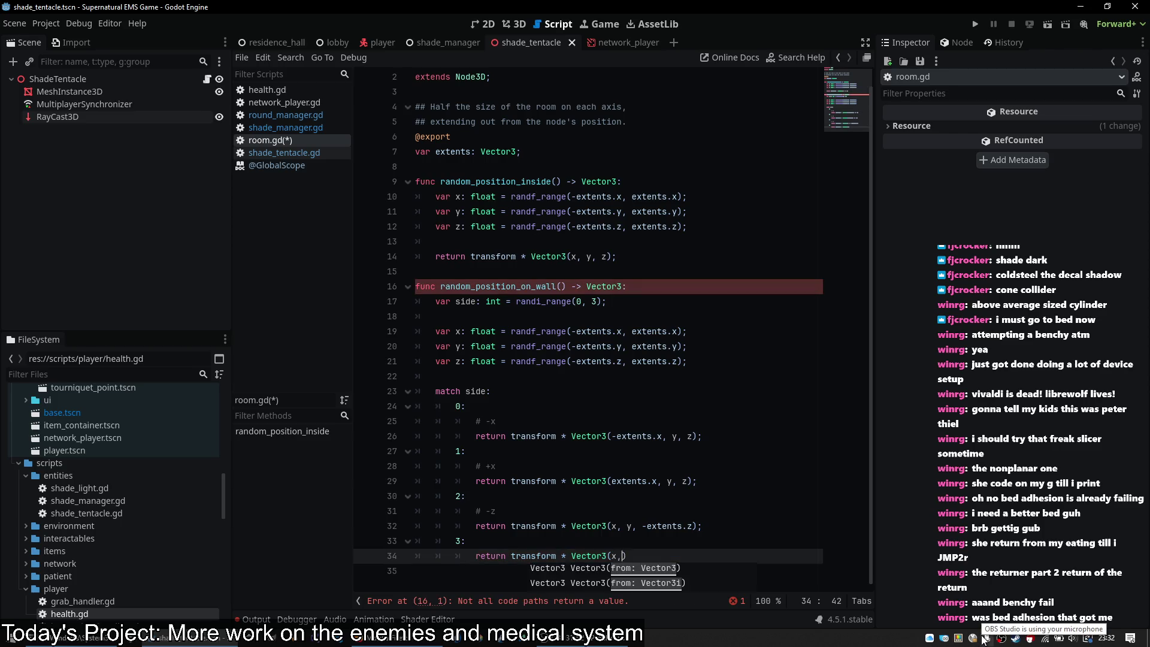
pyautogui.write('ents.z);')
pyautogui.hotkey('ctrl', 's')
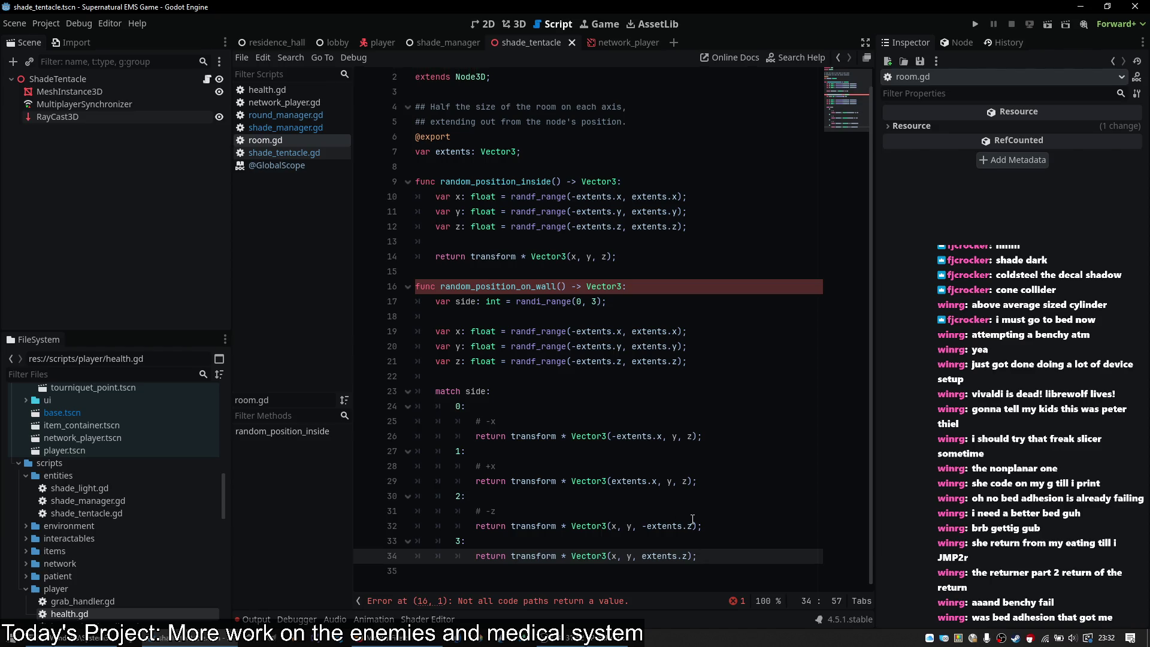
# Add a default case that returns random_position_inside().
pyautogui.press('Return')
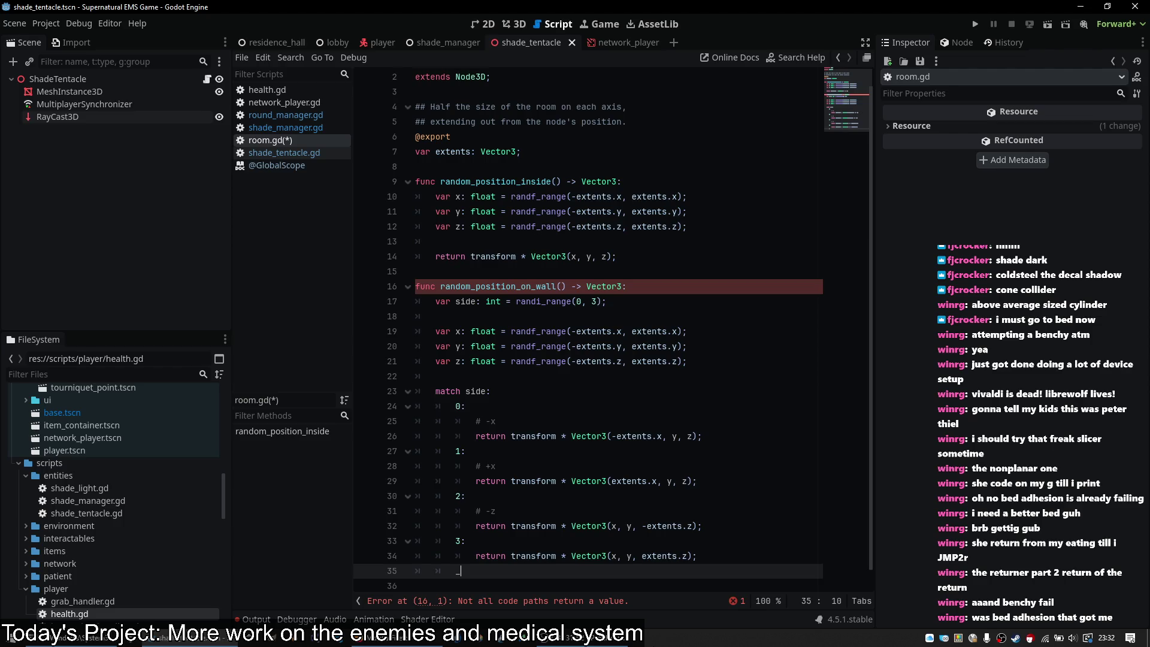
pyautogui.write(':')
pyautogui.press('Return')
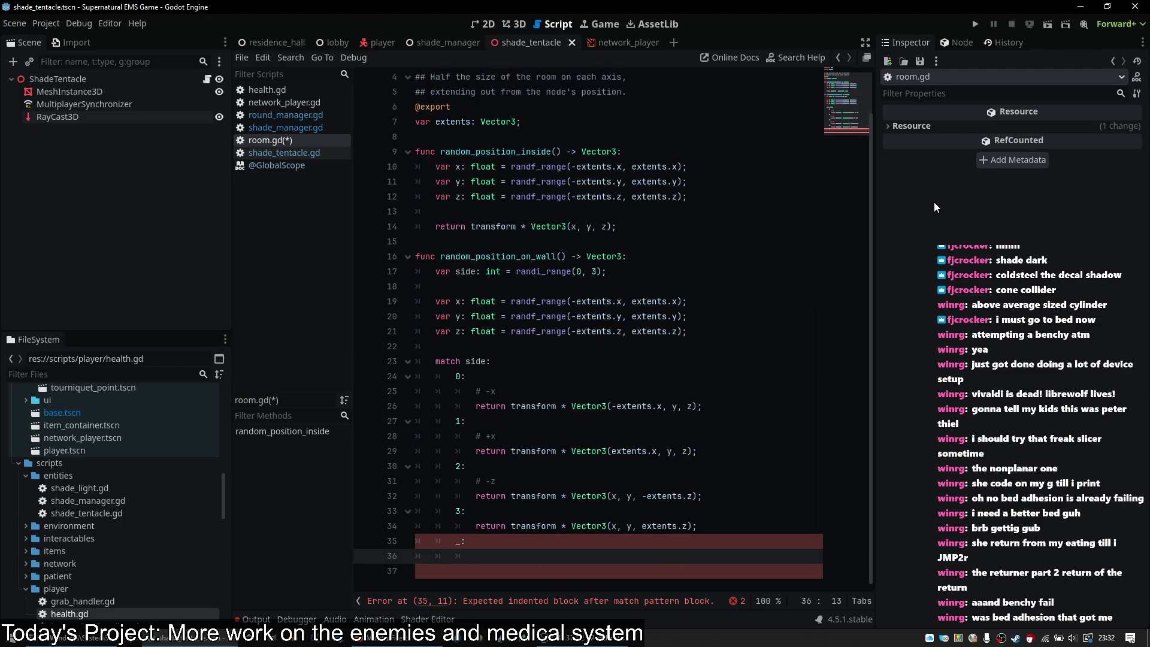
pyautogui.write('return ')
pyautogui.write('Vector3.Z')
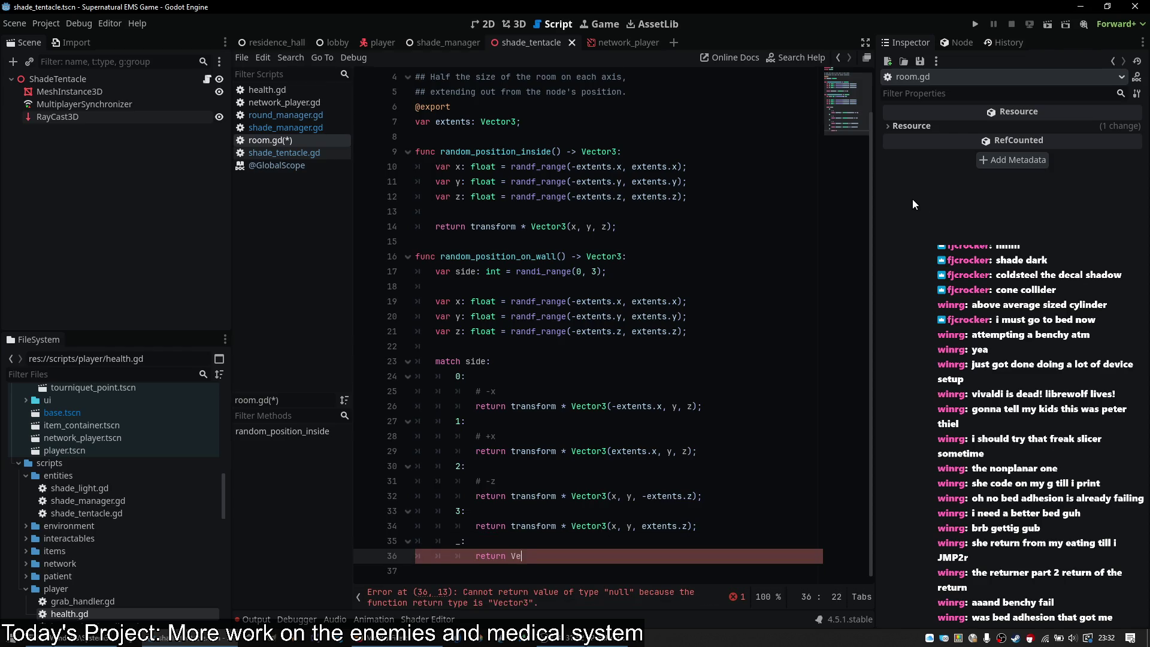
pyautogui.press('Return')
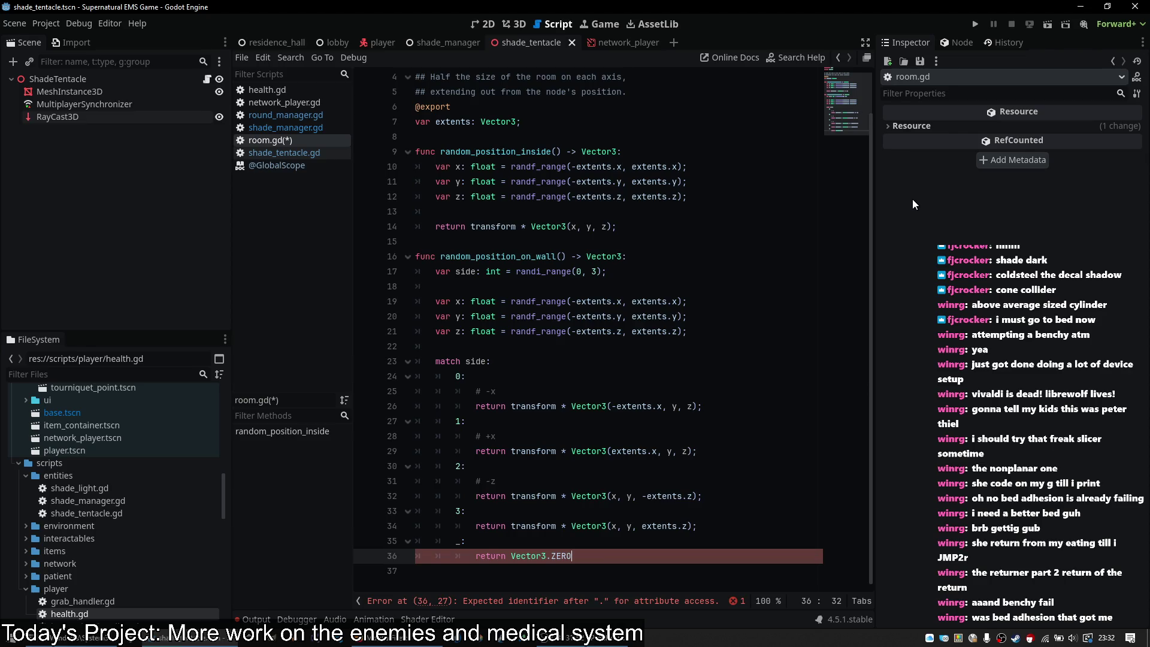
pyautogui.press('BackSpace')
pyautogui.press('BackSpace')
pyautogui.press('BackSpace')
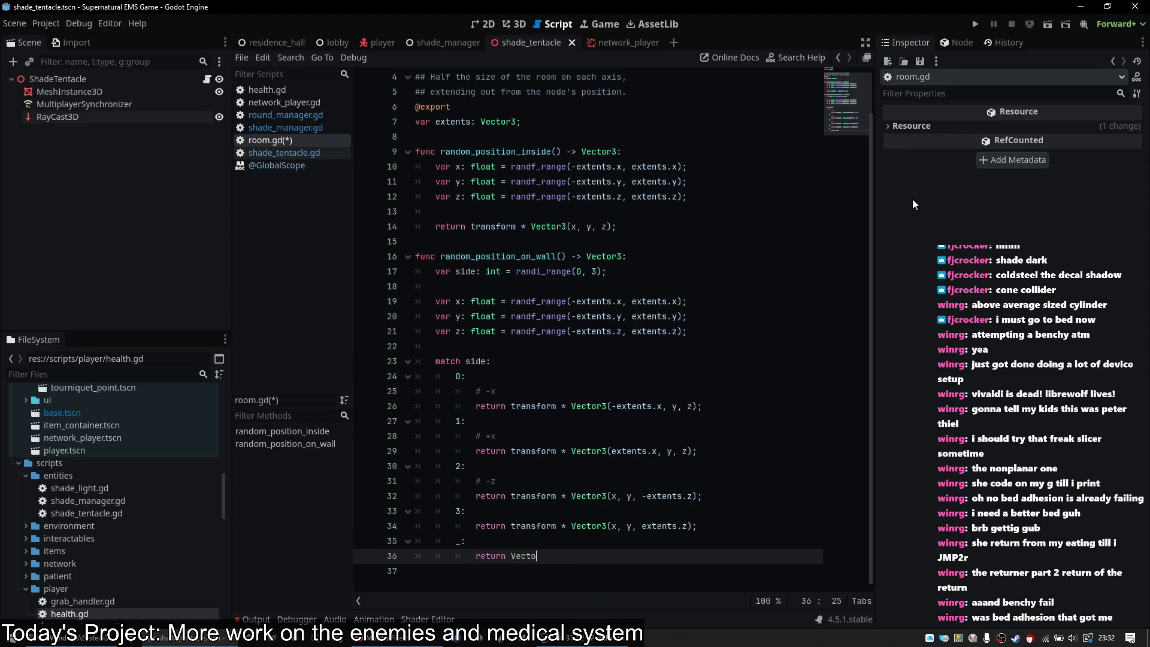
pyautogui.write('random_position_')
pyautogui.press('Return')
pyautogui.write(';')
# Insert push_error("unreachable value" + str(side)) above the default return and save.
pyautogui.hotkey('ctrl', 'shift', 'Return')
pyautogui.write('push_error(')
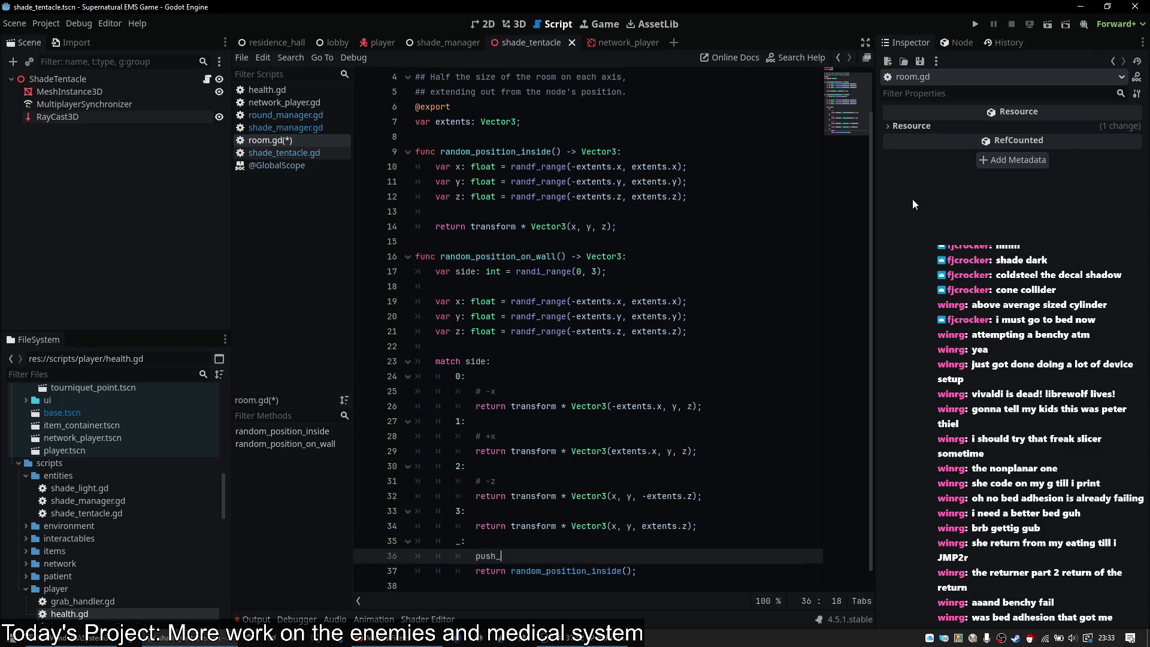
pyautogui.write('"unreachable')
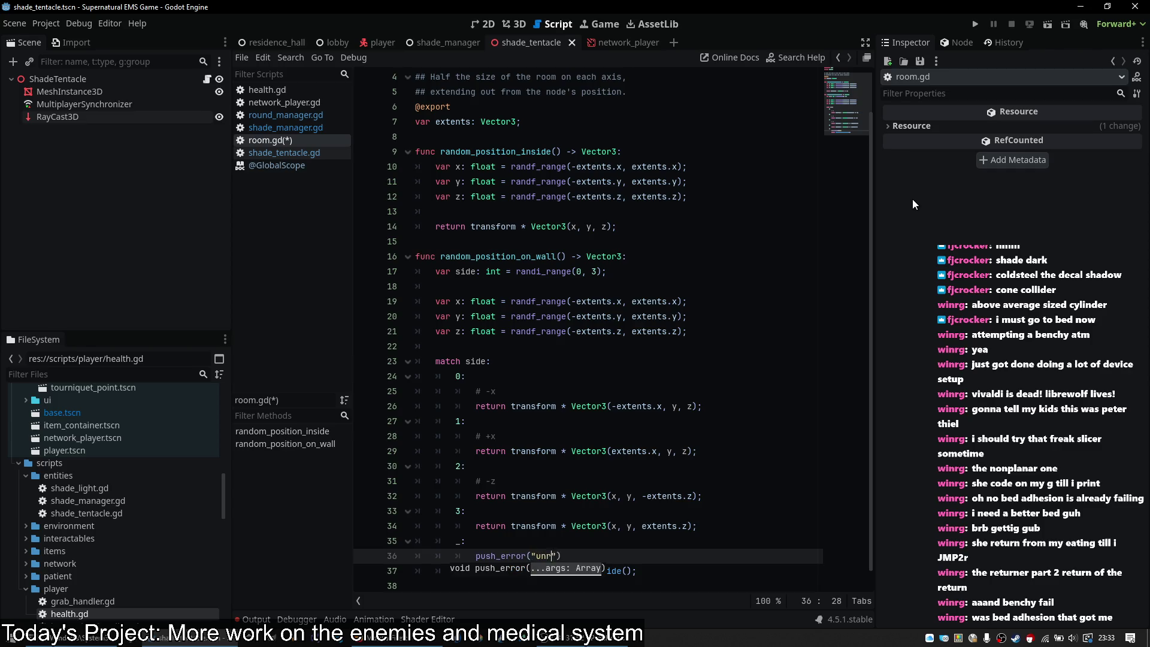
pyautogui.write(' value" + ')
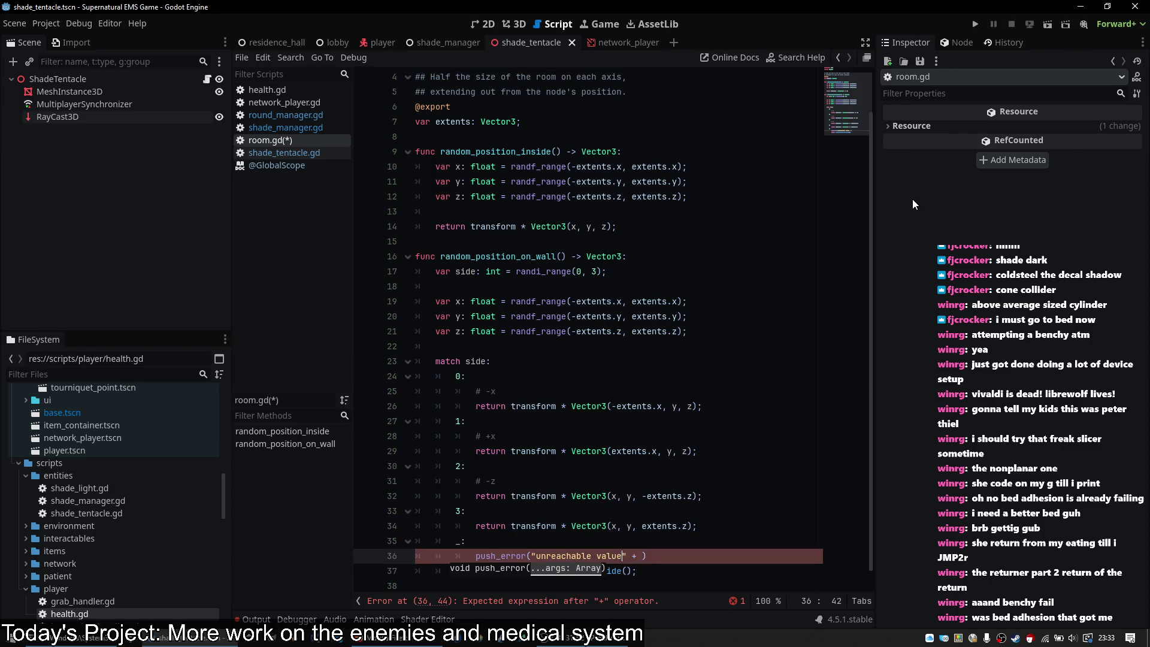
pyautogui.write(' side);')
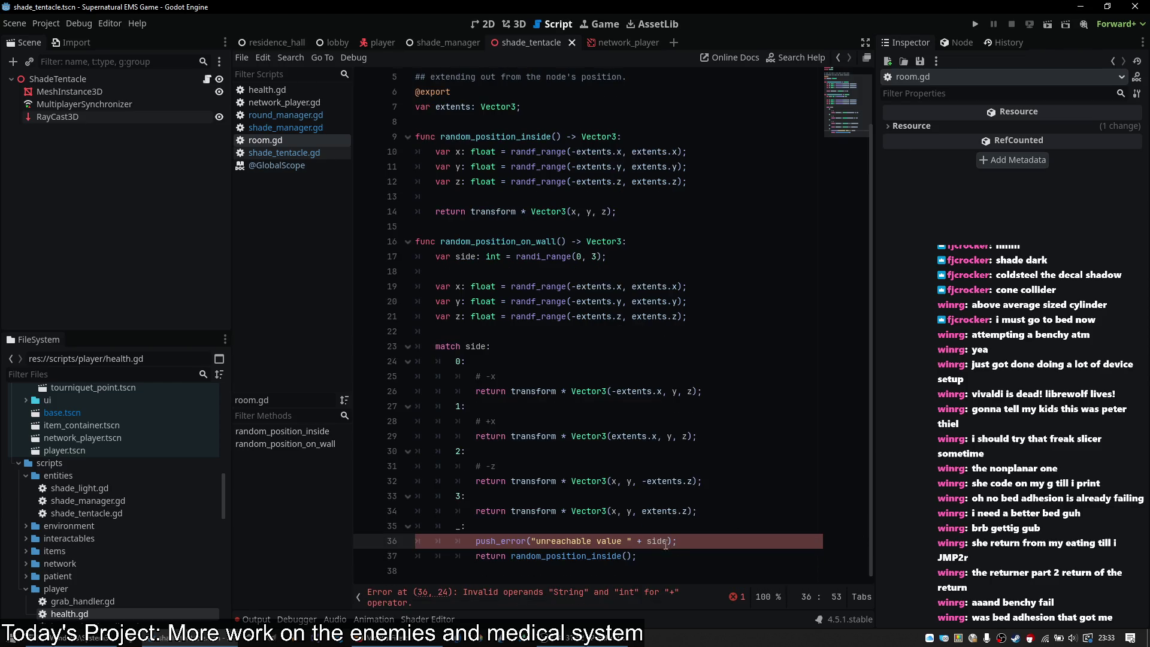
pyautogui.doubleClick(657, 541)
pyautogui.write('str(side)')
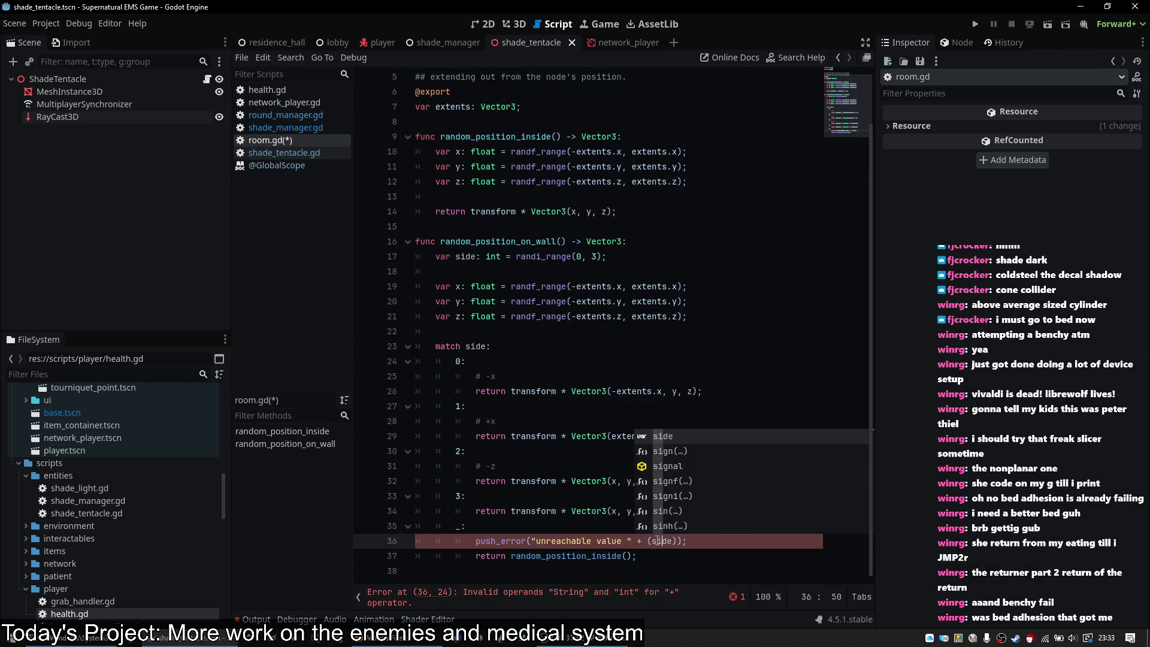
pyautogui.press('End')
pyautogui.hotkey('ctrl', 's')
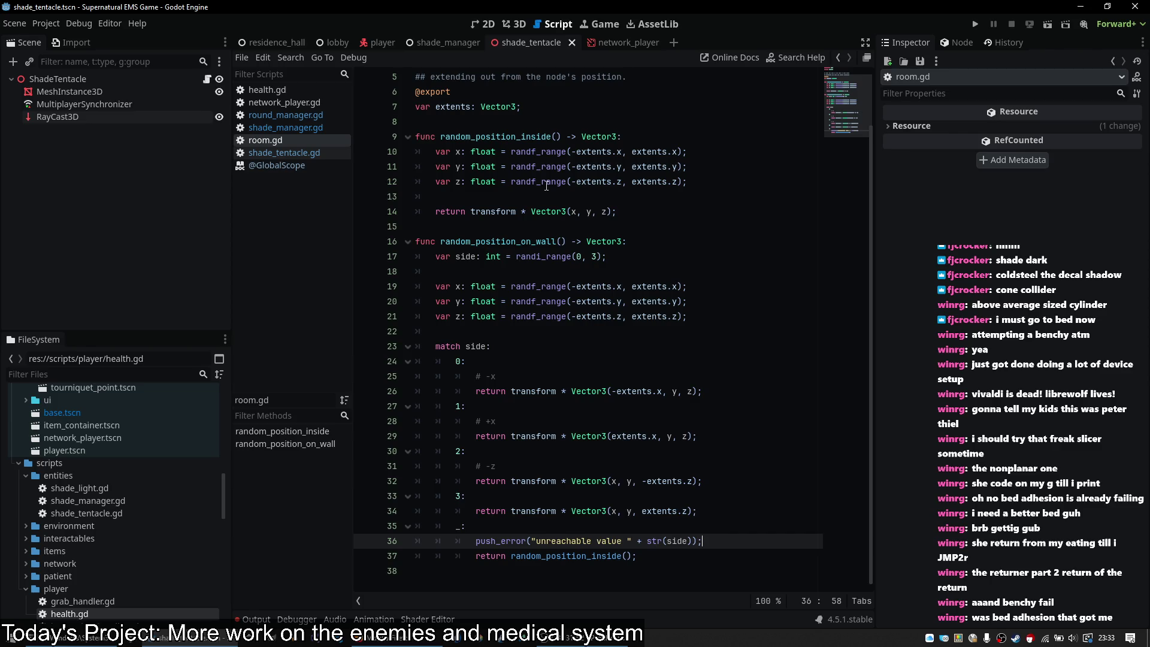
pyautogui.press('Up')
pyautogui.press('Up')
pyautogui.press('Up')
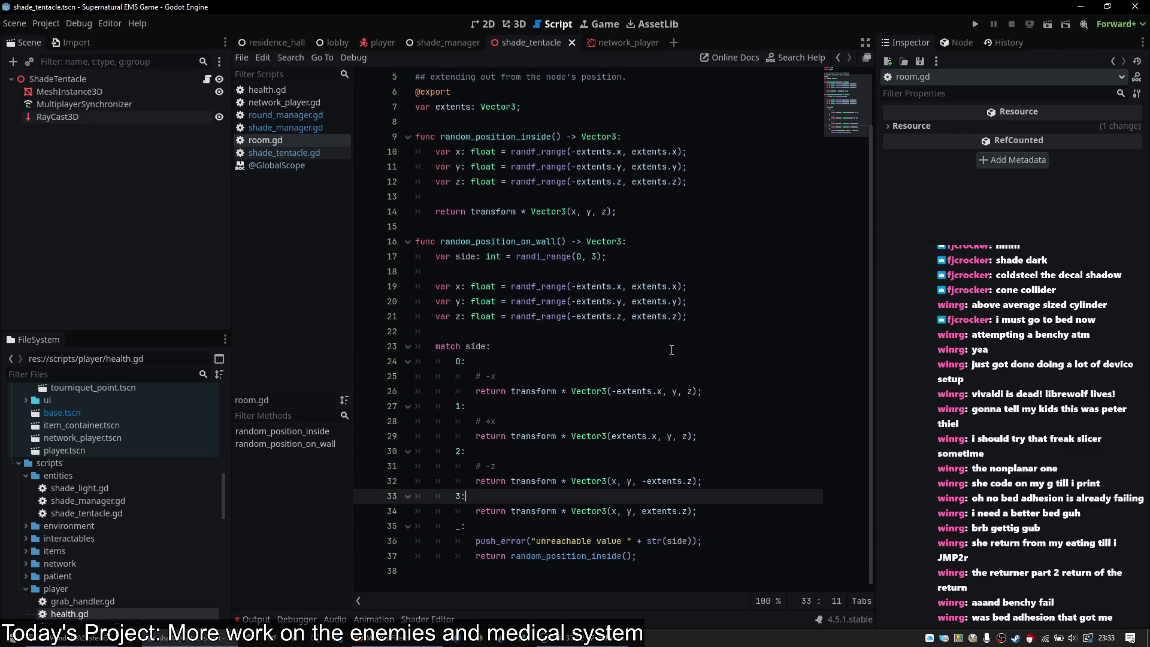
pyautogui.scroll(2, 671, 349)
pyautogui.scroll(-2, 672, 349)
# Pass through shade_manager.gd to network_player.gd and place the cursor after _enter_tree.
pyautogui.click(296, 128)
pyautogui.scroll(18, 644, 317)
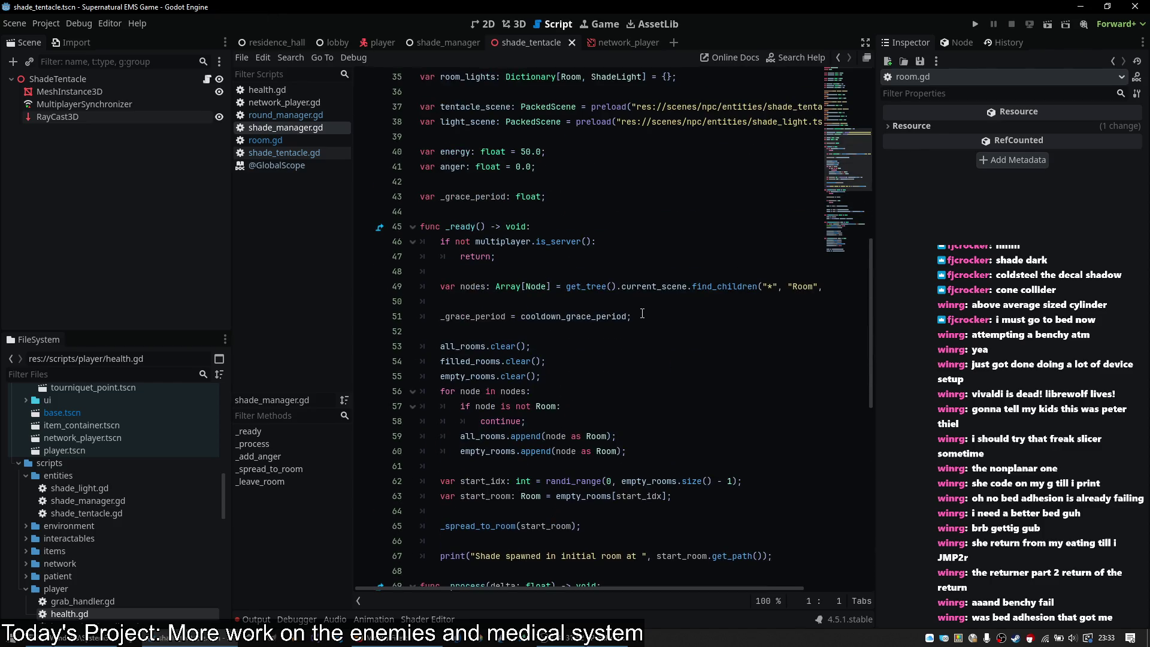
pyautogui.scroll(-1, 642, 313)
pyautogui.click(284, 102)
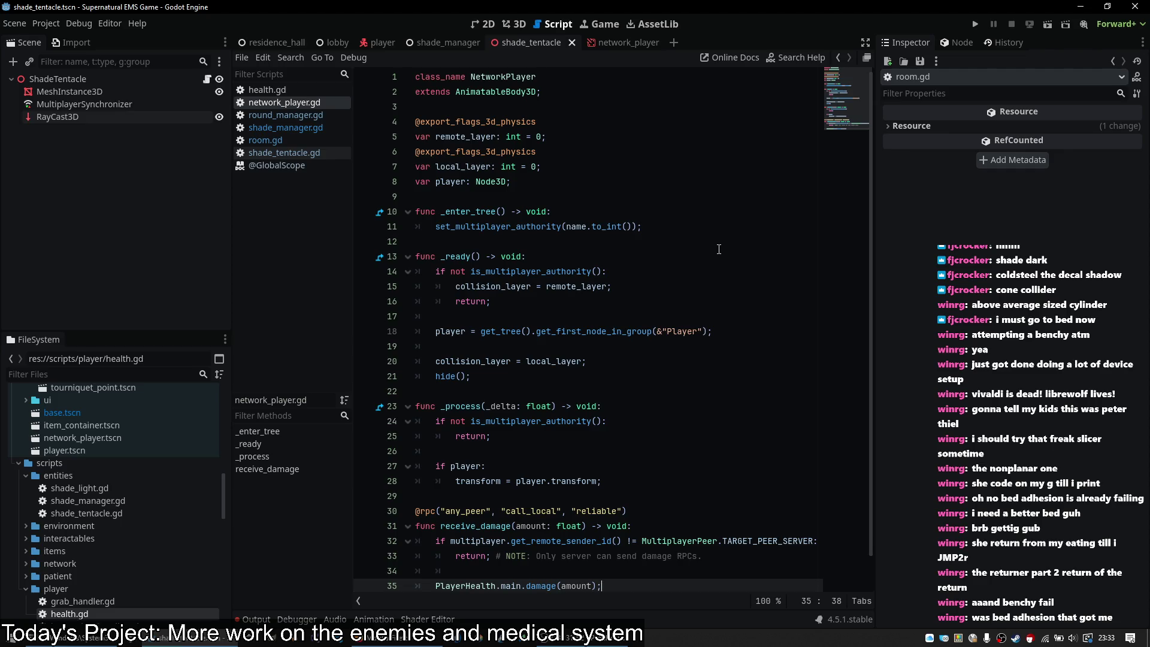
pyautogui.scroll(-2, 88, 422)
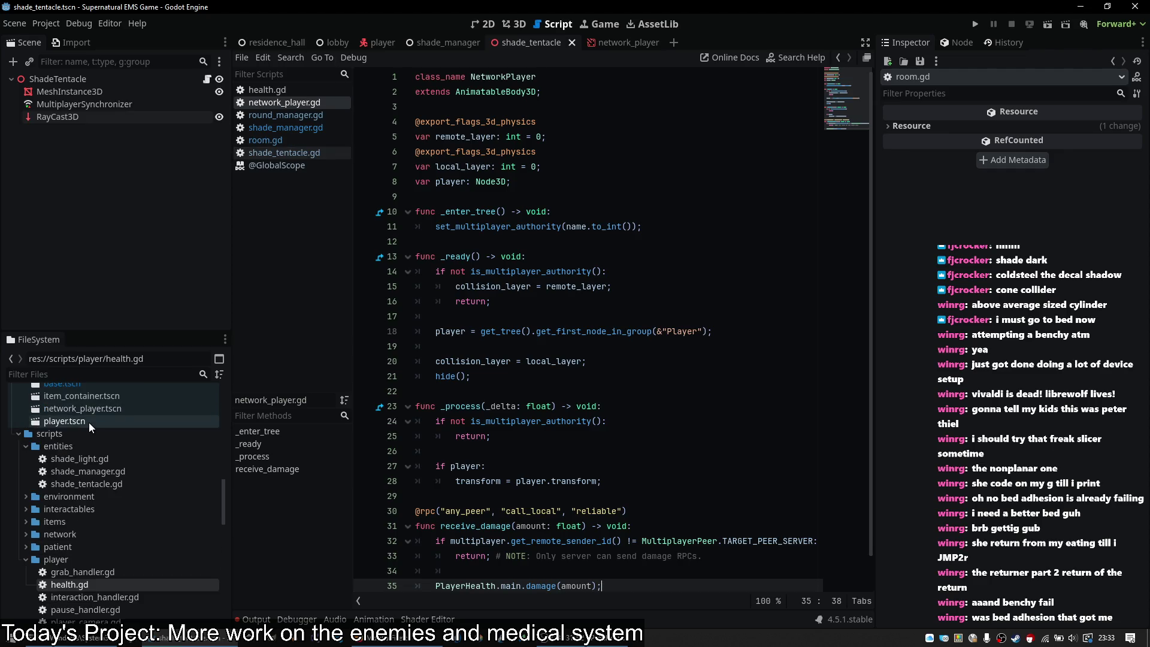
pyautogui.scroll(-2, 93, 423)
pyautogui.scroll(-1, 111, 502)
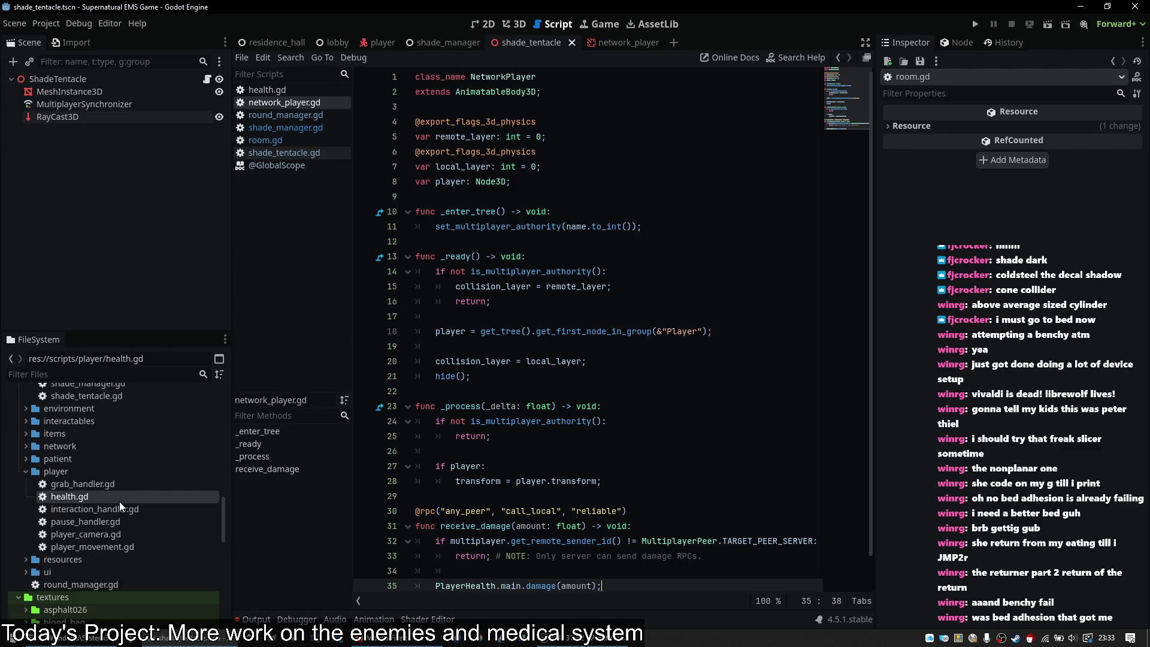
pyautogui.scroll(-1, 580, 229)
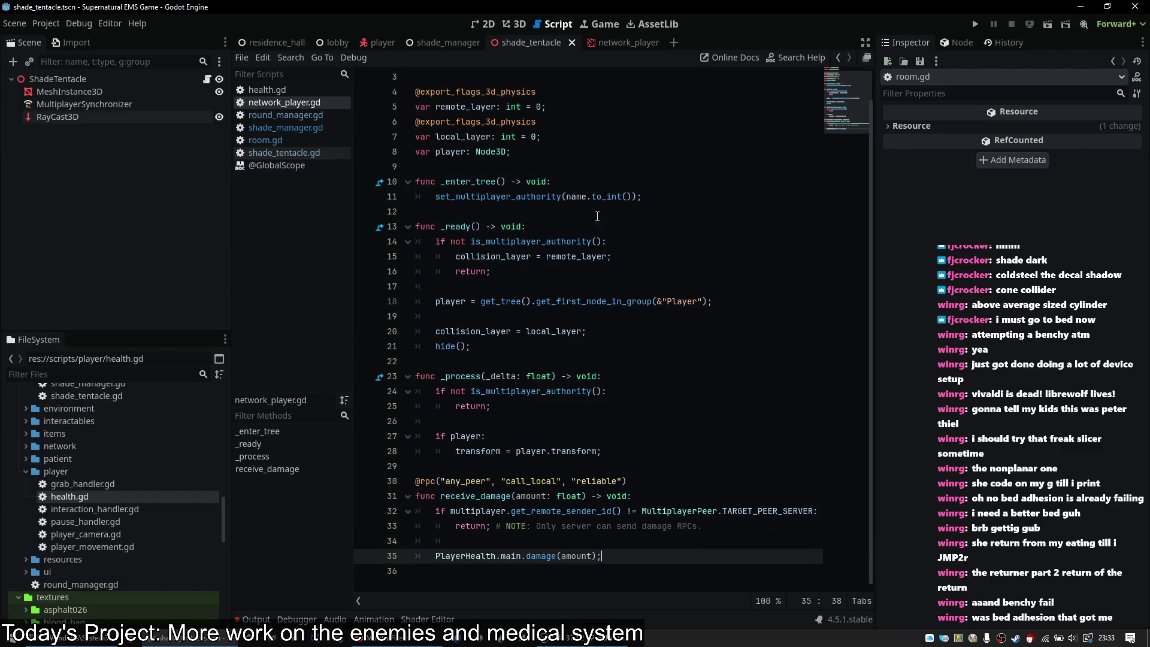
pyautogui.click(676, 202)
# Add an _exit_tree function containing players.erase(self); and save.
pyautogui.press('Down')
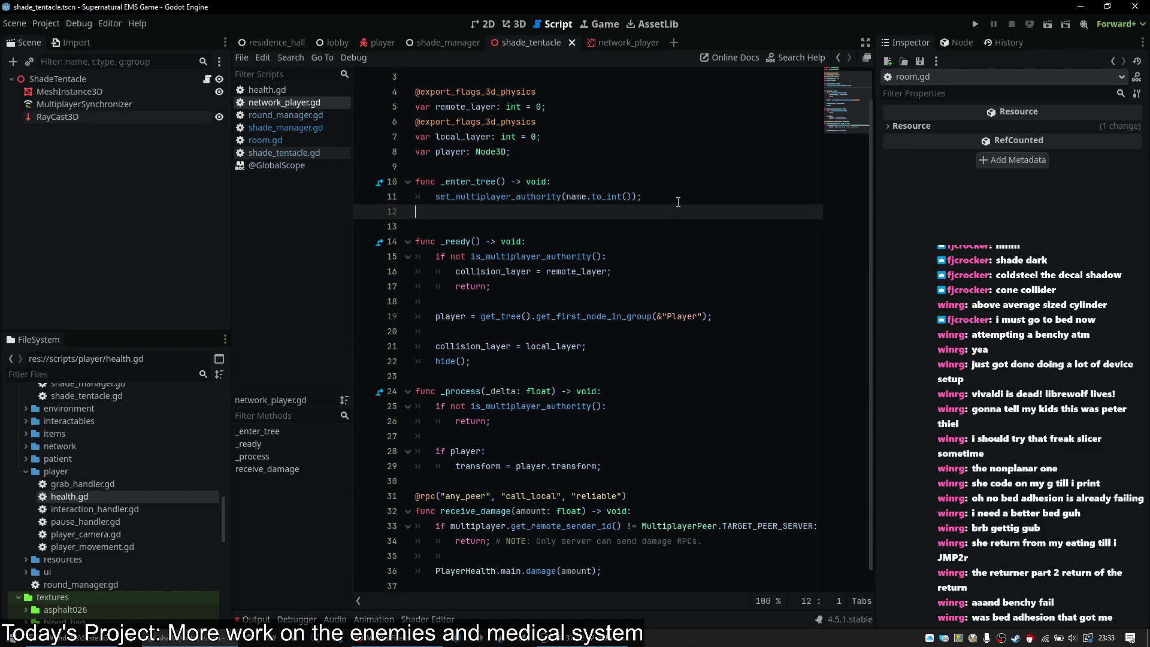
pyautogui.press('Return')
pyautogui.press('Return')
pyautogui.press('Up')
pyautogui.write('func _ex')
pyautogui.press('Return')
pyautogui.press('Return')
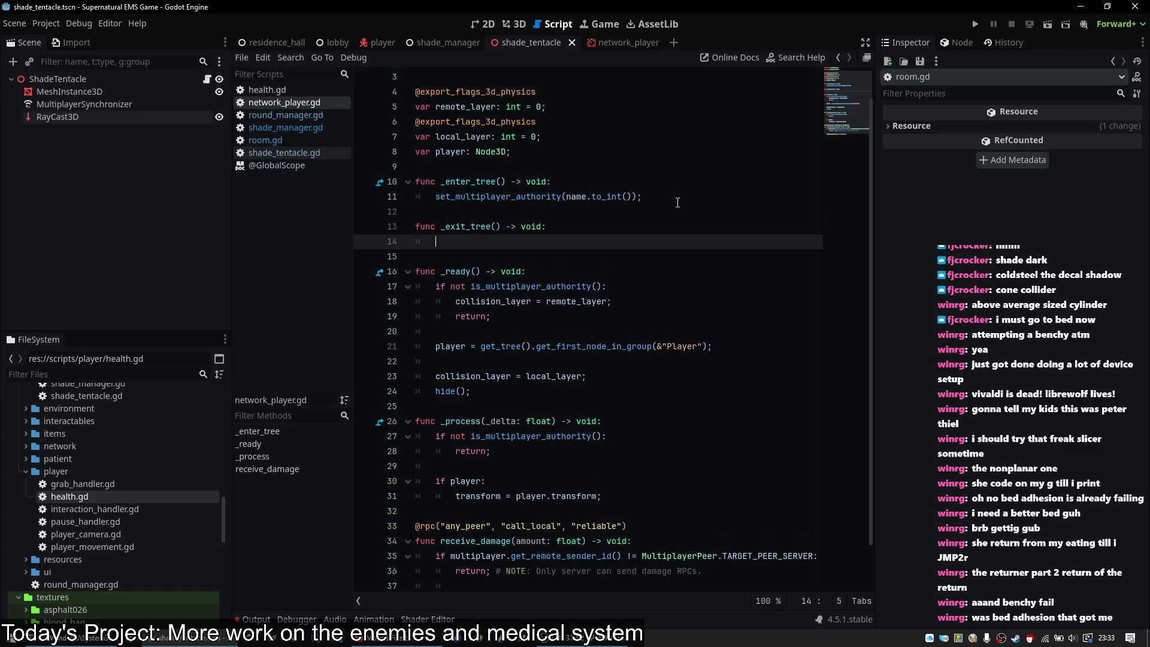
pyautogui.scroll(1, 678, 201)
pyautogui.write('players.erase(self);')
pyautogui.hotkey('ctrl', 's')
# Add a players.append(self) line in _enter_tree, then trim the append call off.
pyautogui.press('Up')
pyautogui.press('Up')
pyautogui.press('Up')
pyautogui.press('End')
pyautogui.press('Return')
pyautogui.write('players.append(self);')
pyautogui.press('Up')
pyautogui.press('Up')
pyautogui.press('Up')
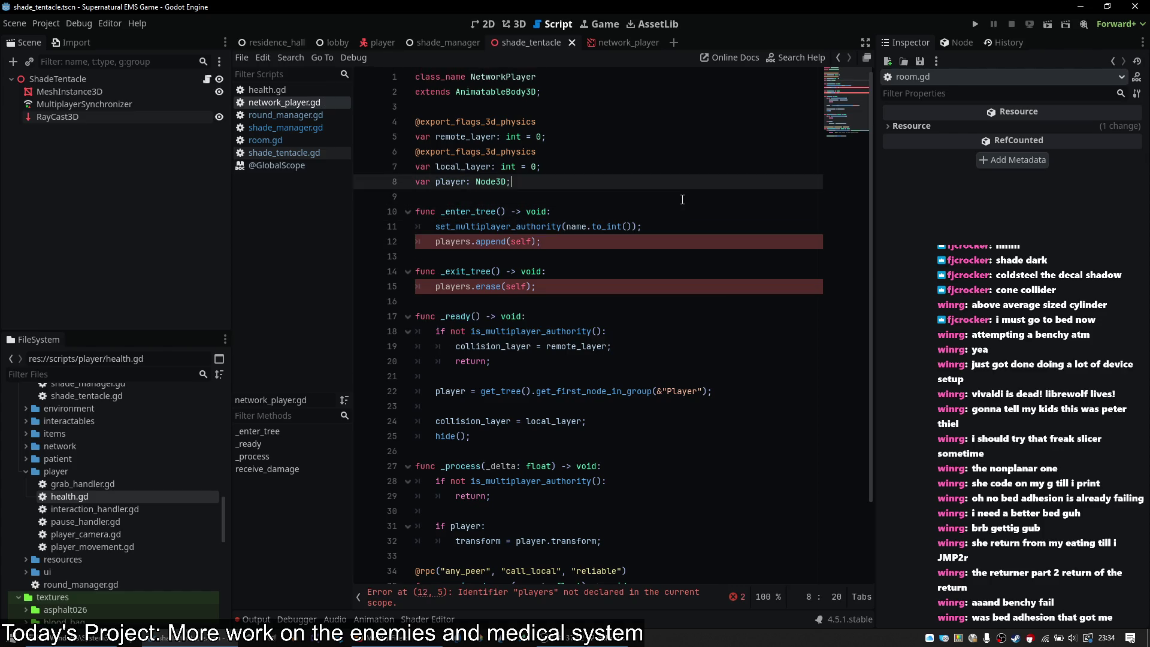
pyautogui.click(495, 243)
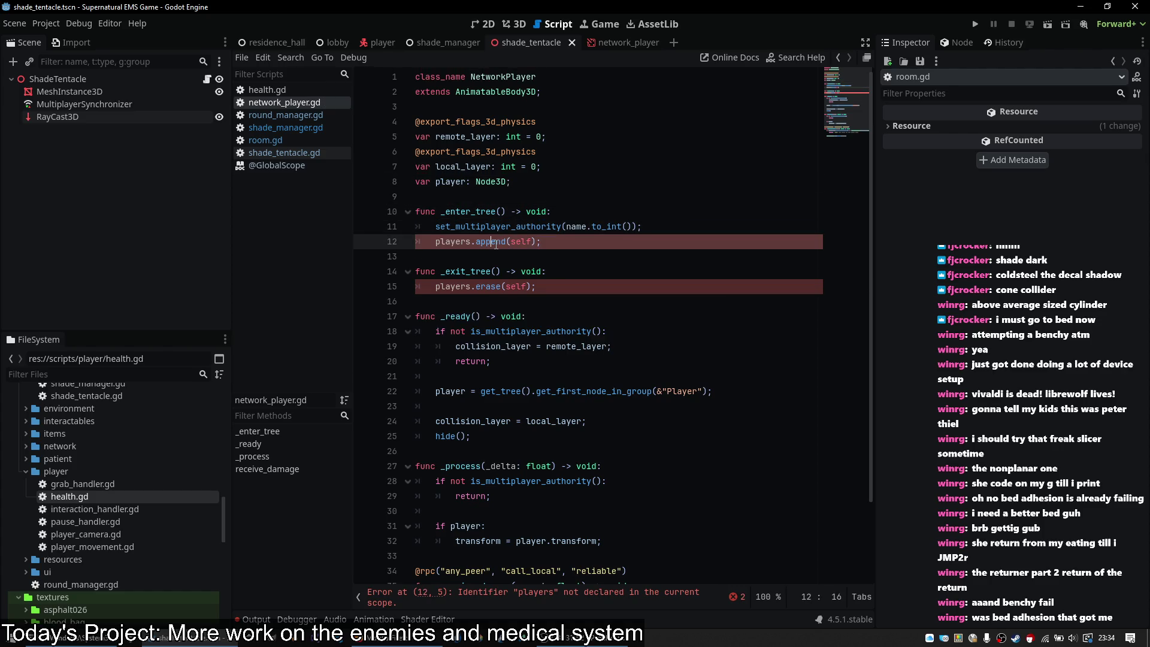
pyautogui.hotkey('shift', 'End')
pyautogui.press('Delete')
pyautogui.press('BackSpace')
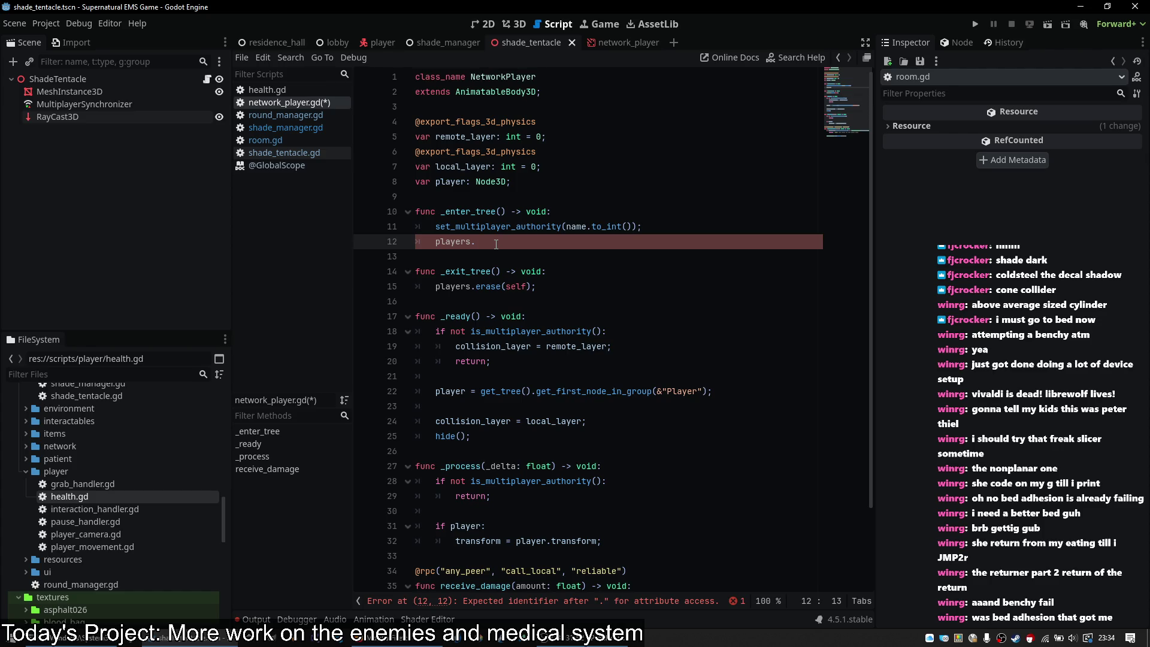
# Declare 'static var players: Dictionary[int, NetworkPlayer] = {};' below the variables.
pyautogui.press('Up')
pyautogui.press('Up')
pyautogui.press('Up')
pyautogui.press('End')
pyautogui.press('Return')
pyautogui.press('Return')
pyautogui.write('va')
pyautogui.press('BackSpace')
pyautogui.press('BackSpace')
pyautogui.write('static var players:')
pyautogui.write('y[int, ')
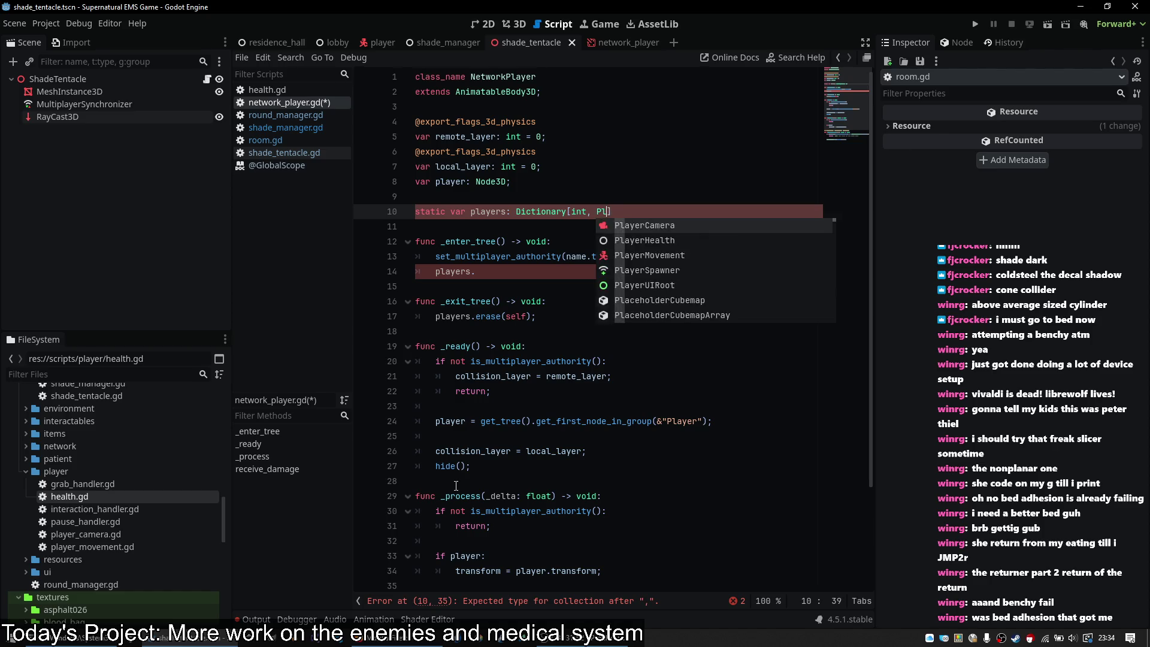
pyautogui.write('NetworkPlayer] = {};')
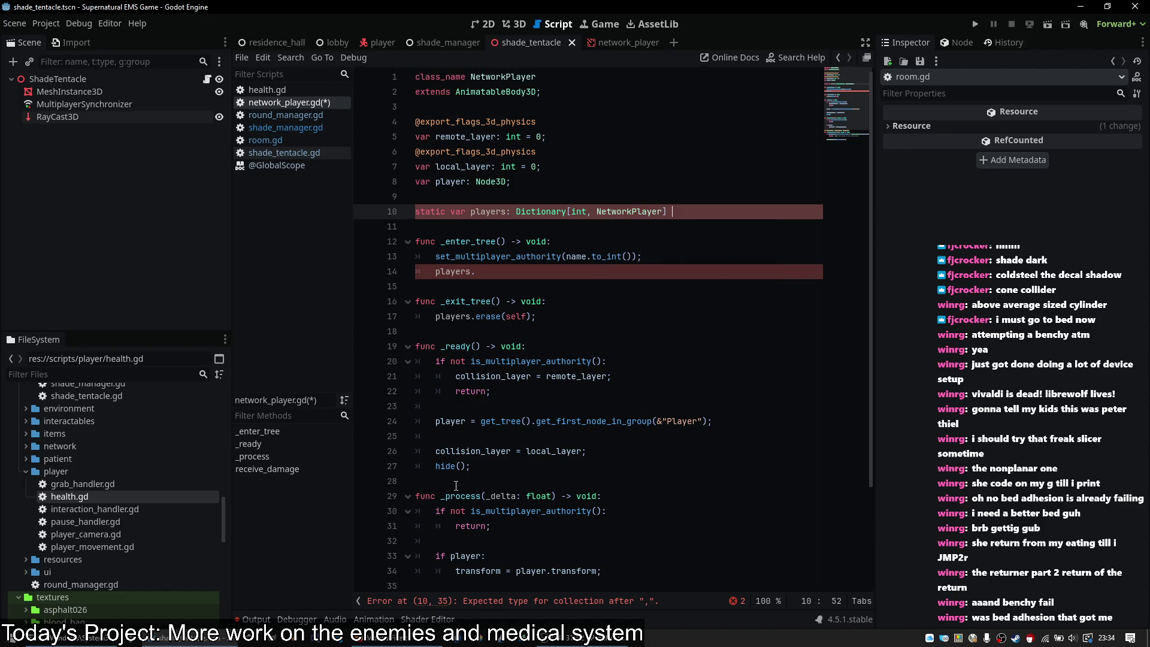
# Save, then complete the unfinished players line as players.erase(get_multiplayer_authority()).
pyautogui.hotkey('ctrl', 's')
pyautogui.press('Down')
pyautogui.press('Down')
pyautogui.press('Down')
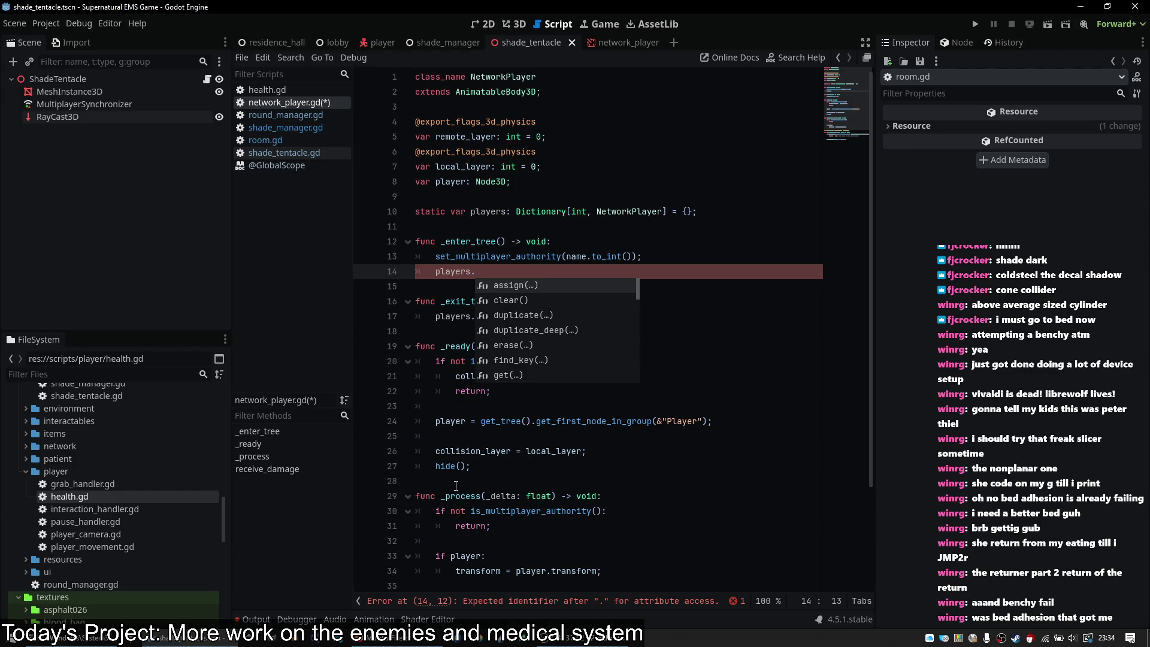
pyautogui.write('erase')
pyautogui.press('Return')
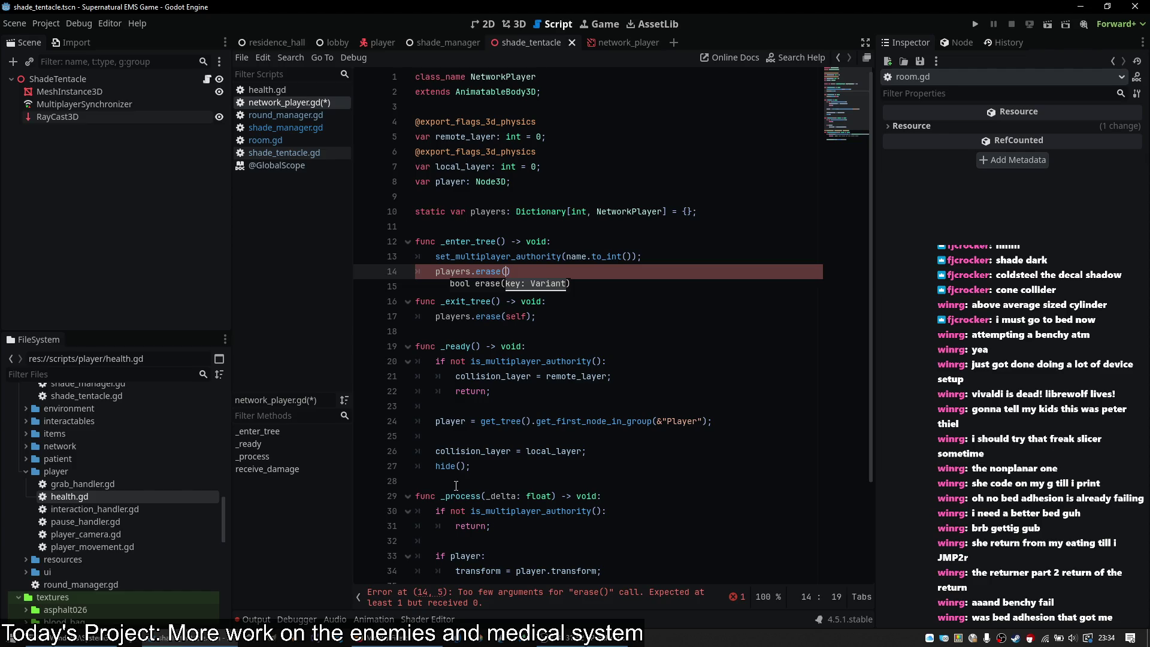
pyautogui.write('get_multiplayer_authority')
pyautogui.press('Up')
pyautogui.press('Up')
pyautogui.press('Up')
# Add 'var authority: int = name.to_int();' to _enter_tree and pass authority to set_multiplayer_authority.
pyautogui.press('Down')
pyautogui.press('Return')
pyautogui.write('var authority: int = ')
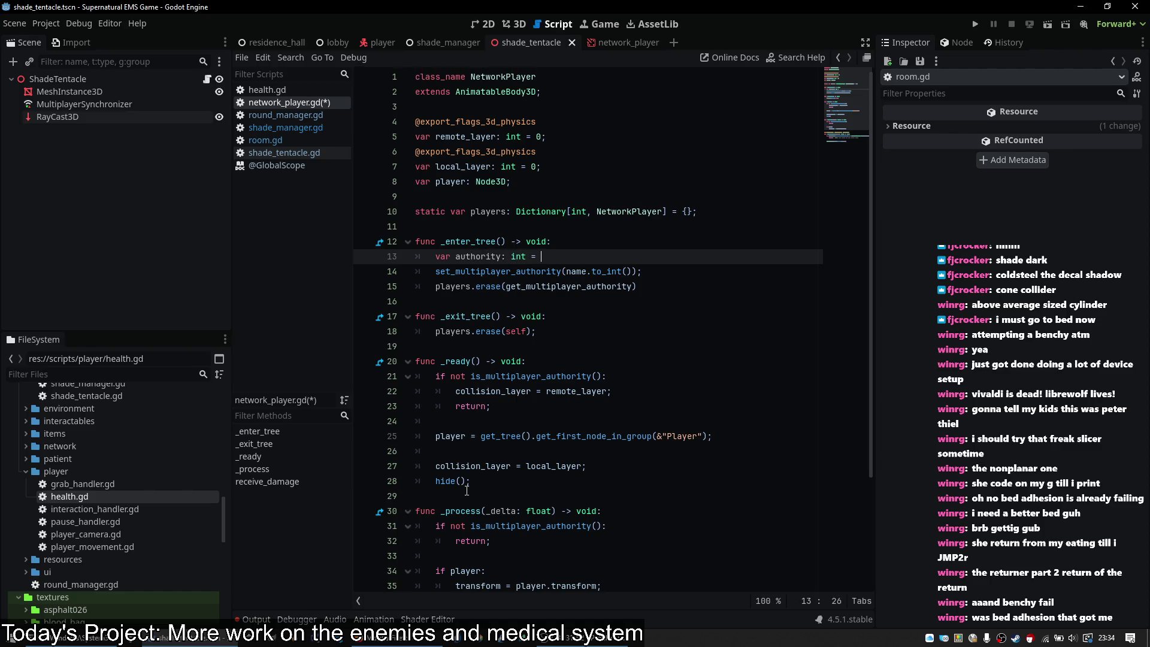
pyautogui.write('name.to_int')
pyautogui.press('Return')
pyautogui.write(';')
pyautogui.press('Down')
pyautogui.press('End')
pyautogui.press('Left')
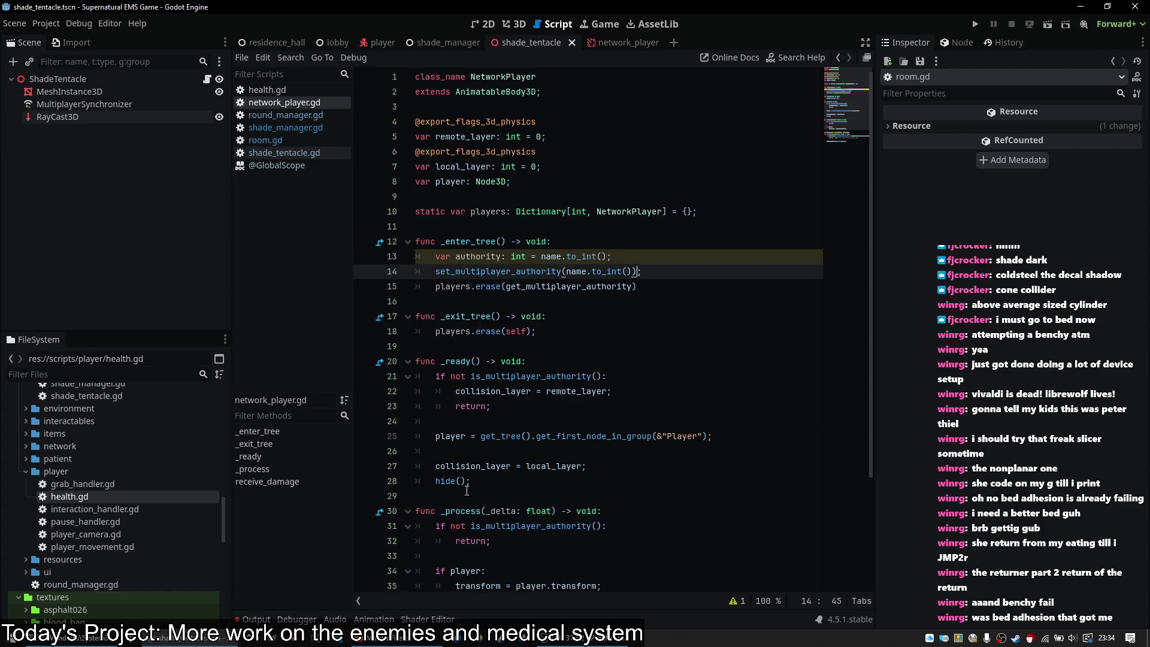
pyautogui.press('BackSpace')
pyautogui.press('BackSpace')
pyautogui.press('BackSpace')
pyautogui.press('BackSpace')
pyautogui.press('BackSpace')
pyautogui.press('BackSpace')
pyautogui.write('authorit')
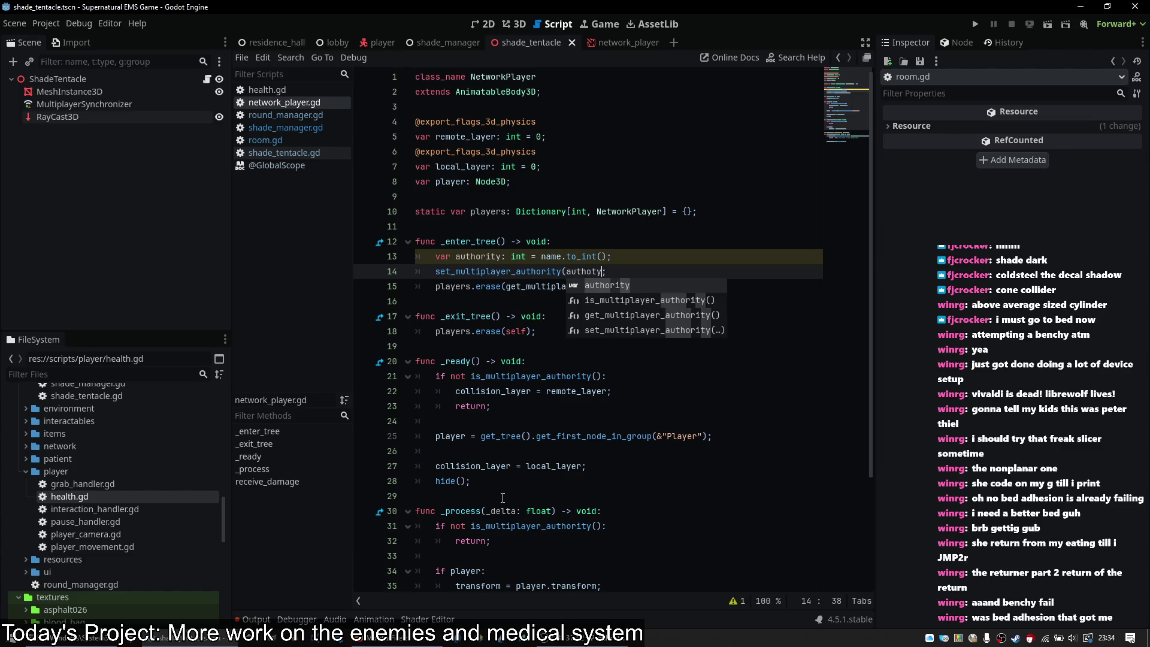
pyautogui.write('y')
pyautogui.press('End')
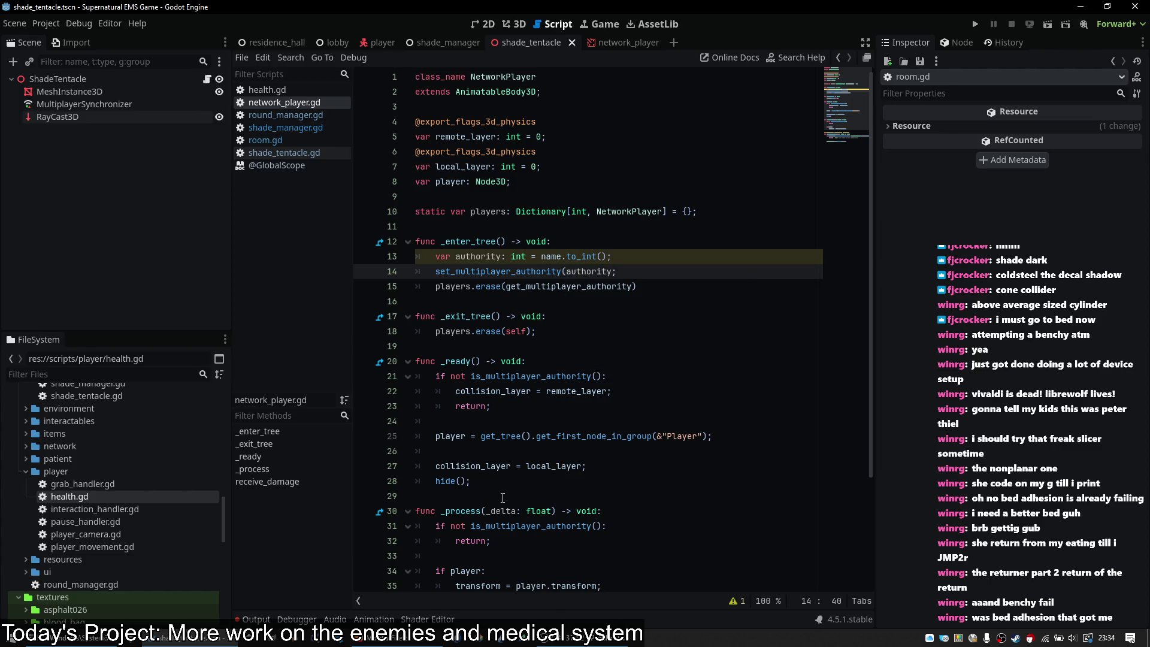
pyautogui.write(')')
pyautogui.press('Down')
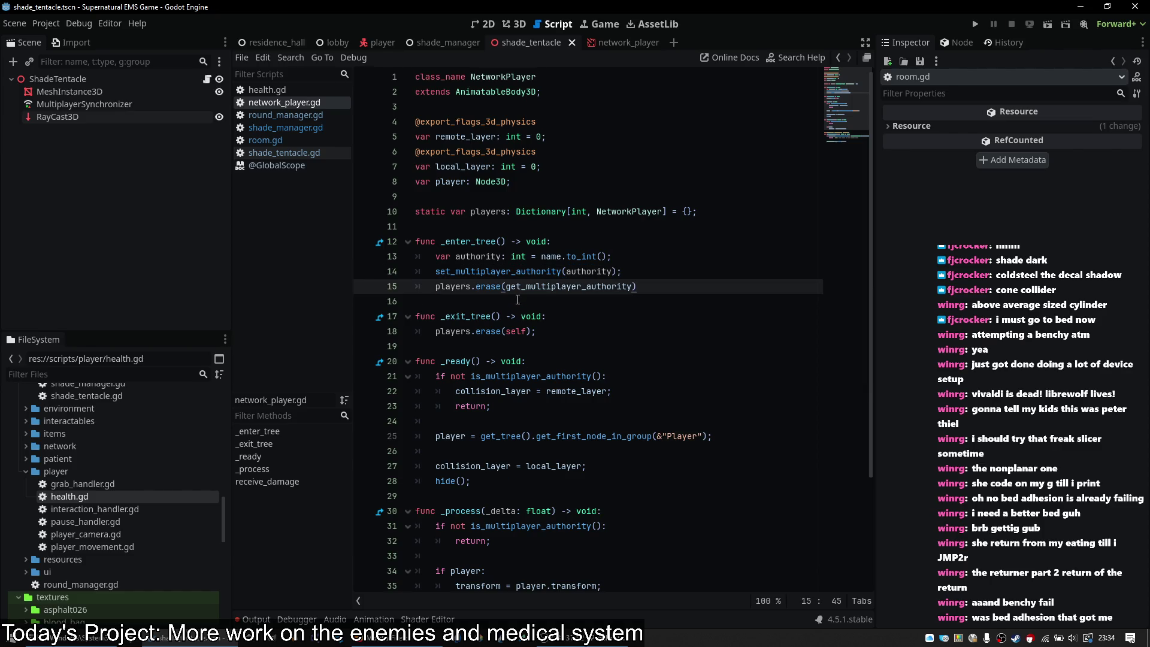
pyautogui.doubleClick(508, 287)
pyautogui.write('authoity')
pyautogui.press('End')
pyautogui.press('Left')
pyautogui.press('Left')
pyautogui.write('r')
pyautogui.press('End')
pyautogui.write(';')
pyautogui.scroll(-3, 588, 274)
pyautogui.doubleClick(487, 151)
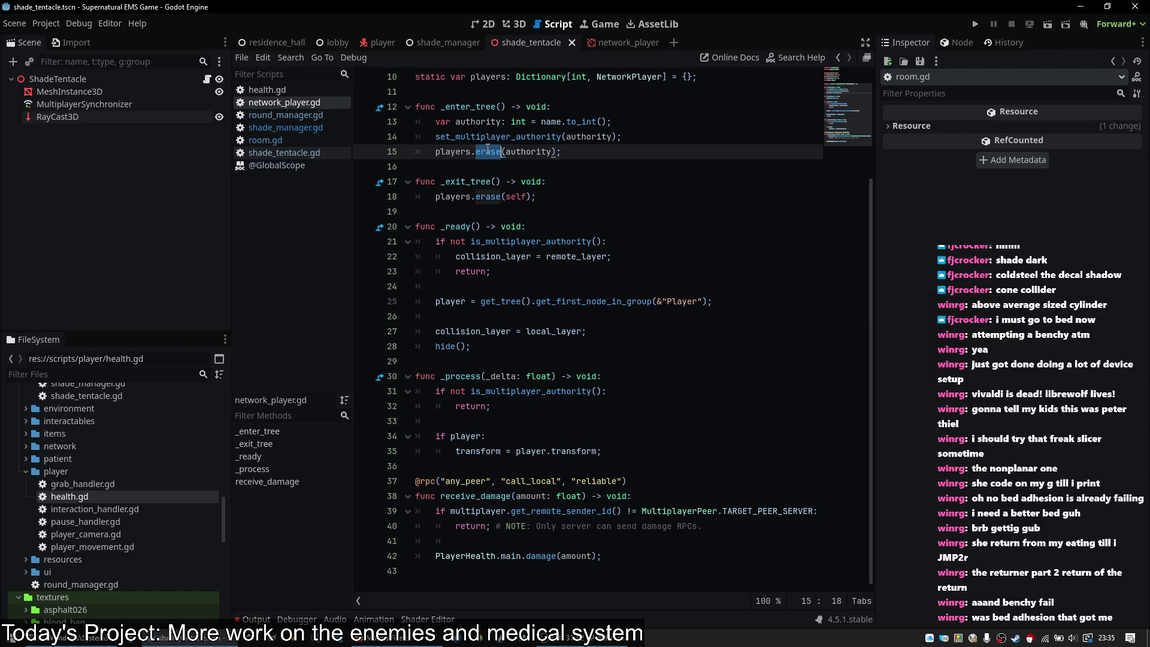
pyautogui.write('add')
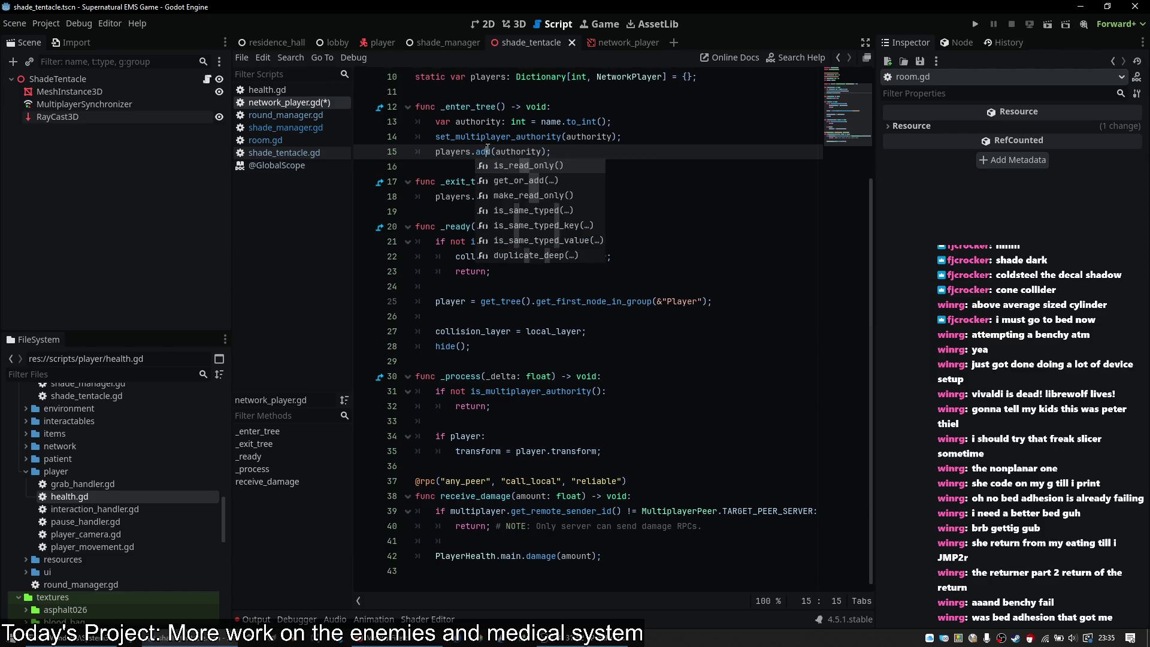
pyautogui.press('End')
pyautogui.press('BackSpace')
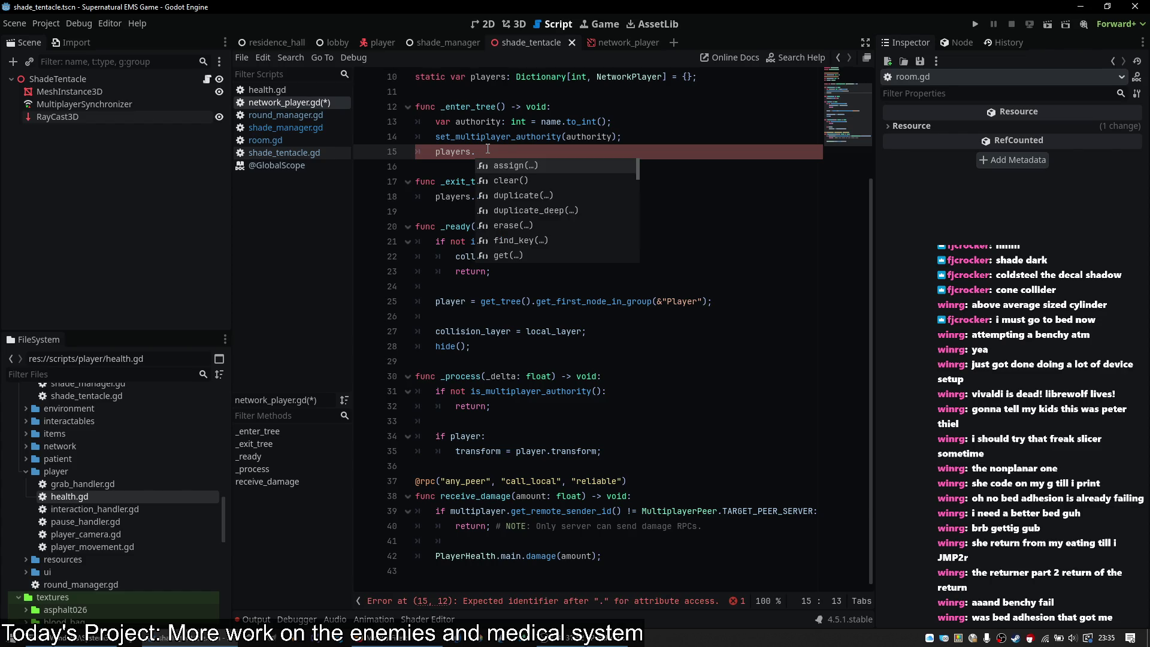
pyautogui.press('Return')
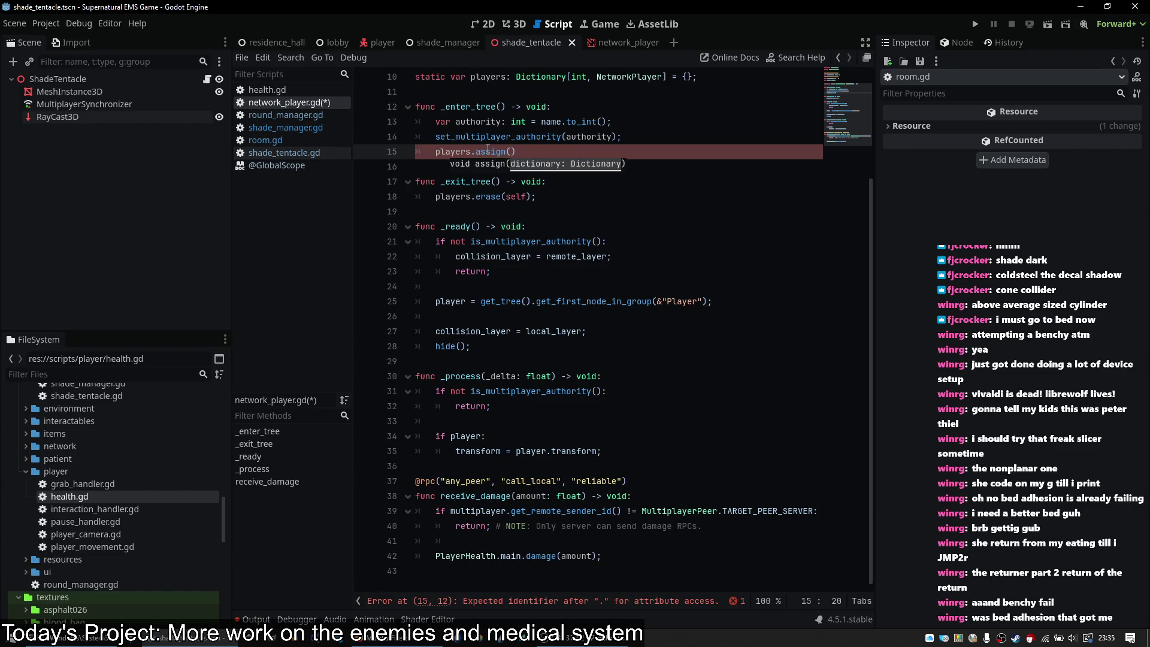
pyautogui.press('BackSpace')
pyautogui.press('BackSpace')
pyautogui.press('BackSpace')
pyautogui.write('set')
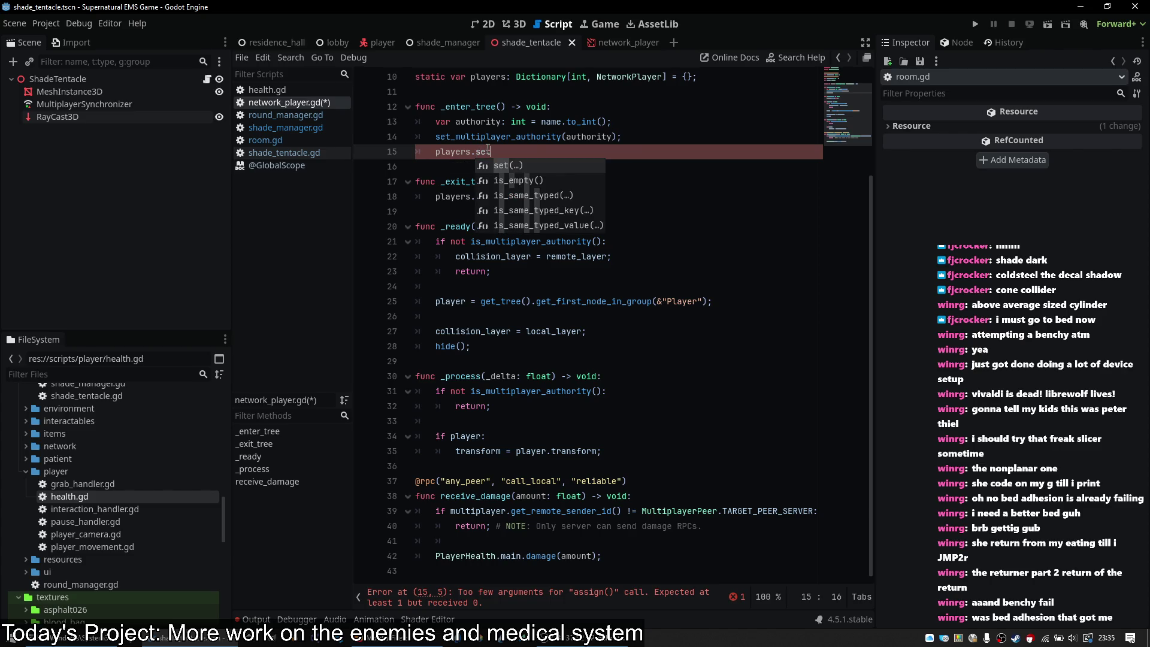
pyautogui.press('Return')
pyautogui.scroll(2, 802, 326)
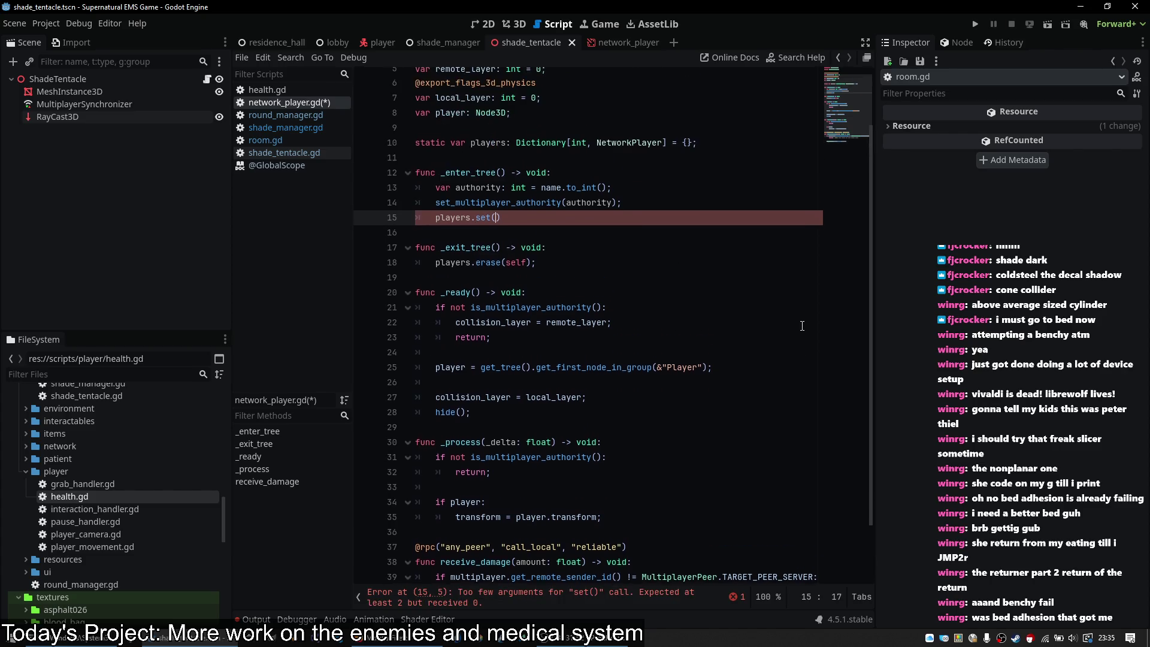
pyautogui.write('authori')
pyautogui.write('ty, self);')
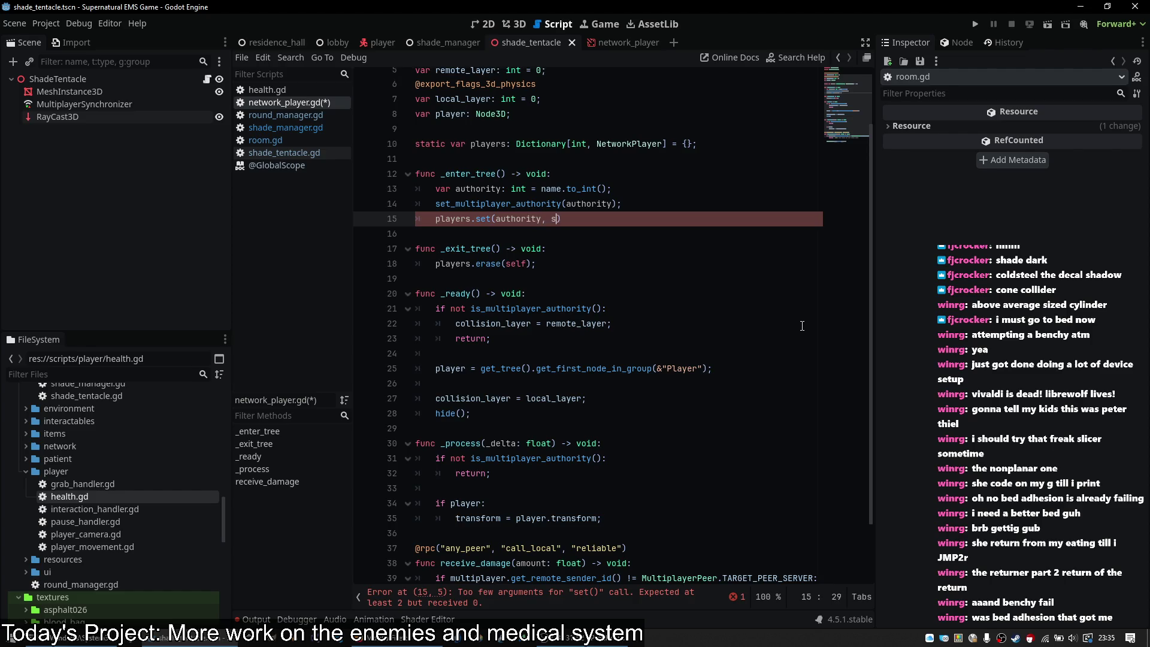
pyautogui.click(549, 270)
pyautogui.doubleClick(513, 270)
pyautogui.write('get_mult')
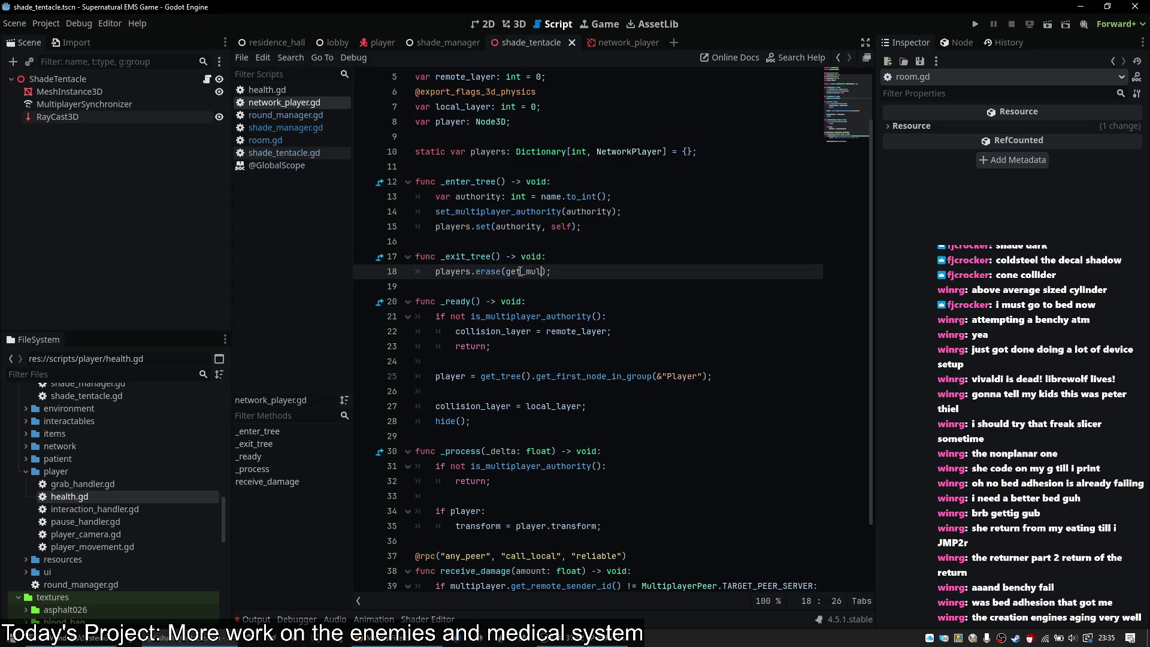
pyautogui.press('Return')
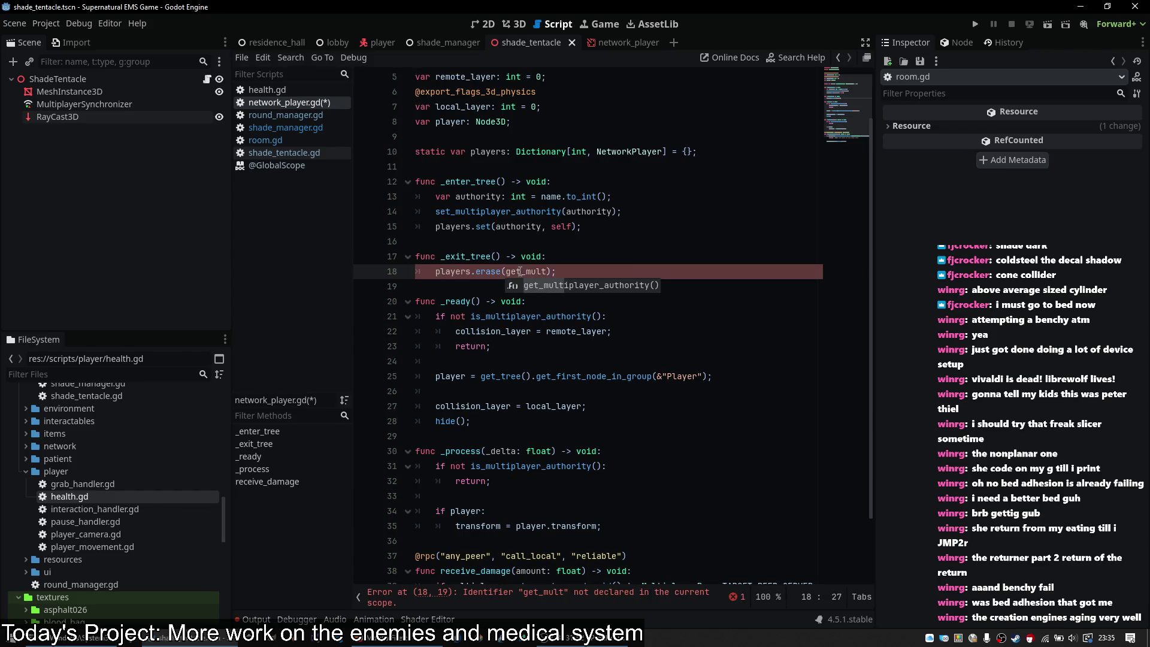
pyautogui.press('End')
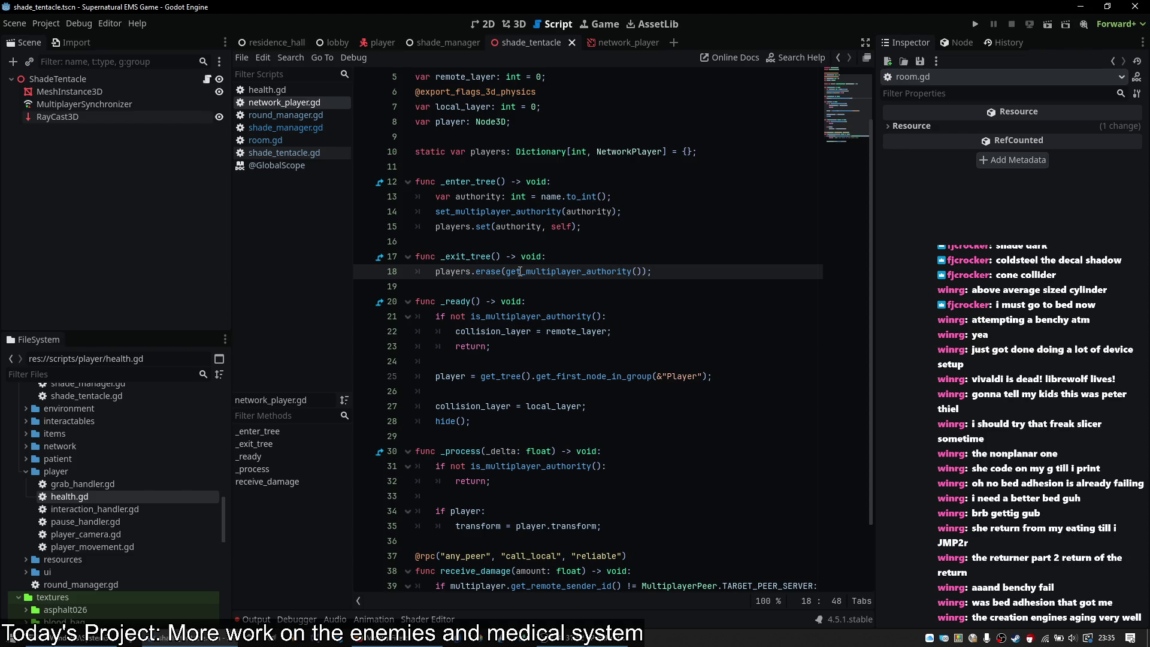
pyautogui.scroll(-2, 613, 265)
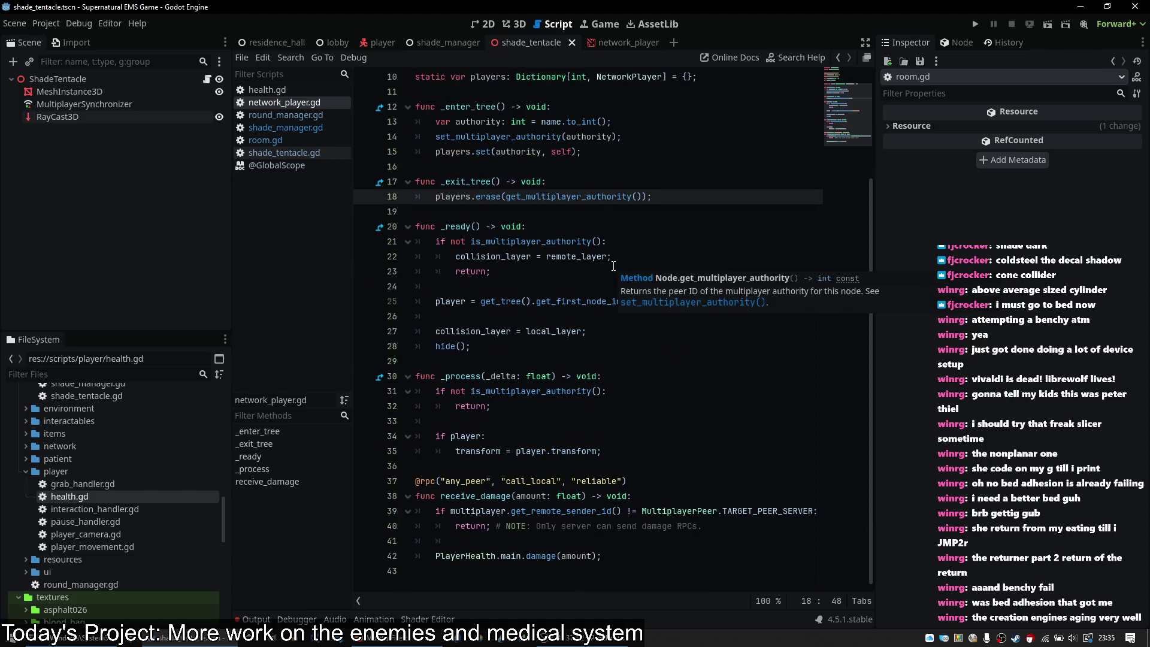
pyautogui.scroll(3, 613, 266)
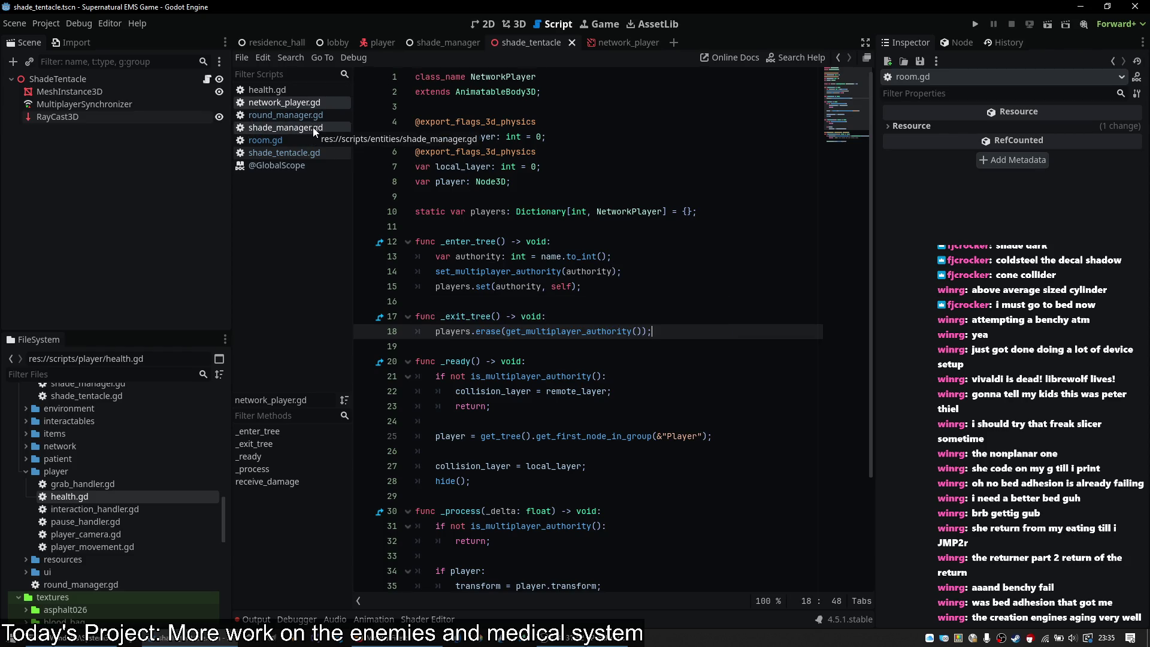
# Browse room.gd and shade_tentacle.gd, then show shade_manager.gd at its _leave_room function.
pyautogui.click(301, 143)
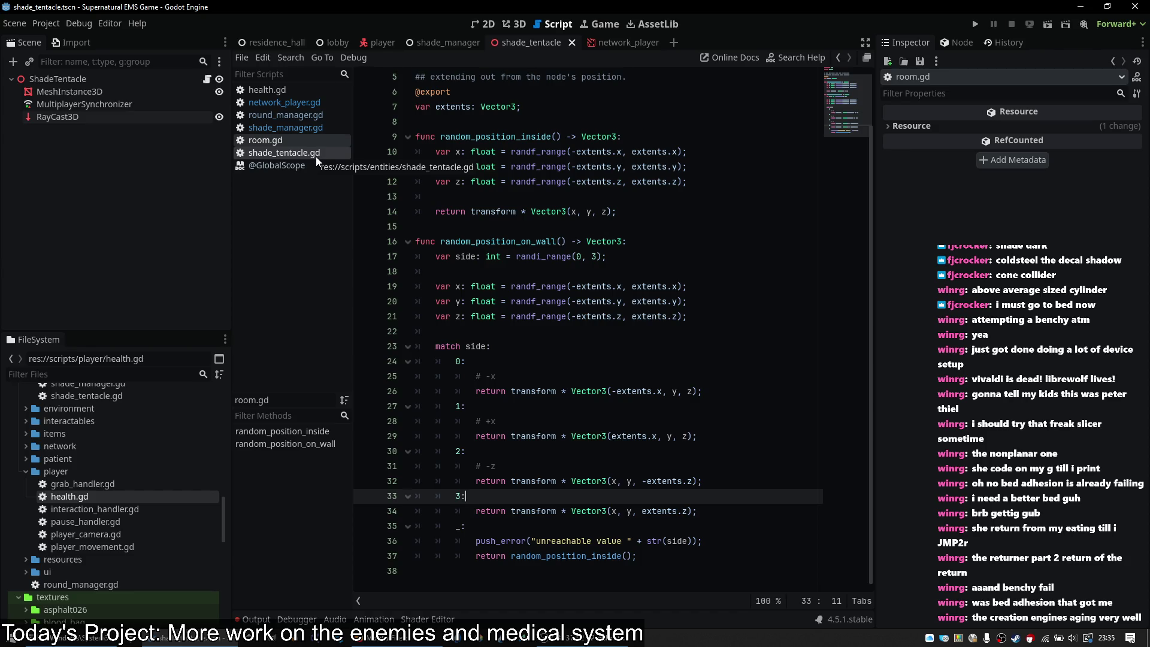
pyautogui.click(314, 155)
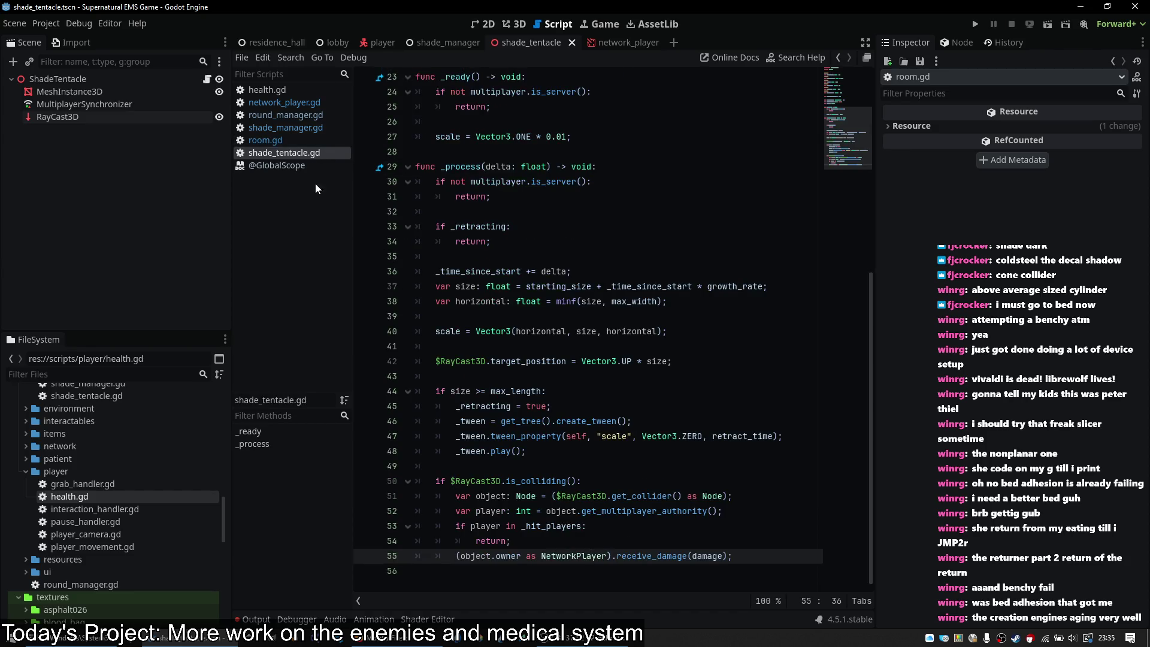
pyautogui.click(294, 129)
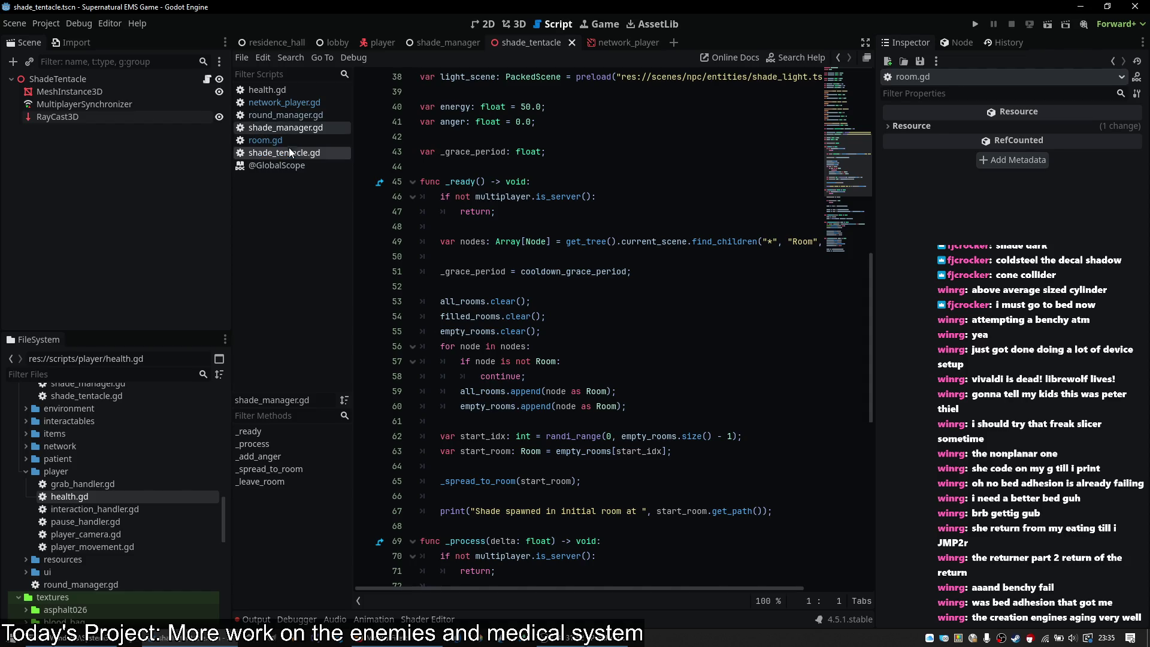
pyautogui.scroll(-4, 603, 300)
# Add 'func _use_tentacle() -> void:' below _leave_room with a pass placeholder.
pyautogui.scroll(-8, 603, 299)
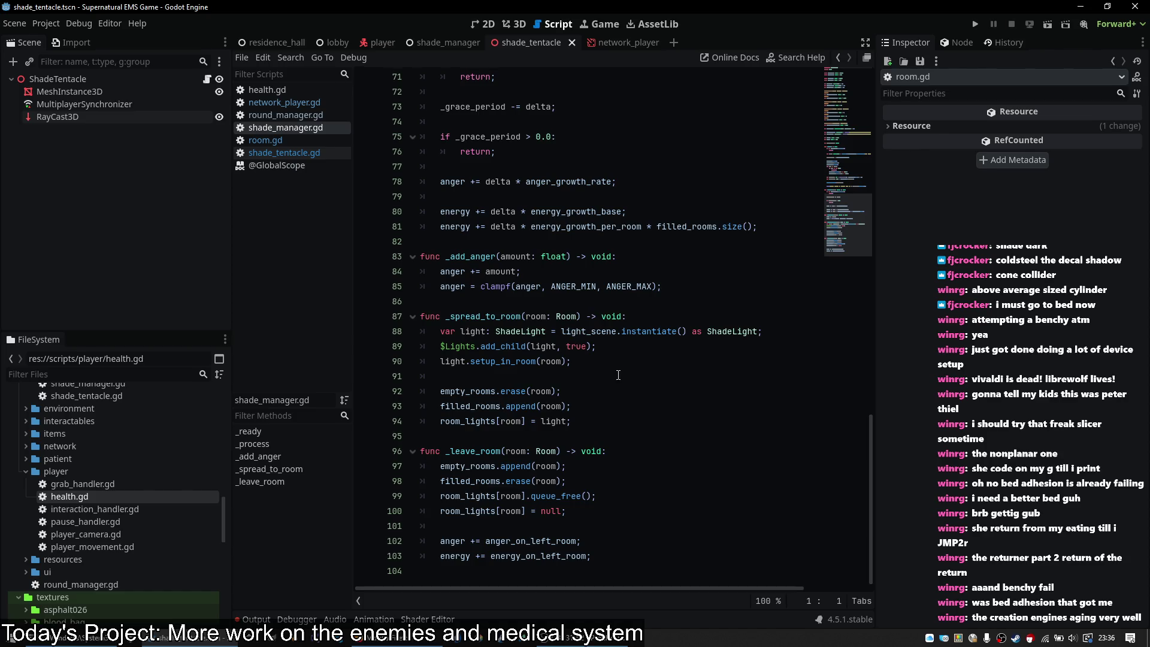
pyautogui.scroll(16, 618, 377)
pyautogui.scroll(-16, 616, 372)
pyautogui.click(627, 542)
pyautogui.press('Down')
pyautogui.press('Return')
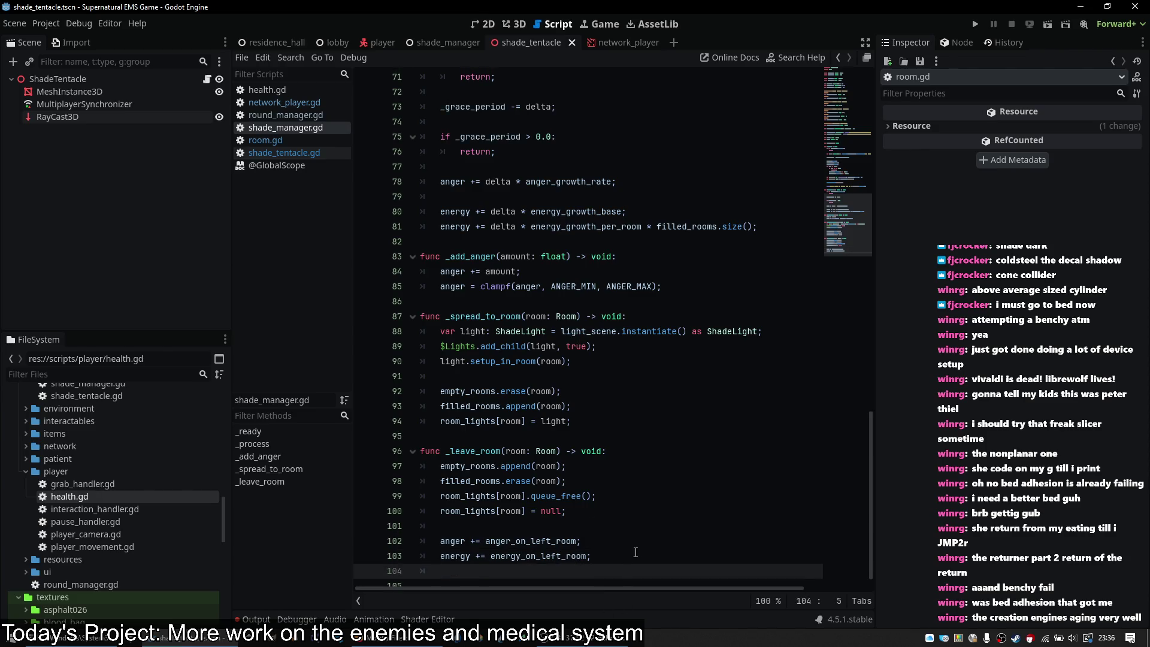
pyautogui.press('BackSpace')
pyautogui.press('Return')
pyautogui.write('func _use_tentacle()')
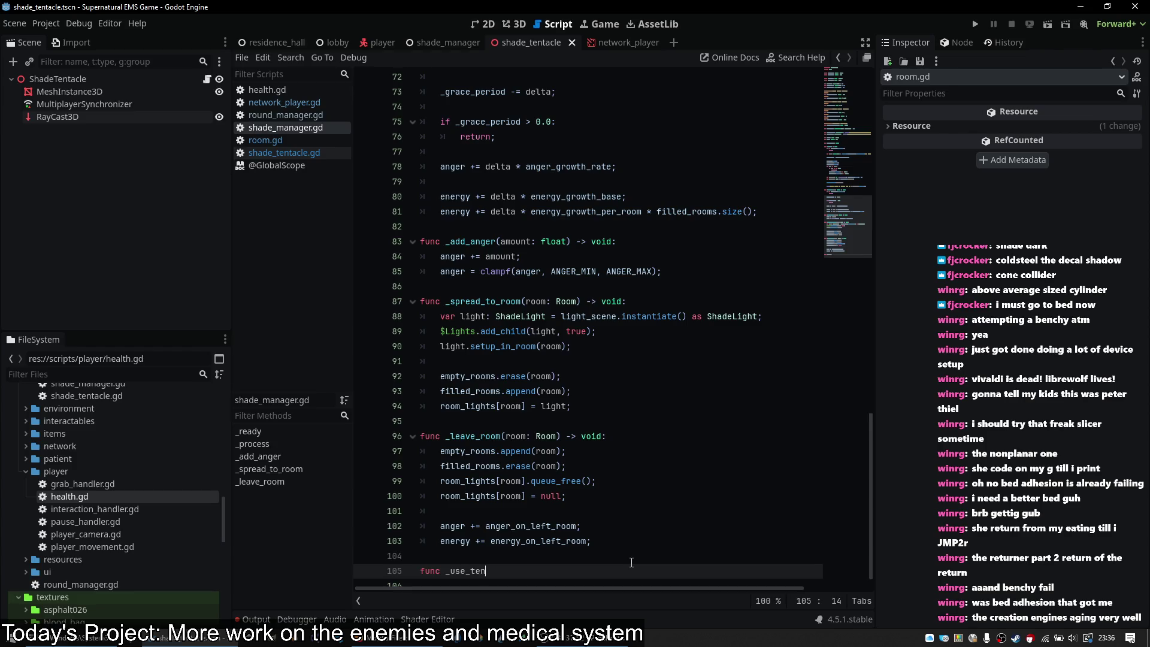
pyautogui.write(' -> void:')
pyautogui.press('Return')
pyautogui.write('pass;')
# Add an 'if energy < cost_tentacle: return;' guard above pass and save.
pyautogui.press('Home')
pyautogui.press('Return')
pyautogui.press('Up')
pyautogui.press('Return')
pyautogui.press('Up')
pyautogui.press('Up')
pyautogui.press('Down')
pyautogui.write('if energy < ')
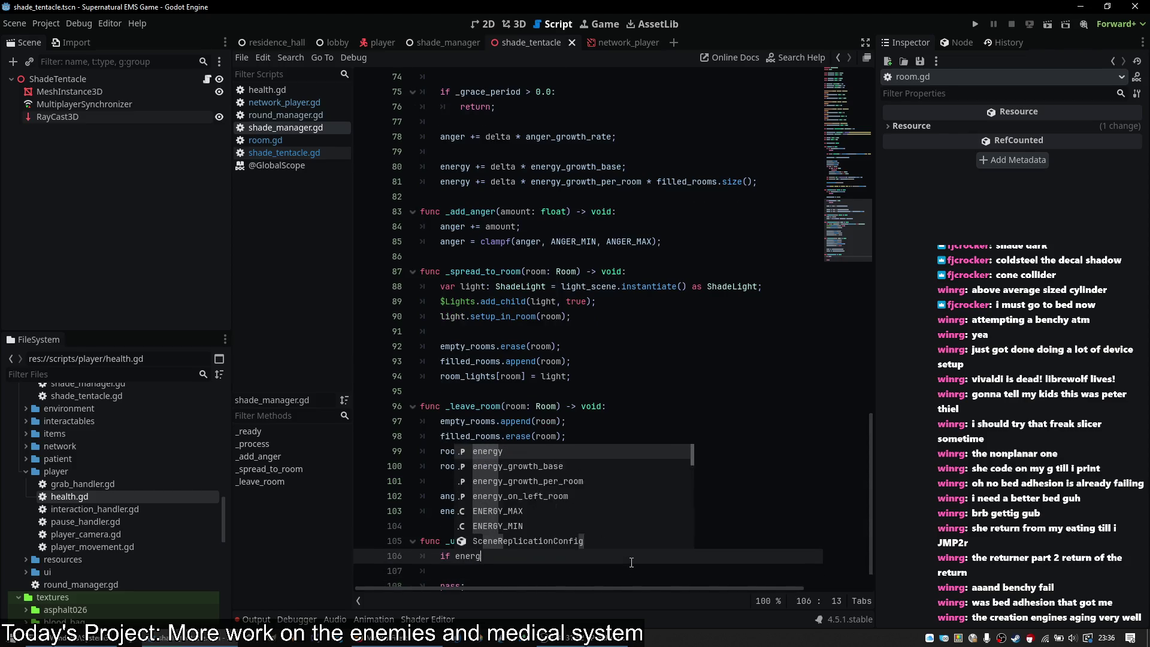
pyautogui.write('tenta')
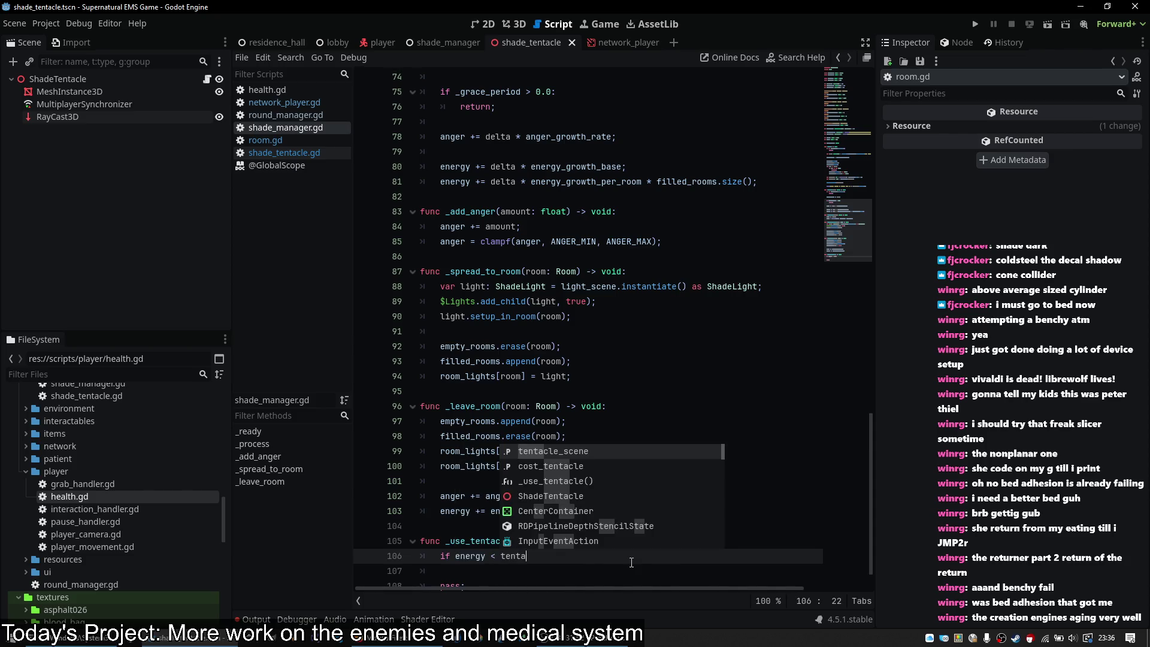
pyautogui.press('Return')
pyautogui.press('BackSpace')
pyautogui.press('BackSpace')
pyautogui.press('BackSpace')
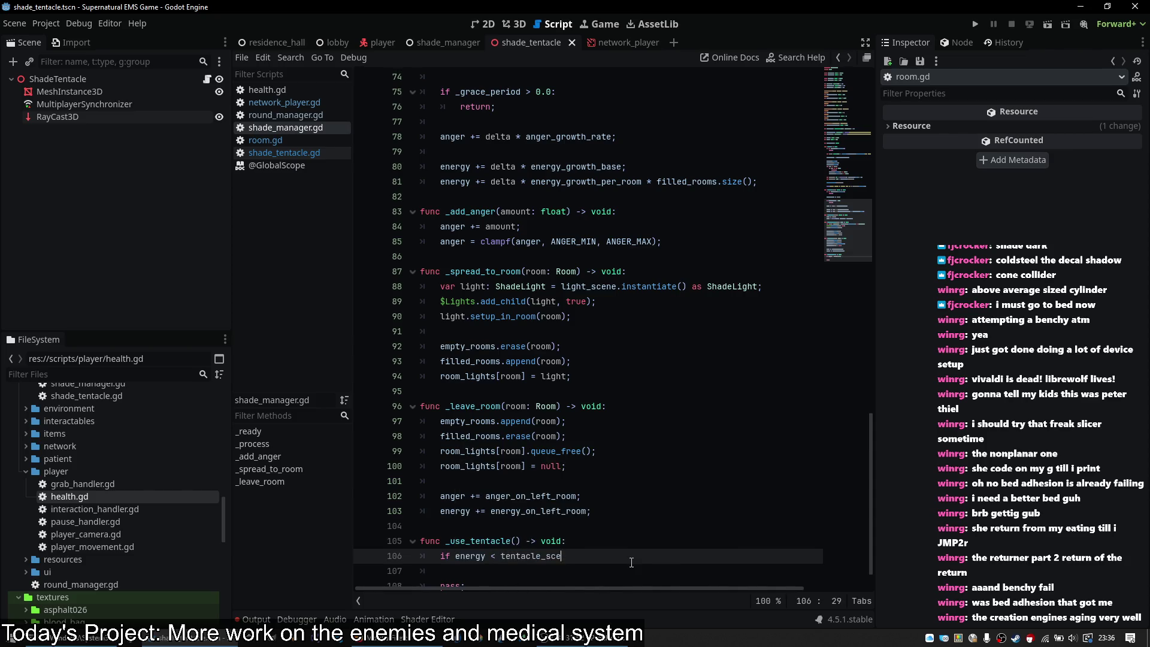
pyautogui.press('BackSpace')
pyautogui.press('BackSpace')
pyautogui.press('BackSpace')
pyautogui.write('energy_')
pyautogui.press('BackSpace')
pyautogui.press('BackSpace')
pyautogui.press('BackSpace')
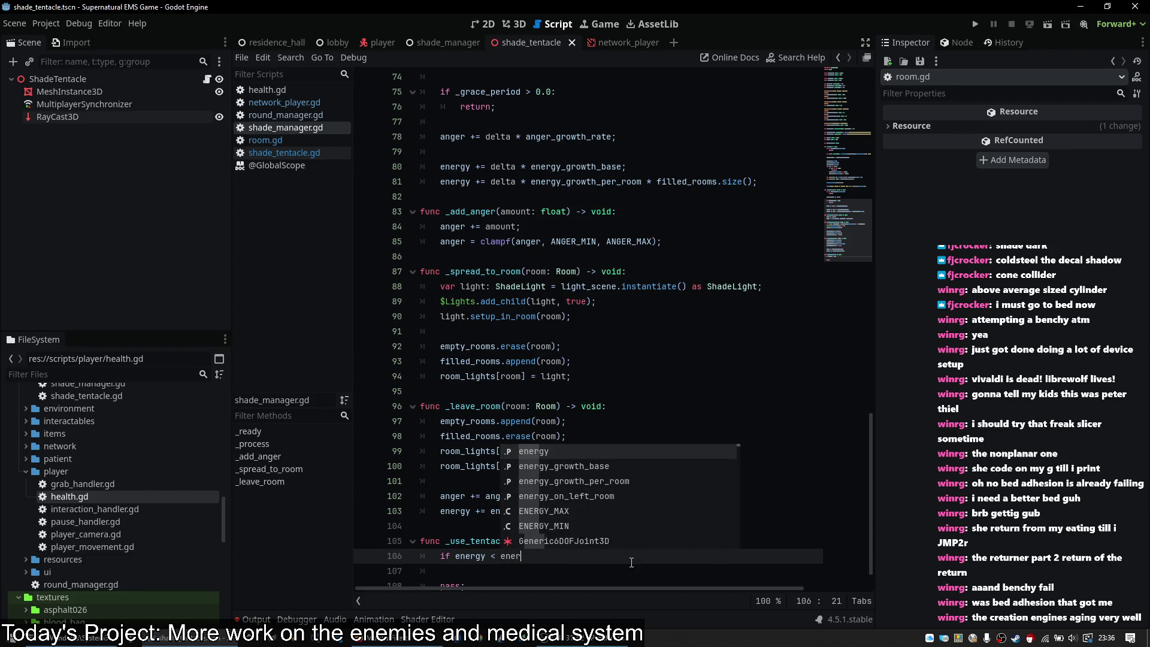
pyautogui.write('cost_')
pyautogui.press('Return')
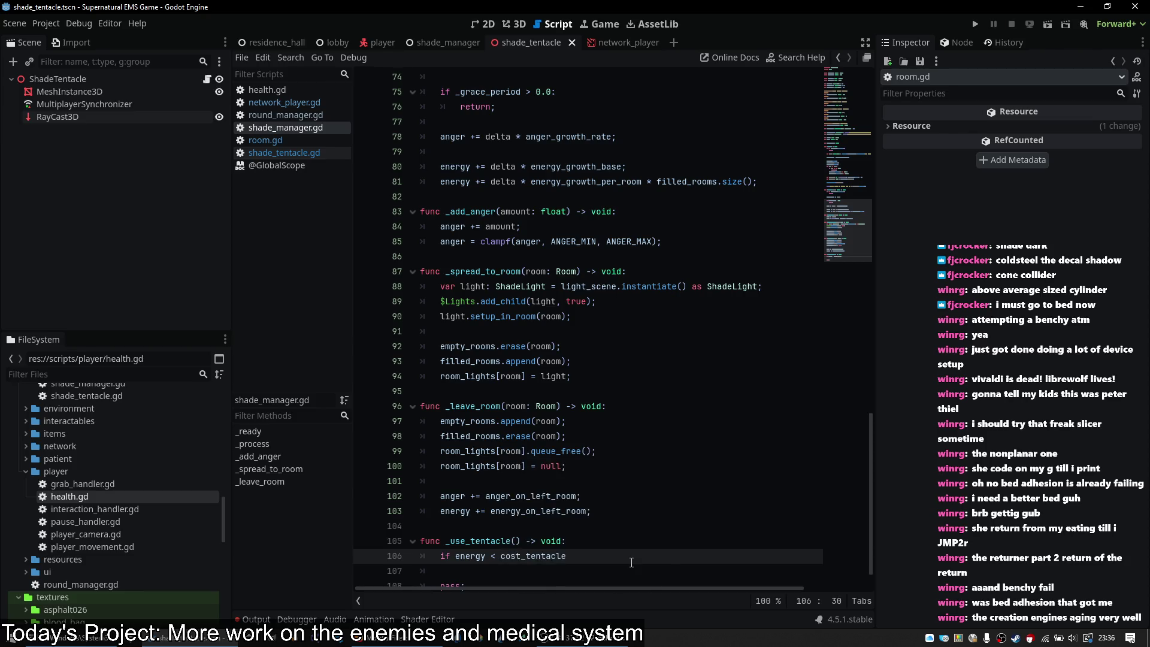
pyautogui.scroll(-1, 631, 562)
pyautogui.press('BackSpace')
pyautogui.write(':')
pyautogui.press('Return')
pyautogui.write('return;')
pyautogui.hotkey('ctrl', 's')
pyautogui.scroll(15, 654, 506)
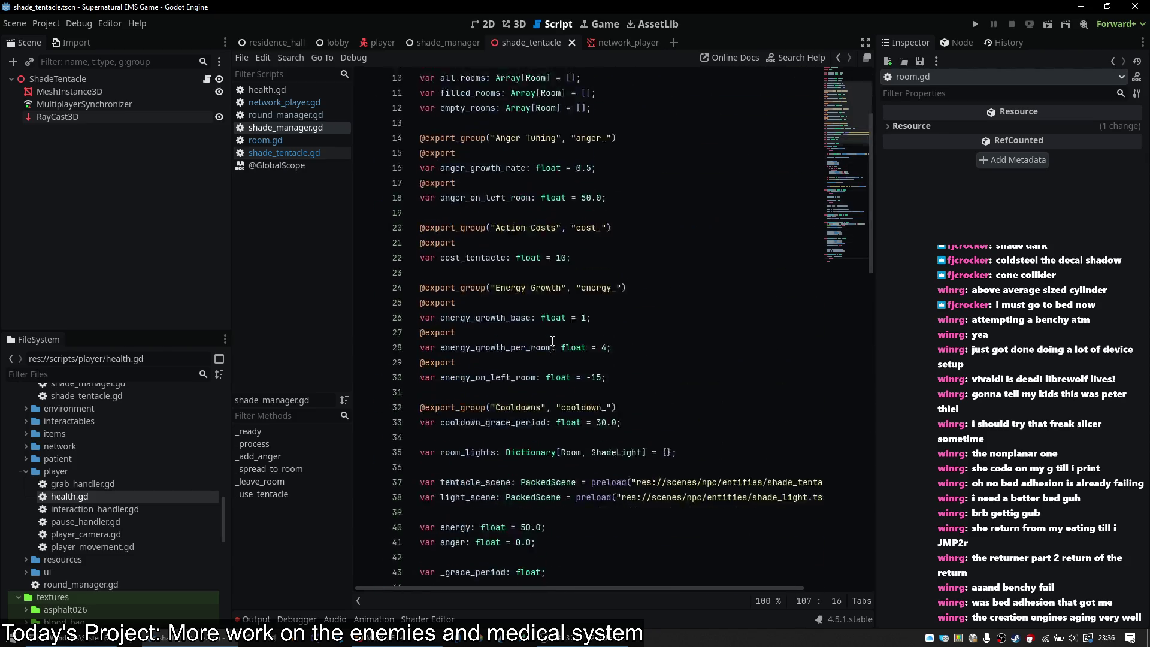
pyautogui.scroll(6, 552, 341)
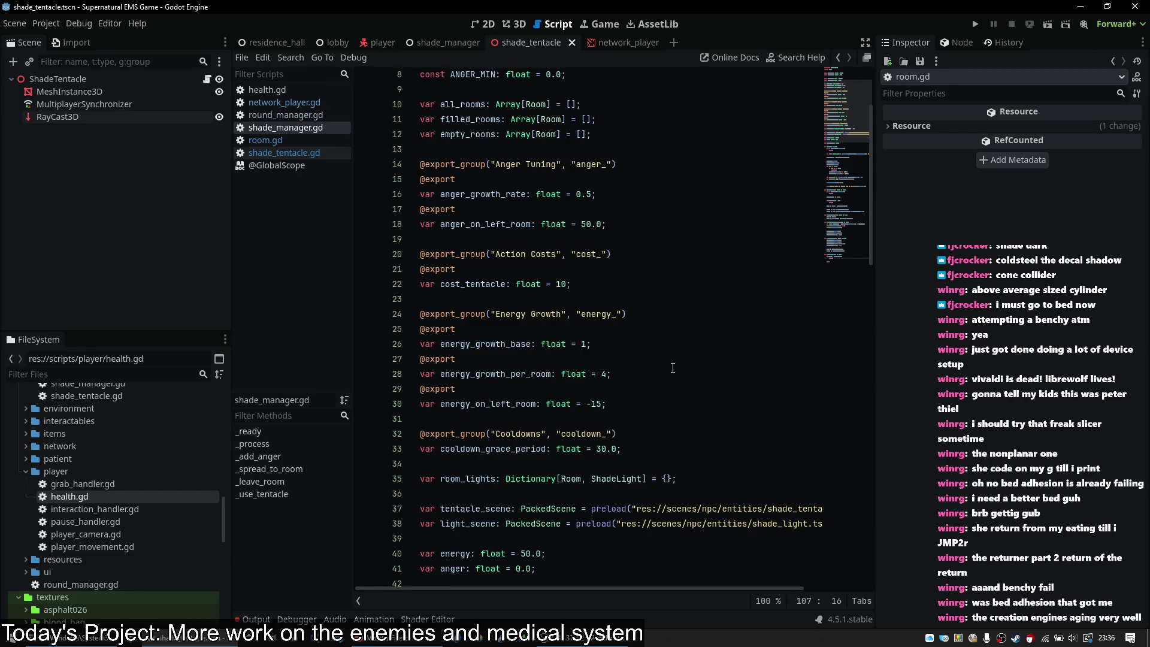
pyautogui.scroll(3, 672, 367)
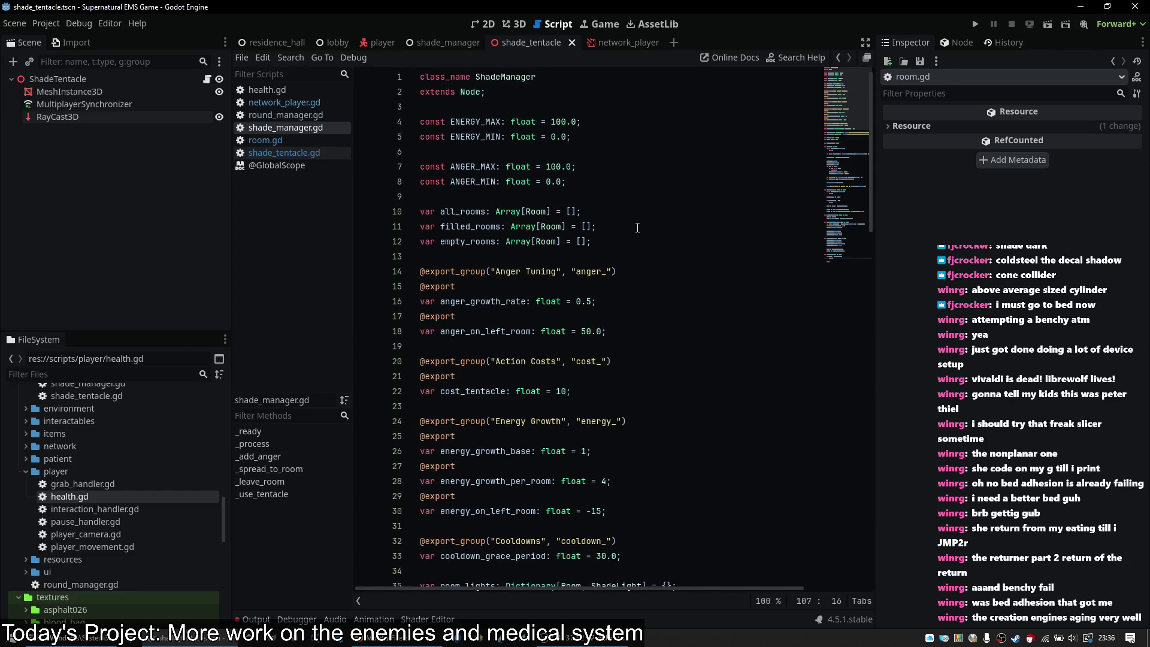
pyautogui.scroll(-2, 637, 228)
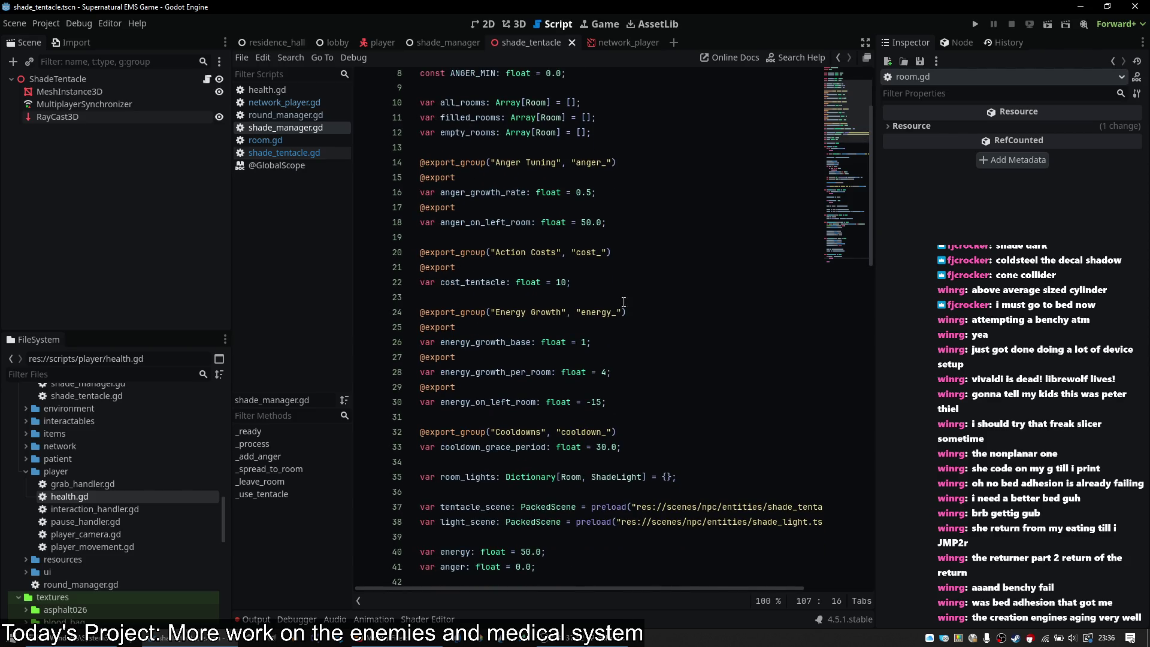
pyautogui.click(634, 449)
pyautogui.press('Return')
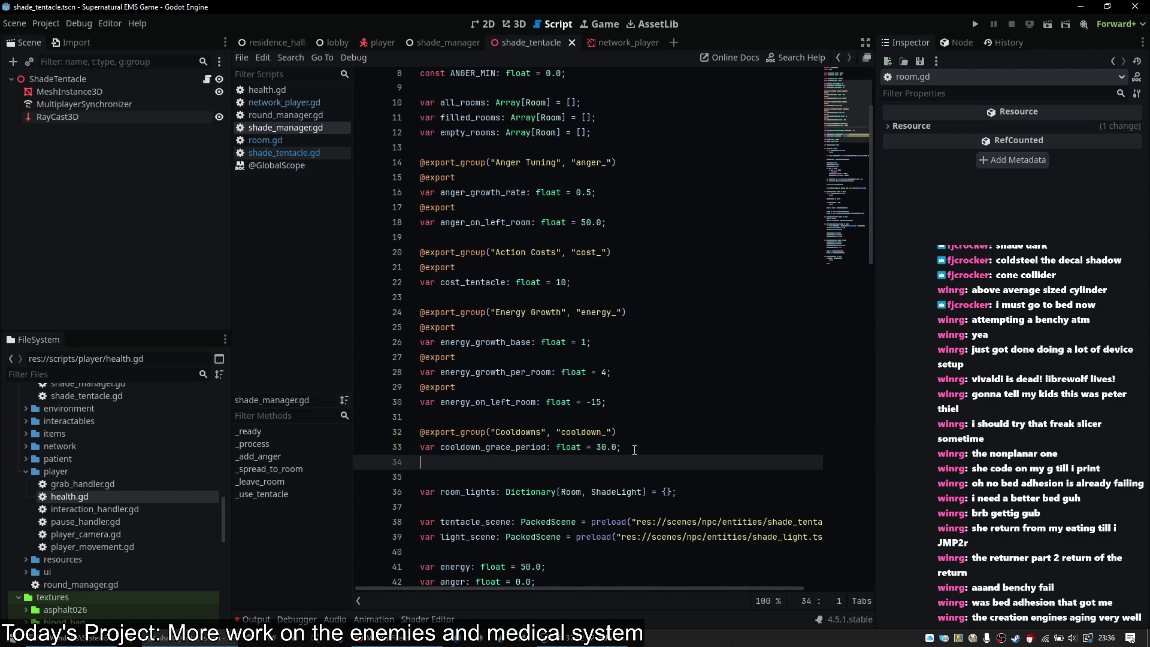
pyautogui.write('@export')
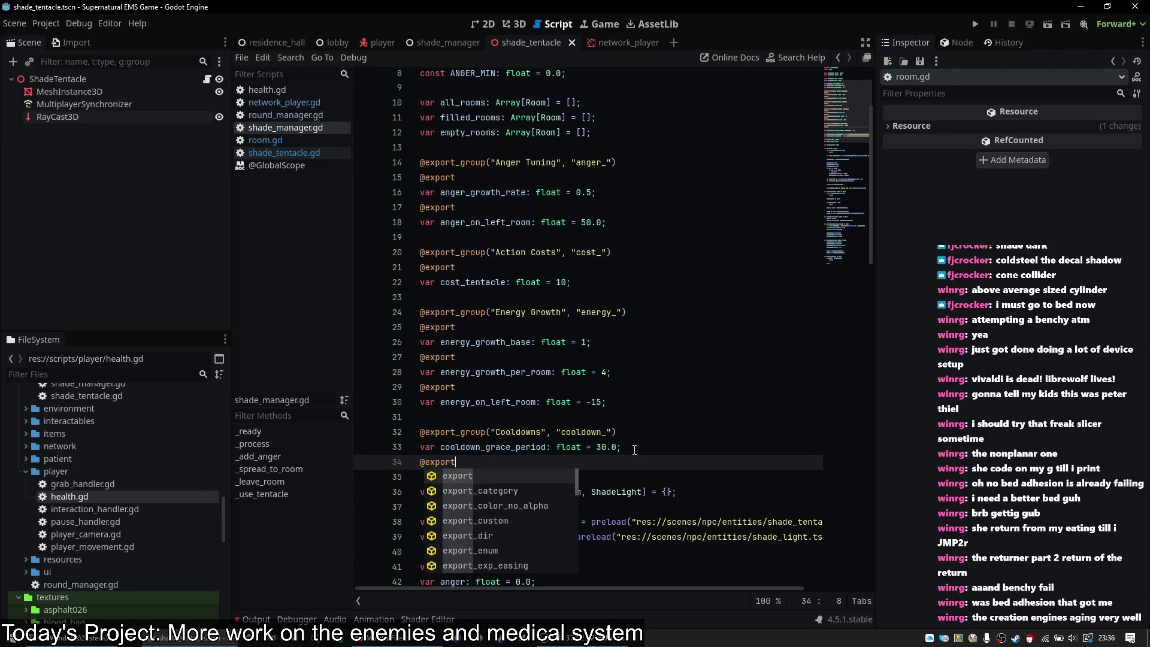
pyautogui.press('Escape')
pyautogui.press('Up')
pyautogui.press('Up')
pyautogui.press('End')
pyautogui.press('Return')
pyautogui.write('@export')
pyautogui.press('Escape')
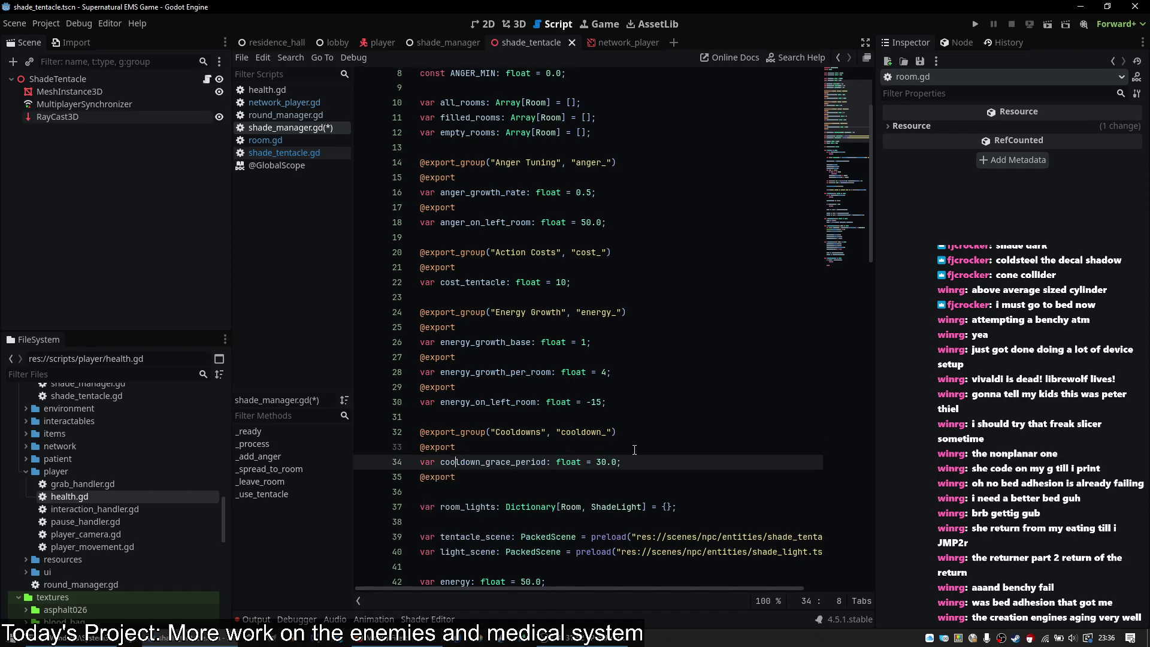
# Below it, start an exported float declaration: var reserver_energy: float 0.0.
pyautogui.press('Down')
pyautogui.press('End')
pyautogui.press('Return')
pyautogui.press('Down')
pyautogui.press('End')
pyautogui.press('Return')
pyautogui.write('var ')
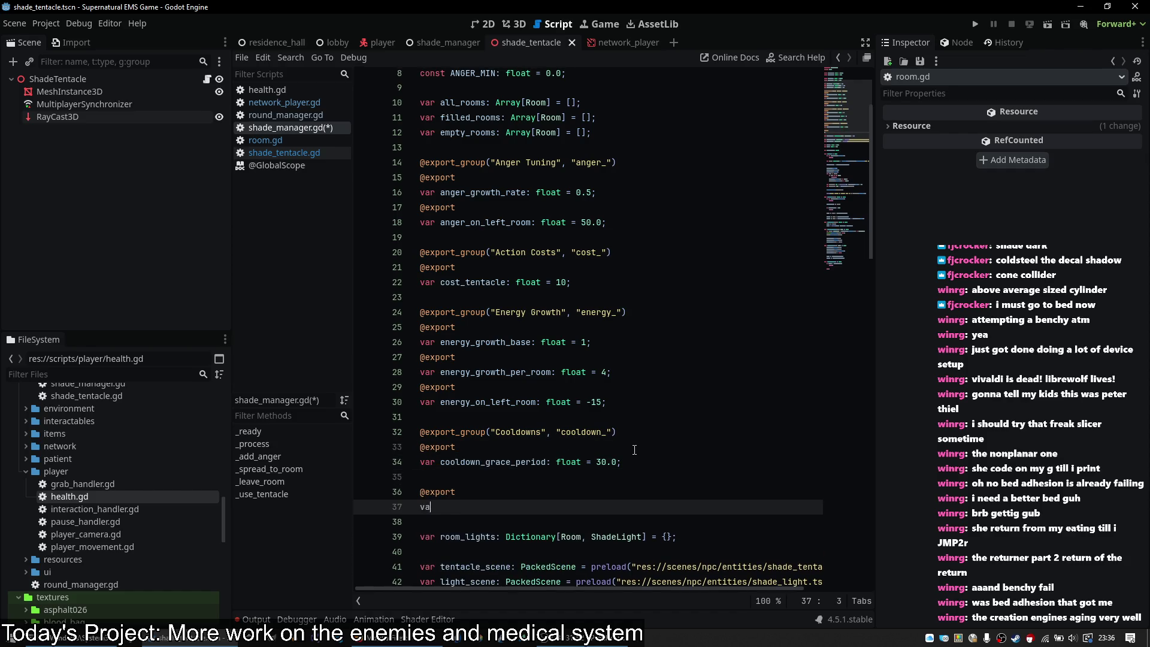
pyautogui.write('reserver_')
pyautogui.write('energy: float ')
pyautogui.write('0.0')
# Save, then subtract reserve_energy in _use_tentacle's energy check and remove its pass placeholder.
pyautogui.hotkey('ctrl', 's')
pyautogui.scroll(-20, 622, 460)
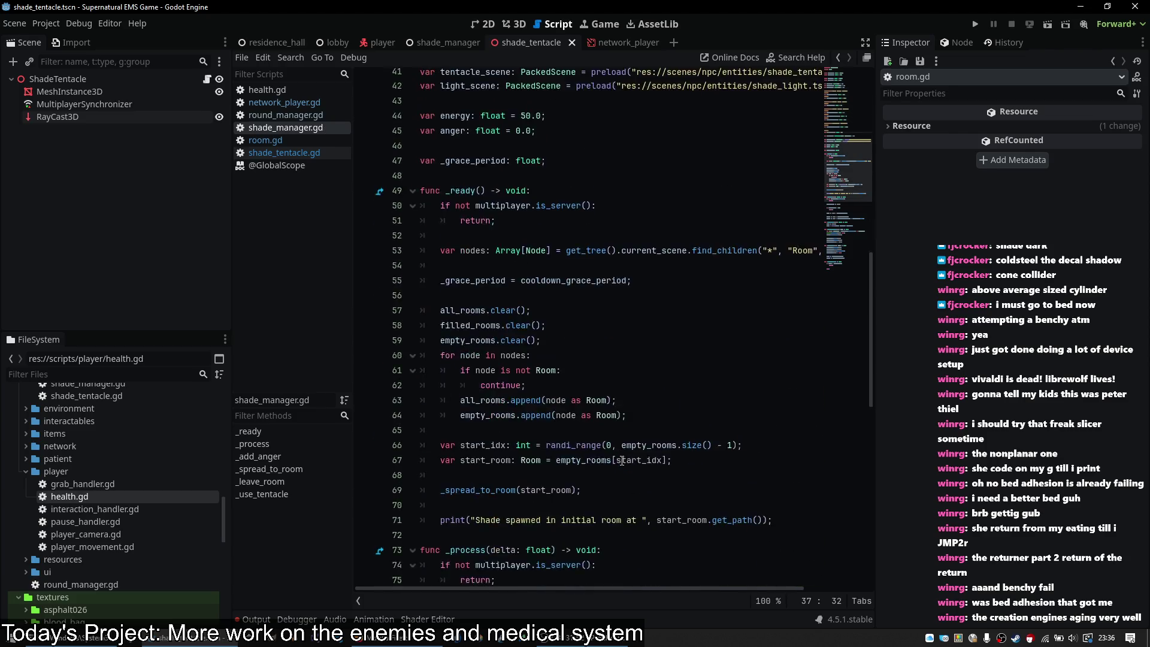
pyautogui.scroll(-1, 621, 461)
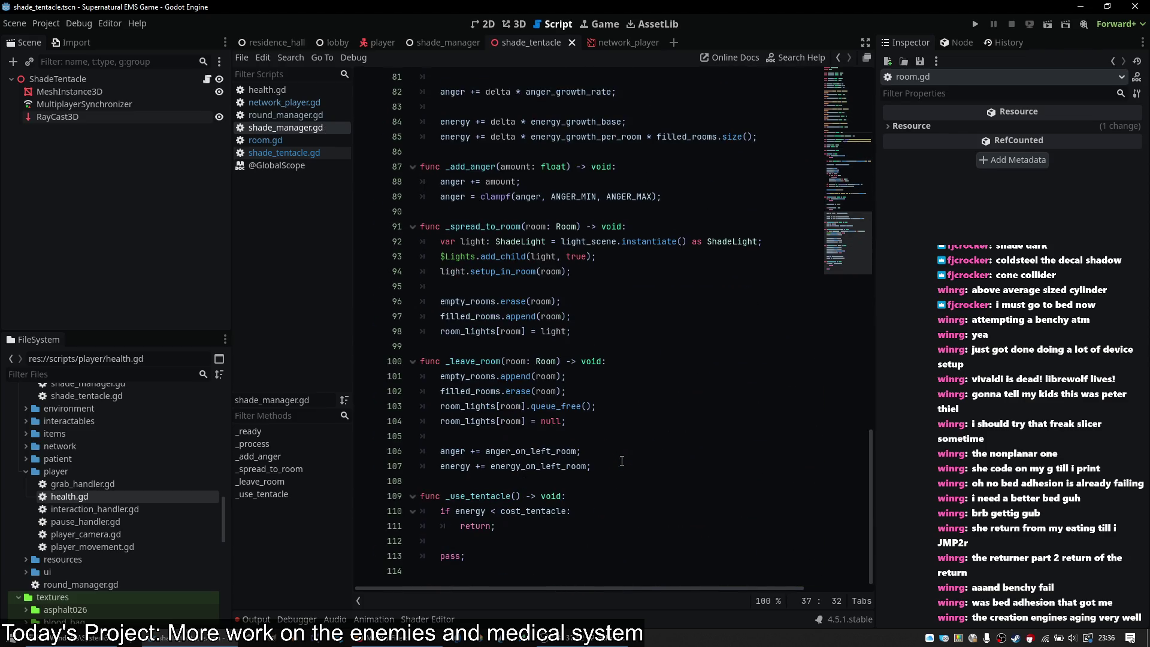
pyautogui.click(531, 523)
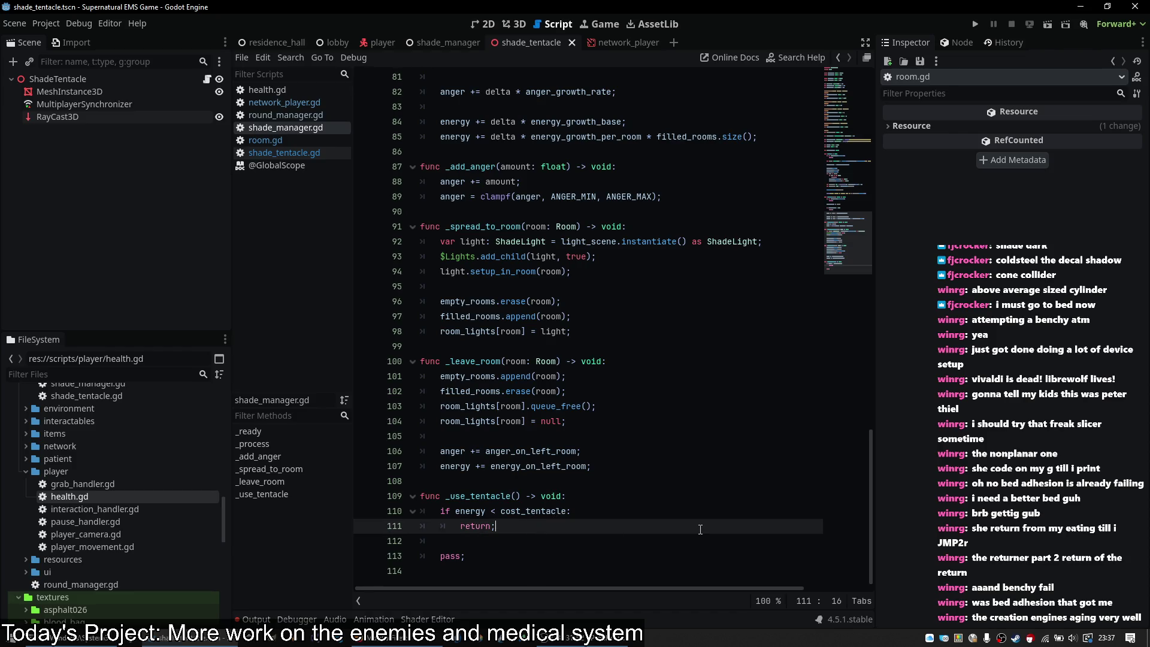
pyautogui.press('Up')
pyautogui.press('Left')
pyautogui.press('Left')
pyautogui.write('- reserve_en')
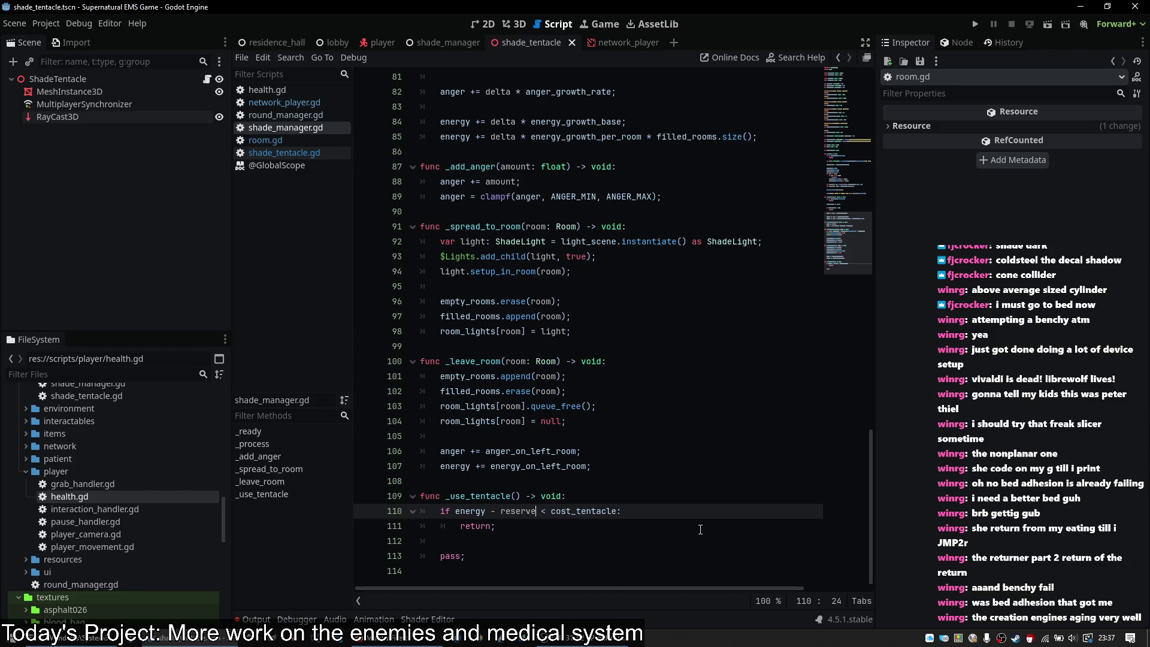
pyautogui.write('ergy')
pyautogui.press('Down')
pyautogui.press('Down')
pyautogui.press('Down')
pyautogui.press('BackSpace')
pyautogui.press('BackSpace')
pyautogui.press('BackSpace')
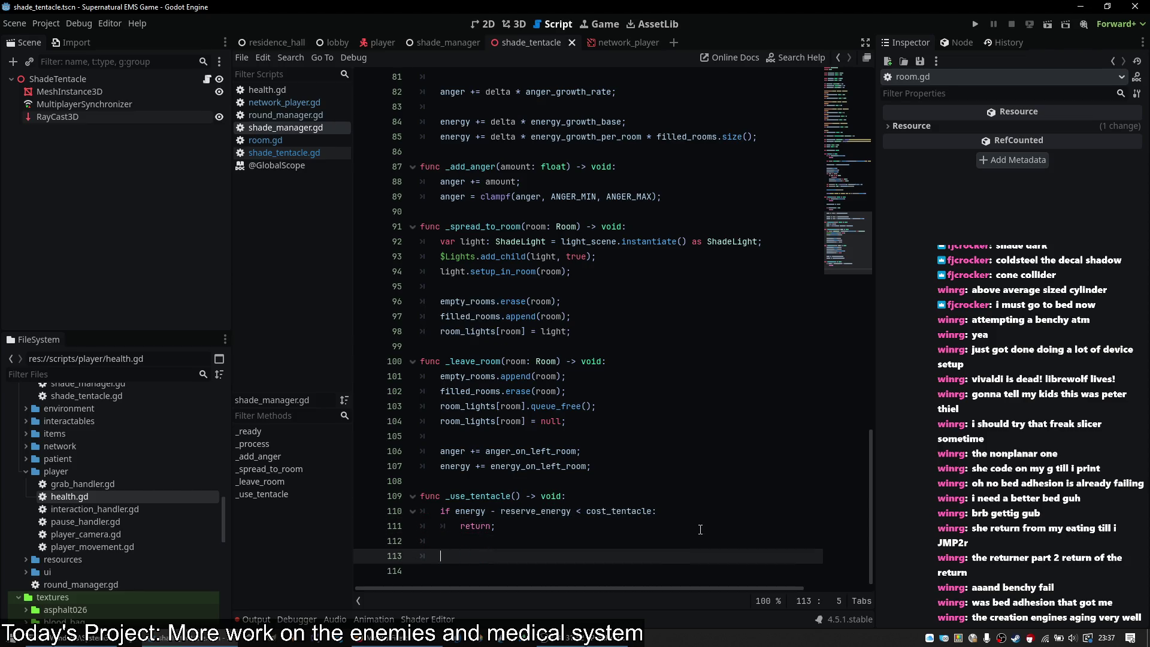
# Add a func die() -> void: stub with body pass; after _leave_room.
pyautogui.scroll(9, 700, 530)
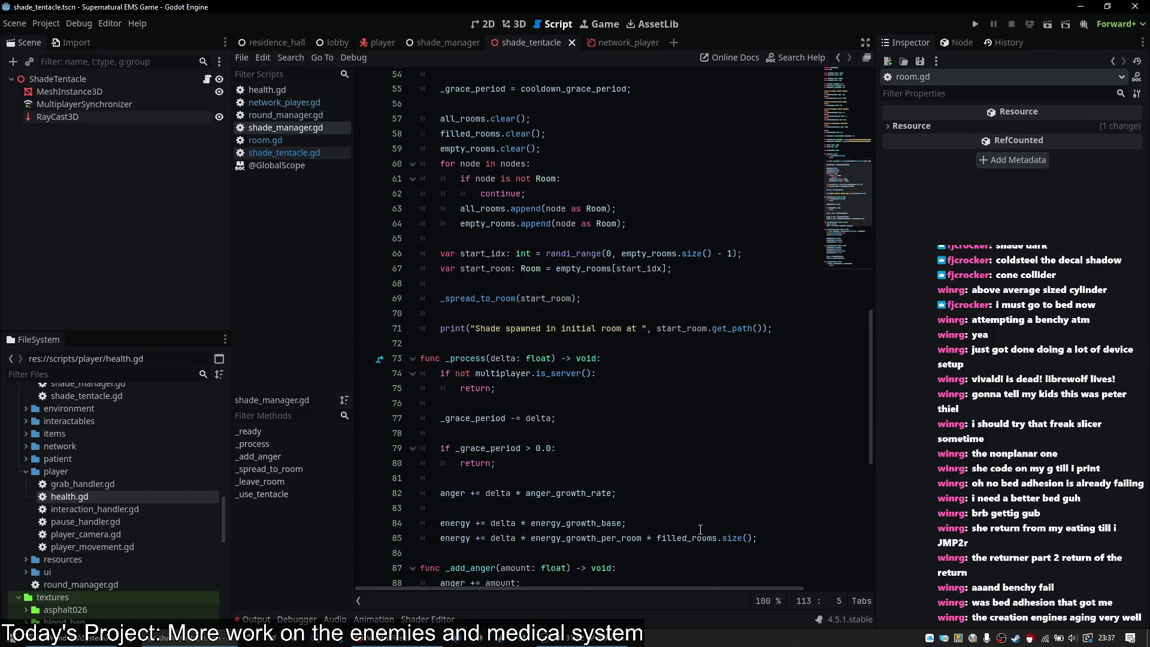
pyautogui.scroll(5, 699, 529)
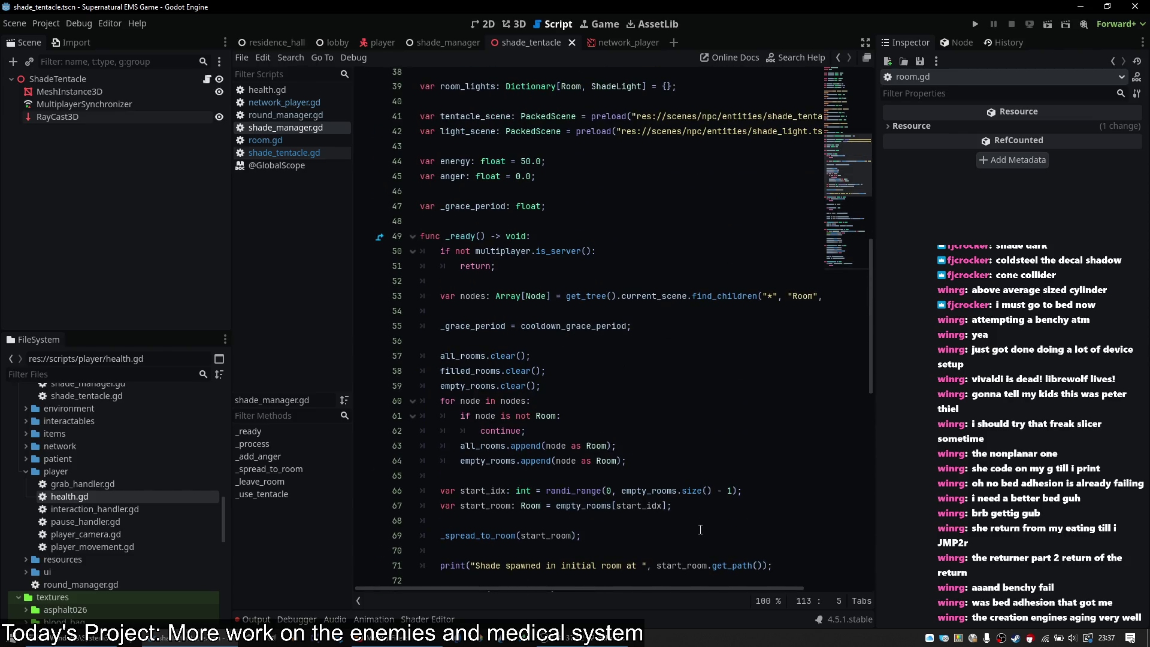
pyautogui.scroll(3, 700, 529)
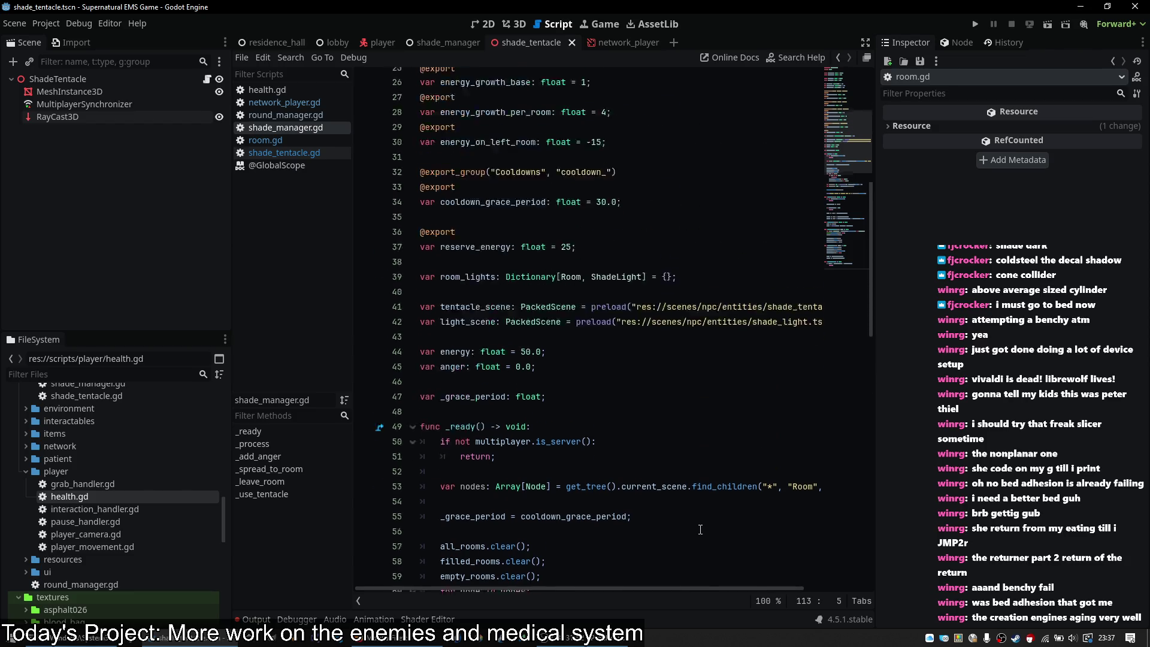
pyautogui.scroll(-18, 658, 521)
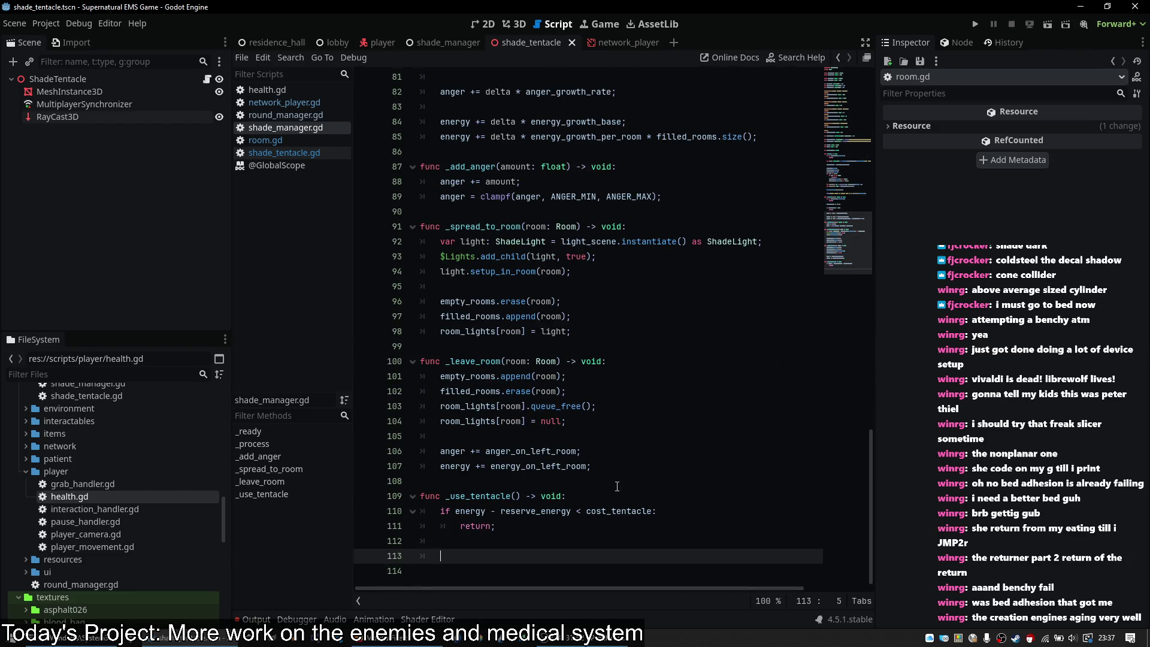
pyautogui.click(618, 452)
pyautogui.press('Down')
pyautogui.press('Return')
pyautogui.press('Return')
pyautogui.write('fun')
pyautogui.press('BackSpace')
pyautogui.write('c die() -> void:')
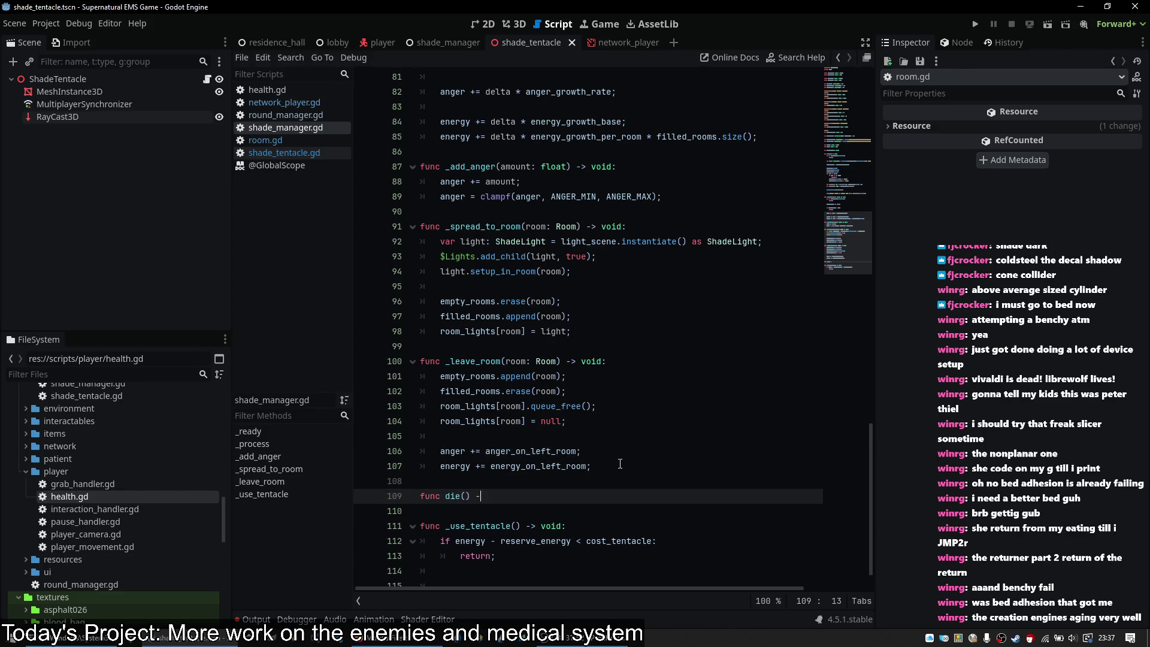
pyautogui.press('Return')
pyautogui.write('pass;')
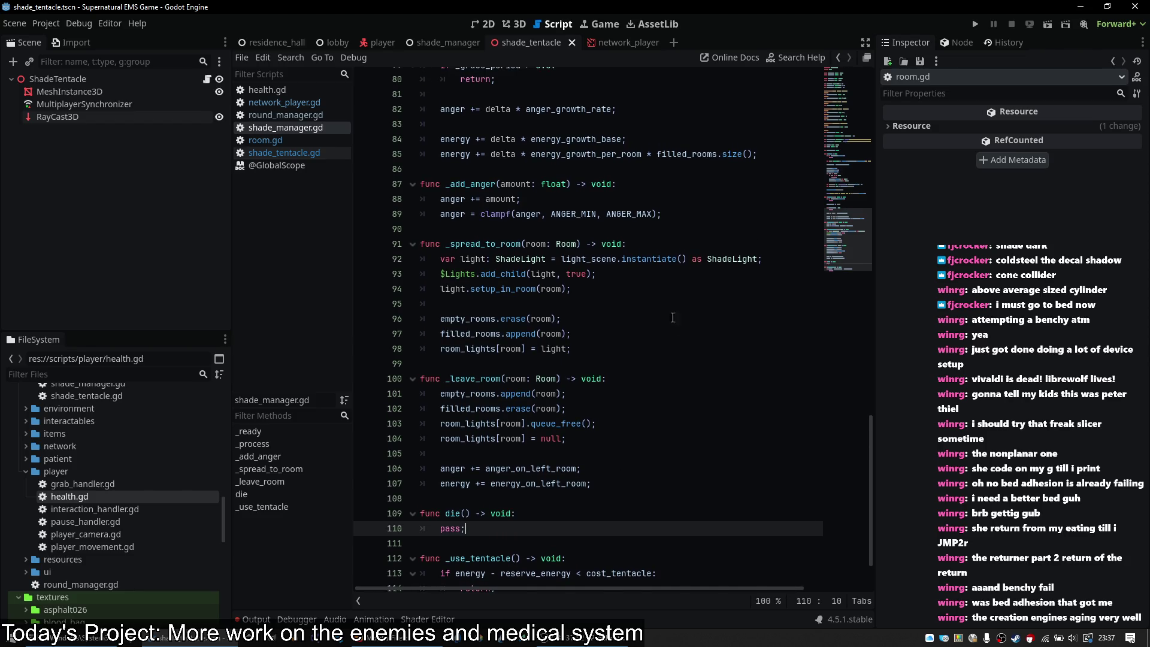
pyautogui.scroll(2, 671, 325)
# Declare _spend_energy(amount: float) and _remove_energy(amount: float) -> void with a pass; body after _add_anger.
pyautogui.click(706, 271)
pyautogui.press('Return')
pyautogui.press('Return')
pyautogui.write('func _spend')
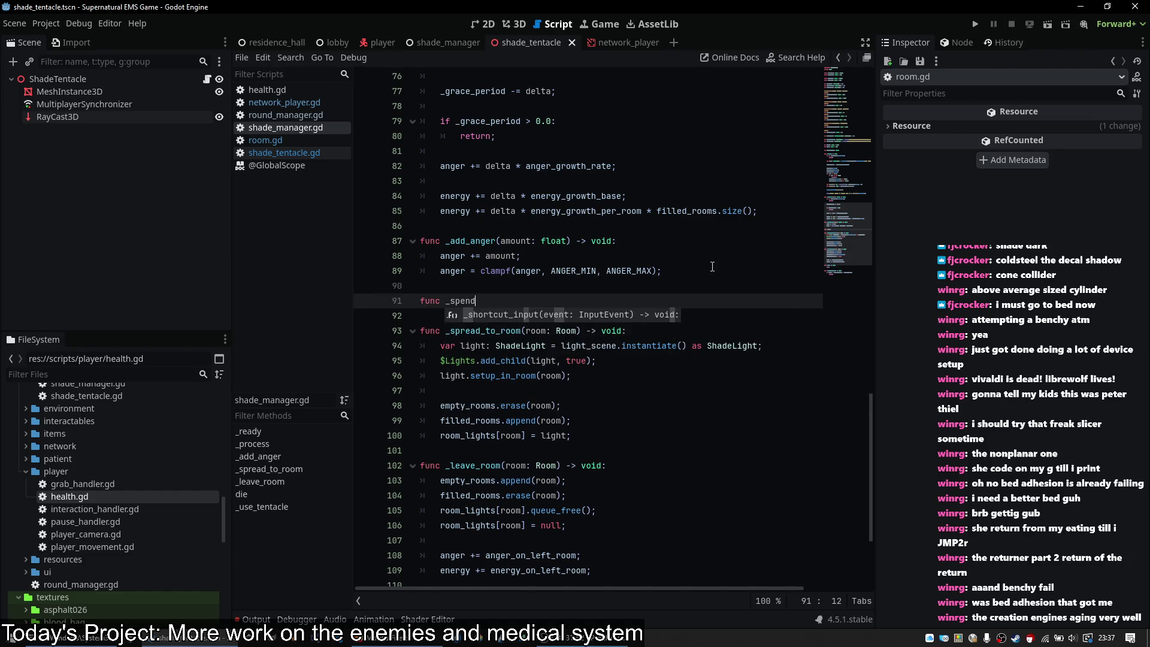
pyautogui.write('_energy(amoutn')
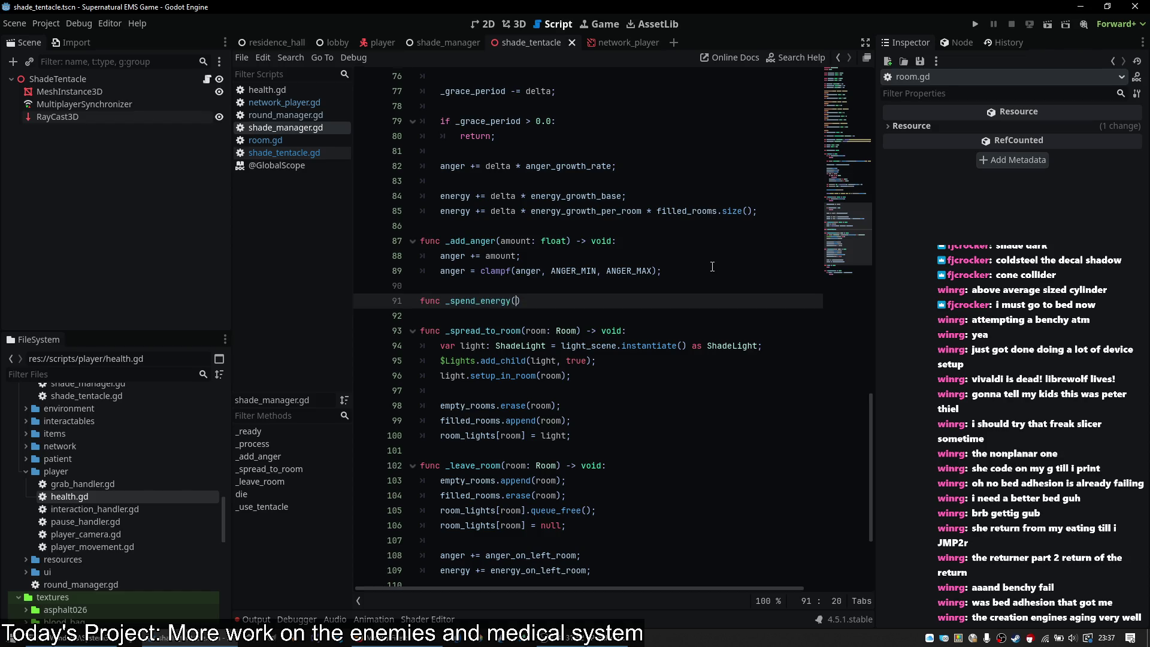
pyautogui.press('BackSpace')
pyautogui.press('BackSpace')
pyautogui.write('nt: float) -')
pyautogui.write('> void:')
pyautogui.press('Return')
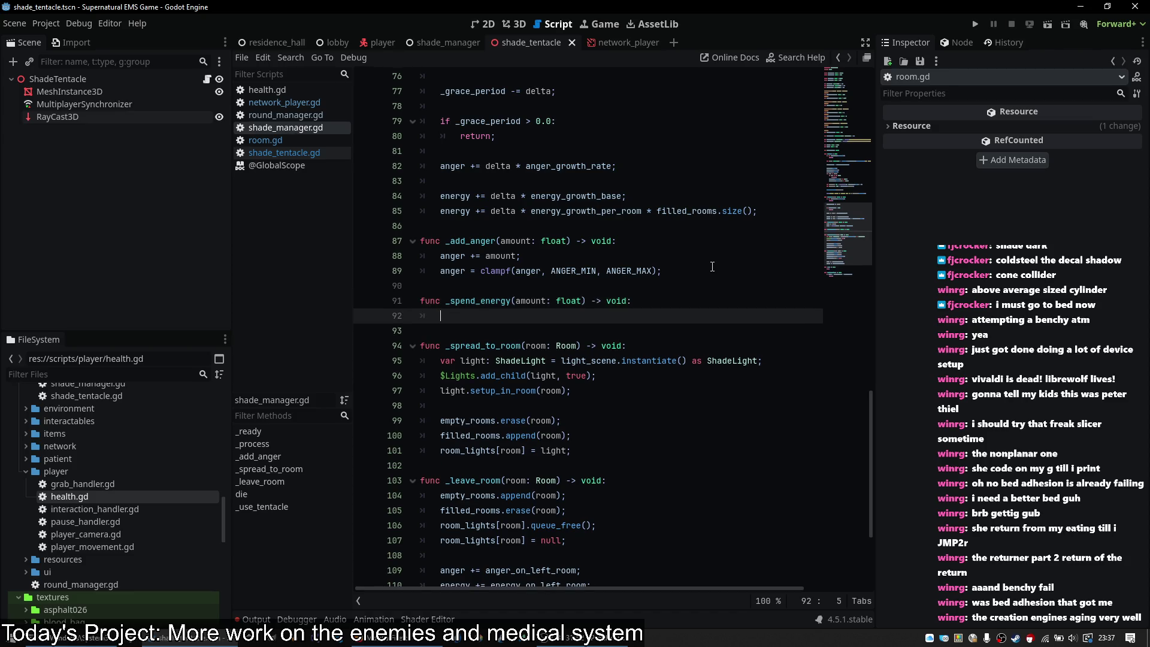
pyautogui.press('BackSpace')
pyautogui.press('Return')
pyautogui.write('func _remove')
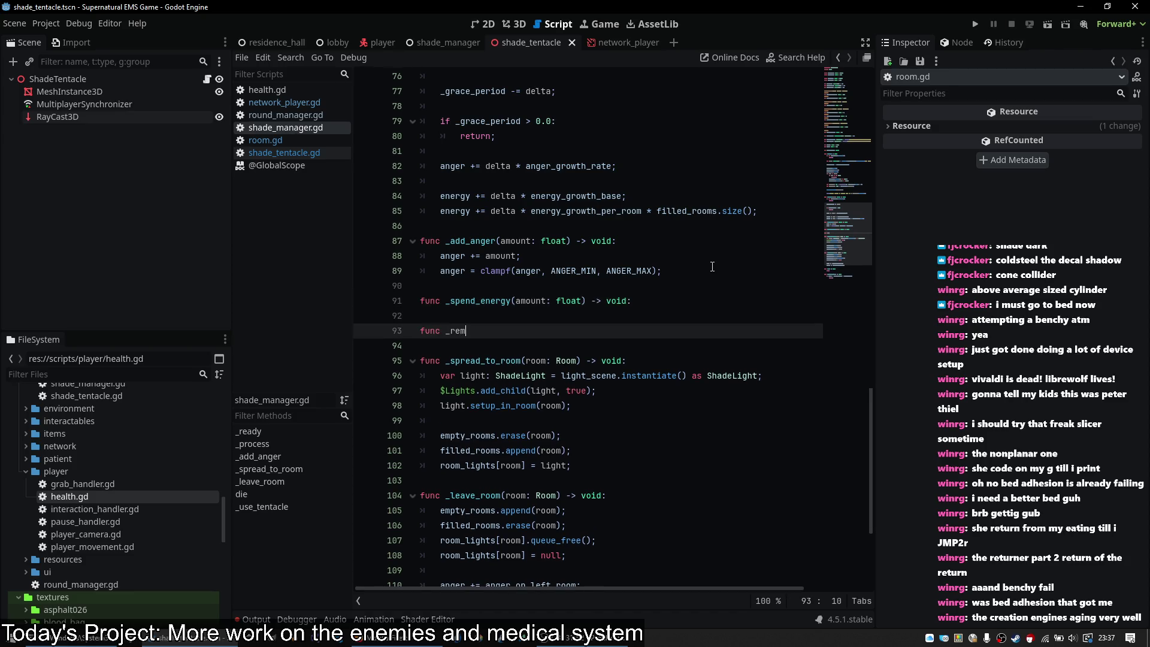
pyautogui.write('_energy(amount:')
pyautogui.write(' float')
pyautogui.write('void:')
pyautogui.press('Return')
pyautogui.write('pass;')
# Make _spend_energy return bool, returning false when amount plus reserve_energy exceeds energy.
pyautogui.press('Up')
pyautogui.press('Up')
pyautogui.press('Up')
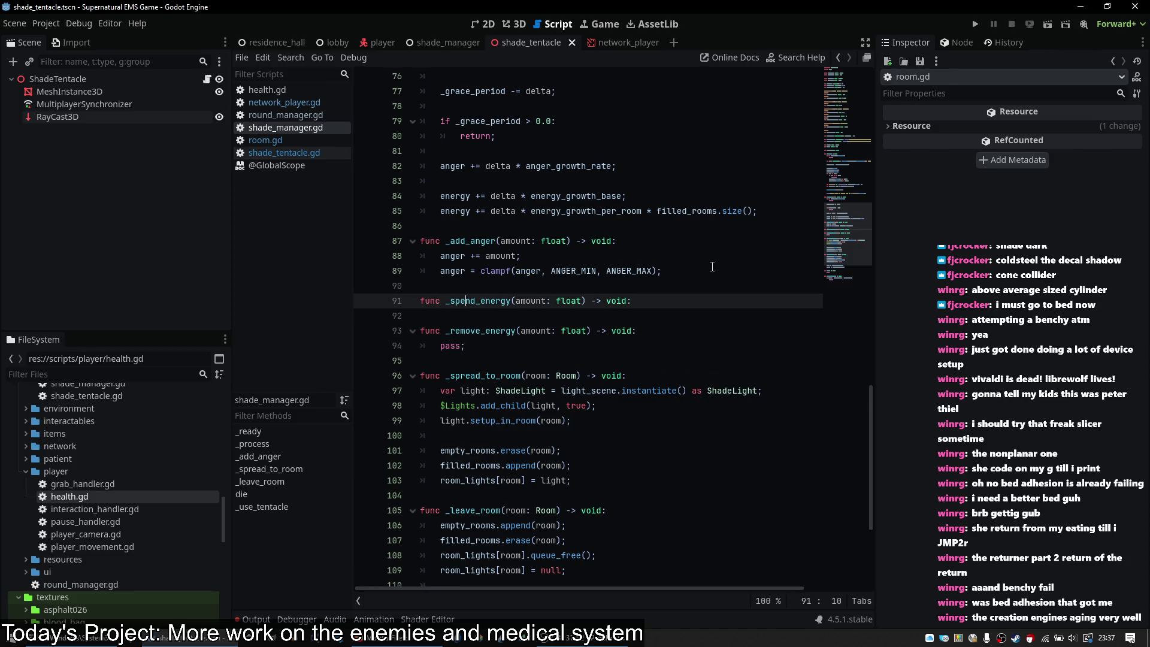
pyautogui.press('BackSpace')
pyautogui.press('BackSpace')
pyautogui.press('BackSpace')
pyautogui.write('bool')
pyautogui.write(':')
pyautogui.press('Return')
pyautogui.write('if ')
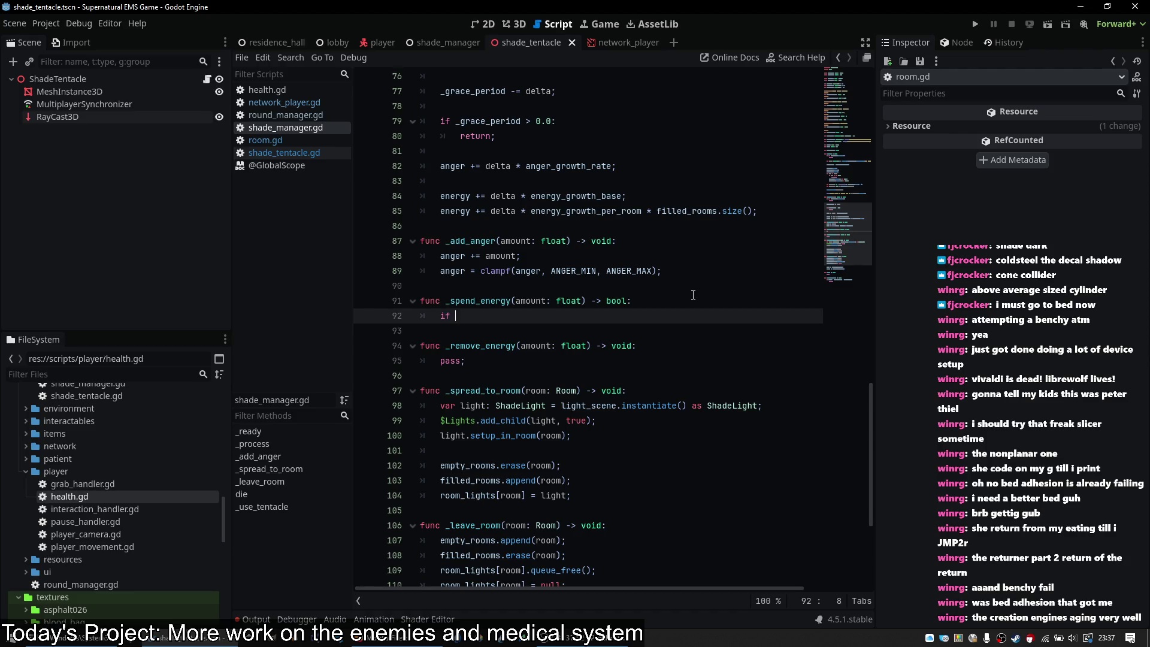
pyautogui.write('amount')
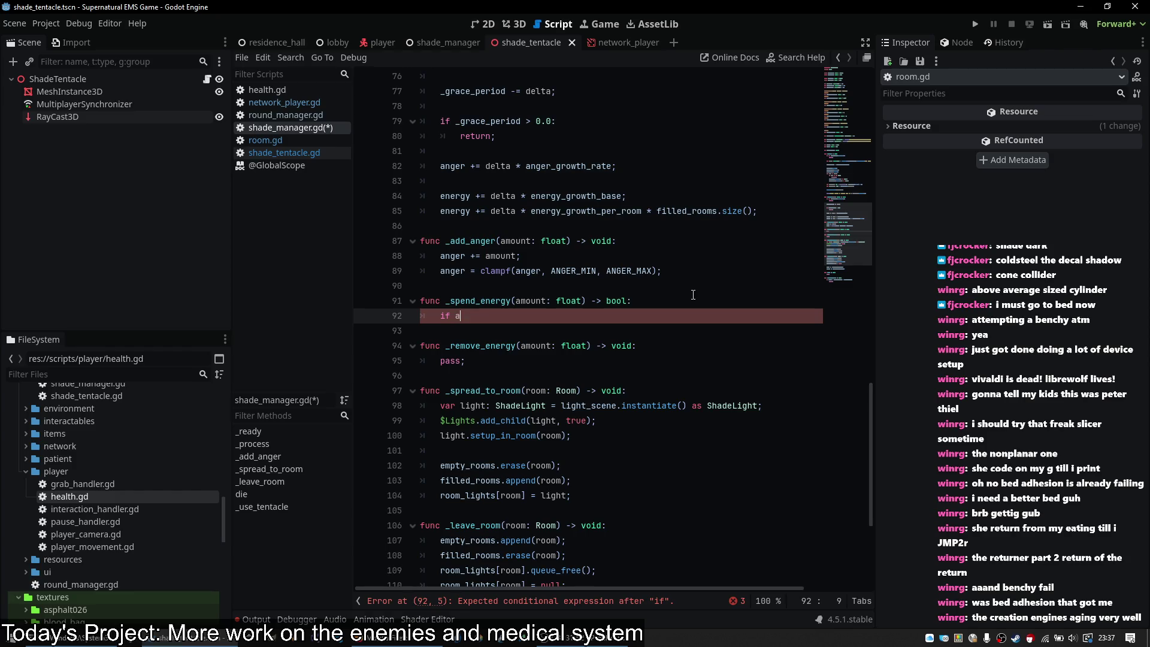
pyautogui.press('BackSpace')
pyautogui.press('BackSpace')
pyautogui.press('BackSpace')
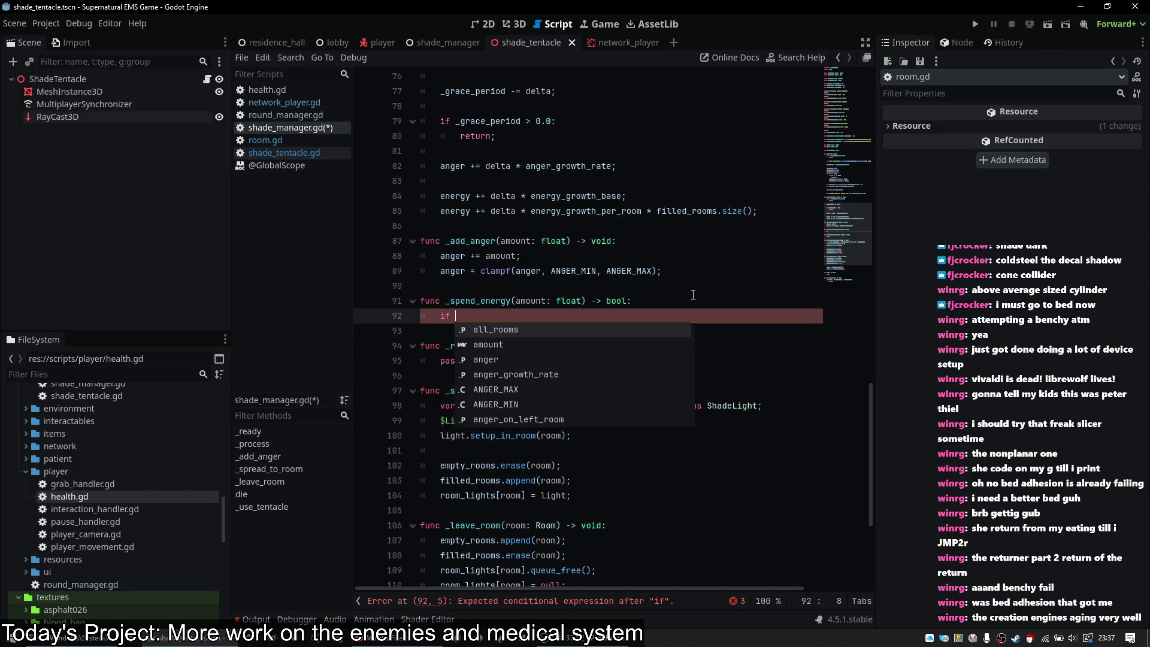
pyautogui.write('amount +')
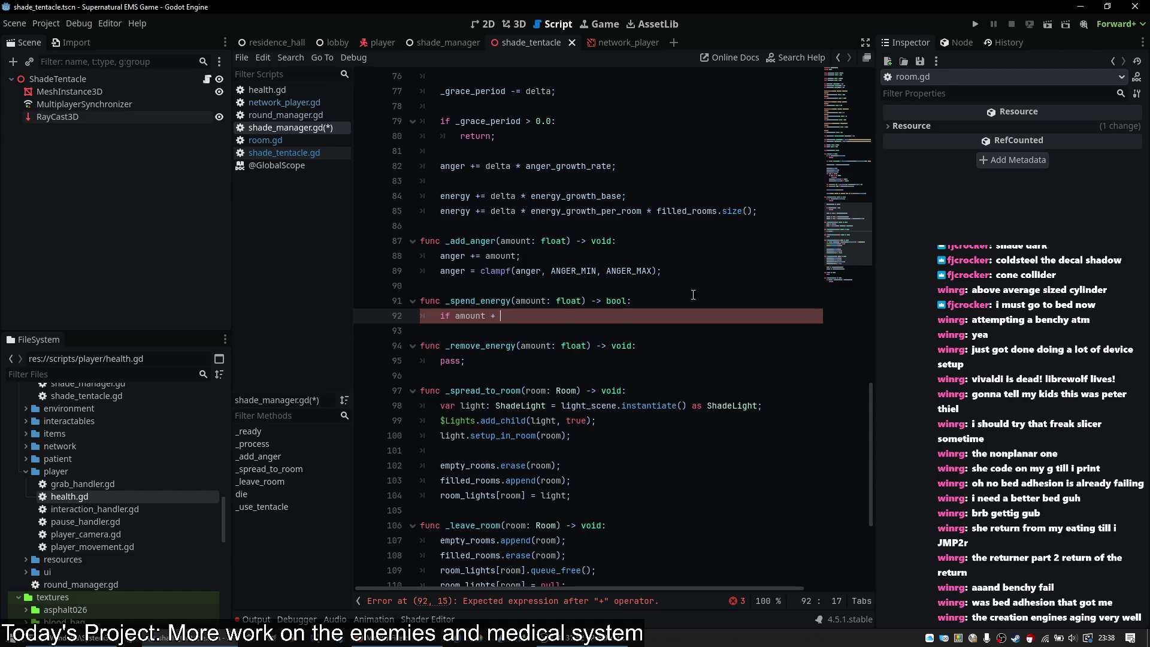
pyautogui.write('reserv')
pyautogui.press('Return')
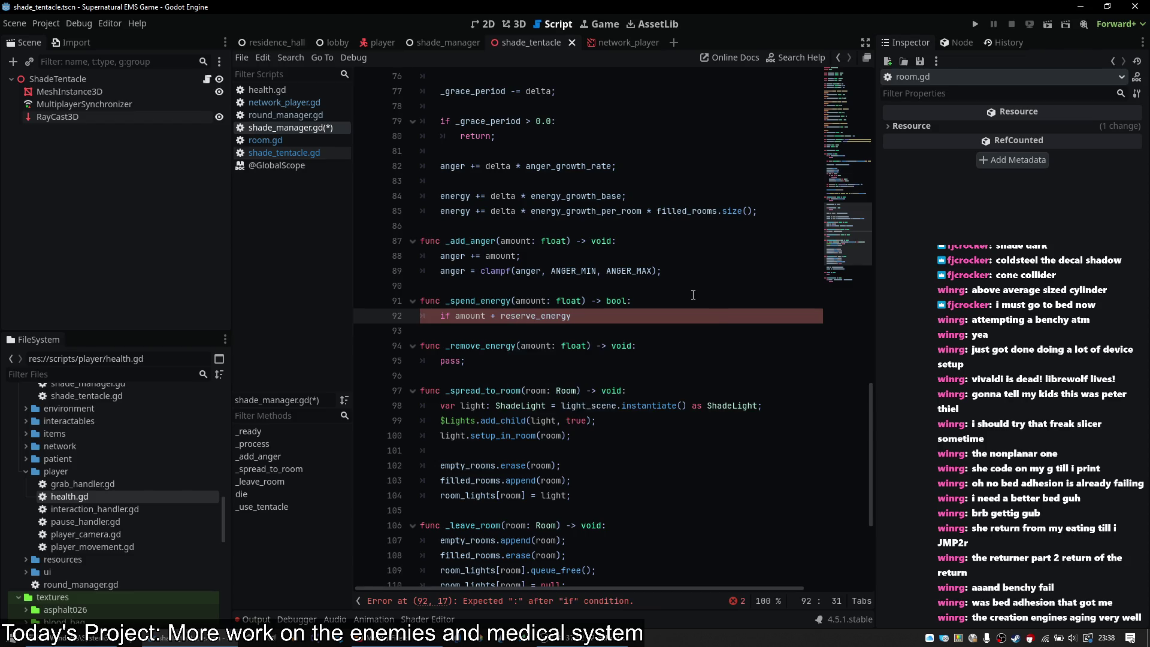
pyautogui.write('energy:')
pyautogui.press('Return')
pyautogui.write('return false;')
# Otherwise have _spend_energy subtract amount from energy and return true.
pyautogui.press('Return')
pyautogui.write('else:')
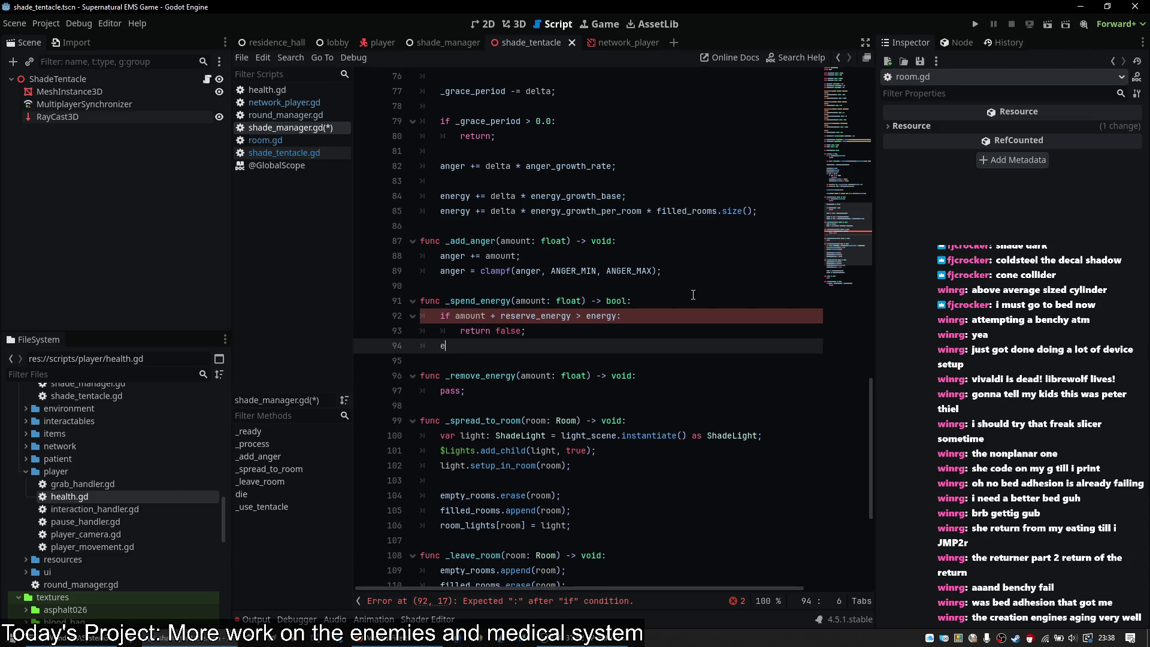
pyautogui.press('Return')
pyautogui.write('a')
pyautogui.press('BackSpace')
pyautogui.write('energy -=')
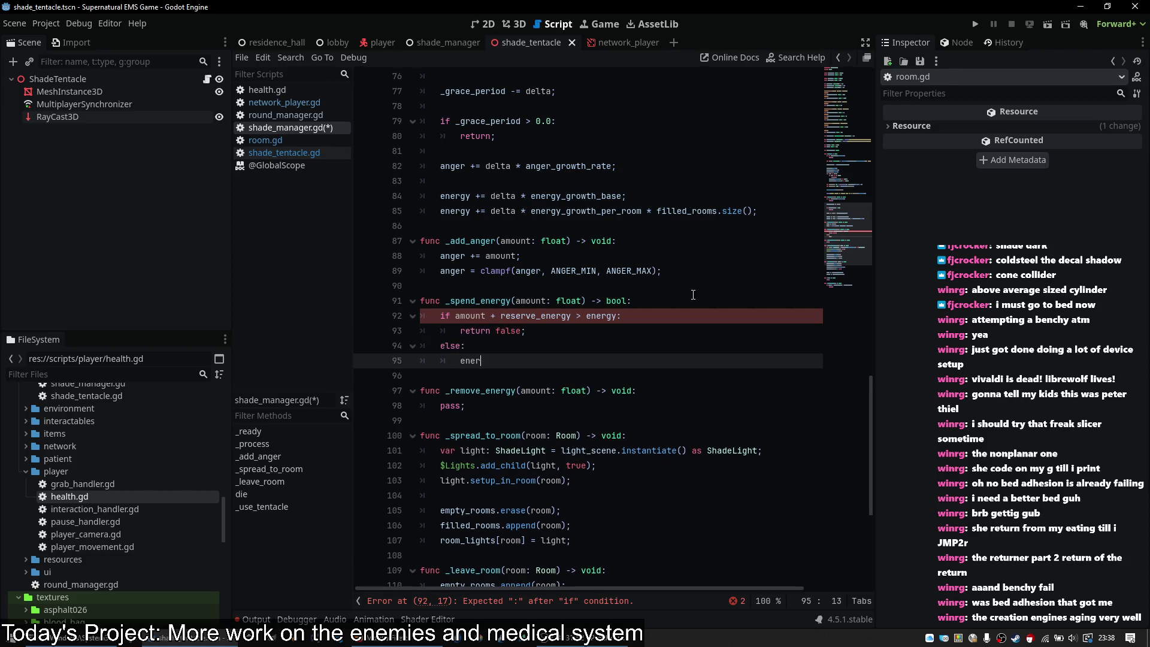
pyautogui.write(' amount;')
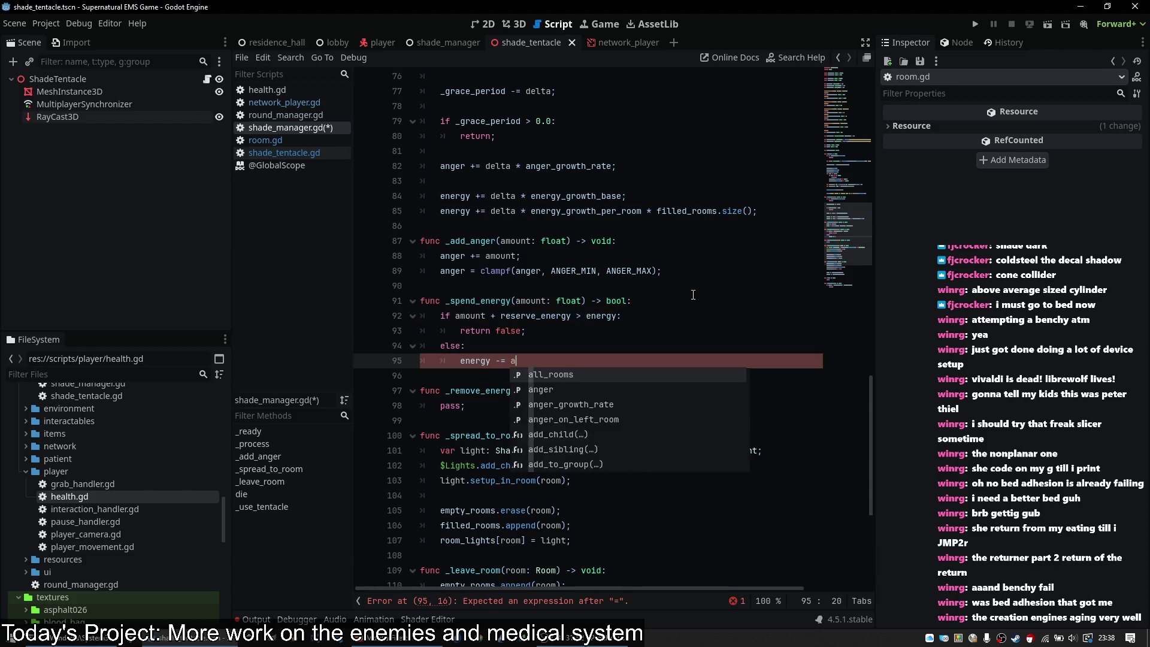
pyautogui.hotkey('ctrl', 's')
pyautogui.scroll(-2, 628, 351)
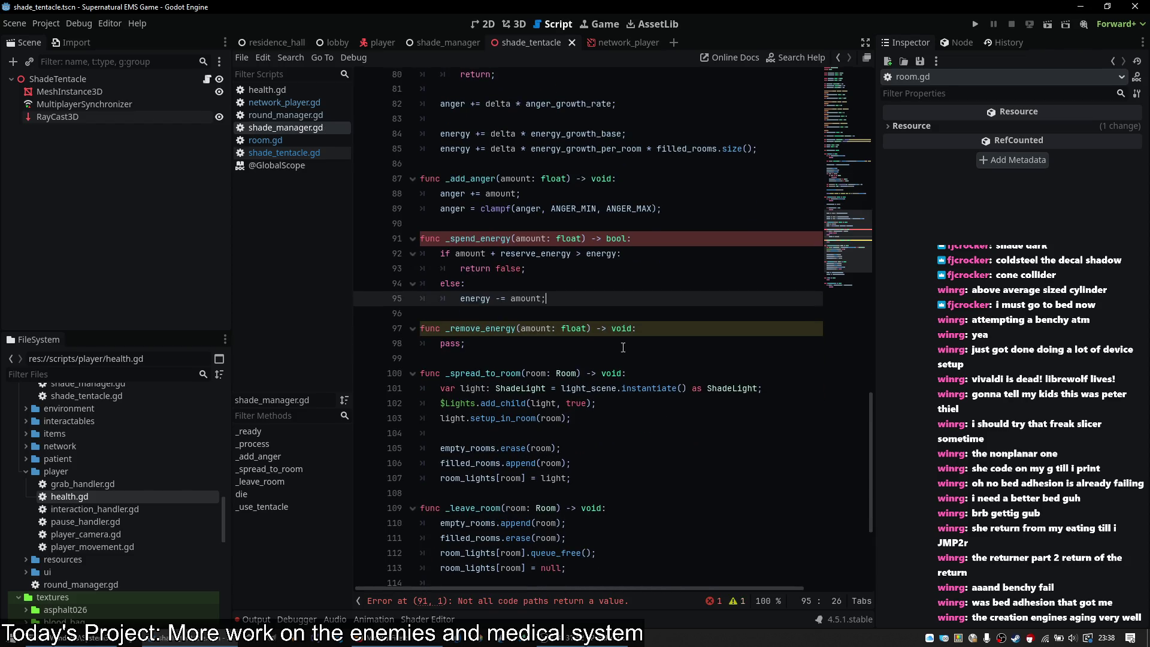
pyautogui.press('Return')
pyautogui.write('return true;')
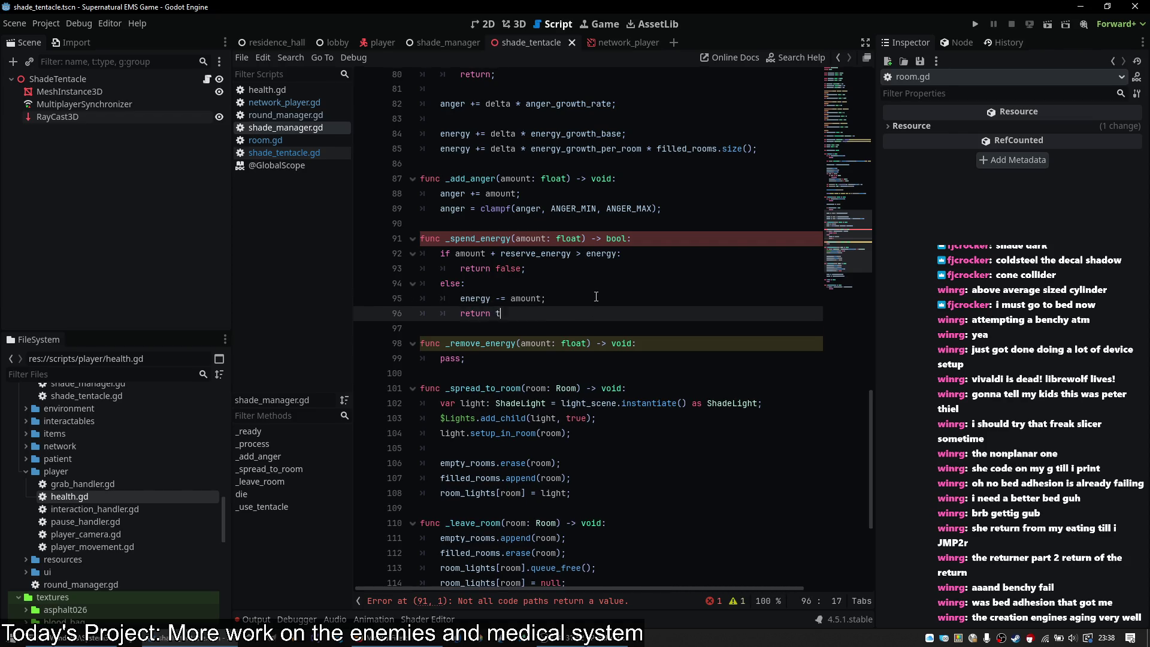
# Write _remove_energy: energy -= amount, then call die() if energy <= ENERGY_MIN; save.
pyautogui.press('Down')
pyautogui.press('Down')
pyautogui.press('Down')
pyautogui.press('BackSpace')
pyautogui.press('BackSpace')
pyautogui.press('BackSpace')
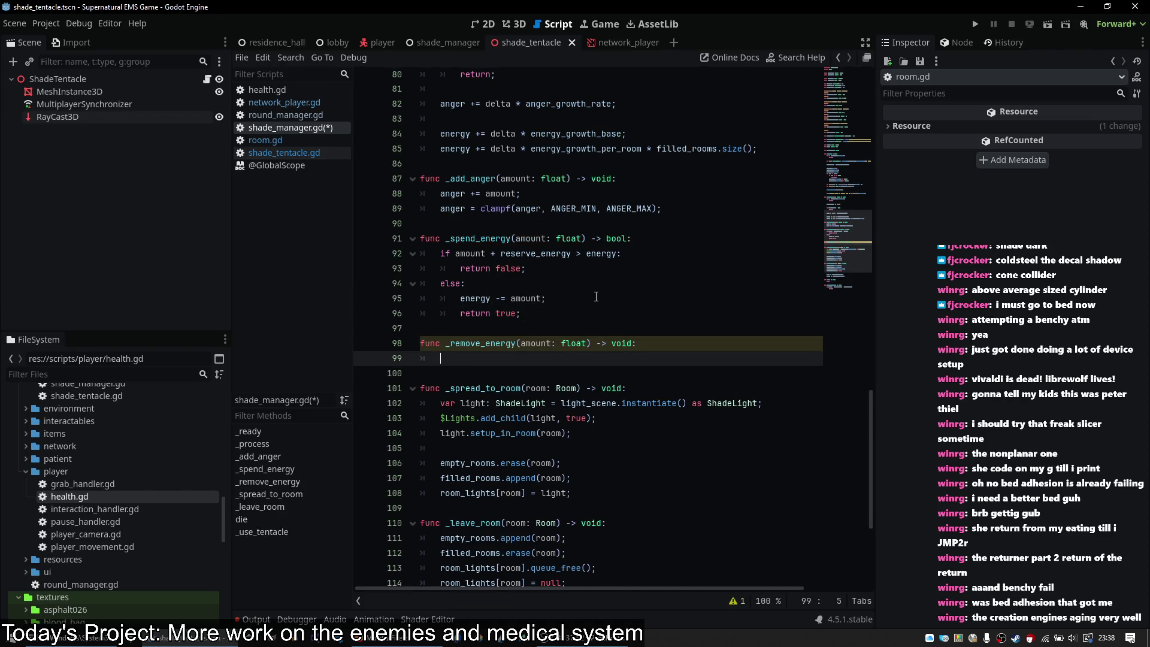
pyautogui.write('a')
pyautogui.press('BackSpace')
pyautogui.write('energ')
pyautogui.press('BackSpace')
pyautogui.write('y -= amount;')
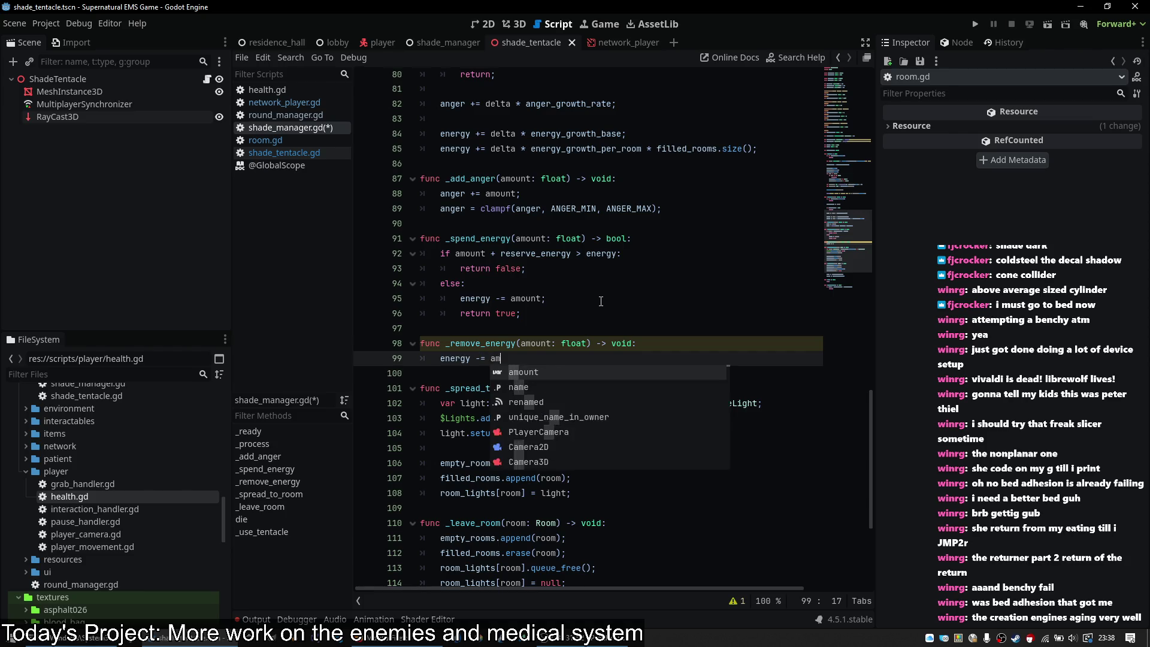
pyautogui.press('Return')
pyautogui.write('if energy')
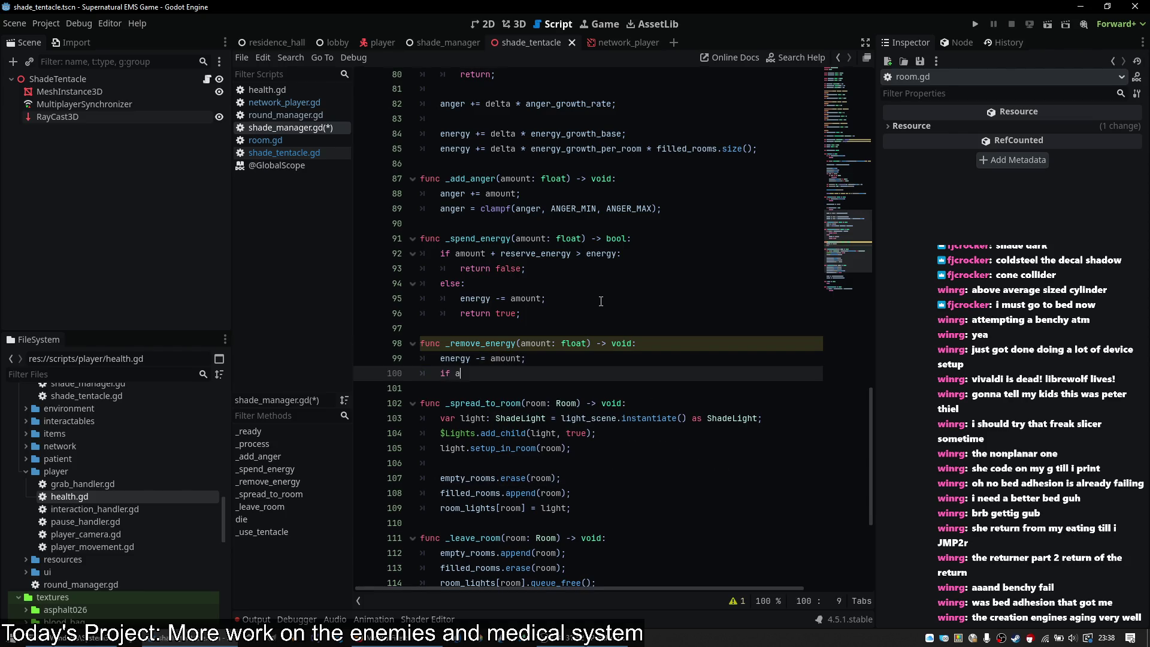
pyautogui.write(' <= ')
pyautogui.write('E')
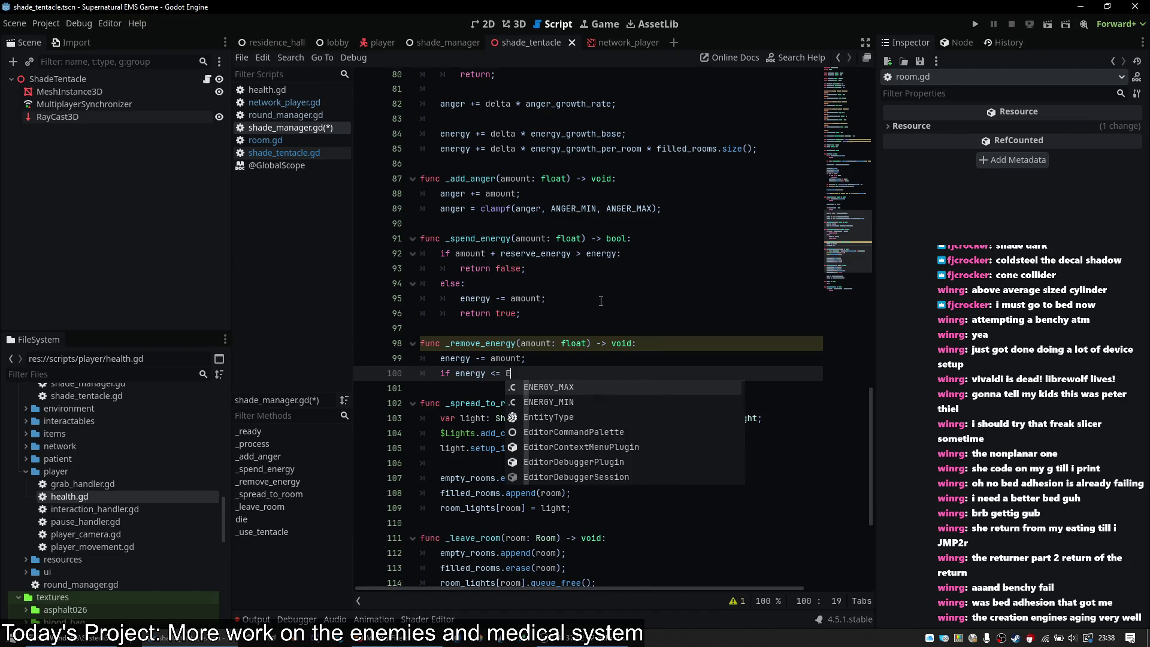
pyautogui.press('Down')
pyautogui.press('Return')
pyautogui.write(':')
pyautogui.press('Return')
pyautogui.write('retu')
pyautogui.press('BackSpace')
pyautogui.press('BackSpace')
pyautogui.press('BackSpace')
pyautogui.write('die')
pyautogui.press('Return')
pyautogui.write(';')
pyautogui.hotkey('ctrl', 's')
# Tag die's pass line with a '# TODO' comment.
pyautogui.scroll(-5, 627, 328)
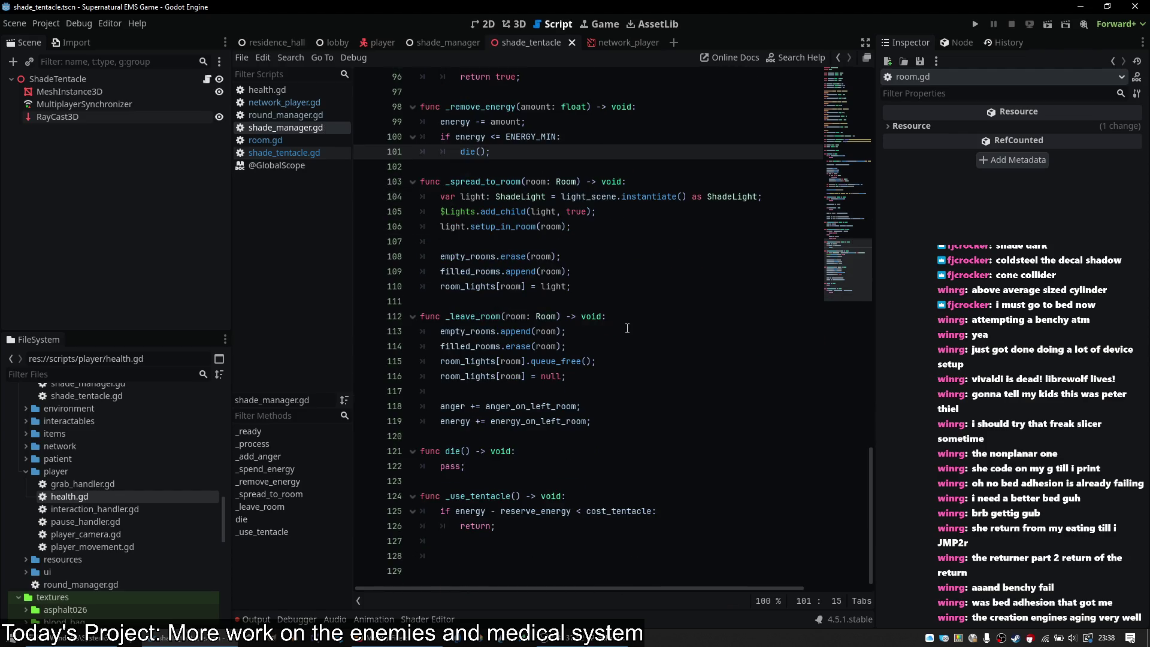
pyautogui.click(514, 465)
pyautogui.write('# TODO')
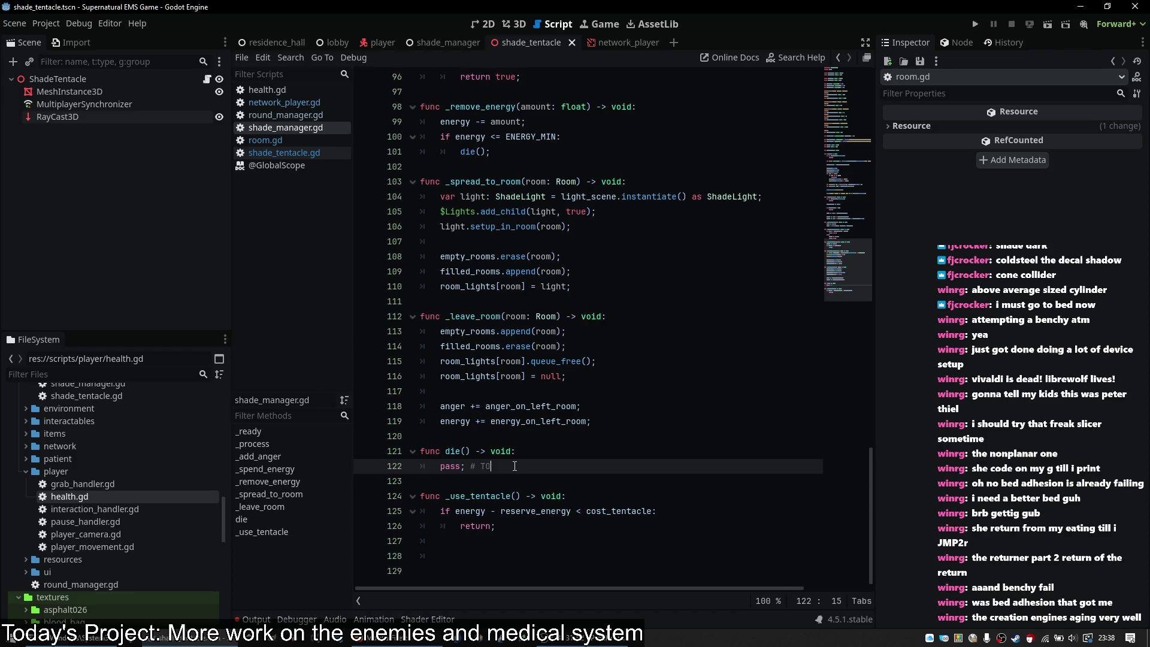
pyautogui.press('Down')
pyautogui.press('Down')
pyautogui.press('Down')
pyautogui.press('Down')
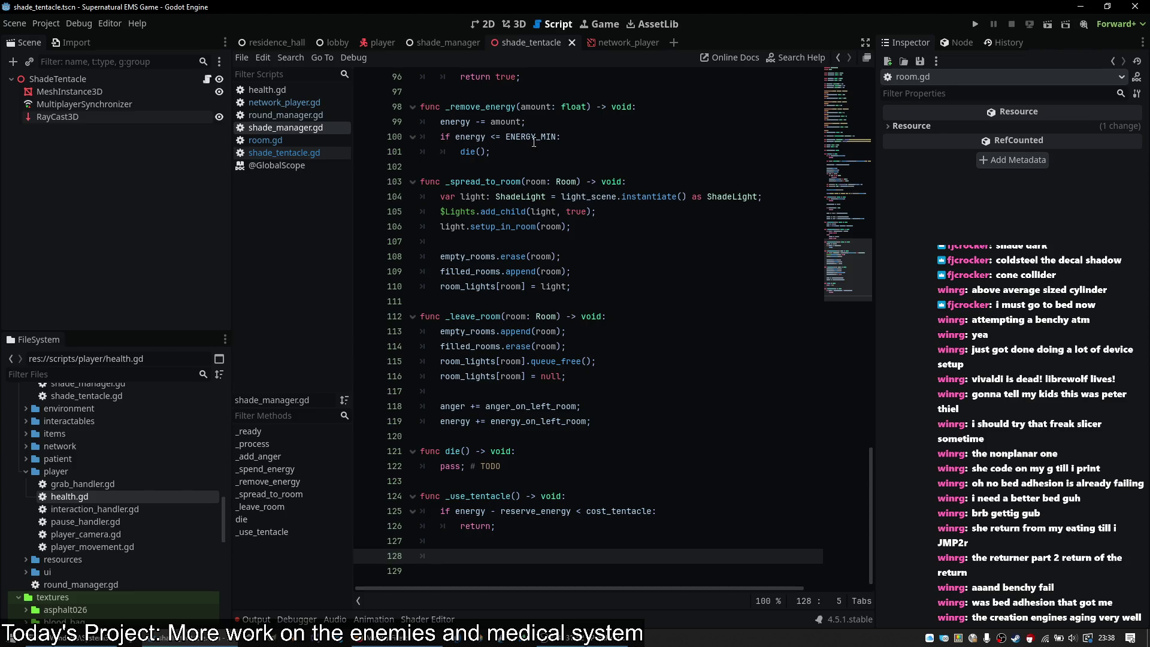
# In _use_tentacle, begin a target: NetworkPlayer variable assigned NetworkPlayer.players.values().
pyautogui.click(447, 44)
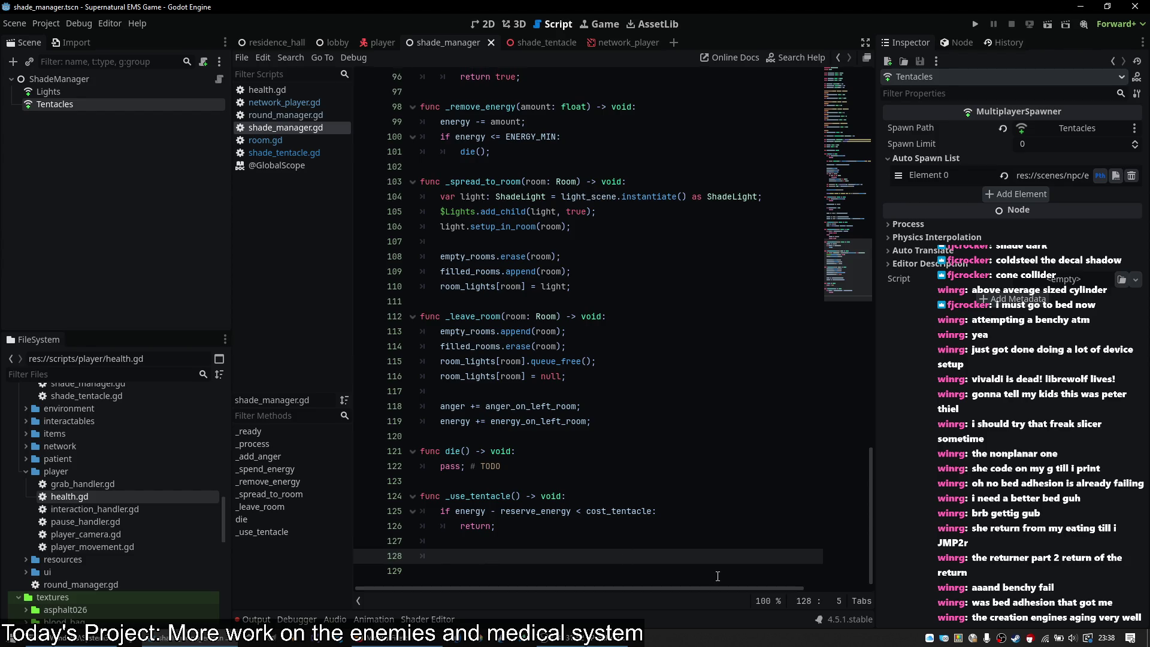
pyautogui.write('var tar')
pyautogui.write('ge:')
pyautogui.write('t: NetworkPla')
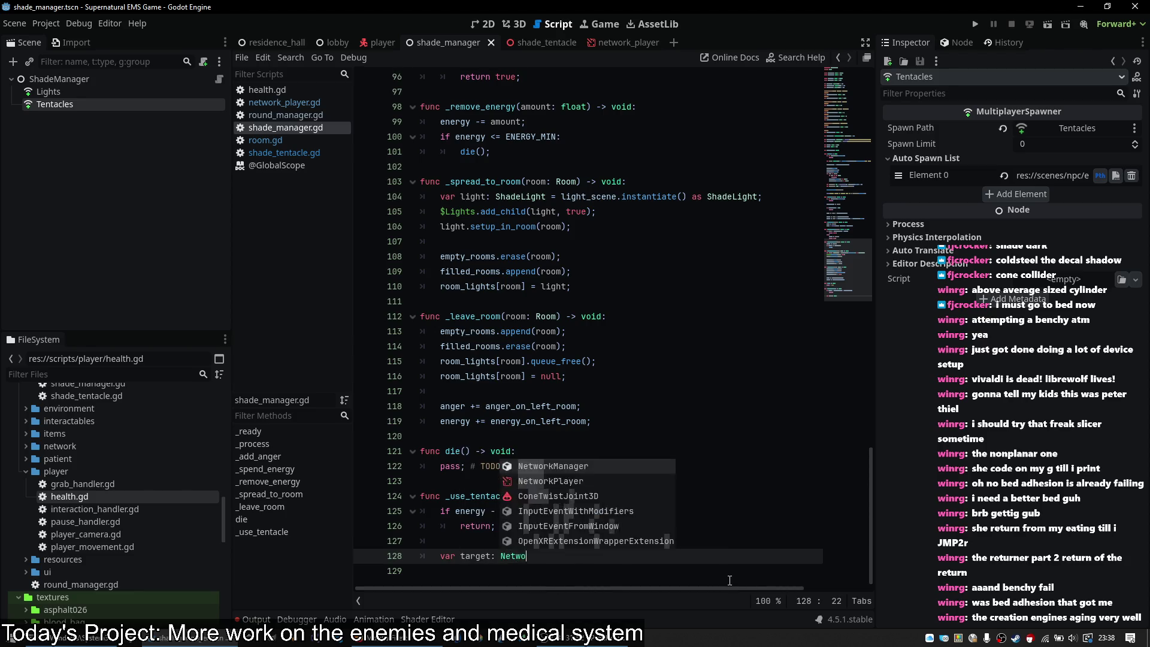
pyautogui.press('Return')
pyautogui.write('= Nteow')
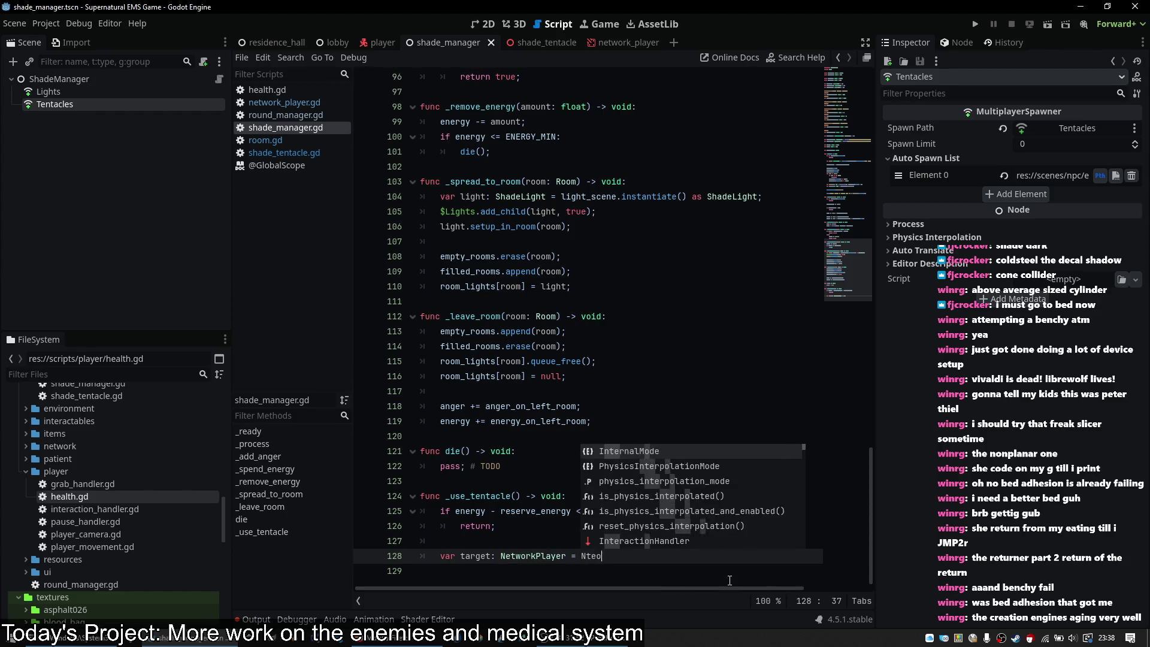
pyautogui.press('BackSpace')
pyautogui.press('BackSpace')
pyautogui.press('BackSpace')
pyautogui.write('eto')
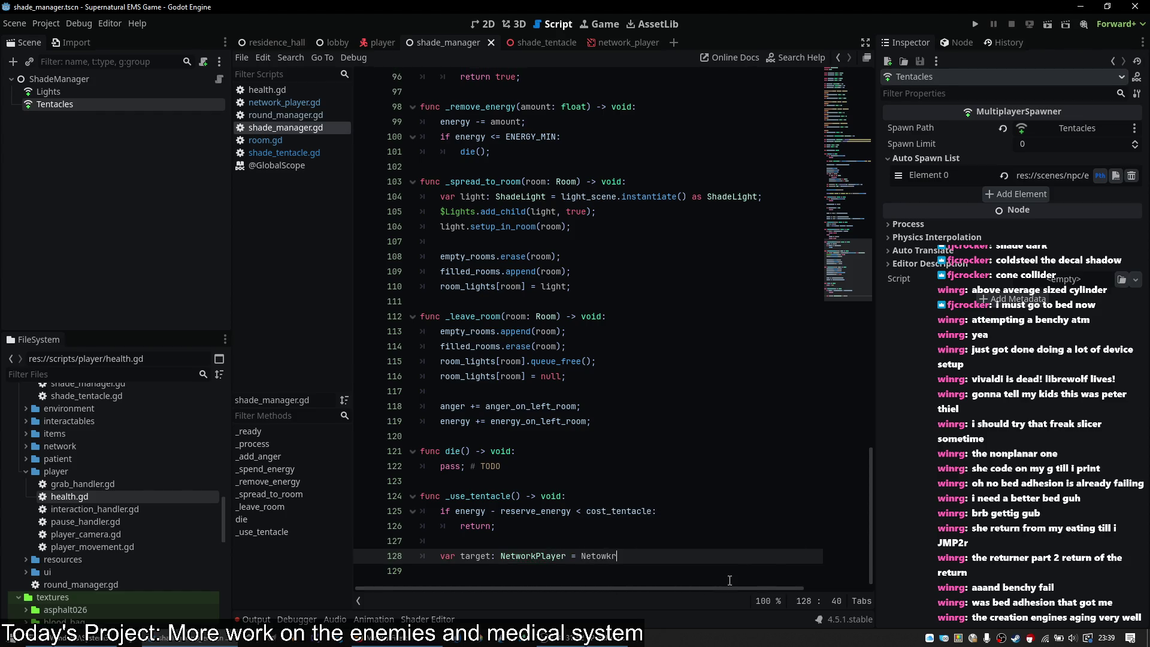
pyautogui.press('BackSpace')
pyautogui.write('tworkP')
pyautogui.press('Return')
pyautogui.write('.')
pyautogui.press('Down')
pyautogui.press('Return')
pyautogui.write('.values')
pyautogui.press('Return')
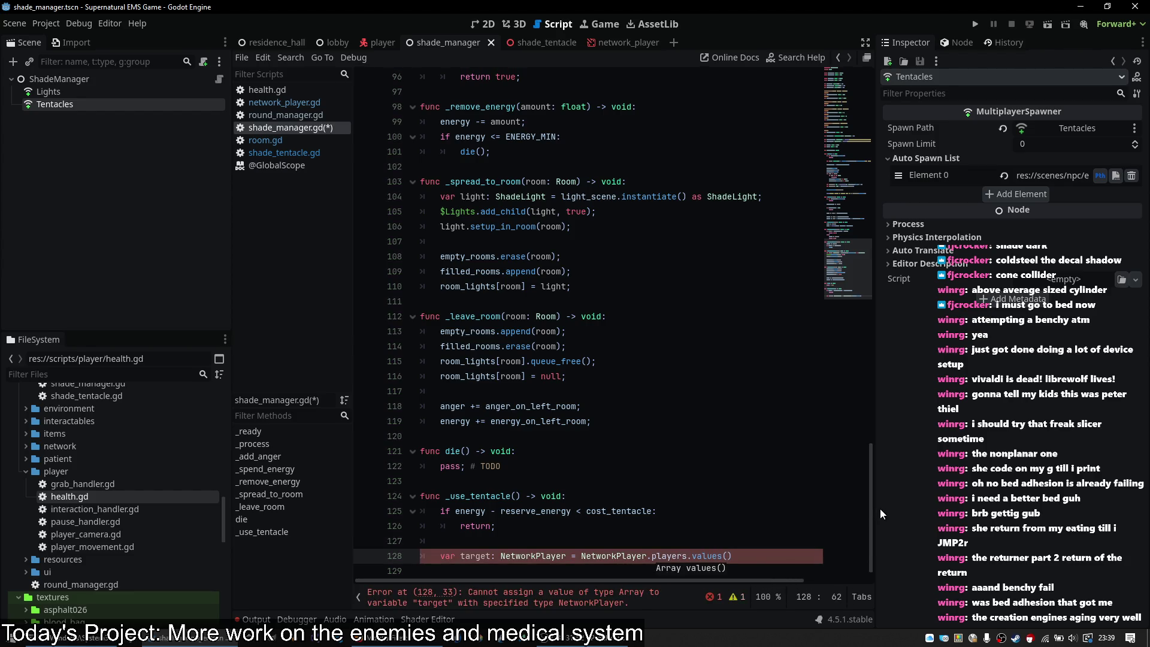
# Rewrite it as var all_players: Array[NetworkPlayer] = NetworkPlayer.players.values(); and save.
pyautogui.hotkey('shift', 'Home')
pyautogui.write('var all_pay')
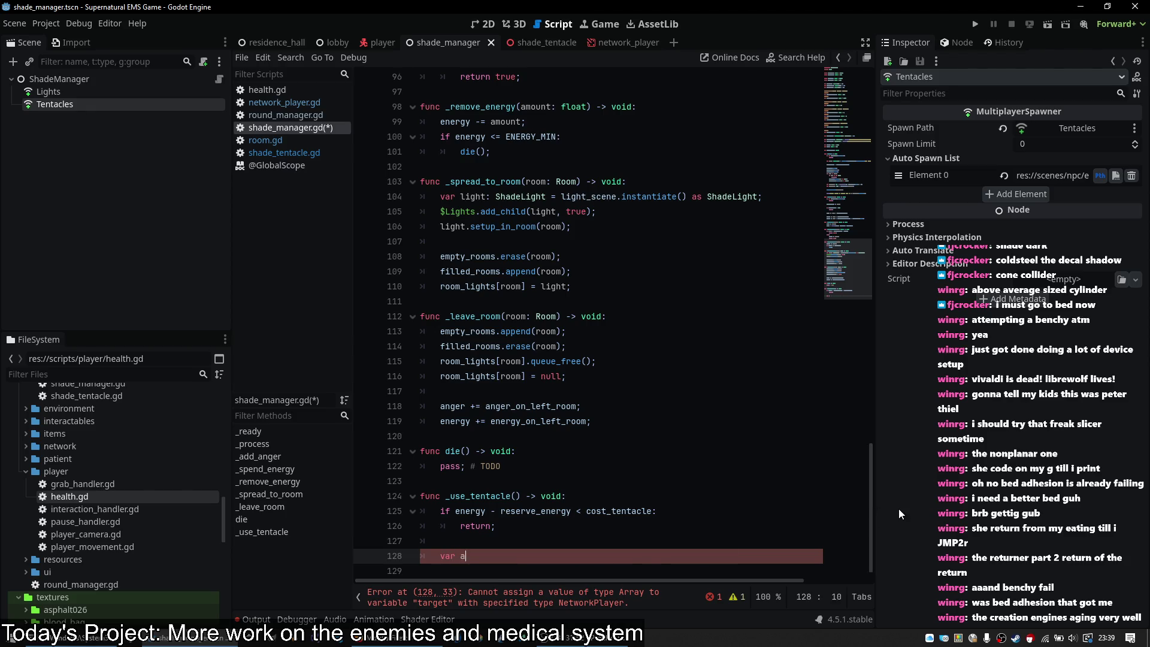
pyautogui.press('BackSpace')
pyautogui.press('BackSpace')
pyautogui.write('layers: Array[')
pyautogui.write('NetworkPlaye')
pyautogui.press('BackSpace')
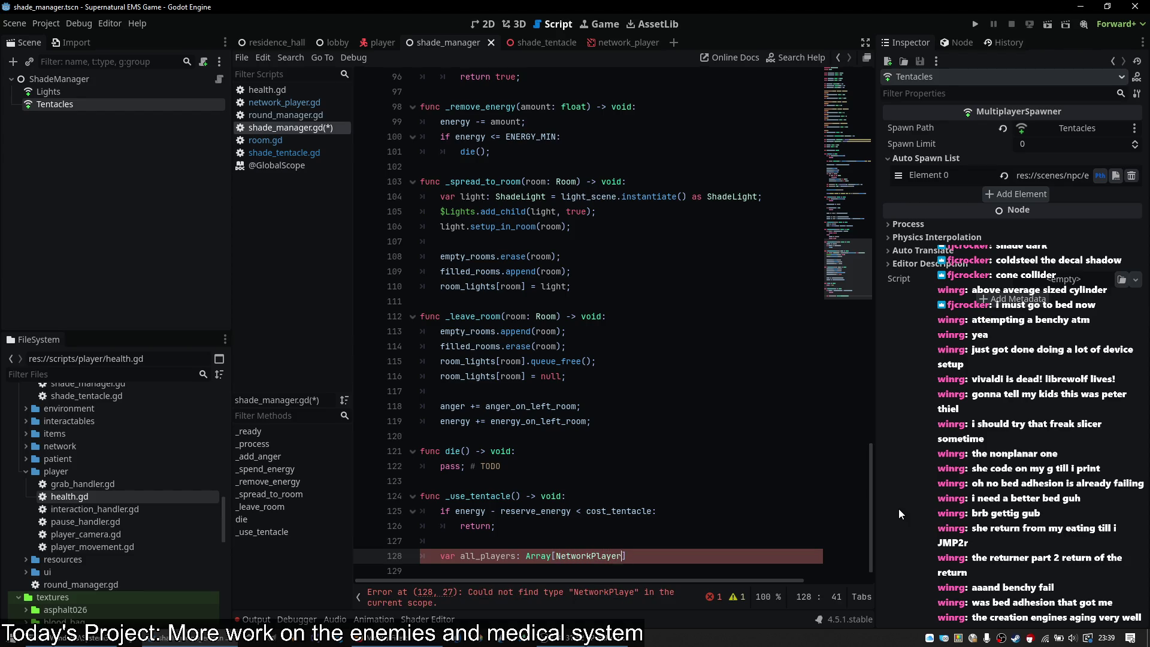
pyautogui.write('r] = network')
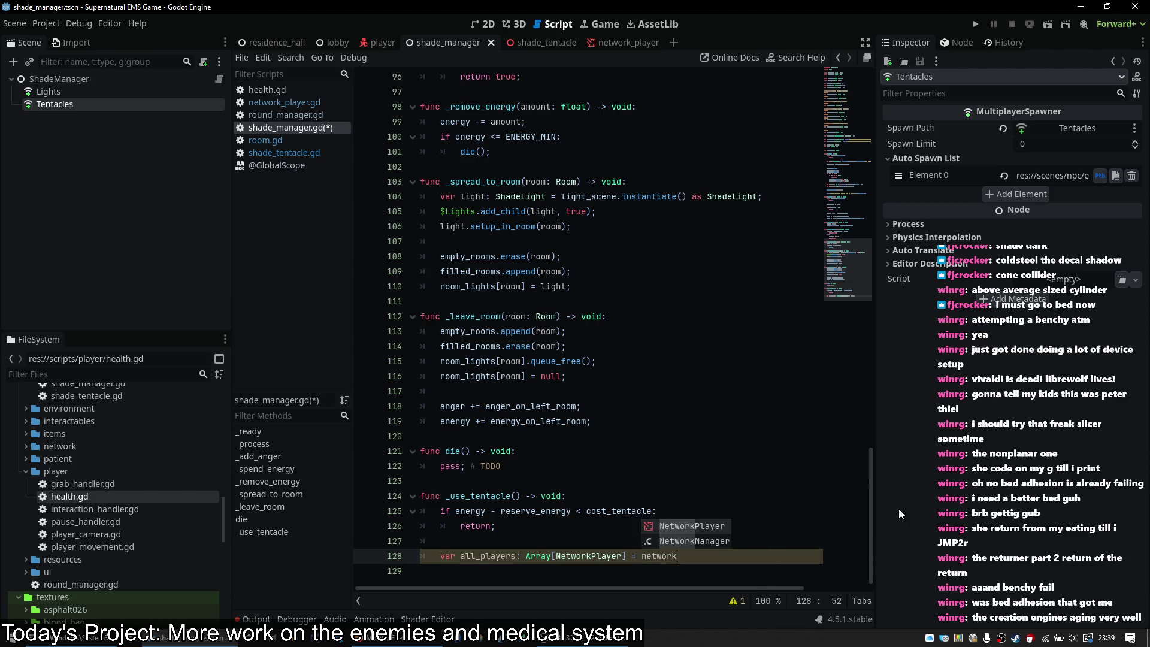
pyautogui.press('Return')
pyautogui.write('.player')
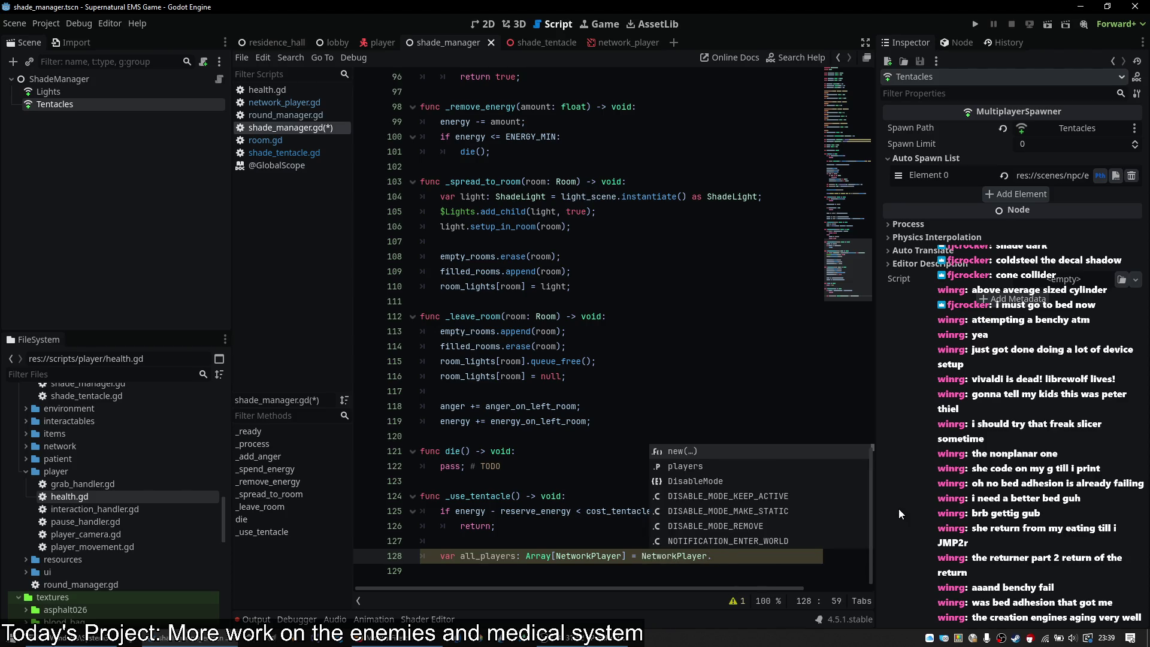
pyautogui.write('s.values();s')
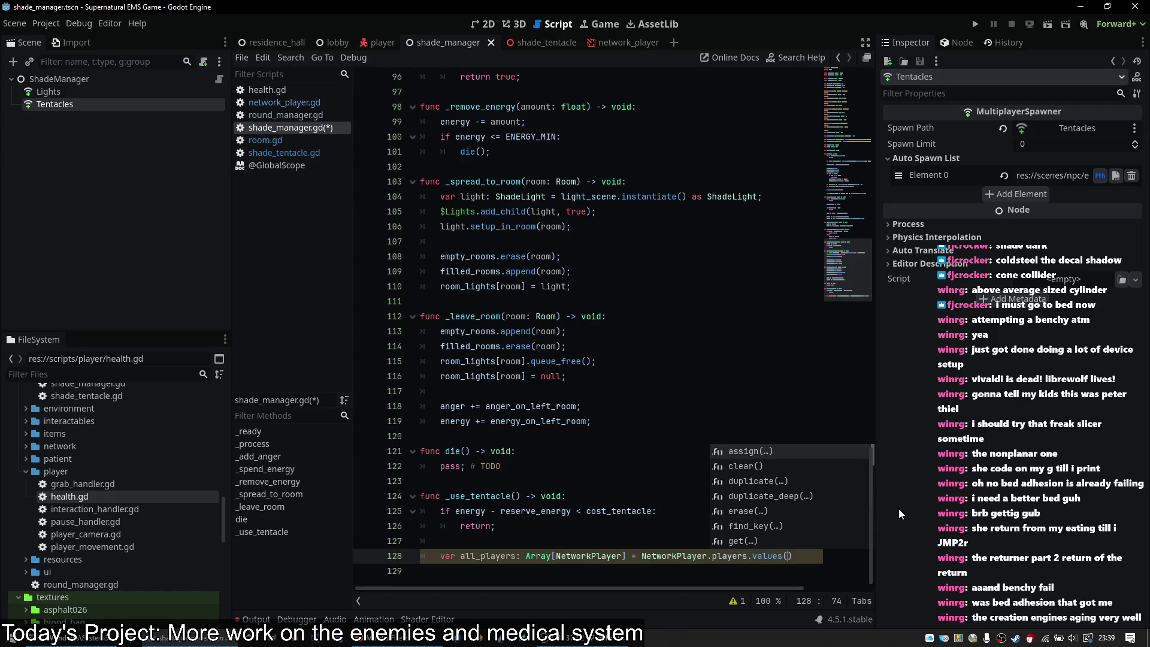
pyautogui.press('BackSpace')
pyautogui.hotkey('ctrl', 's')
pyautogui.press('Return')
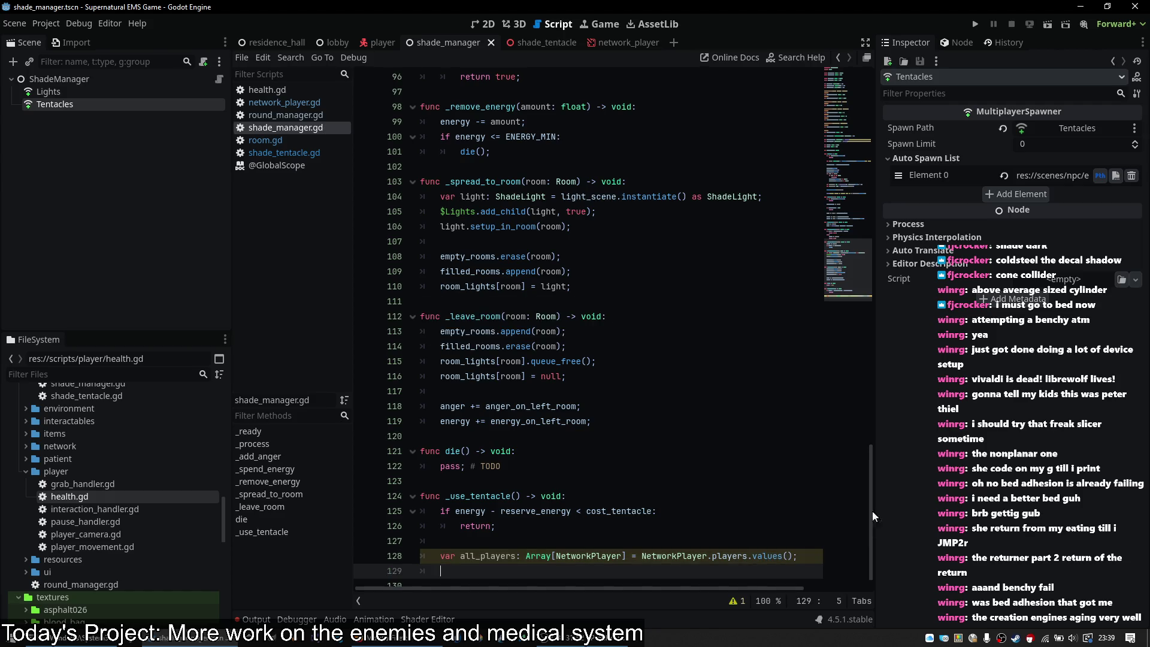
# Change all_players into all_ids: Array[int] built from NetworkPlayer.players.keys().
pyautogui.moveTo(767, 541)
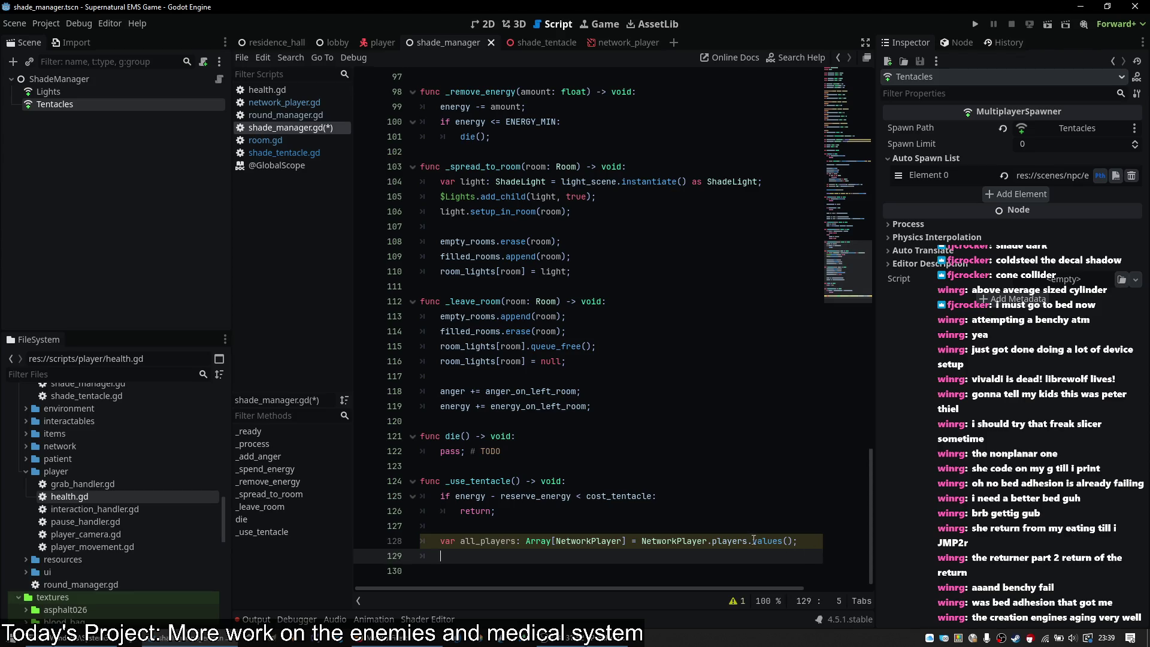
pyautogui.doubleClick(773, 541)
pyautogui.write('key')
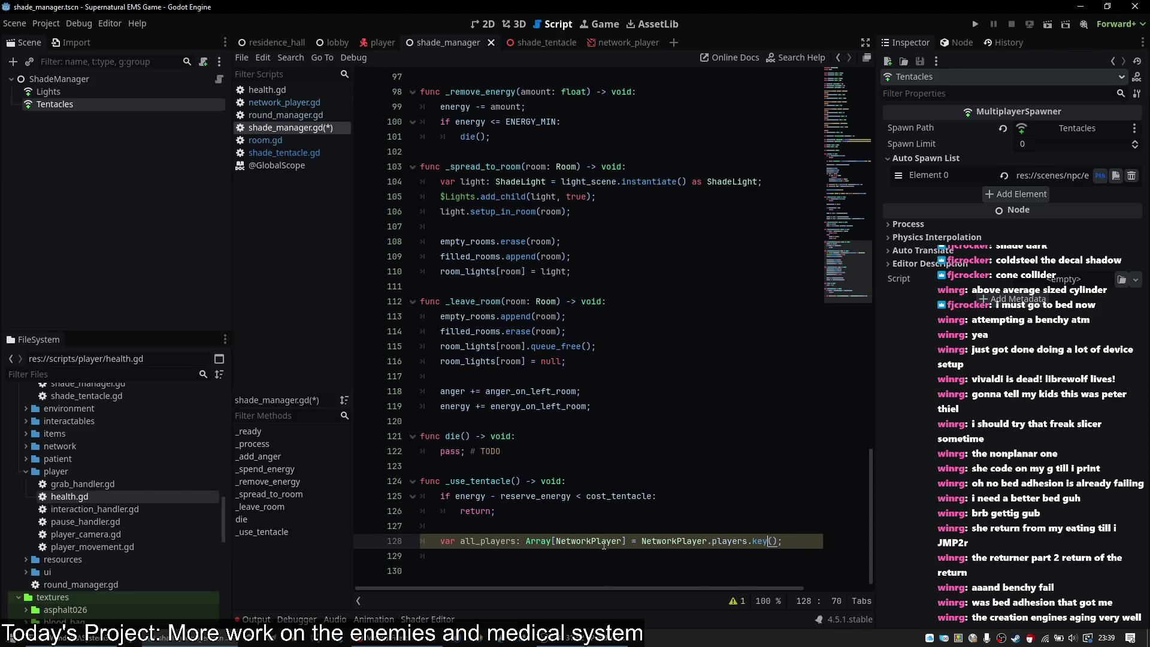
pyautogui.doubleClick(500, 540)
pyautogui.write('all_ids')
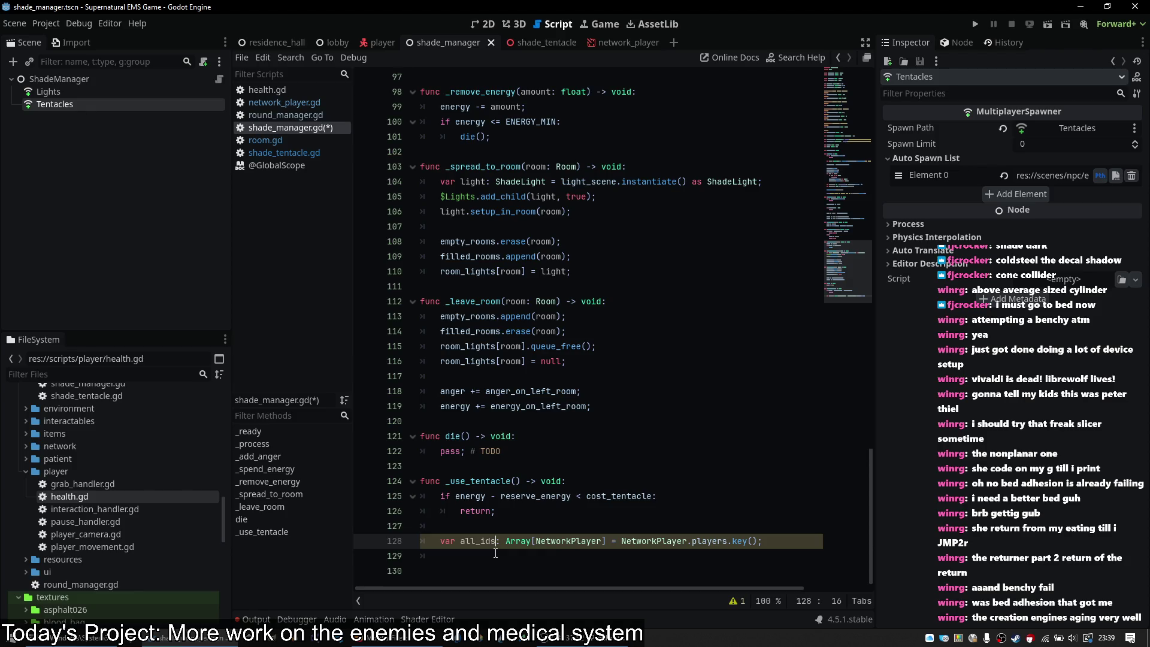
pyautogui.doubleClick(579, 539)
pyautogui.write('int')
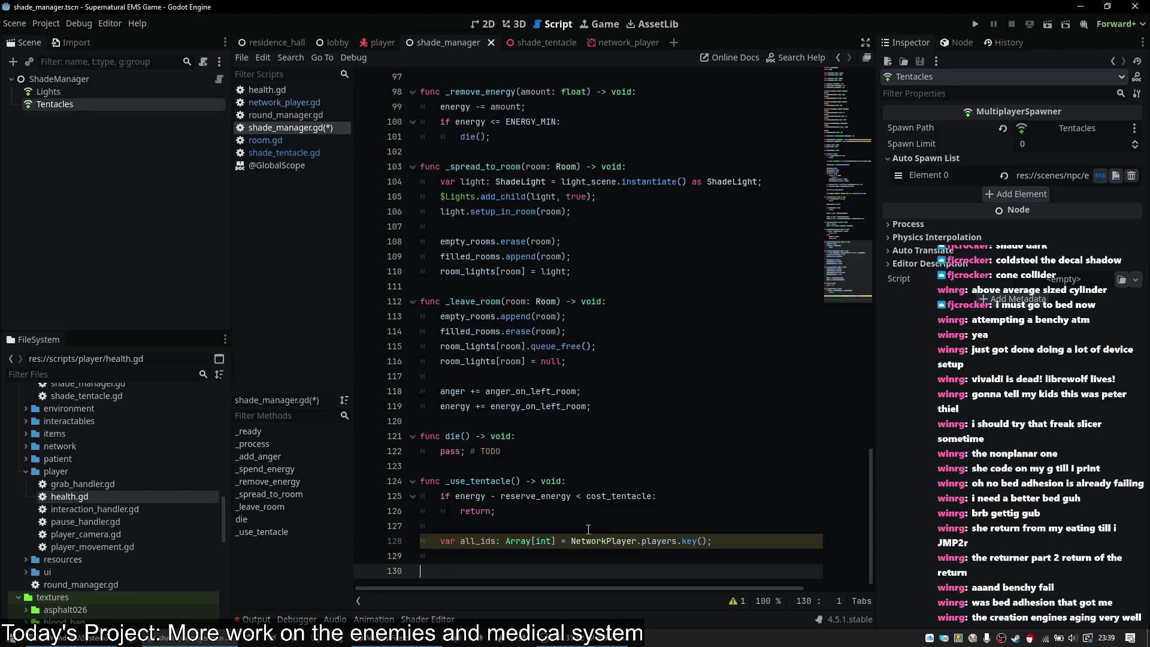
pyautogui.click(698, 541)
pyautogui.write('s')
pyautogui.press('Down')
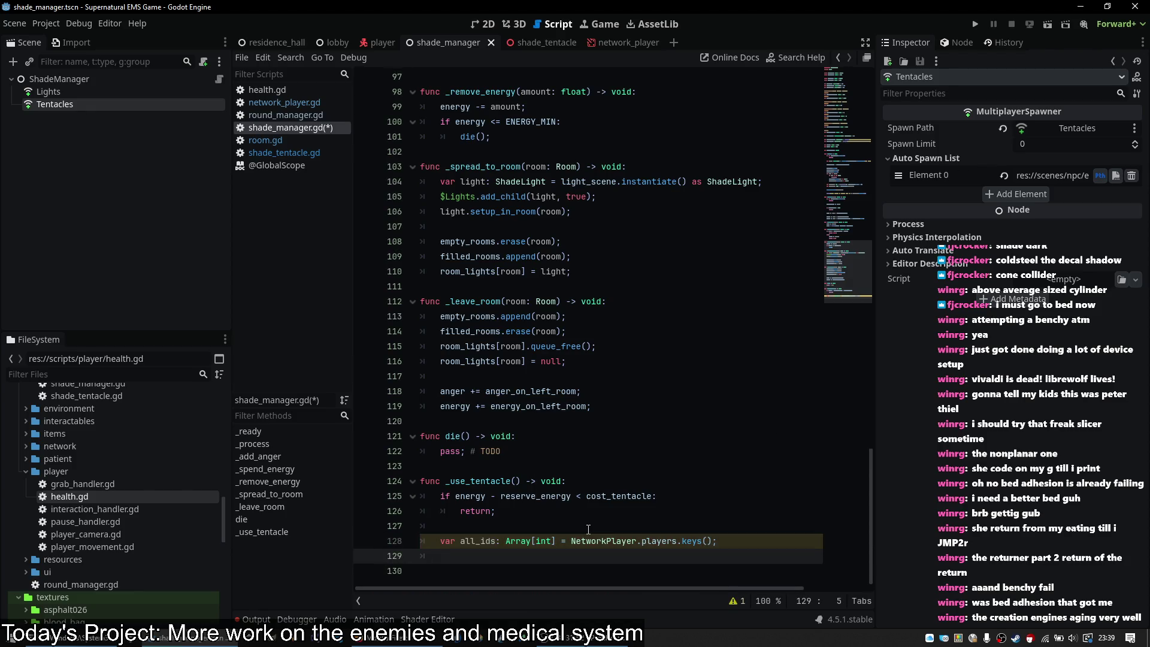
# Begin var target_id: int = all_ids[randi_range(0, all_ids.size()...)] on the next line.
pyautogui.write('var targ')
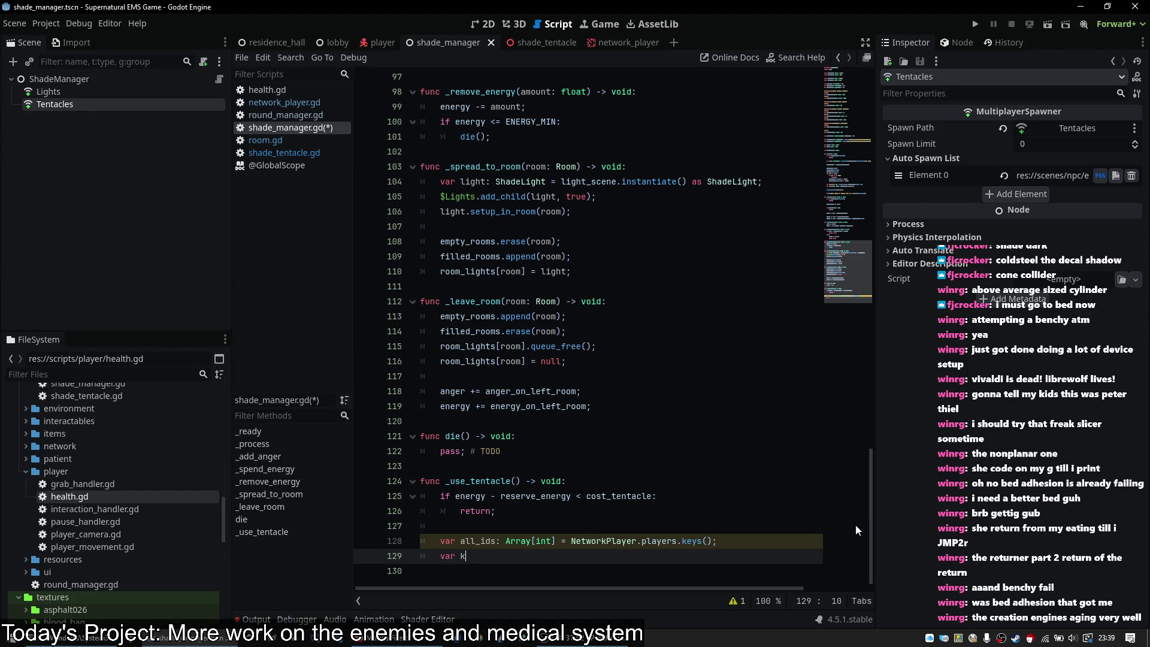
pyautogui.write('et_id: int =')
pyautogui.hotkey('ctrl', 'space')
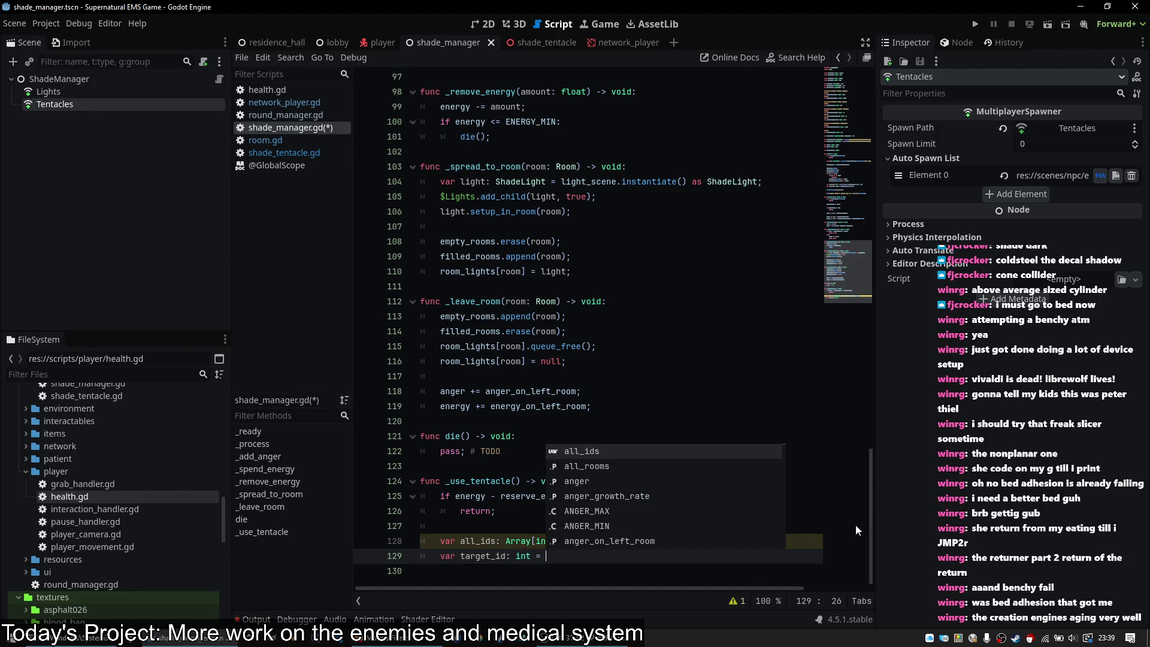
pyautogui.write('all_')
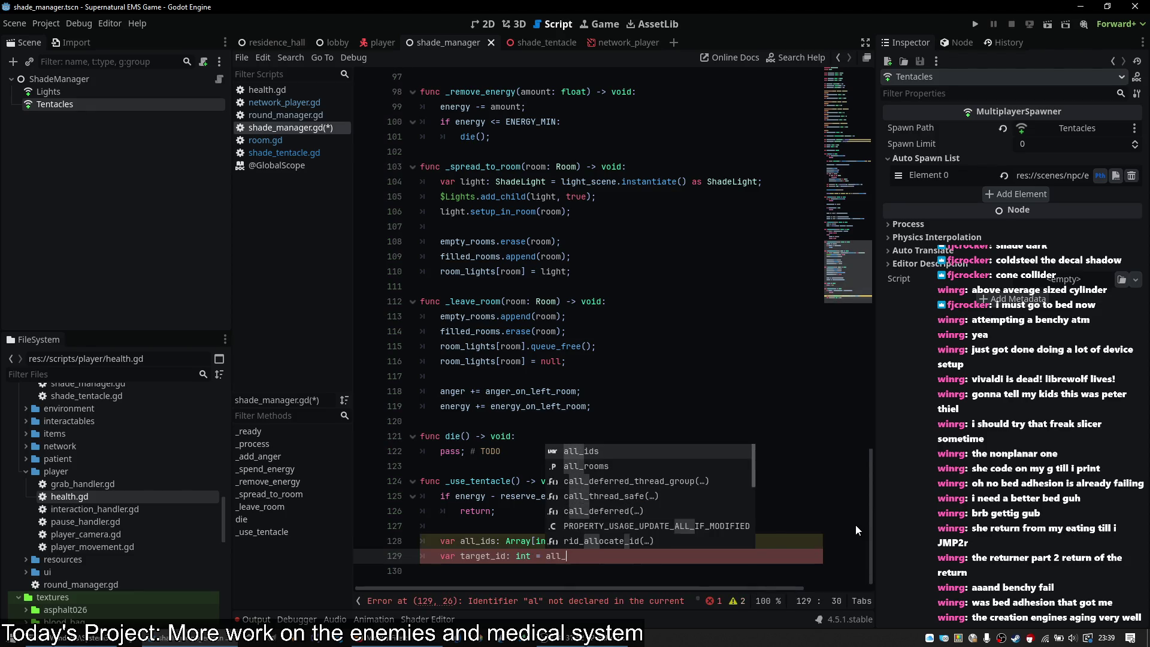
pyautogui.press('Return')
pyautogui.write('[')
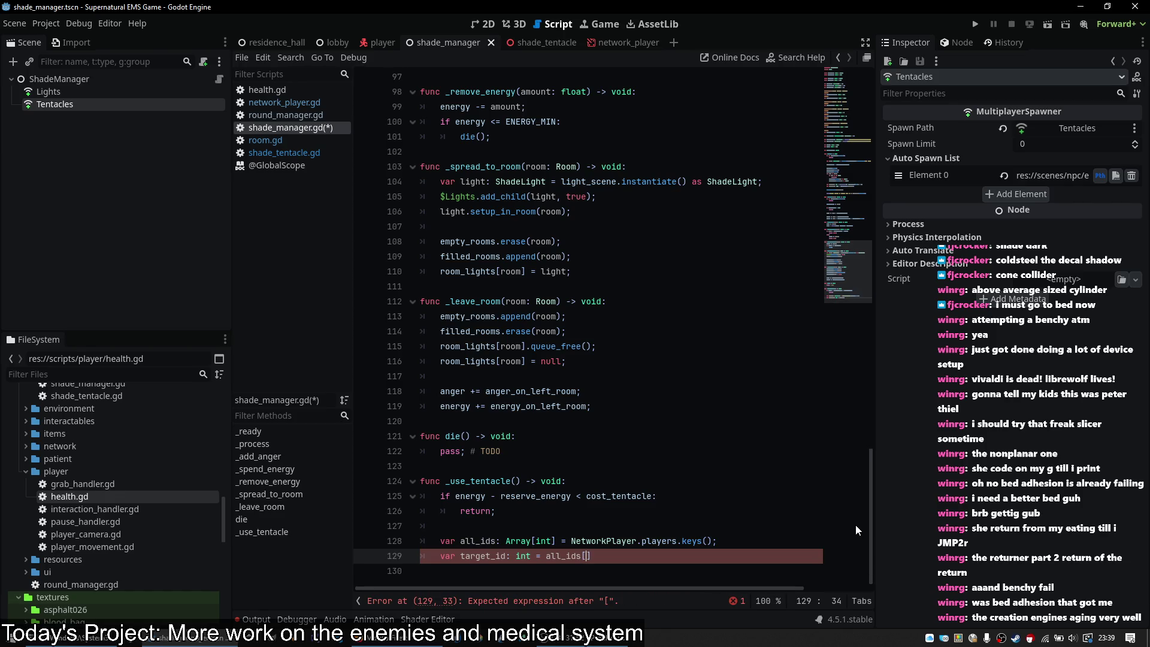
pyautogui.write('randi')
pyautogui.press('Return')
pyautogui.write('0, all_ids')
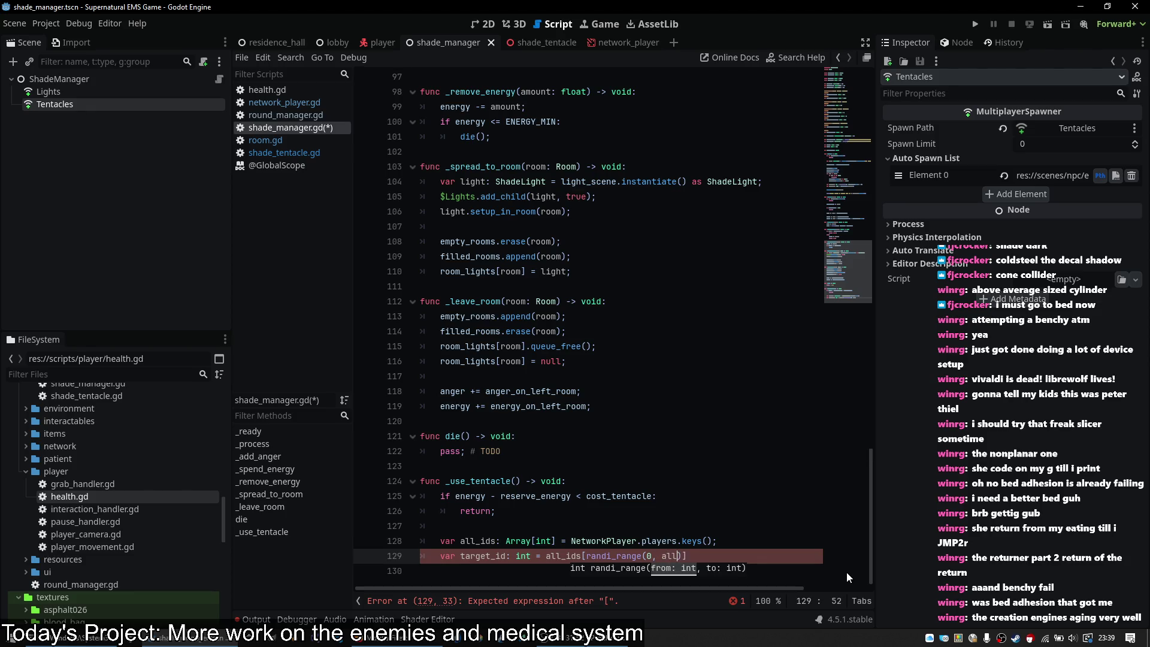
pyautogui.write('.size(')
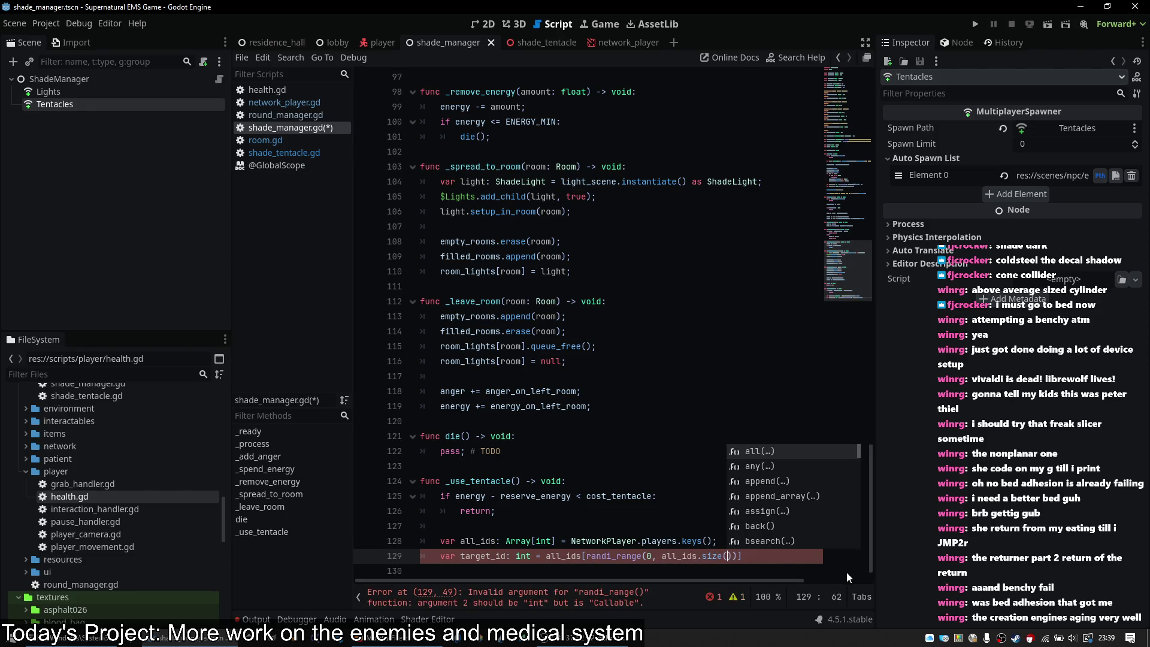
pyautogui.press('Return')
# Check the randi_range documentation, then finish the upper bound as all_ids.size() - 1.
pyautogui.keyDown('ctrl'); pyautogui.click(597, 557); pyautogui.keyUp('ctrl')
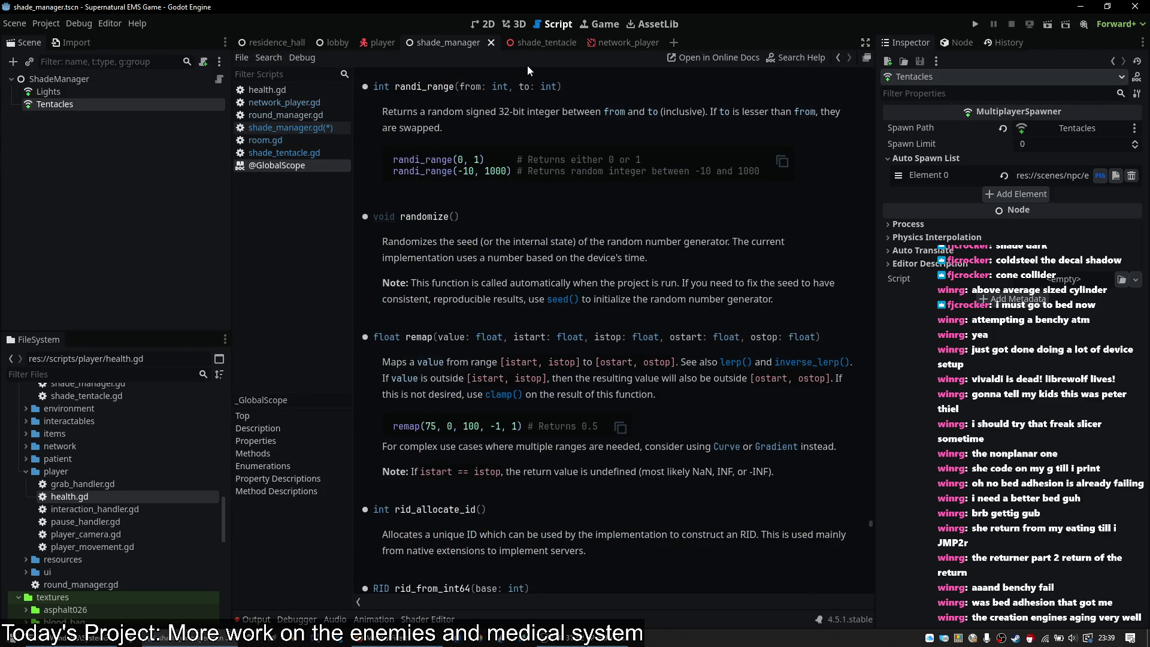
pyautogui.hotkey('alt', 'Left')
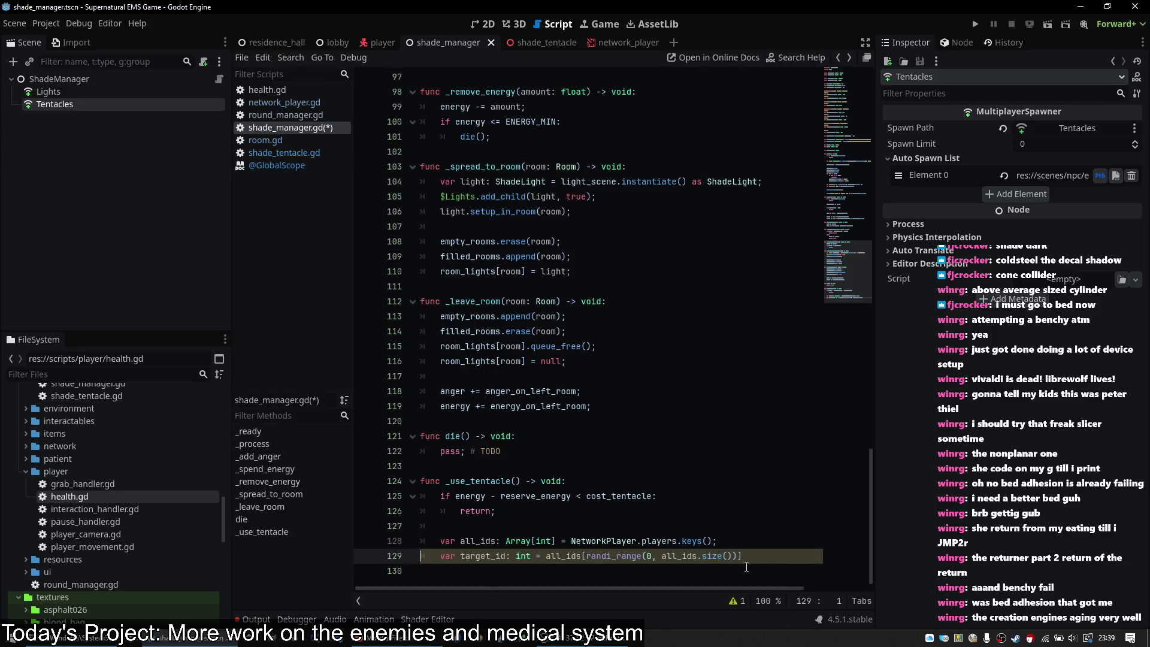
pyautogui.write('- 1')
pyautogui.press('End')
pyautogui.write(';')
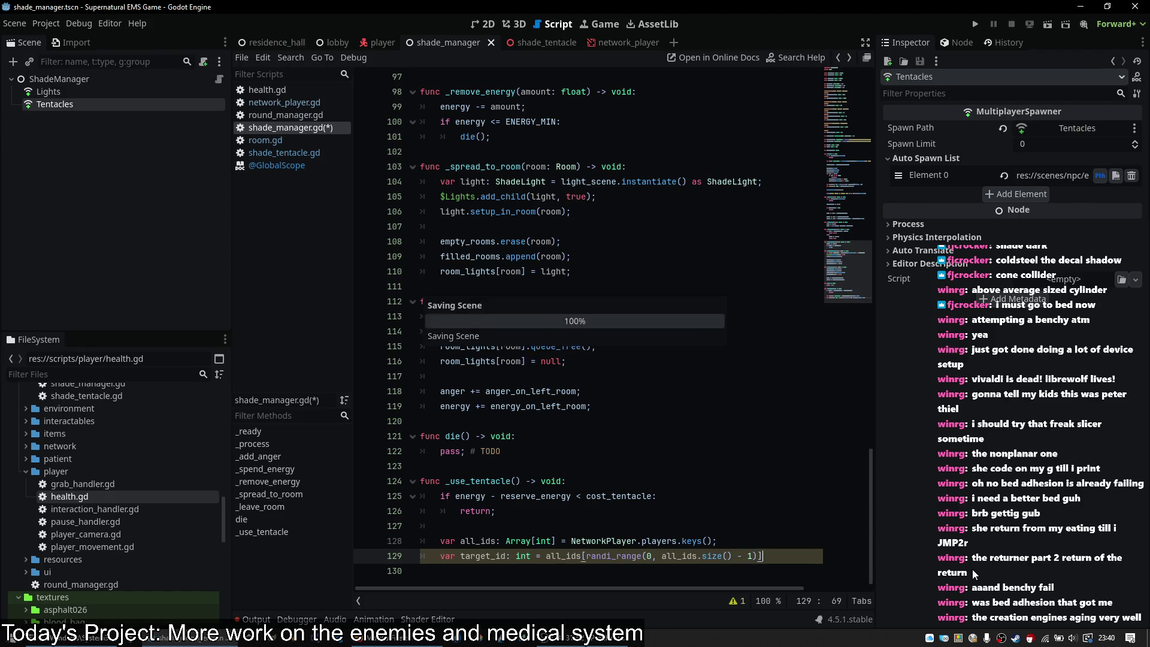
pyautogui.press('Return')
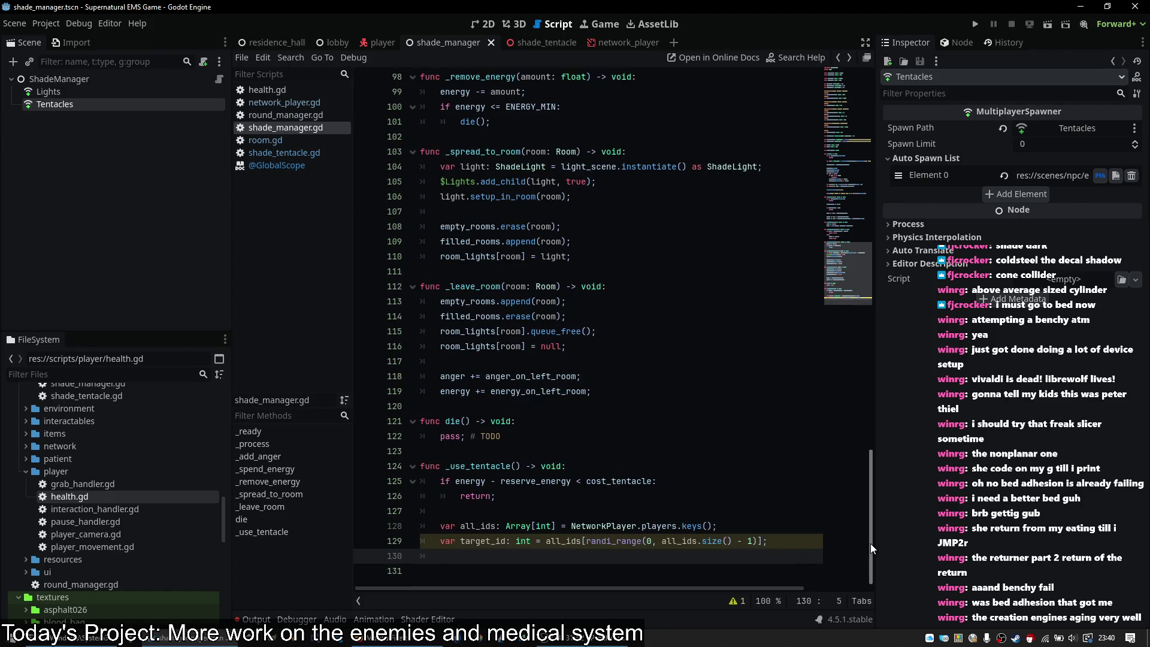
# Add var target: NetworkPlayer = NetworkPlayer.players[target_id]; and start a Basis. line below.
pyautogui.write('var target: ')
pyautogui.write('NetworkPlayer = ')
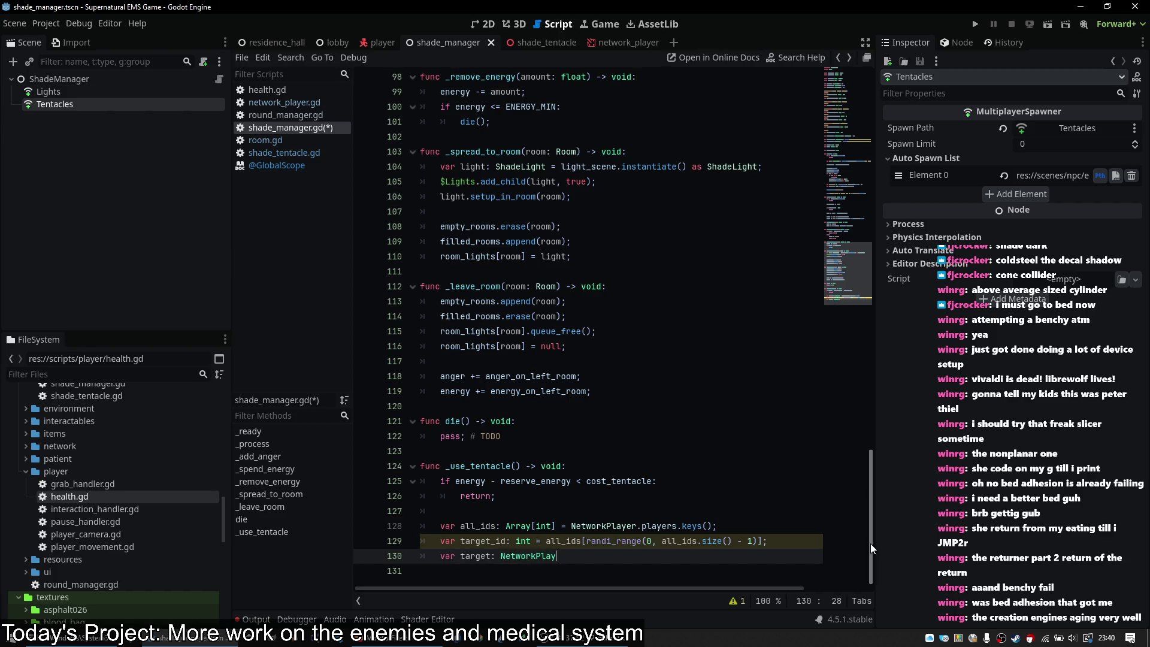
pyautogui.write('NetworkPlayer.')
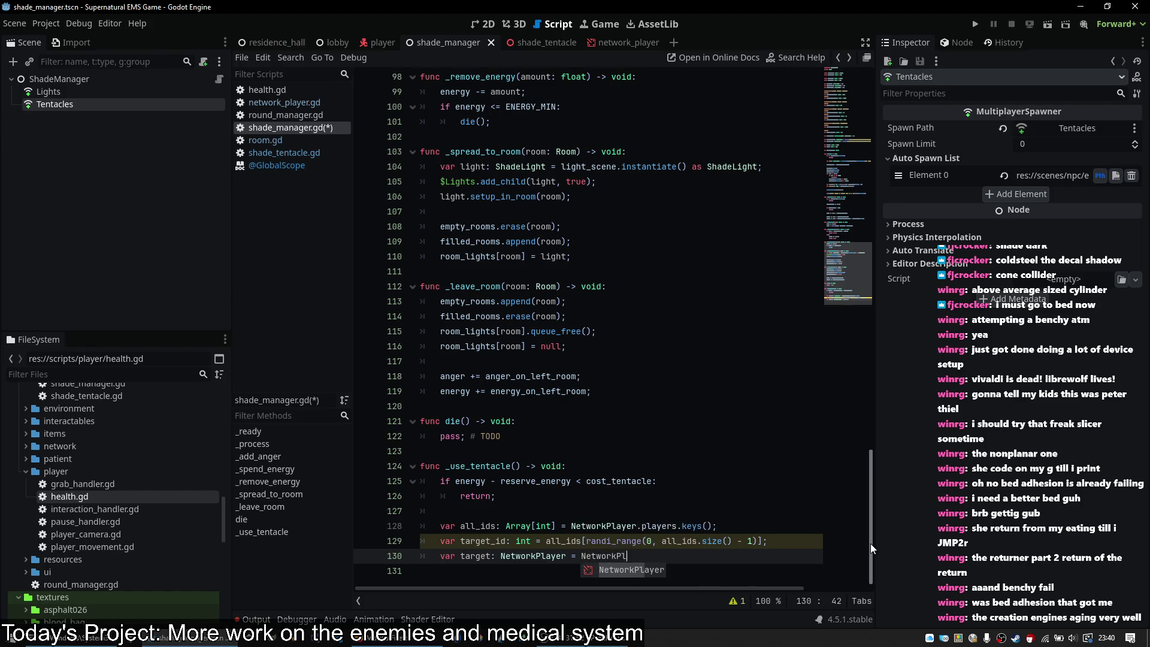
pyautogui.write('players[target')
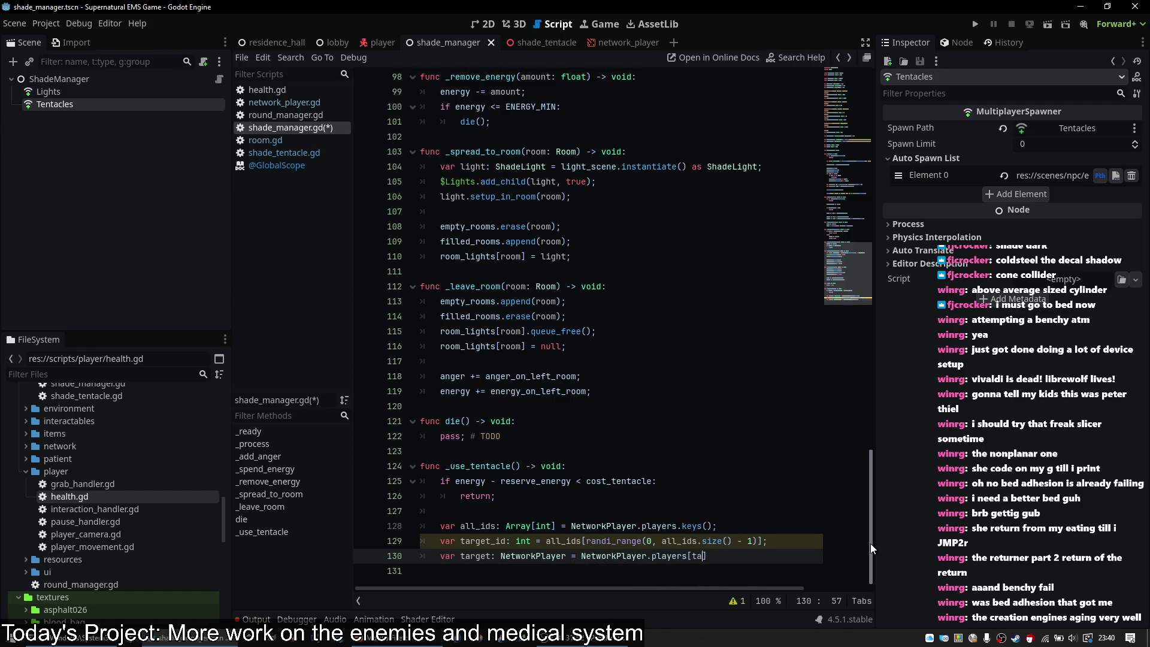
pyautogui.write('_id];')
pyautogui.press('Return')
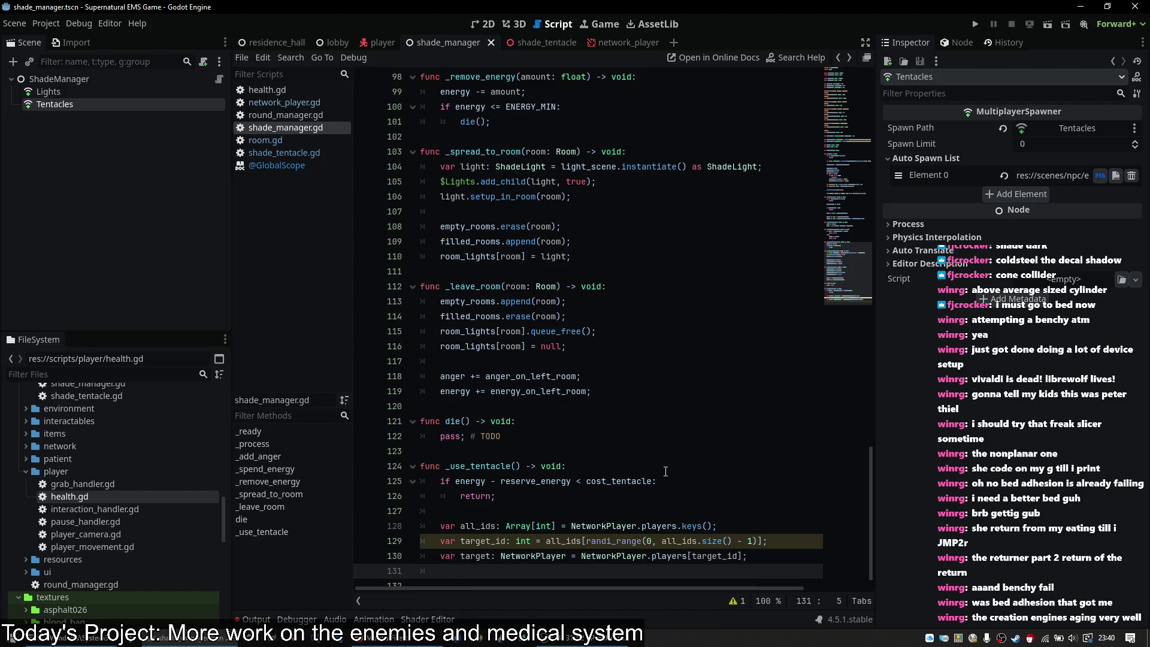
pyautogui.press('Tab')
pyautogui.press('Return')
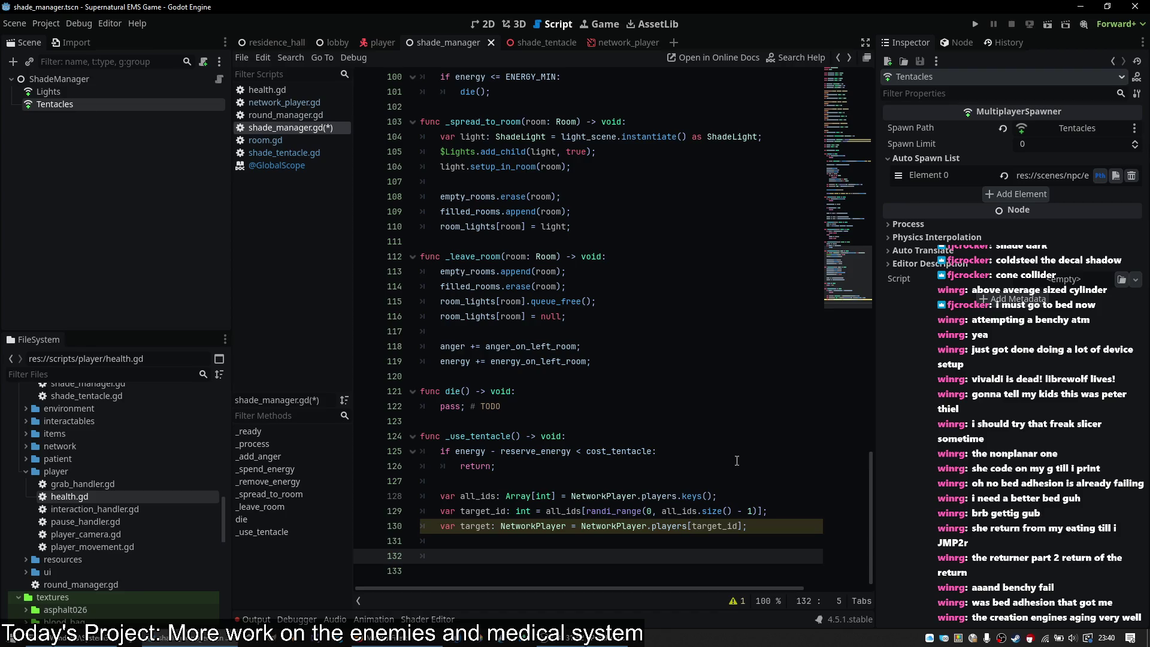
pyautogui.write('Basis.')
# Insert Basis.looking_at from the completion list and open its class reference entry.
pyautogui.press('Up')
pyautogui.press('Up')
pyautogui.press('Up')
pyautogui.press('Return')
pyautogui.hotkey('ctrl', 'z')
pyautogui.press('Down')
pyautogui.press('Down')
pyautogui.press('Down')
pyautogui.press('Return')
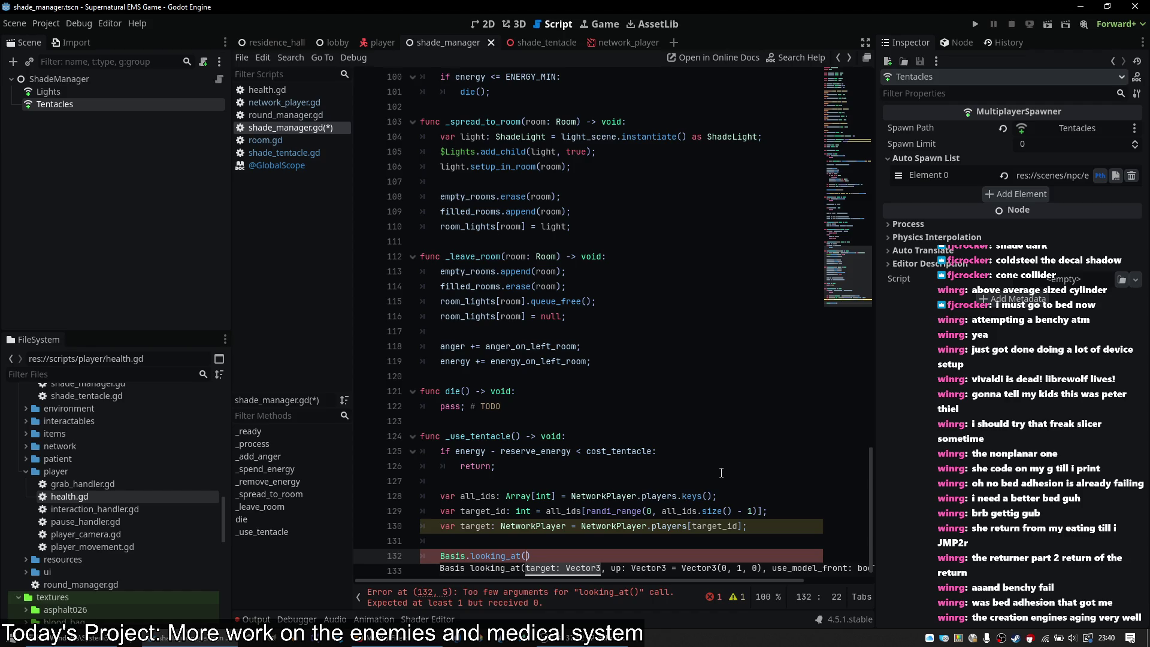
pyautogui.keyDown('ctrl'); pyautogui.click(504, 555); pyautogui.keyUp('ctrl')
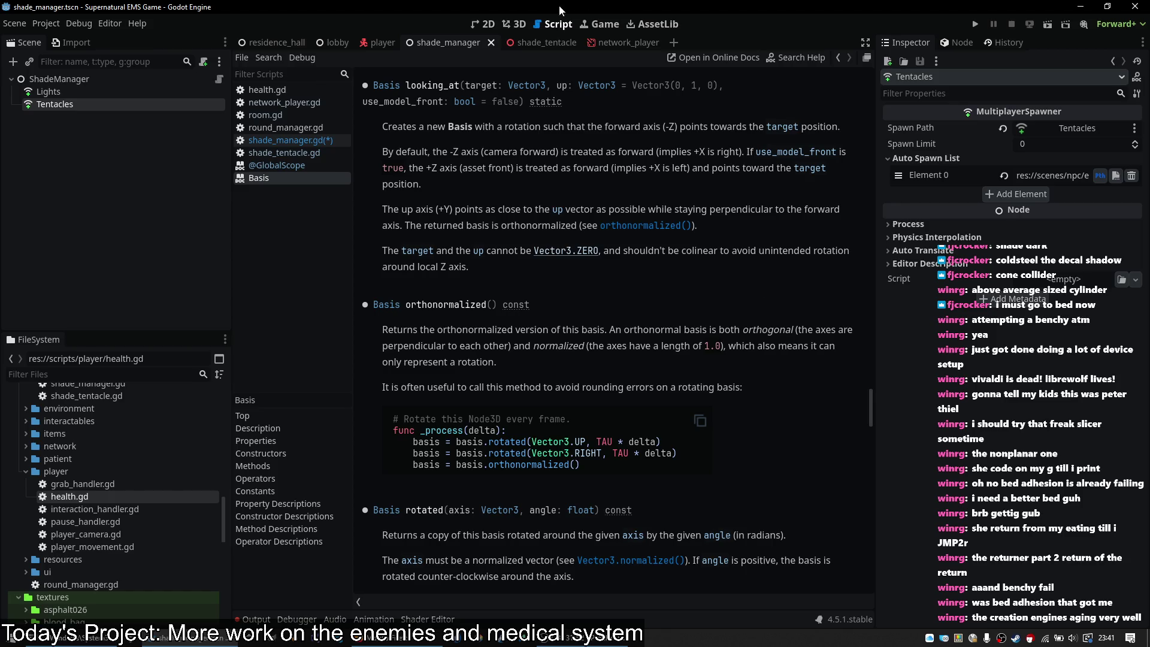
# Switch to the shade_tentacle scene, select MeshInstance3D and show its cone mesh in 3D.
pyautogui.click(320, 138)
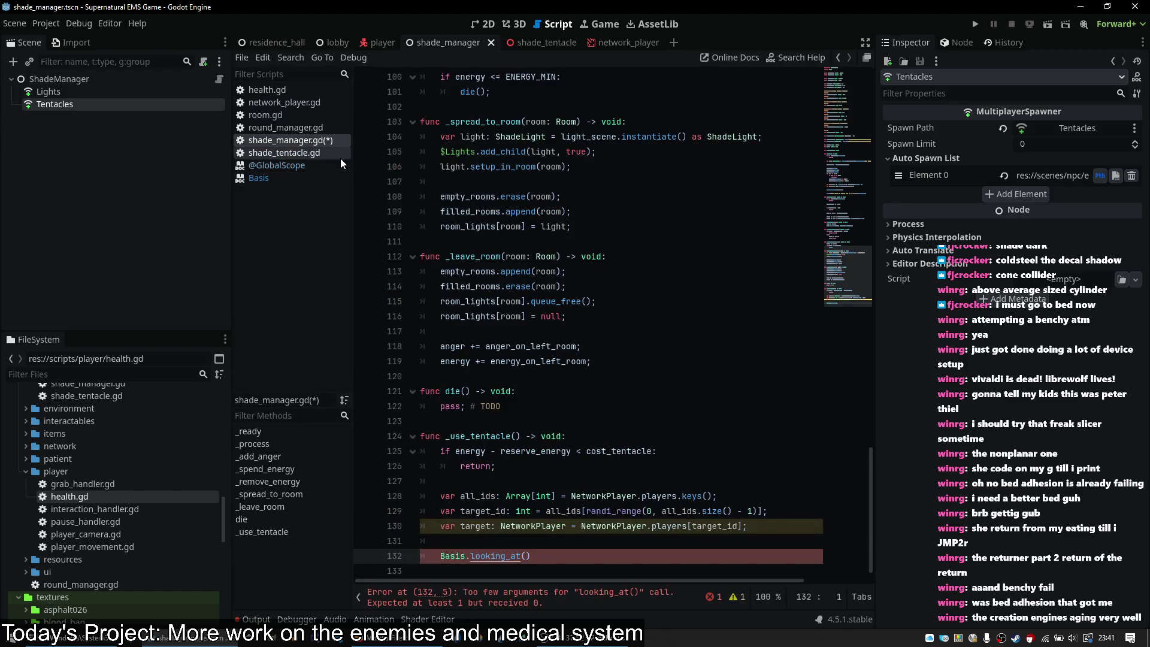
pyautogui.click(541, 41)
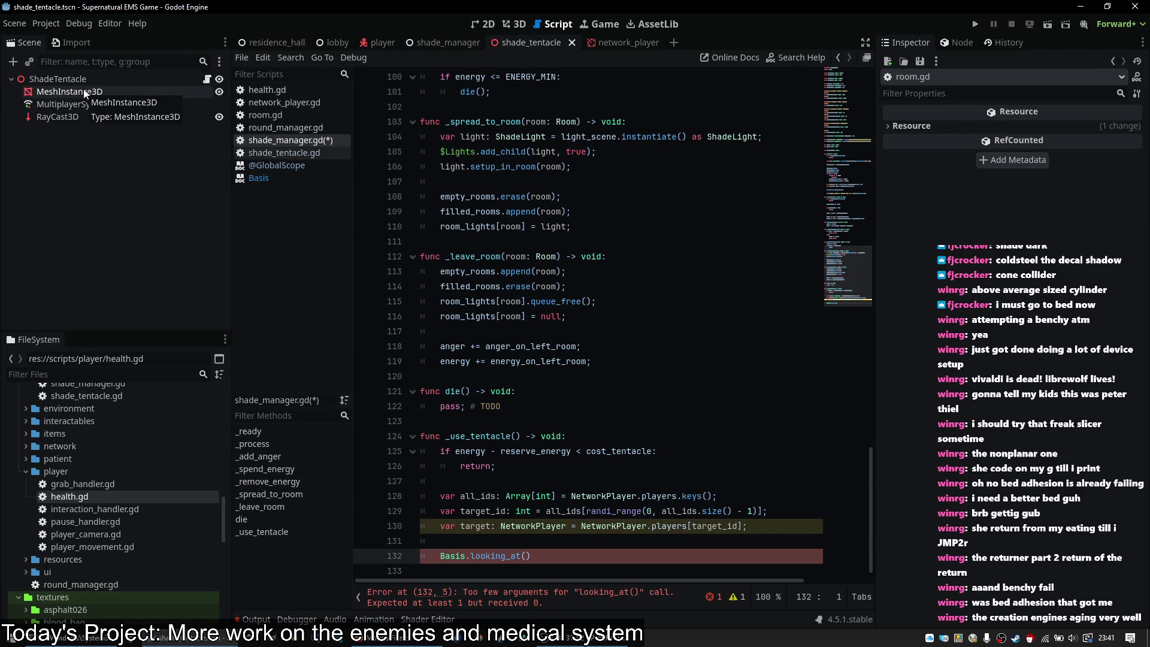
pyautogui.click(132, 77)
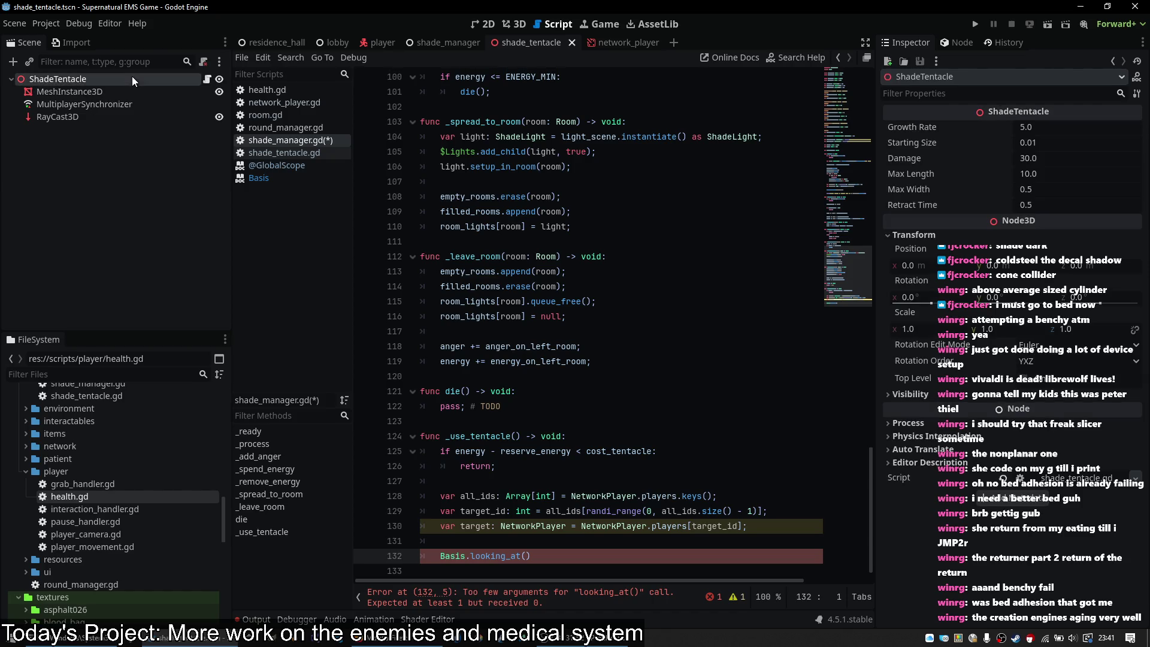
pyautogui.click(121, 92)
pyautogui.click(514, 24)
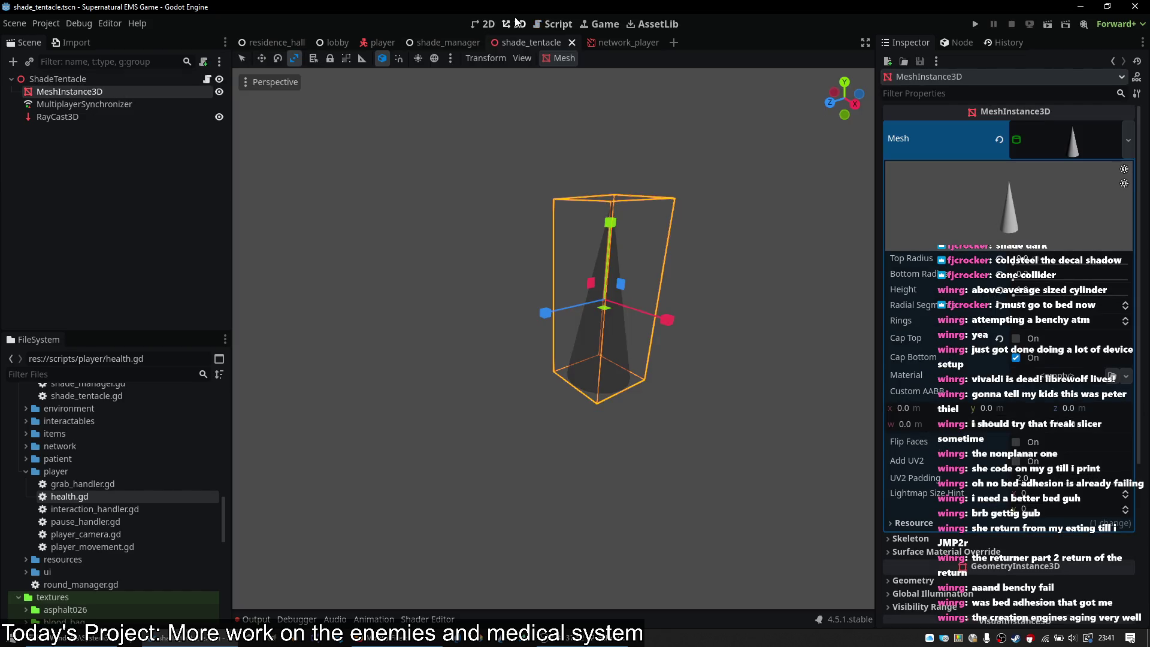
# Move the cone mesh down and rotate it so it lies horizontally.
pyautogui.press('w')
pyautogui.moveTo(655, 198); pyautogui.dragTo(649, 262)
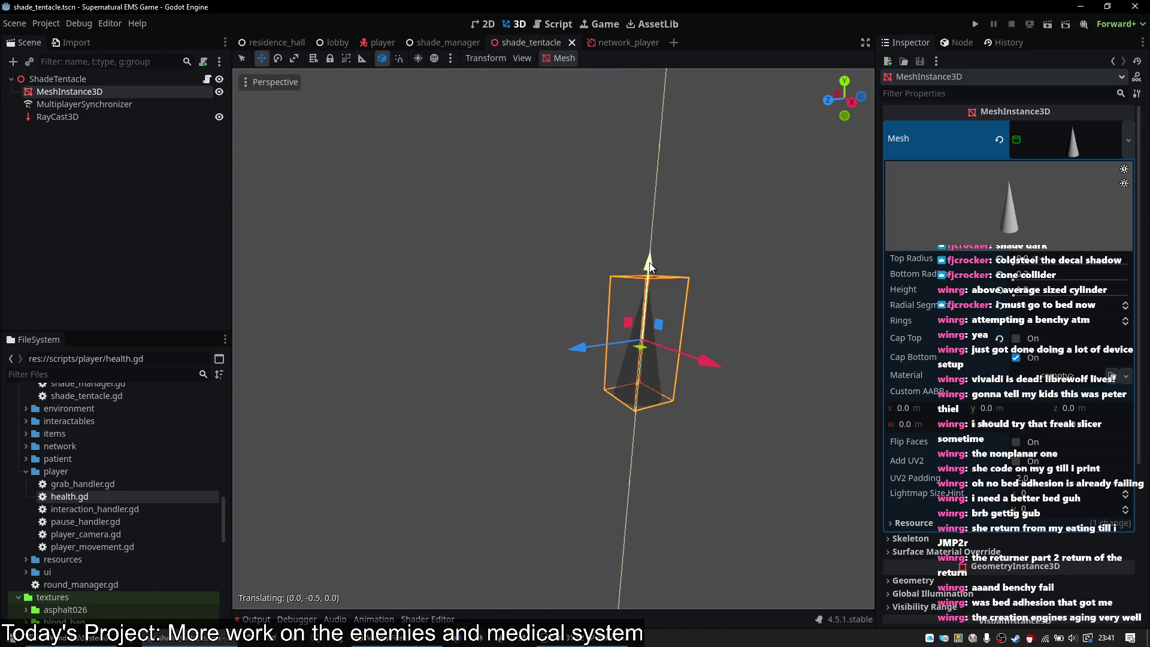
pyautogui.click(120, 78)
pyautogui.click(120, 91)
pyautogui.press('f')
pyautogui.press('e')
pyautogui.moveTo(539, 254); pyautogui.dragTo(590, 321)
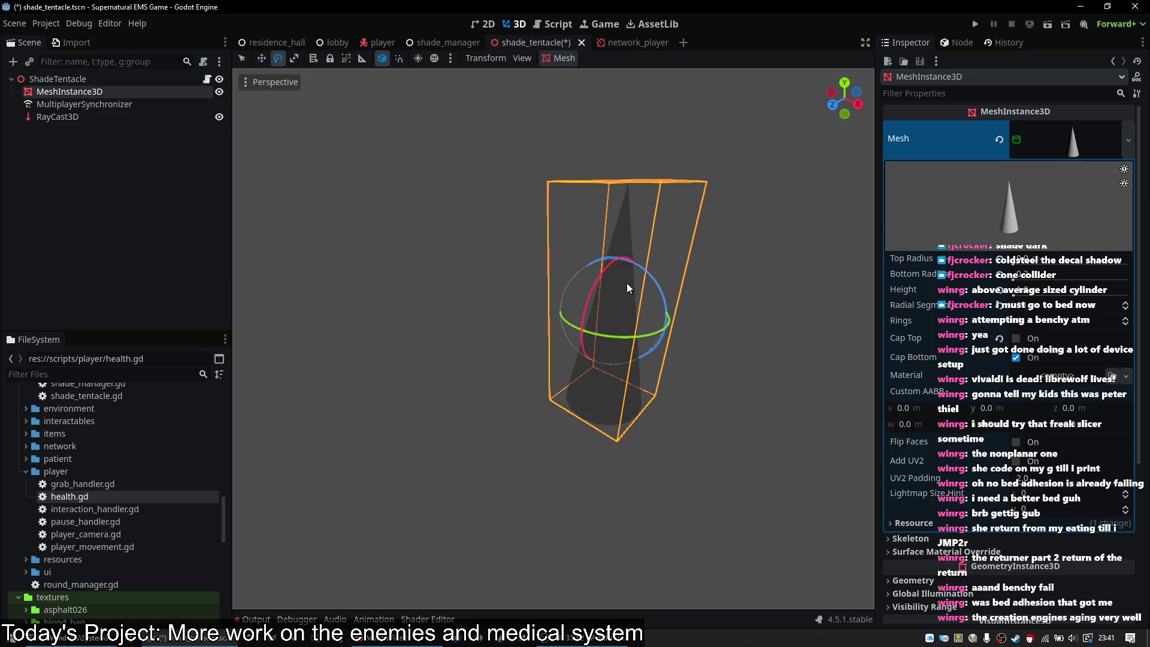
pyautogui.press('w')
pyautogui.moveTo(634, 278)
pyautogui.mouseDown()
pyautogui.moveTo(619, 306)
pyautogui.moveTo(576, 326)
pyautogui.mouseUp()
pyautogui.press('e')
pyautogui.press('w')
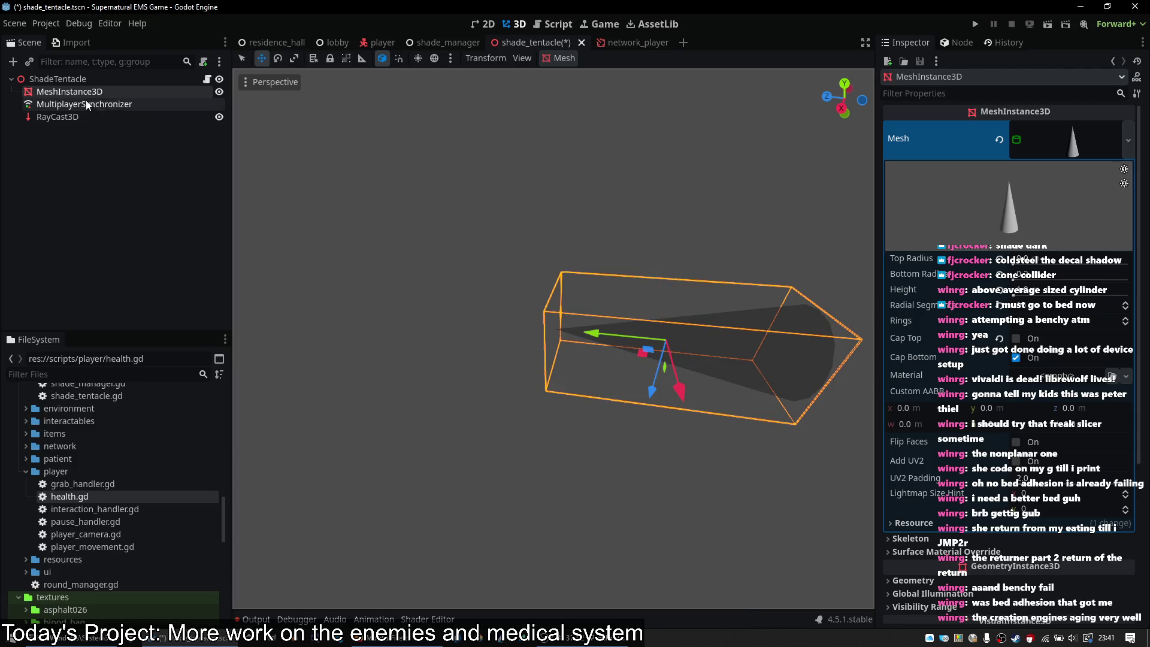
# Slide the cone along its Z axis, save the scene, and select the RayCast3D node.
pyautogui.click(102, 81)
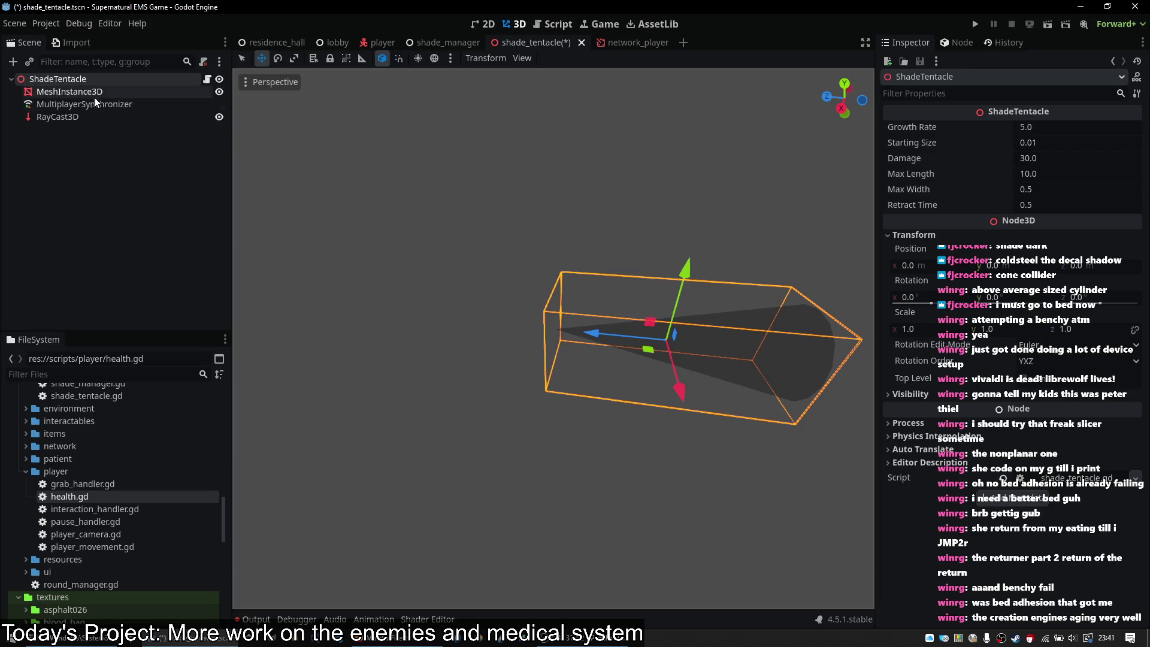
pyautogui.click(69, 91)
pyautogui.moveTo(623, 336); pyautogui.dragTo(491, 328)
pyautogui.hotkey('ctrl', 's')
pyautogui.click(102, 79)
pyautogui.click(97, 117)
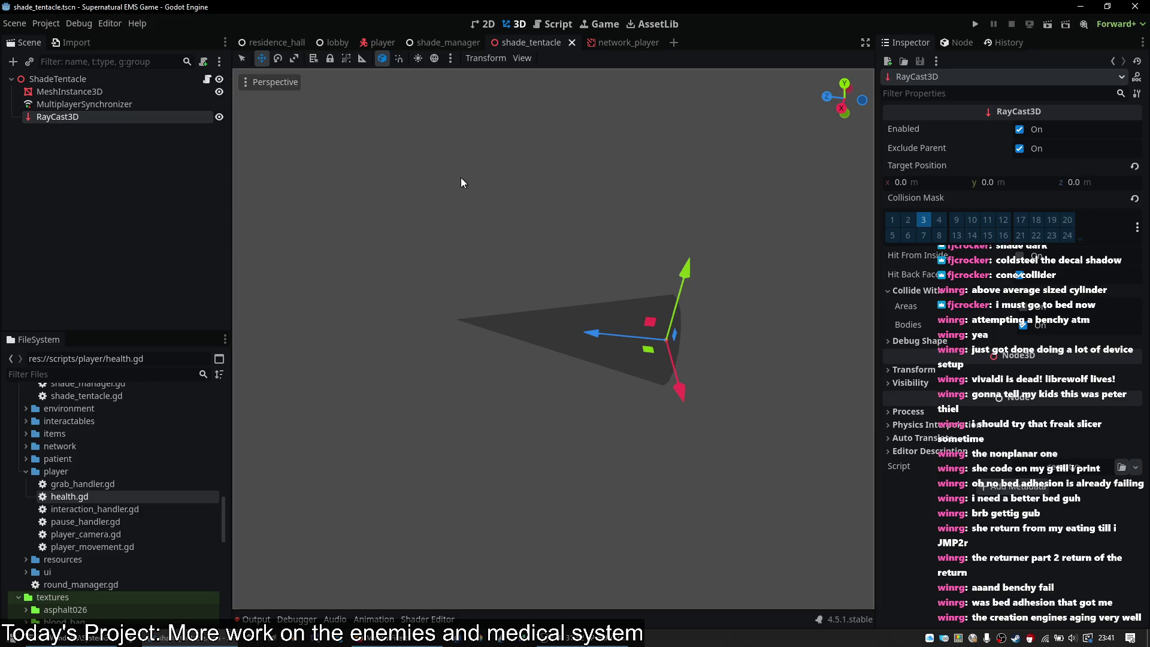
pyautogui.click(553, 30)
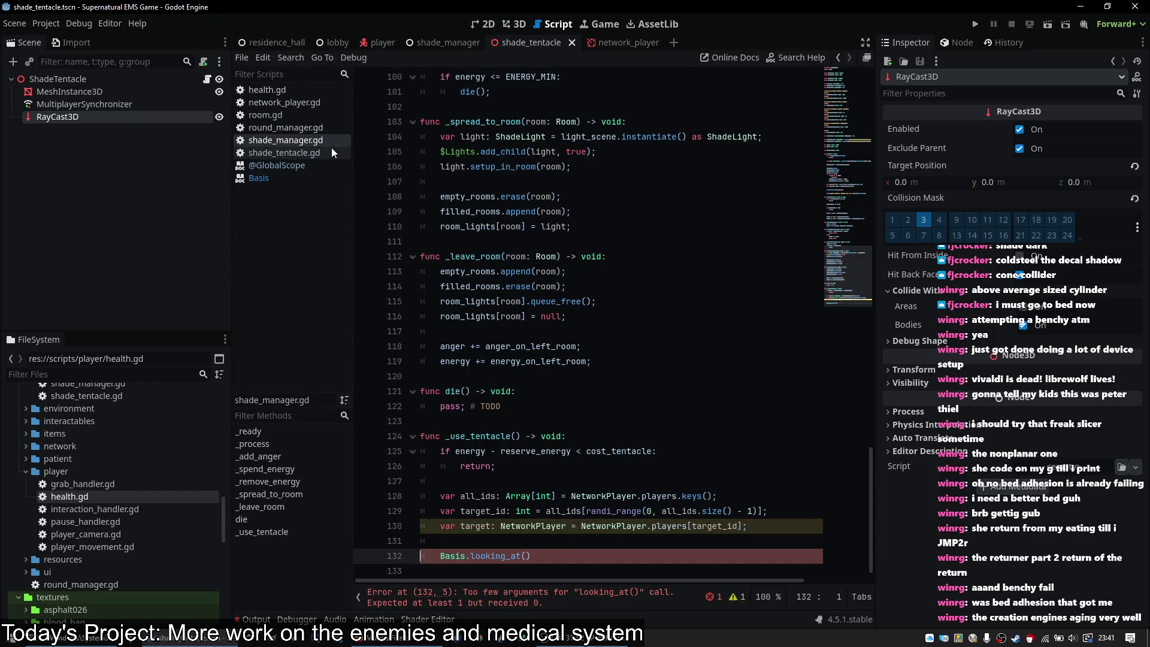
# In shade_tentacle.gd, change Vector3.UP to Vector3.MODEL_FRONT on line 42.
pyautogui.click(285, 153)
pyautogui.scroll(2, 655, 449)
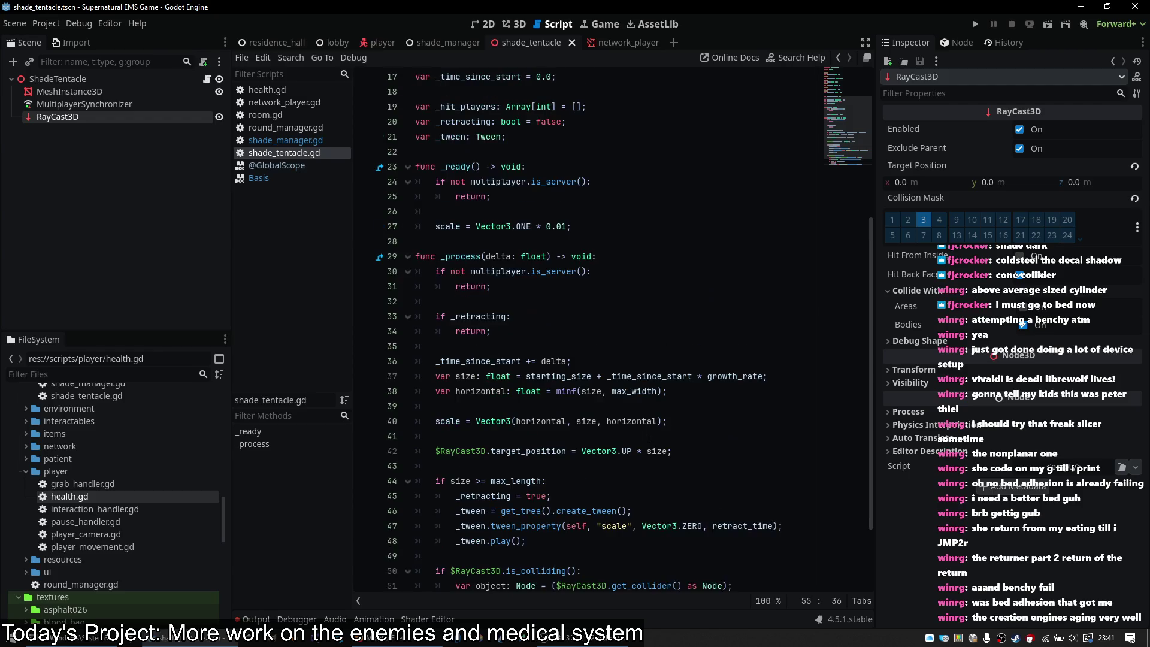
pyautogui.doubleClick(623, 450)
pyautogui.write('FOR')
pyautogui.press('Return')
pyautogui.press('End')
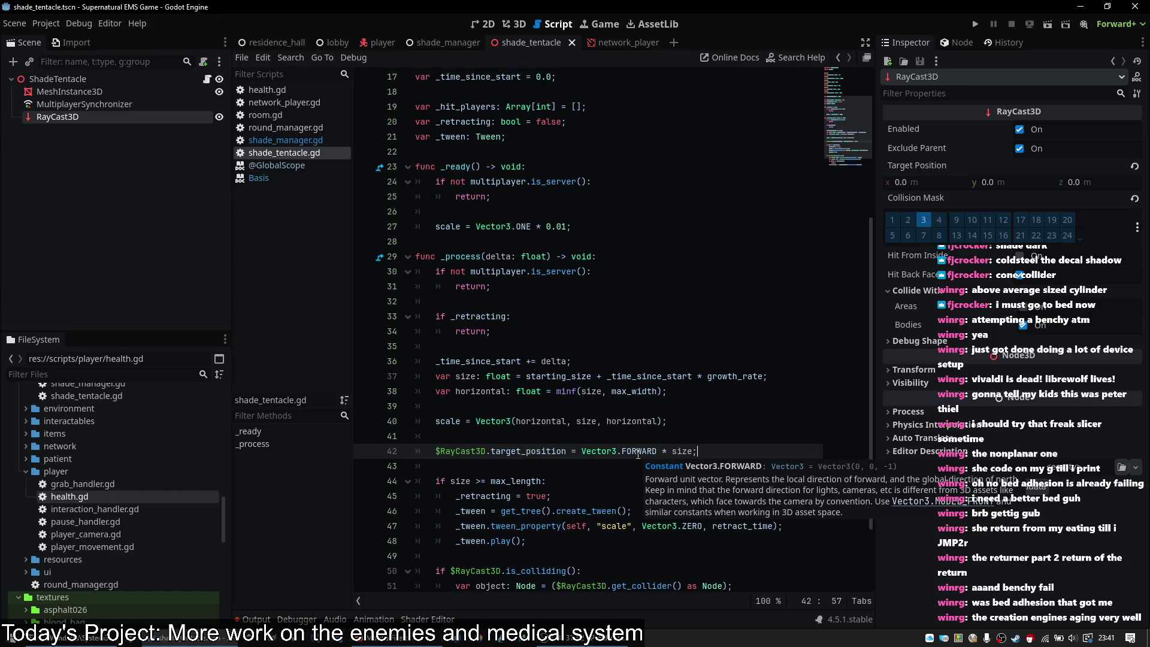
pyautogui.doubleClick(638, 452)
pyautogui.write('MODEL_FO')
pyautogui.press('BackSpace')
pyautogui.write('RONT')
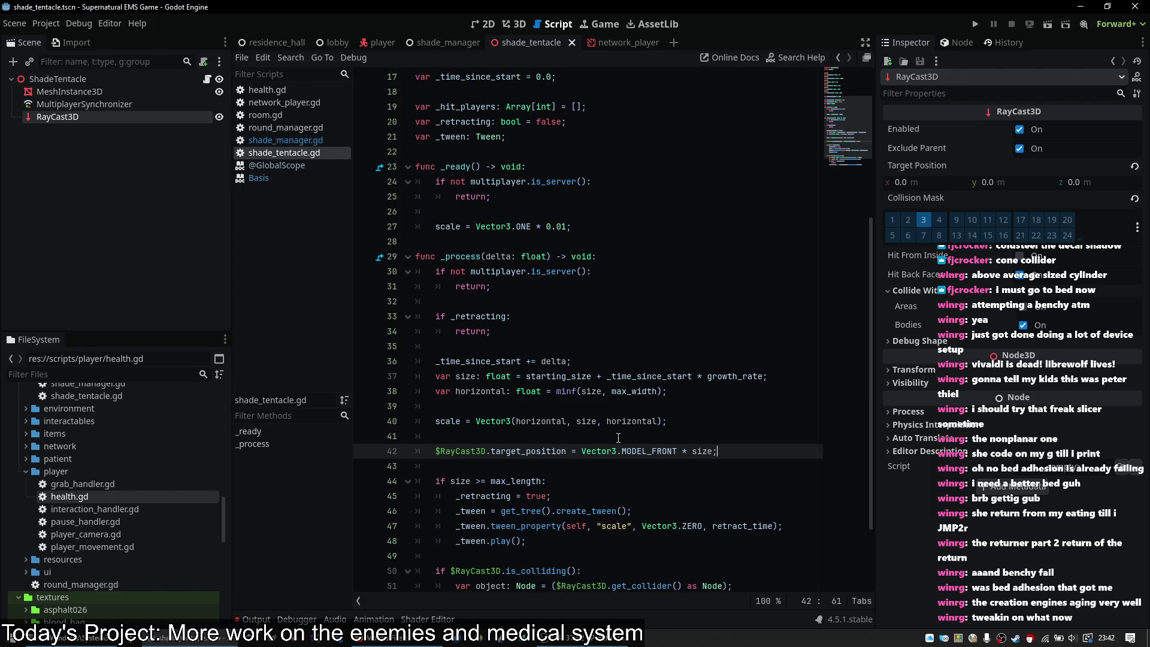
# Reorder line 40's scale to Vector3(horizontal, horizontal, size) and save the script.
pyautogui.scroll(5, 617, 437)
pyautogui.scroll(-5, 707, 395)
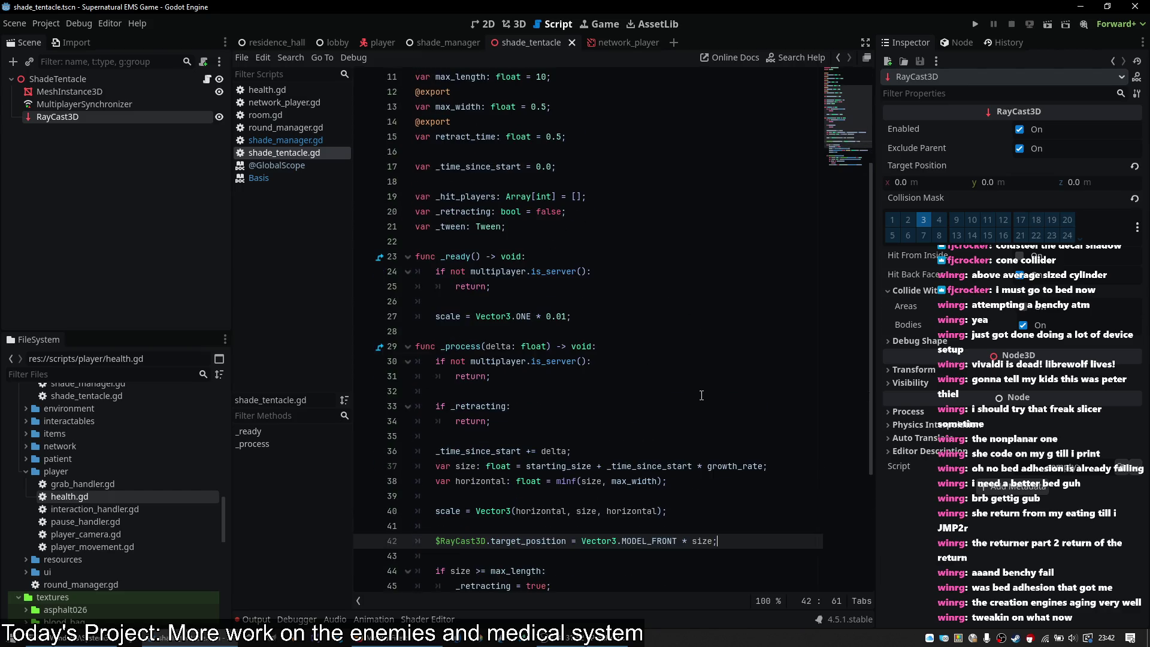
pyautogui.scroll(-2, 710, 402)
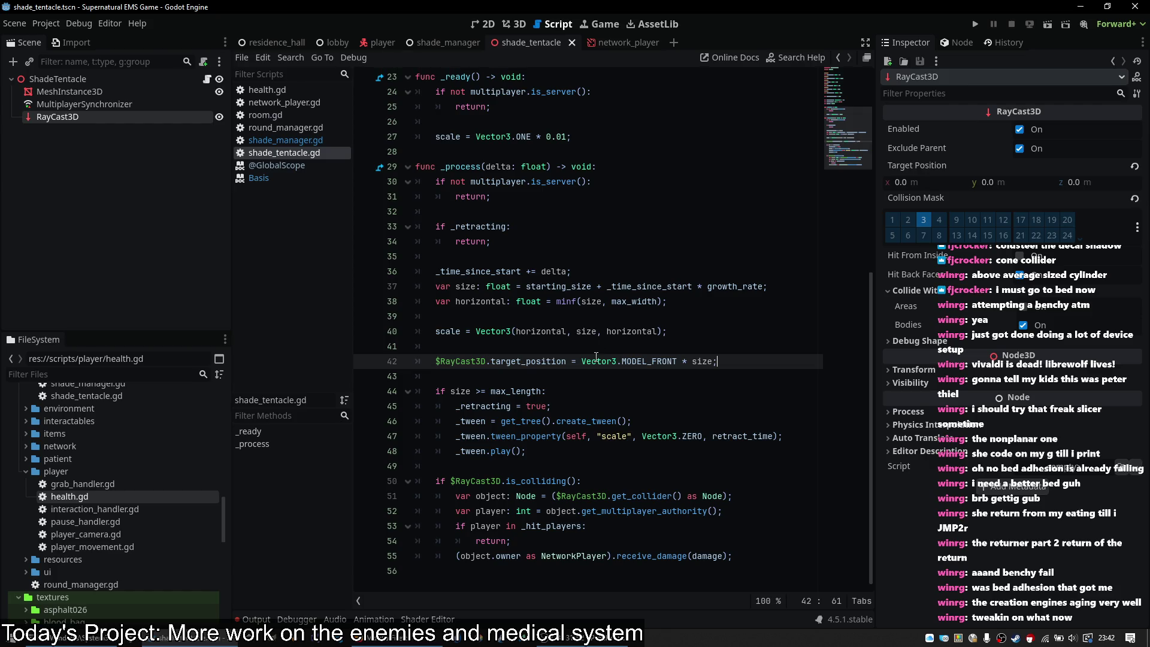
pyautogui.moveTo(595, 358)
pyautogui.scroll(1, 655, 376)
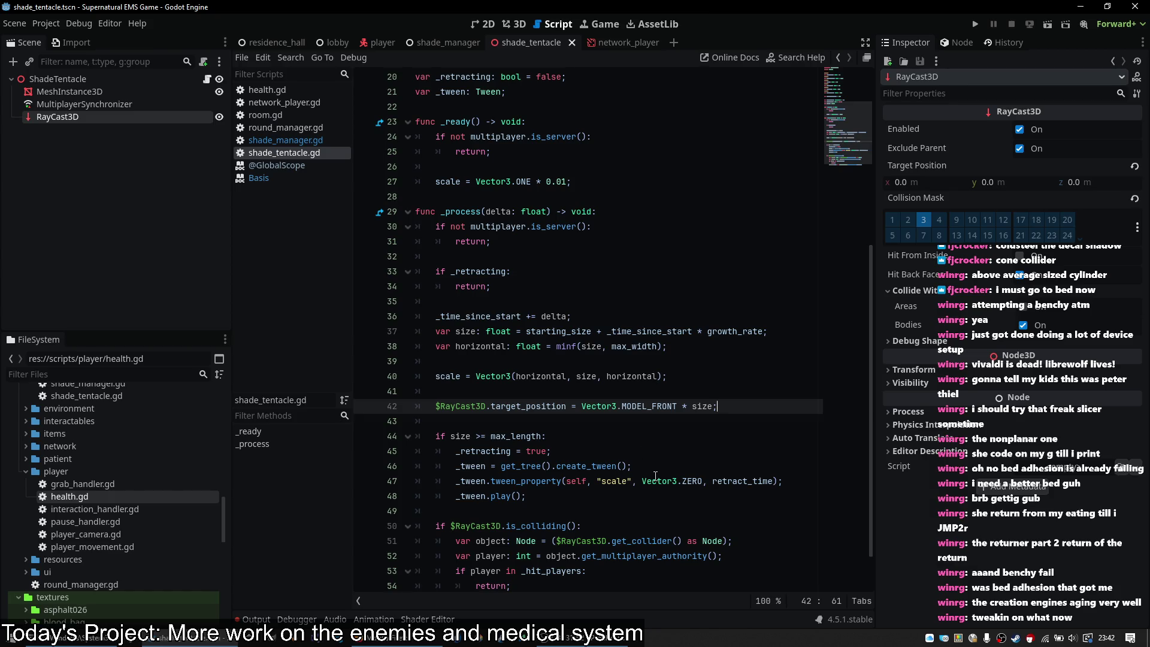
pyautogui.scroll(-1, 648, 479)
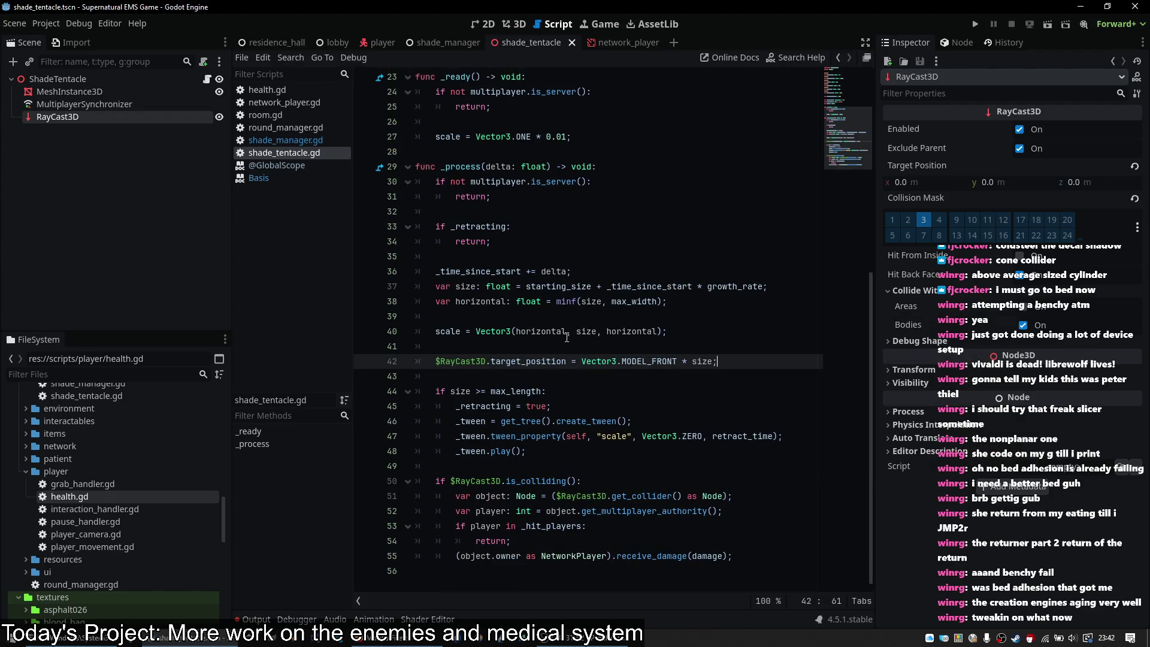
pyautogui.moveTo(566, 331); pyautogui.dragTo(596, 331)
pyautogui.press('Delete')
pyautogui.write('* size')
pyautogui.hotkey('ctrl', 's')
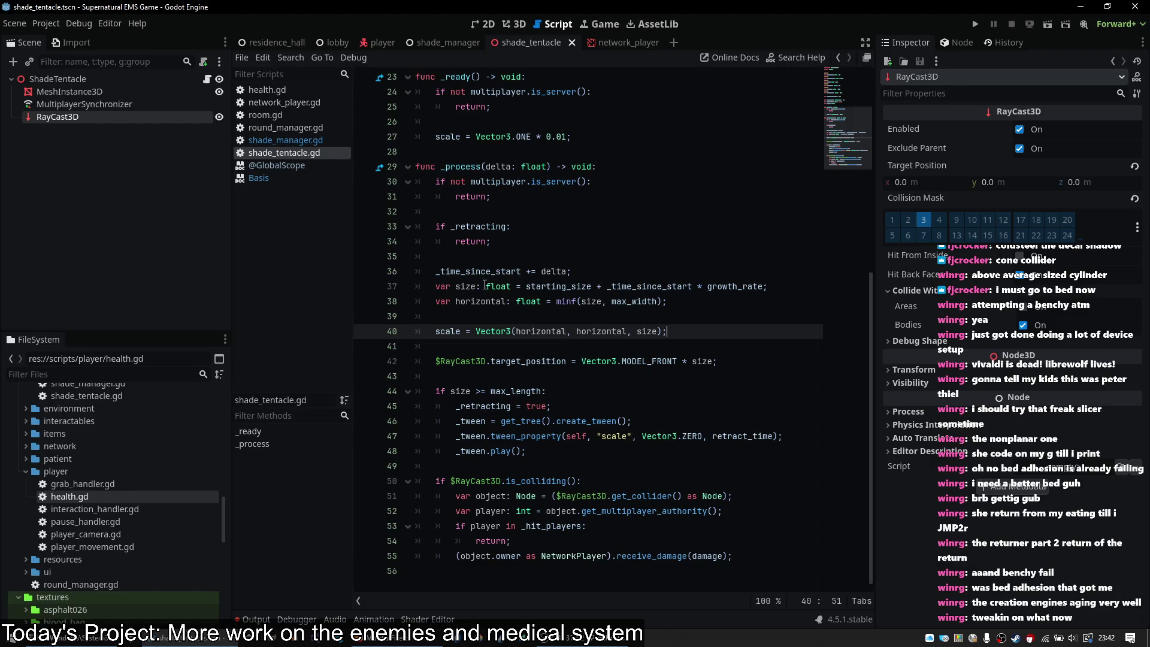
pyautogui.click(337, 129)
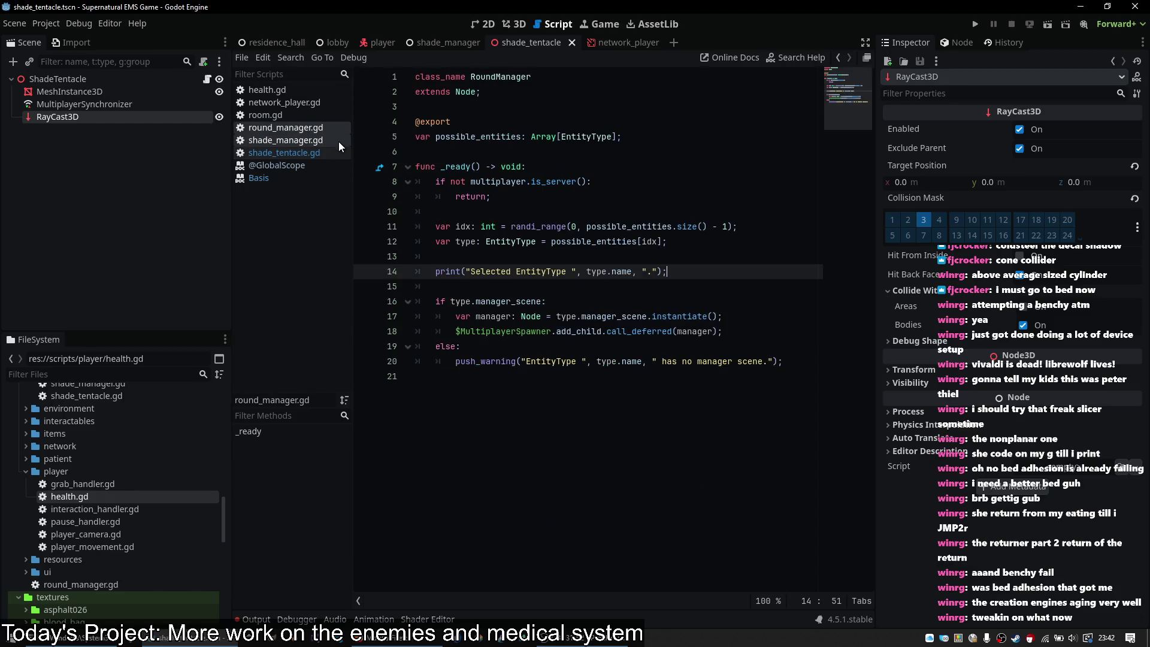
pyautogui.click(339, 141)
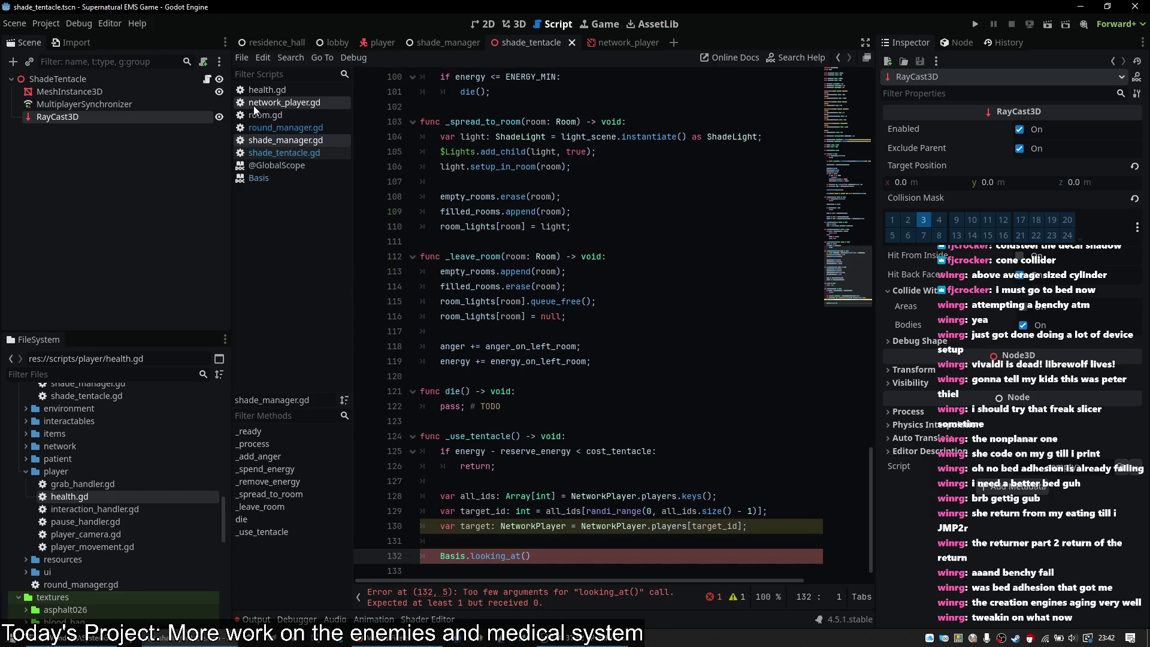
pyautogui.middleClick(277, 90)
pyautogui.middleClick(277, 91)
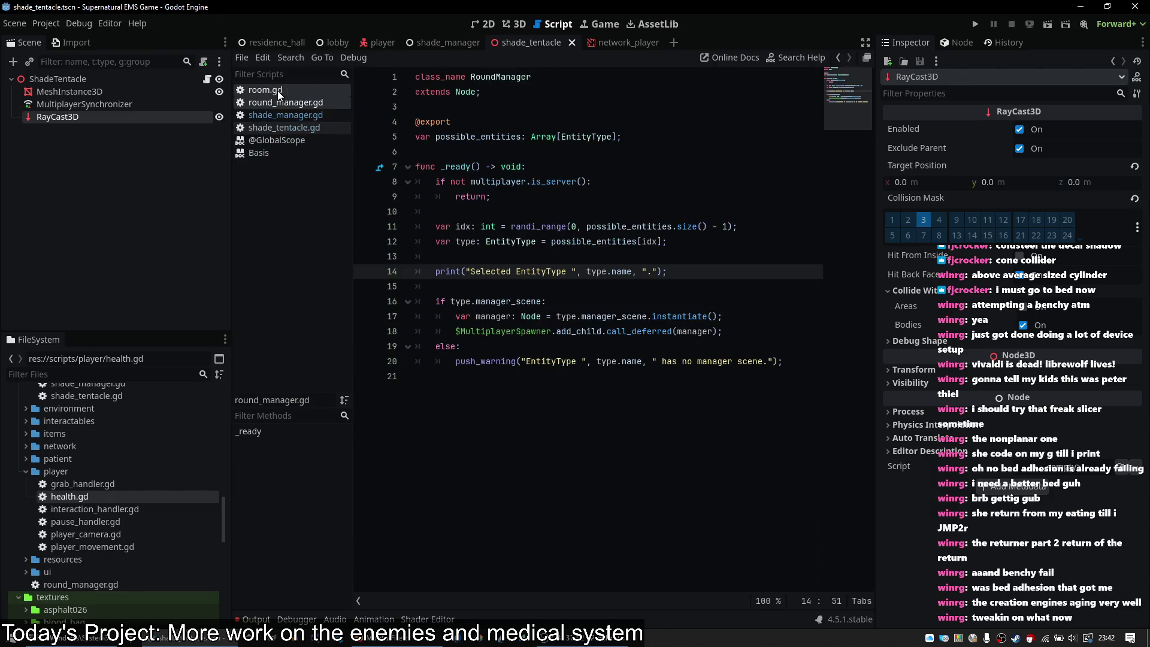
pyautogui.middleClick(293, 95)
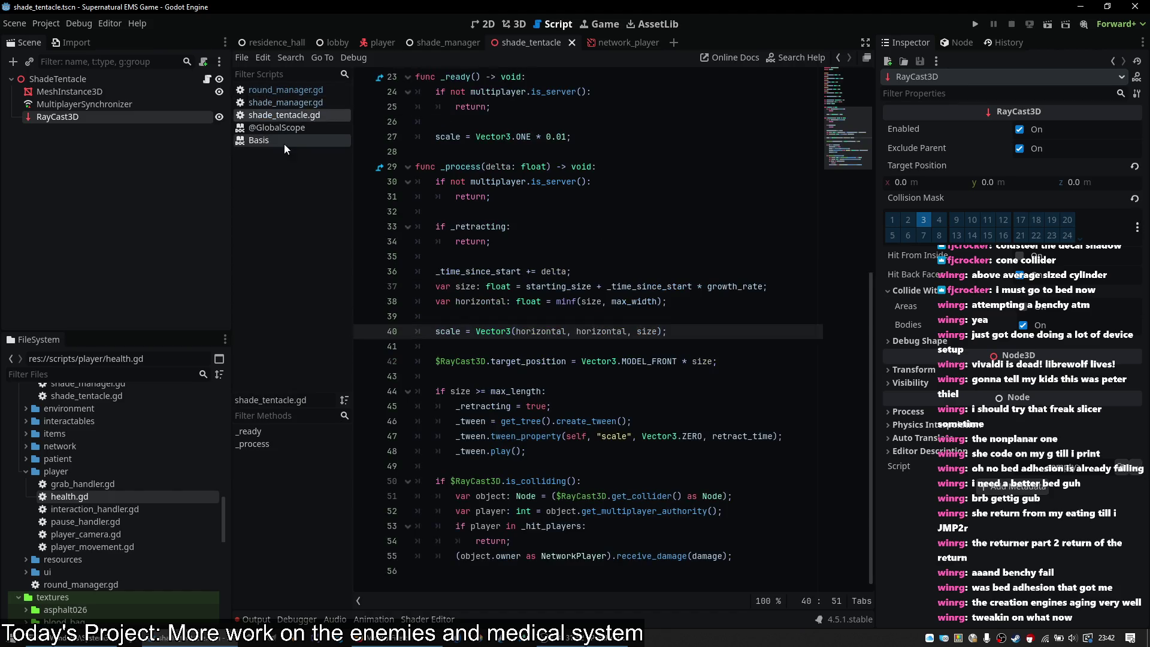
pyautogui.middleClick(284, 144)
pyautogui.middleClick(300, 124)
pyautogui.hotkey('alt', 'Left')
pyautogui.hotkey('alt', 'Left')
pyautogui.click(317, 114)
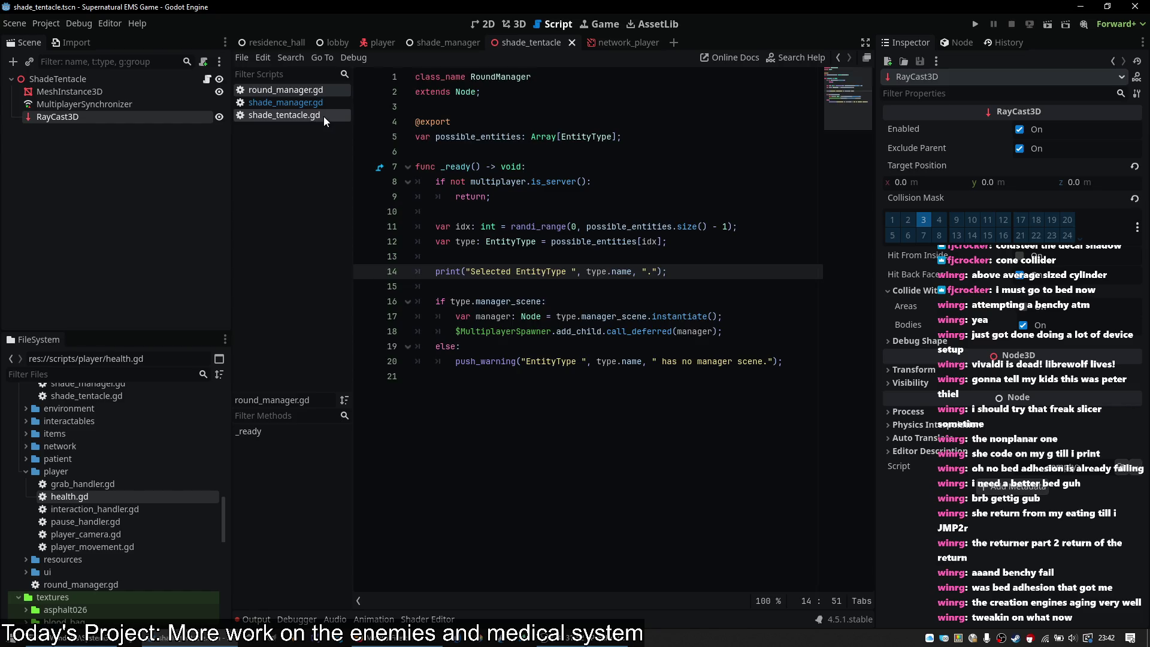
pyautogui.click(293, 92)
pyautogui.click(288, 103)
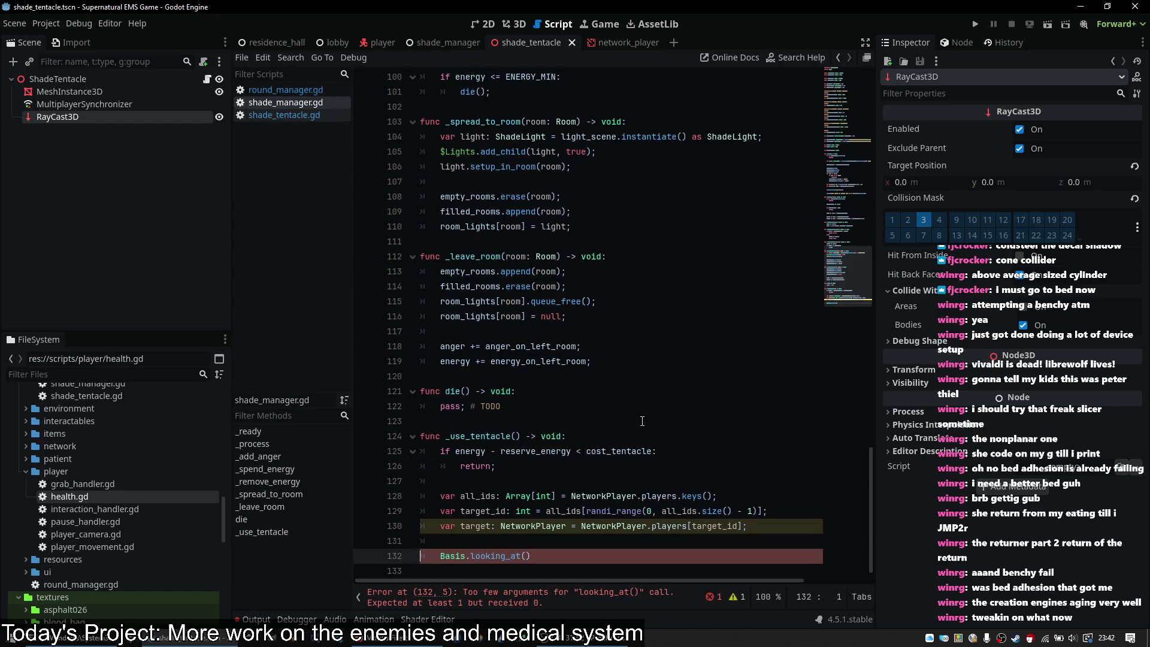
pyautogui.click(582, 539)
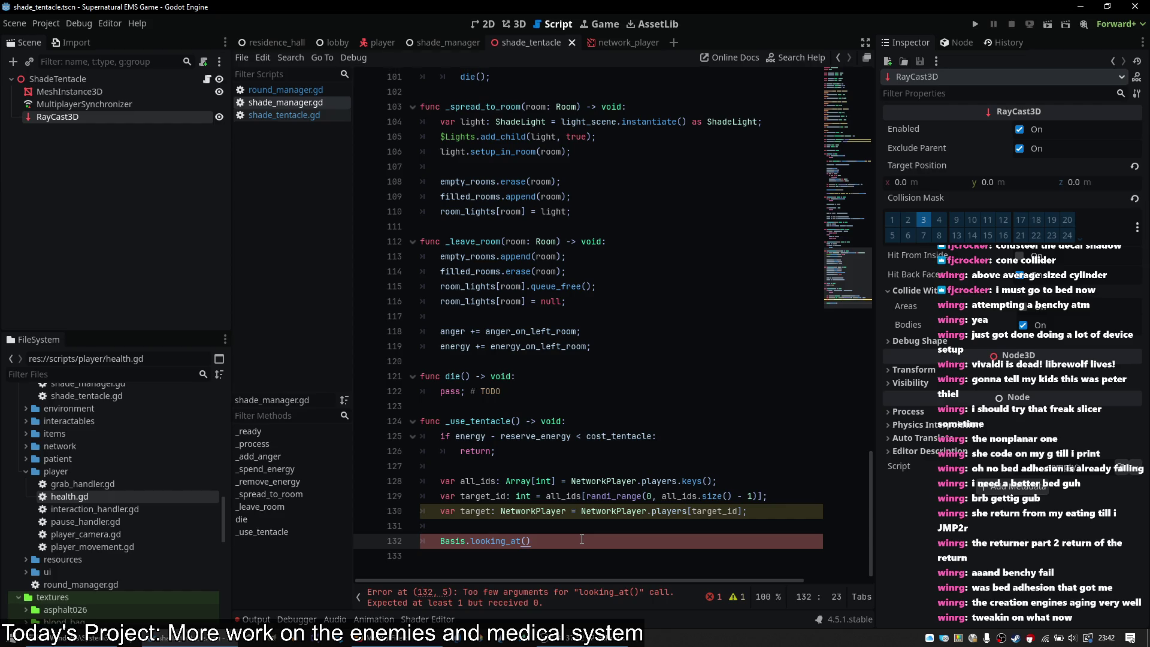
# Replace the broken Basis.looking_at() line with var room_id: int = randi_range(0, filled_rooms.size() - 1).
pyautogui.hotkey('shift', 'Home')
pyautogui.press('BackSpace')
pyautogui.write('var')
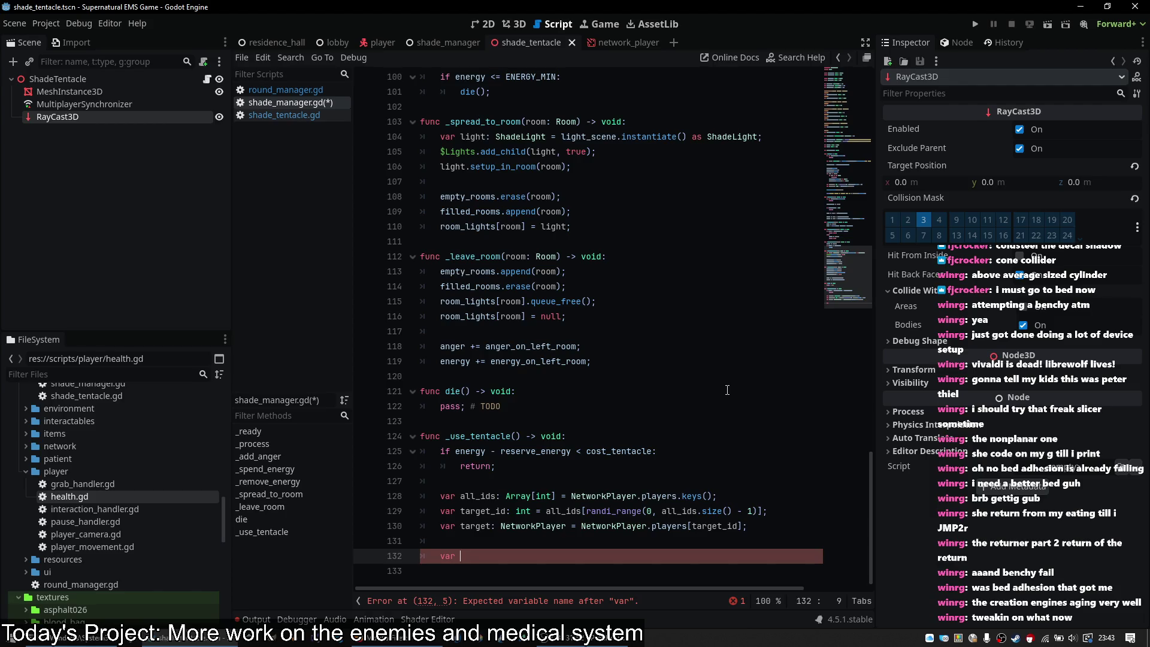
pyautogui.press('BackSpace')
pyautogui.hotkey('shift', 'Home')
pyautogui.press('BackSpace')
pyautogui.write('var room')
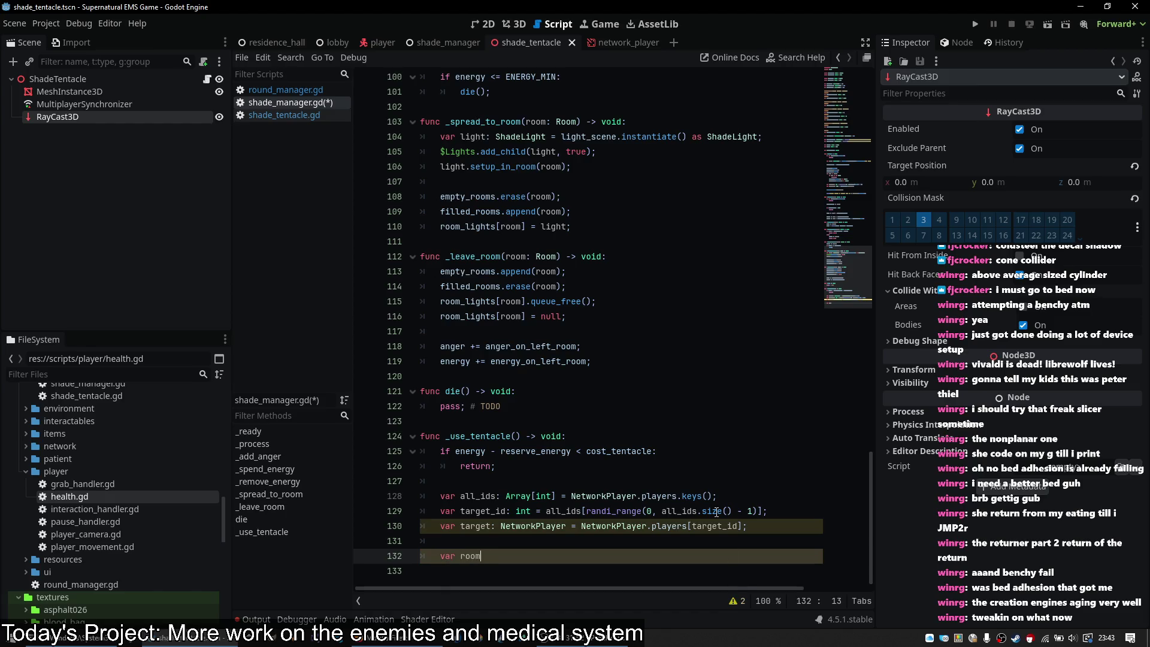
pyautogui.write('_id ')
pyautogui.write('int  = randi_ran')
pyautogui.press('Return')
pyautogui.write('0, ')
pyautogui.write('filled_rooms.')
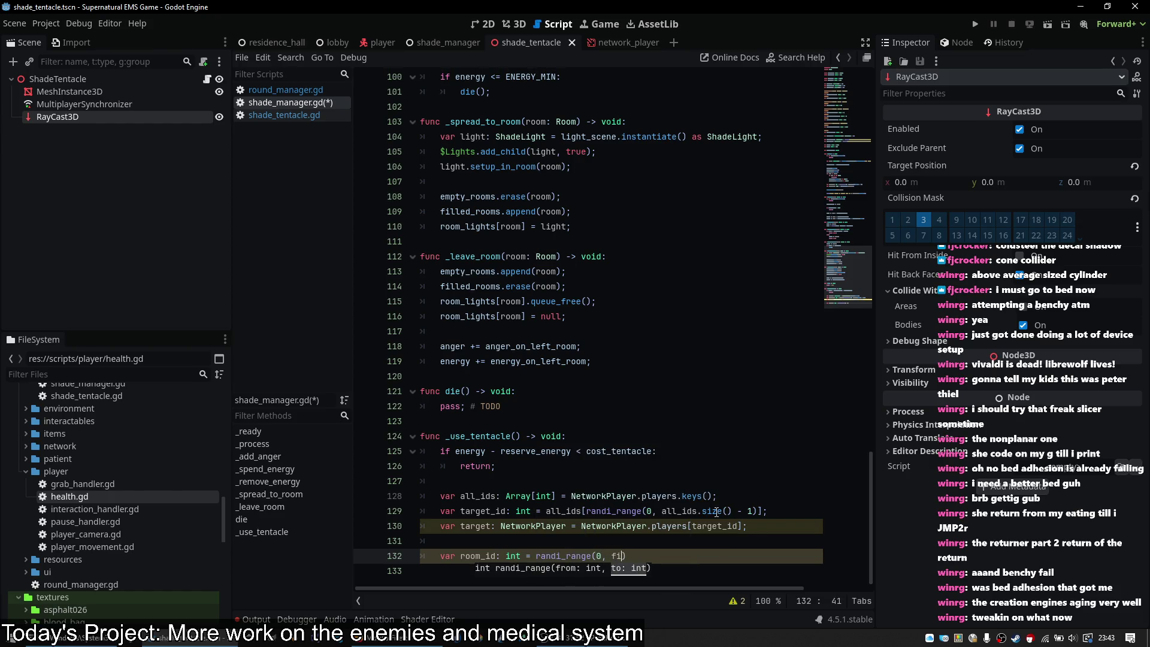
pyautogui.write('size() - ')
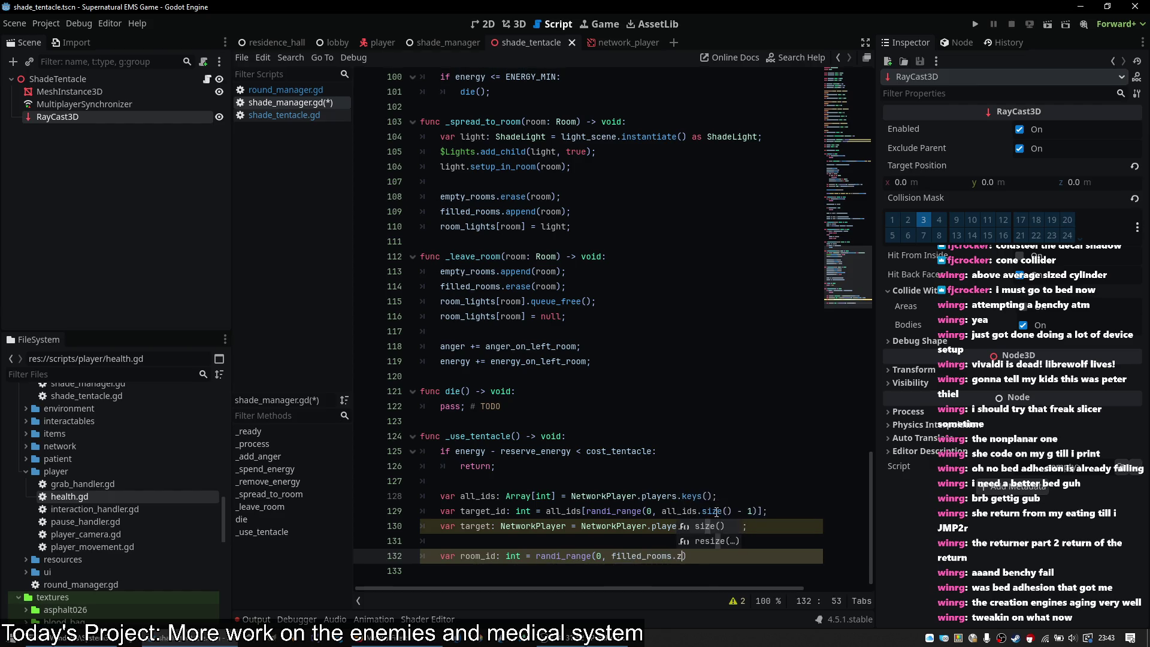
pyautogui.write('1);')
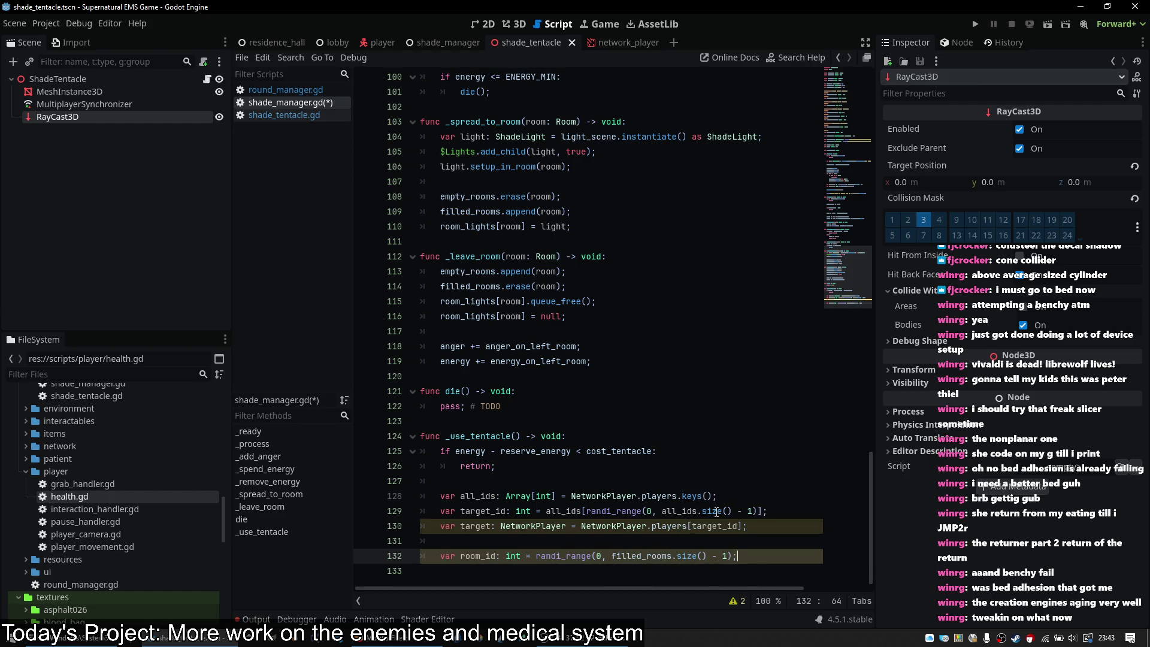
pyautogui.press('Return')
# Add 'var room: Room = filled_rooms[room_id];' and save shade_manager.gd.
pyautogui.write('var room:')
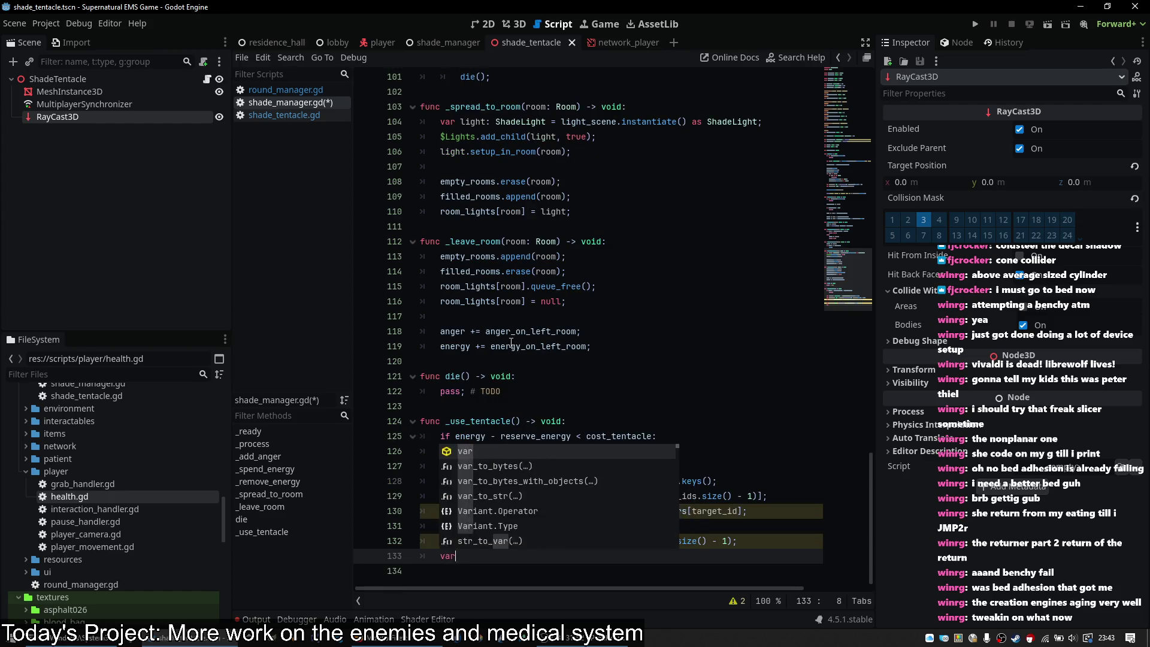
pyautogui.write(' Room = ro')
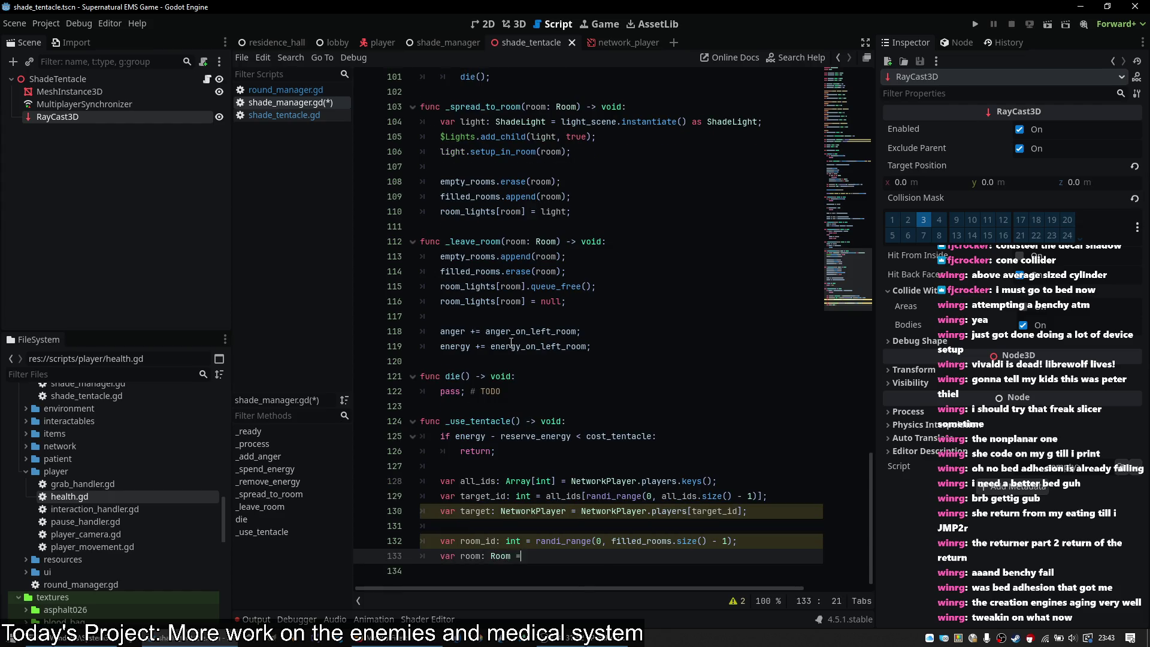
pyautogui.press('BackSpace')
pyautogui.press('BackSpace')
pyautogui.write('fill')
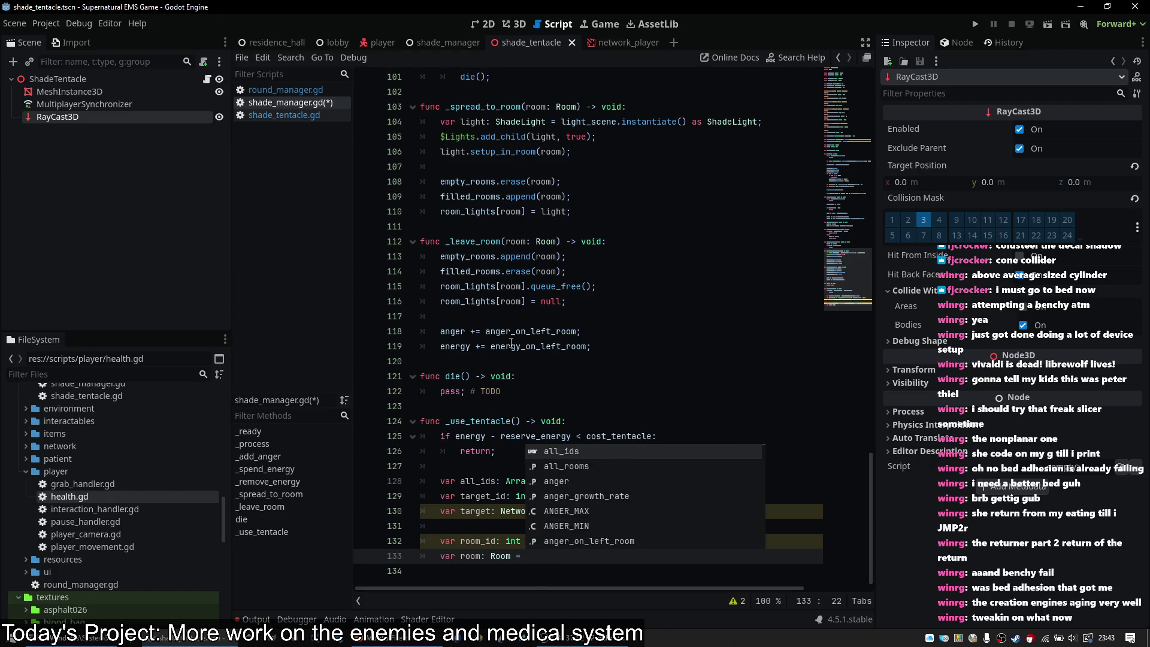
pyautogui.press('Return')
pyautogui.write('[room_id')
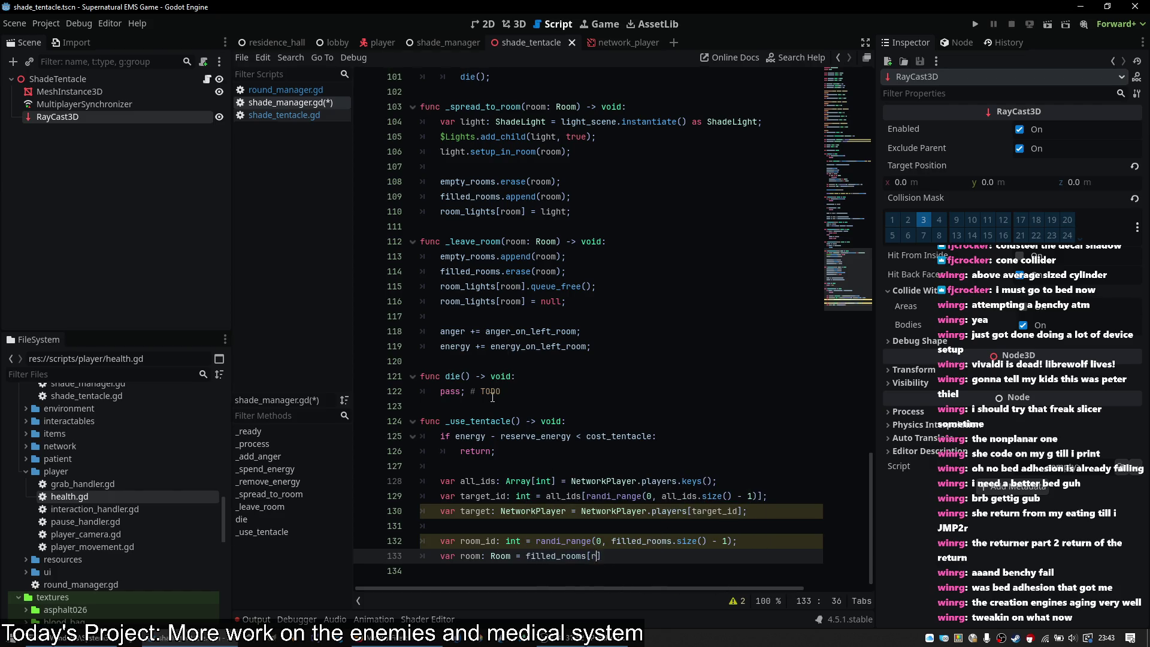
pyautogui.write('];')
pyautogui.hotkey('ctrl', 's')
pyautogui.press('Return')
pyautogui.press('Return')
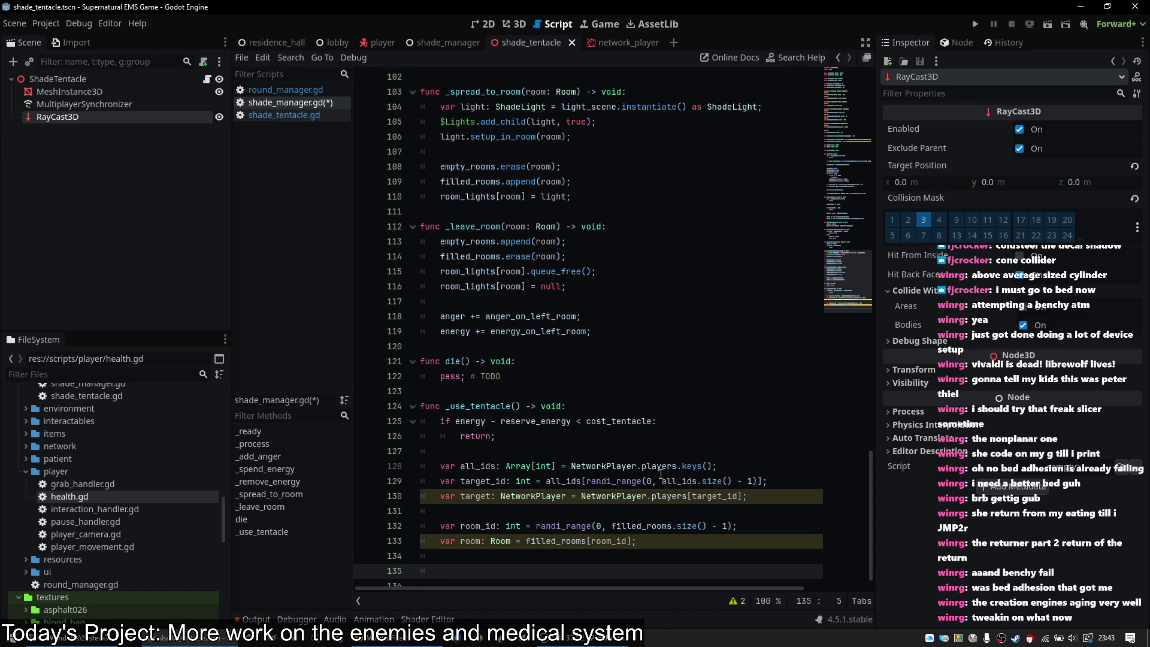
pyautogui.click(786, 480)
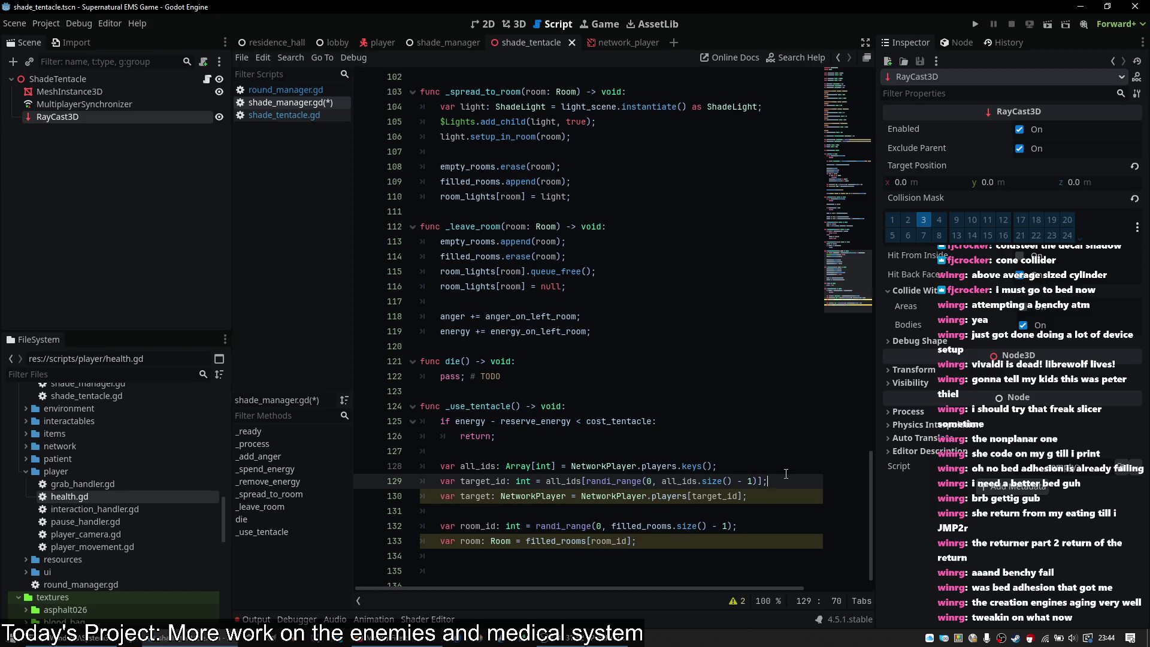
# Start a for-range line and replace the single target line with var targets: Array[Network].
pyautogui.click(565, 558)
pyautogui.click(558, 568)
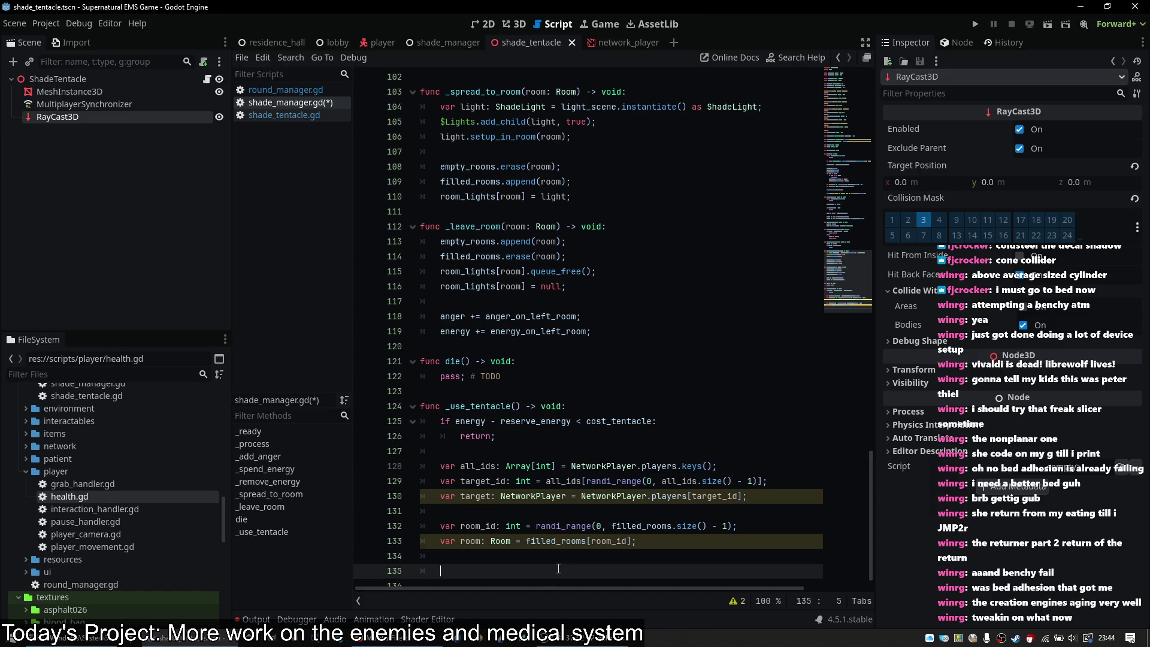
pyautogui.write('for ')
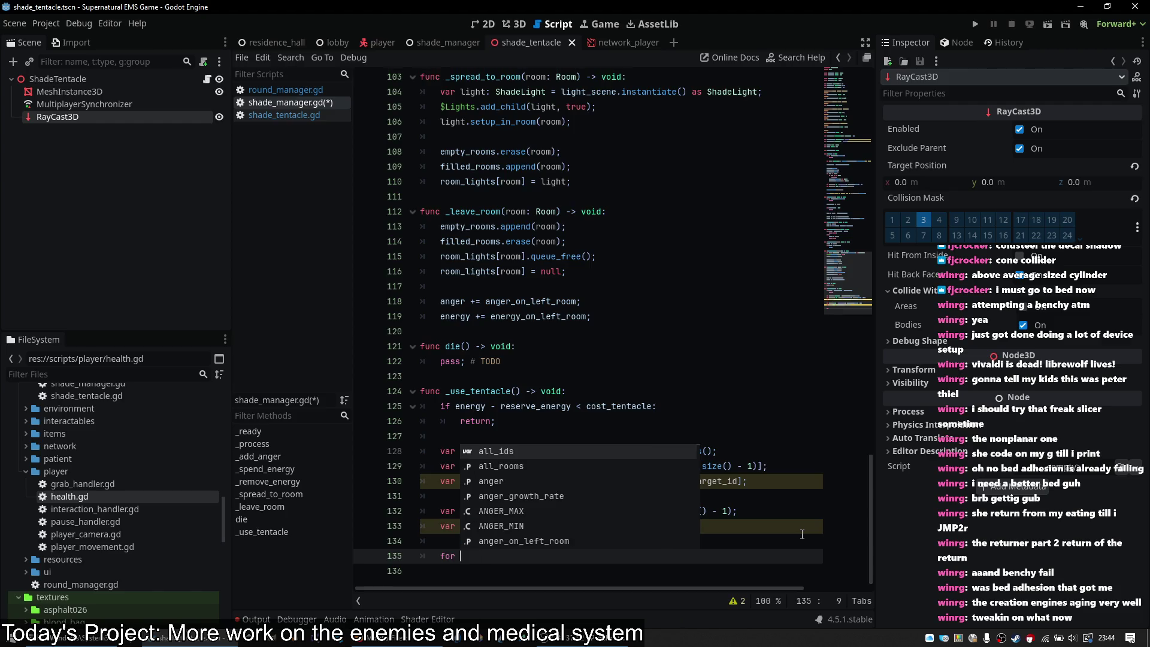
pyautogui.write('i in range(')
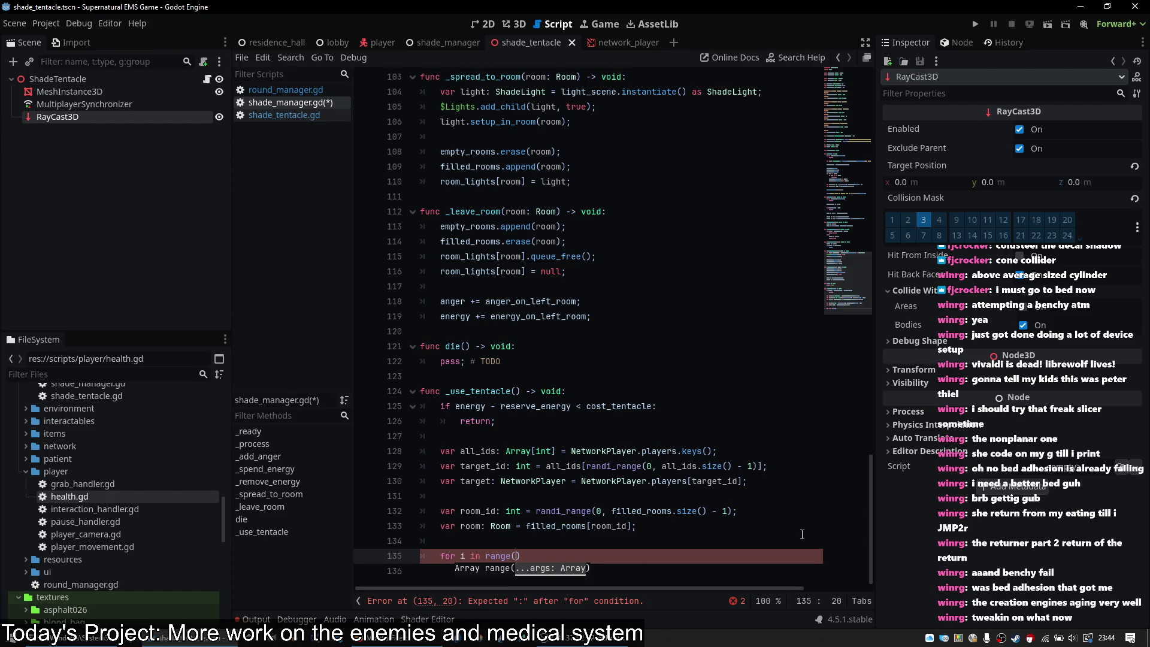
pyautogui.click(787, 473)
pyautogui.hotkey('shift', 'Home')
pyautogui.write('var p')
pyautogui.press('BackSpace')
pyautogui.press('BackSpace')
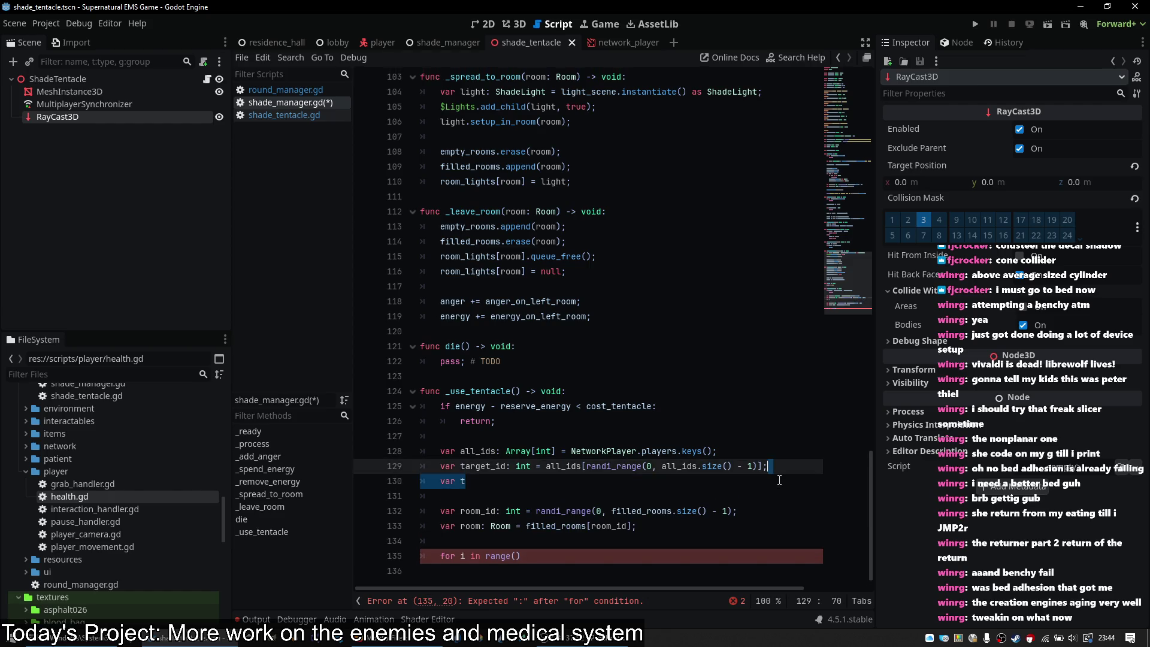
pyautogui.hotkey('alt', 'Down')
pyautogui.hotkey('alt', 'Down')
pyautogui.hotkey('alt', 'Down')
pyautogui.write('targets:')
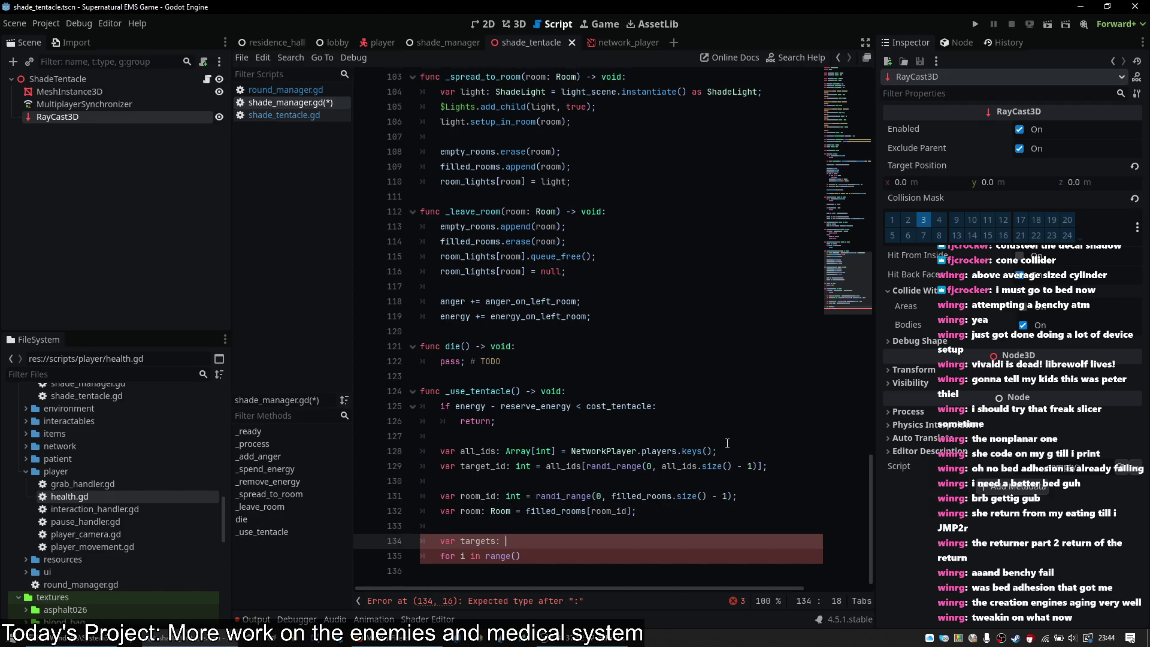
pyautogui.write('ray[int]')
pyautogui.press('BackSpace')
pyautogui.press('BackSpace')
pyautogui.press('BackSpace')
pyautogui.write('[Network')
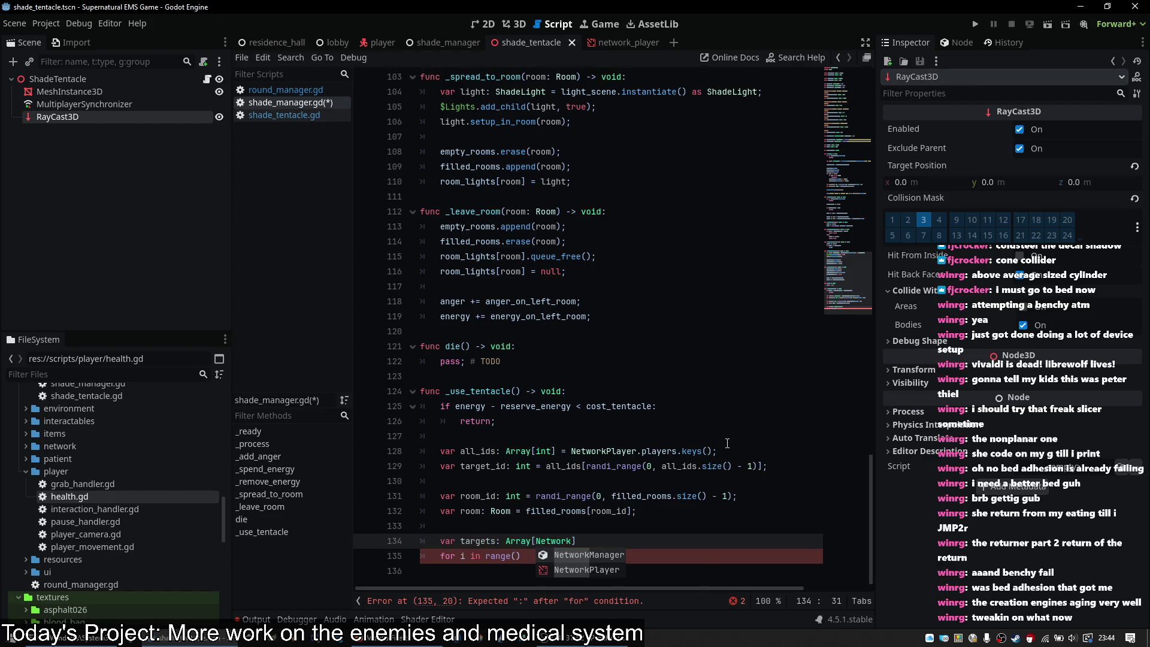
pyautogui.press('Escape')
# Complete the loop as 'for id in range(all_ids.size()):' with an empty indented body line.
pyautogui.click(628, 480)
pyautogui.press('Return')
pyautogui.write('for i')
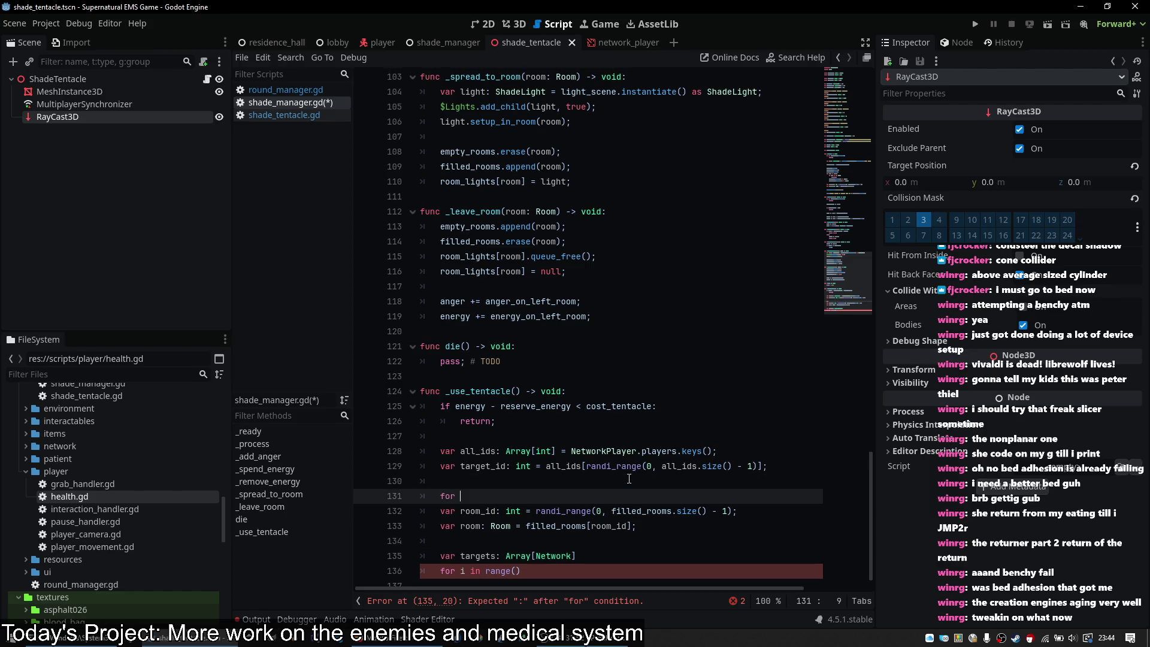
pyautogui.press('BackSpace')
pyautogui.press('BackSpace')
pyautogui.press('BackSpace')
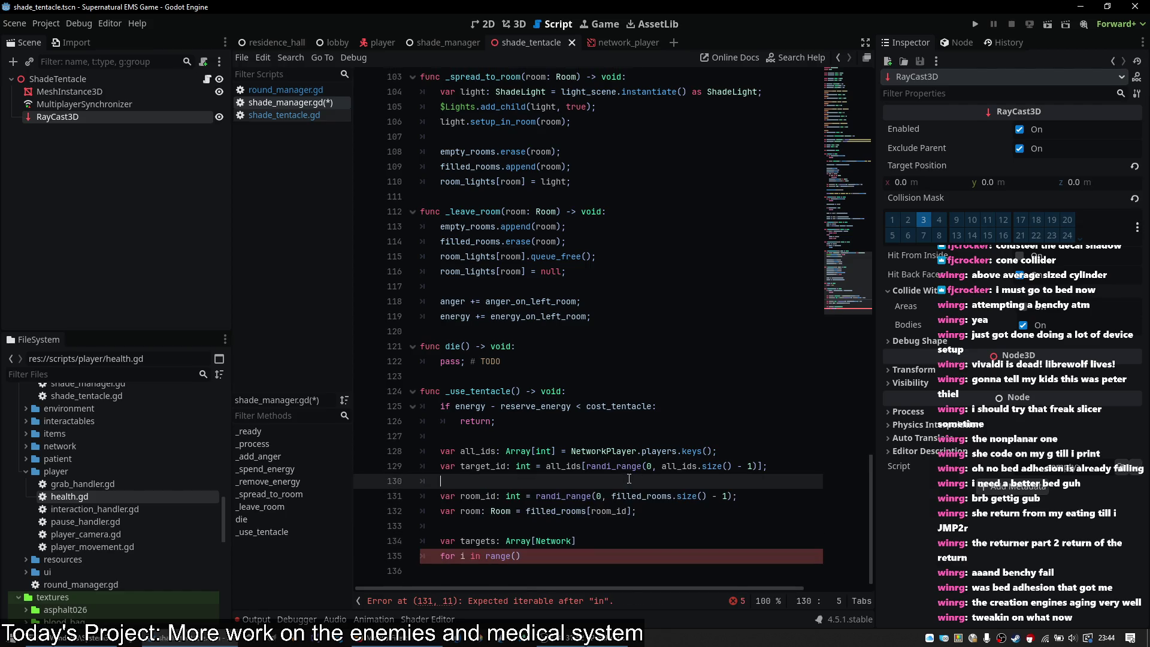
pyautogui.click(534, 553)
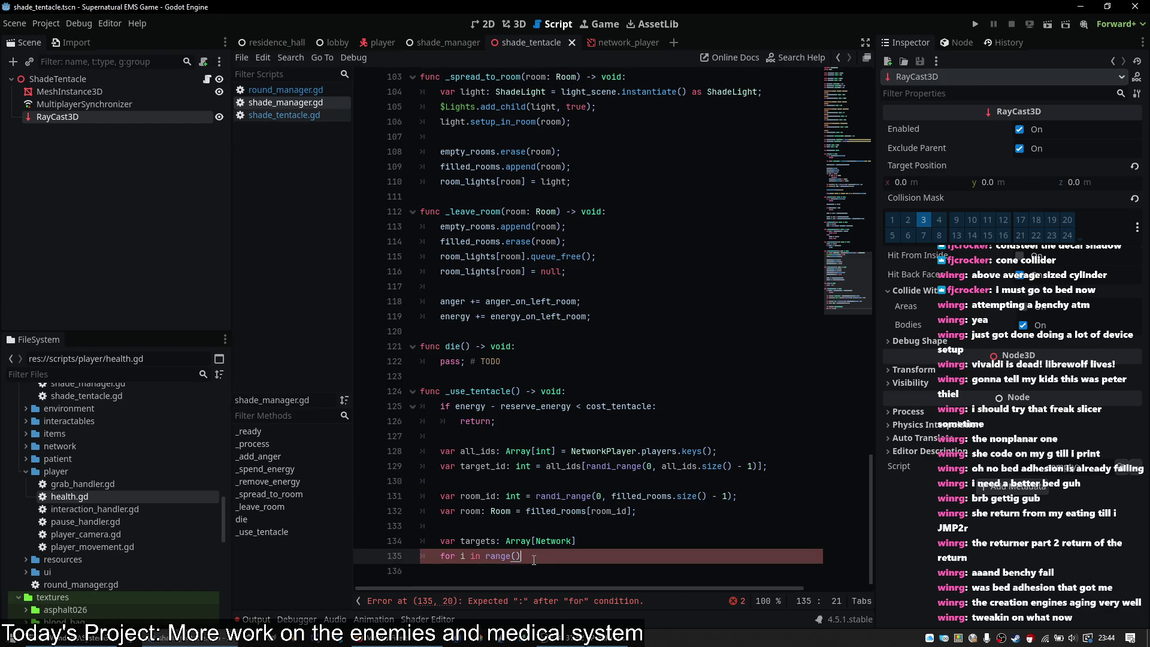
pyautogui.write('all')
pyautogui.press('BackSpace')
pyautogui.press('BackSpace')
pyautogui.press('BackSpace')
pyautogui.write('all_ids')
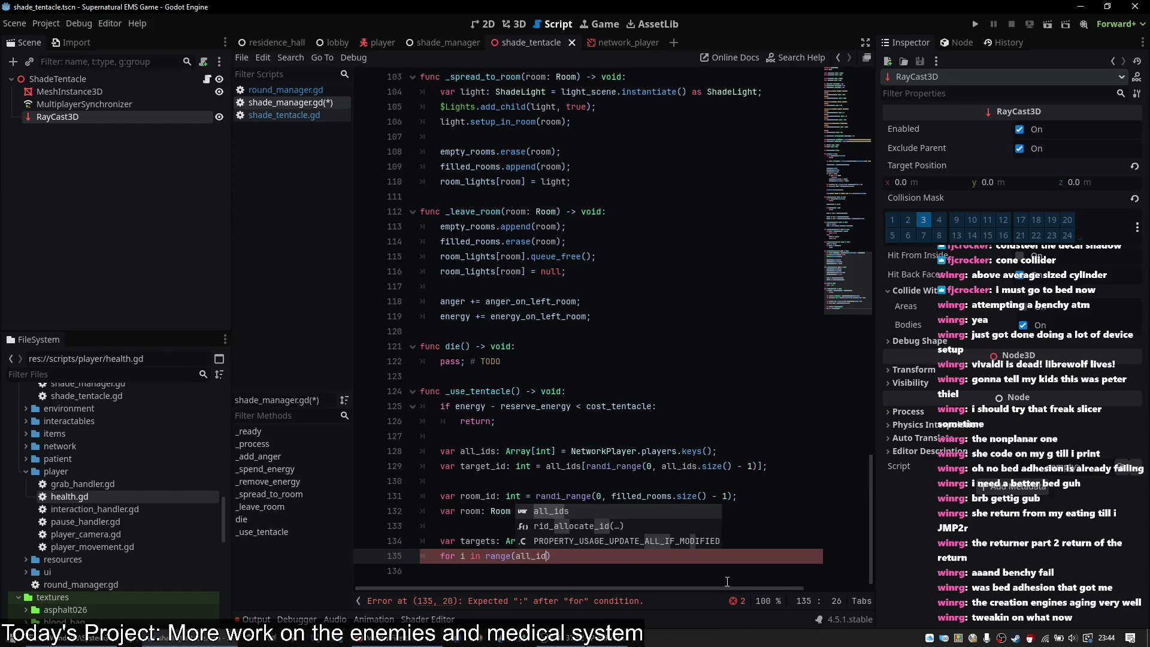
pyautogui.write('.size())')
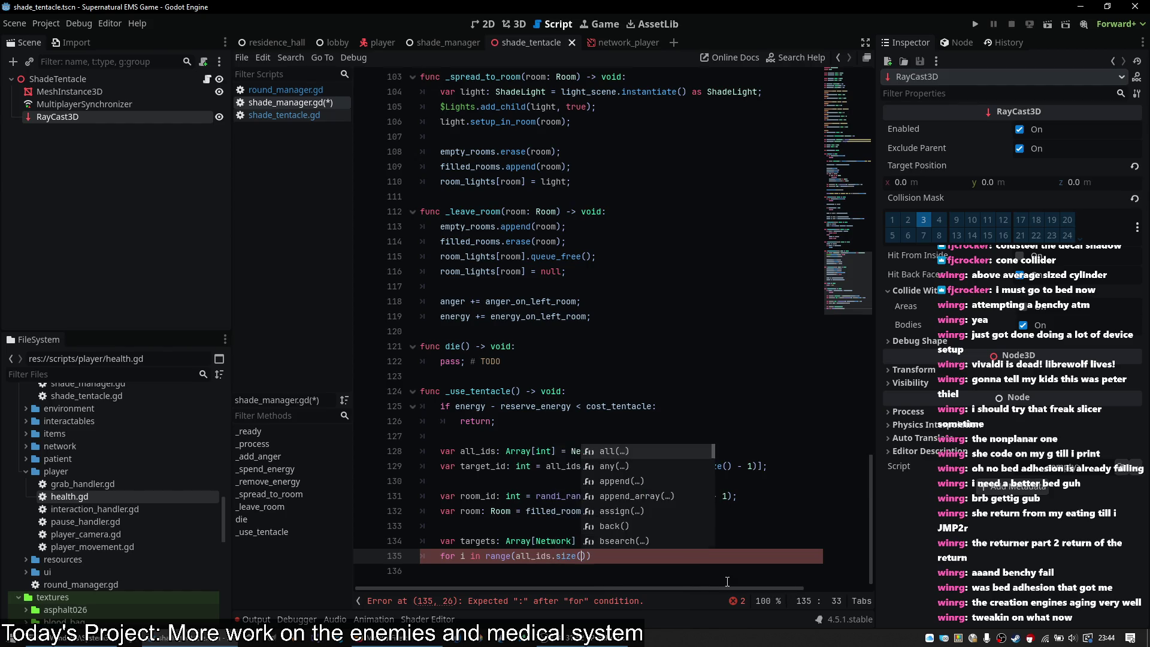
pyautogui.press('Return')
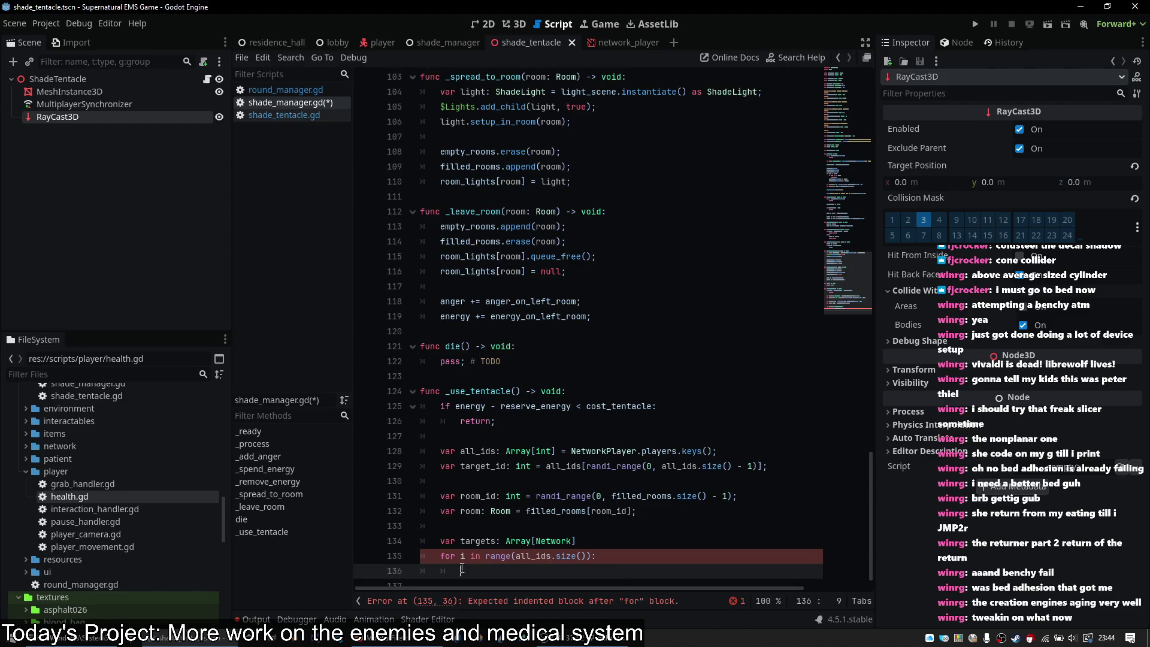
pyautogui.click(470, 556)
pyautogui.write('d')
pyautogui.press('BackSpace')
pyautogui.press('BackSpace')
pyautogui.write('d')
pyautogui.press('Down')
pyautogui.write('if targ')
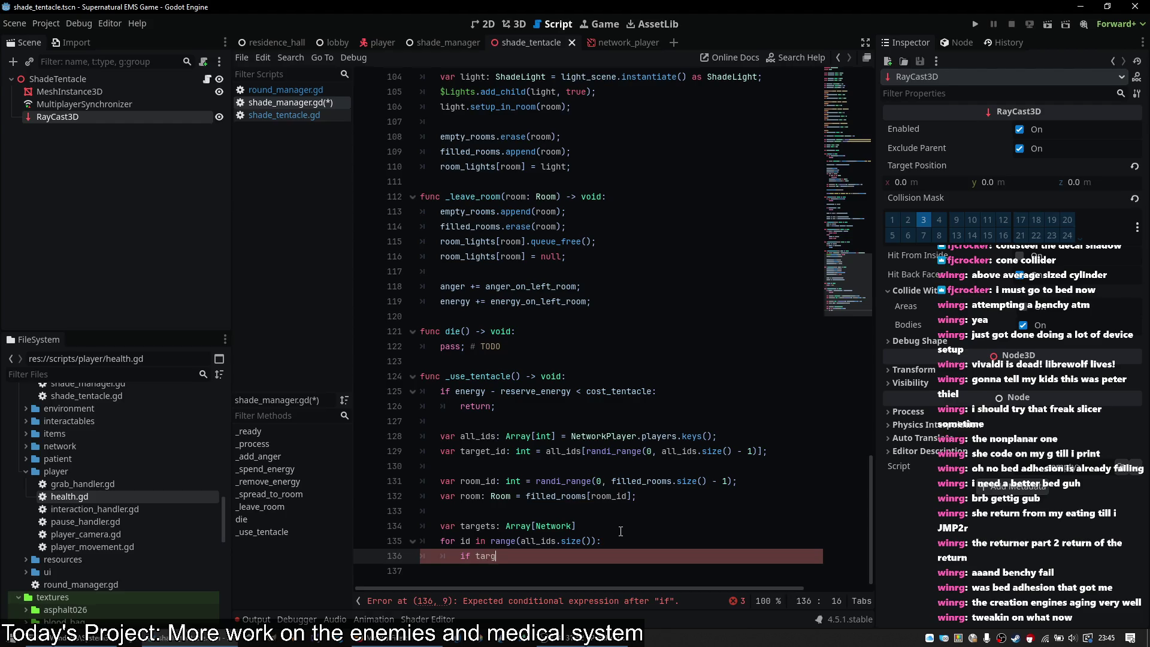
pyautogui.press('BackSpace')
pyautogui.press('BackSpace')
pyautogui.press('BackSpace')
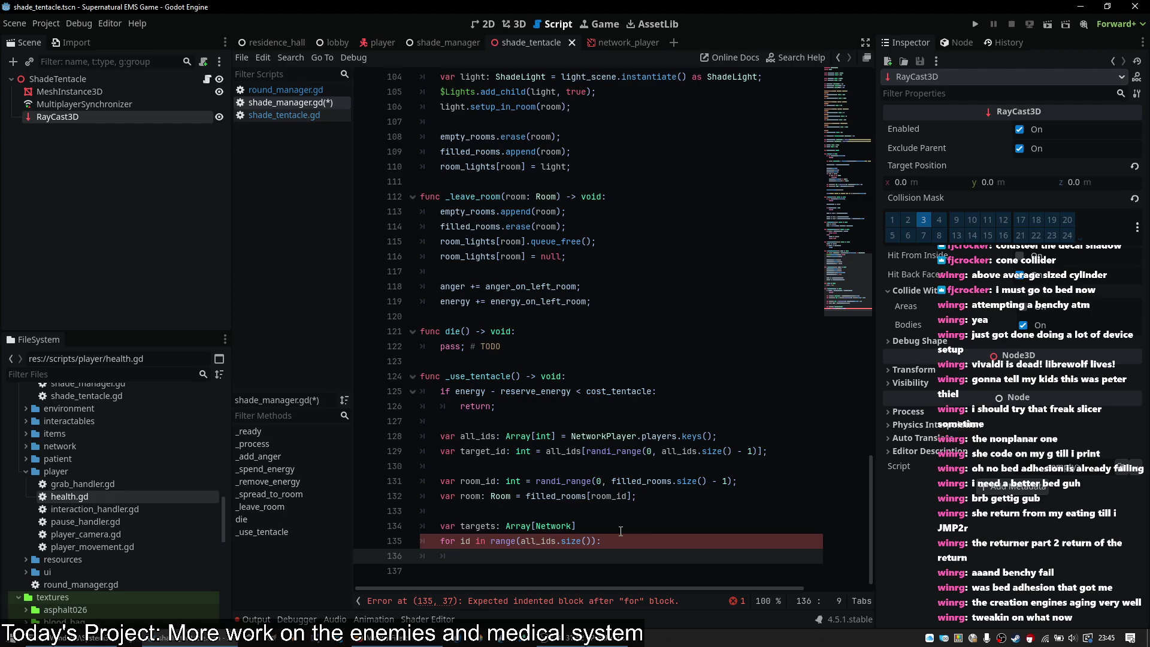
pyautogui.click(332, 88)
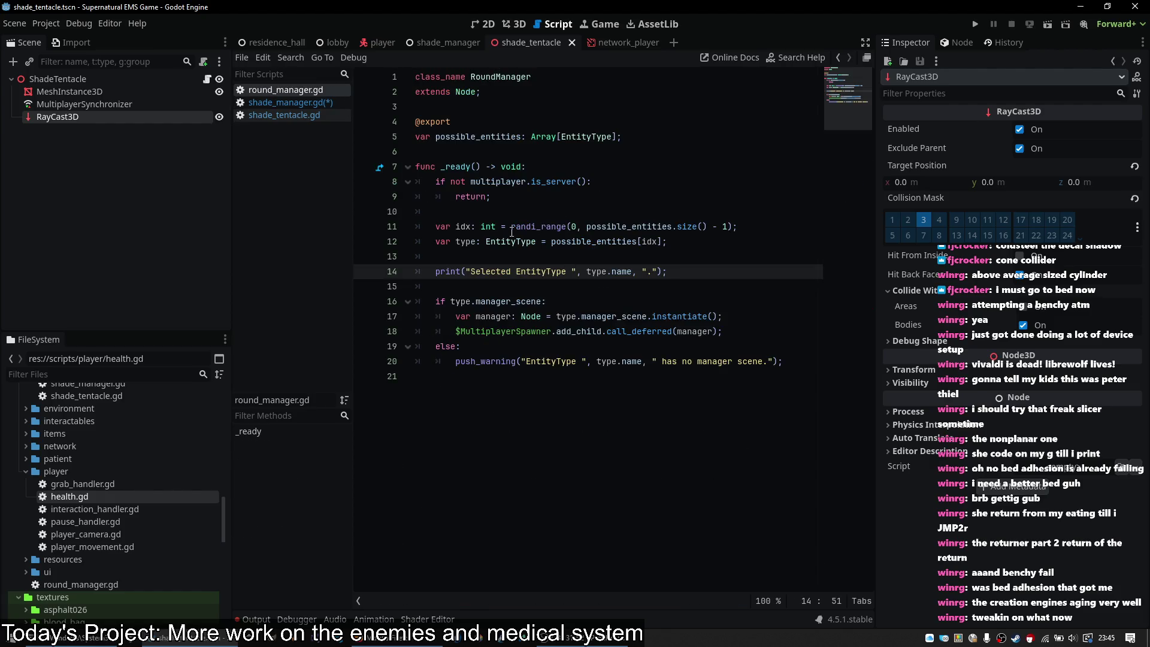
# In room.gd, declare a new func contains_position() -> bool after the last line.
pyautogui.scroll(3, 113, 554)
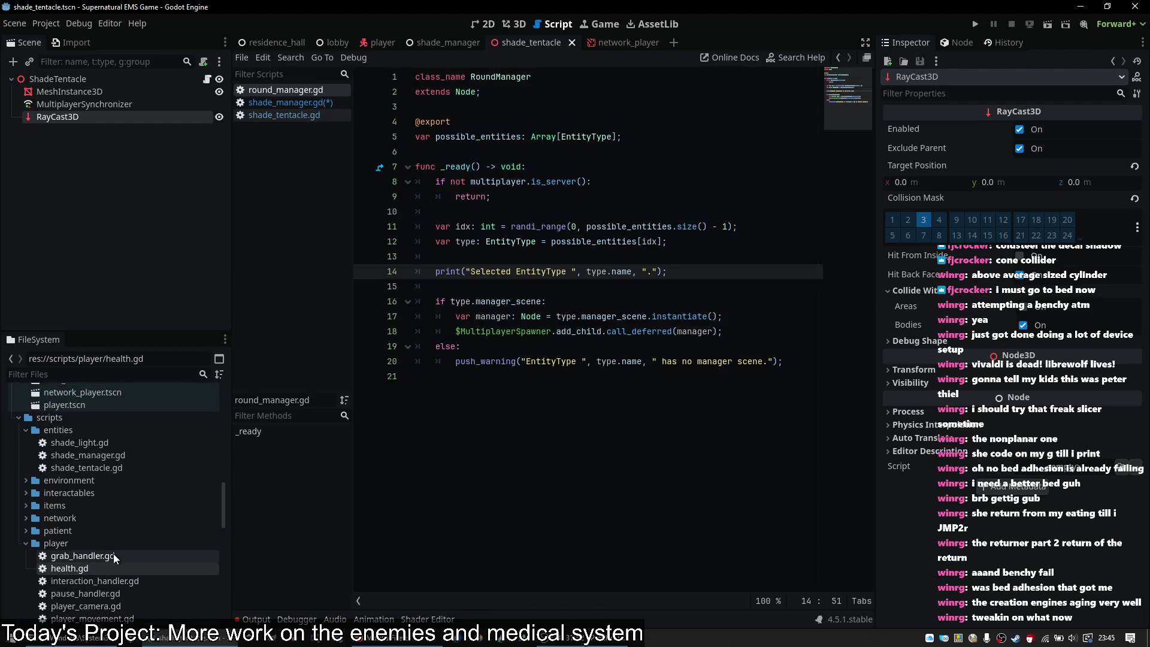
pyautogui.scroll(5, 113, 553)
pyautogui.hotkey('alt', 'Left')
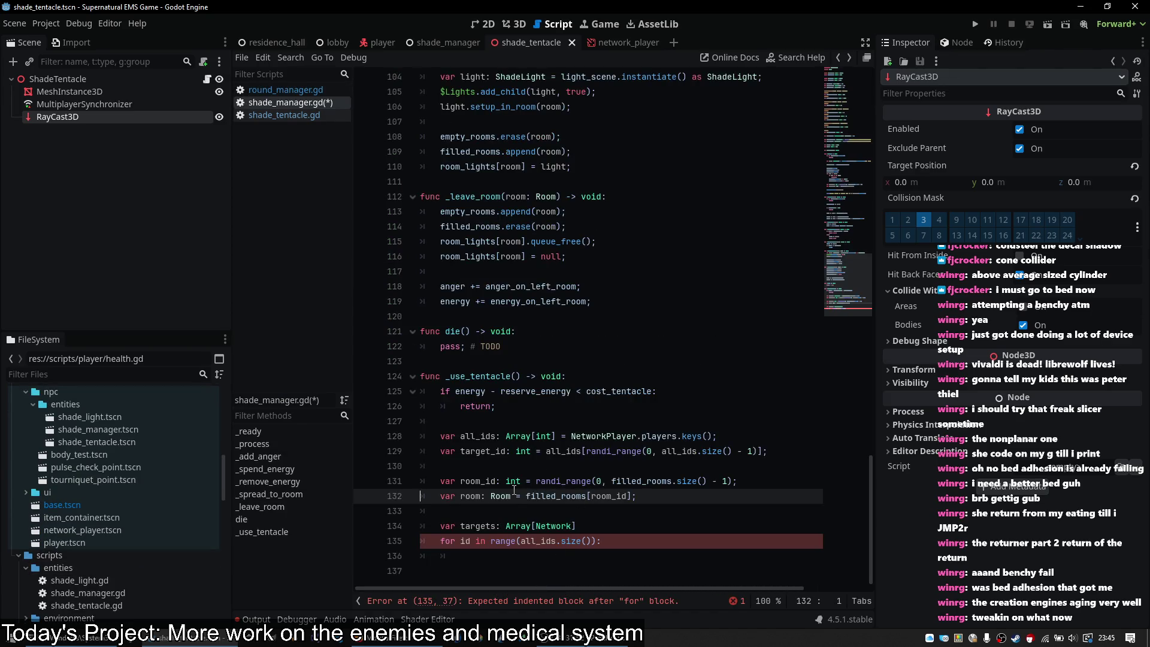
pyautogui.keyDown('ctrl'); pyautogui.click(492, 496); pyautogui.keyUp('ctrl')
pyautogui.click(668, 559)
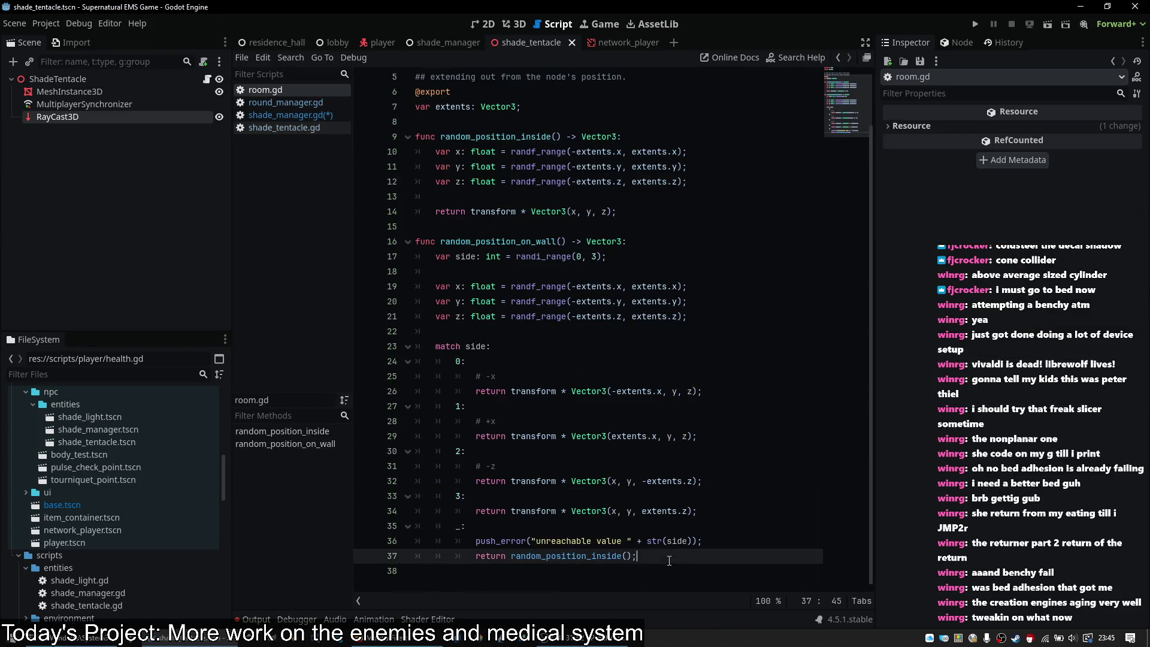
pyautogui.press('Return')
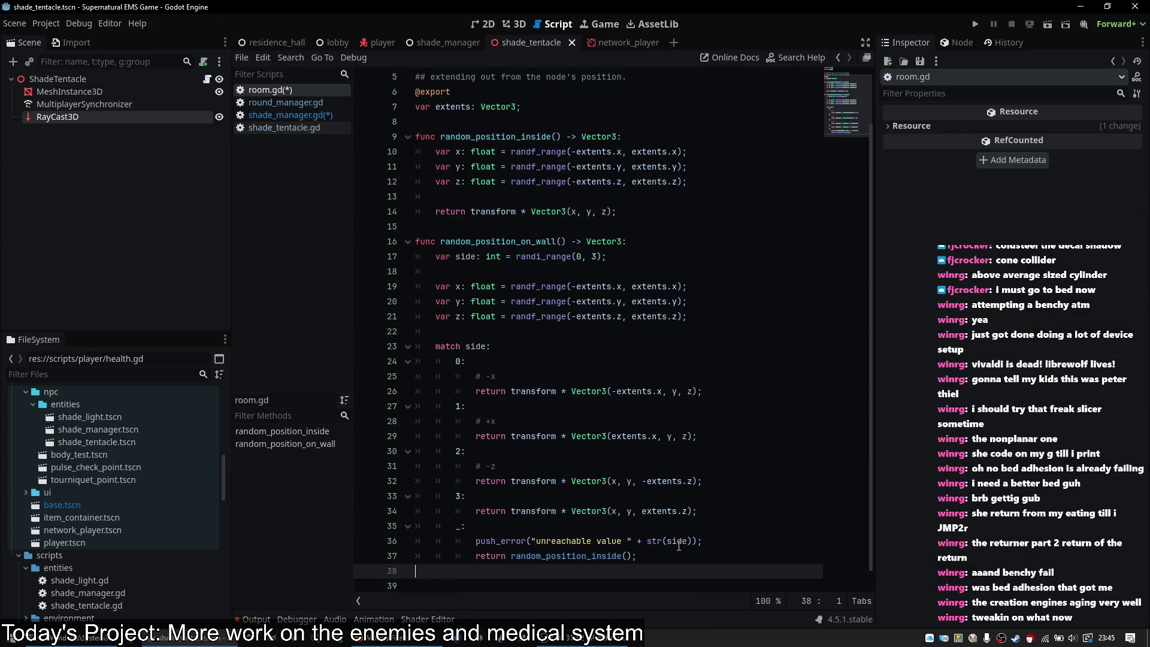
pyautogui.press('Return')
pyautogui.write('func contains_position() -> bool:')
pyautogui.press('Return')
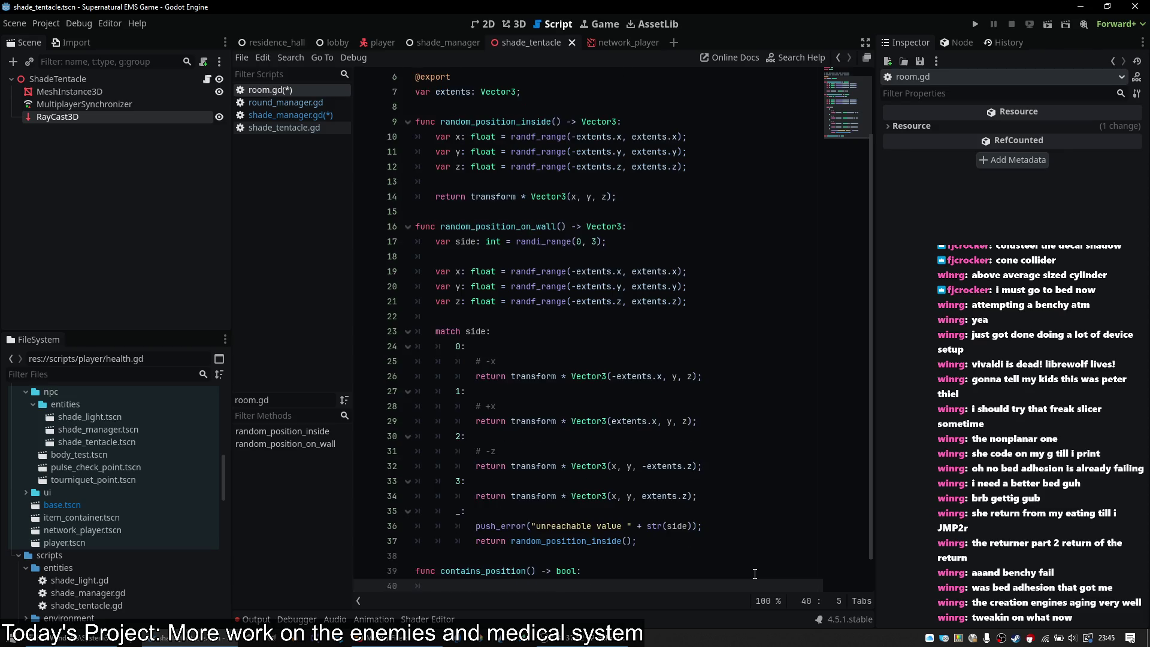
# Begin the body with var xformed: Vector3 = global_transform.inverse().
pyautogui.scroll(-1, 754, 573)
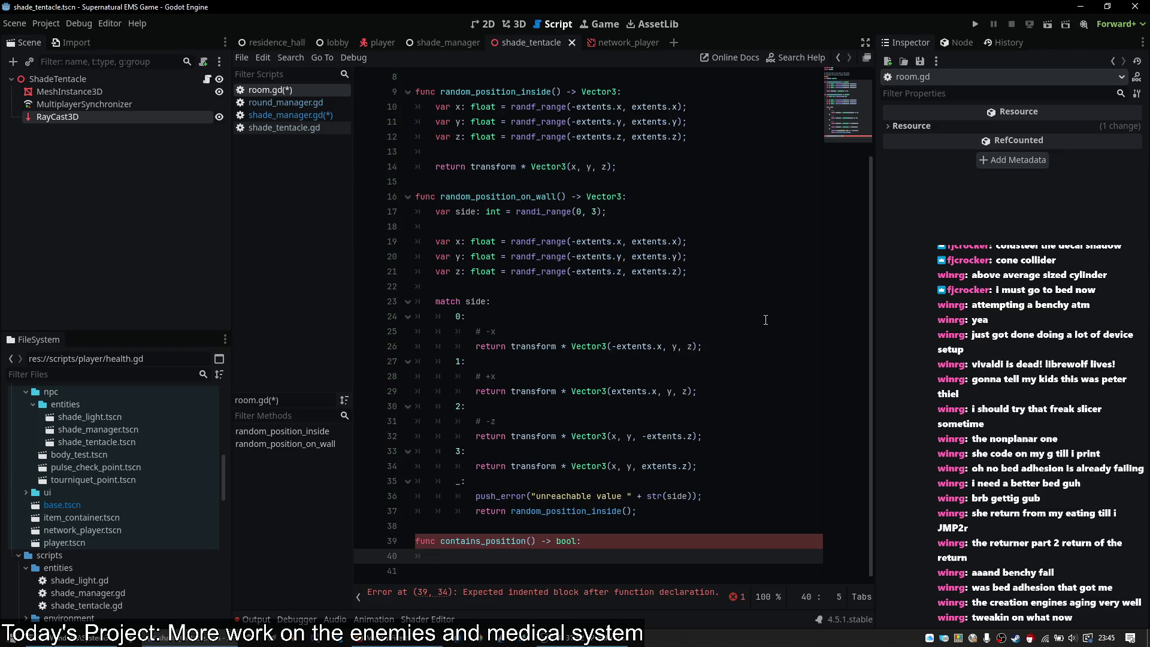
pyautogui.write('var xformed ')
pyautogui.write(': Vector3 = tar')
pyautogui.press('BackSpace')
pyautogui.press('BackSpace')
pyautogui.press('BackSpace')
pyautogui.write('global_')
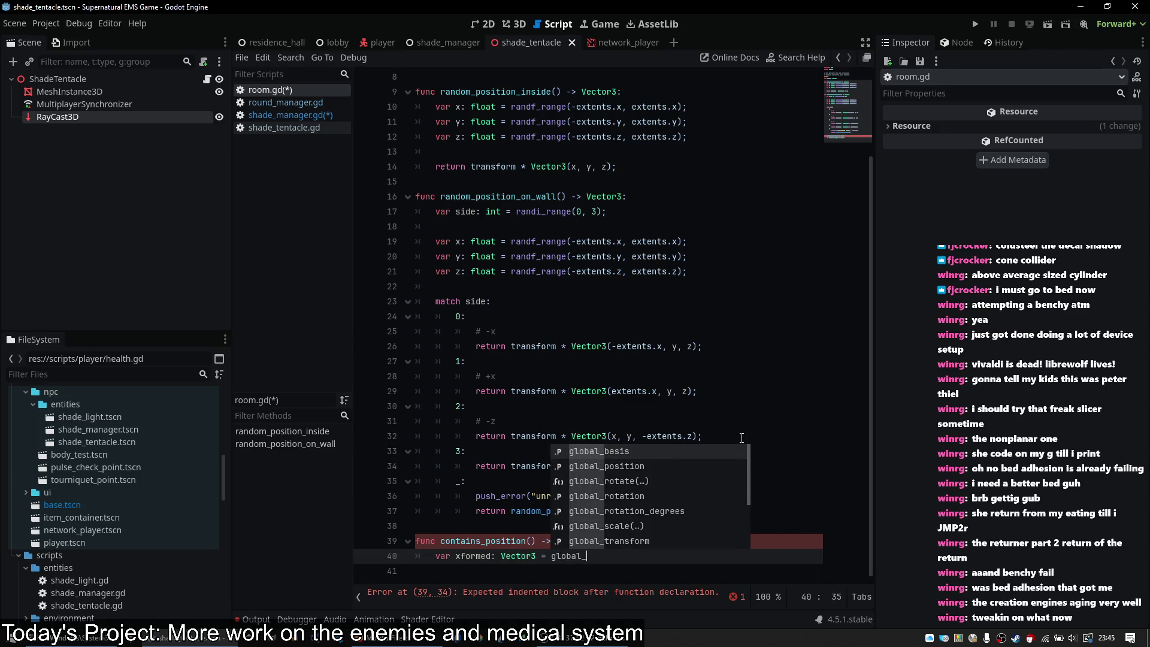
pyautogui.write('transform.invers')
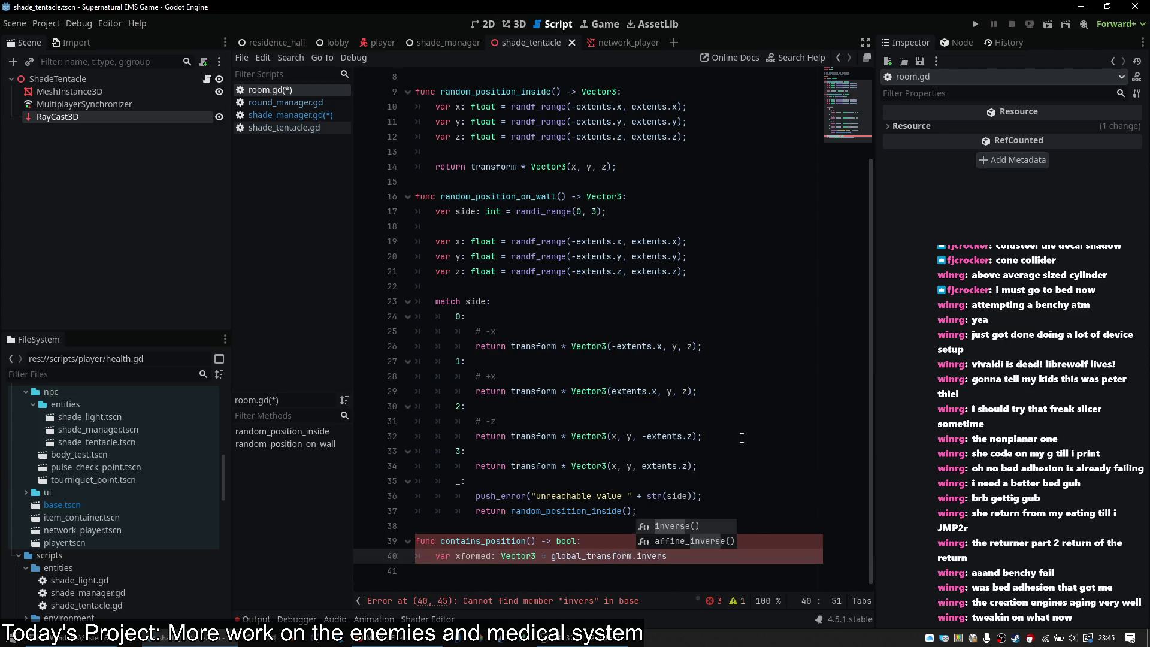
pyautogui.press('Return')
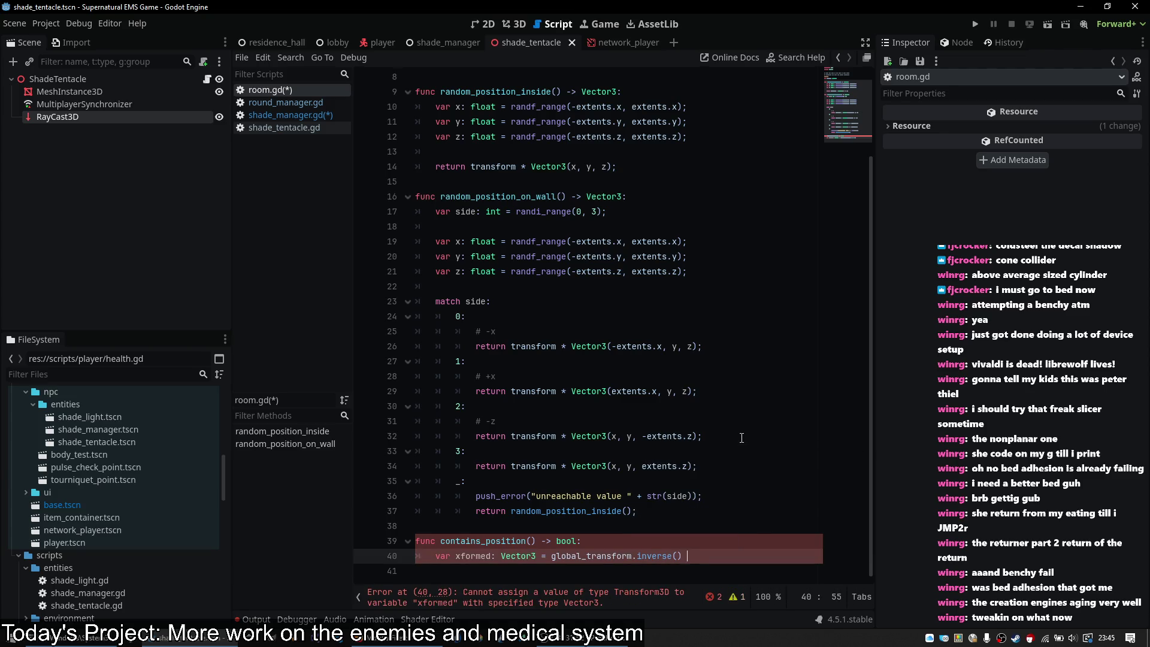
pyautogui.press('BackSpace')
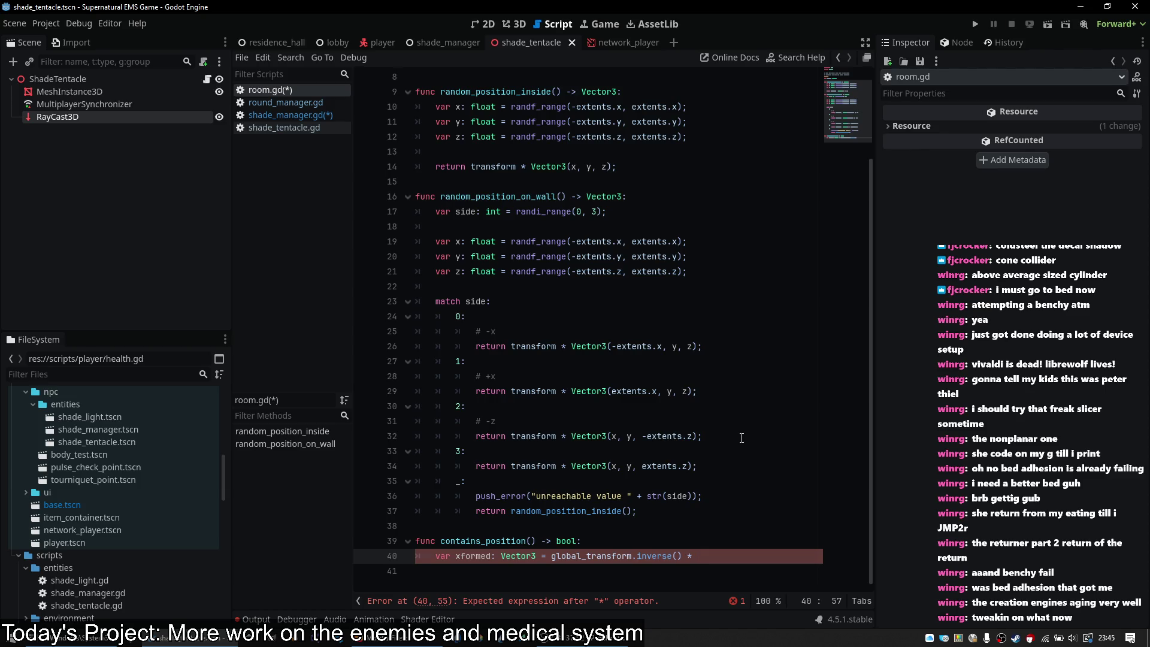
# Give the function a pos: Vector3 parameter and finish xformed as global_transform.inverse() * pos.
pyautogui.click(536, 539)
pyautogui.write('pos: Vect')
pyautogui.write('or3')
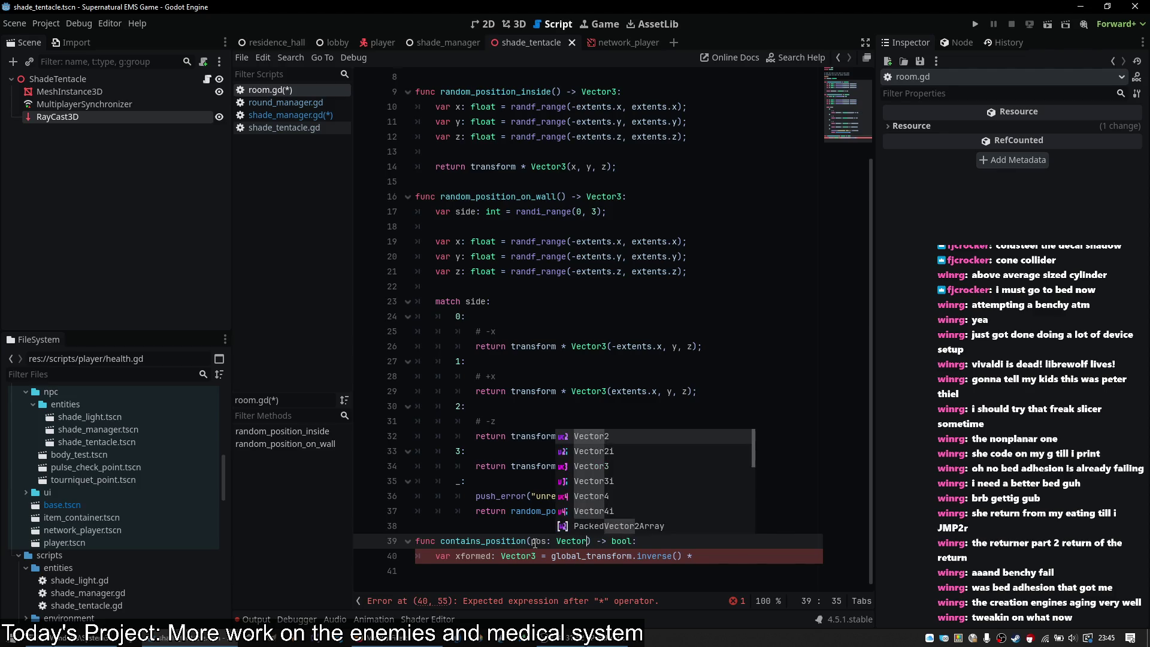
pyautogui.press('Return')
pyautogui.press('Down')
pyautogui.press('End')
pyautogui.write('pos;')
pyautogui.press('Return')
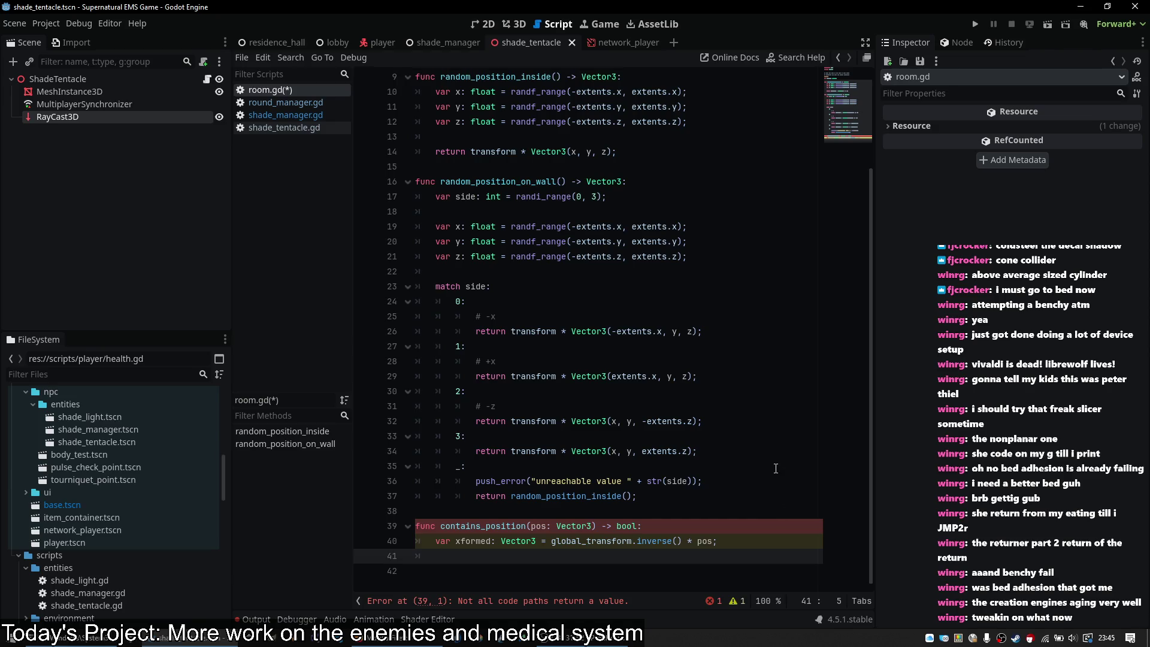
pyautogui.write('etur')
pyautogui.hotkey('ctrl', 'BackSpace')
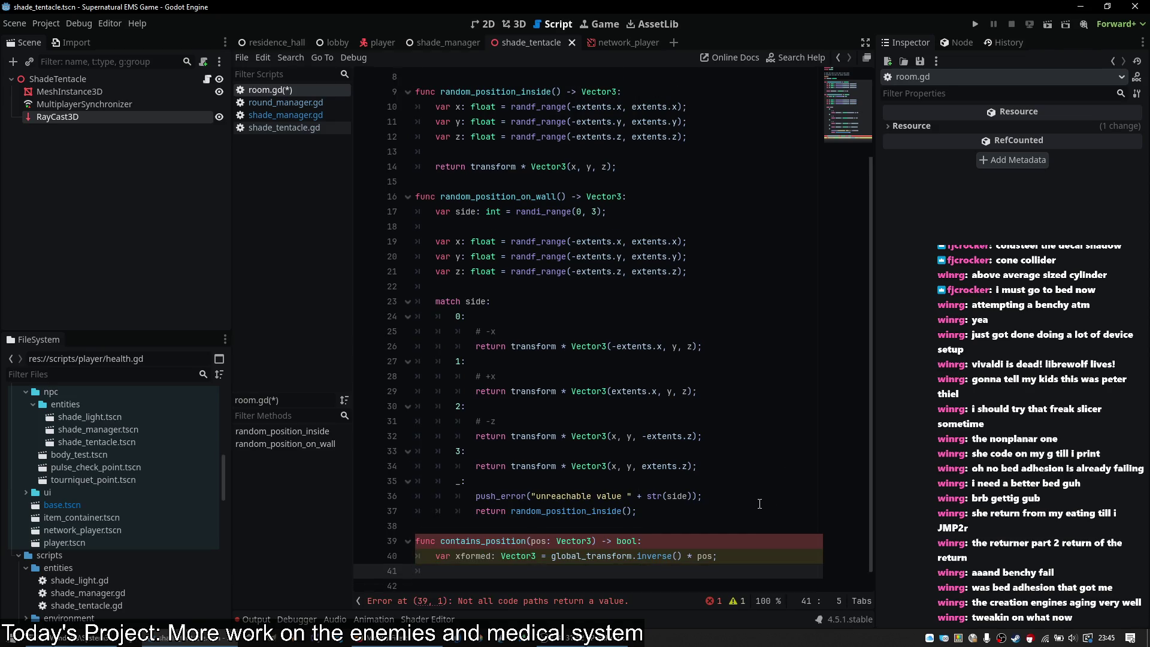
# Add a check that returns false when abs(xformed.x) exceeds extents.x.
pyautogui.write('xformed.x')
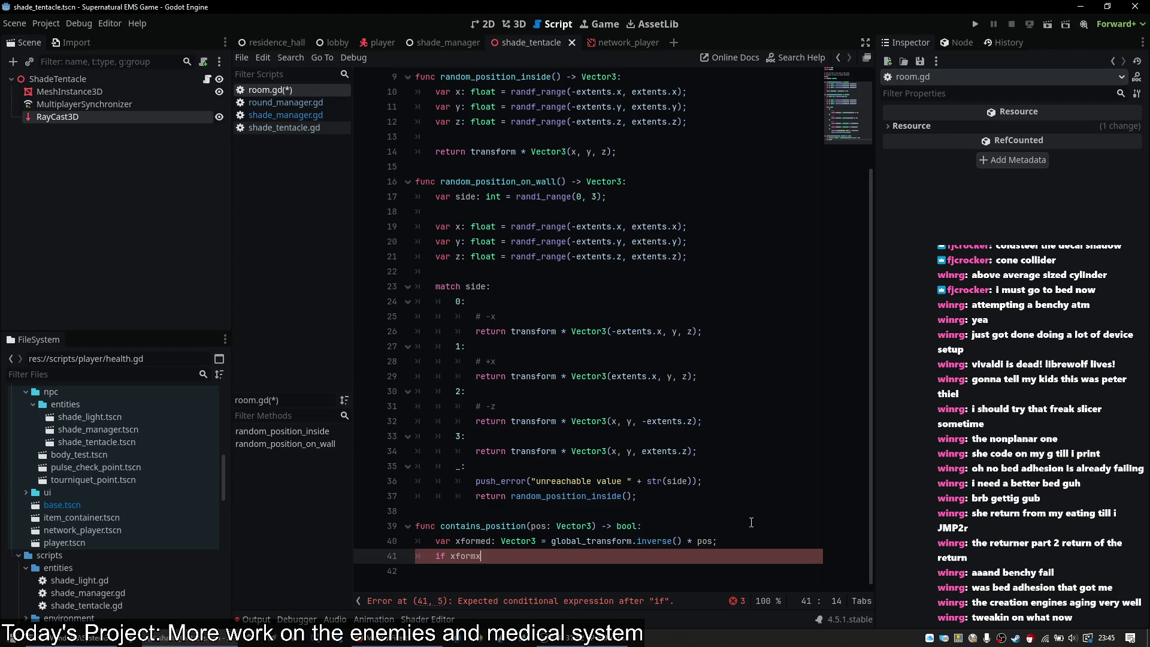
pyautogui.write(' > ')
pyautogui.write('extents.x')
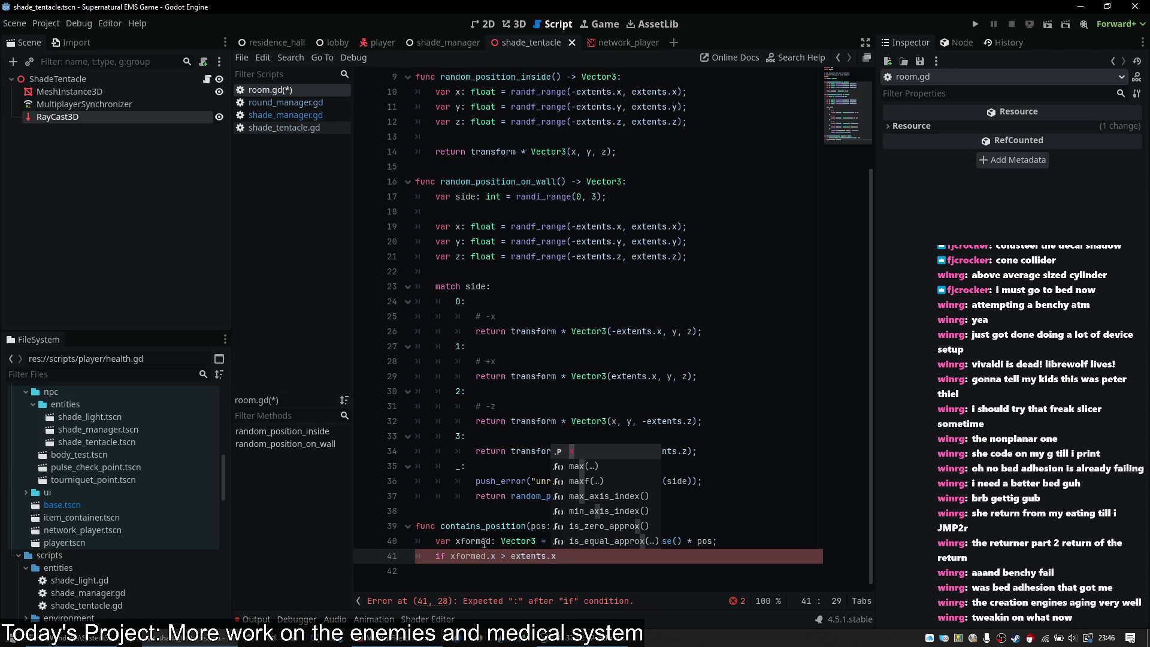
pyautogui.click(451, 557)
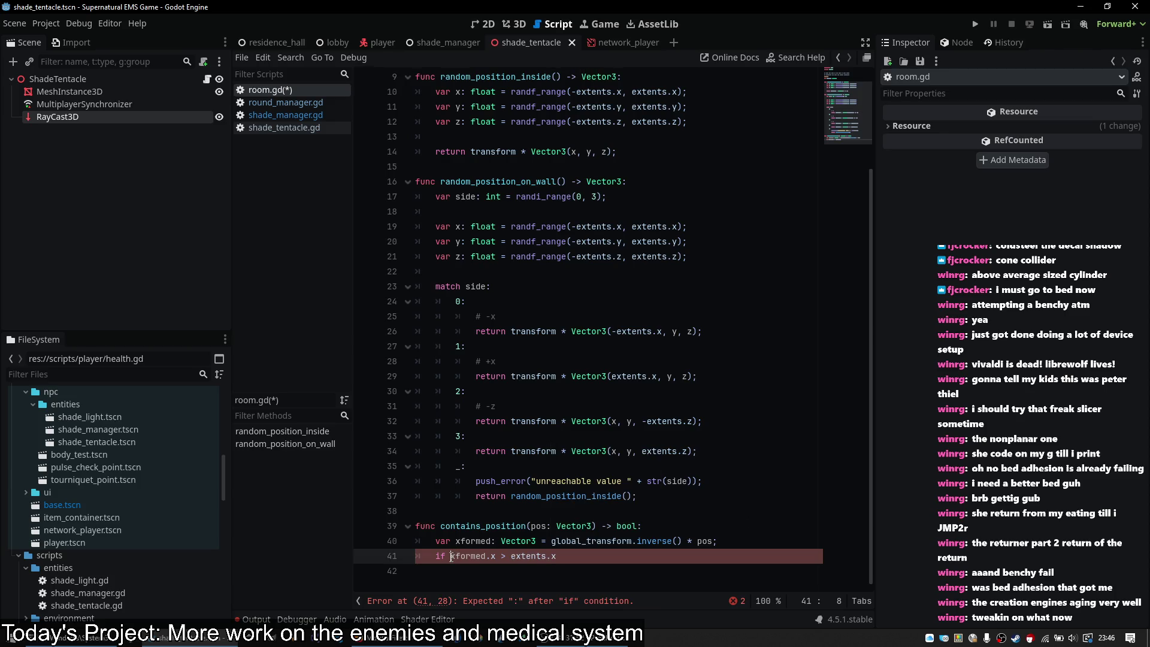
pyautogui.keyDown('shift'); pyautogui.click(502, 559); pyautogui.keyUp('shift')
pyautogui.write('abs')
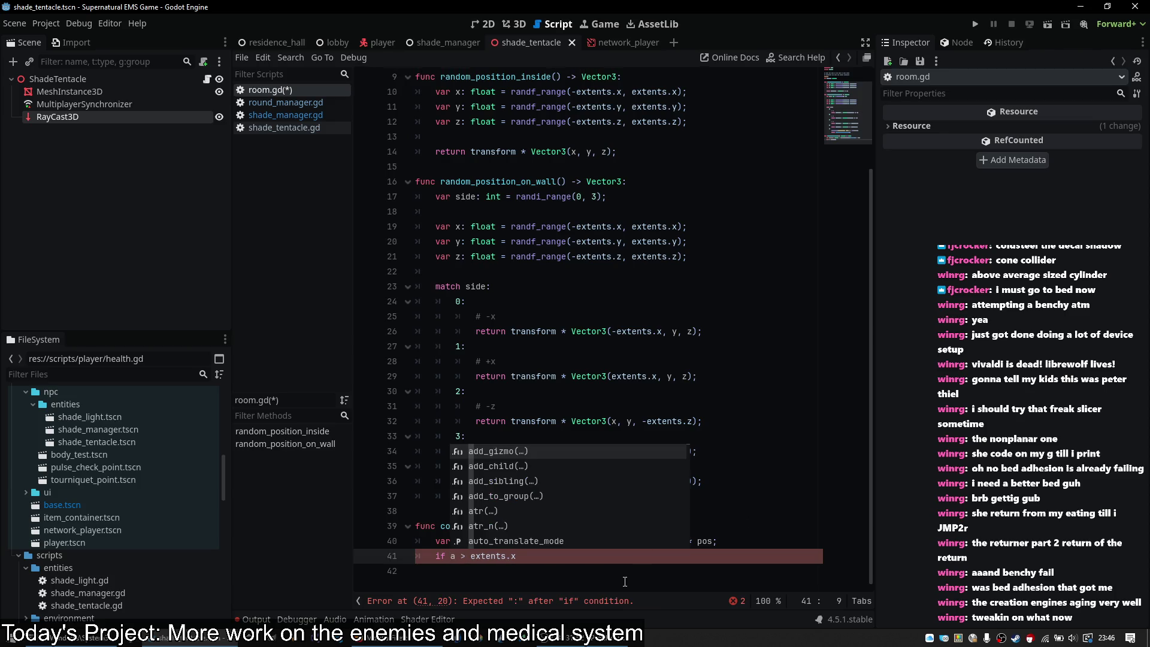
pyautogui.press('Return')
pyautogui.write('xformed.x')
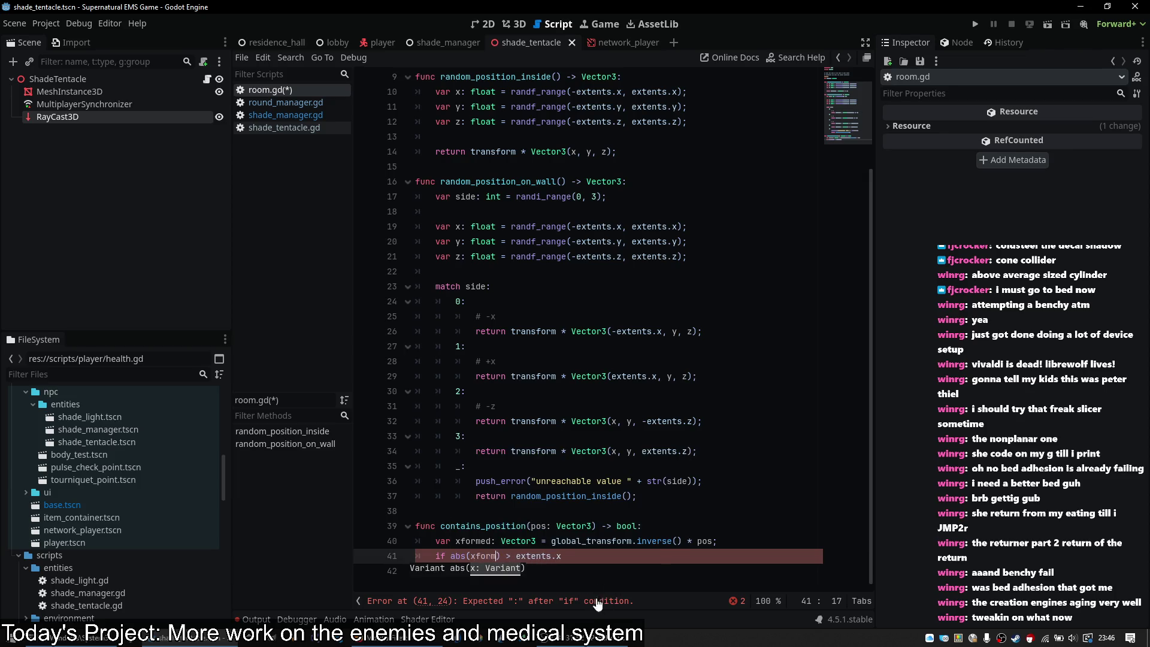
pyautogui.press('End')
pyautogui.write(':')
pyautogui.press('Return')
pyautogui.write('return false')
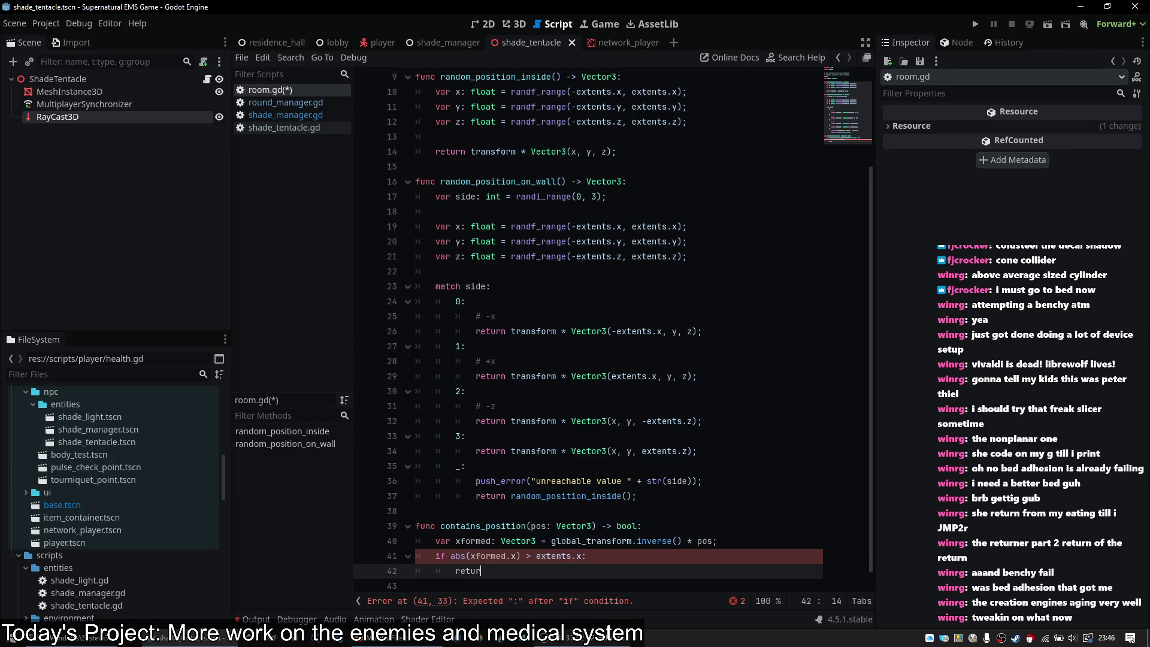
pyautogui.press('Return')
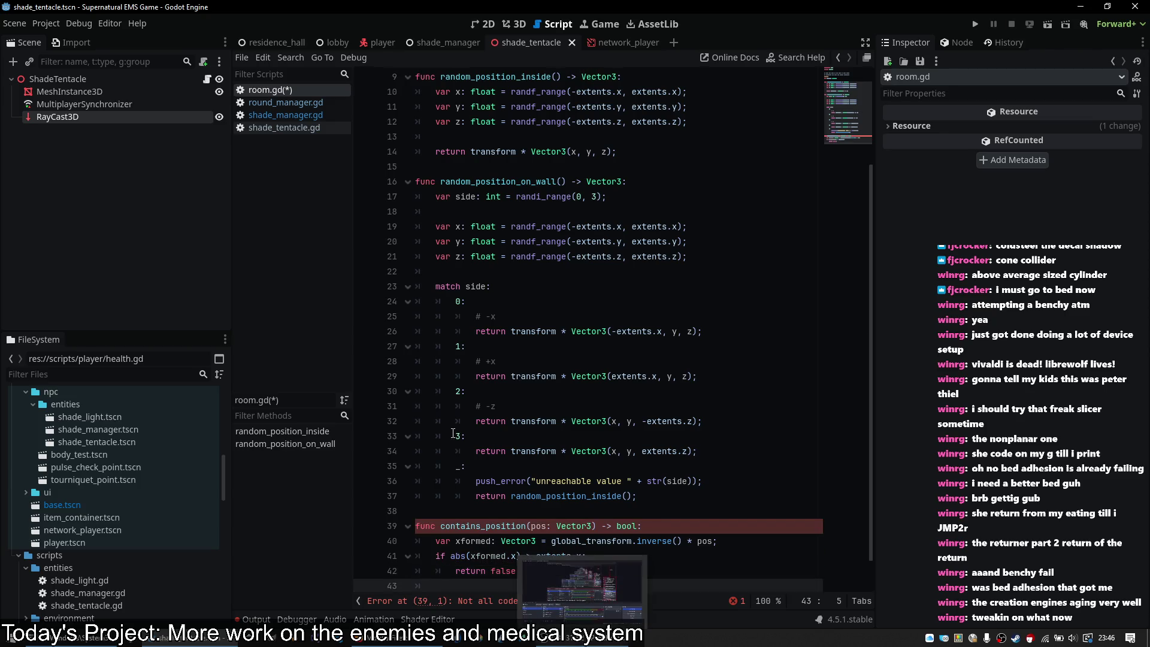
# Add the y check and a third check against extents.z, each returning false.
pyautogui.scroll(-1, 800, 497)
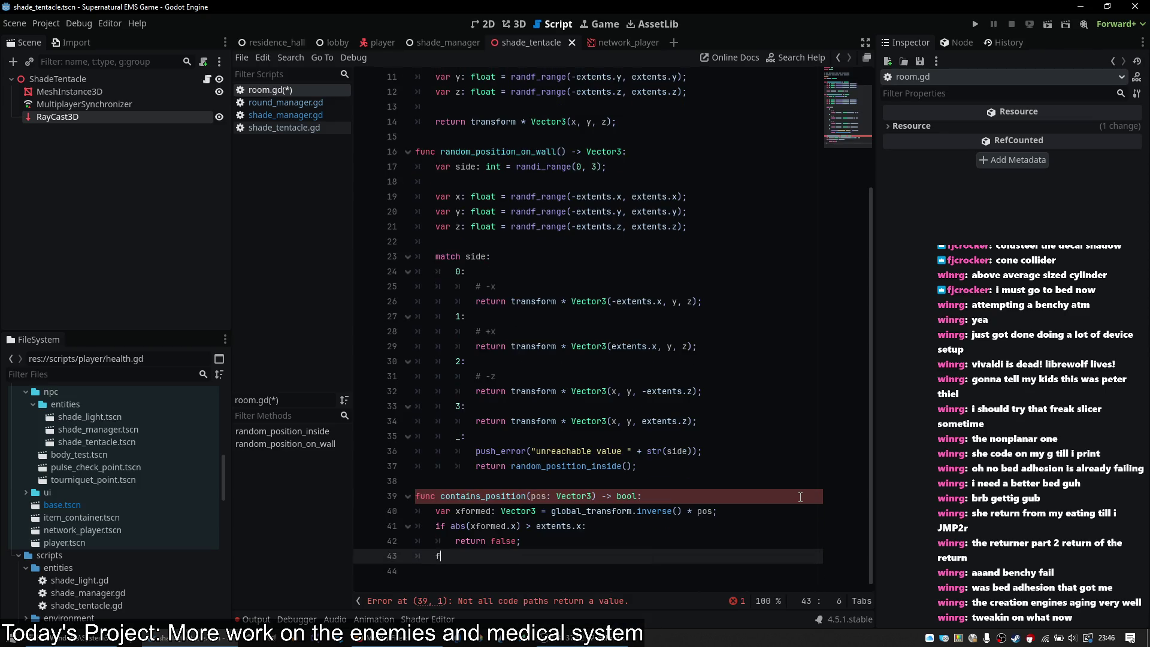
pyautogui.write('abs(xformed.y) > e')
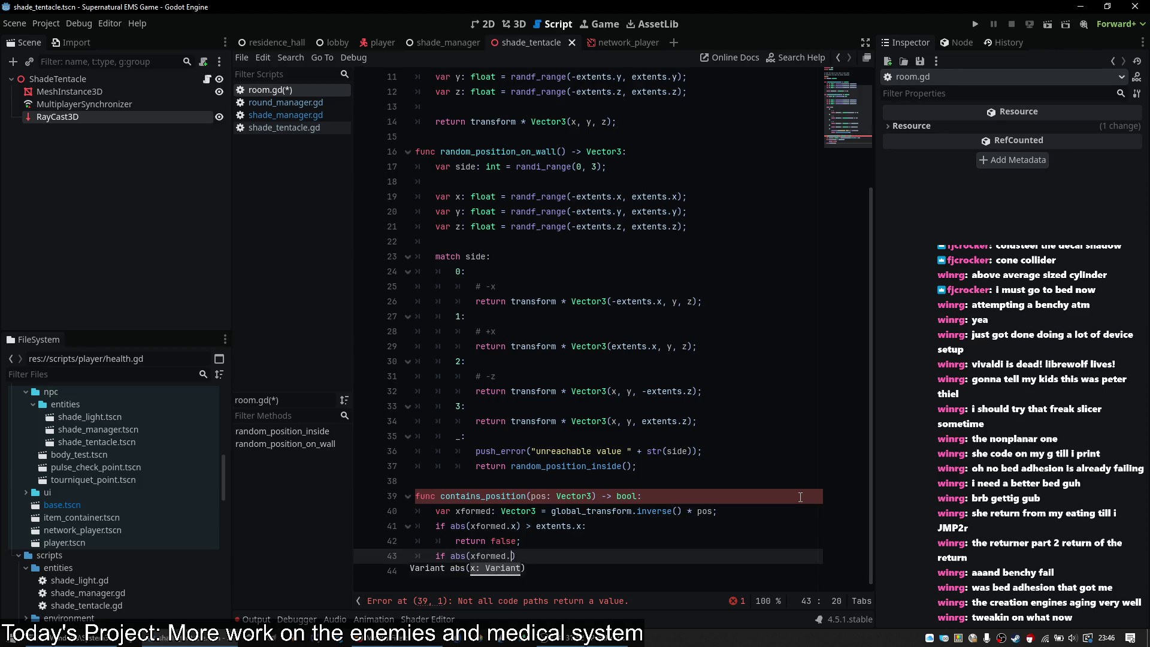
pyautogui.write('xtents.y')
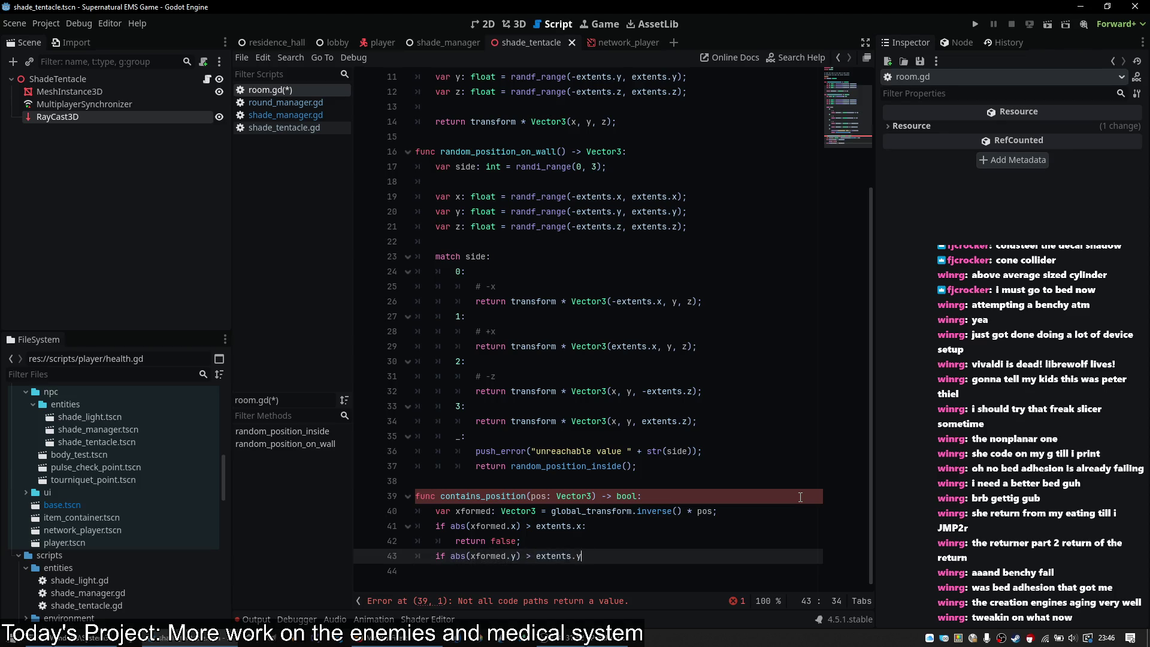
pyautogui.write(':')
pyautogui.press('Return')
pyautogui.write('return false;')
pyautogui.press('Return')
pyautogui.write('if abs(xformed.x) > extents.z')
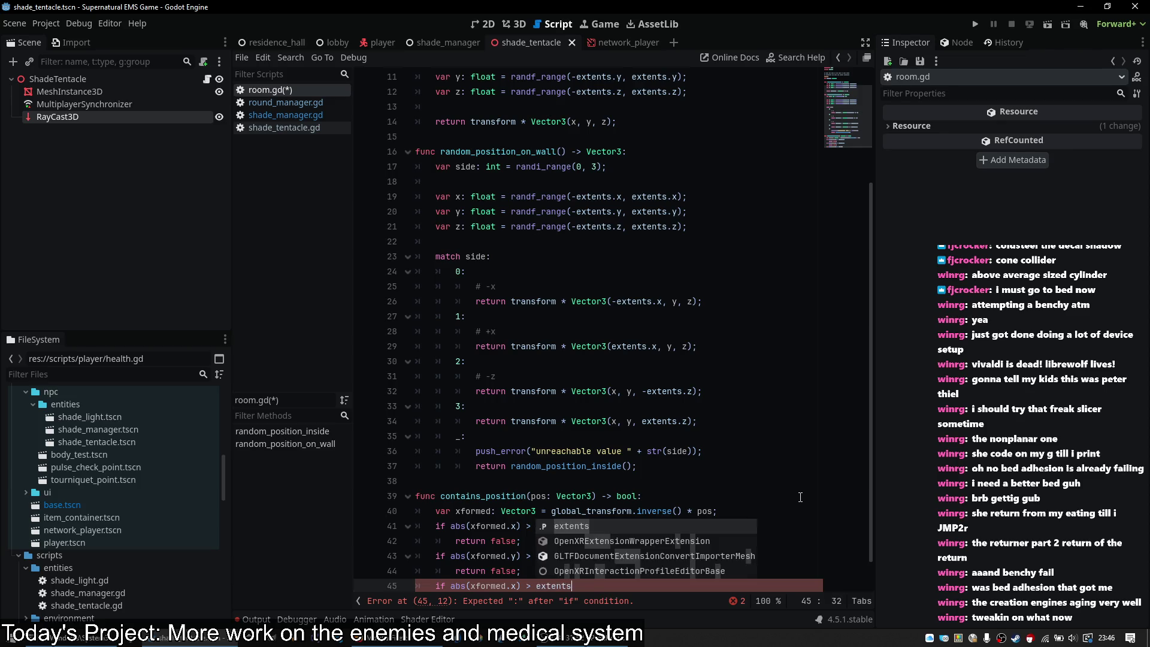
pyautogui.write(':')
pyautogui.press('Return')
pyautogui.write('return false;')
pyautogui.press('Return')
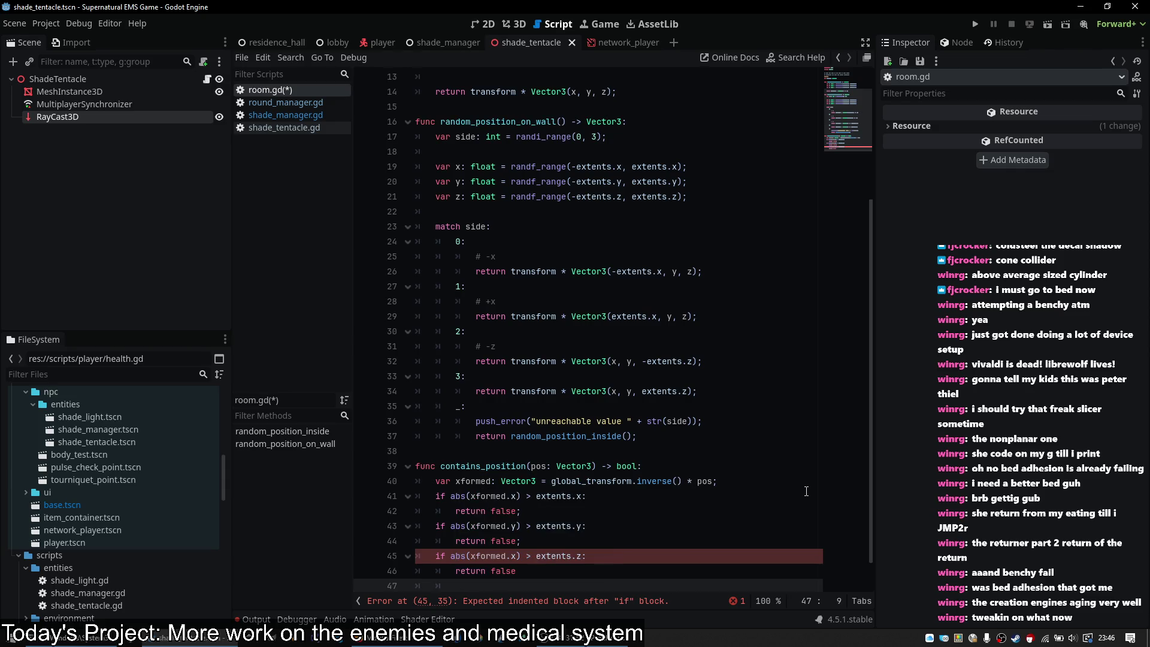
# End contains_position with return true and save room.gd.
pyautogui.press('BackSpace')
pyautogui.write('return true;')
pyautogui.hotkey('ctrl', 's')
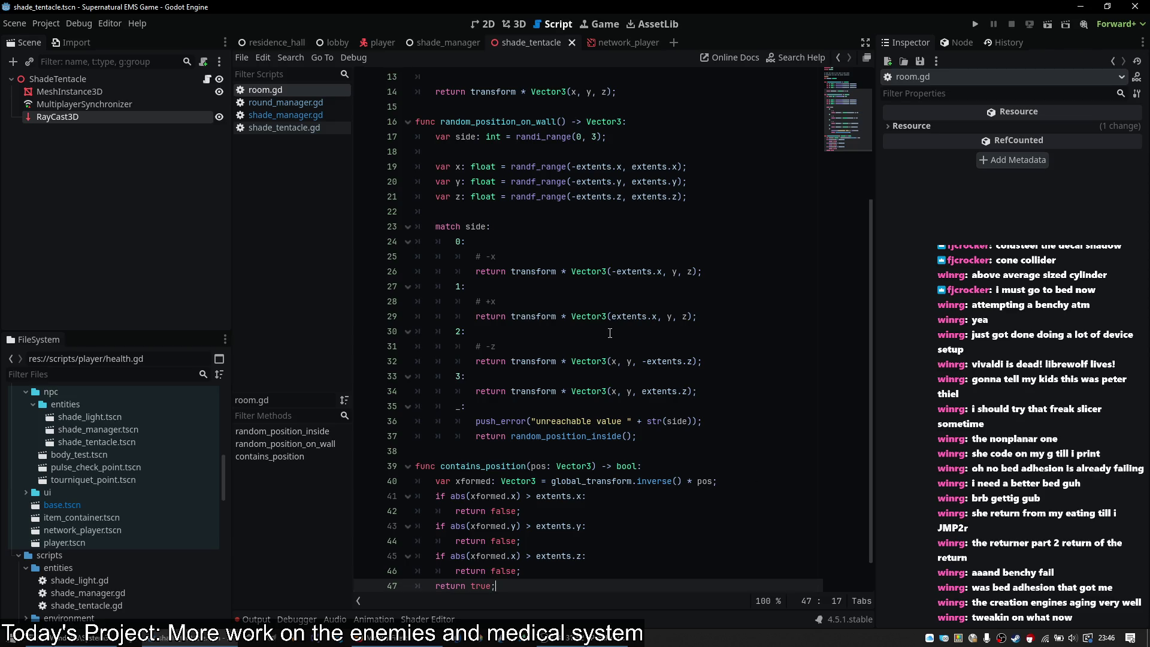
pyautogui.scroll(3, 610, 333)
# Change transform to global_transform on lines 26, 29, 32 and 34 of room.gd.
pyautogui.click(512, 375)
pyautogui.write('global_')
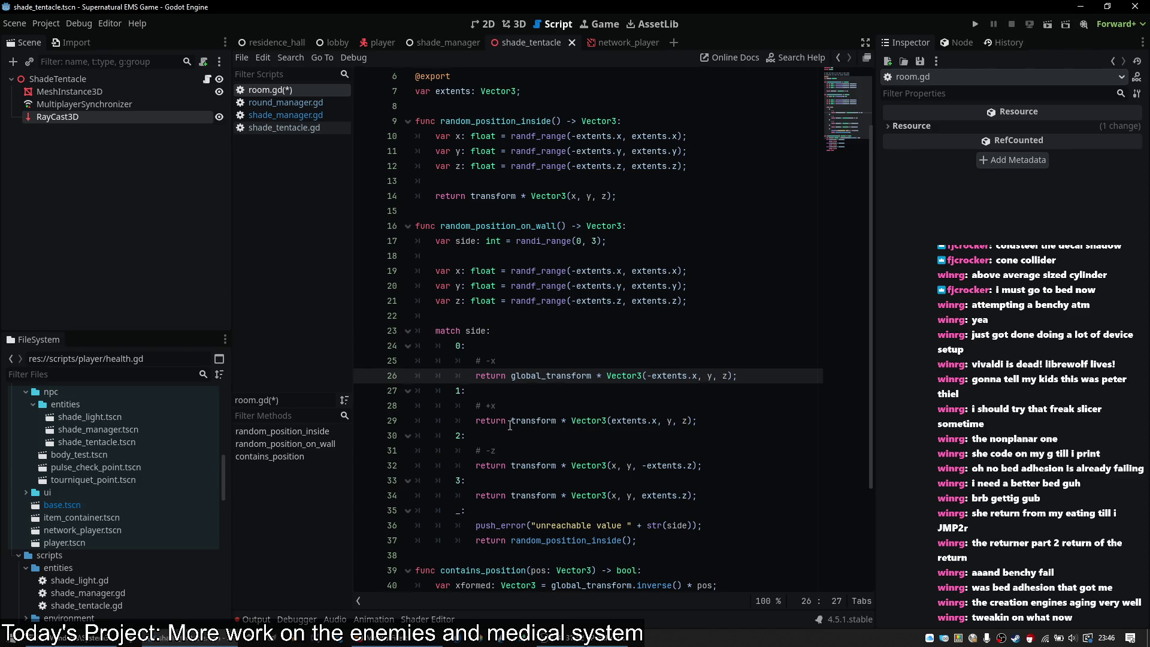
pyautogui.click(511, 420)
pyautogui.write('glo')
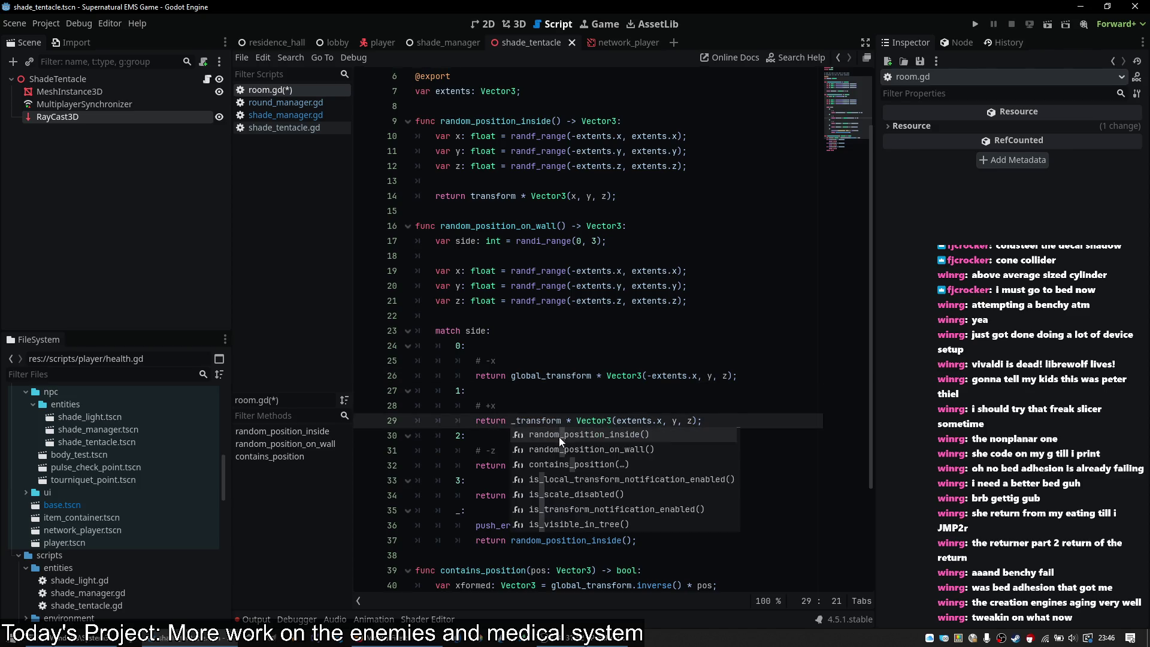
pyautogui.write('bal_')
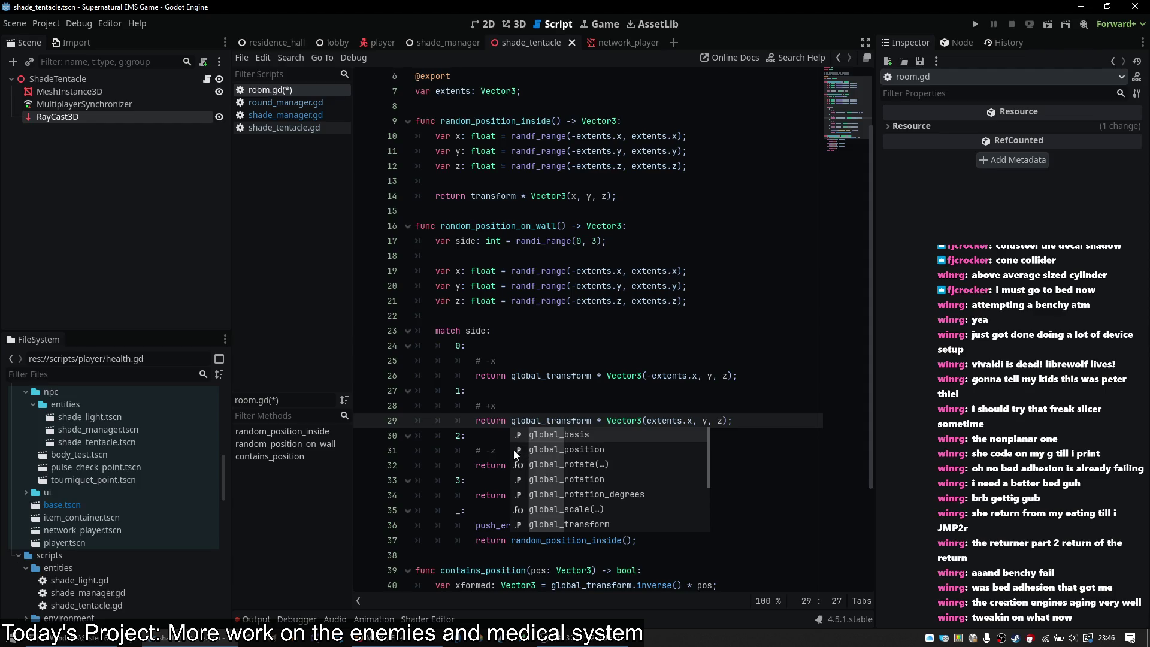
pyautogui.click(512, 465)
pyautogui.write('lobal_transform * Vector3(x, y, -extents.z);')
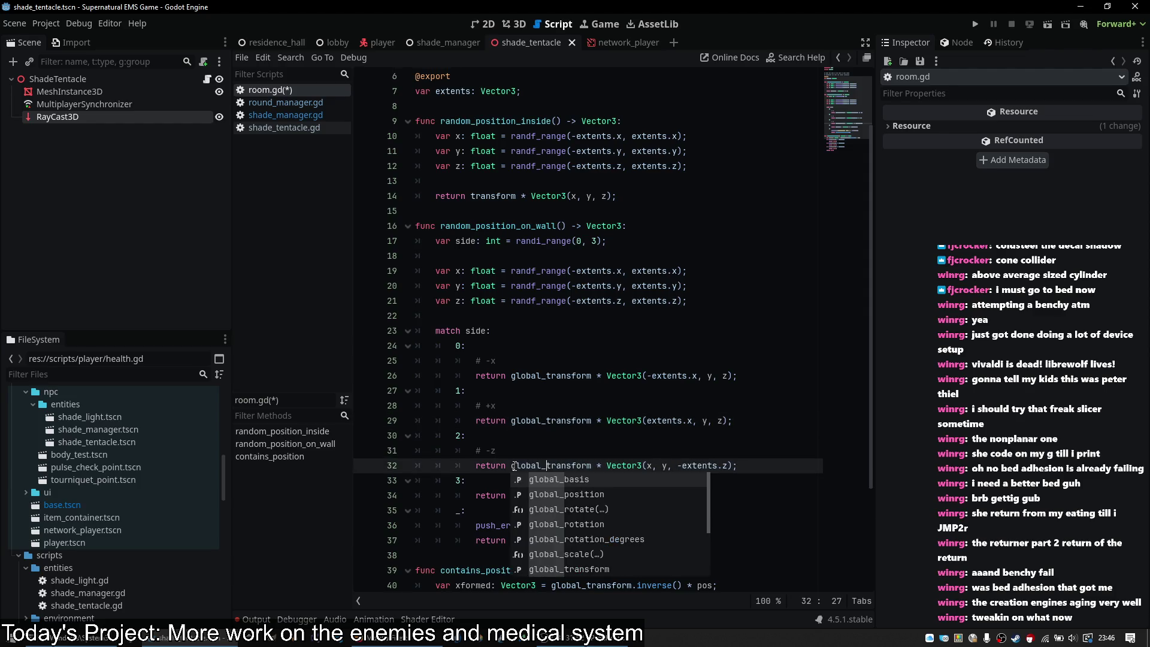
pyautogui.click(512, 495)
pyautogui.write('global_')
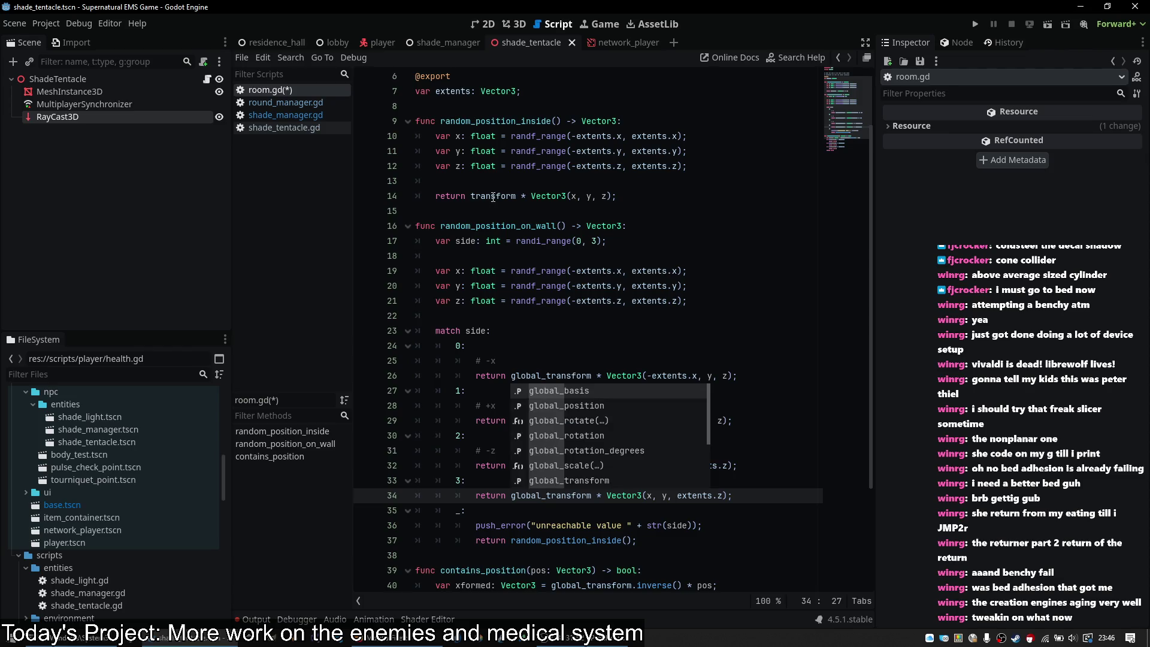
pyautogui.click(472, 198)
# Make line 14 use global_transform too and save room.gd.
pyautogui.write('global_')
pyautogui.press('End')
pyautogui.hotkey('ctrl', 's')
# In shade_manager.gd, start an if room.contains_position() check inside the for loop.
pyautogui.click(320, 115)
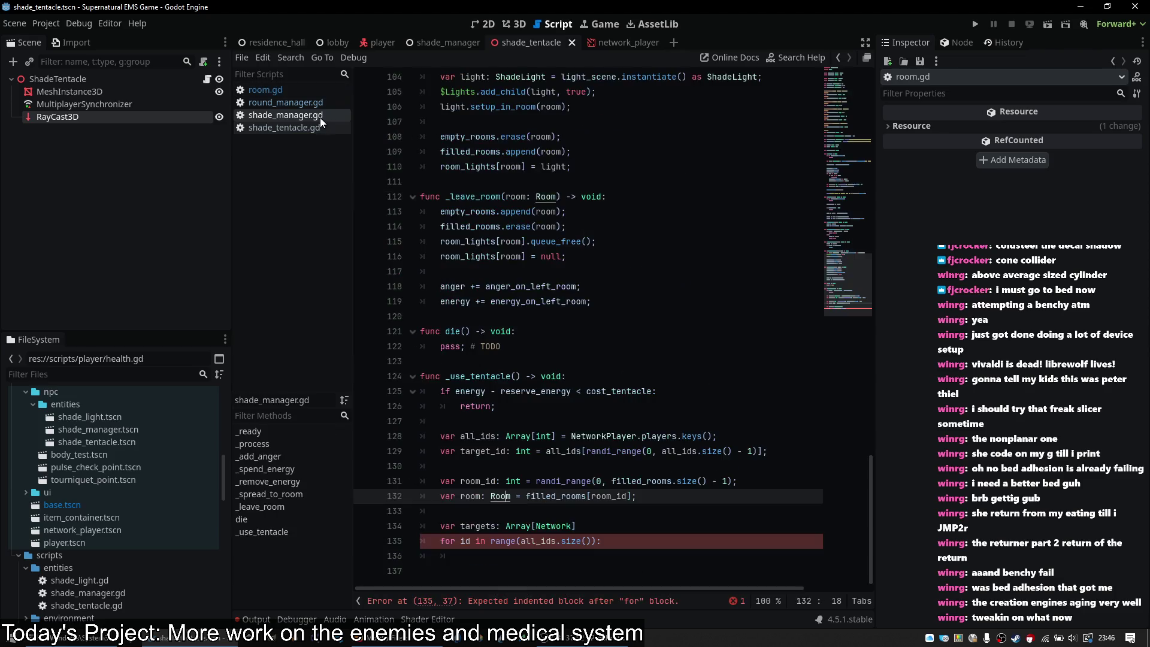
pyautogui.click(530, 561)
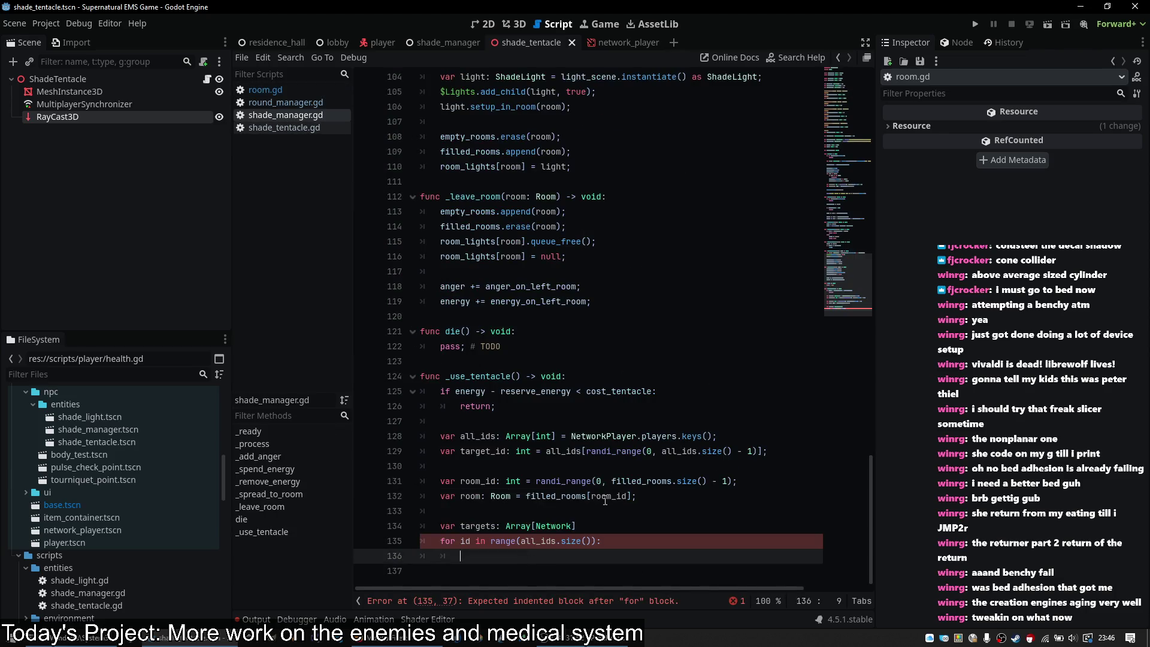
pyautogui.press('Tab')
pyautogui.write('if room.contains')
pyautogui.press('Return')
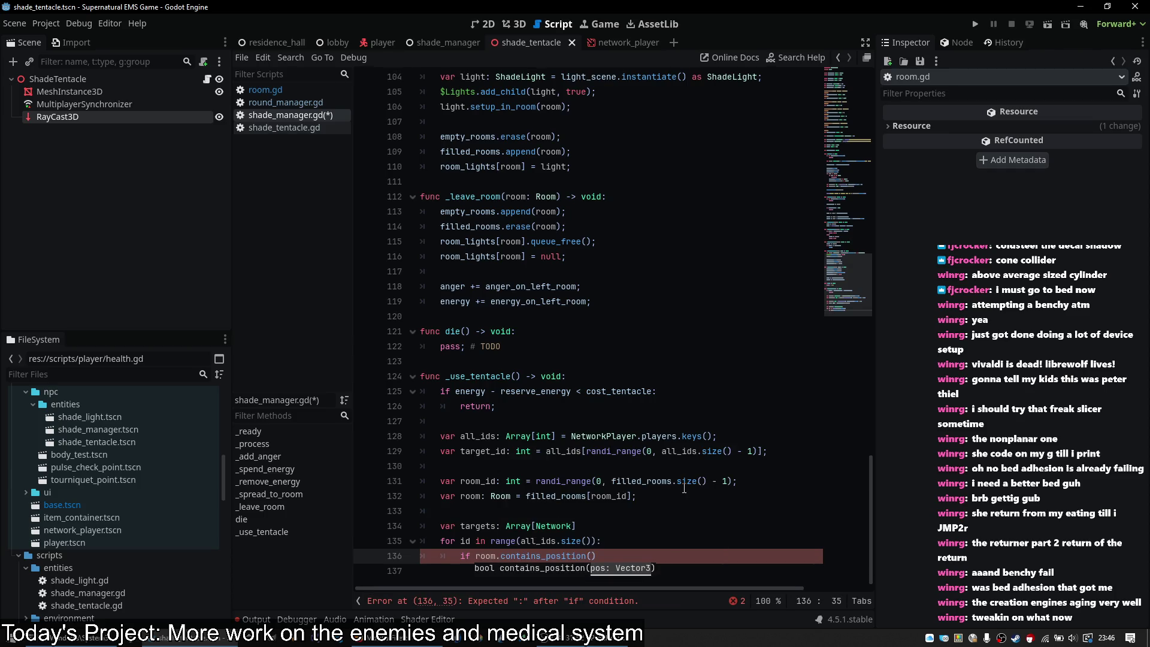
pyautogui.press('BackSpace')
pyautogui.hotkey('ctrl', 'z')
# Store NetworkPlayer.players[id].global_position in pos, test contains_position(pos), and begin targets.append.
pyautogui.hotkey('ctrl', 'shift', 'Return')
pyautogui.write('var pos: V')
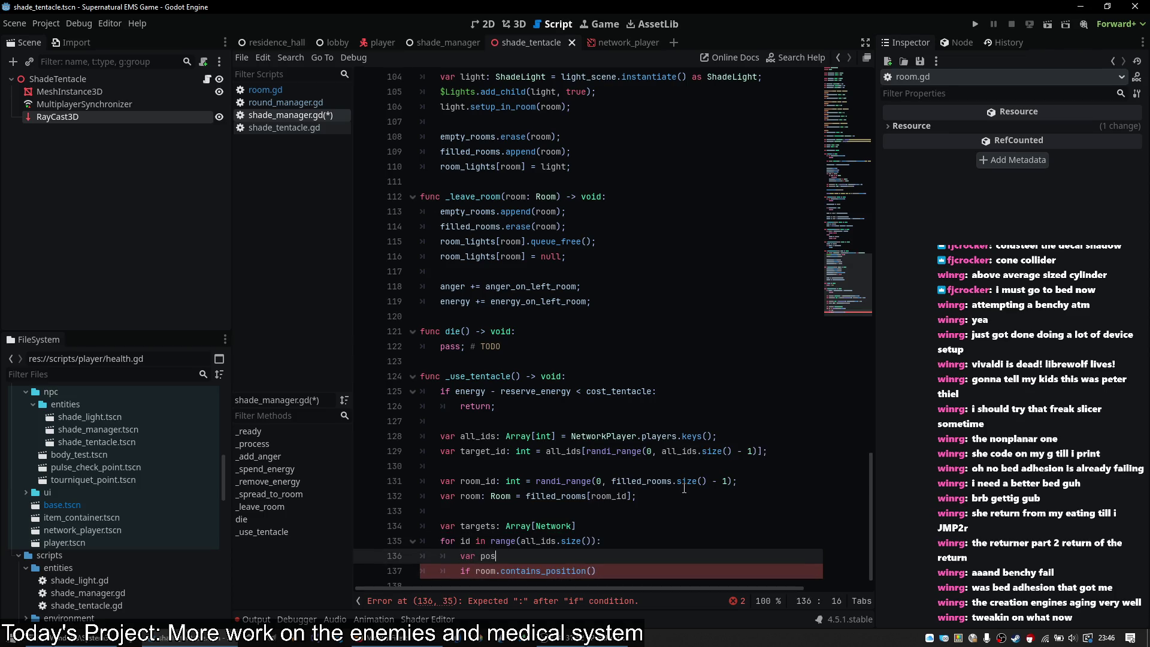
pyautogui.write('ector3 = ')
pyautogui.write('NetworkPlayer.p')
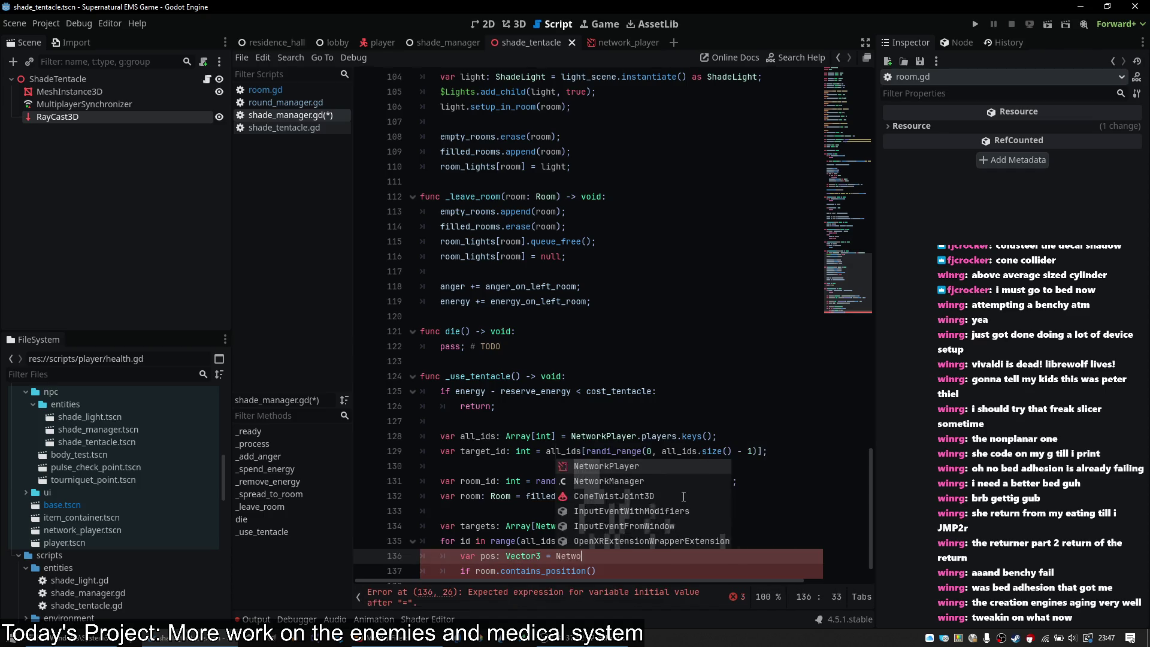
pyautogui.press('Return')
pyautogui.write('[id].;')
pyautogui.press('Left')
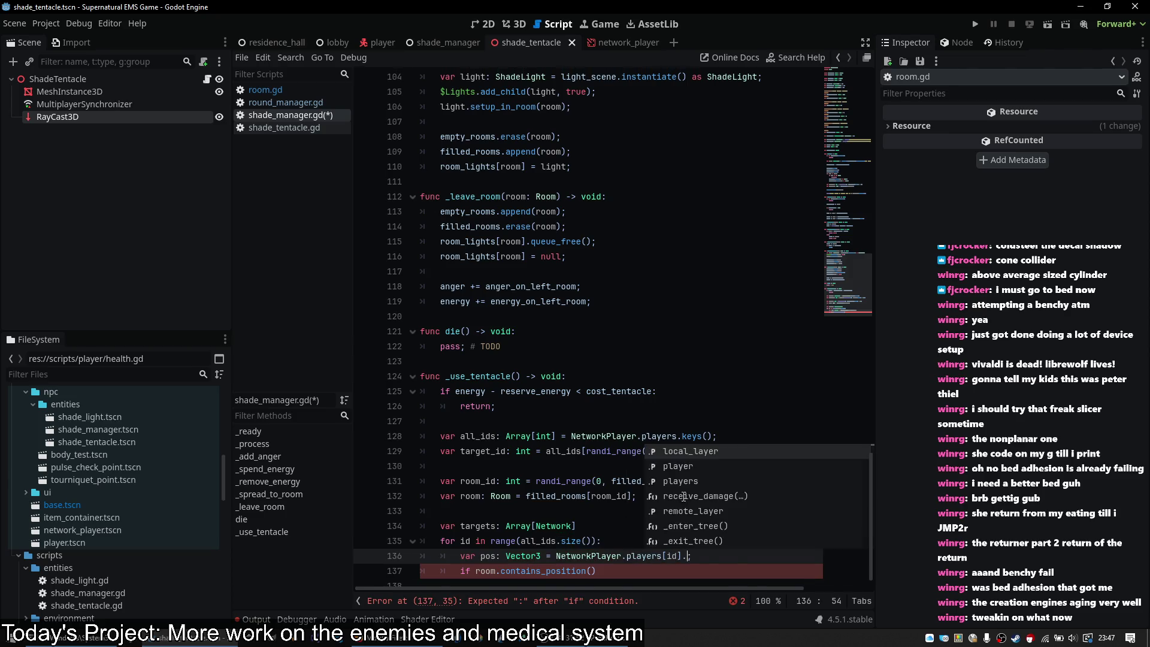
pyautogui.write('.global_p')
pyautogui.press('Return')
pyautogui.press('Down')
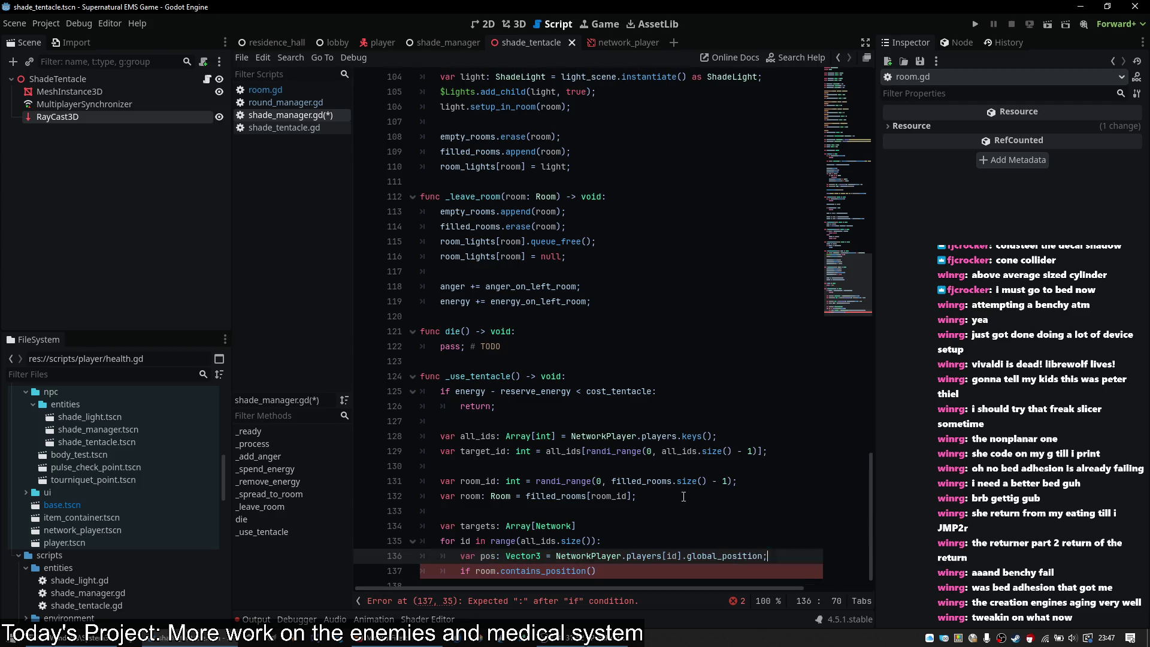
pyautogui.write('pos)')
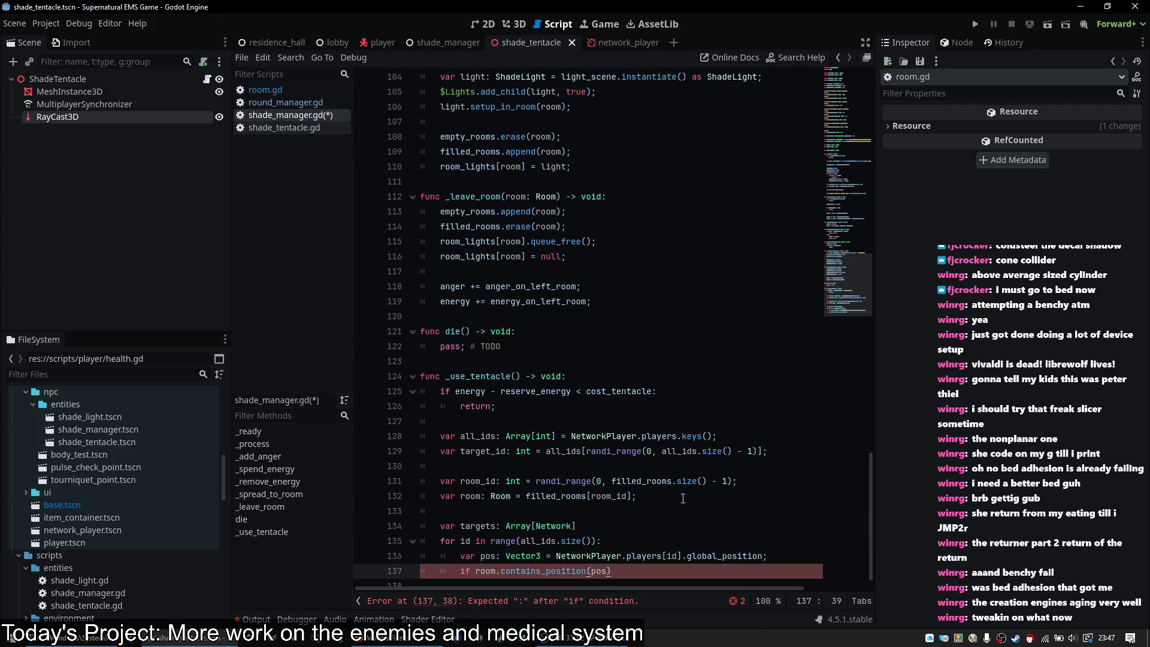
pyautogui.press('Return')
pyautogui.write('targets.')
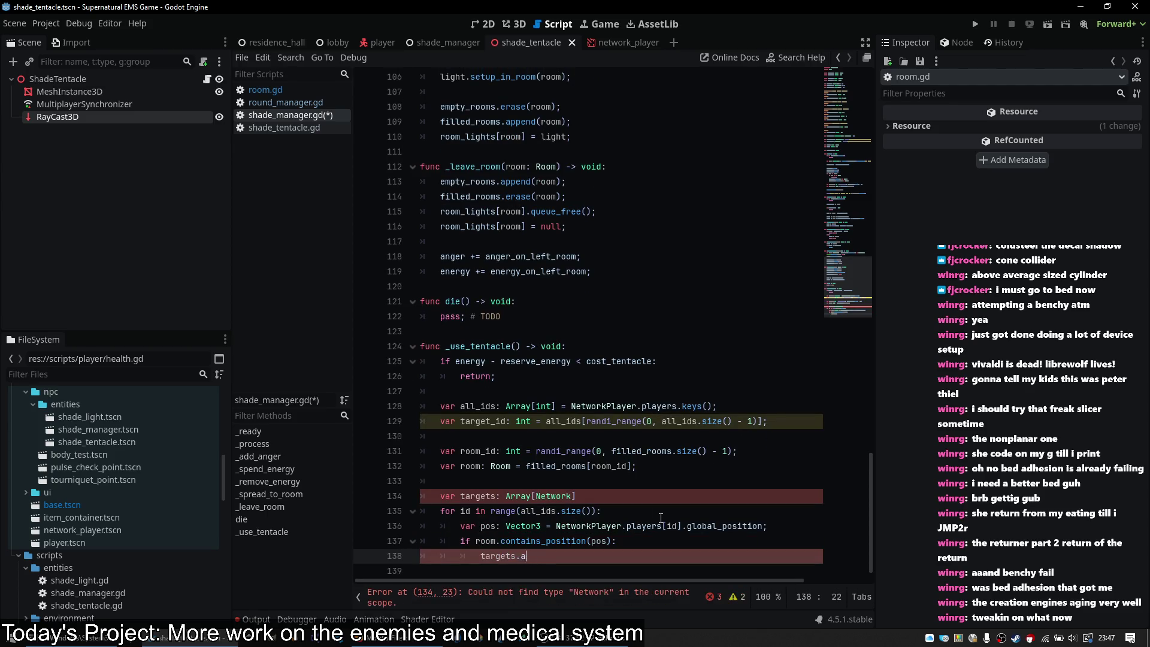
pyautogui.write('append(p')
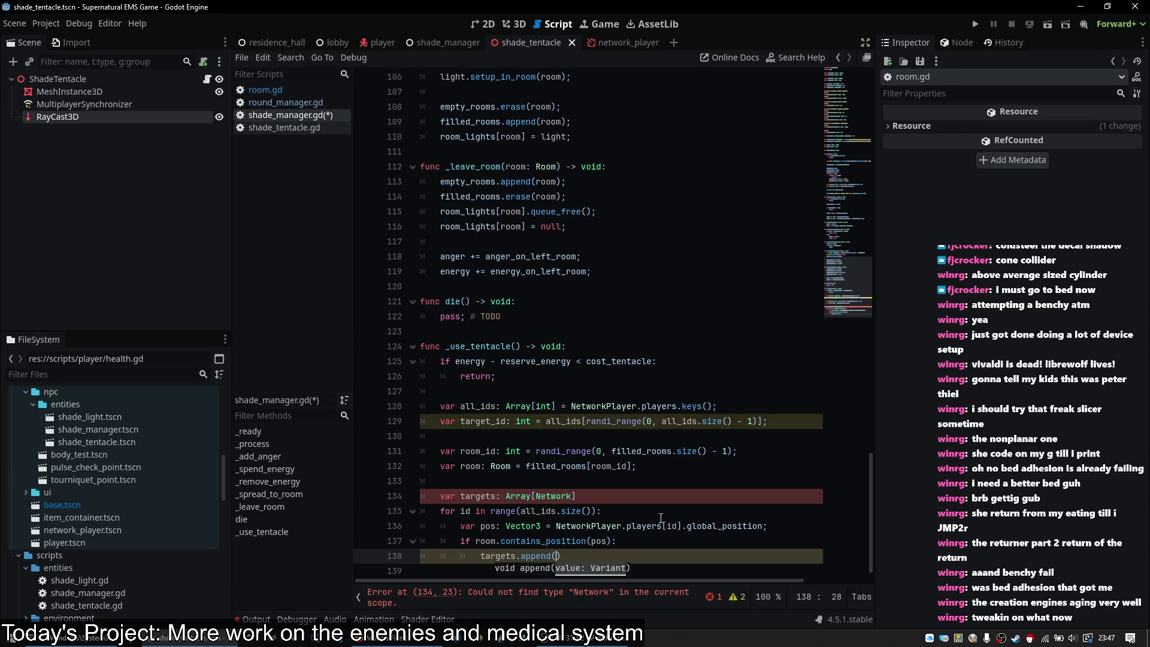
pyautogui.press('BackSpace')
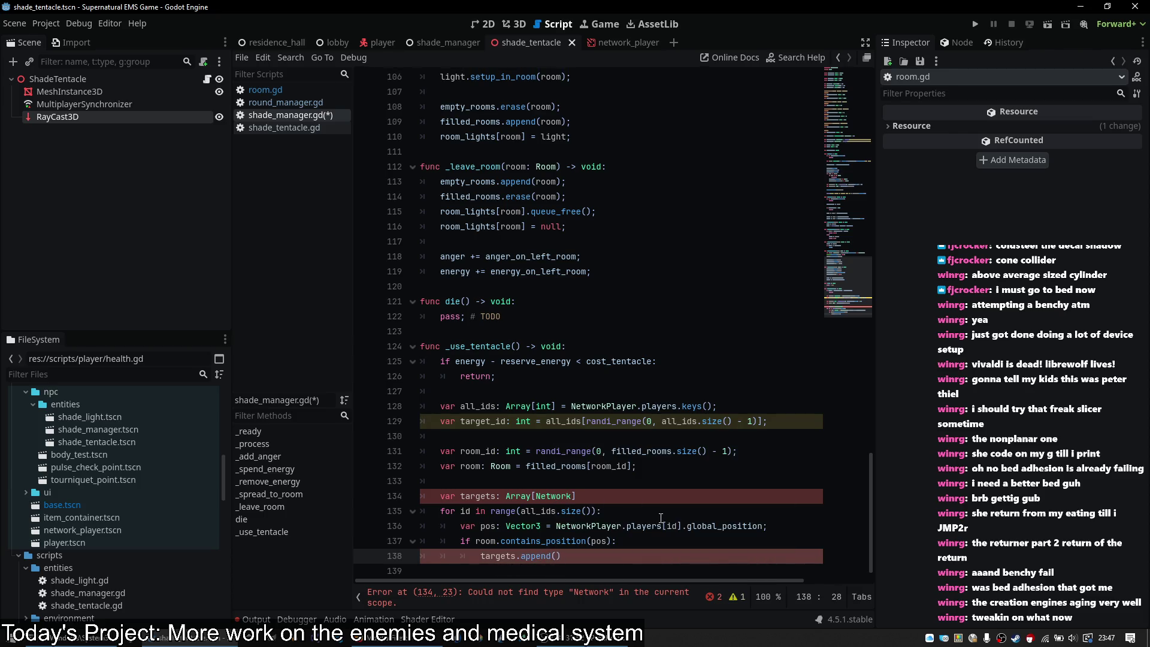
# Type targets as Array[NetworkPlayer] on line 134 and append NetworkPlayer.players[id].
pyautogui.click(571, 496)
pyautogui.write('layP')
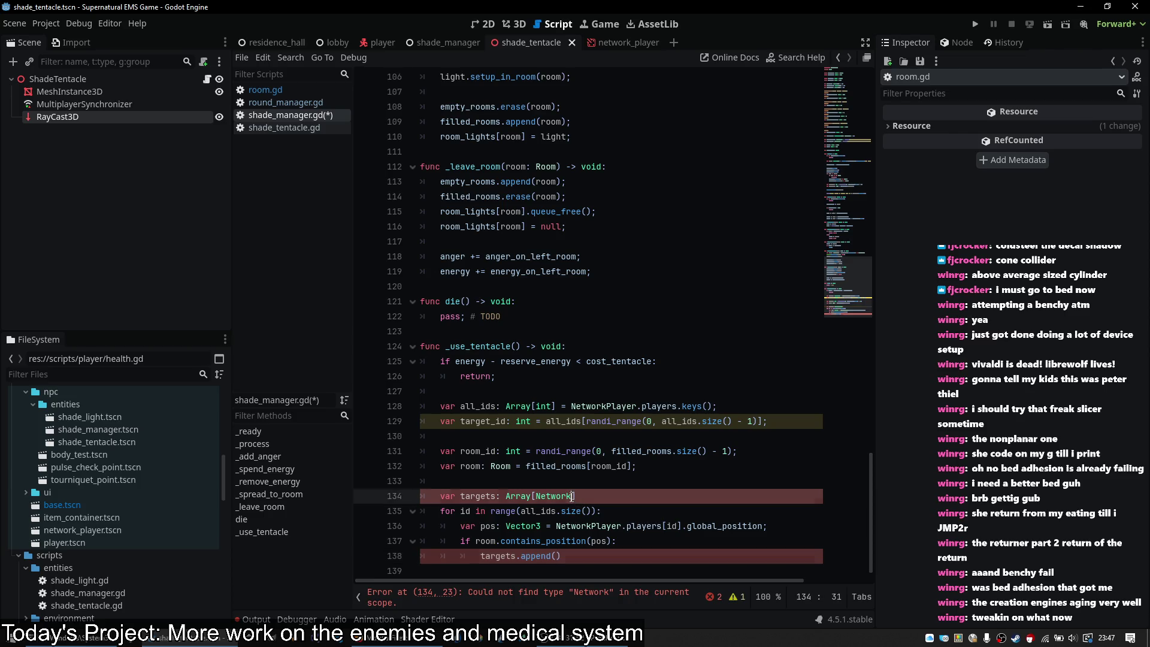
pyautogui.press('BackSpace')
pyautogui.press('BackSpace')
pyautogui.press('BackSpace')
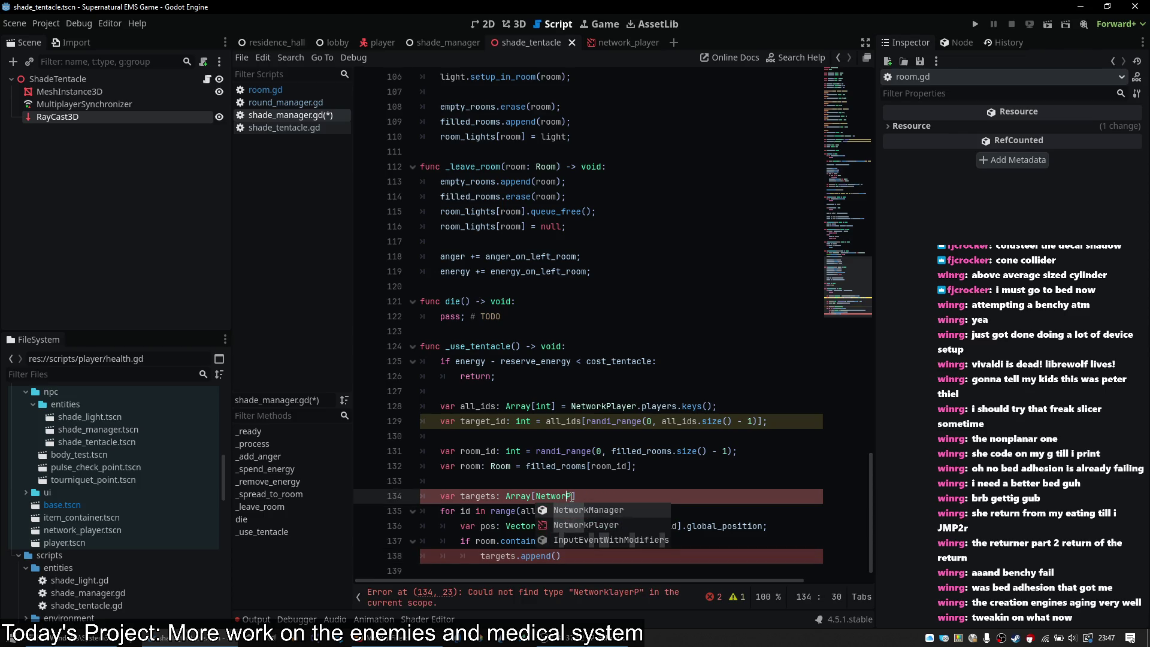
pyautogui.write('kPl')
pyautogui.press('BackSpace')
pyautogui.write('layer')
pyautogui.press('Down')
pyautogui.press('Down')
pyautogui.press('Down')
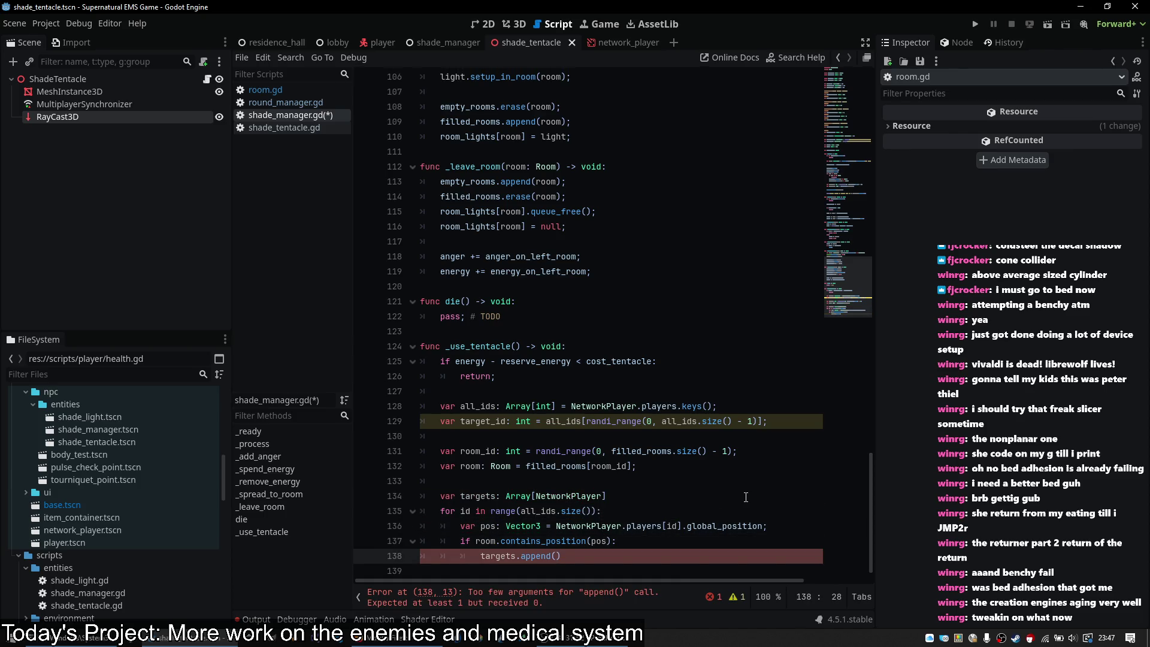
pyautogui.write('NetworkPlayer.playe')
pyautogui.write('rs[id')
pyautogui.hotkey('ctrl', 's')
pyautogui.write(']);')
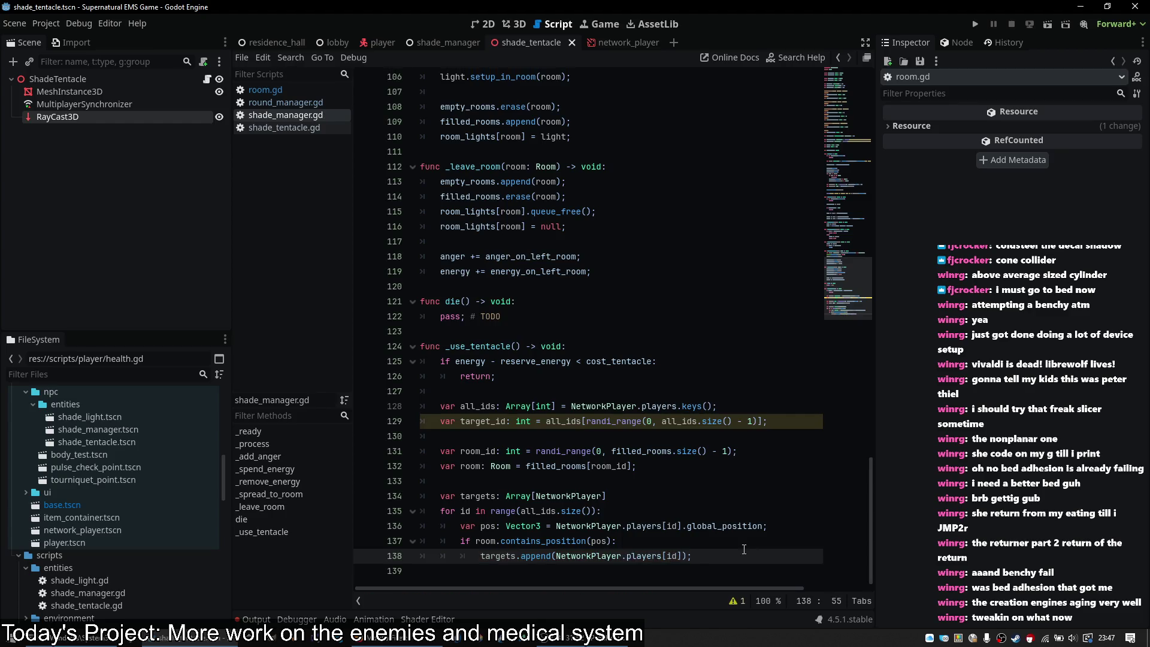
pyautogui.press('Return')
pyautogui.press('Return')
# Return early from _use_tentacle when targets.size() < 1.
pyautogui.write('var id')
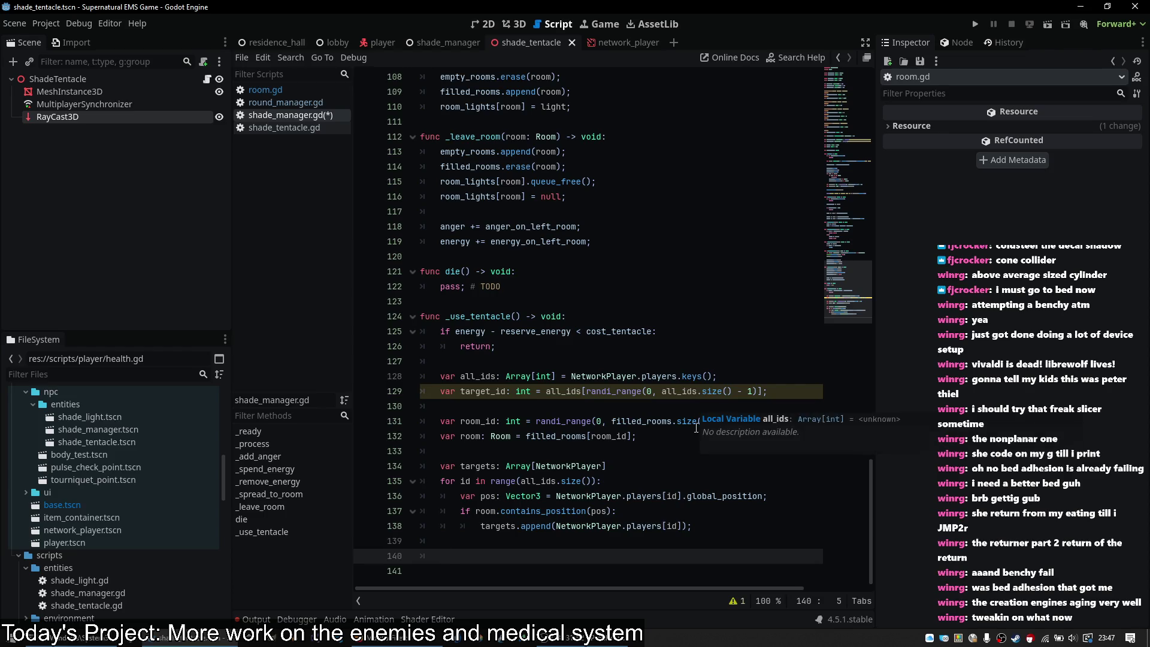
pyautogui.press('BackSpace')
pyautogui.press('BackSpace')
pyautogui.press('BackSpace')
pyautogui.write('if ')
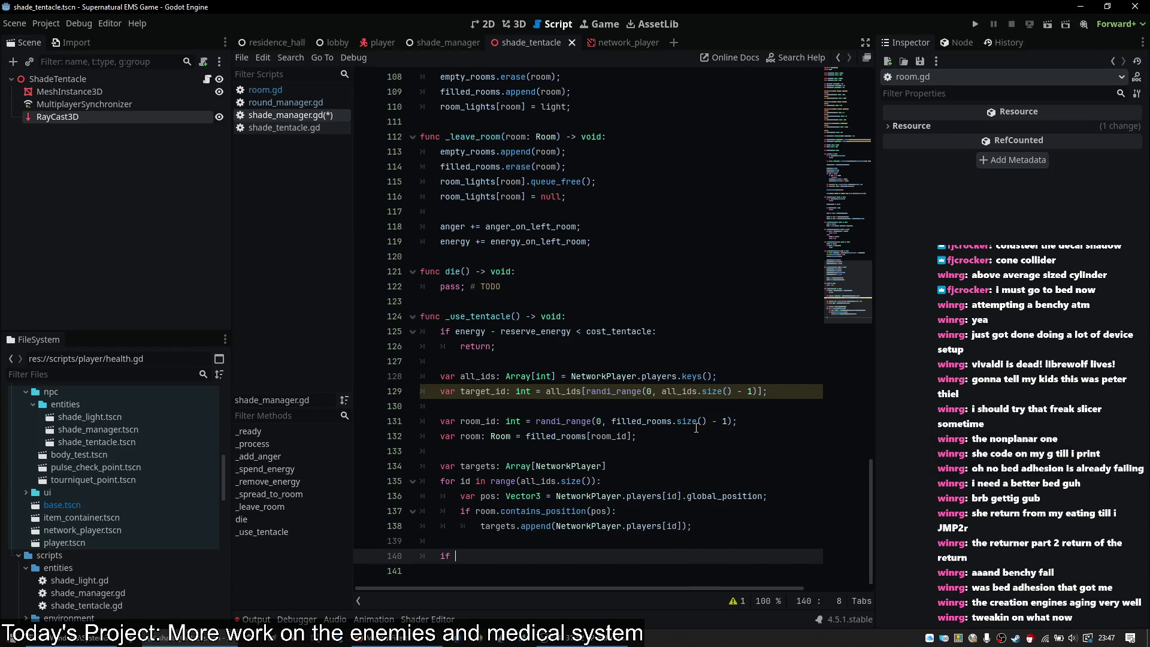
pyautogui.write('targets.size')
pyautogui.write('() < 1')
pyautogui.write(':')
pyautogui.press('Return')
pyautogui.write('return;')
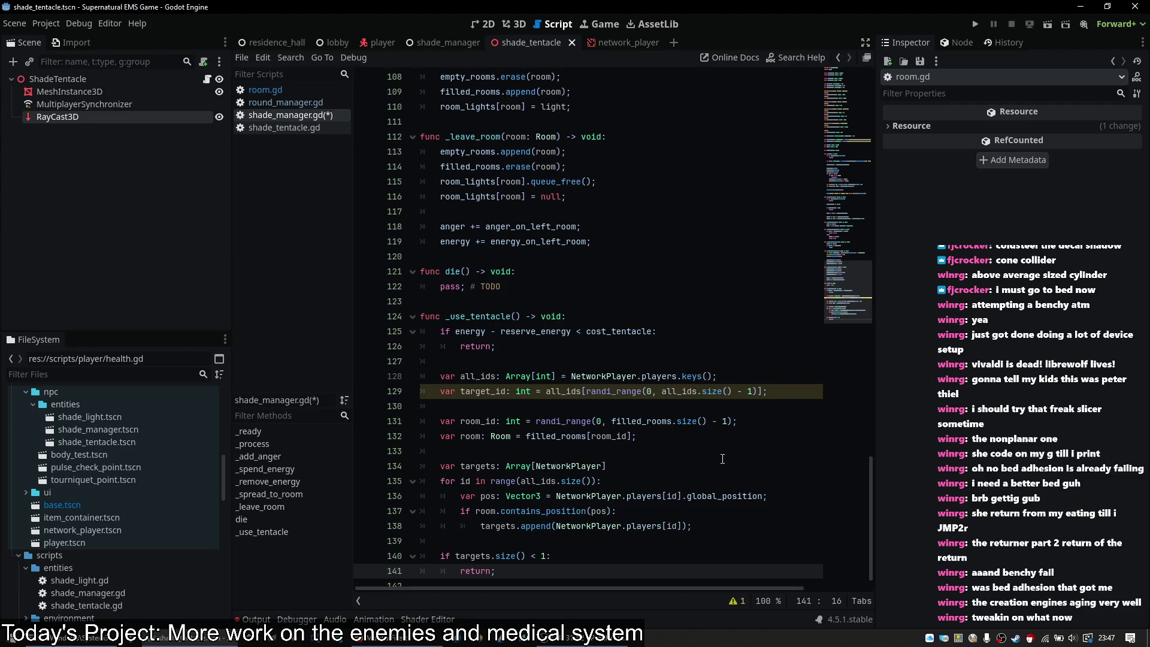
pyautogui.press('Return')
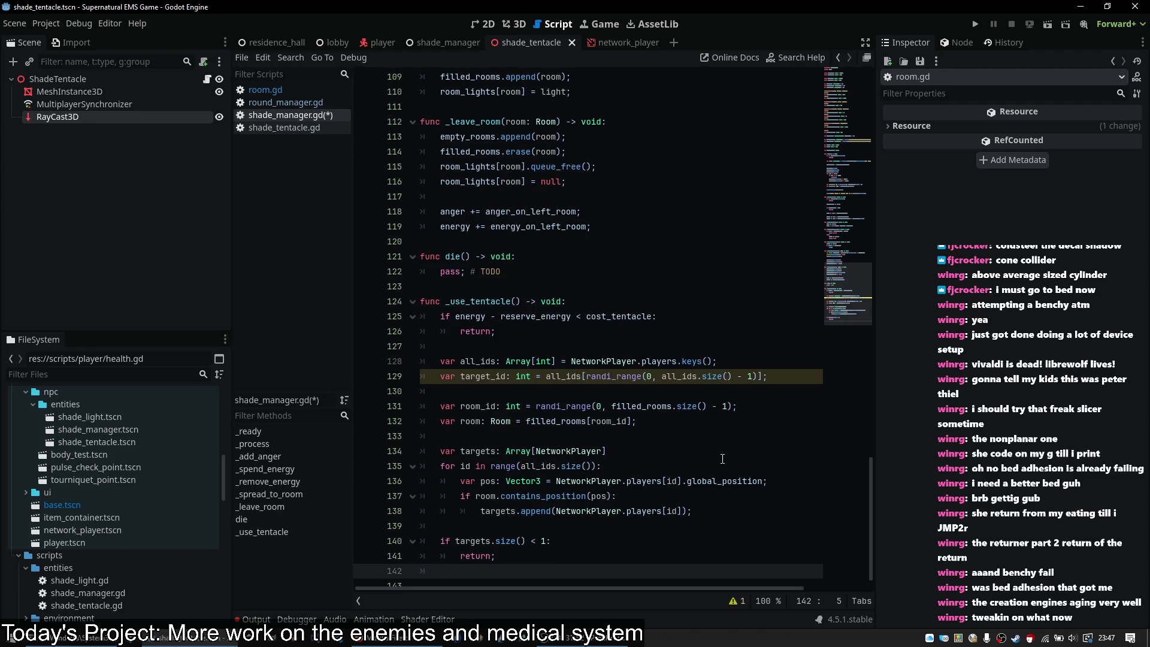
# Call _spend_energy(cost_tentacle) after the empty-targets check.
pyautogui.scroll(4, 722, 458)
pyautogui.write('spend')
pyautogui.press('Return')
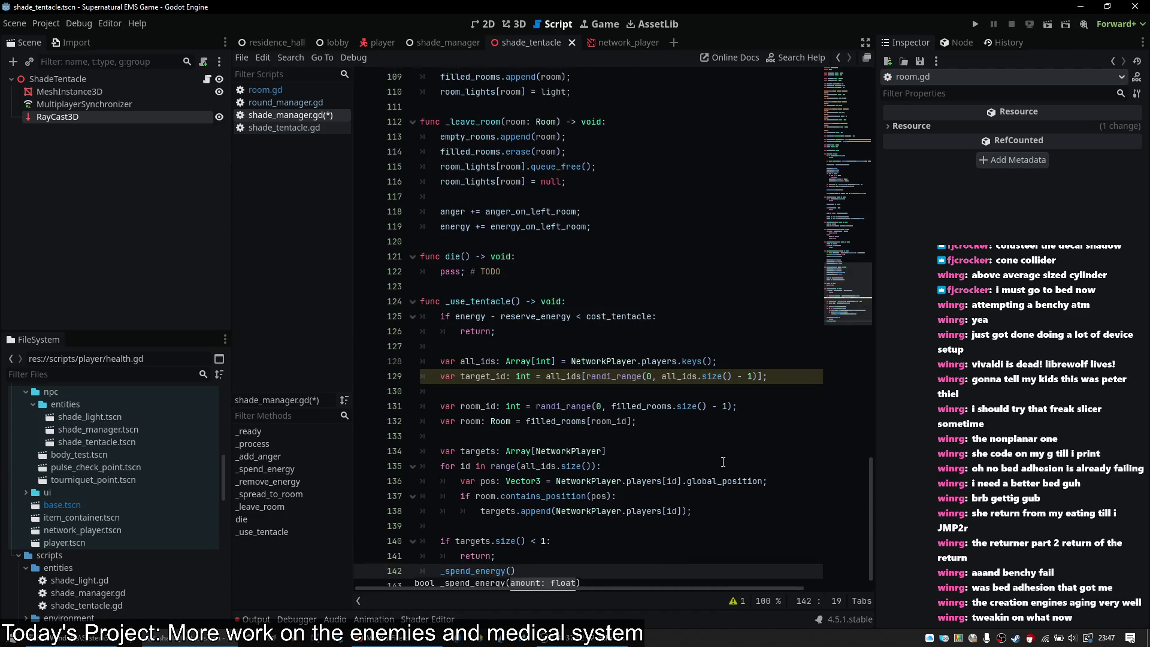
pyautogui.write('cost_')
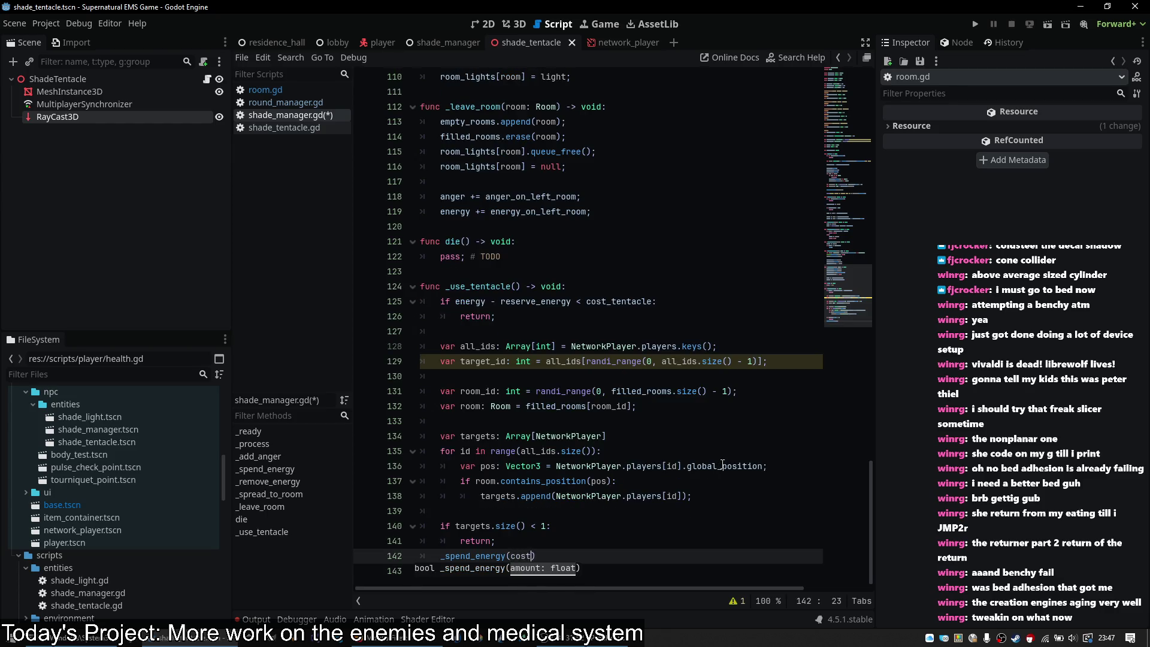
pyautogui.press('Return')
pyautogui.write(';')
# Save and begin declaring var tentacle: Node from tentacle_scene.
pyautogui.press('Return')
pyautogui.hotkey('ctrl', 's')
pyautogui.press('Return')
pyautogui.write('var tent')
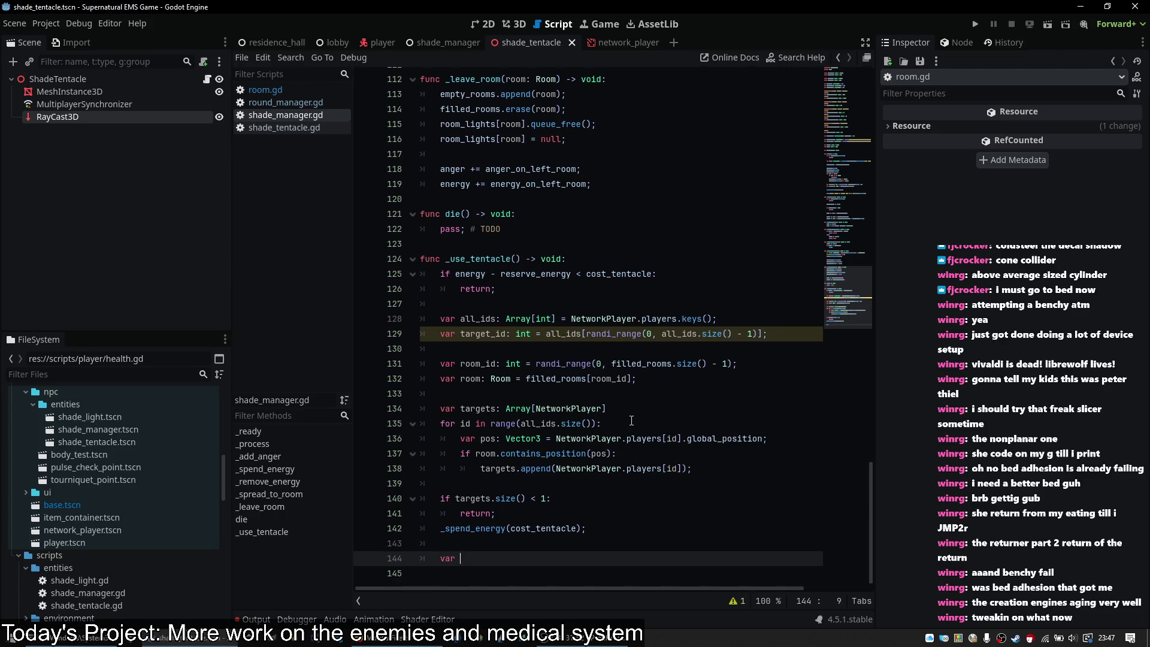
pyautogui.write('acle: Node = tenta')
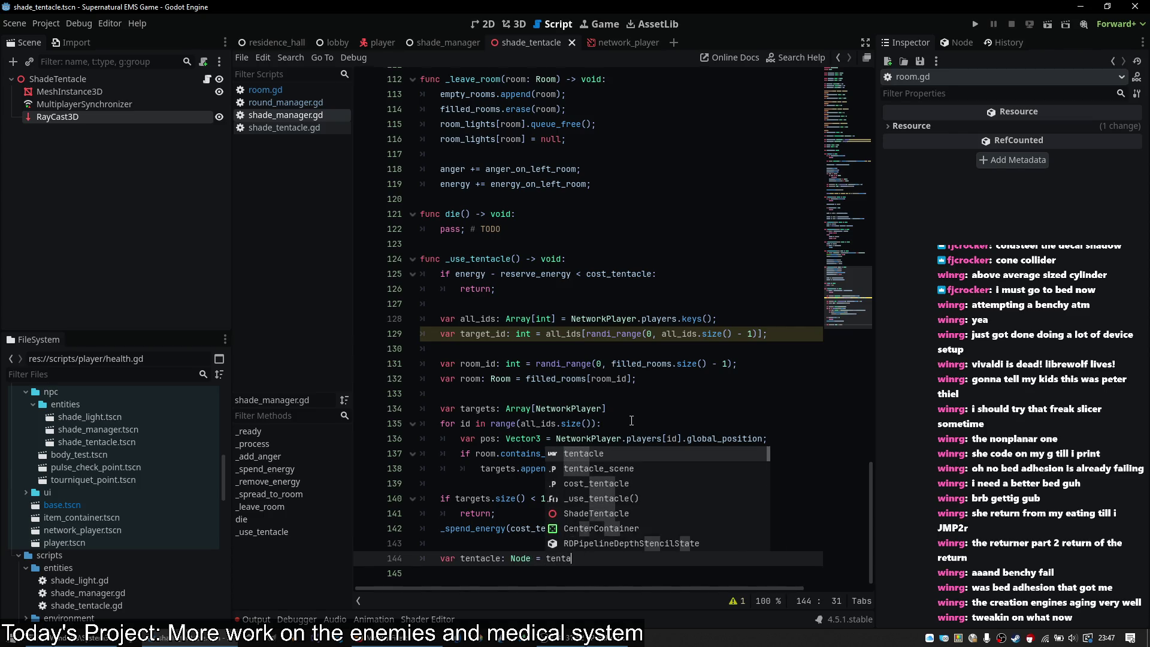
pyautogui.write('cle_s')
# Instantiate tentacle_scene, add it under $Tentacles with add_child(tentacle, true), save, and select the old target_id line.
pyautogui.press('Return')
pyautogui.write('.instantiate();')
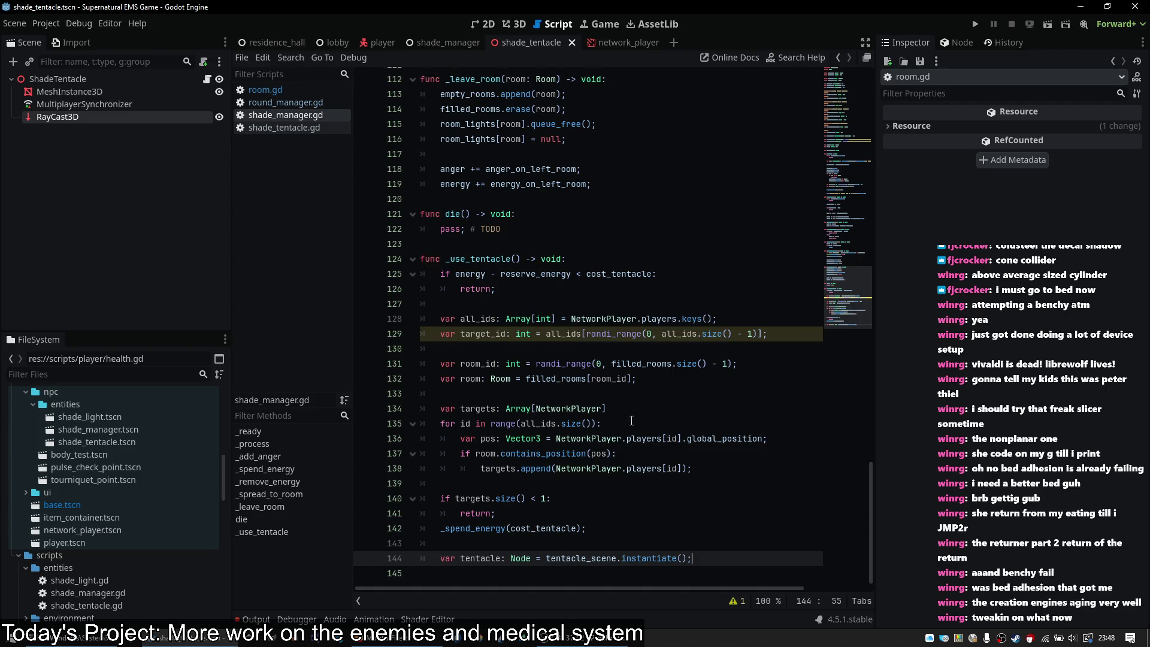
pyautogui.press('Return')
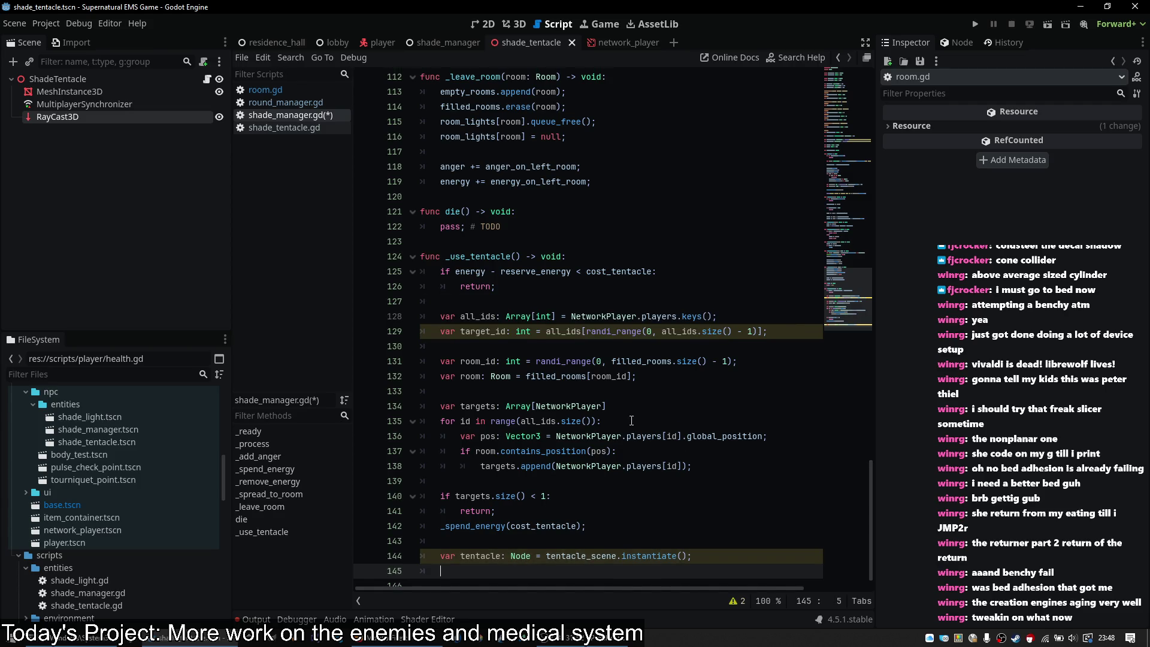
pyautogui.click(435, 42)
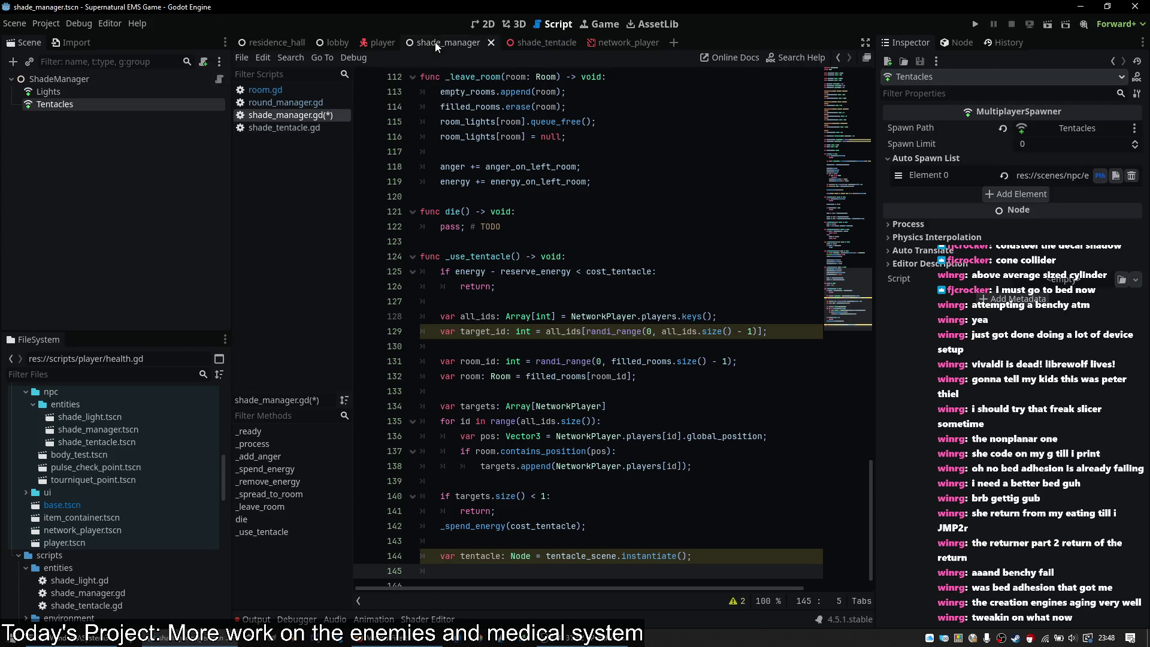
pyautogui.write('$Tentacles.')
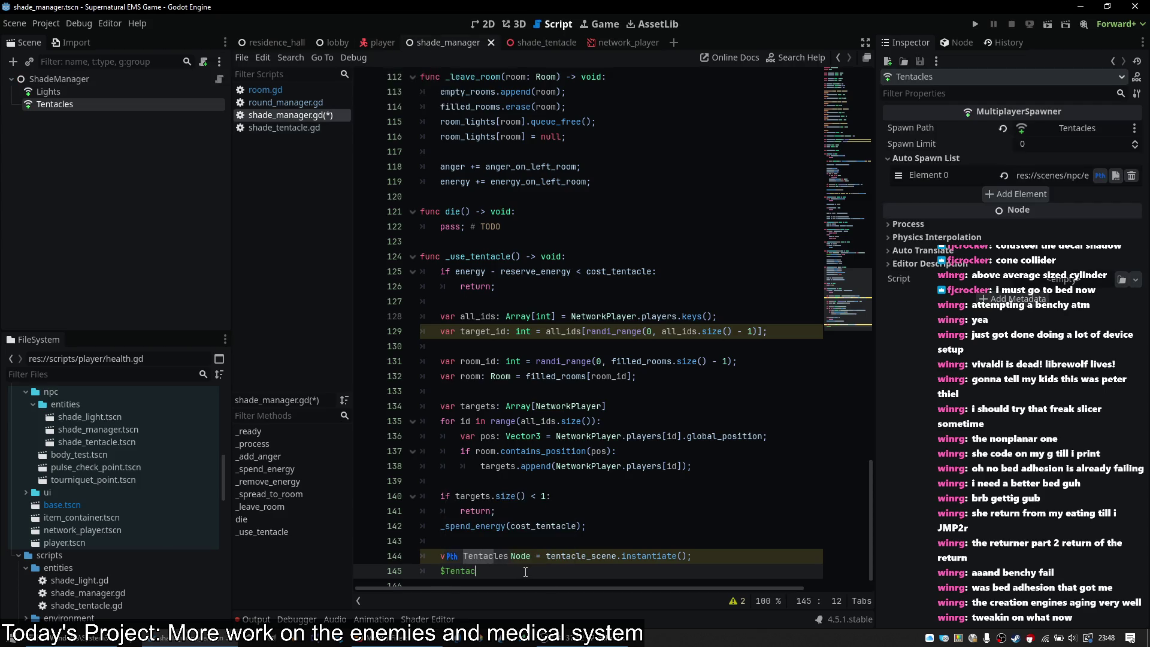
pyautogui.write('add_child(ten')
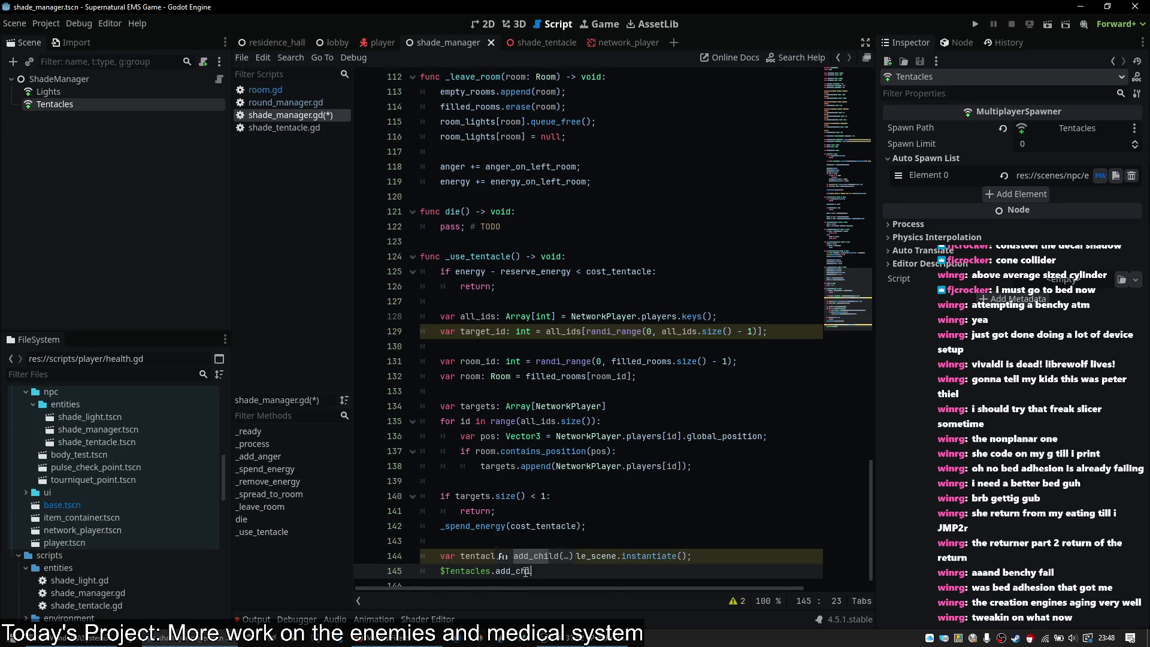
pyautogui.write('tacle, true);')
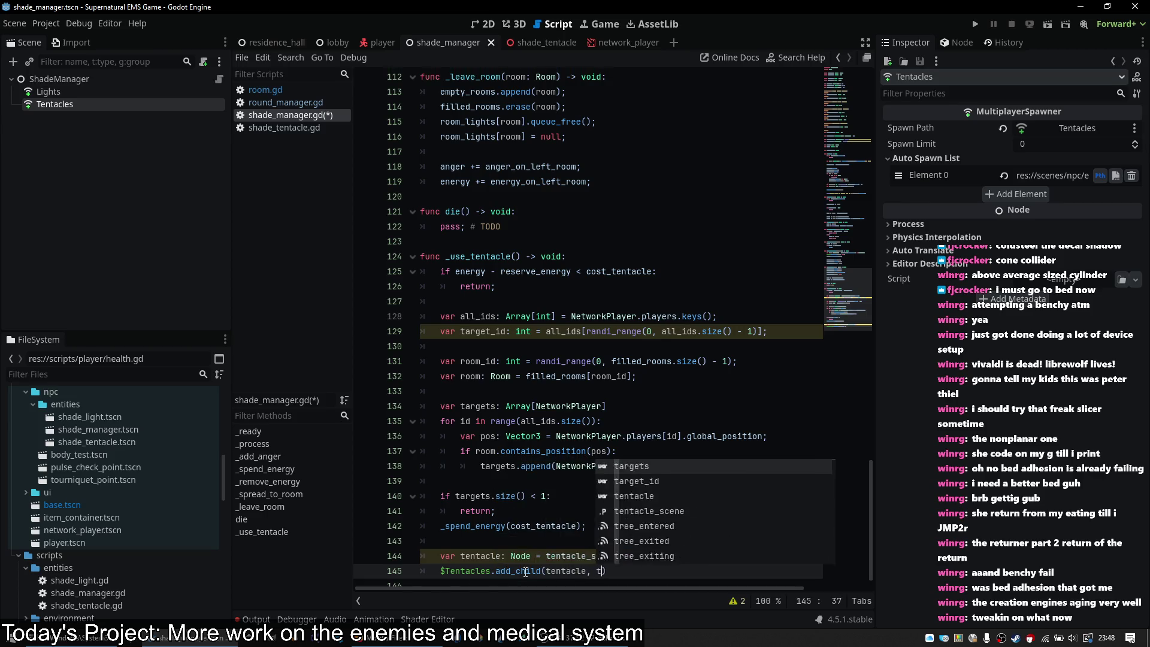
pyautogui.hotkey('ctrl', 's')
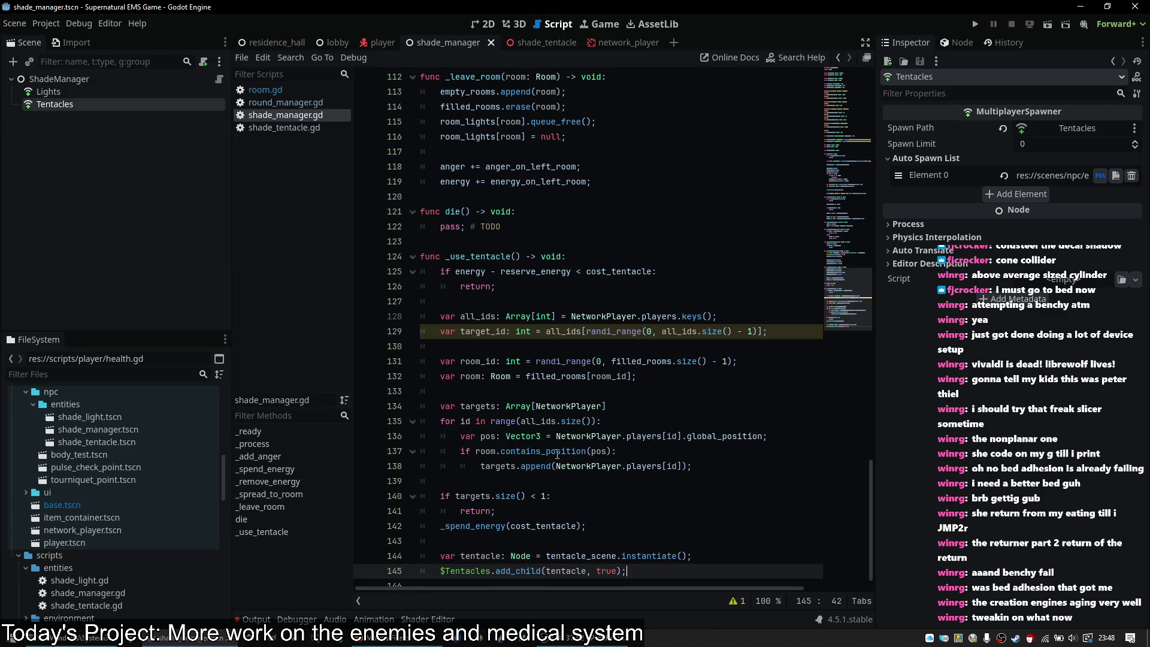
pyautogui.click(777, 340)
pyautogui.hotkey('shift', 'Up')
pyautogui.hotkey('ctrl', 'c')
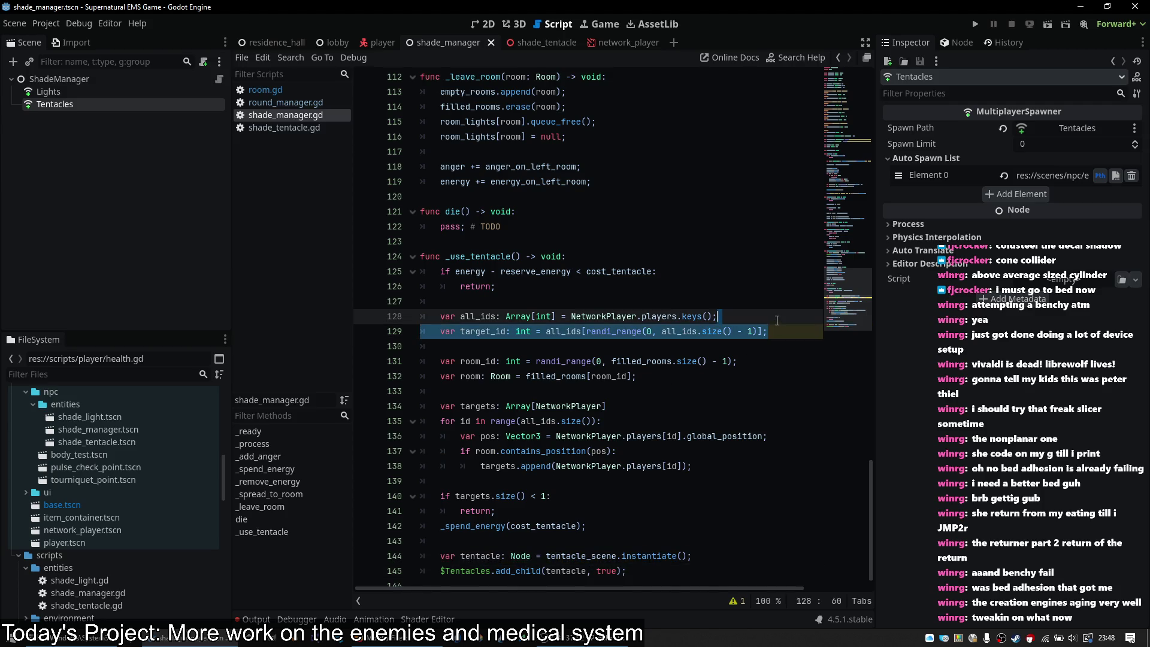
# Move the target_id line to just below the _spend_energy call.
pyautogui.press('BackSpace')
pyautogui.click(621, 513)
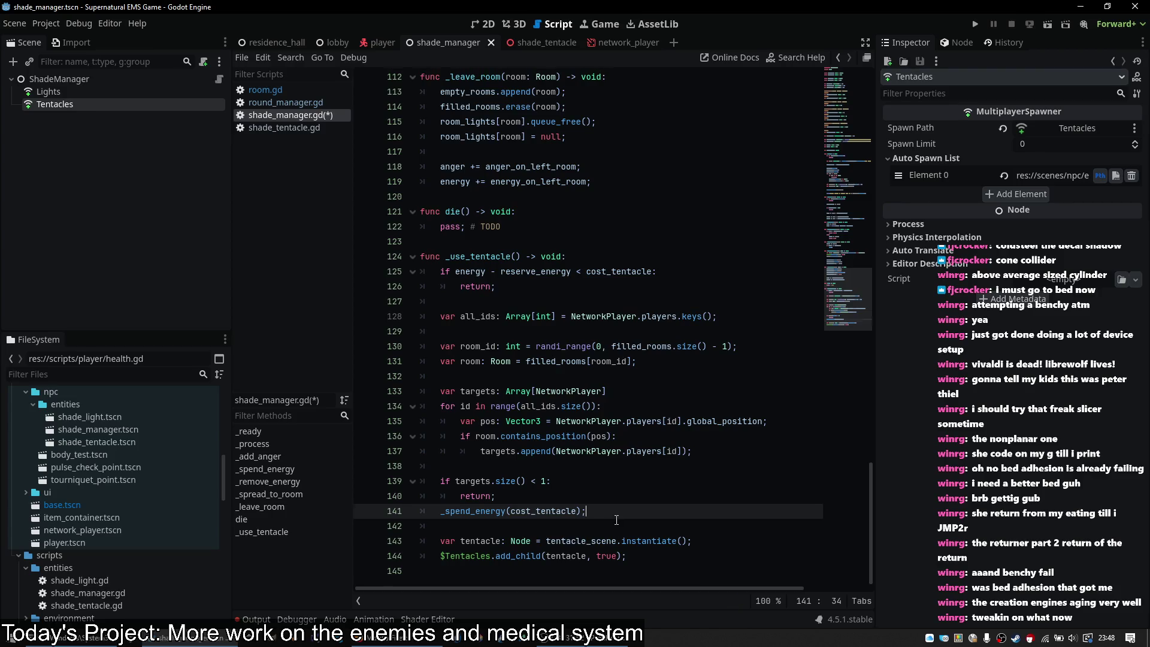
pyautogui.press('Return')
pyautogui.hotkey('ctrl', 'v')
pyautogui.hotkey('ctrl', 'shift', 'Return')
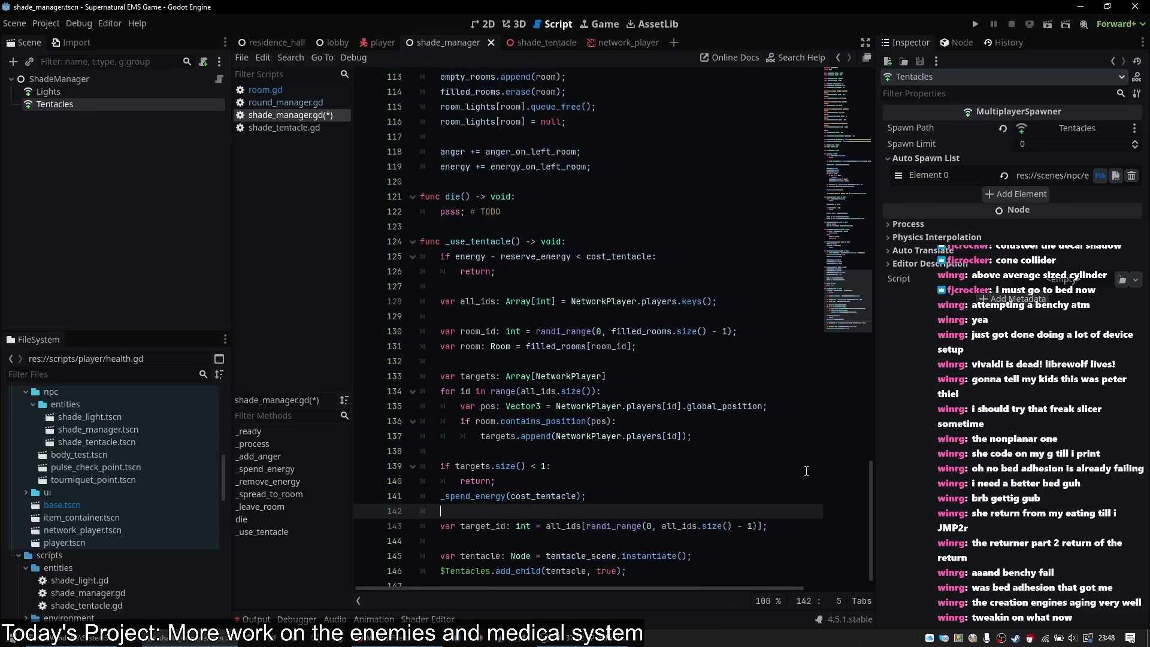
pyautogui.press('Down')
pyautogui.hotkey('shift', 'End')
# Rewrite it as var target: NetworkPlayer = targets[randi_range(0, targets.size() - 1)]; and save.
pyautogui.write('var target: ')
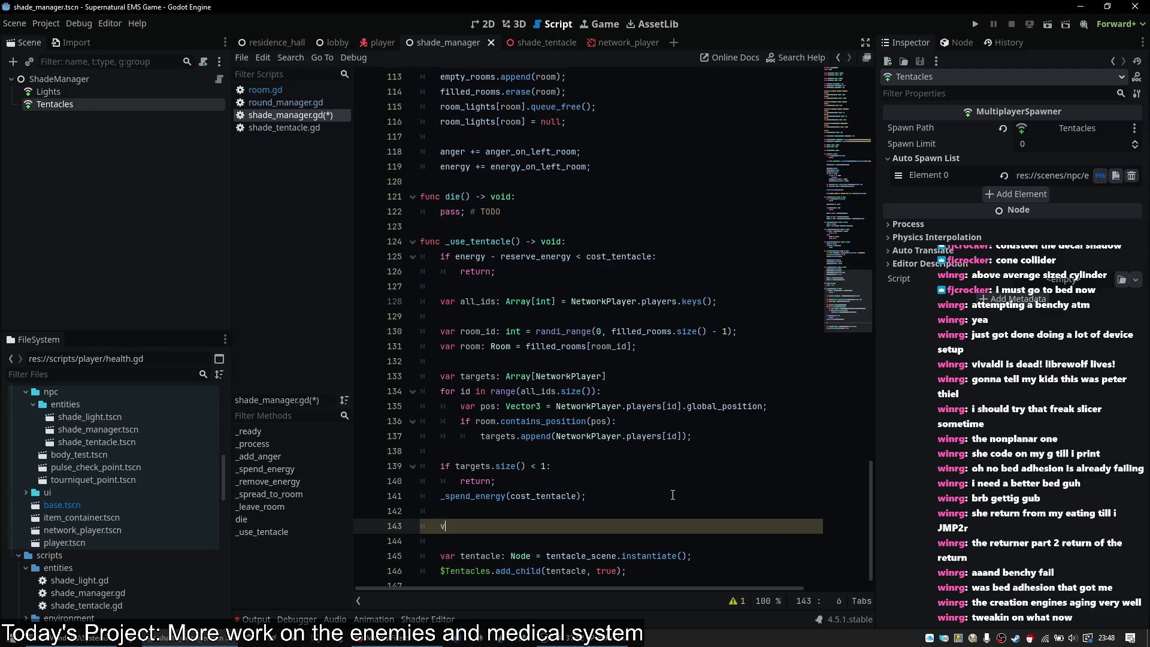
pyautogui.write('NetworkPlayer = ')
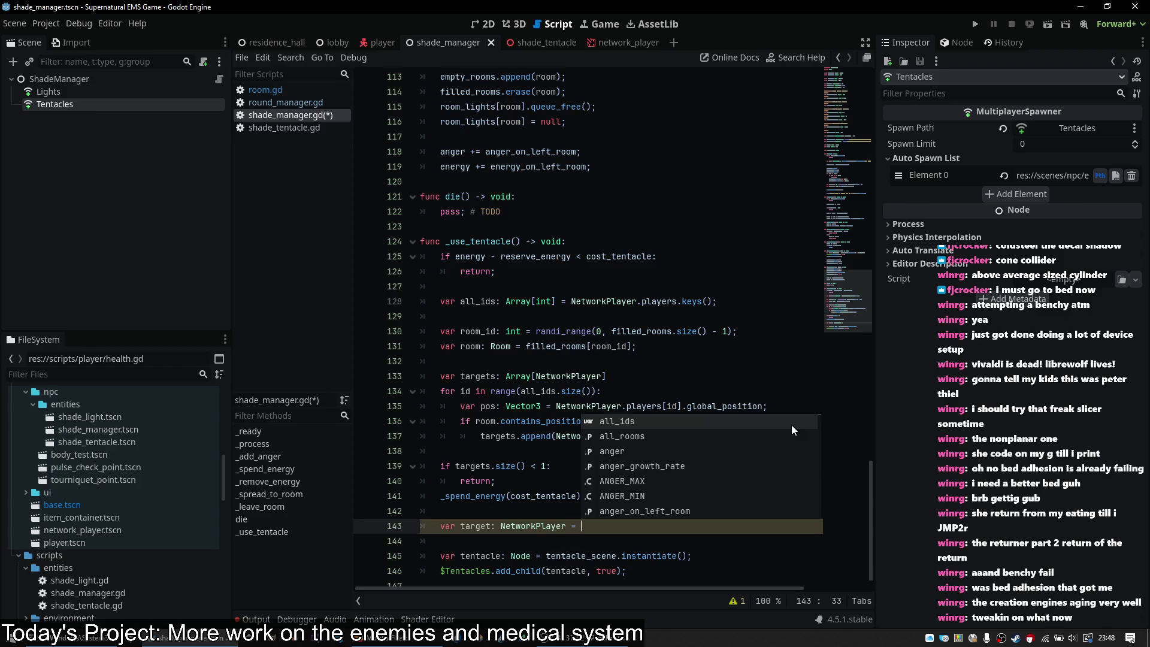
pyautogui.write('targets[randi_range(')
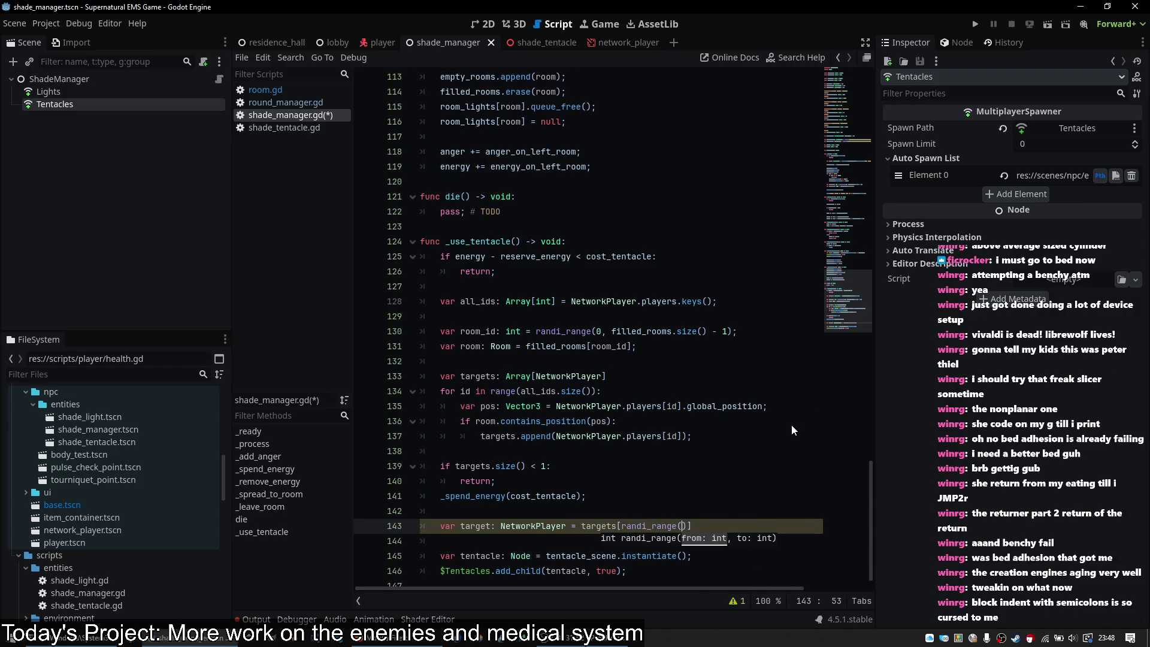
pyautogui.scroll(-1, 791, 426)
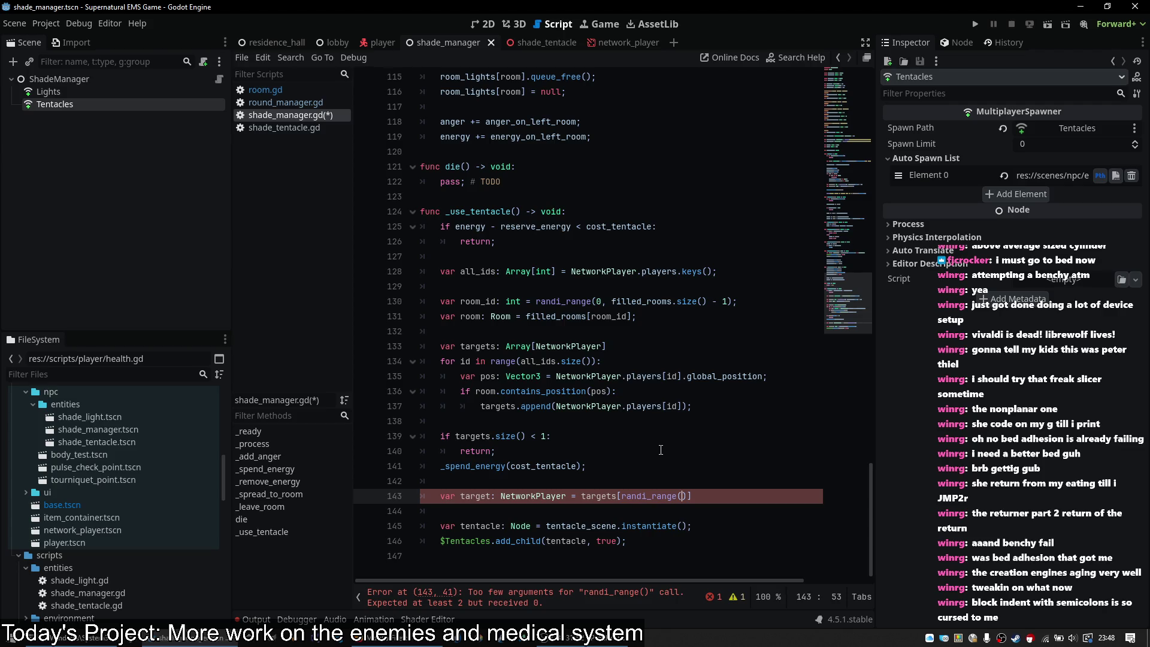
pyautogui.write('0, targets.size())];')
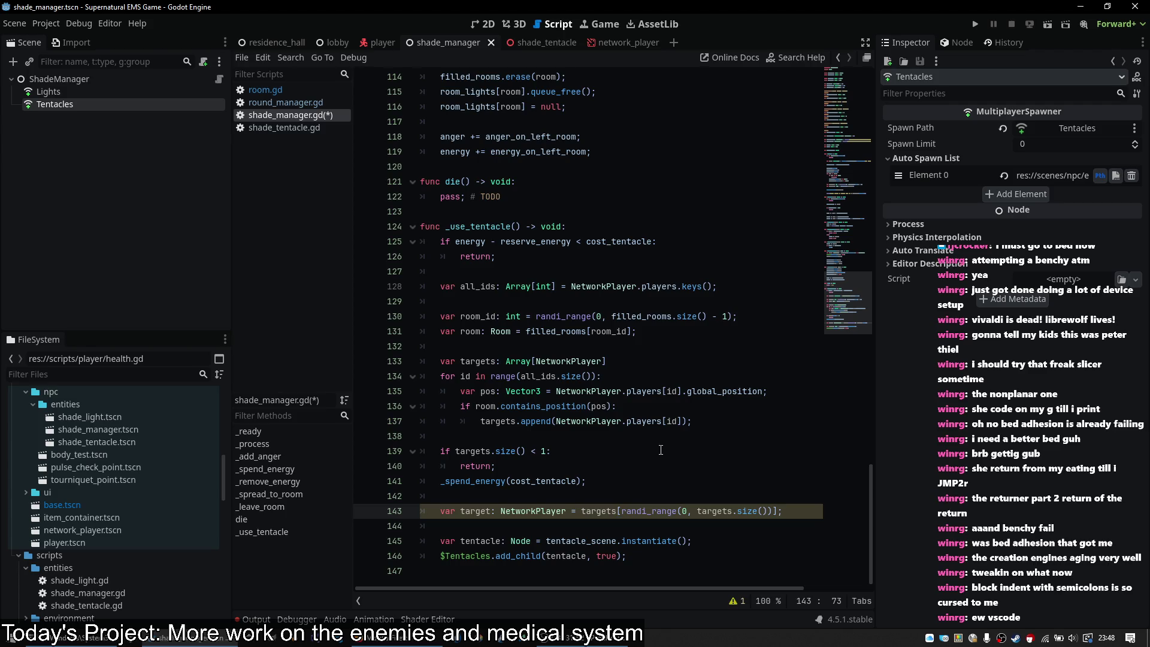
pyautogui.press('Left')
pyautogui.press('Left')
pyautogui.press('Left')
pyautogui.write('-1')
pyautogui.hotkey('ctrl', 's')
# Begin a var basis: Basis = Basis.looking_at line below the target pick.
pyautogui.hotkey('ctrl', 'Return')
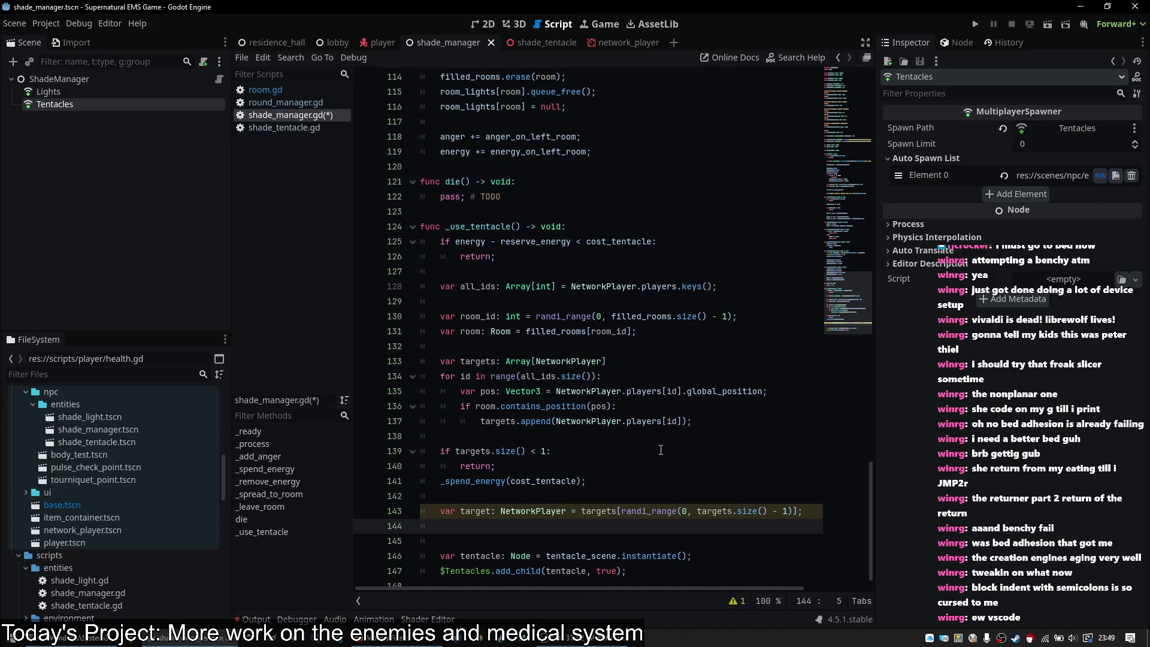
pyautogui.scroll(-1, 660, 449)
pyautogui.write('var basis: ')
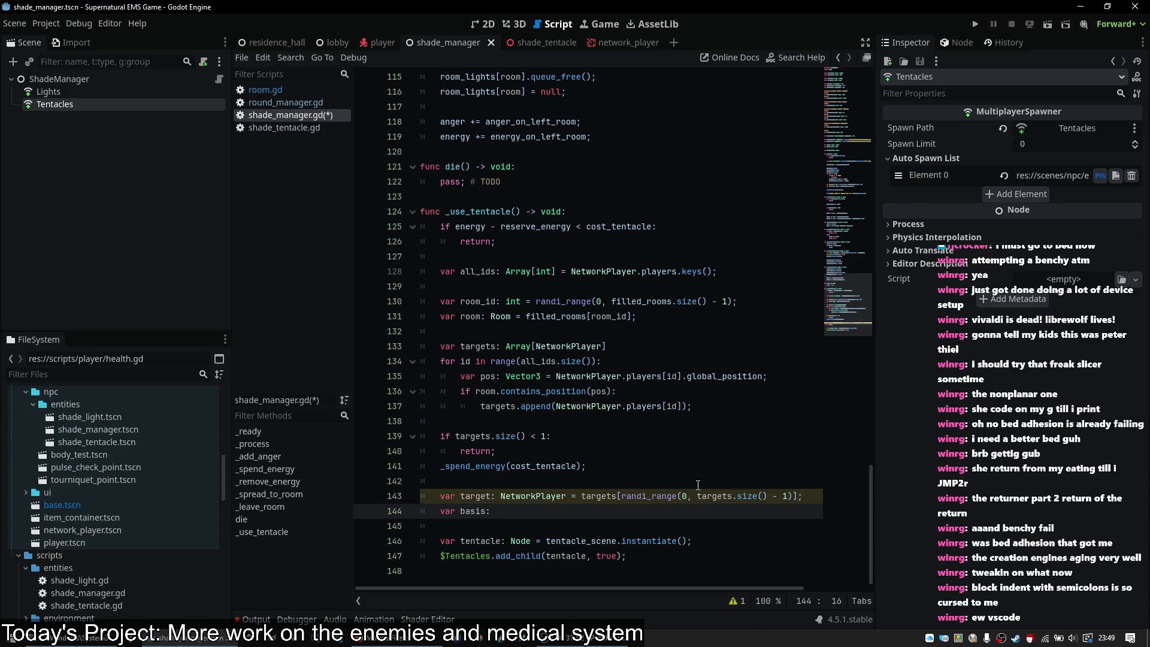
pyautogui.write('Basis ')
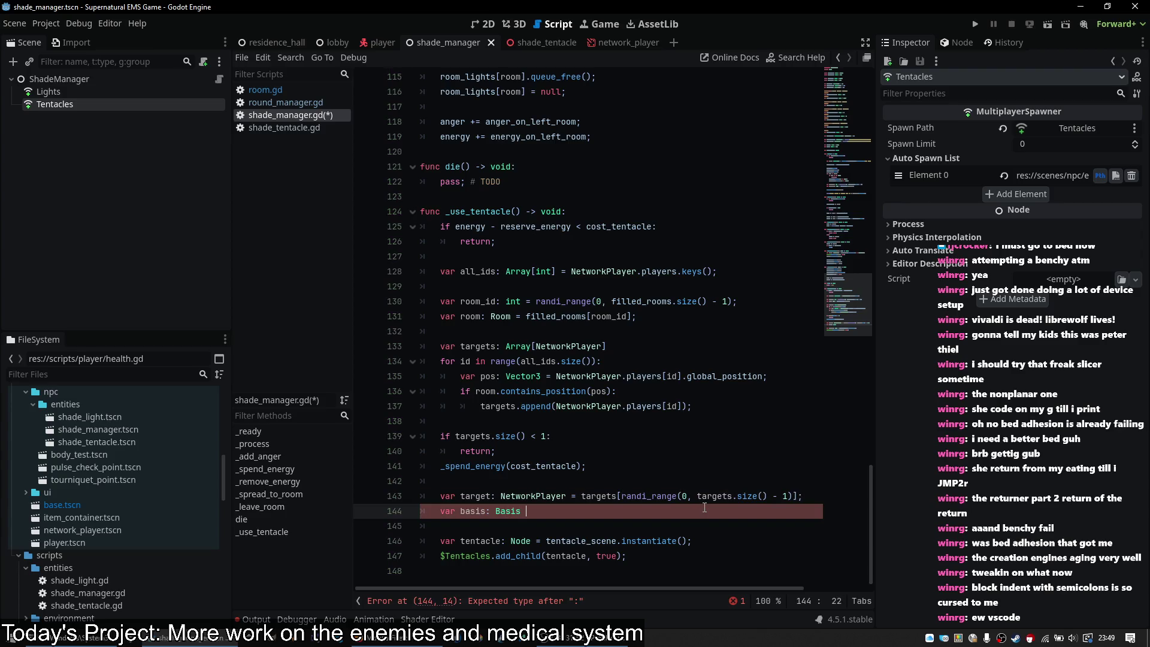
pyautogui.write(' = Basis.lo')
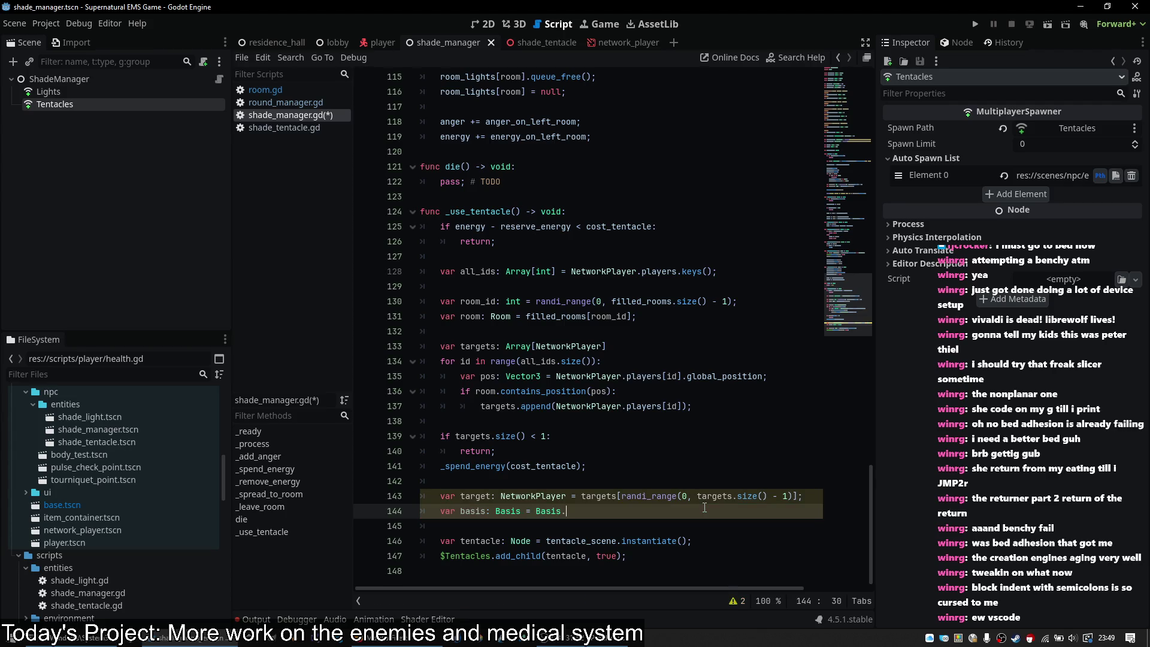
pyautogui.write('okin')
# Look up the parameters of Basis.looking_at in its documentation, then return to shade_manager.gd.
pyautogui.press('Return')
pyautogui.write('target.')
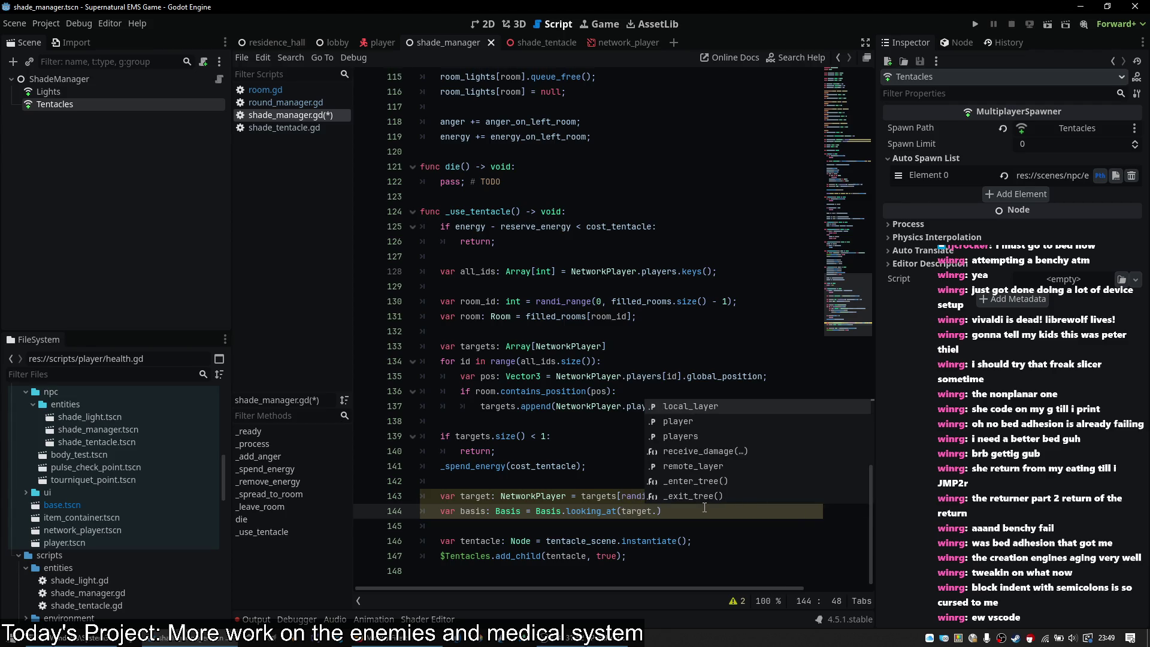
pyautogui.press('BackSpace')
pyautogui.press('BackSpace')
pyautogui.press('BackSpace')
pyautogui.press('BackSpace')
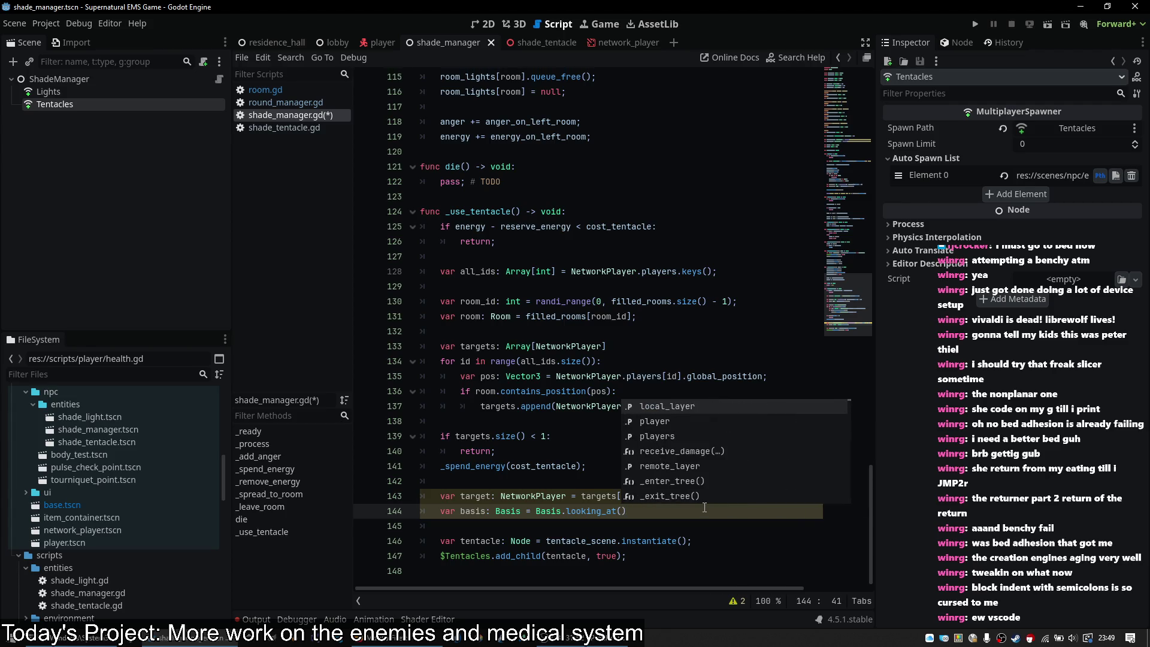
pyautogui.press('Escape')
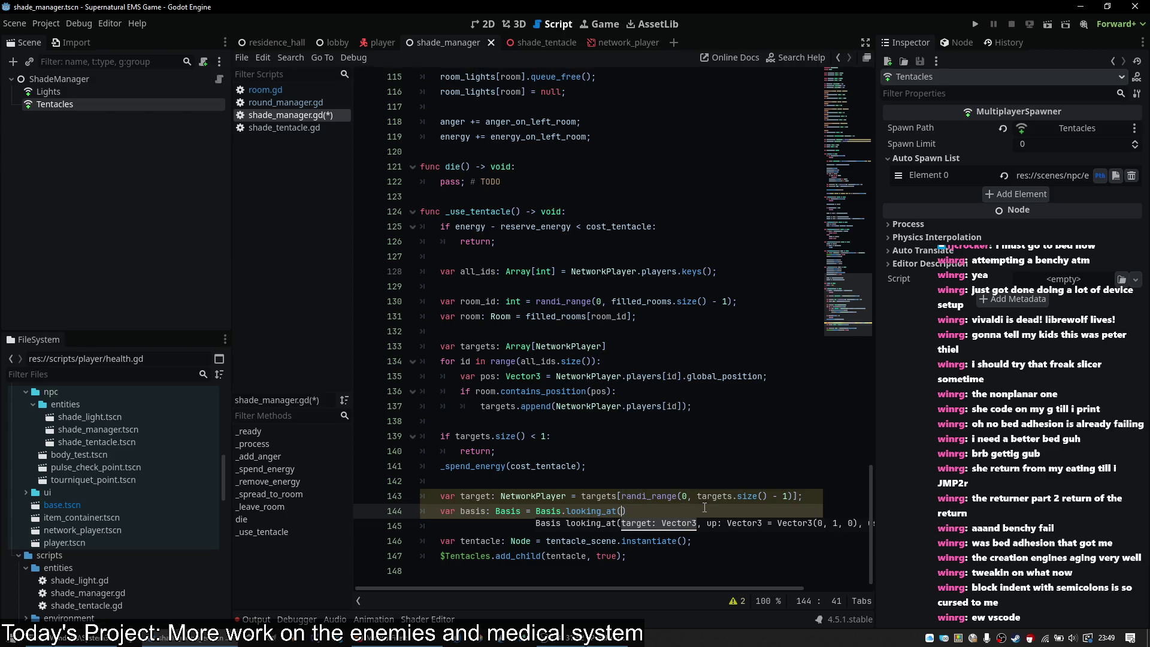
pyautogui.hscroll(2, 767, 506)
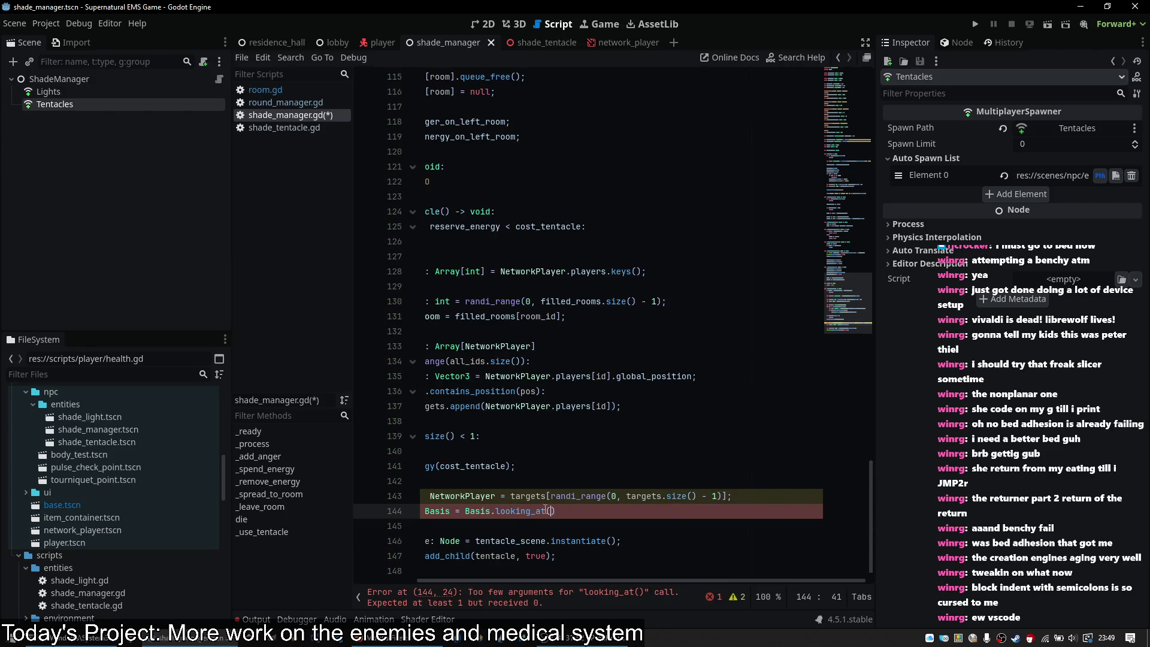
pyautogui.keyDown('ctrl'); pyautogui.click(512, 510); pyautogui.keyUp('ctrl')
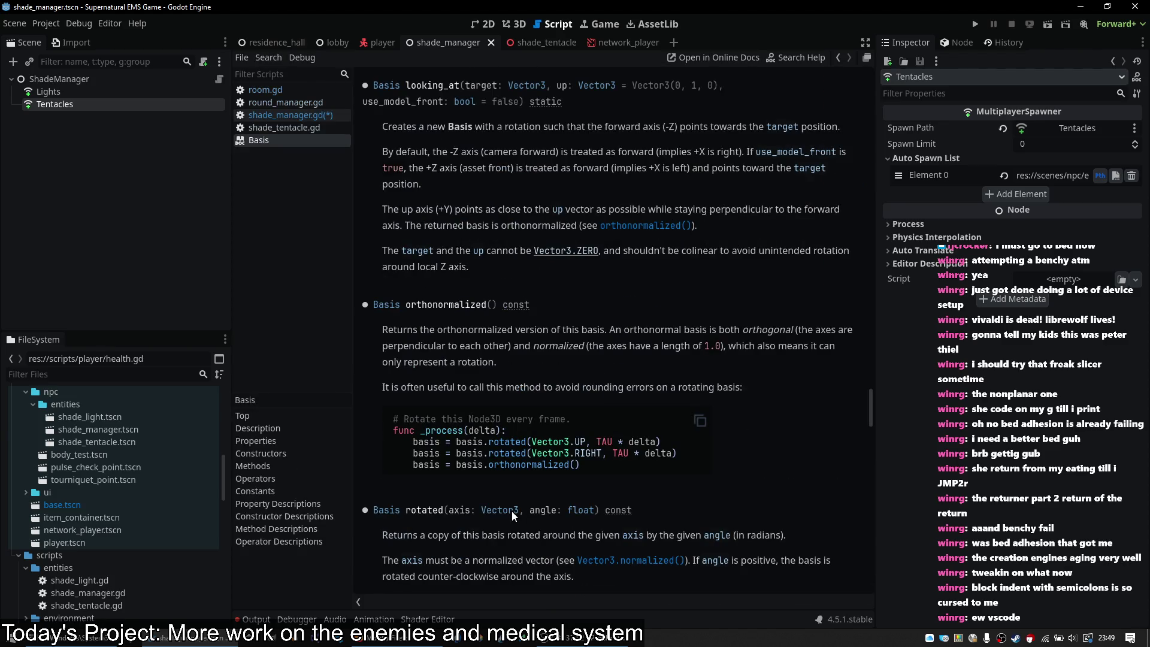
pyautogui.hotkey('alt', 'Left')
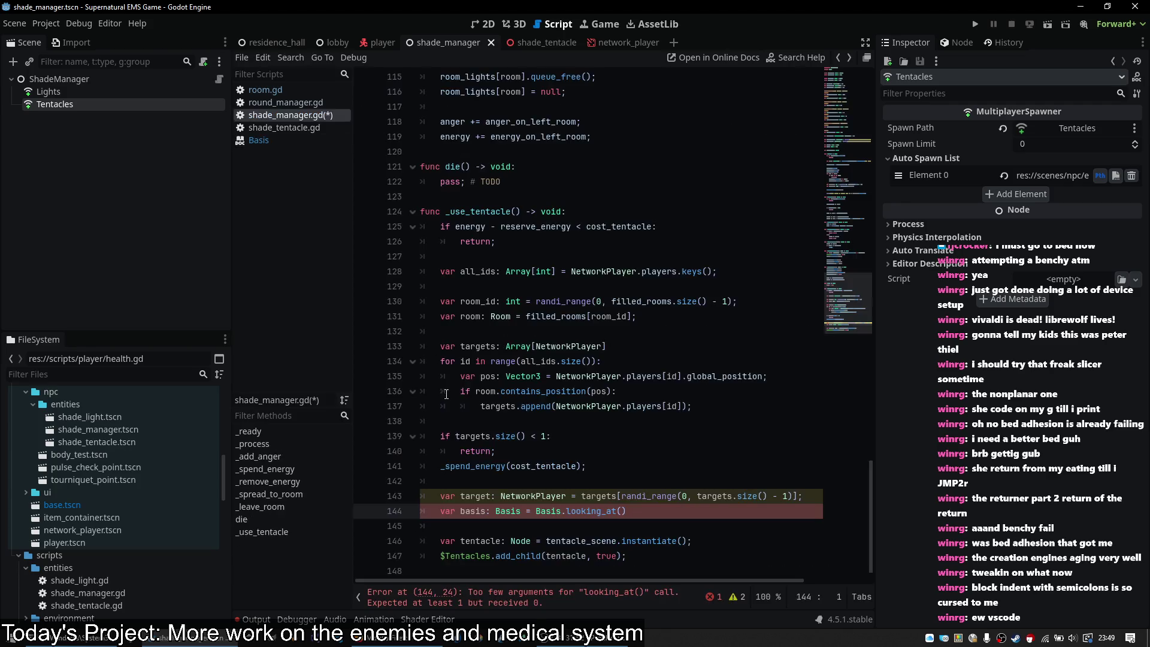
# Delete the unfinished Basis.looking_at line from _use_tentacle.
pyautogui.scroll(-1, 544, 433)
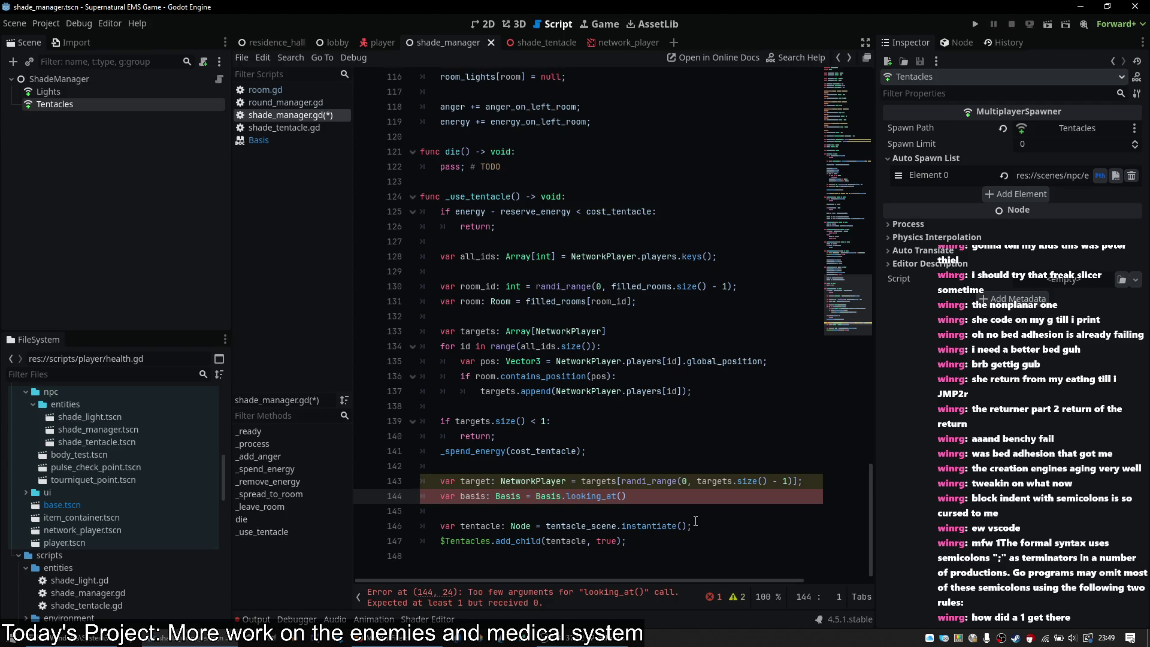
pyautogui.moveTo(668, 496)
pyautogui.mouseDown()
pyautogui.moveTo(667, 485)
pyautogui.moveTo(816, 487)
pyautogui.mouseUp()
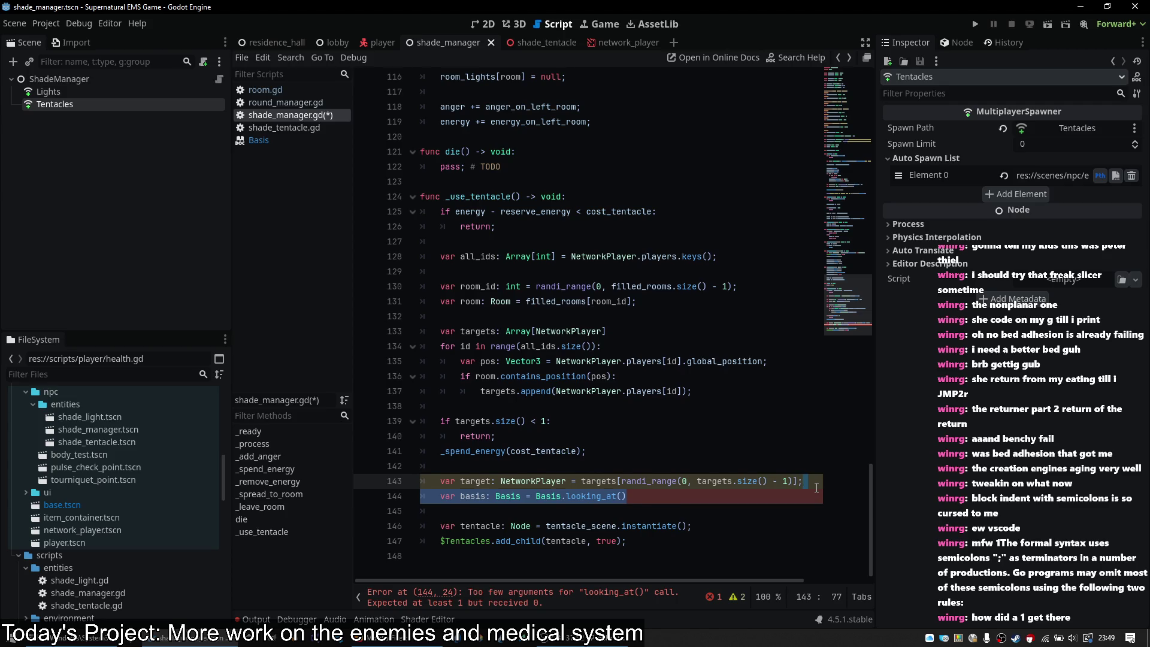
pyautogui.press('BackSpace')
pyautogui.press('Down')
pyautogui.press('Down')
pyautogui.press('Down')
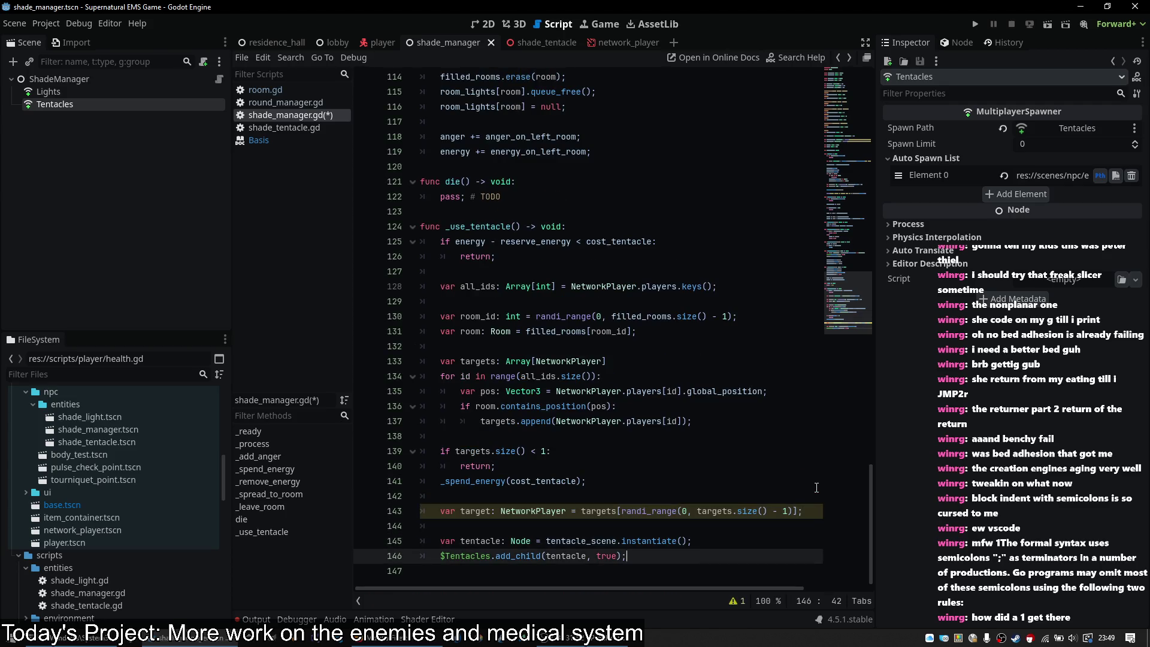
# Add var position: Vector3 = room.random_position_on_wall(); below the add_child line.
pyautogui.press('Return')
pyautogui.write('var position: ')
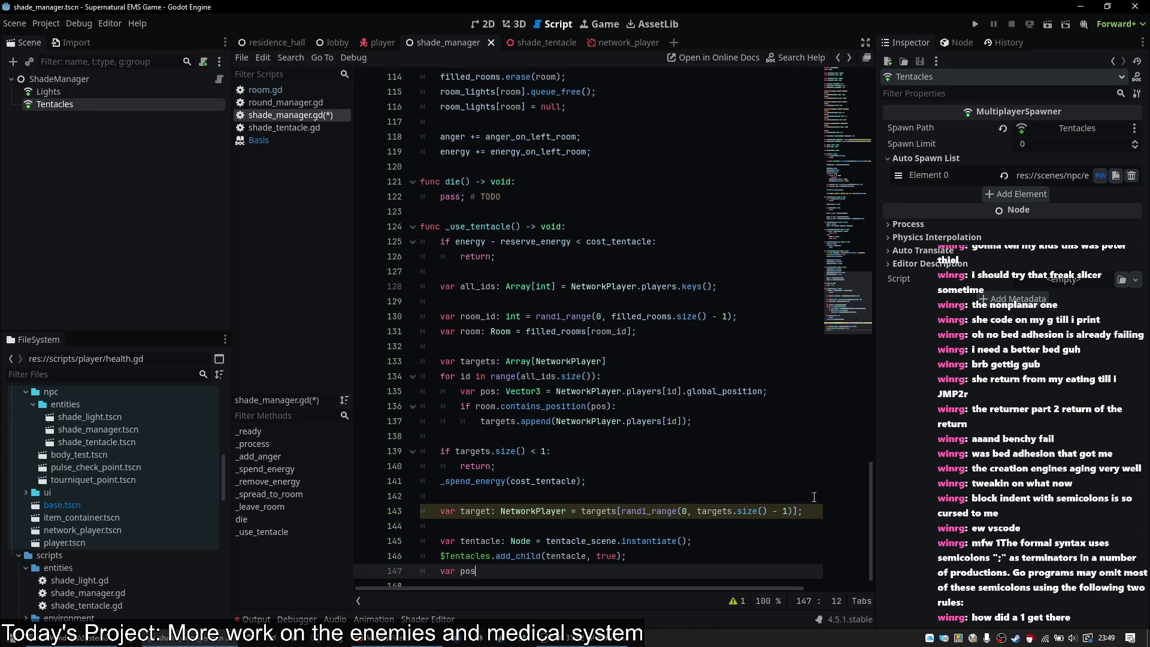
pyautogui.write('Vector3 = ')
pyautogui.write('room.get_')
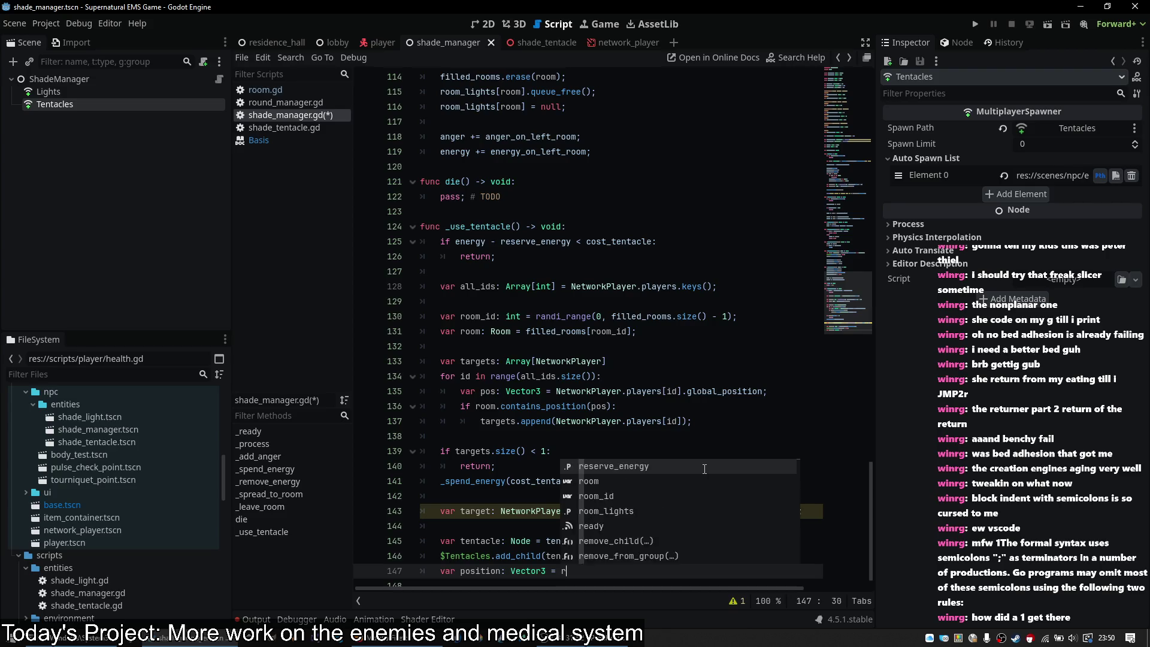
pyautogui.write('random')
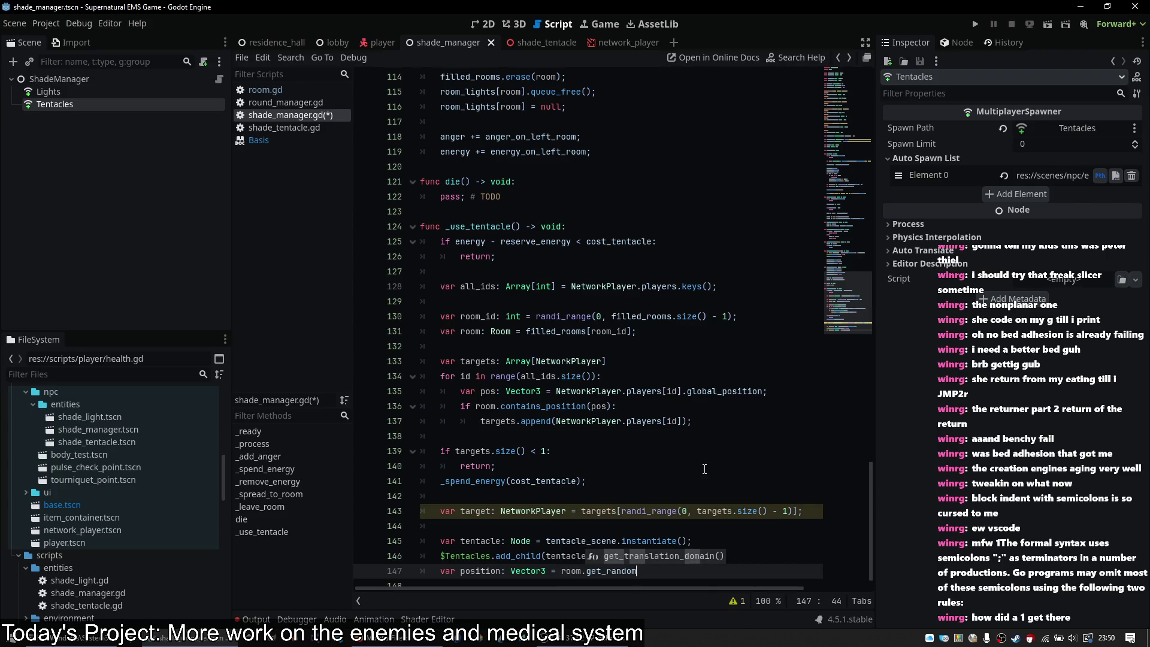
pyautogui.press('BackSpace')
pyautogui.press('BackSpace')
pyautogui.press('BackSpace')
pyautogui.write('rand')
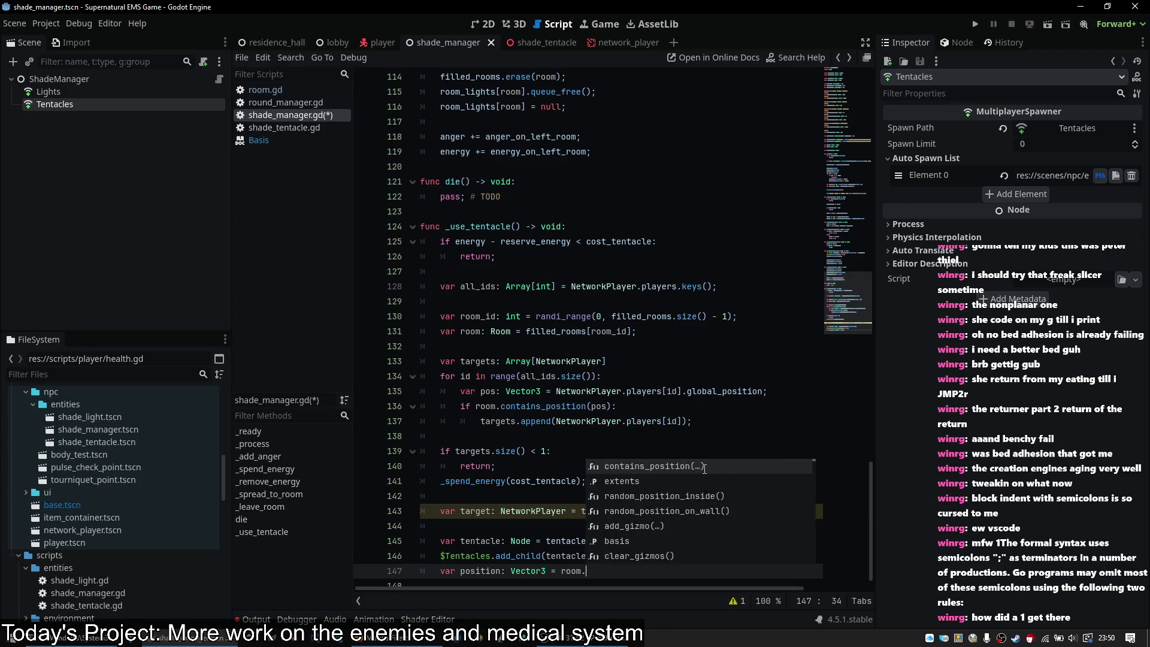
pyautogui.press('Down')
pyautogui.press('Return')
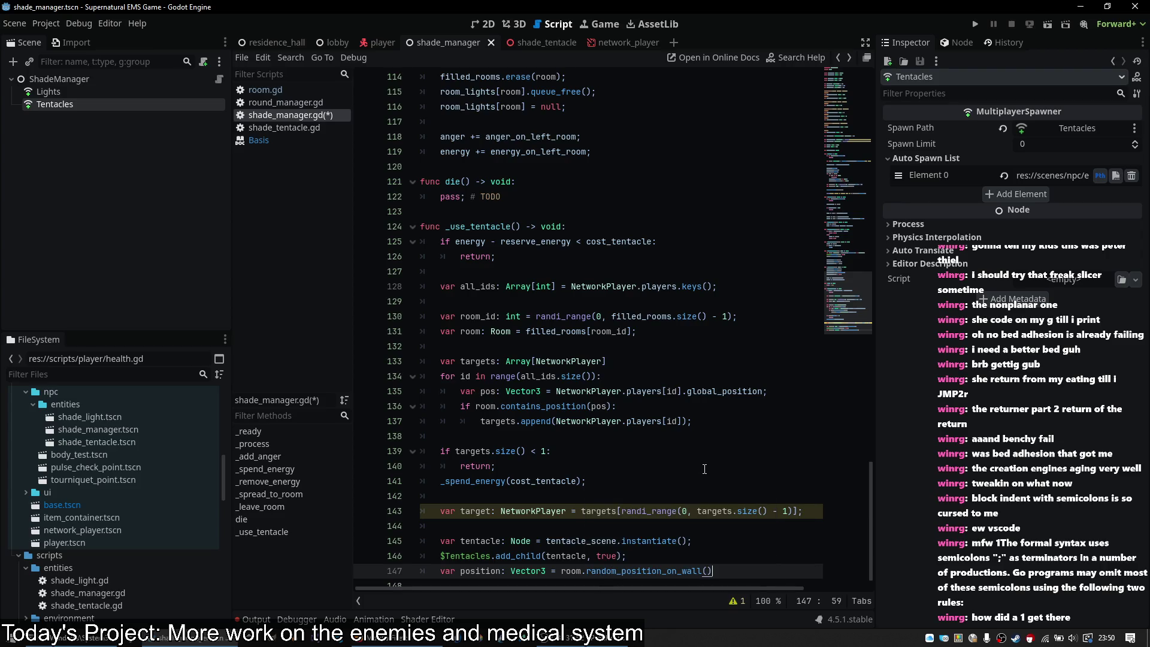
pyautogui.write(';')
pyautogui.press('Return')
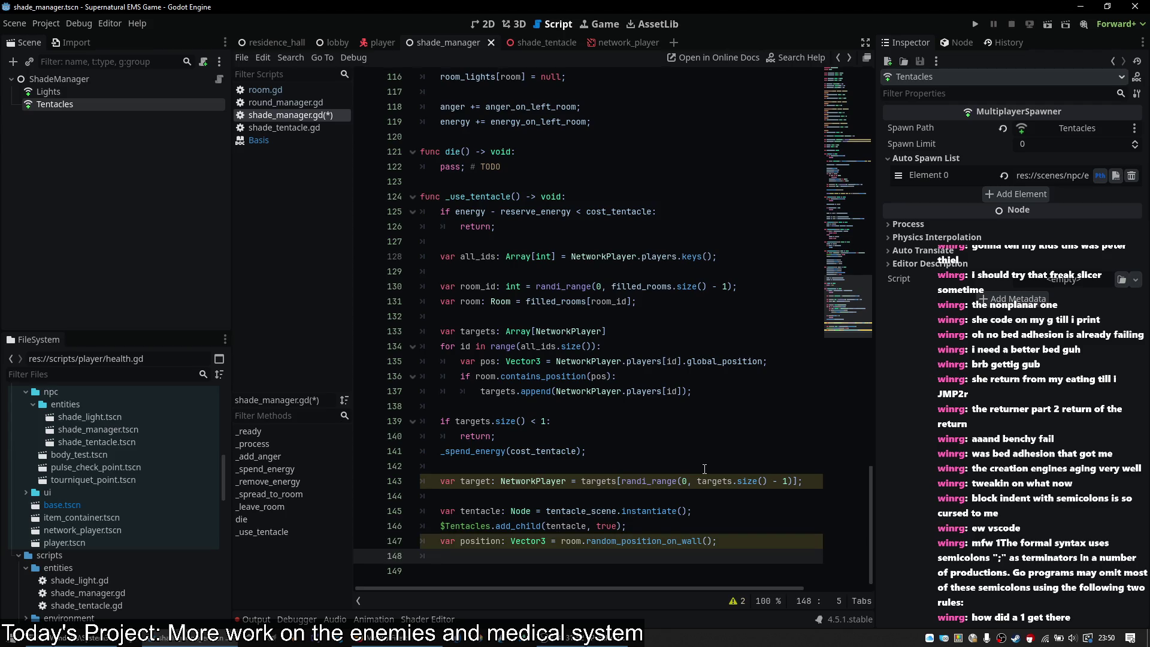
pyautogui.write('vv')
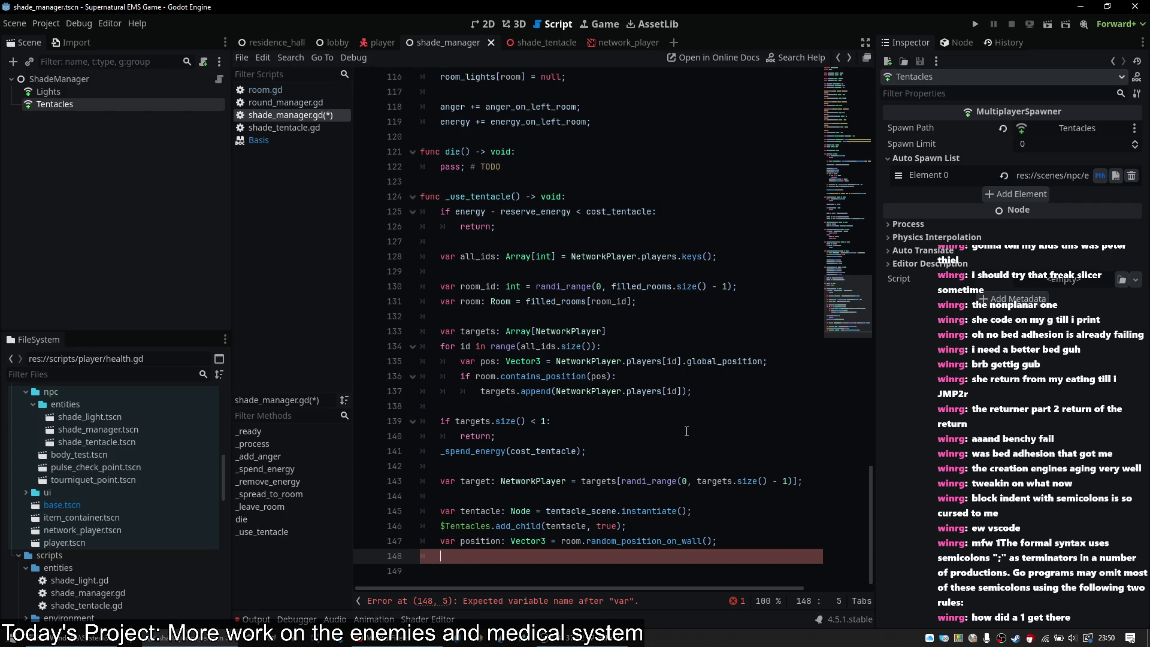
# Add var basis: Basis = Basis.looking_at(target - position, Vector3.UP, true); and save.
pyautogui.write('basis: V')
pyautogui.press('BackSpace')
pyautogui.write('Basis = B')
pyautogui.write('asis.')
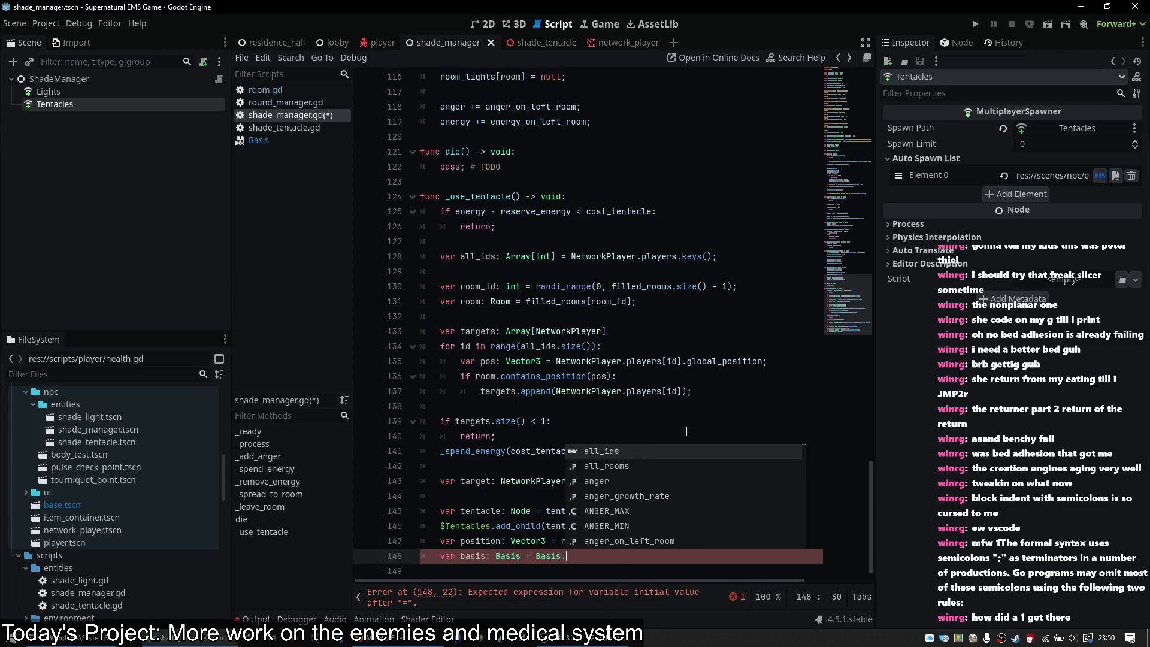
pyautogui.write('look')
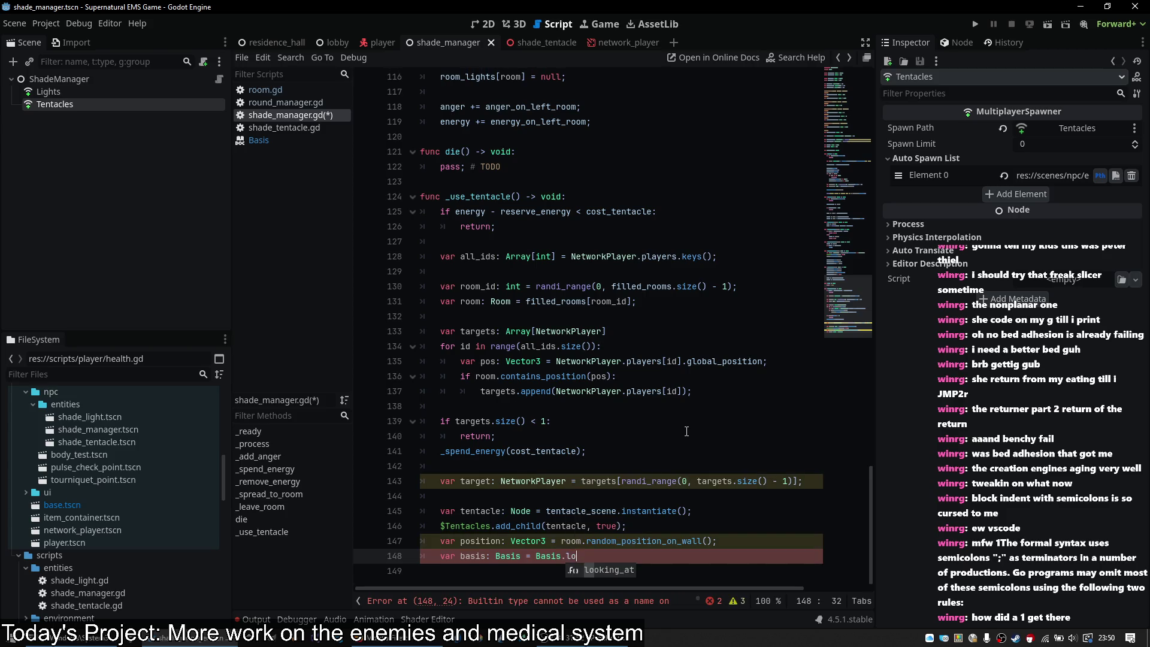
pyautogui.press('Return')
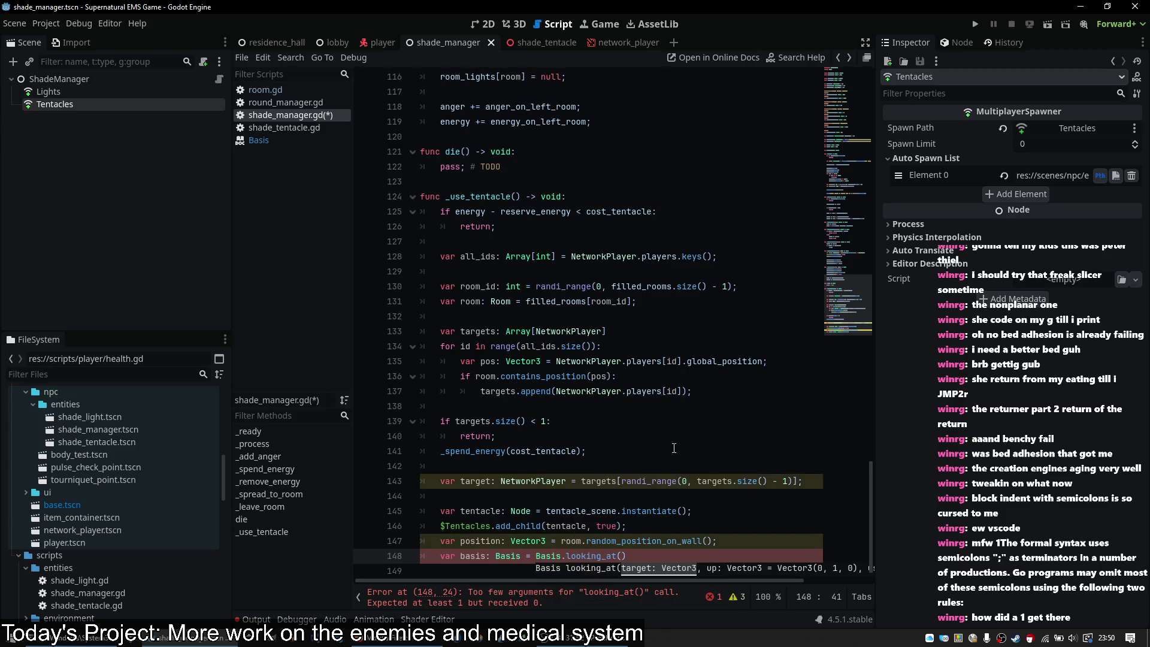
pyautogui.write('target - ')
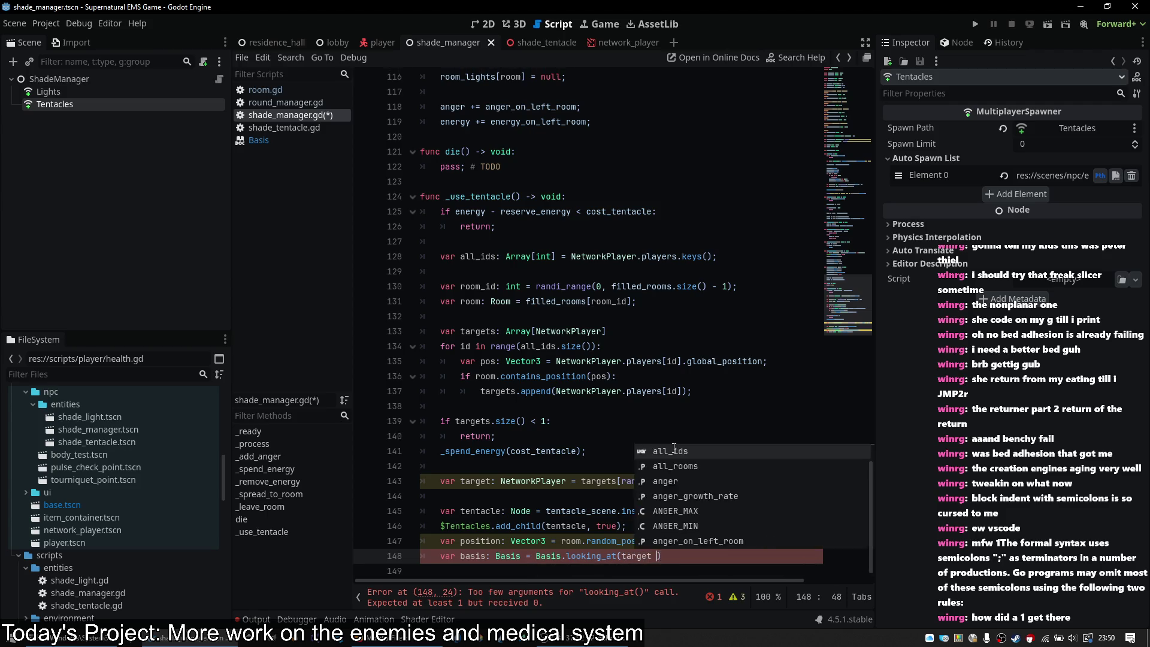
pyautogui.write('position, ')
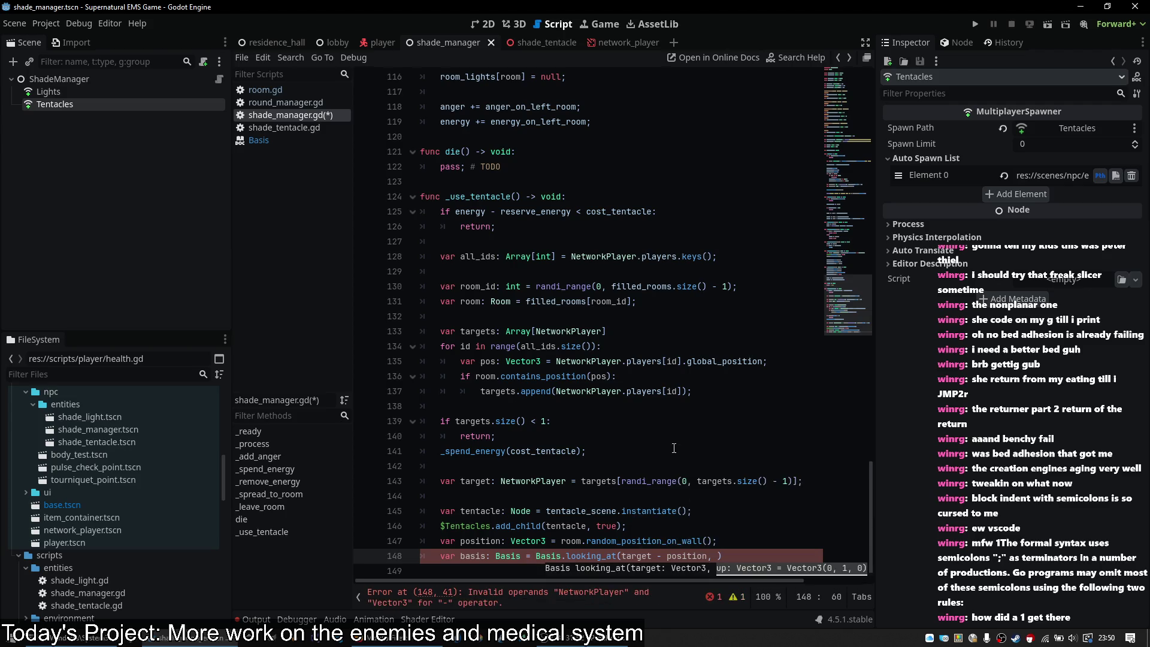
pyautogui.write('Vector3.UP')
pyautogui.write(', ')
pyautogui.write('true);')
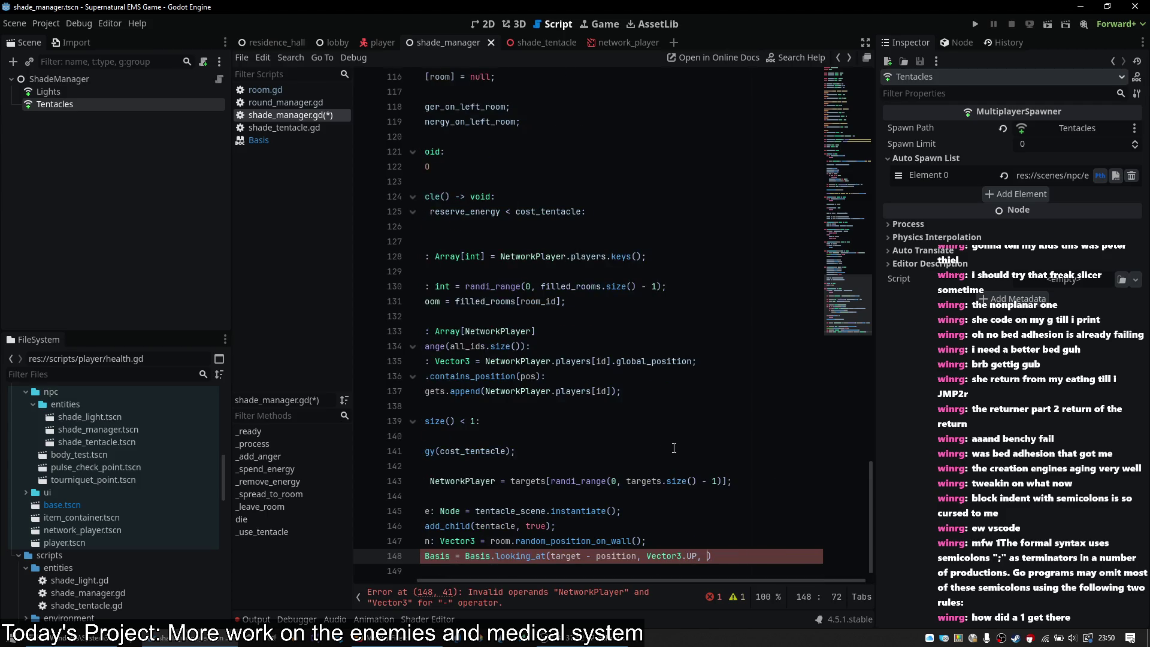
pyautogui.hotkey('ctrl', 's')
pyautogui.press('Return')
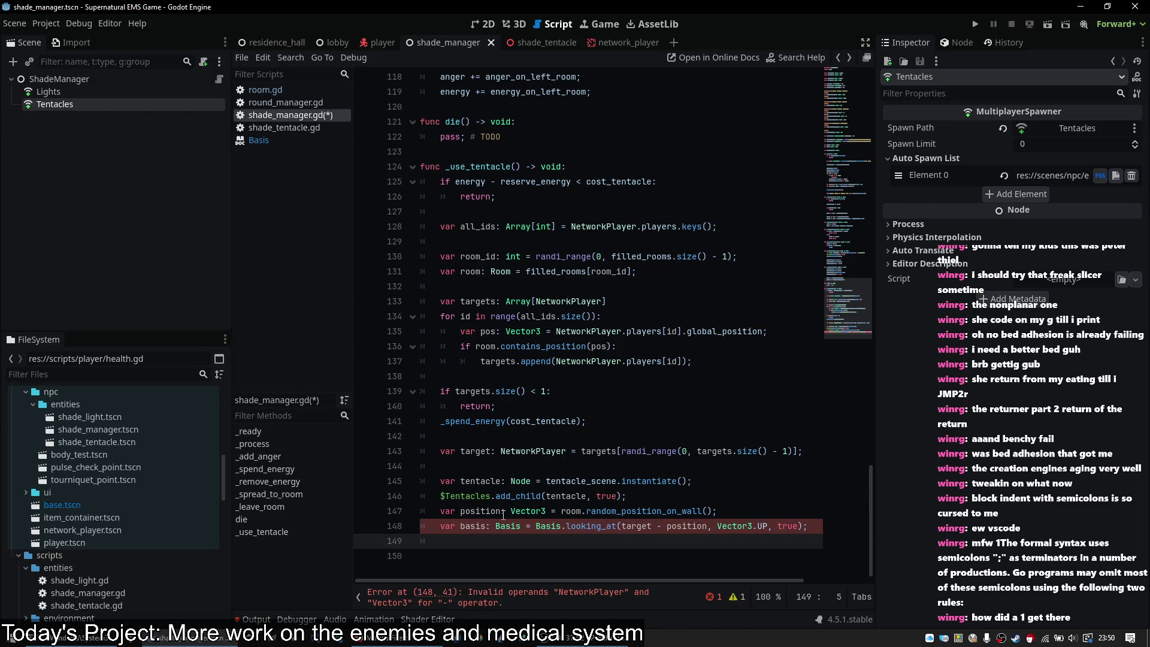
# Use target.global_position instead of target in the looking_at call.
pyautogui.hscroll(1, 574, 518)
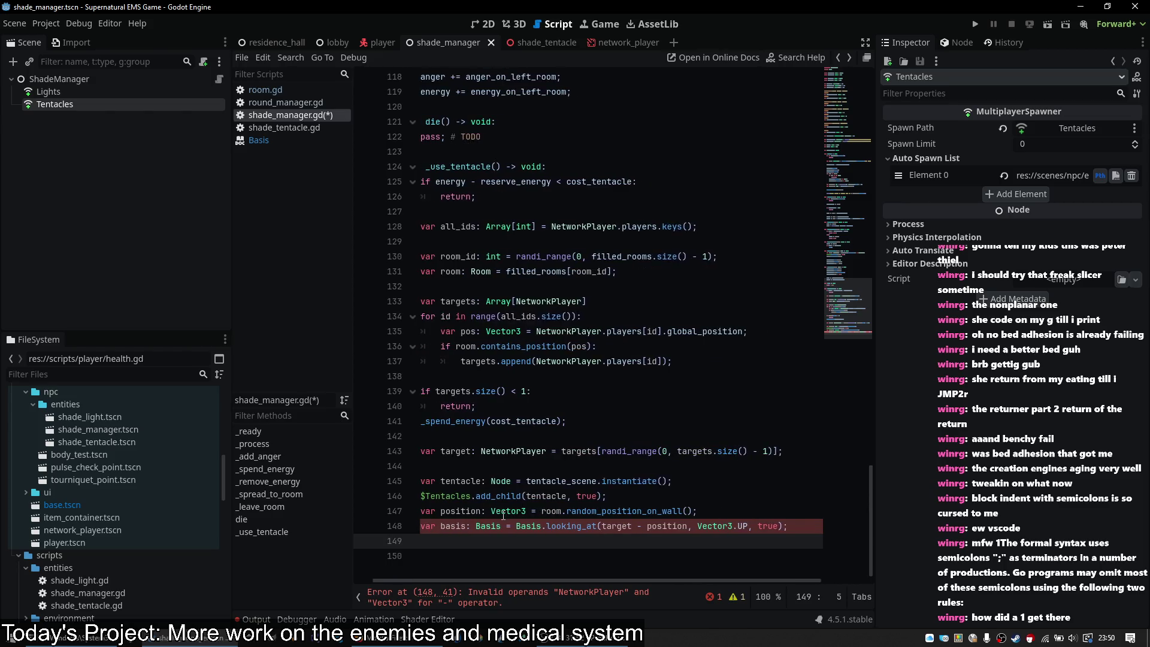
pyautogui.click(651, 526)
pyautogui.write('.global_position')
pyautogui.press('Down')
pyautogui.hscroll(-1, 656, 510)
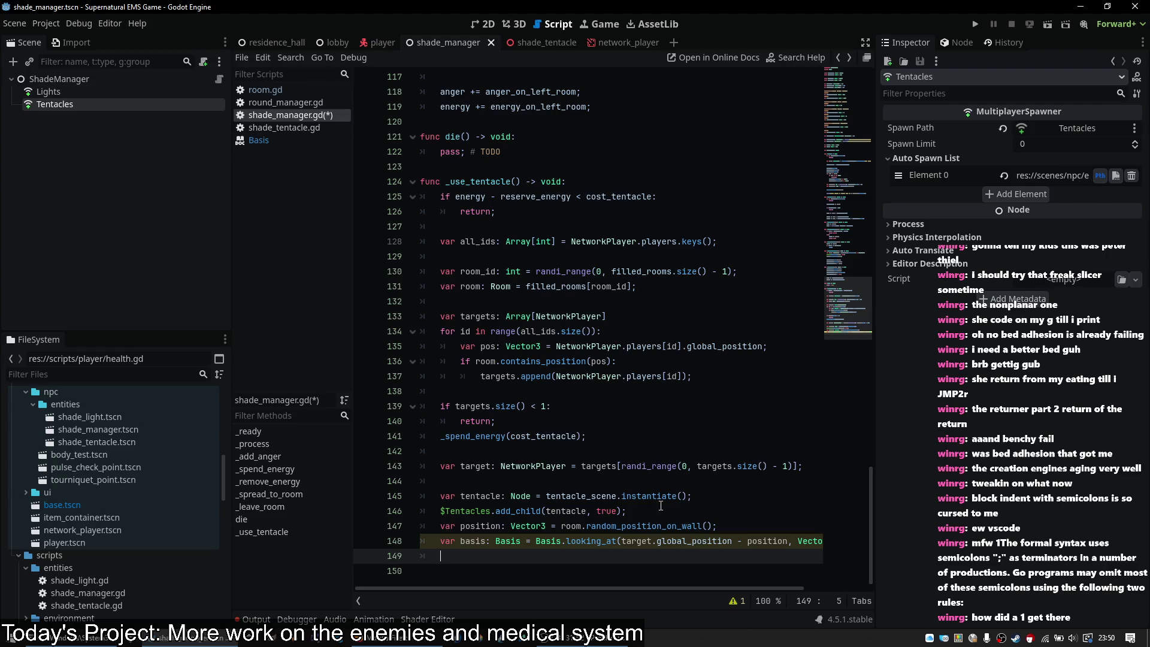
# Write tentacle.global_transform = Transform3D(basis, position); and save the script.
pyautogui.write('tentacle.t')
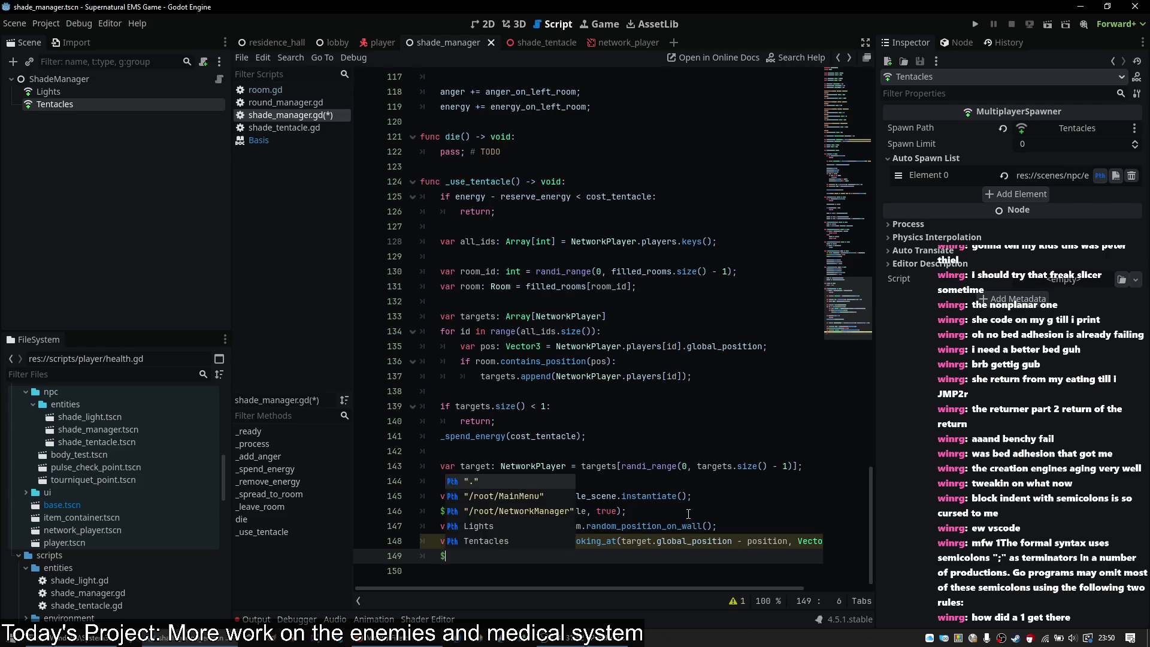
pyautogui.press('BackSpace')
pyautogui.write('global_trans')
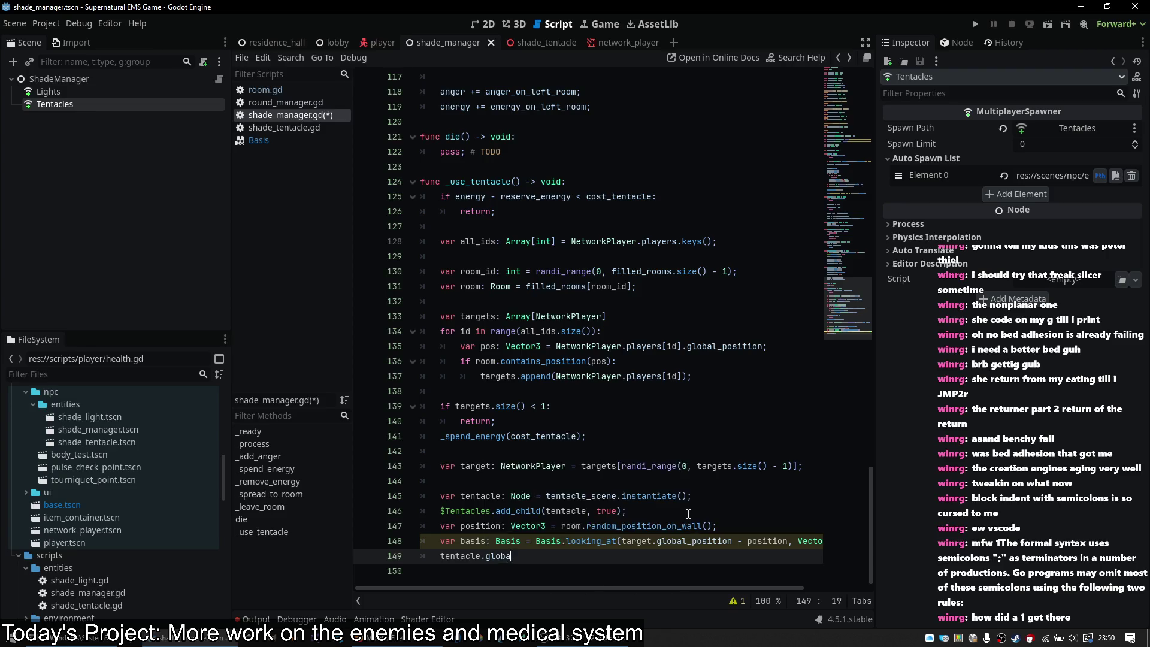
pyautogui.press('BackSpace')
pyautogui.press('BackSpace')
pyautogui.press('BackSpace')
pyautogui.write('.glboal_transfo')
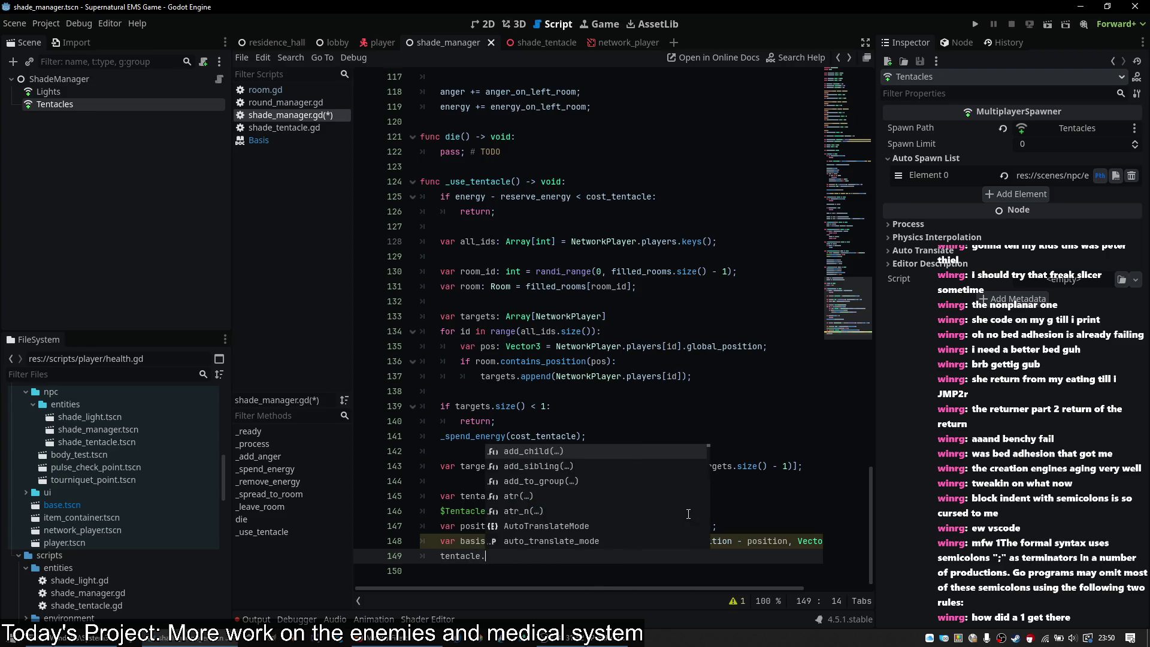
pyautogui.press('BackSpace')
pyautogui.press('BackSpace')
pyautogui.press('BackSpace')
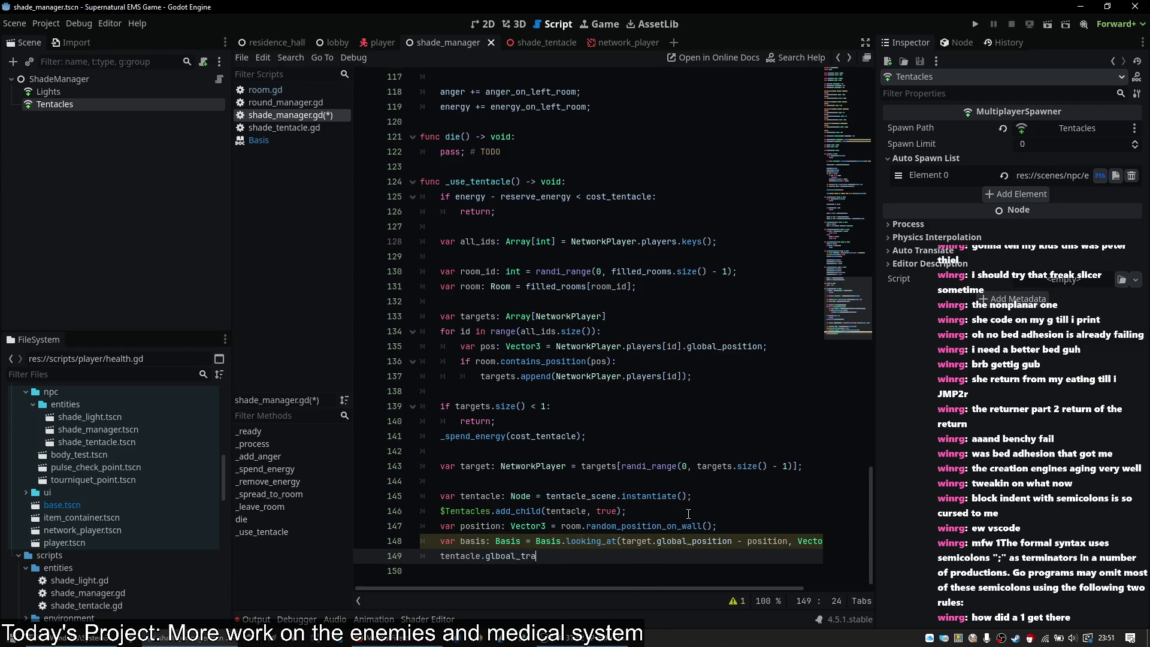
pyautogui.write('lobal_transform = Trans')
pyautogui.write('form3D(')
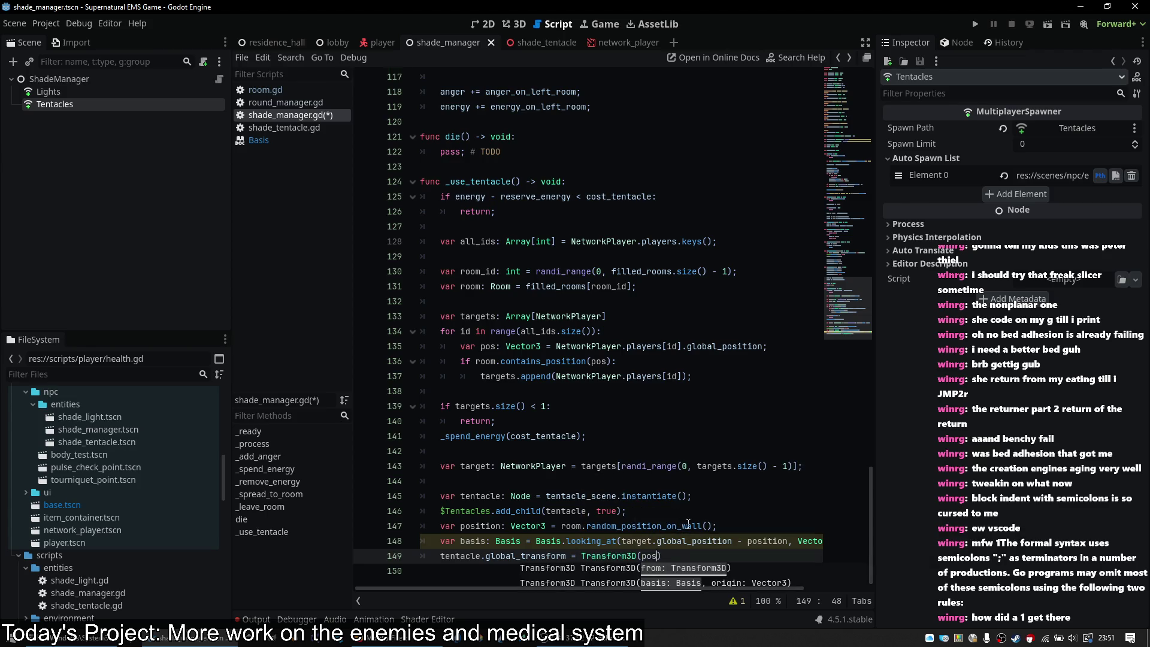
pyautogui.write('p')
pyautogui.press('BackSpace')
pyautogui.write('basis, position);')
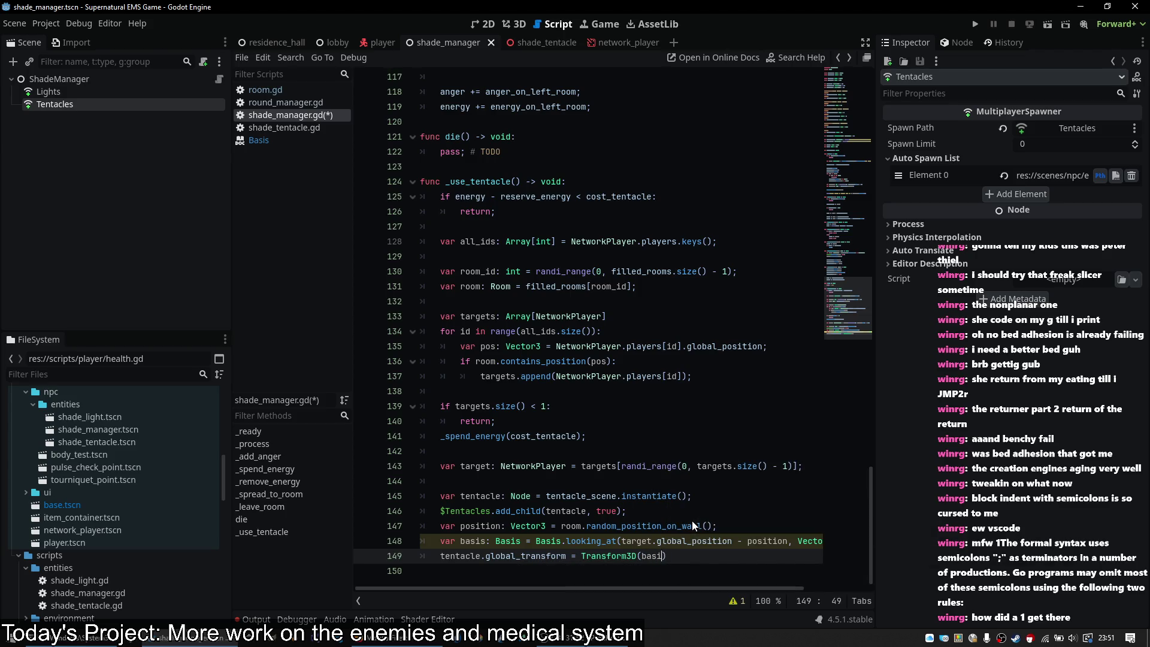
pyautogui.hotkey('ctrl', 's')
# Start a new line below, then delete the empty last line of the script.
pyautogui.press('Return')
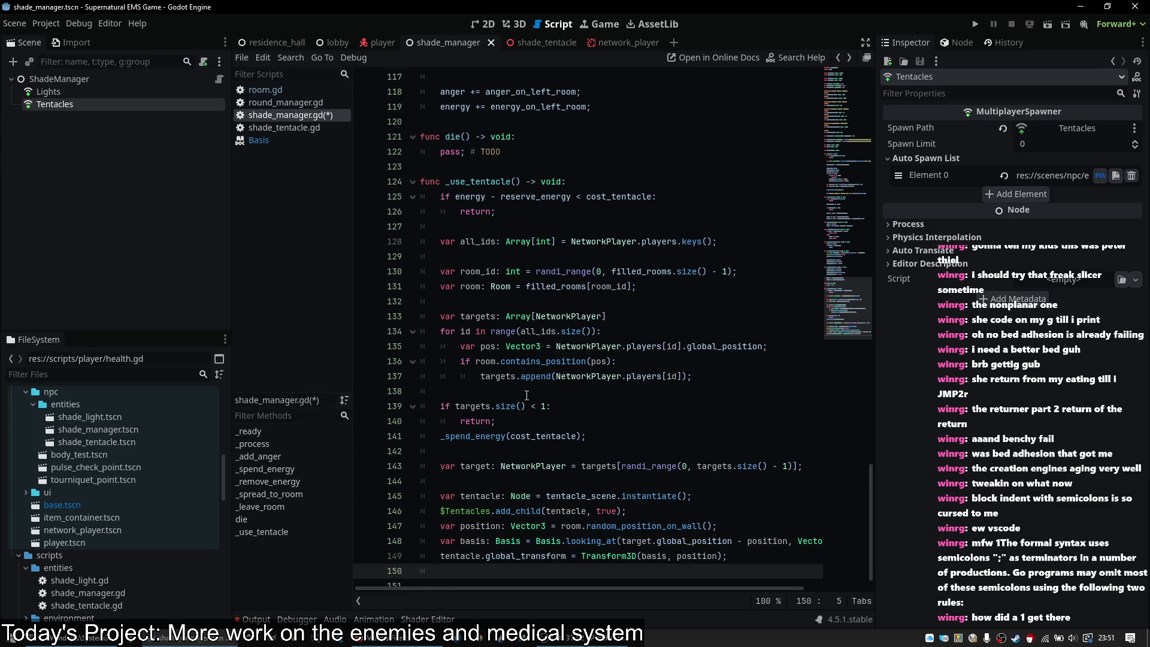
pyautogui.scroll(-1, 526, 395)
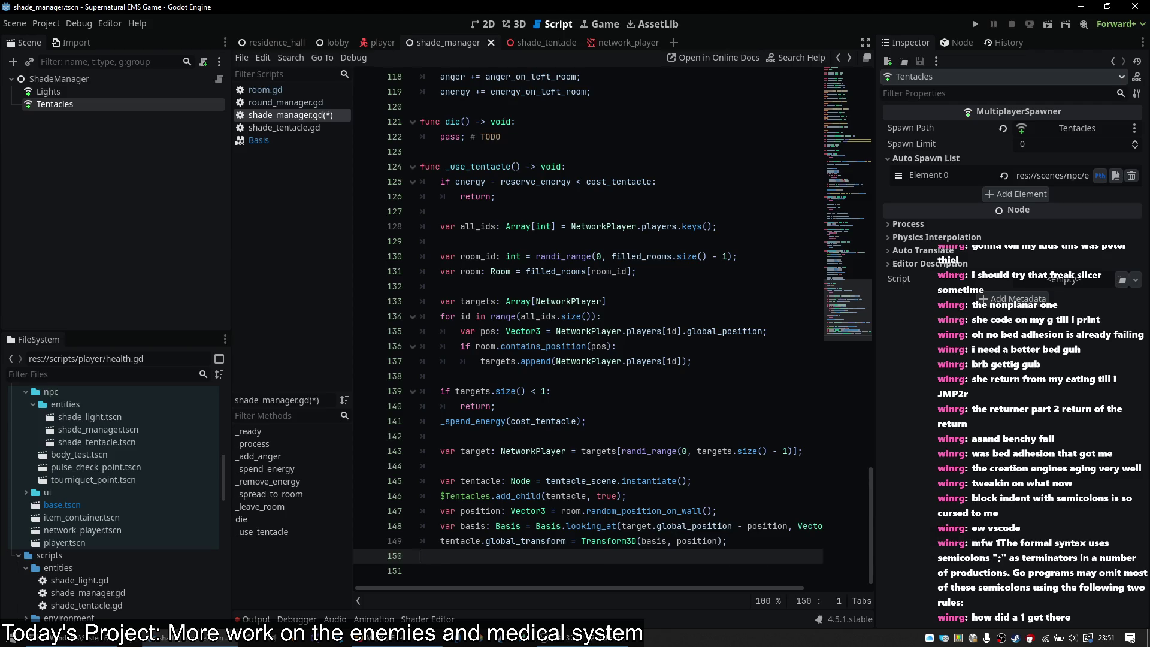
pyautogui.press('BackSpace')
pyautogui.press('BackSpace')
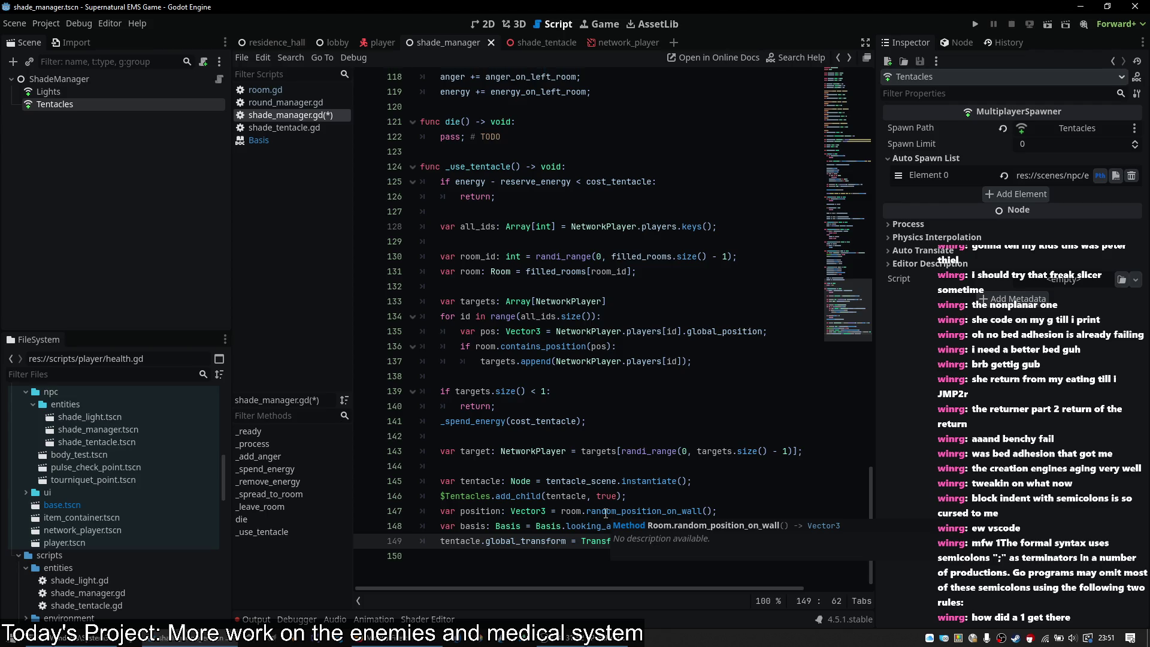
# Comment out the existing body of _spend_energy with Ctrl+K.
pyautogui.scroll(10, 641, 382)
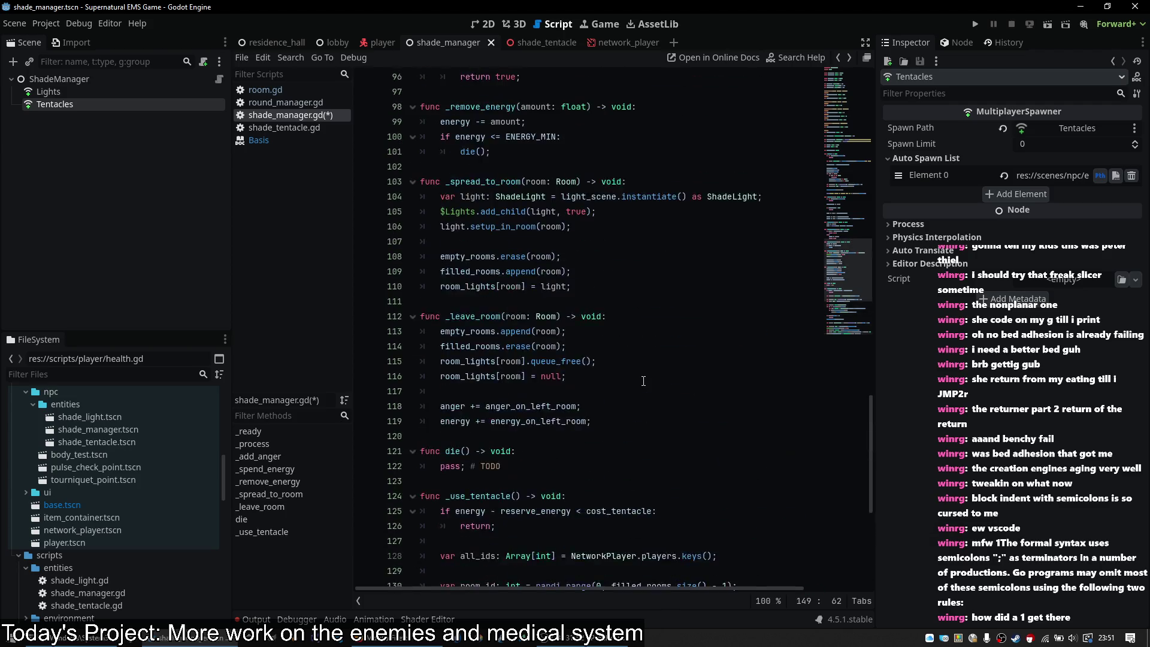
pyautogui.scroll(9, 618, 463)
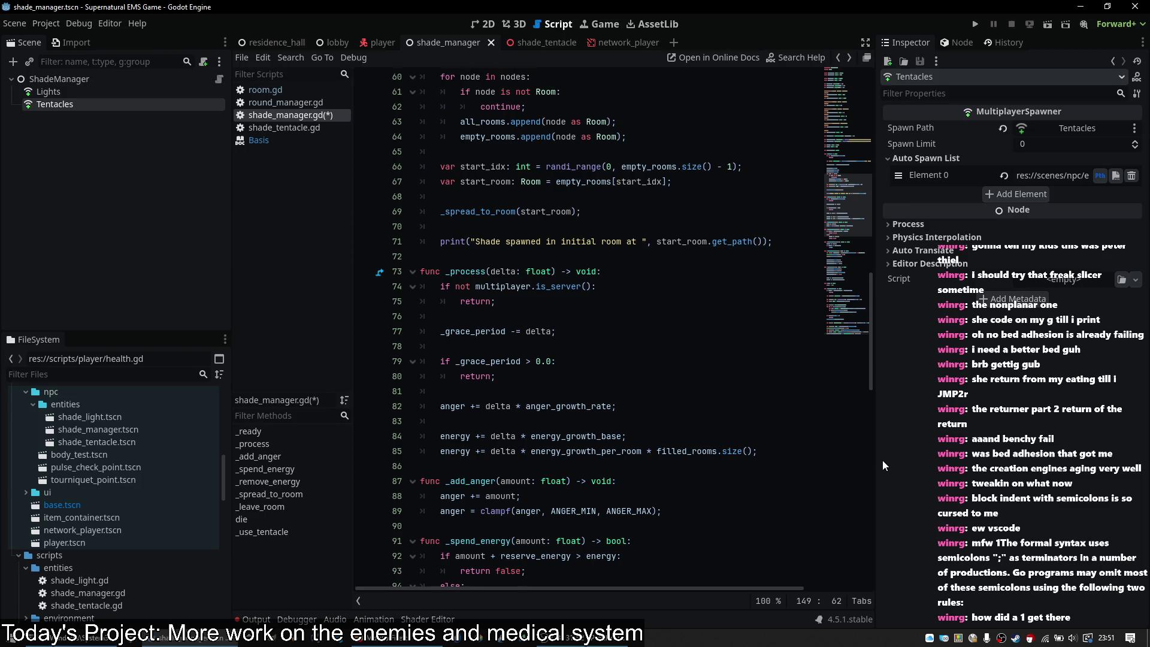
pyautogui.scroll(-3, 655, 456)
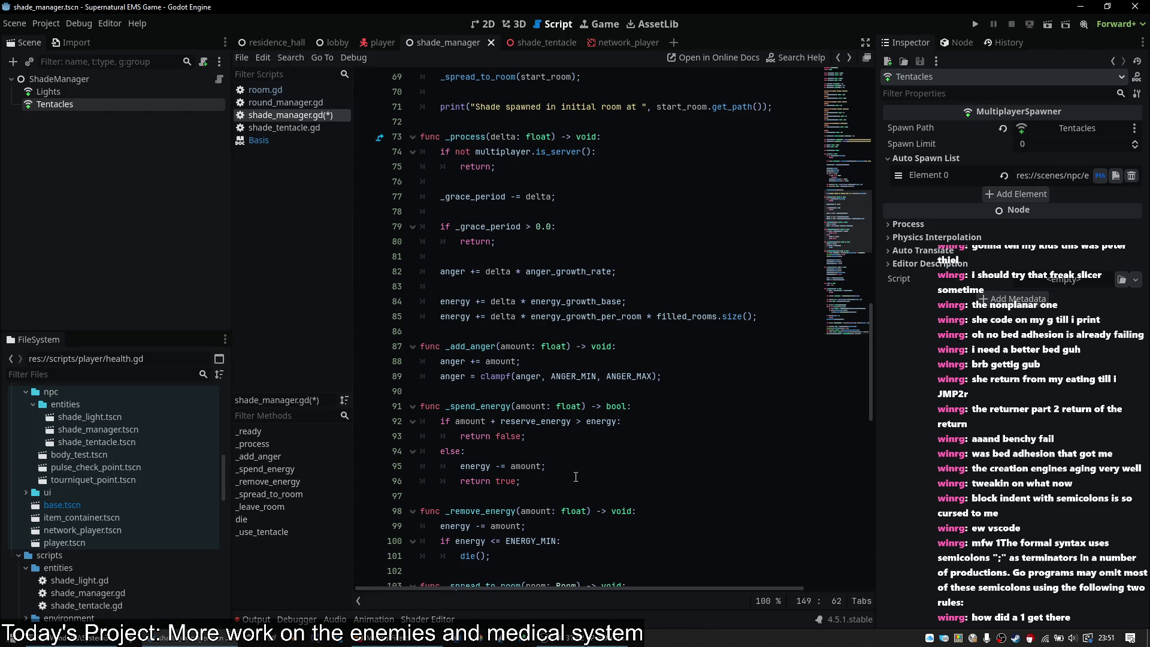
pyautogui.scroll(-5, 570, 481)
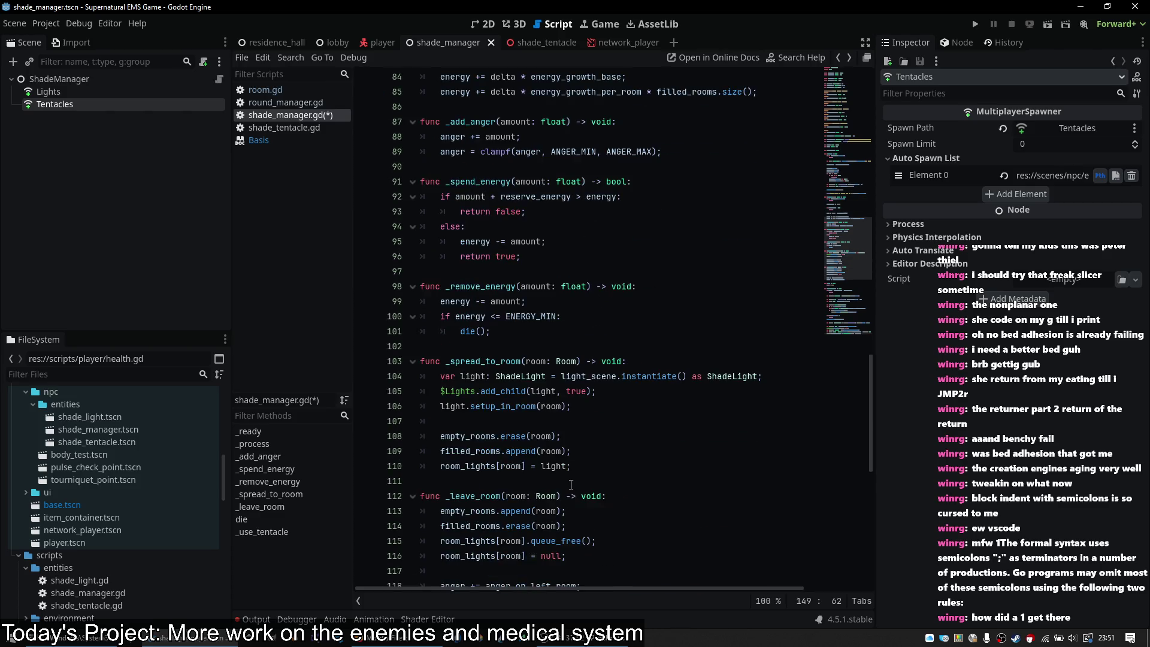
pyautogui.moveTo(539, 262); pyautogui.dragTo(562, 204)
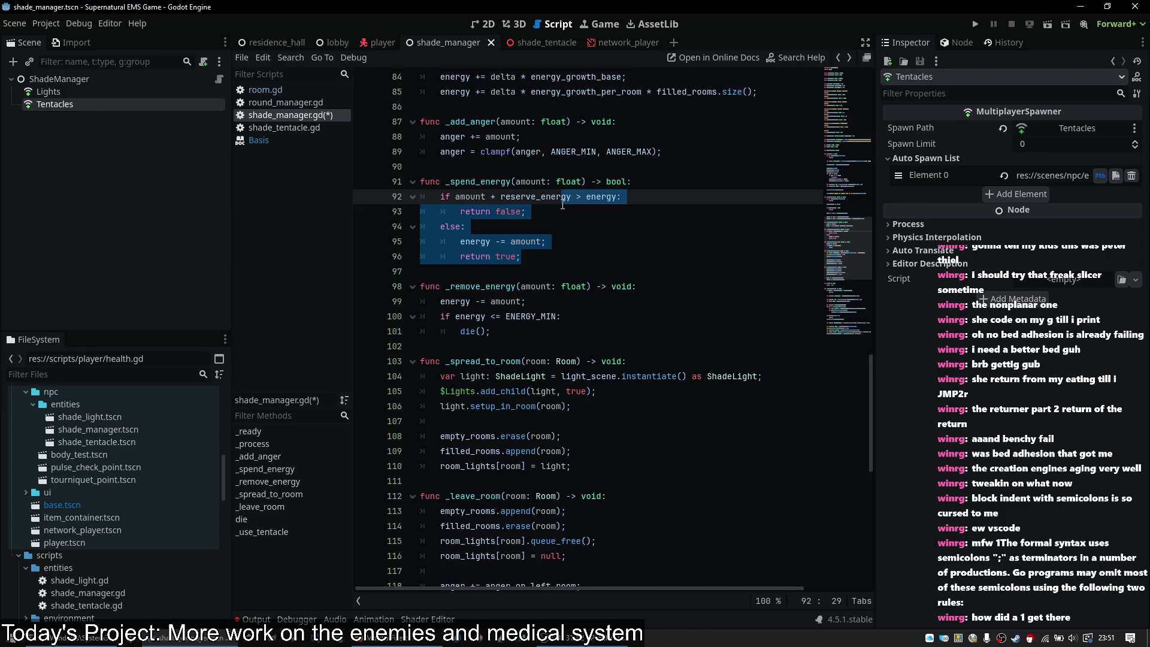
pyautogui.hotkey('ctrl', 'k')
# Add a pass; line directly under the _spend_energy signature.
pyautogui.click(665, 183)
pyautogui.press('Return')
pyautogui.write('pass;')
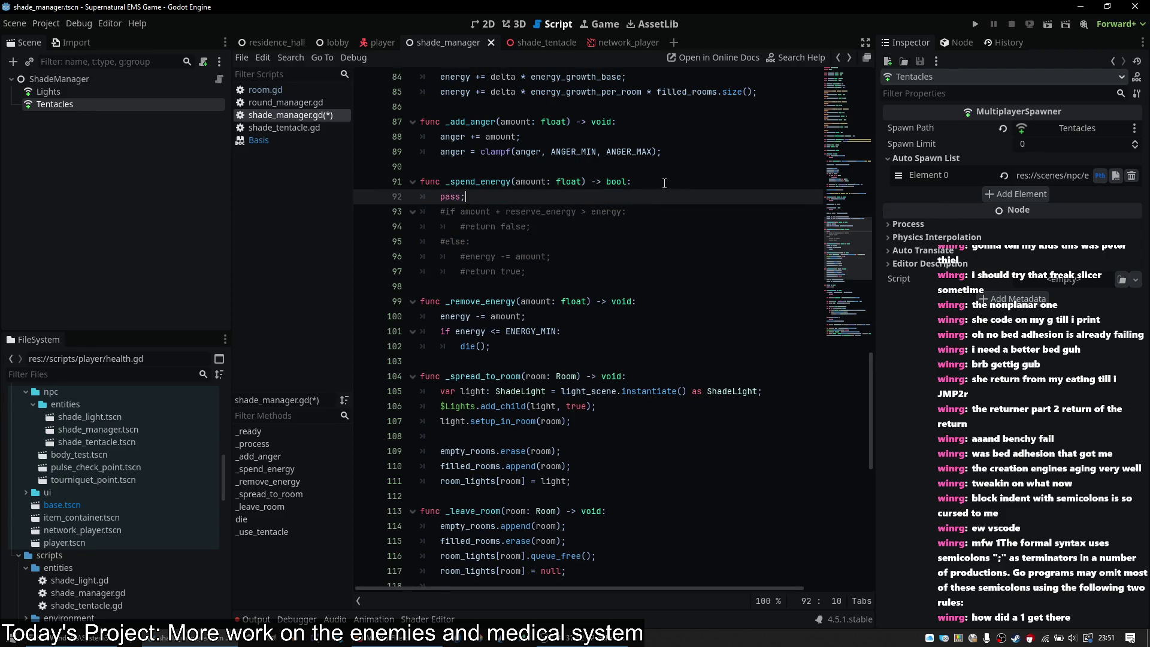
pyautogui.scroll(4, 750, 223)
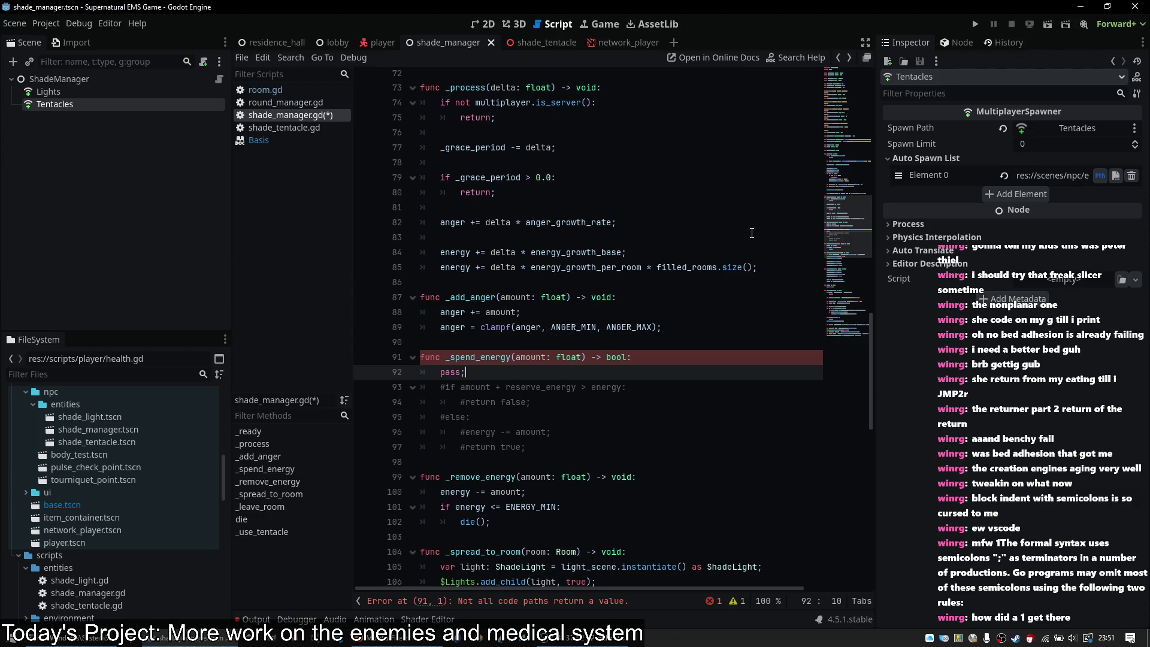
# Add 'if _grace_period < 0.0:' after the grace period decrement in _process.
pyautogui.click(758, 264)
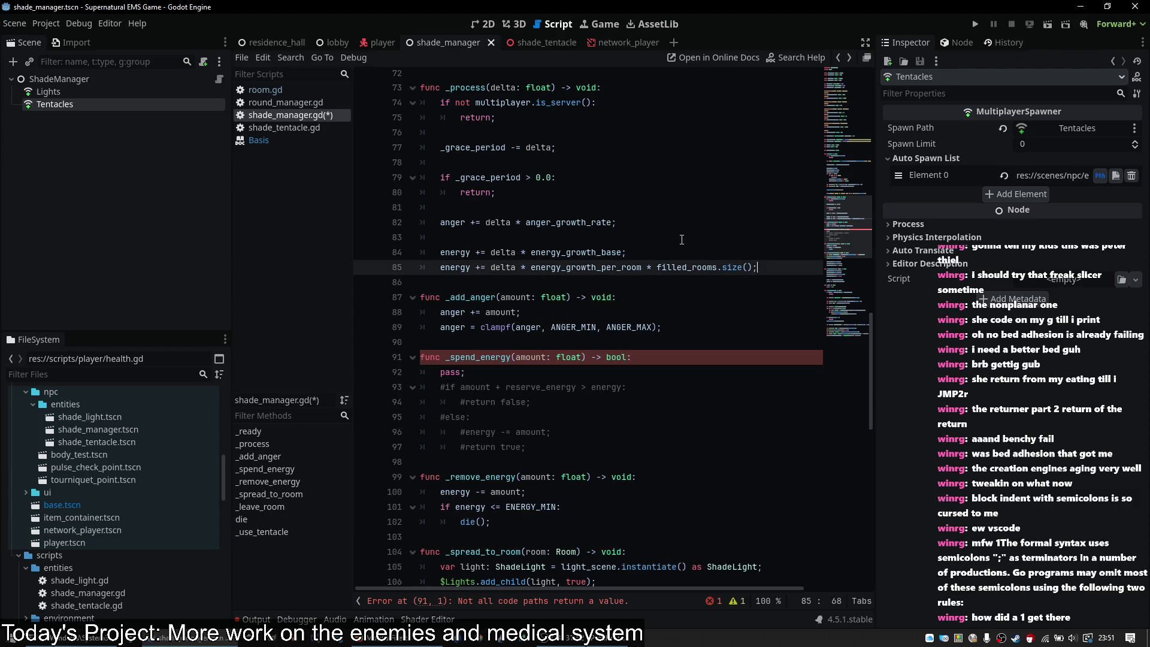
pyautogui.click(605, 144)
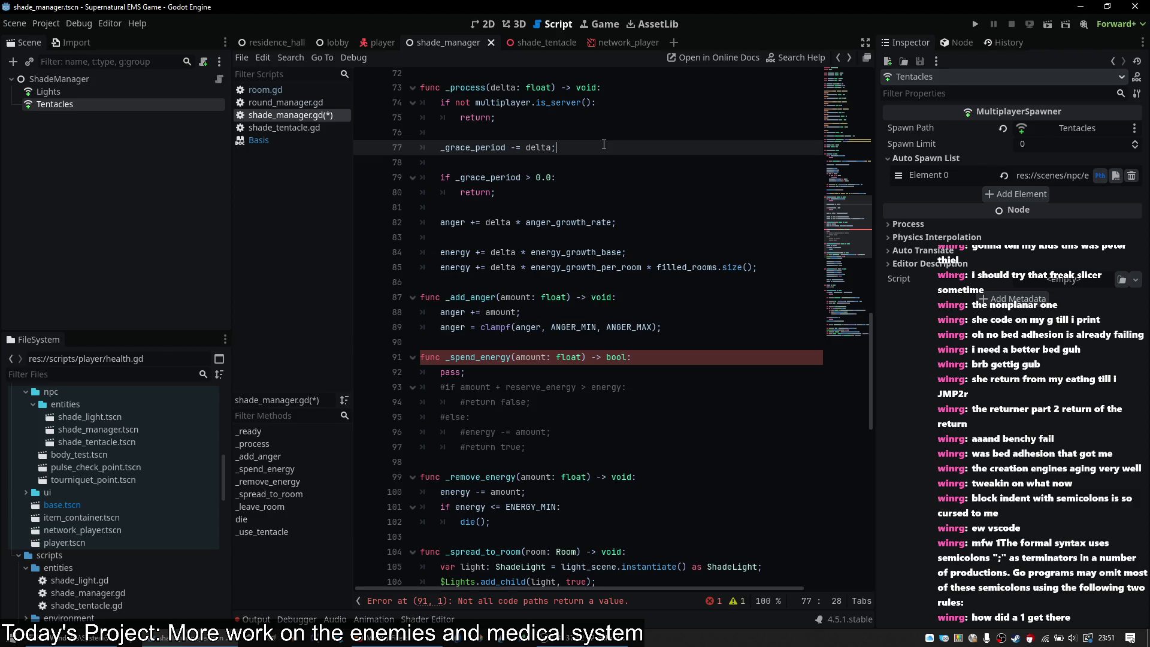
pyautogui.press('Return')
pyautogui.press('Return')
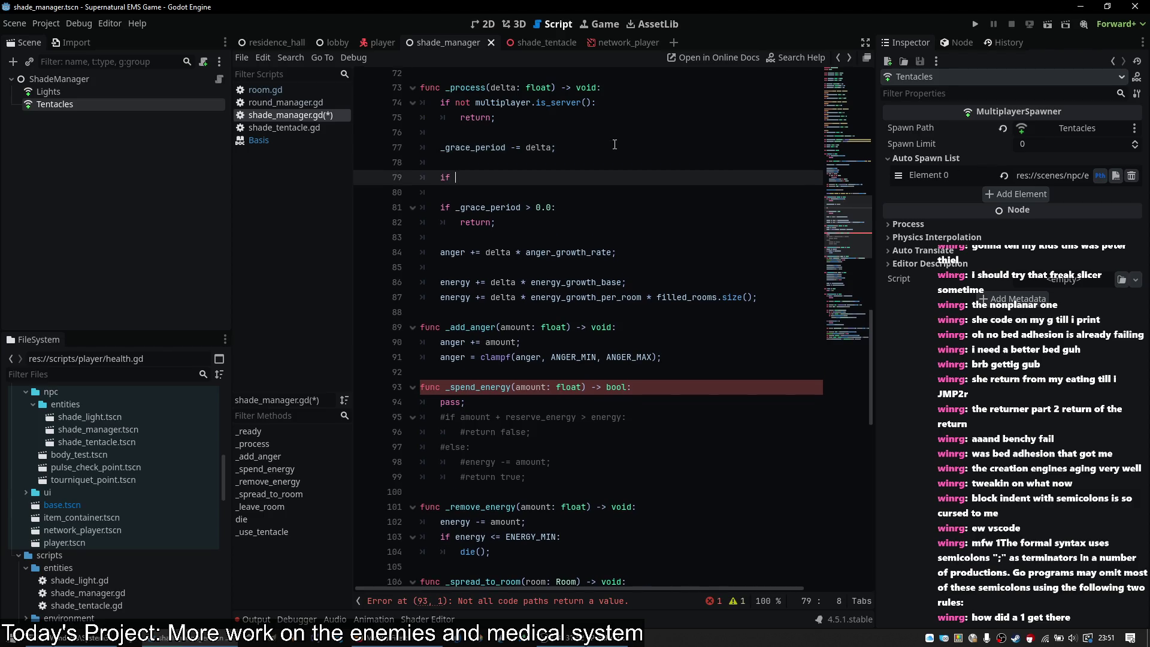
pyautogui.scroll(2, 688, 189)
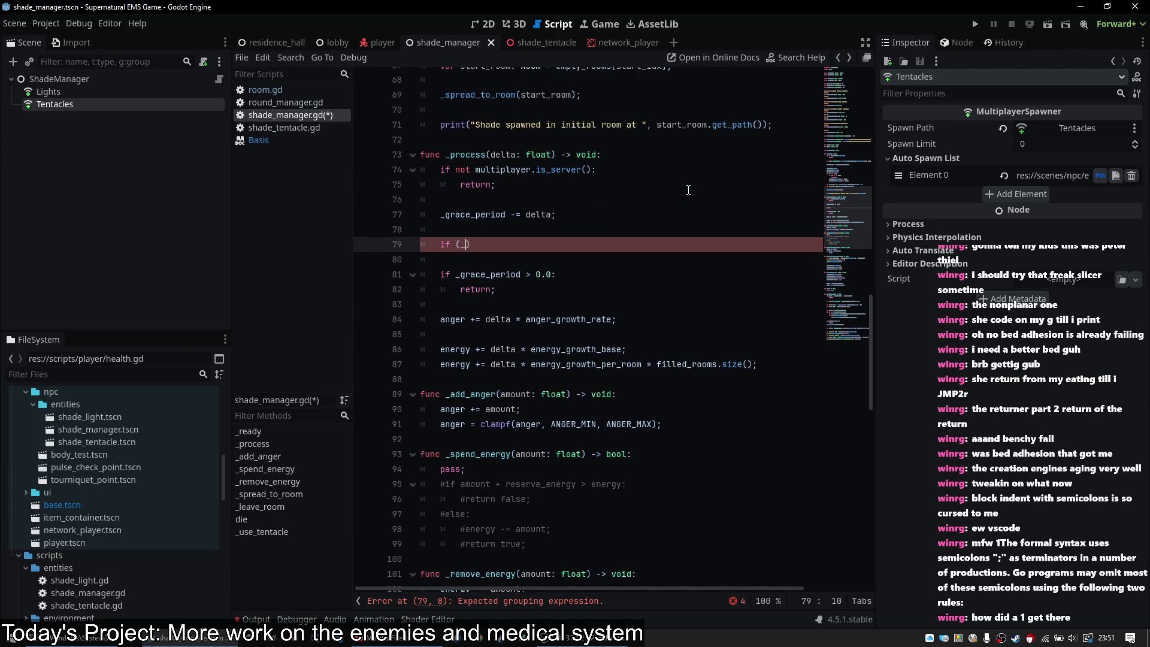
pyautogui.write('<')
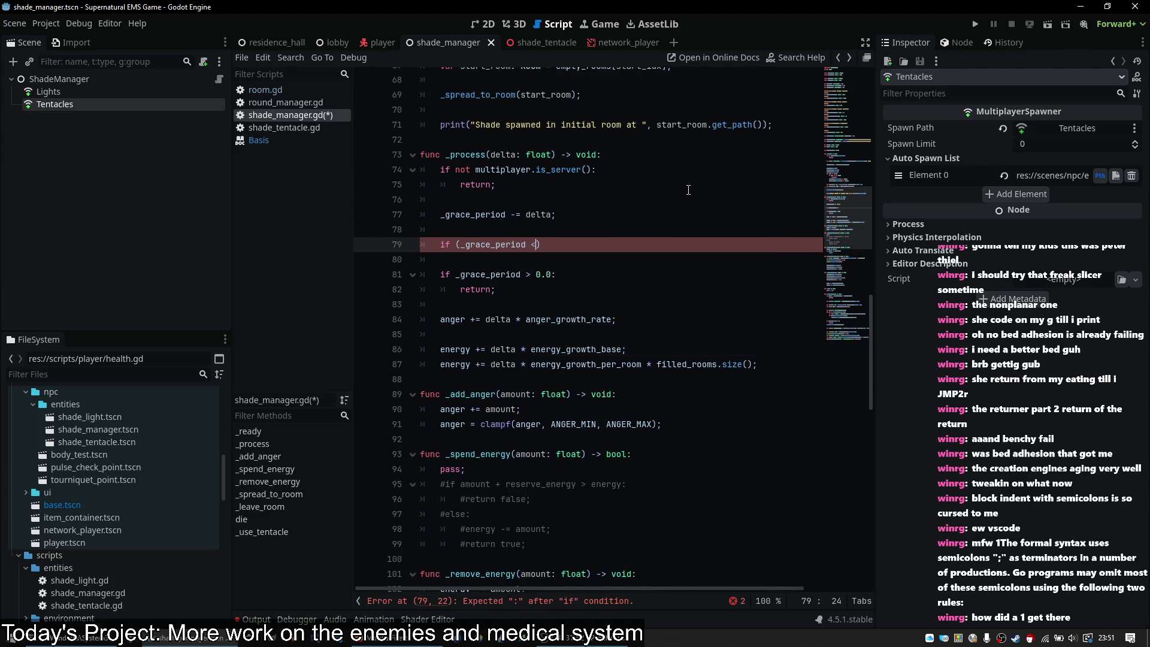
pyautogui.press('BackSpace')
pyautogui.press('BackSpace')
pyautogui.press('BackSpace')
pyautogui.write('e_period < 0.')
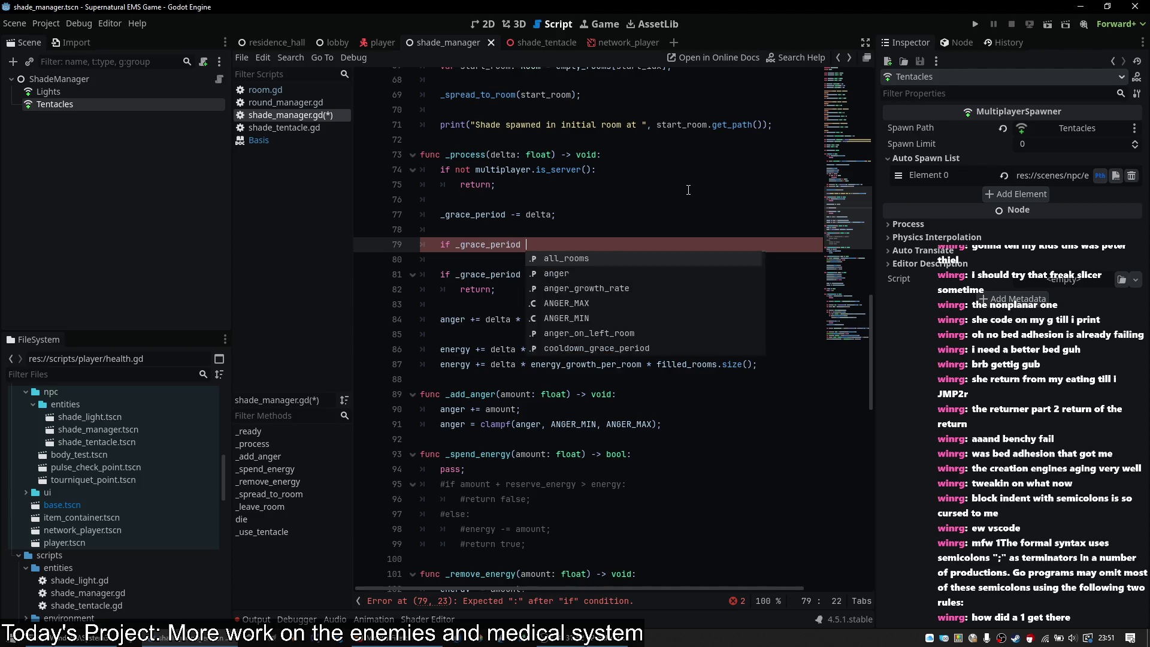
pyautogui.write('0:')
pyautogui.press('Return')
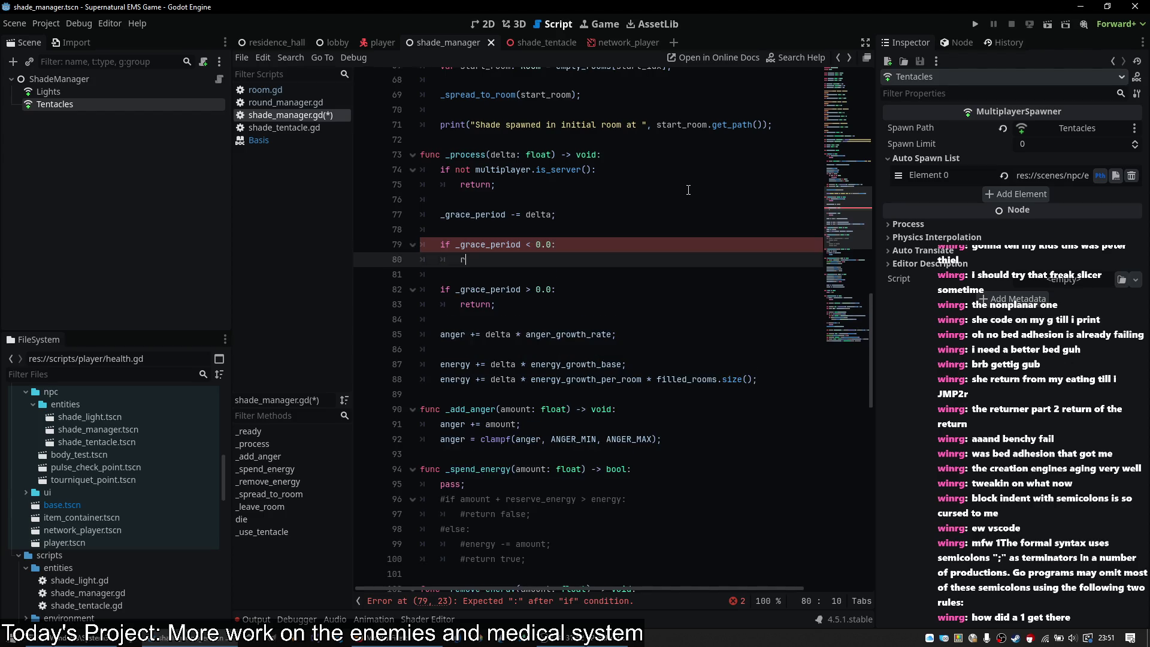
# Inside the condition, reset _grace_period to 1.0, call _use_tentacle(), and save.
pyautogui.press('BackSpace')
pyautogui.press('BackSpace')
pyautogui.press('BackSpace')
pyautogui.write(';')
pyautogui.press('Return')
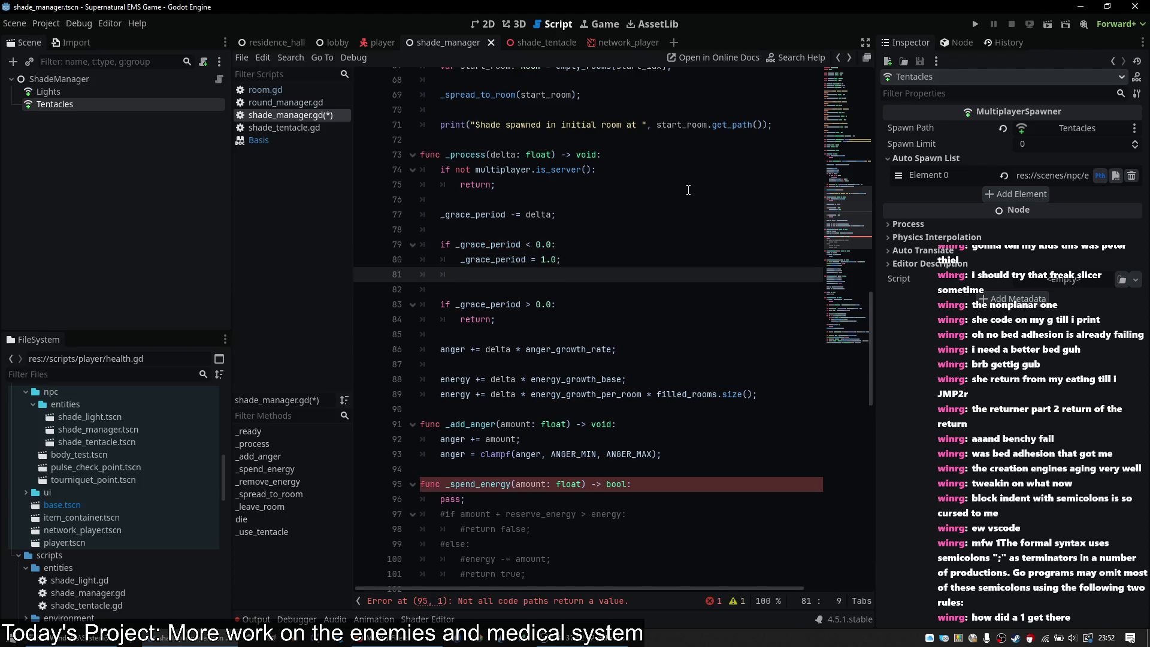
pyautogui.write('use_t')
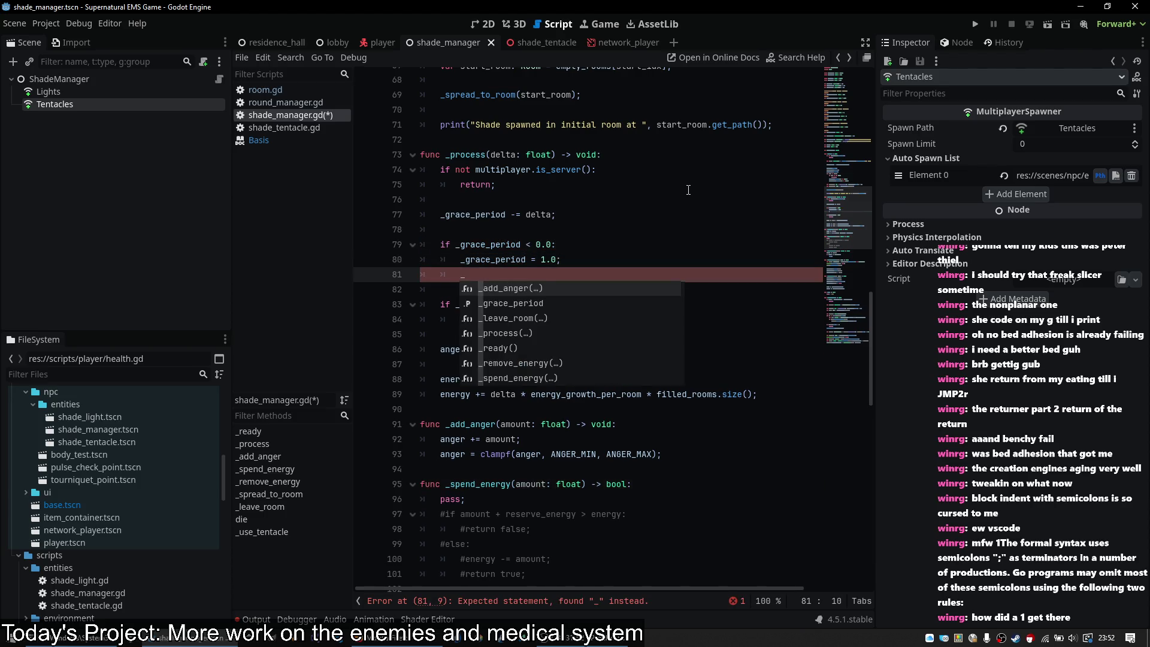
pyautogui.press('Return')
pyautogui.write(';')
pyautogui.hotkey('ctrl', 's')
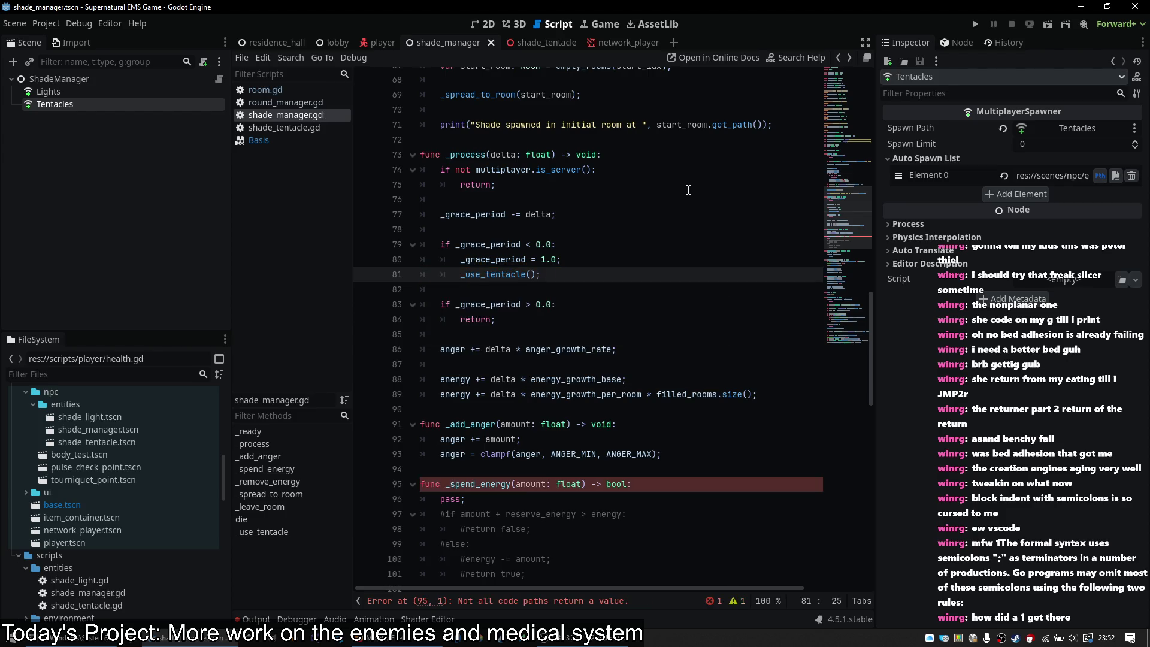
pyautogui.scroll(-10, 640, 299)
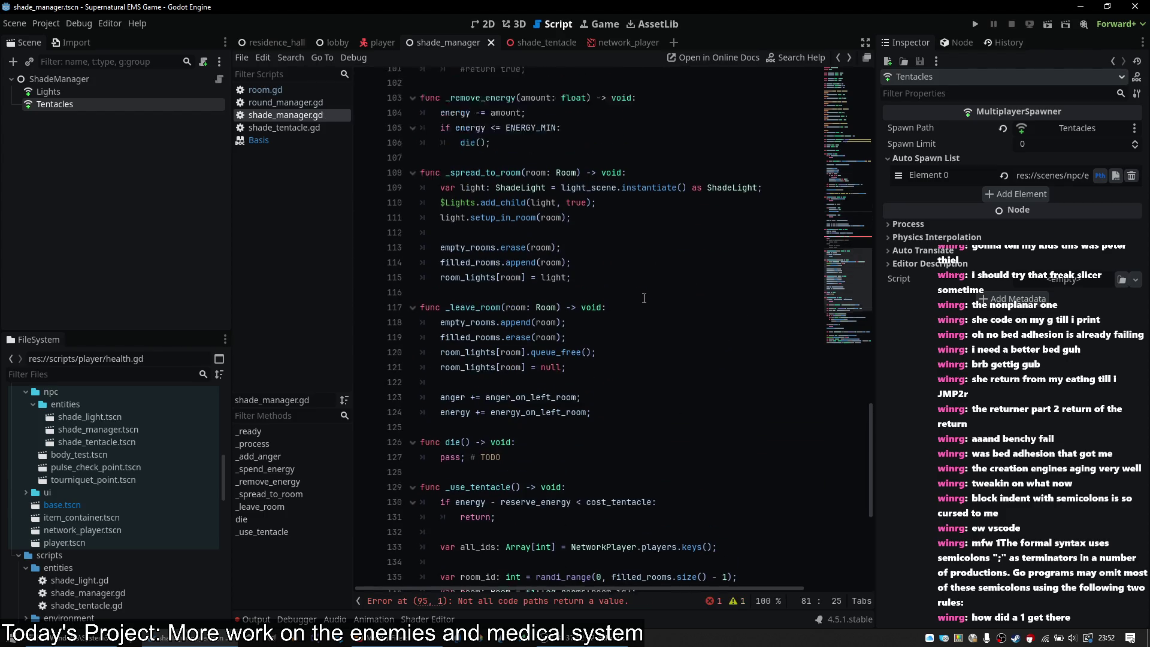
# Replace pass; in _spend_energy with return true and fix the FIXME spelling.
pyautogui.scroll(7, 640, 299)
pyautogui.click(491, 275)
pyautogui.hotkey('shift', 'Home')
pyautogui.write('return tr')
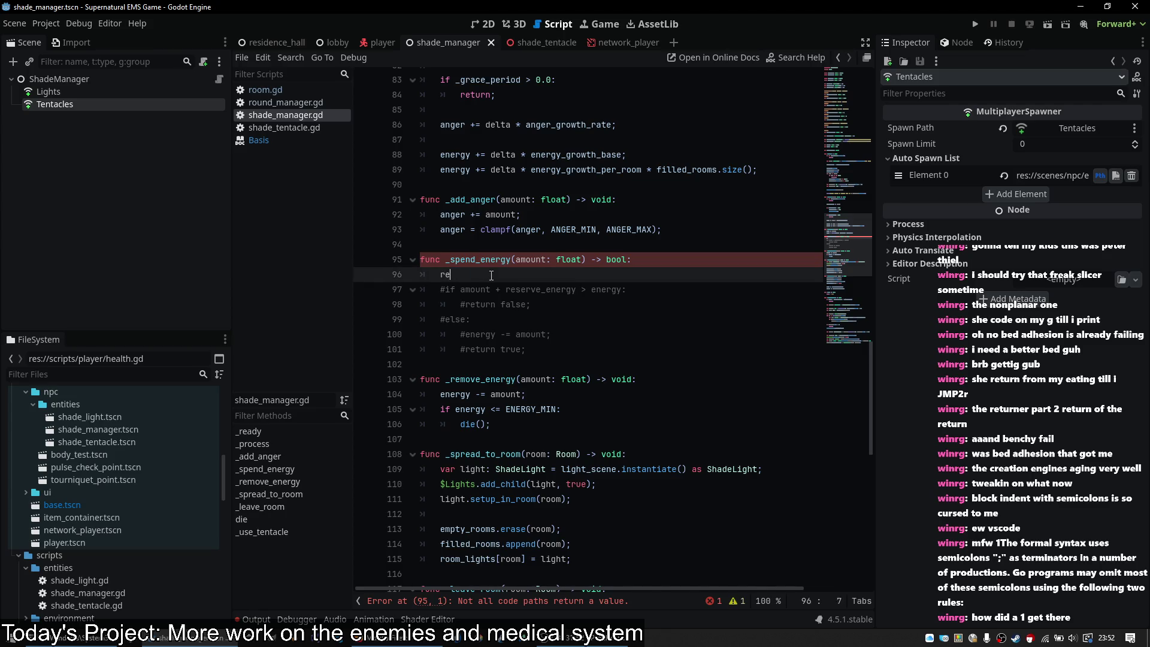
pyautogui.press('BackSpace')
pyautogui.press('BackSpace')
pyautogui.write('XME')
# Turn the _spend_energy call into 'if not _spend_energy(cost_tentacle): return;' and save.
pyautogui.scroll(-11, 481, 320)
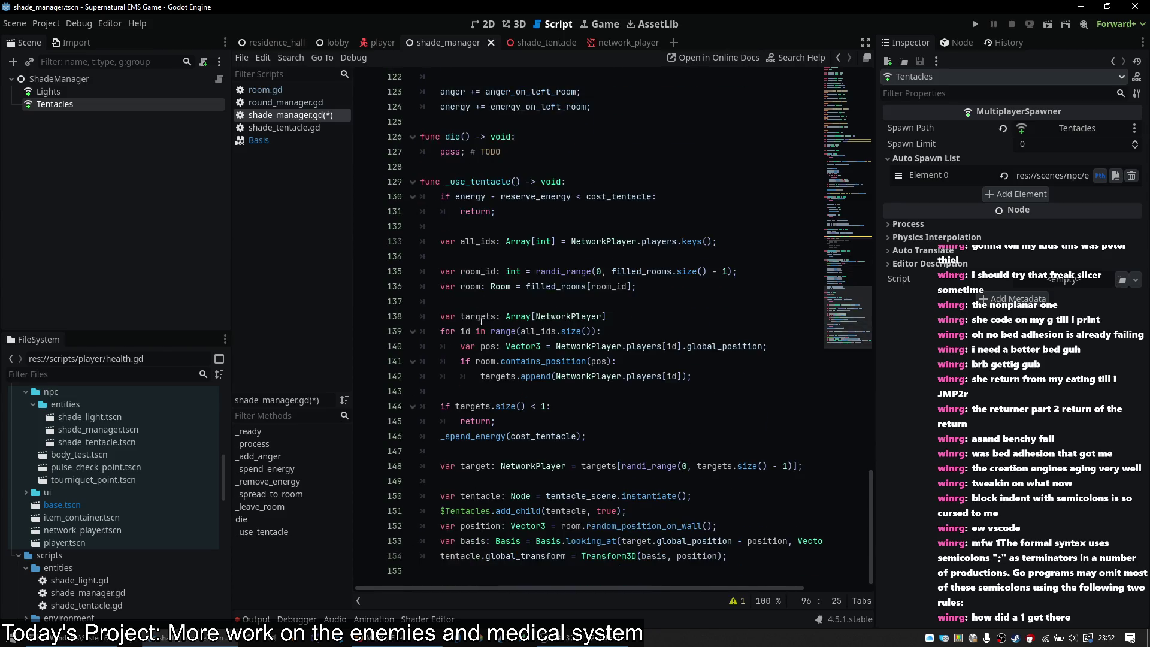
pyautogui.click(590, 432)
pyautogui.hotkey('shift', 'Up')
pyautogui.press('BackSpace')
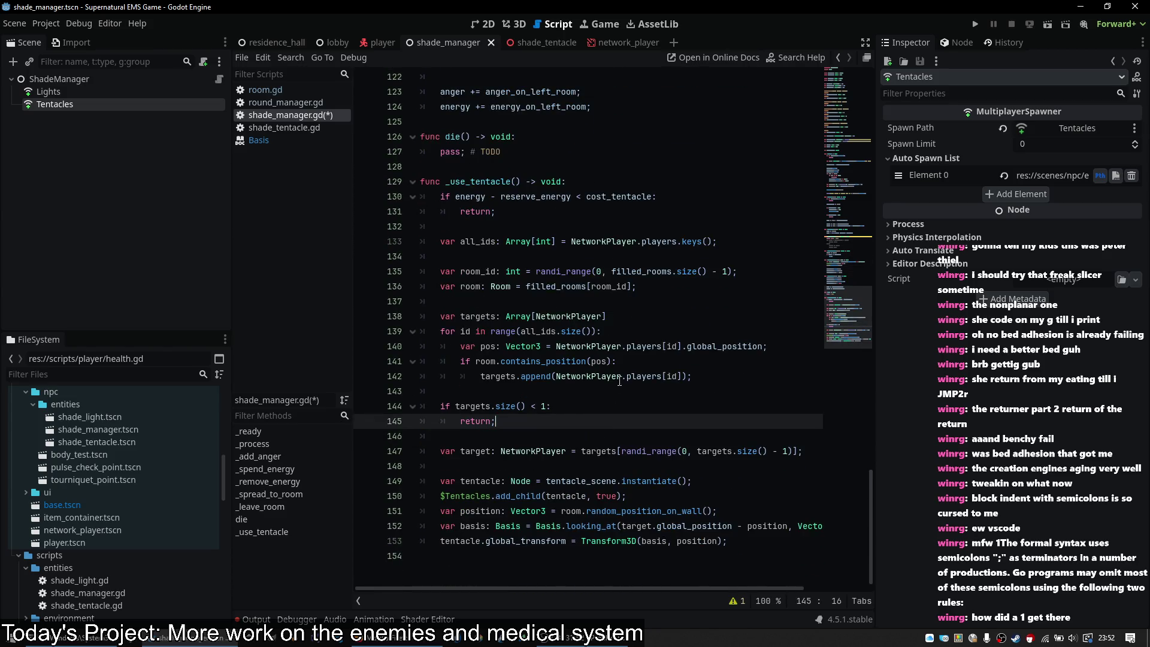
pyautogui.hotkey('ctrl', 'z')
pyautogui.press('Down')
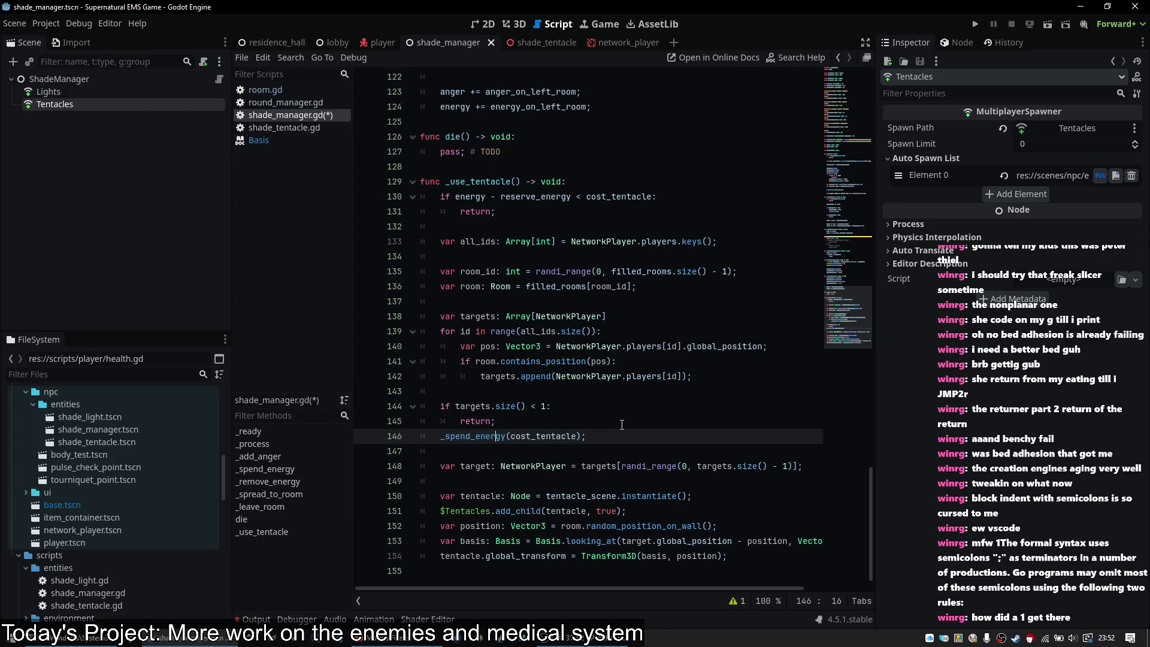
pyautogui.write('if not ')
pyautogui.write(':')
pyautogui.press('Return')
pyautogui.write('return;')
pyautogui.hotkey('ctrl', 's')
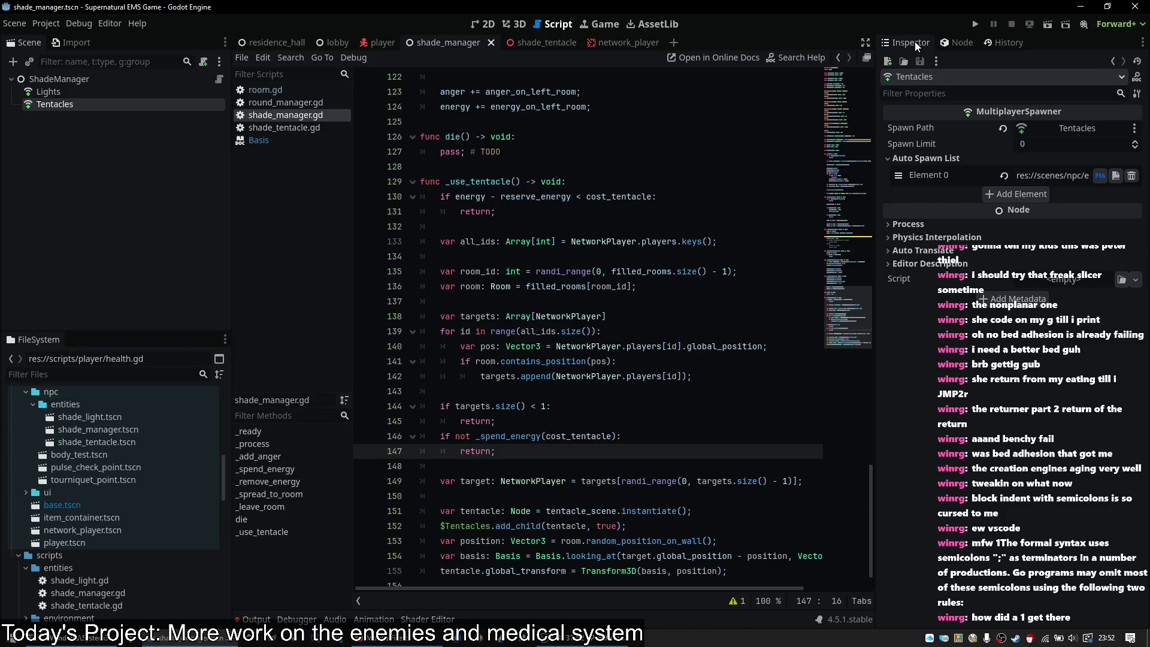
# Run the project, host a lobby and ready up at the map voting boards.
pyautogui.click(975, 24)
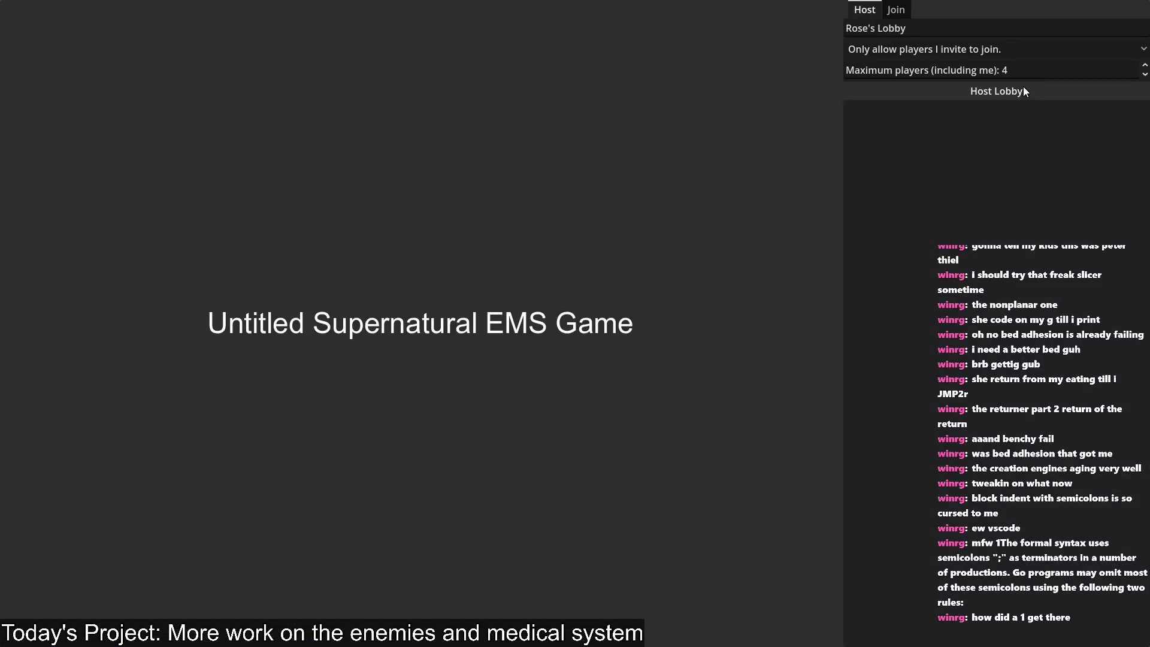
pyautogui.click(1022, 86)
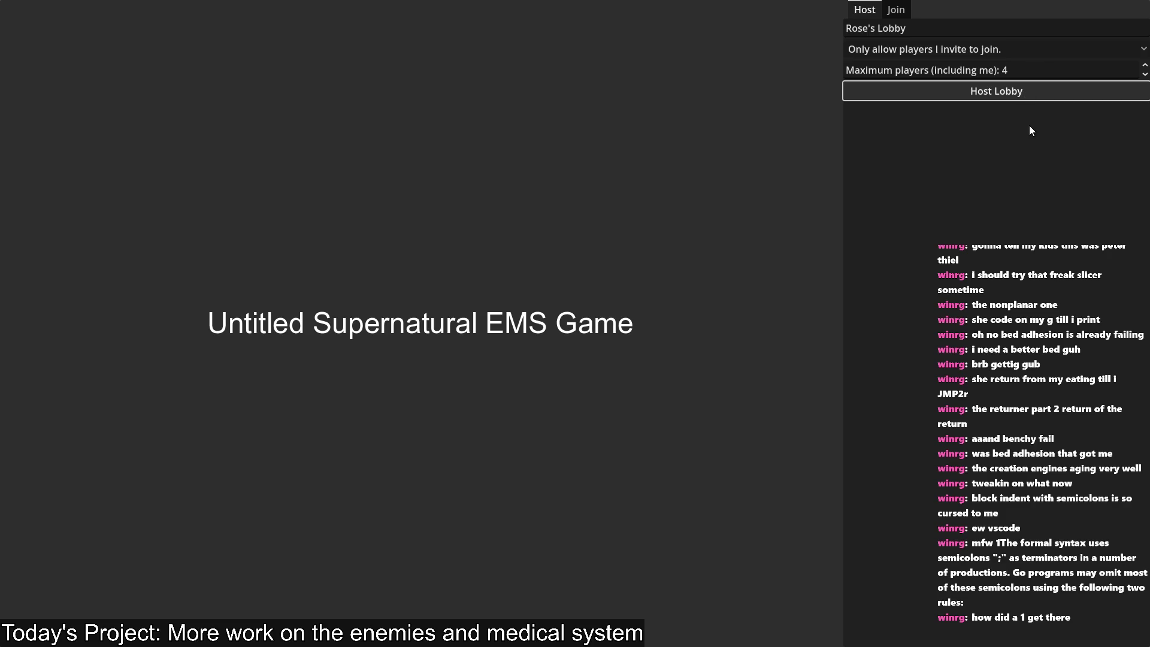
pyautogui.press('w')
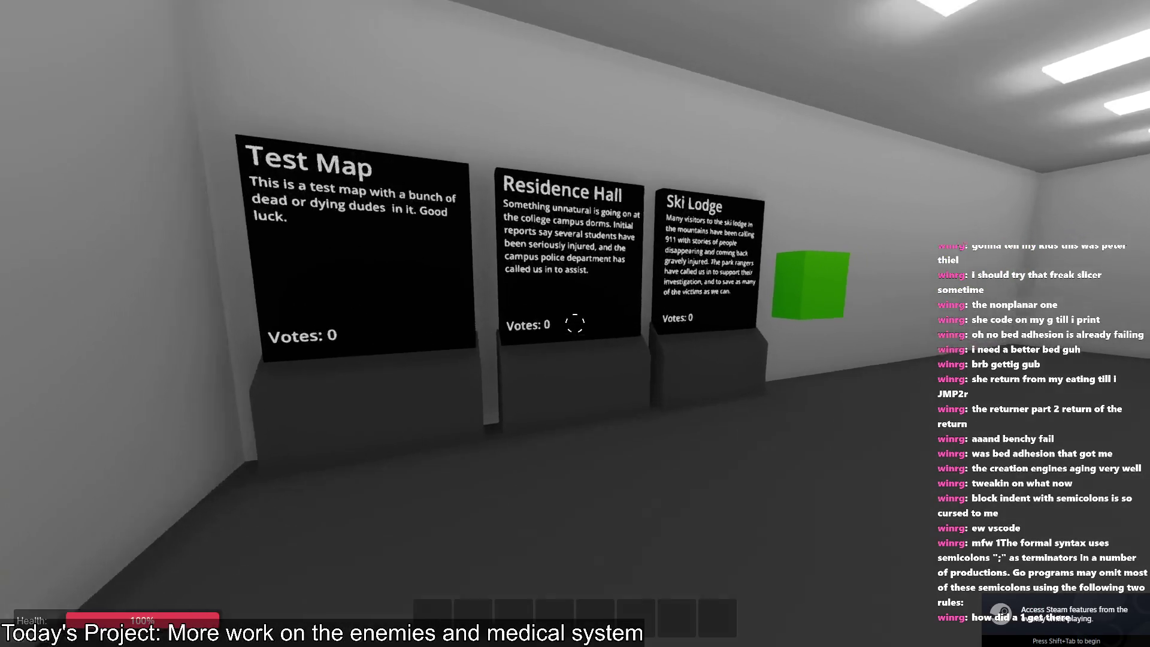
pyautogui.press('e')
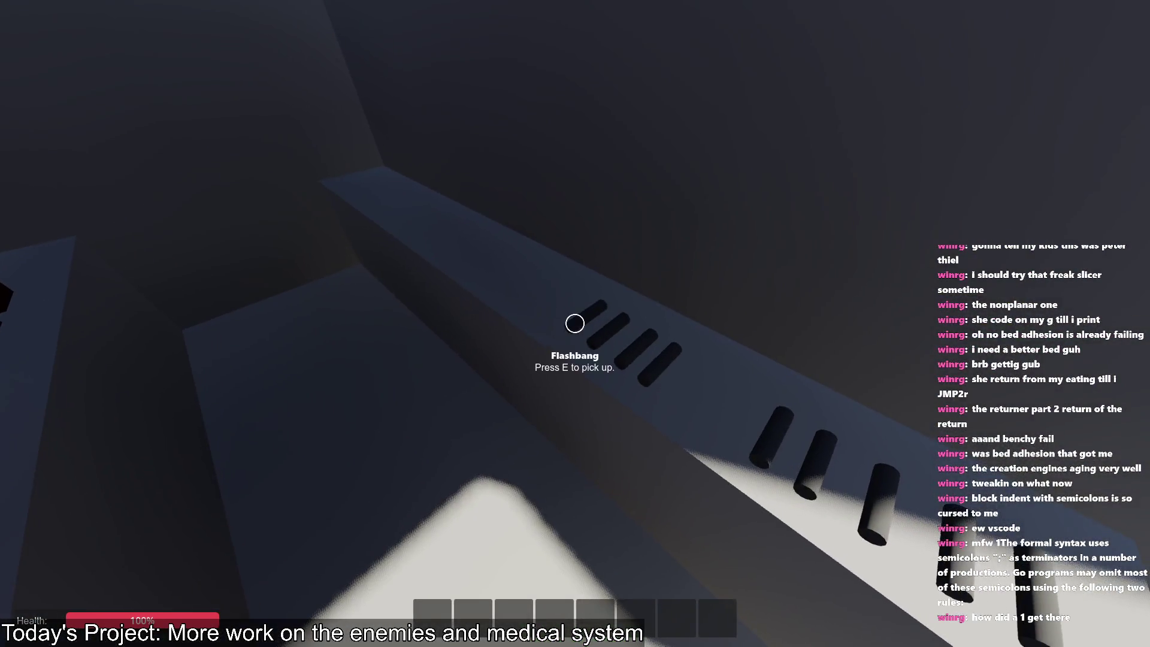
# Walk into the truck and pick up the patient monitors and Three-Lead Cable.
pyautogui.press('w')
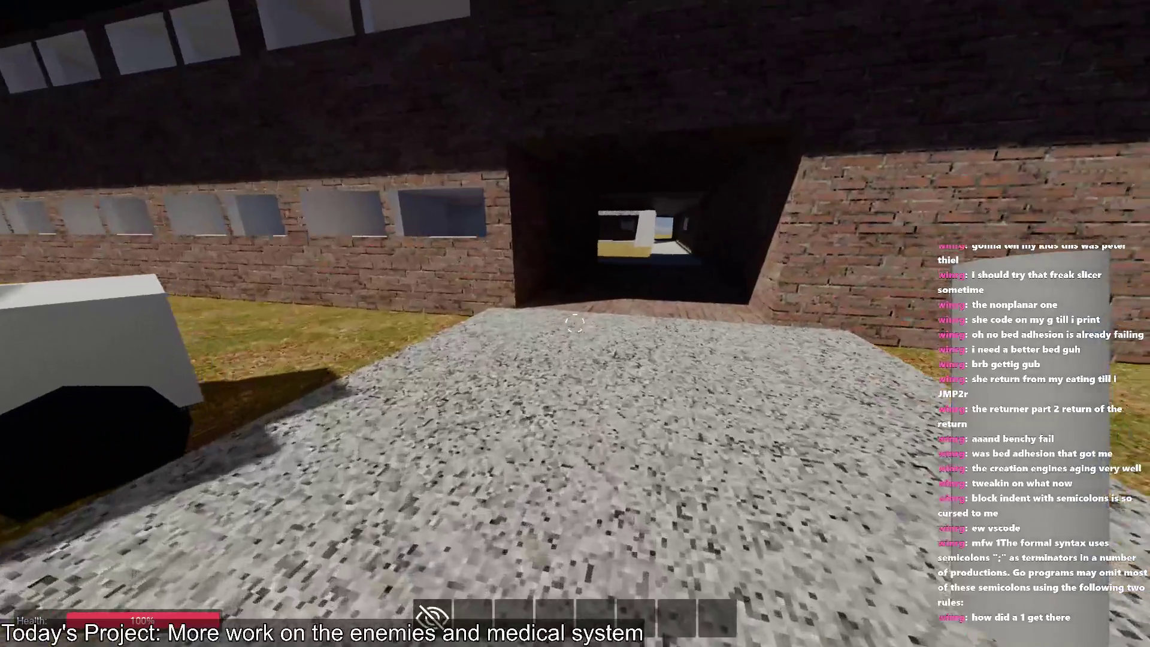
pyautogui.press('w')
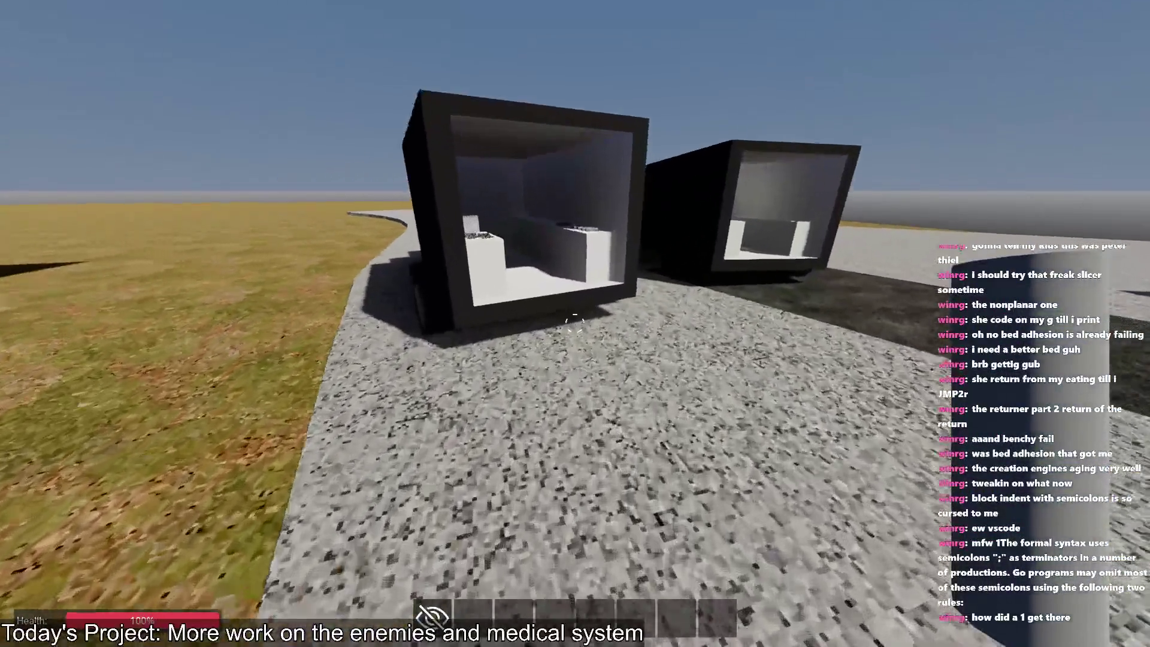
pyautogui.press('w')
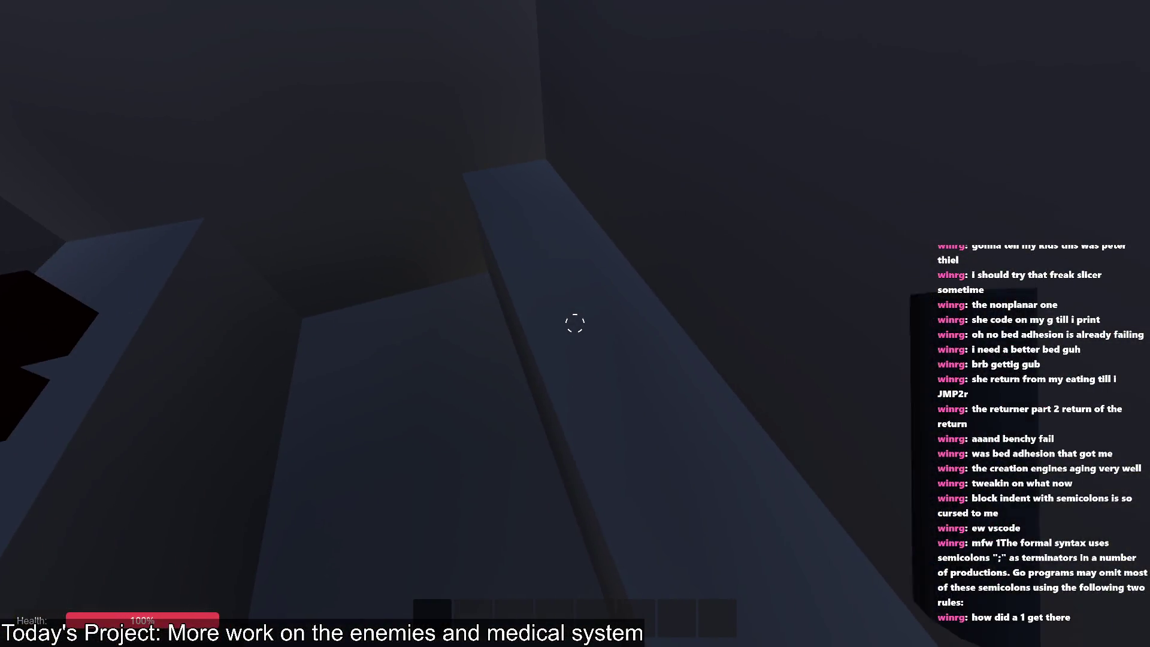
pyautogui.press('w')
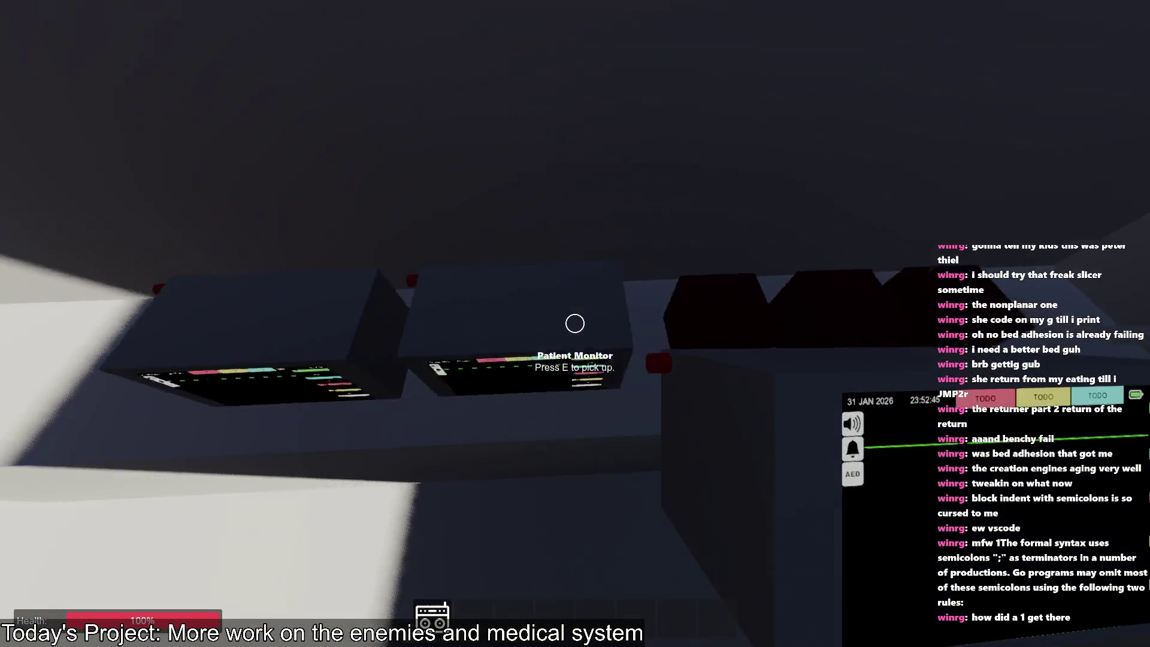
pyautogui.press('e')
pyautogui.press('e')
pyautogui.press('e')
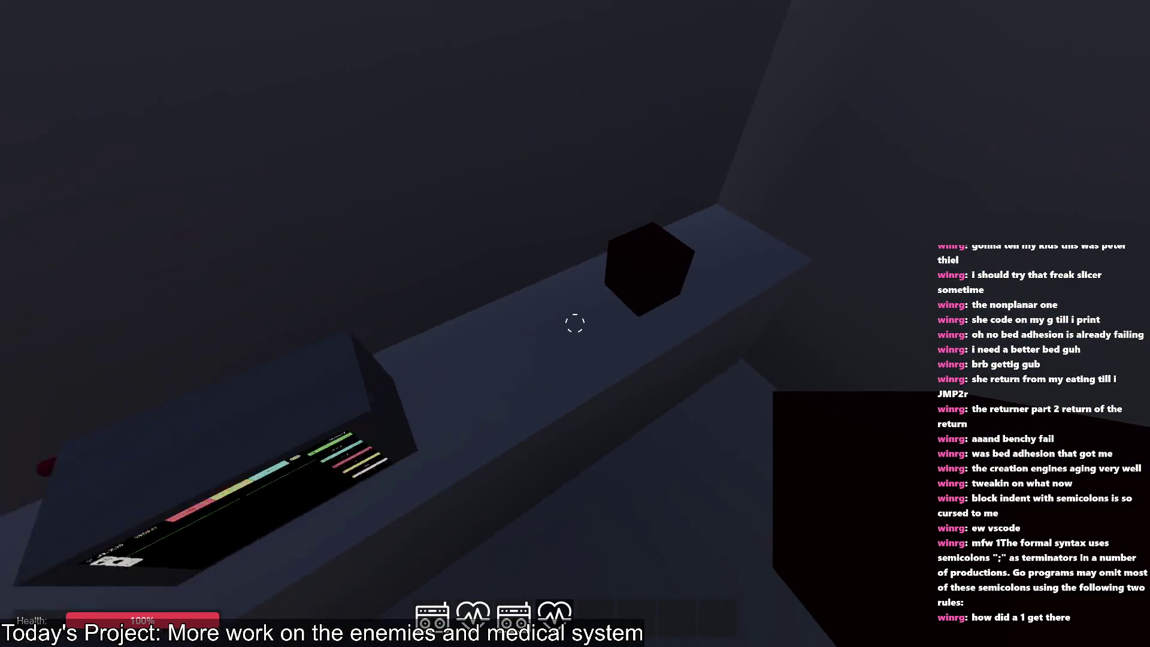
pyautogui.press('e')
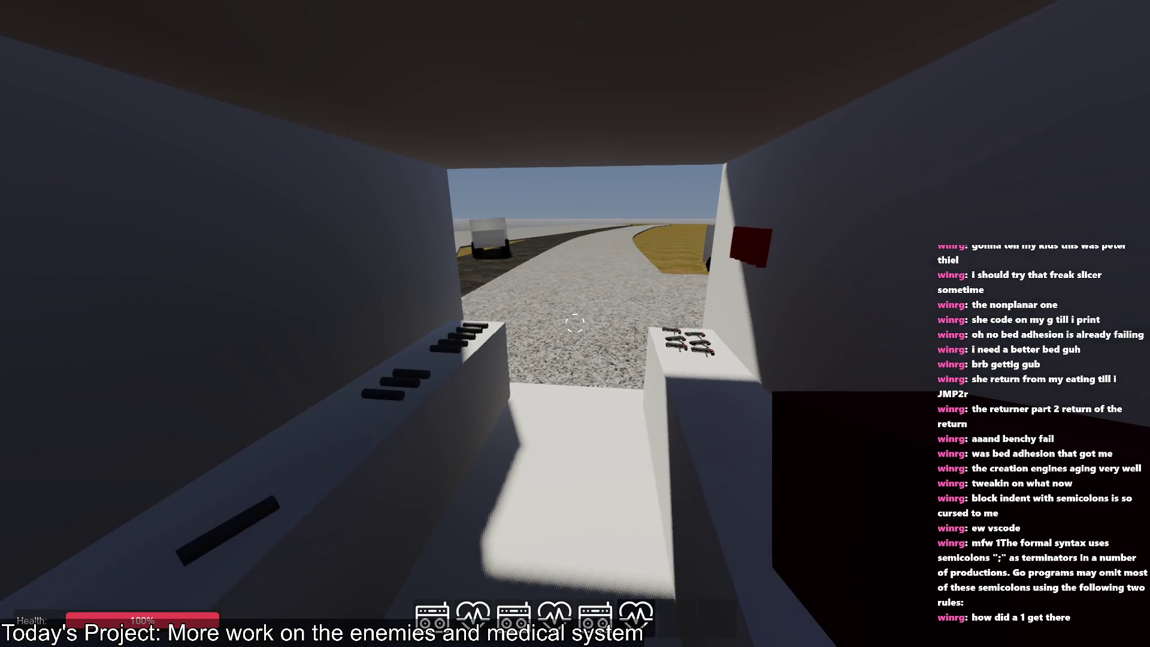
# Carry them to a courtyard patient, set the monitor down and plug in the cable.
pyautogui.press('w')
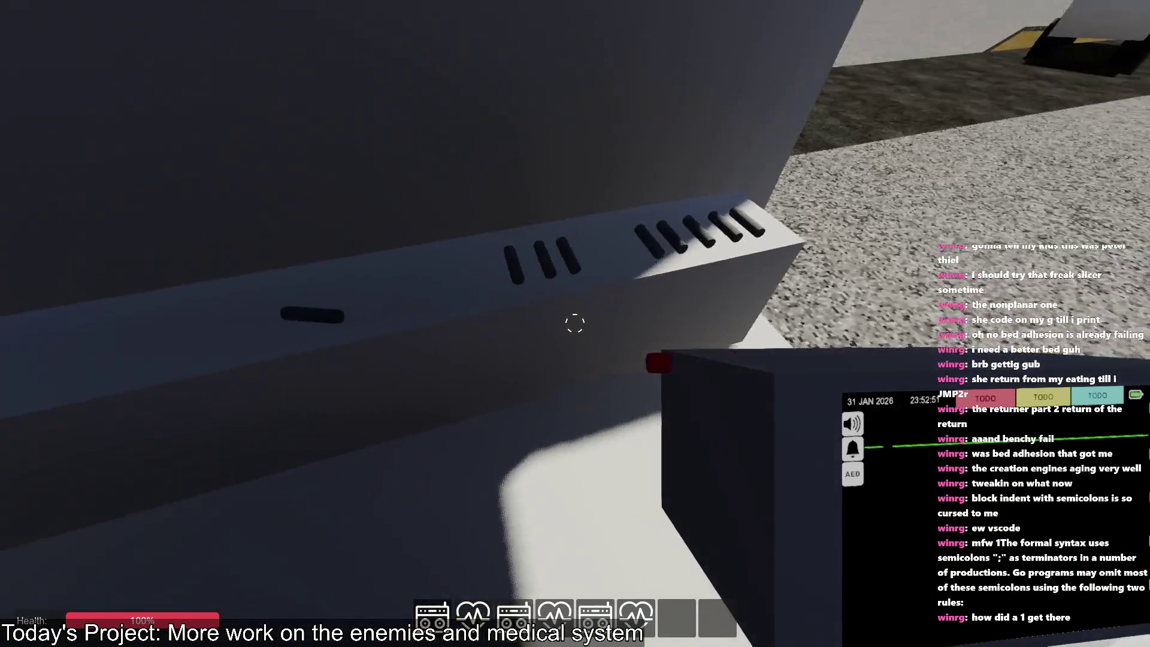
pyautogui.press('w')
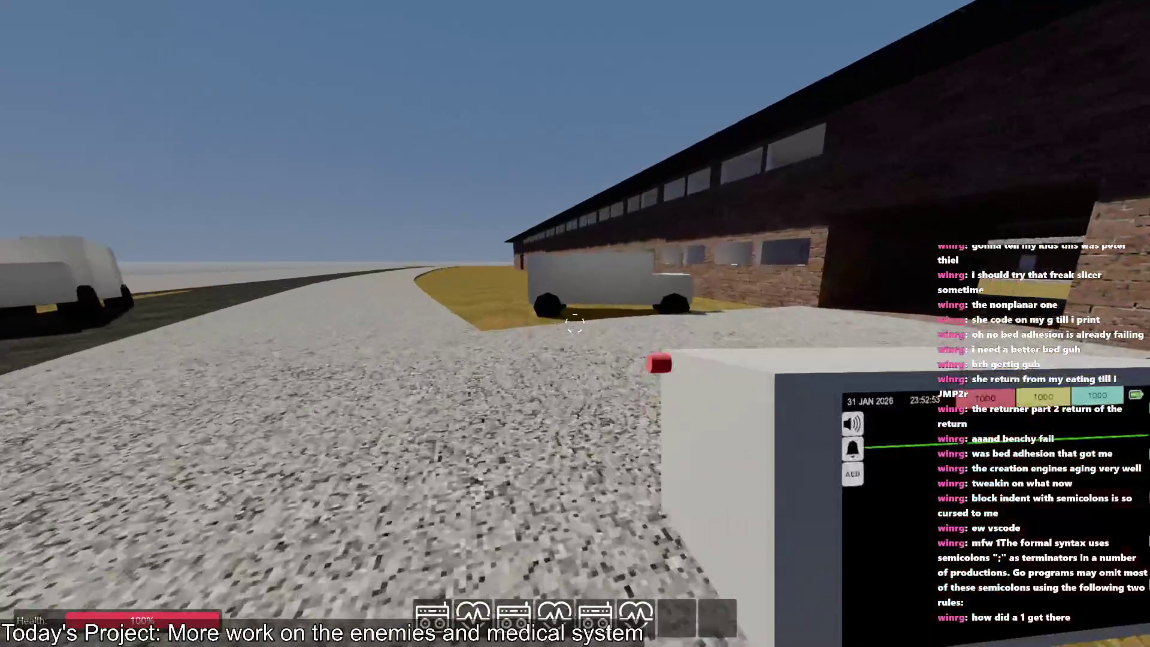
pyautogui.press('w')
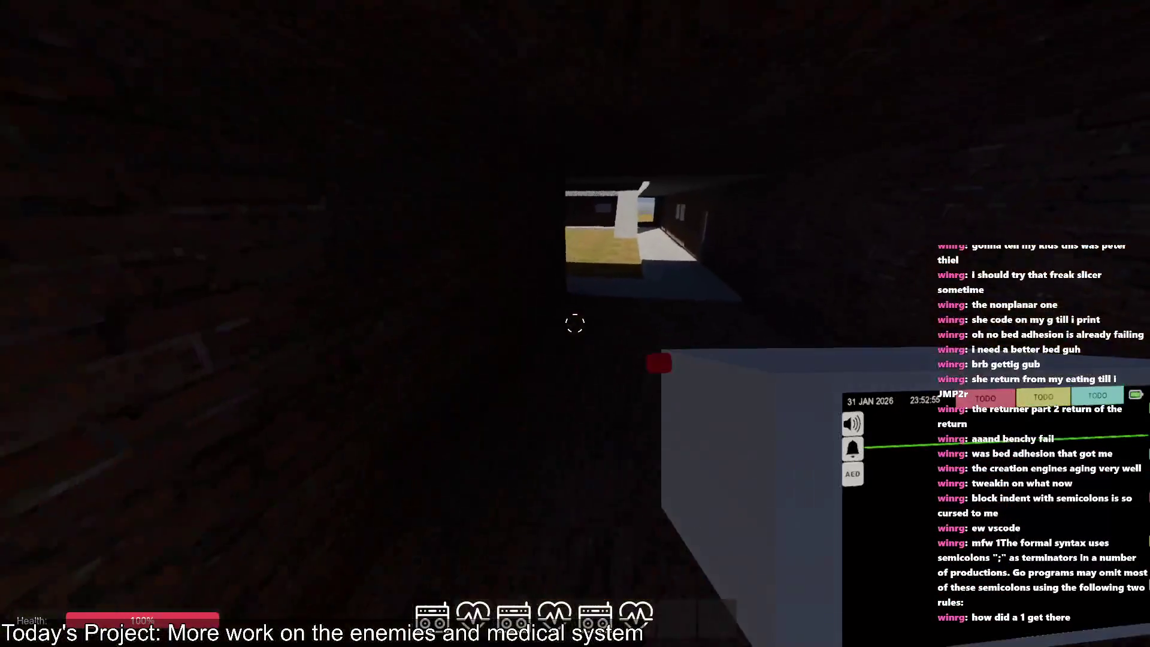
pyautogui.press('w')
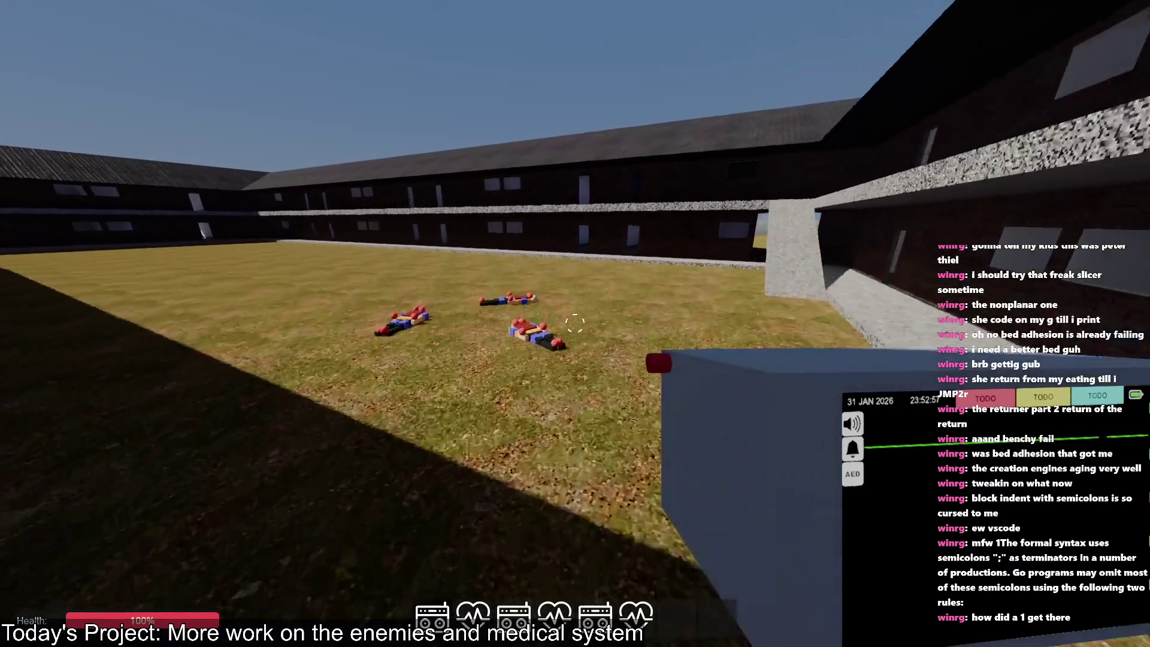
pyautogui.press('w')
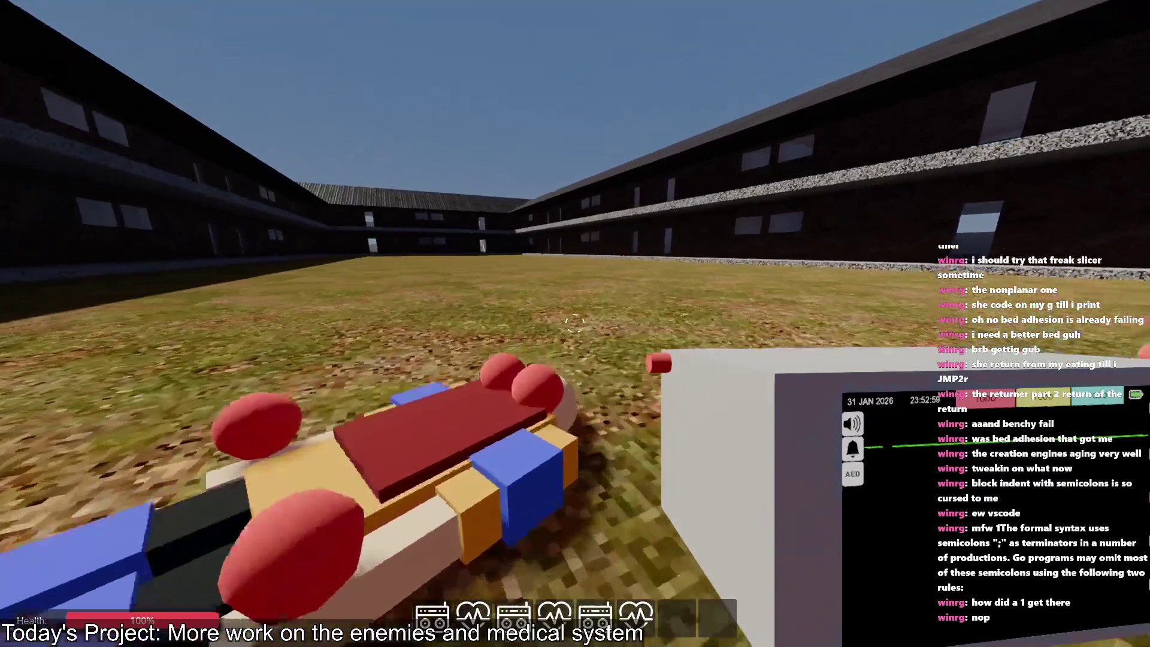
pyautogui.press('g')
pyautogui.press('e')
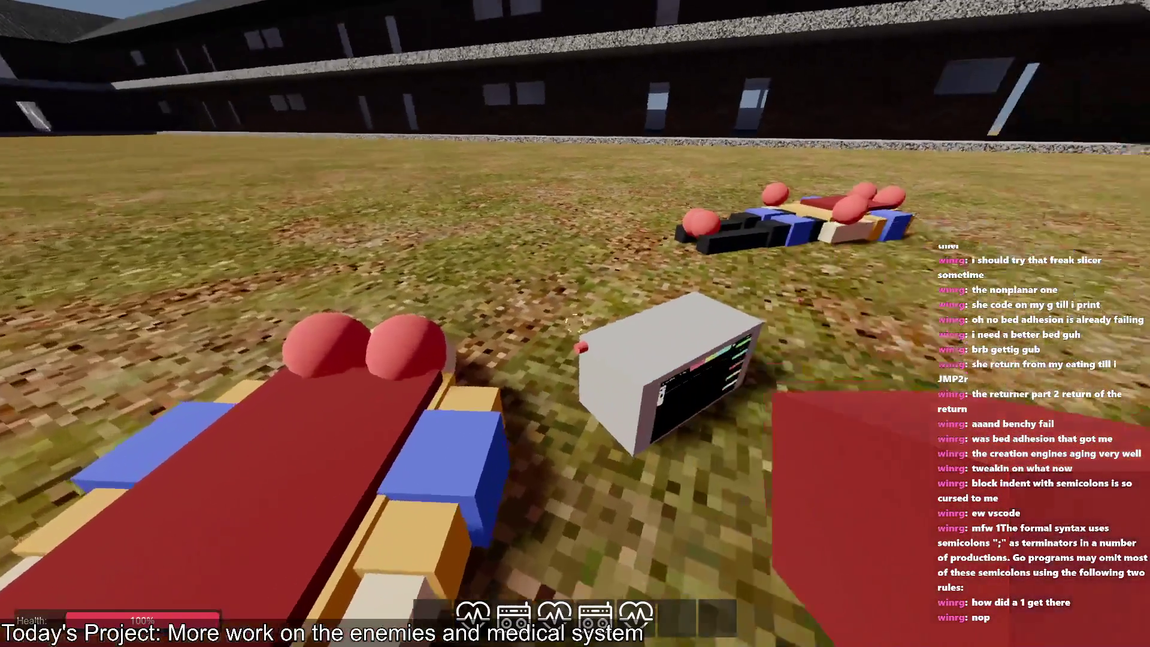
pyautogui.press('e')
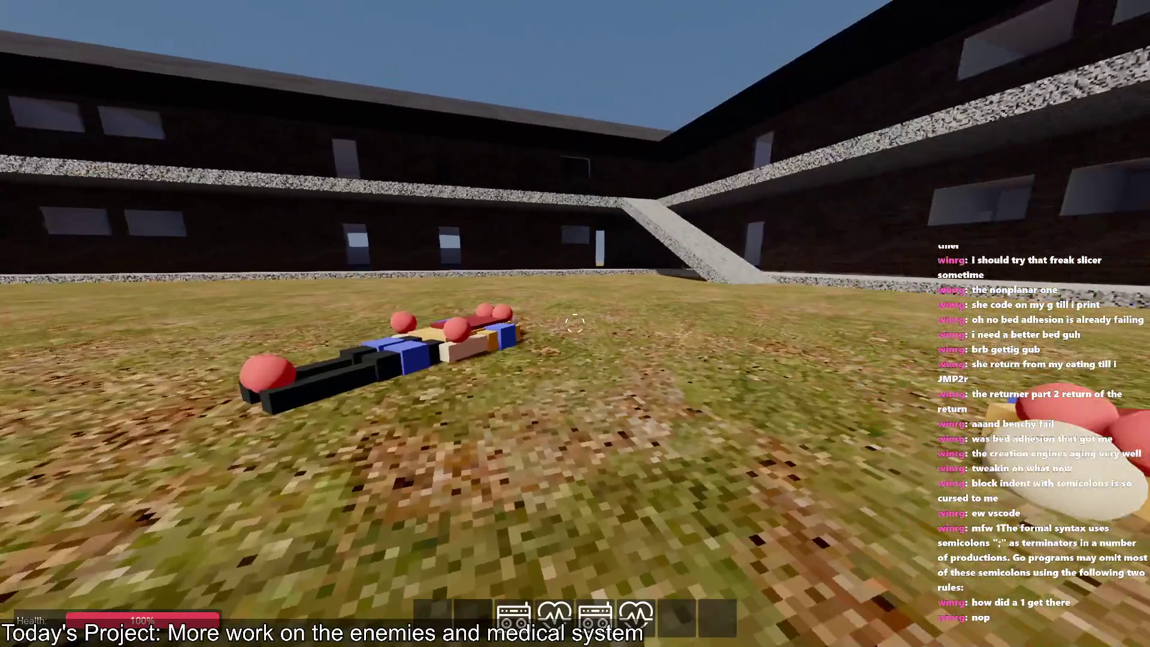
pyautogui.press('e')
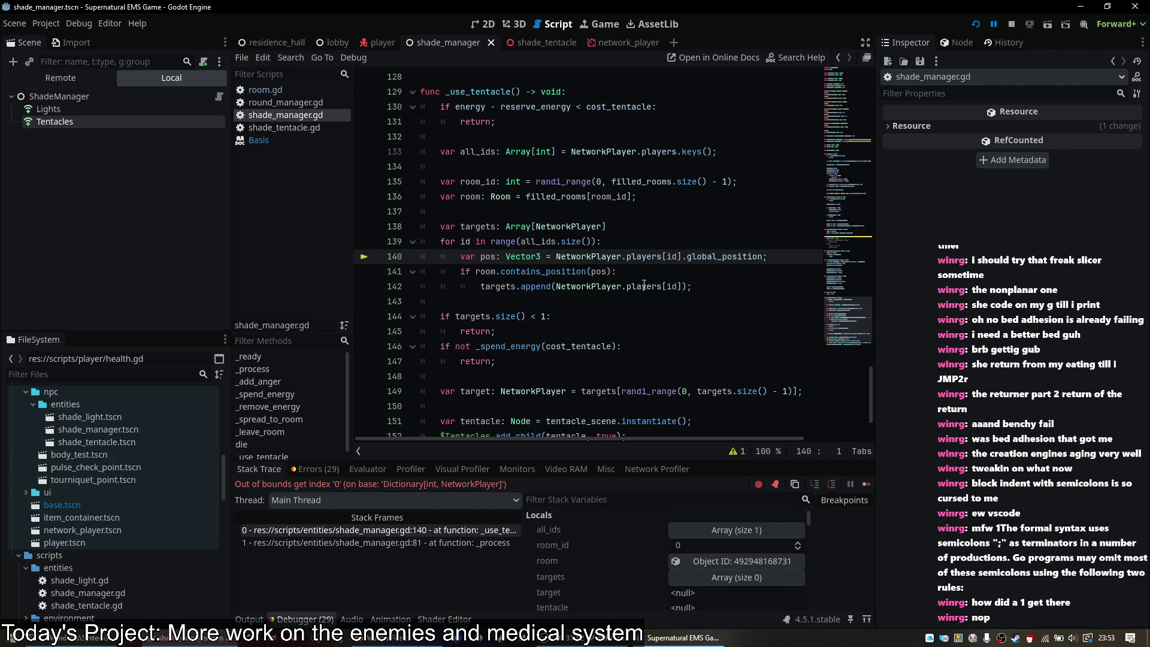
# Open network_player.gd and replace line 15 with players[authority] = self;.
pyautogui.keyDown('ctrl'); pyautogui.click(603, 257); pyautogui.keyUp('ctrl')
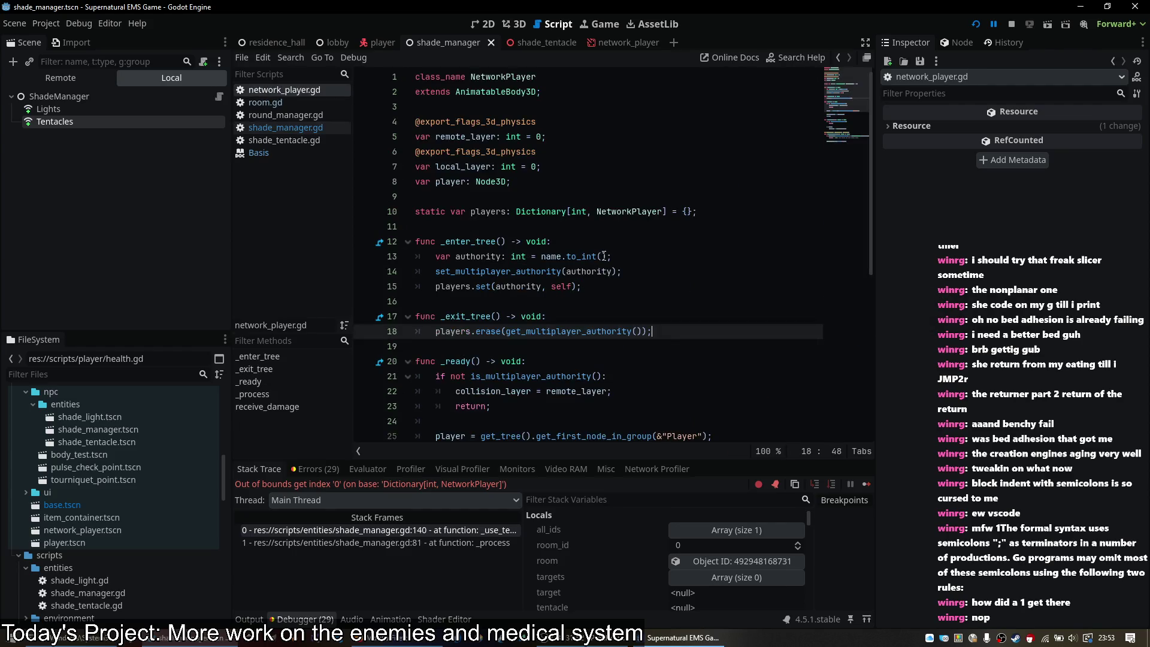
pyautogui.scroll(-5, 689, 330)
pyautogui.scroll(3, 697, 326)
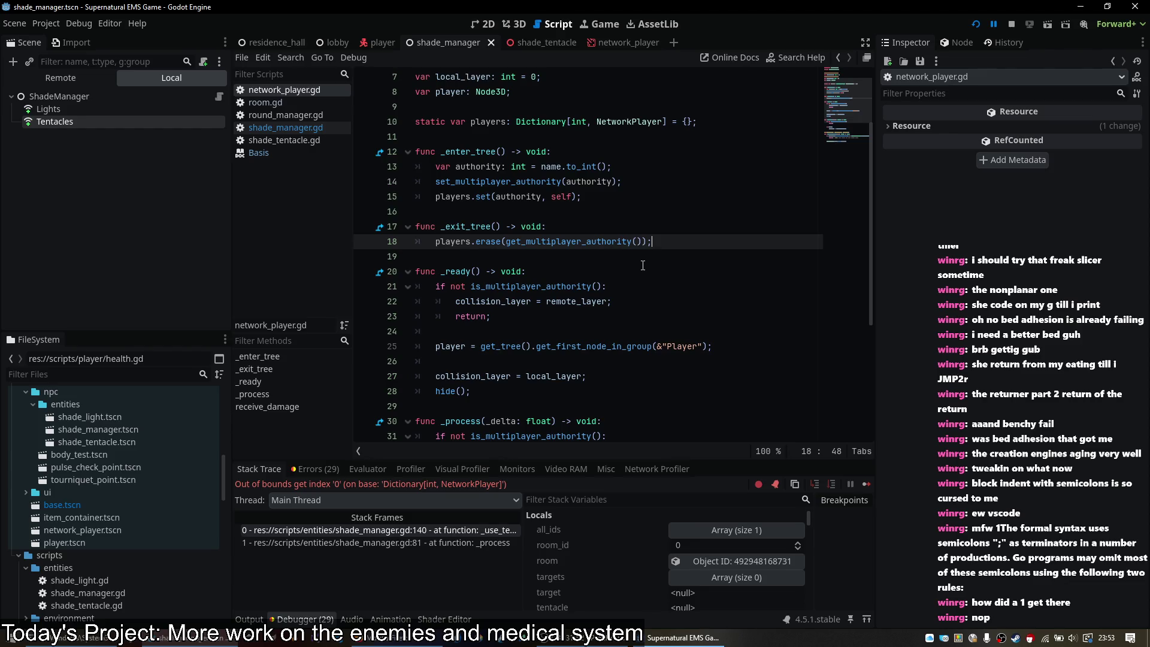
pyautogui.click(647, 196)
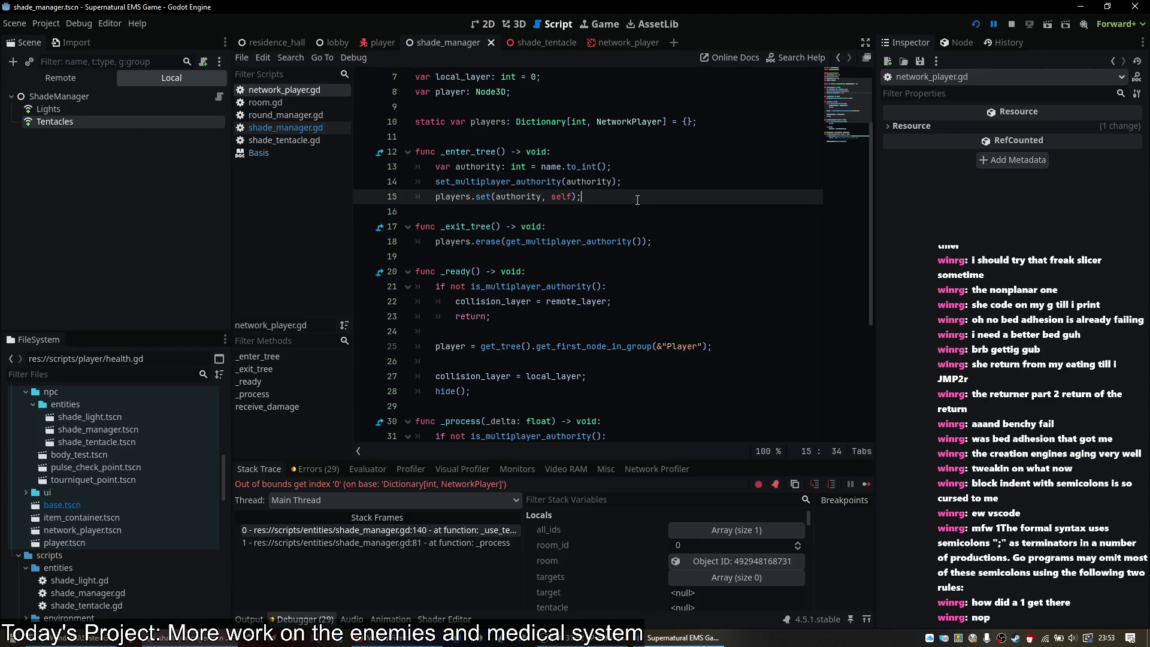
pyautogui.scroll(1, 688, 191)
pyautogui.hotkey('shift', 'Home')
pyautogui.press('BackSpace')
pyautogui.write('players[authority] = self;')
# Resume the paused game, then relaunch the project.
pyautogui.scroll(-2, 694, 197)
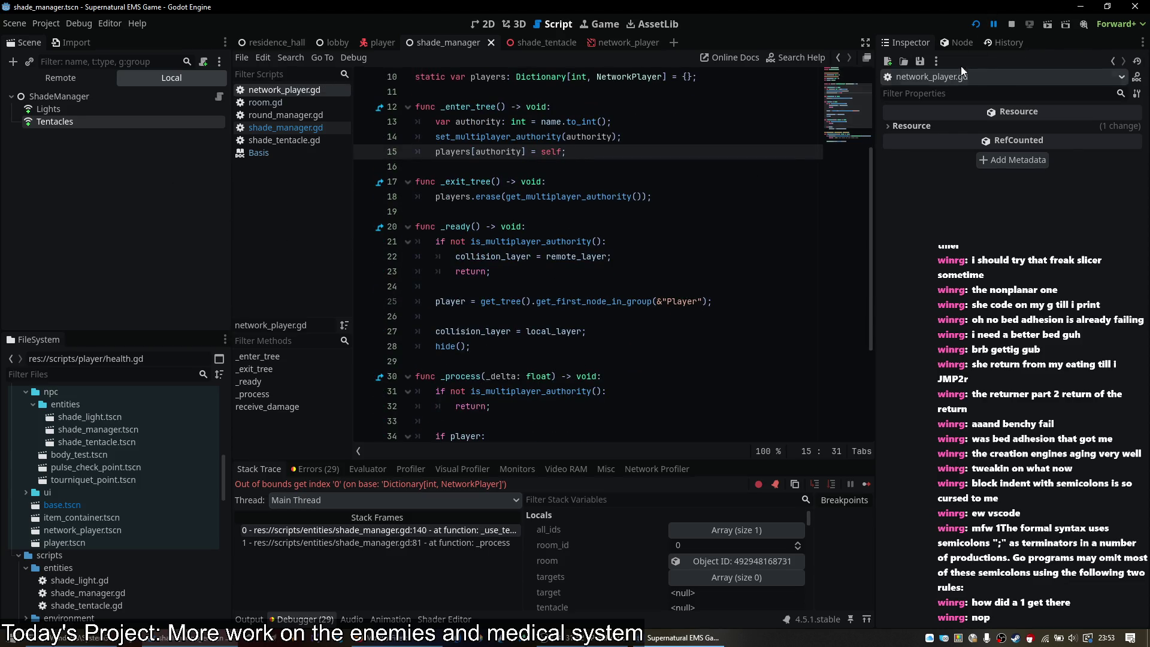
pyautogui.click(996, 30)
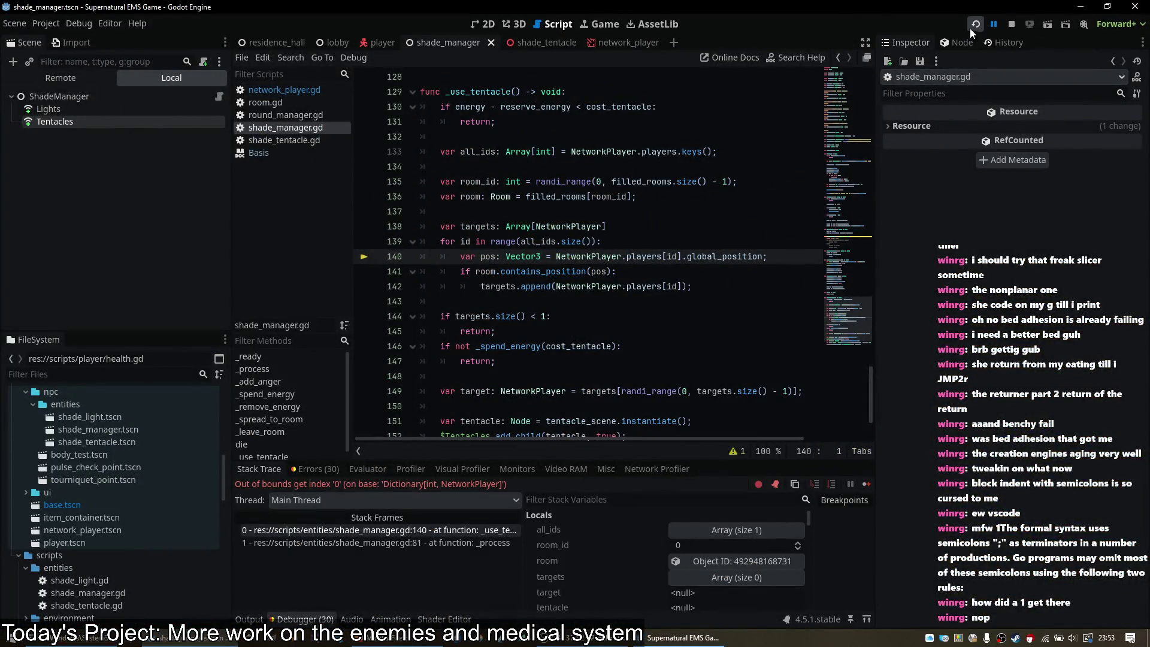
pyautogui.click(982, 23)
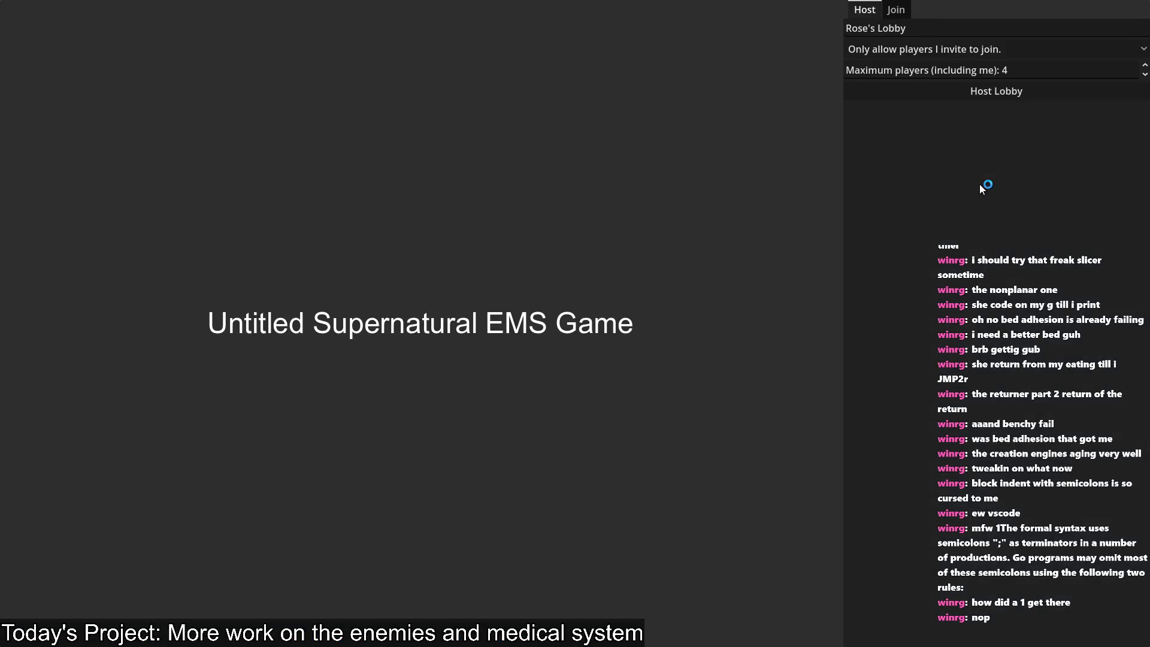
# Host a lobby, ready up, and pick up the cable and a patient monitor in the van.
pyautogui.click(1003, 91)
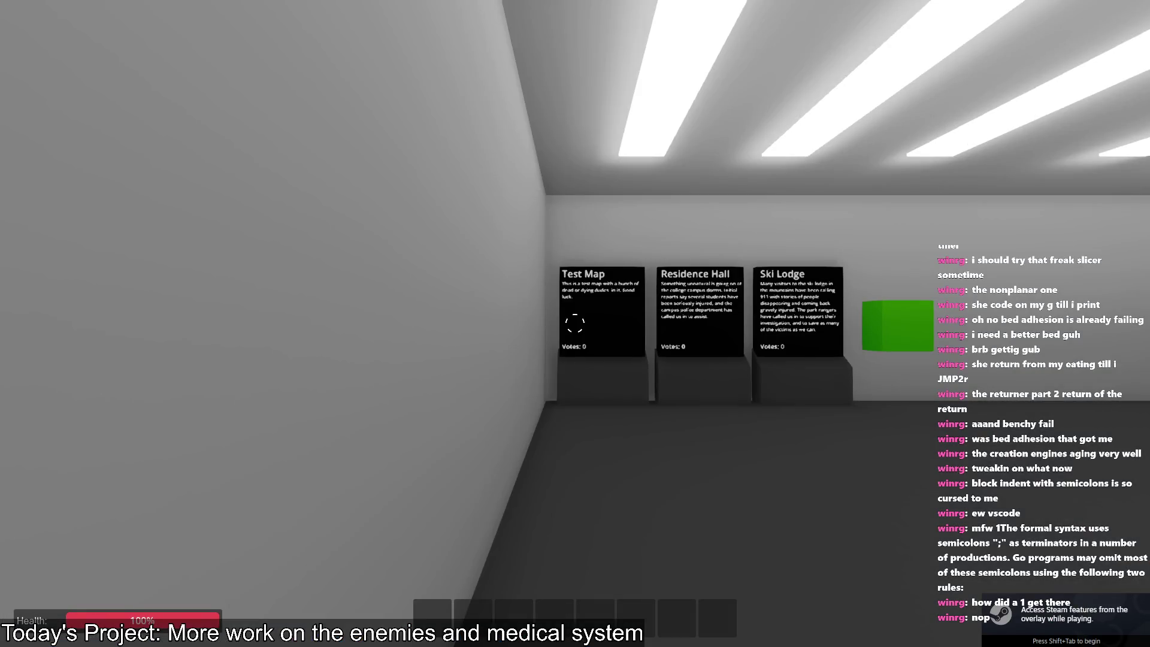
pyautogui.press('w')
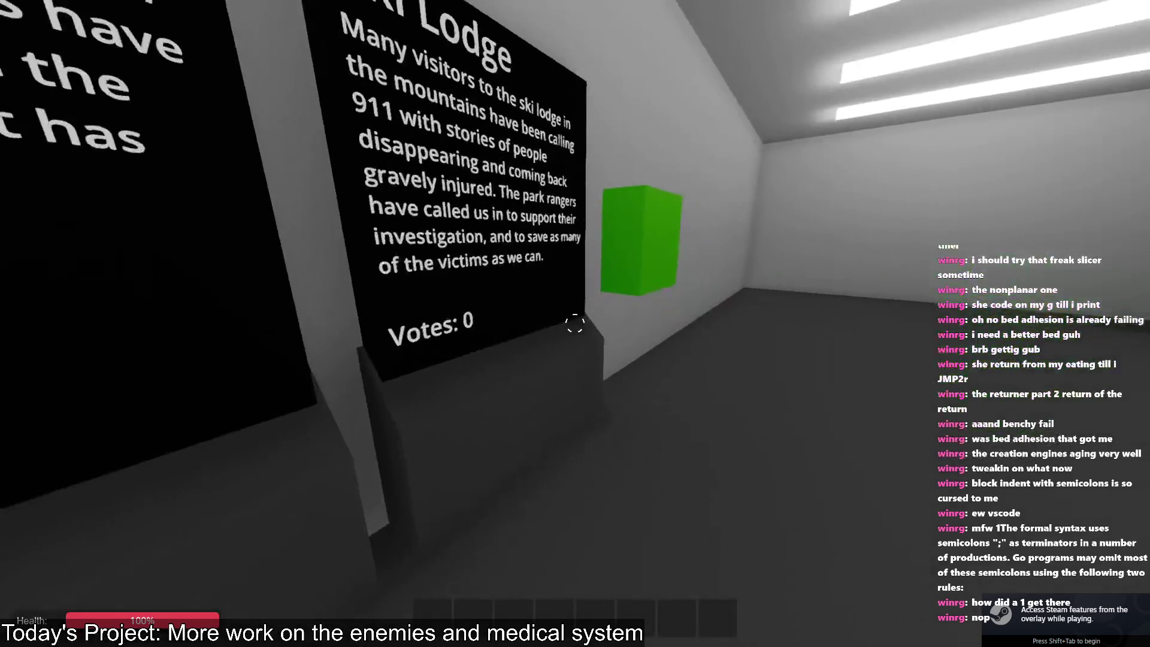
pyautogui.press('e')
pyautogui.press('w')
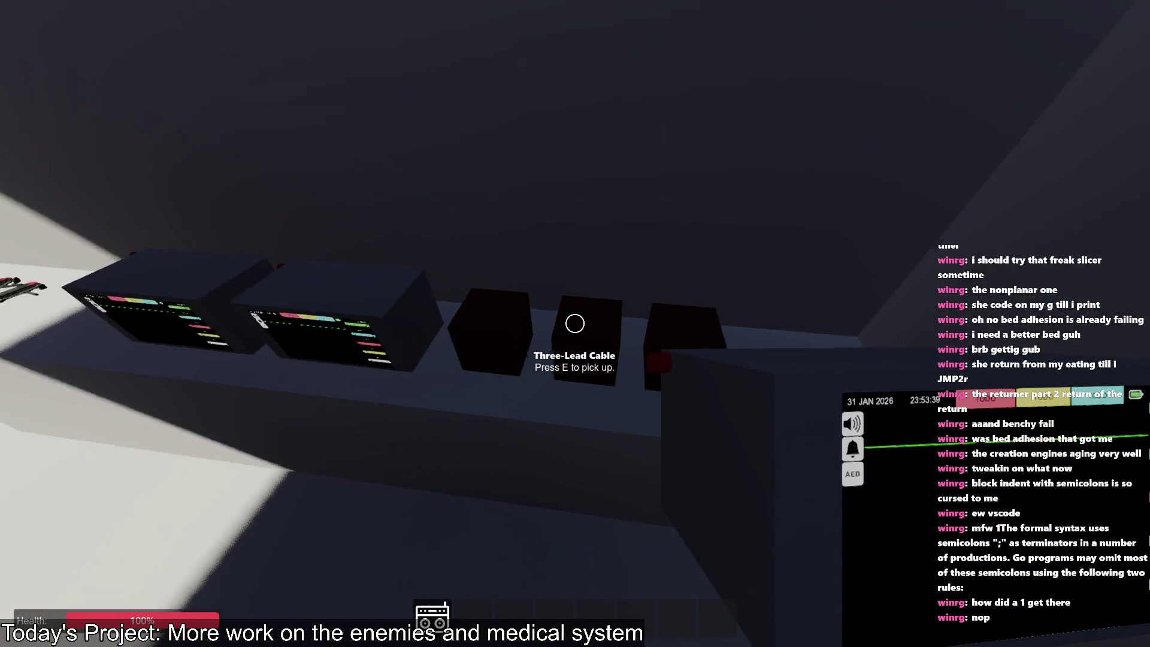
pyautogui.press('e')
pyautogui.press('e')
pyautogui.press('e')
pyautogui.press('e')
pyautogui.press('e')
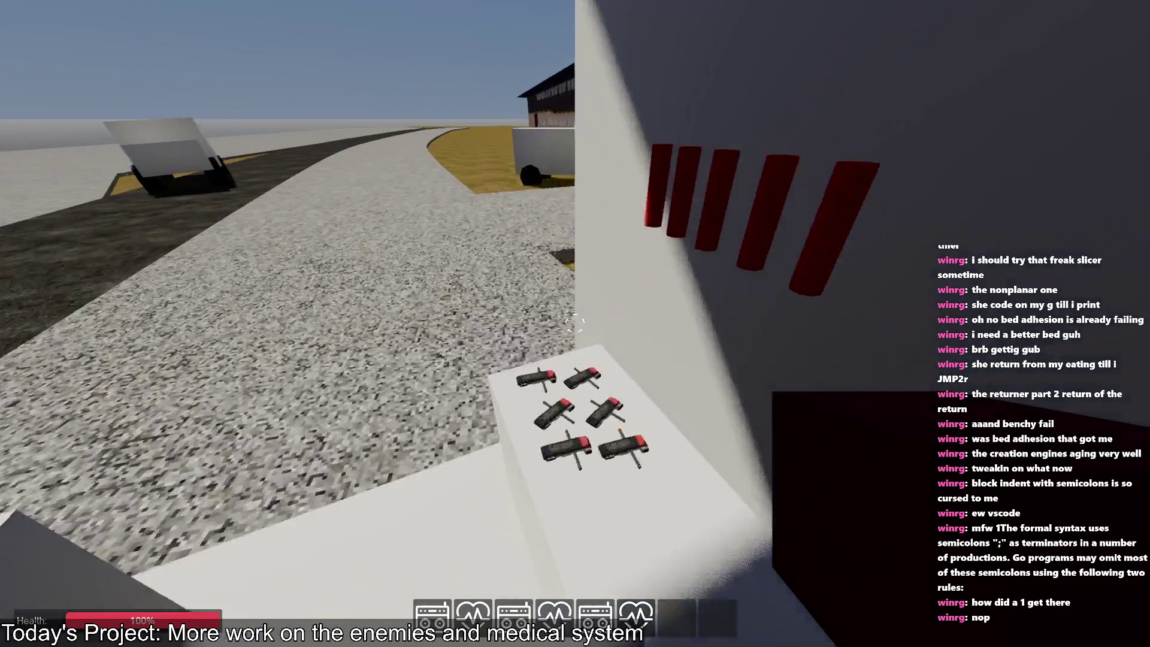
# Carry the monitor to a patient, set it down and plug in the three-lead cable.
pyautogui.press('w')
pyautogui.press('w')
pyautogui.press('w')
pyautogui.press('w')
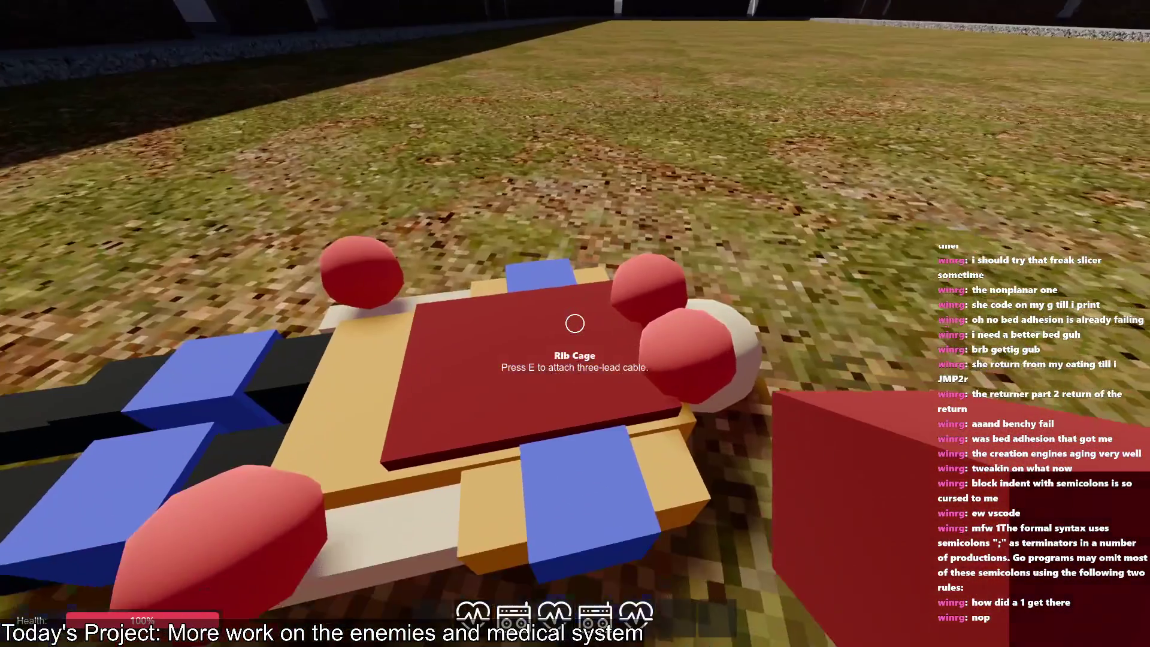
pyautogui.press('e')
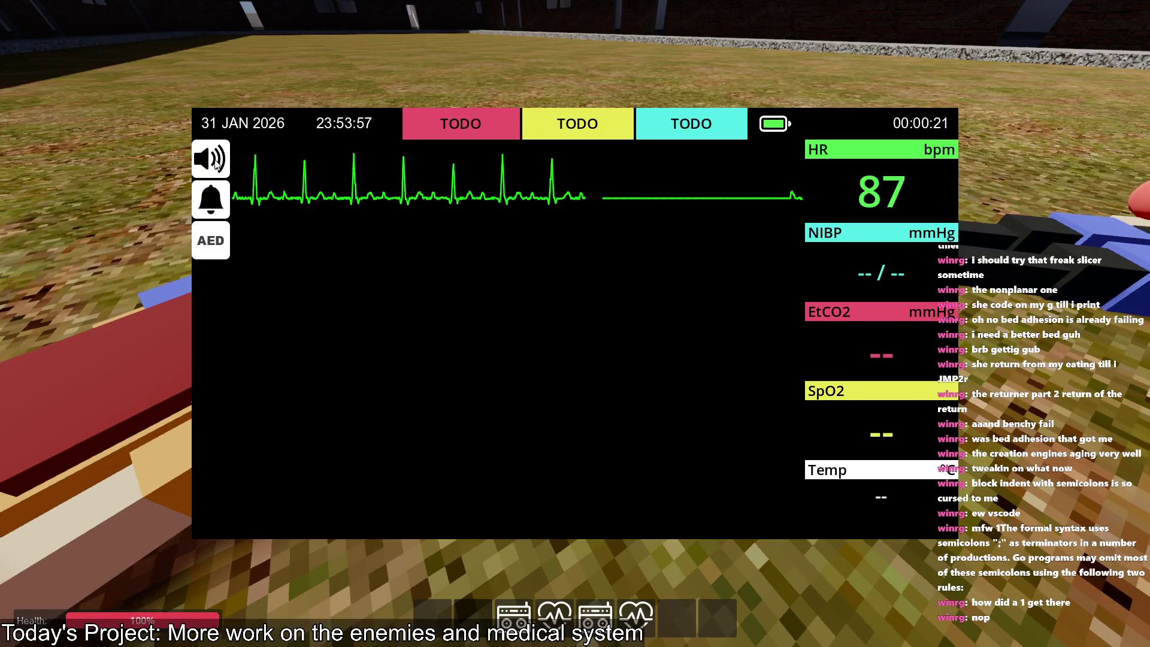
pyautogui.press('Escape')
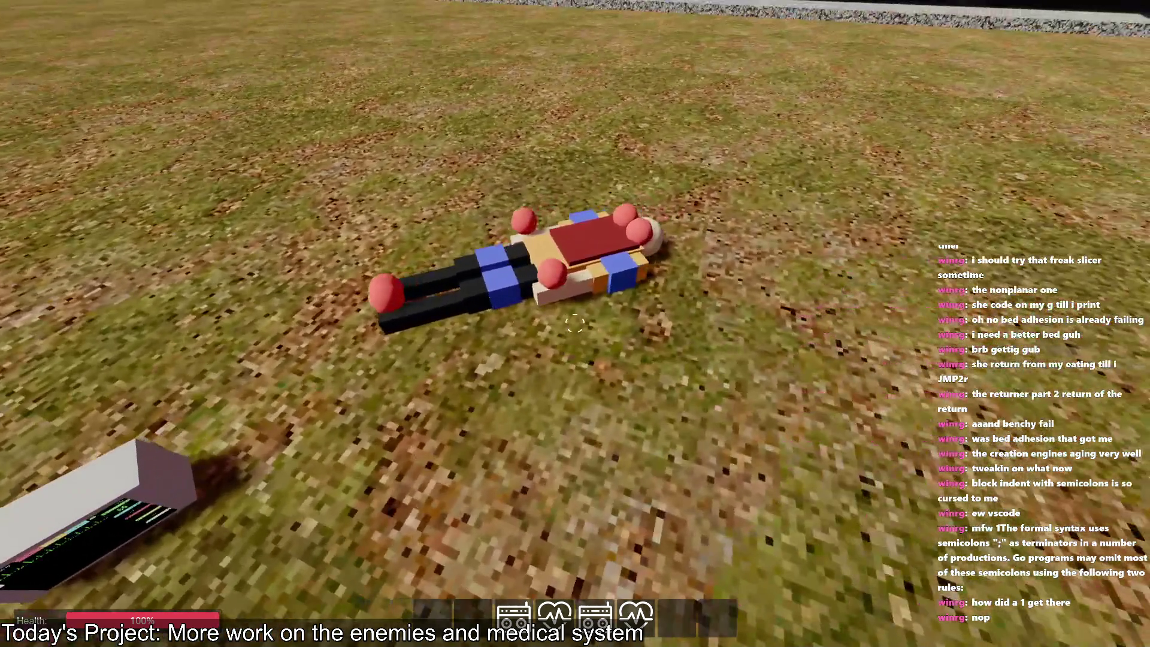
pyautogui.click(574, 324)
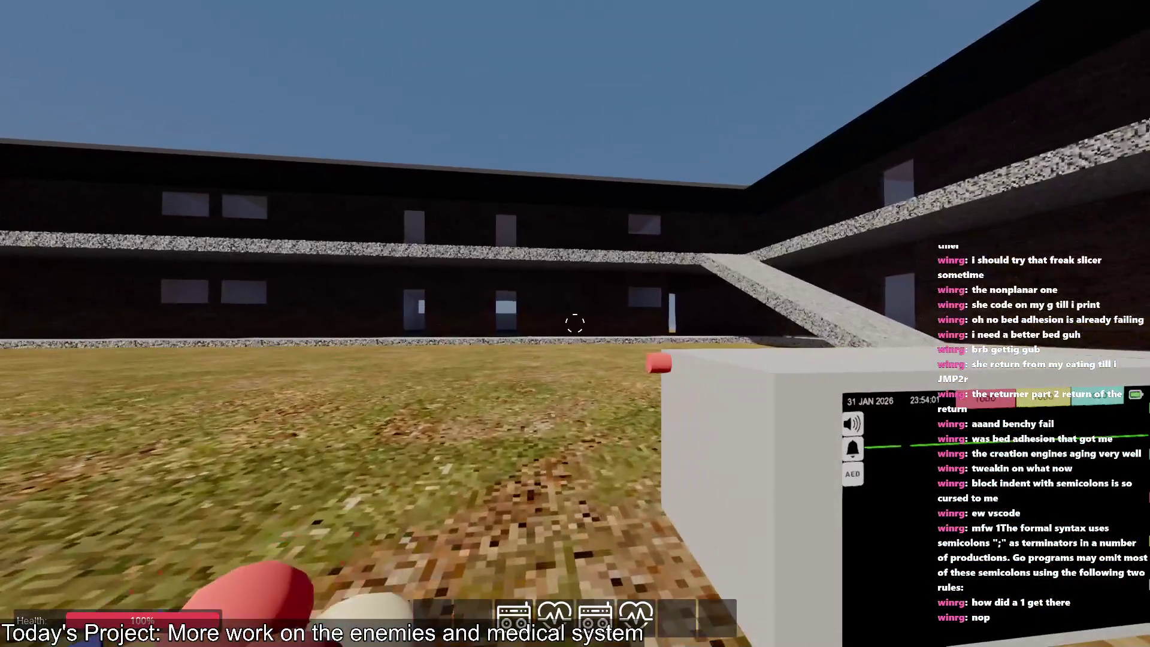
pyautogui.click(574, 324)
pyautogui.click(575, 324)
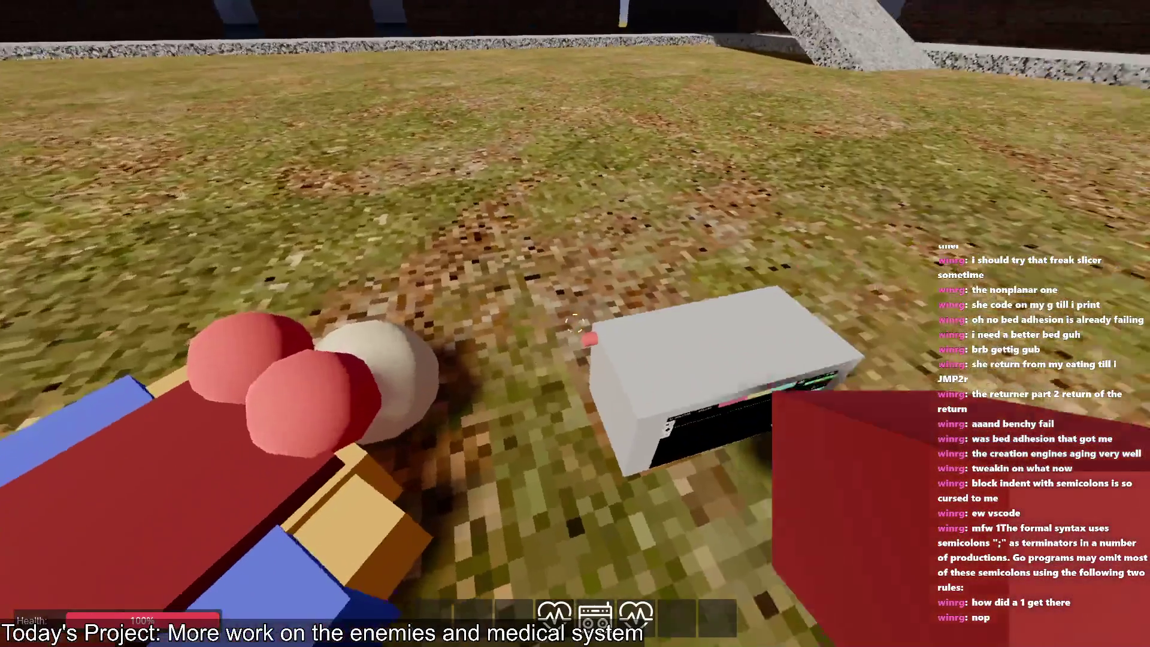
pyautogui.press('e')
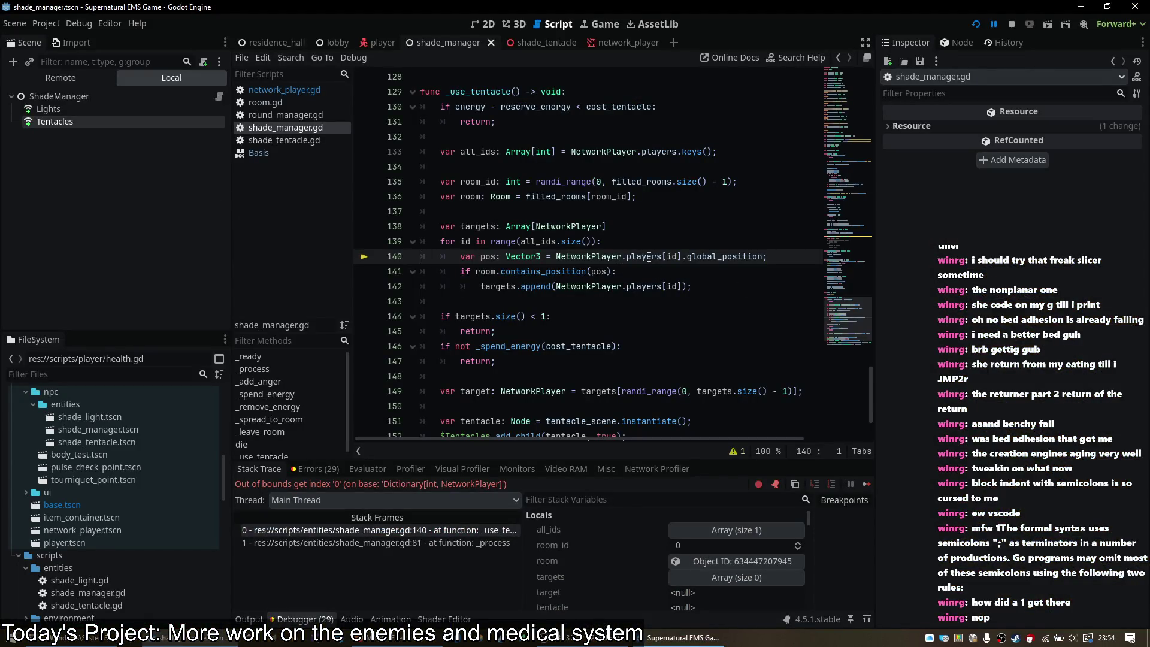
# Delete '- 1' from range(all_ids.size() - 1) on line 139 of shade_manager.gd.
pyautogui.moveTo(648, 256)
pyautogui.click(590, 241)
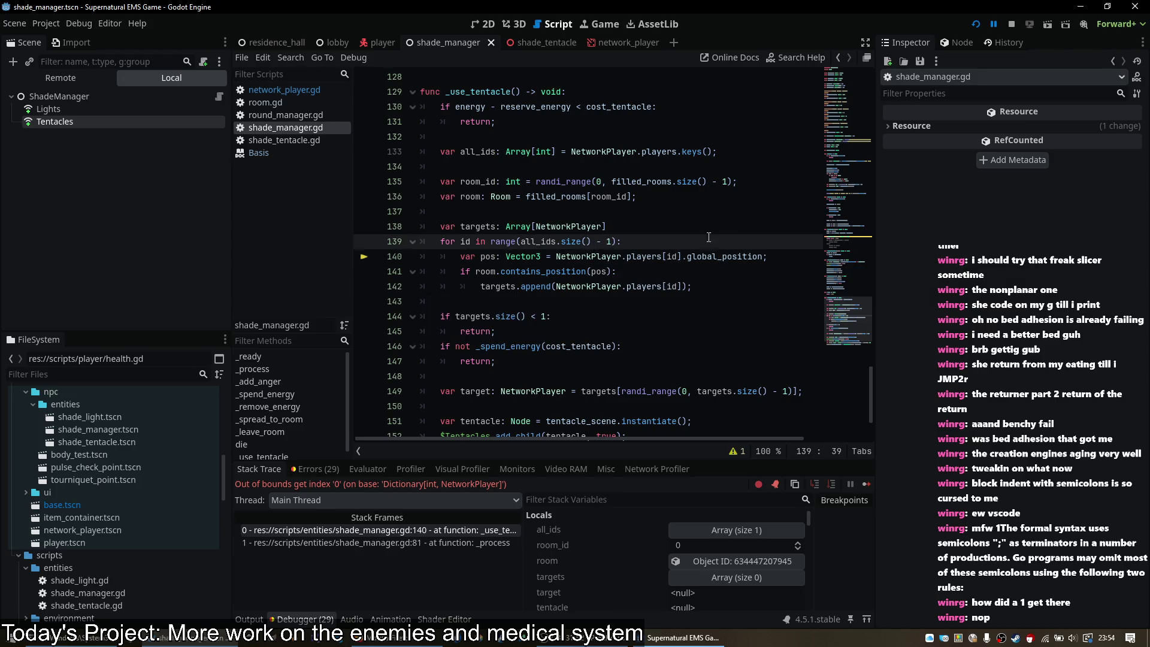
pyautogui.moveTo(678, 256)
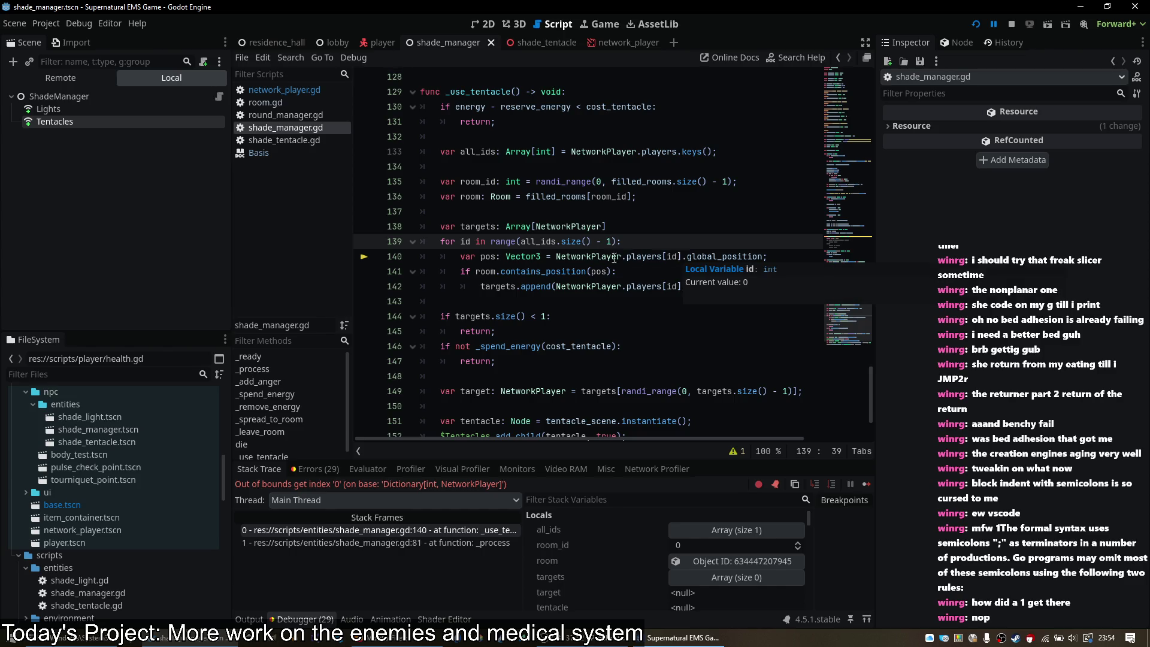
pyautogui.moveTo(516, 241)
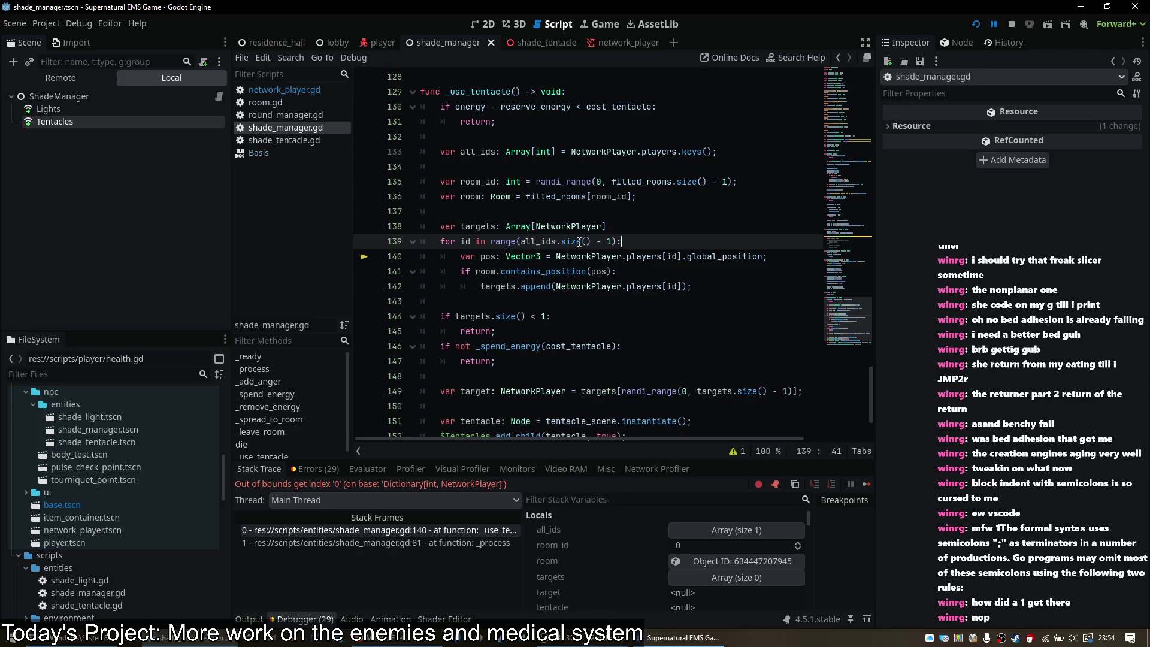
pyautogui.press('Left')
pyautogui.click(674, 268)
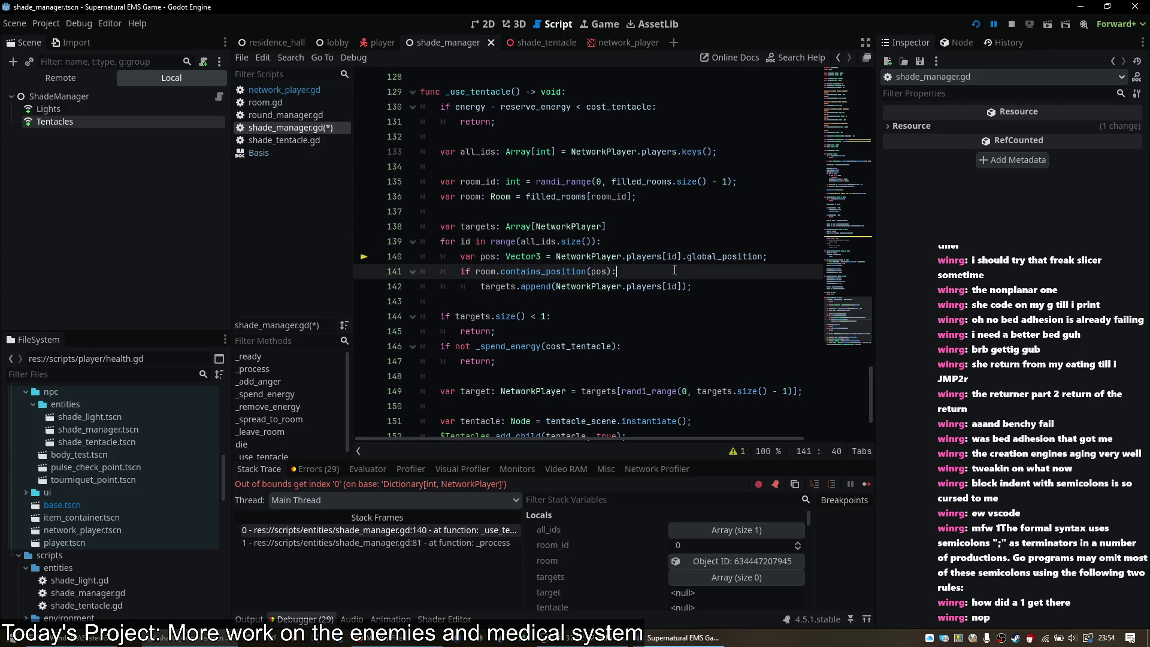
pyautogui.click(599, 257)
# Open network_player.gd and delete the players[authority] = self line from _enter_tree.
pyautogui.keyDown('ctrl'); pyautogui.click(599, 259); pyautogui.keyUp('ctrl')
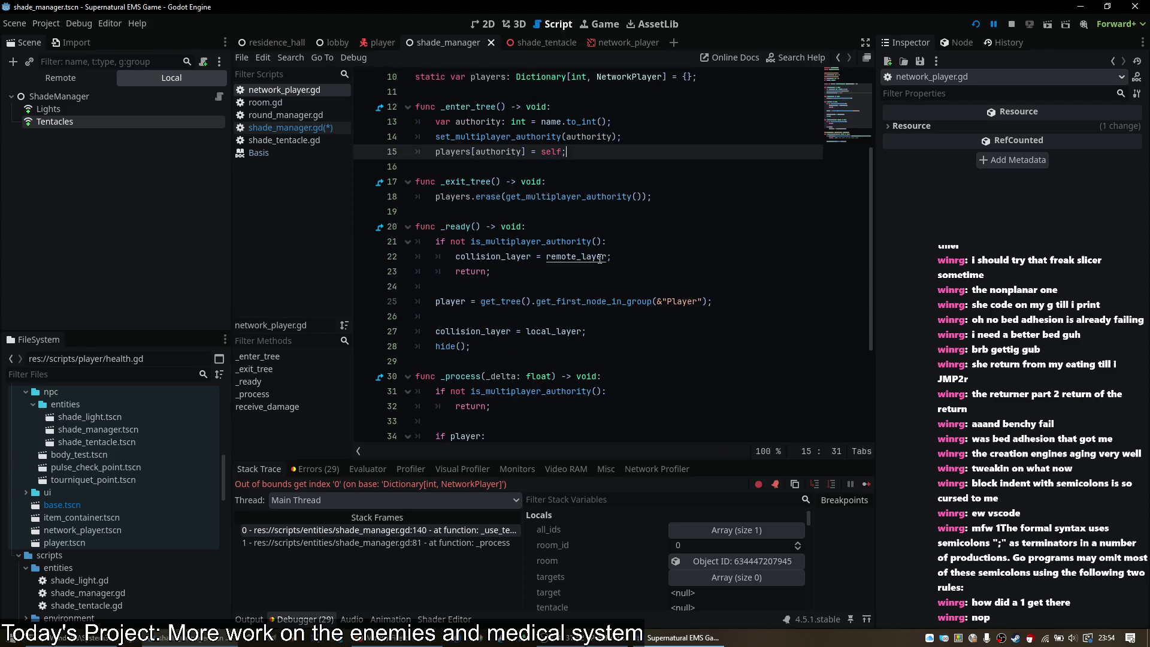
pyautogui.scroll(1, 663, 257)
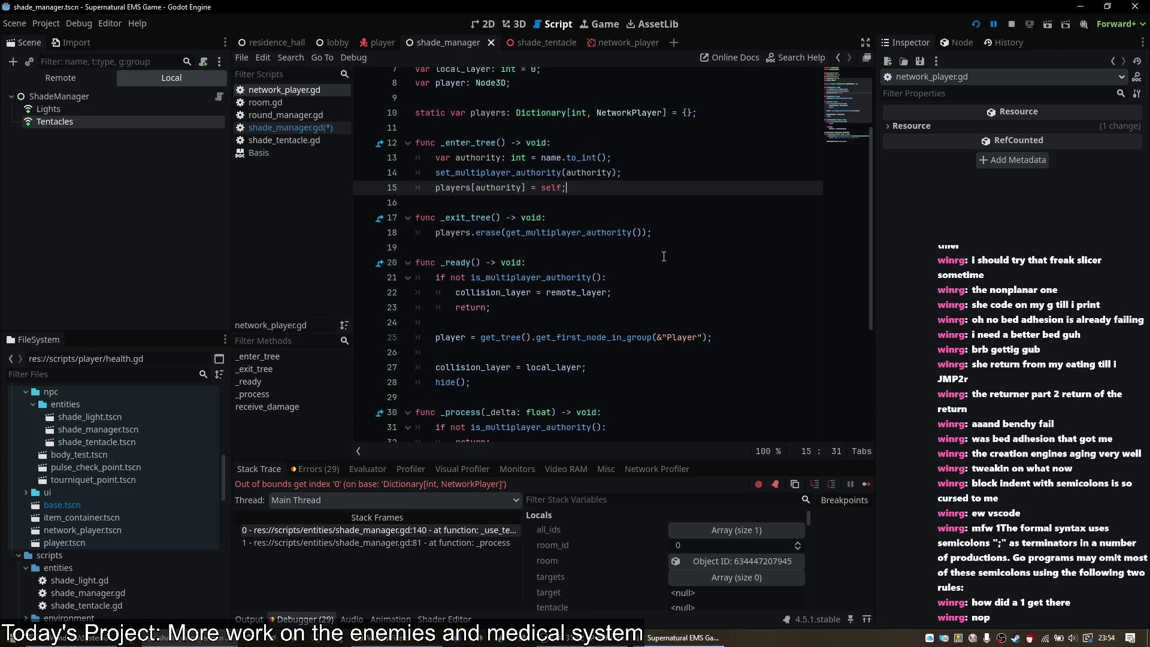
pyautogui.scroll(-1, 638, 190)
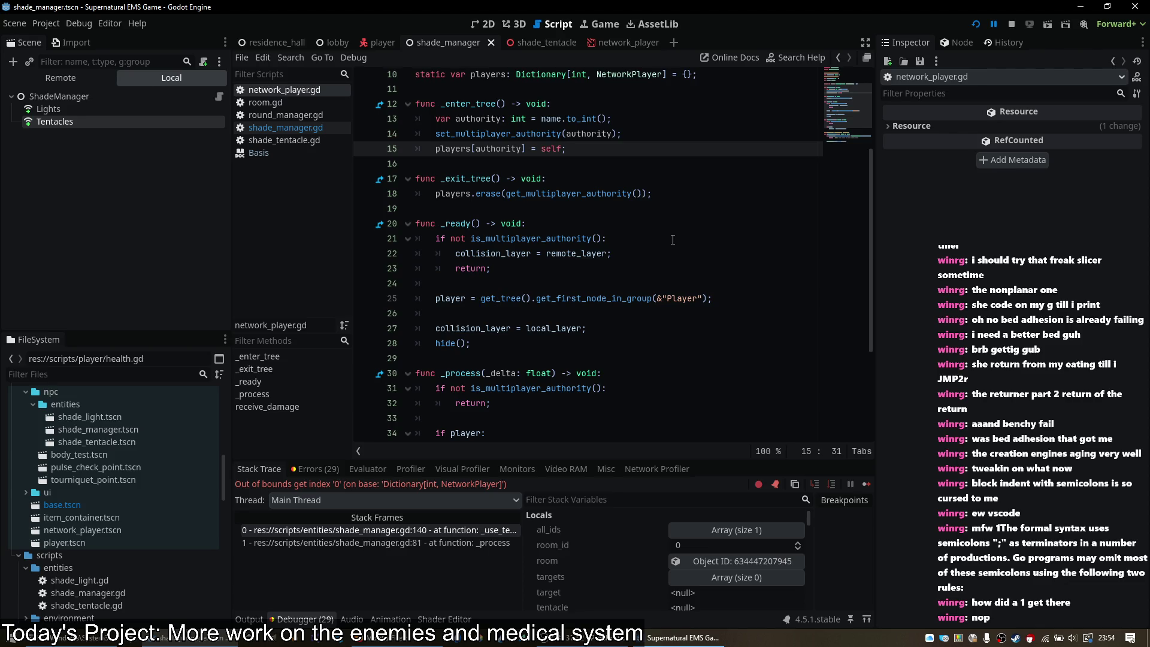
pyautogui.hotkey('shift', 'Home')
pyautogui.hotkey('shift', 'Home')
pyautogui.press('BackSpace')
pyautogui.press('BackSpace')
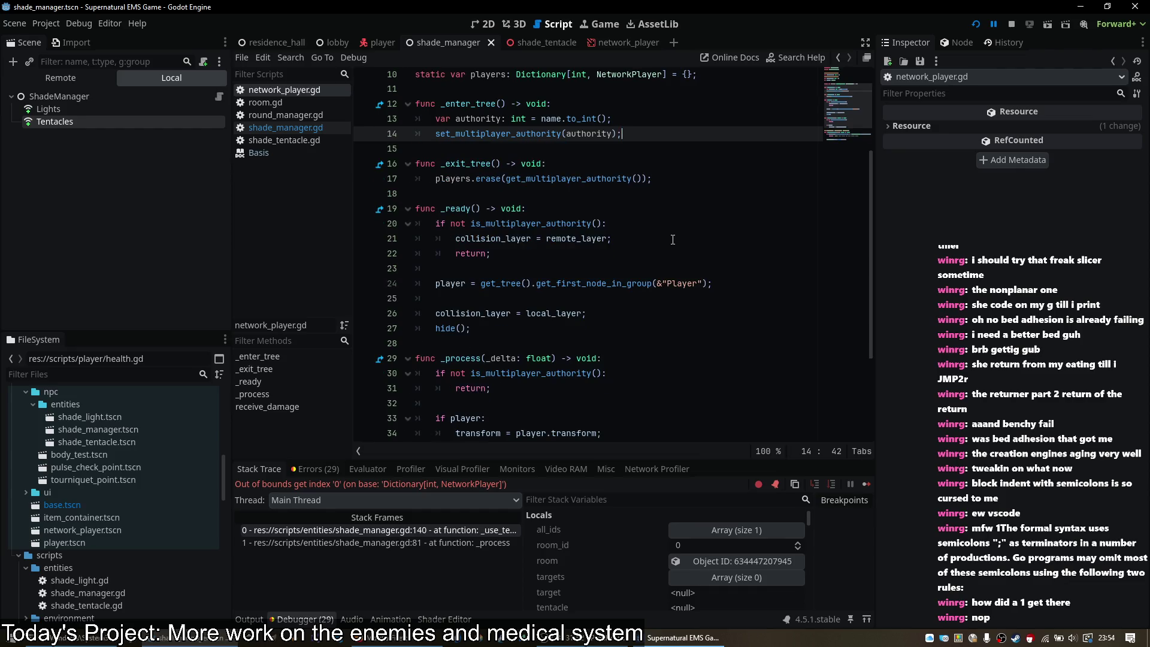
# Add players[get_multiplayer_authority()] = self; in _ready after the player lookup.
pyautogui.click(737, 286)
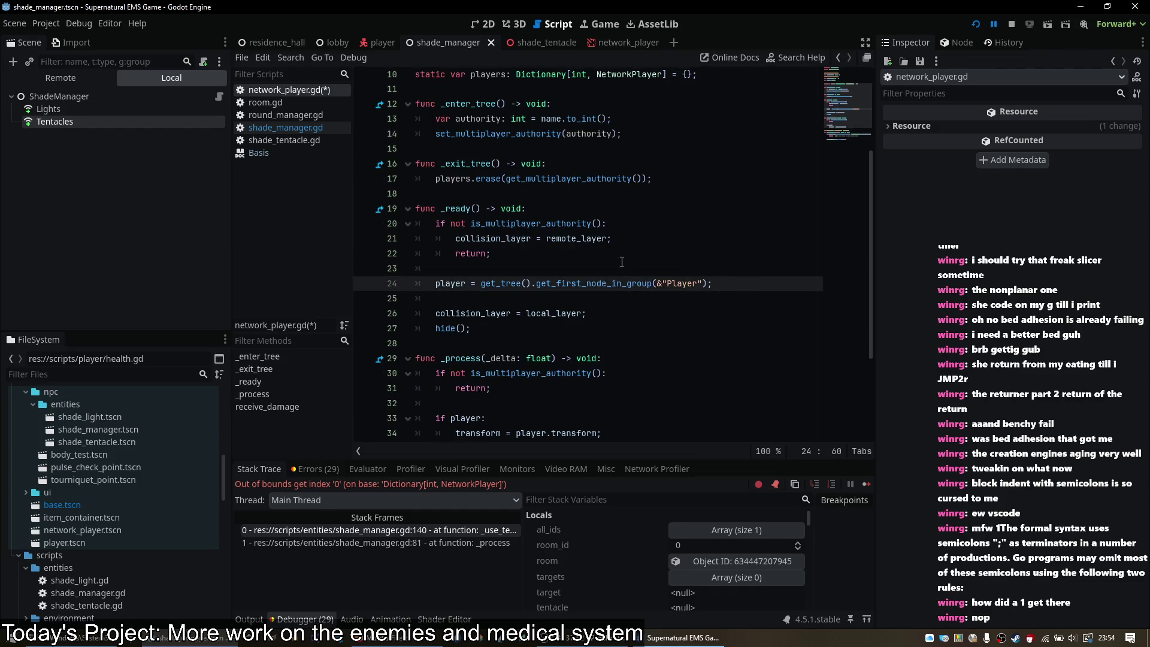
pyautogui.press('Return')
pyautogui.click(801, 344)
pyautogui.press('Up')
pyautogui.press('Up')
pyautogui.press('Up')
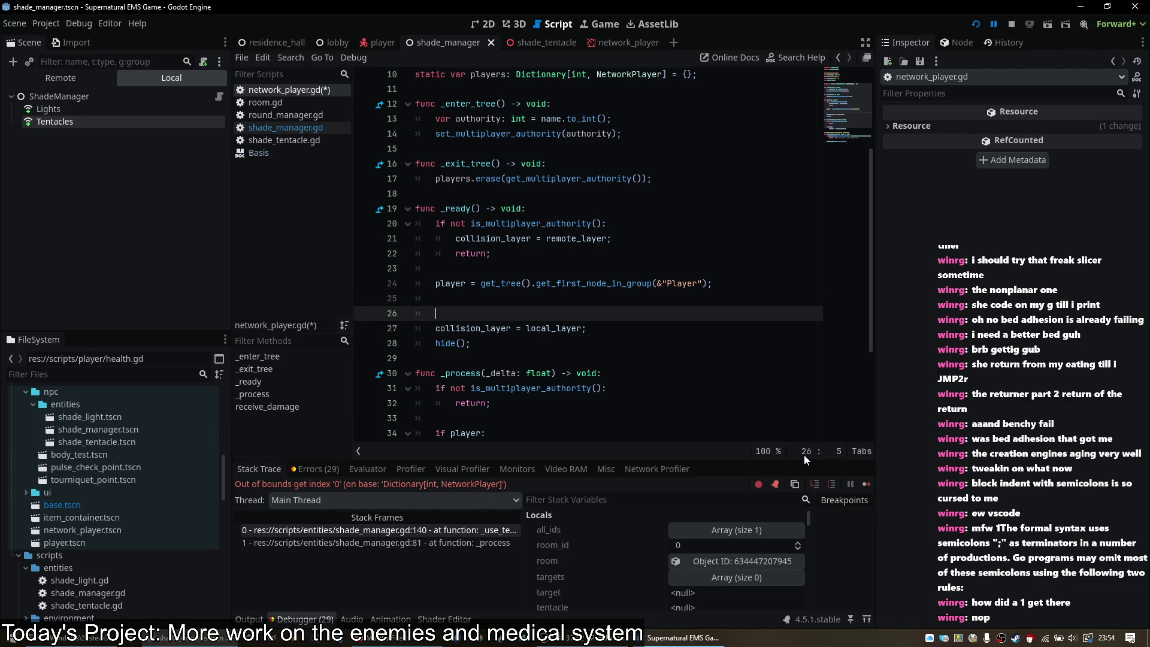
pyautogui.press('BackSpace')
pyautogui.write('players[')
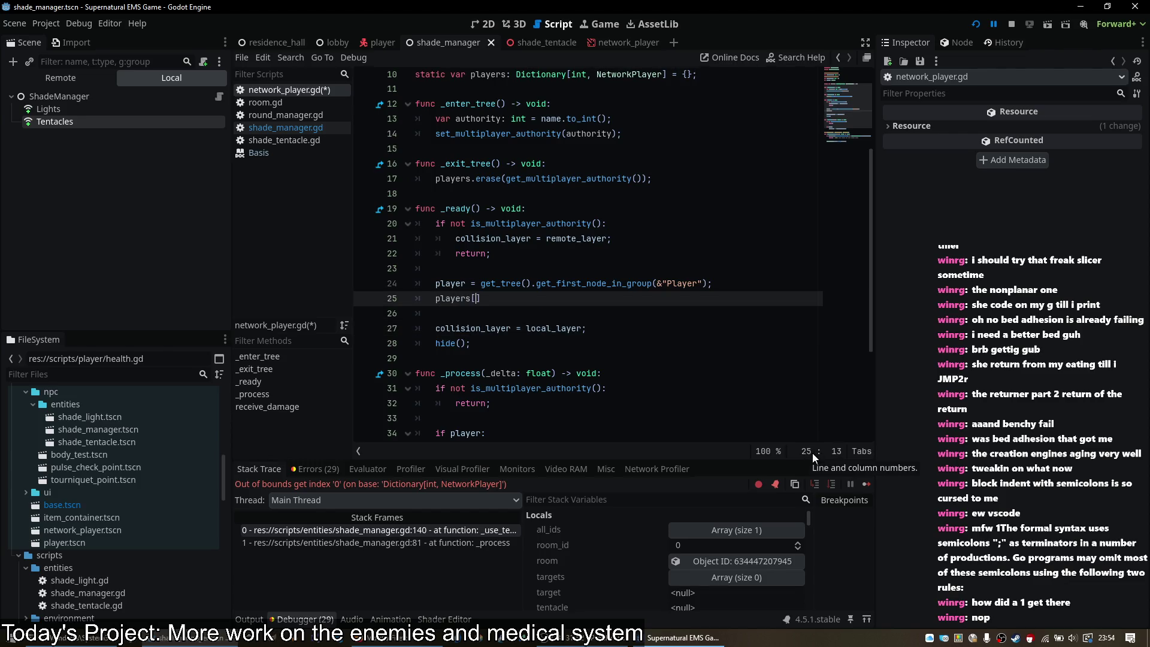
pyautogui.write('get_multiplayer')
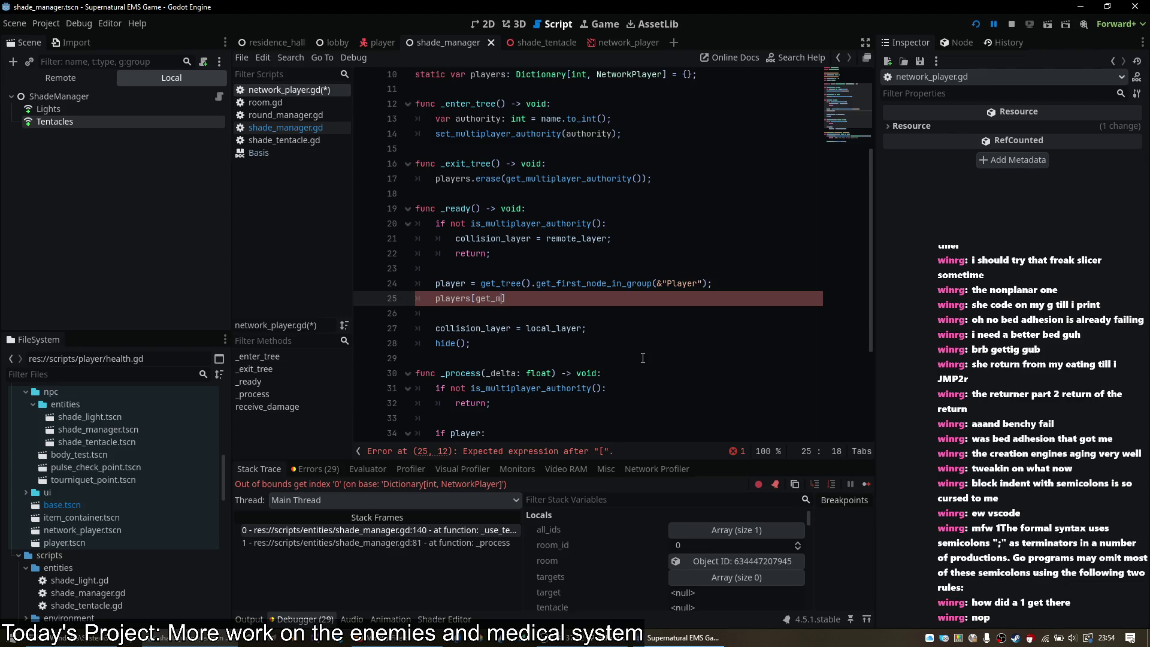
pyautogui.write('_authority()] = sel')
pyautogui.write('f;')
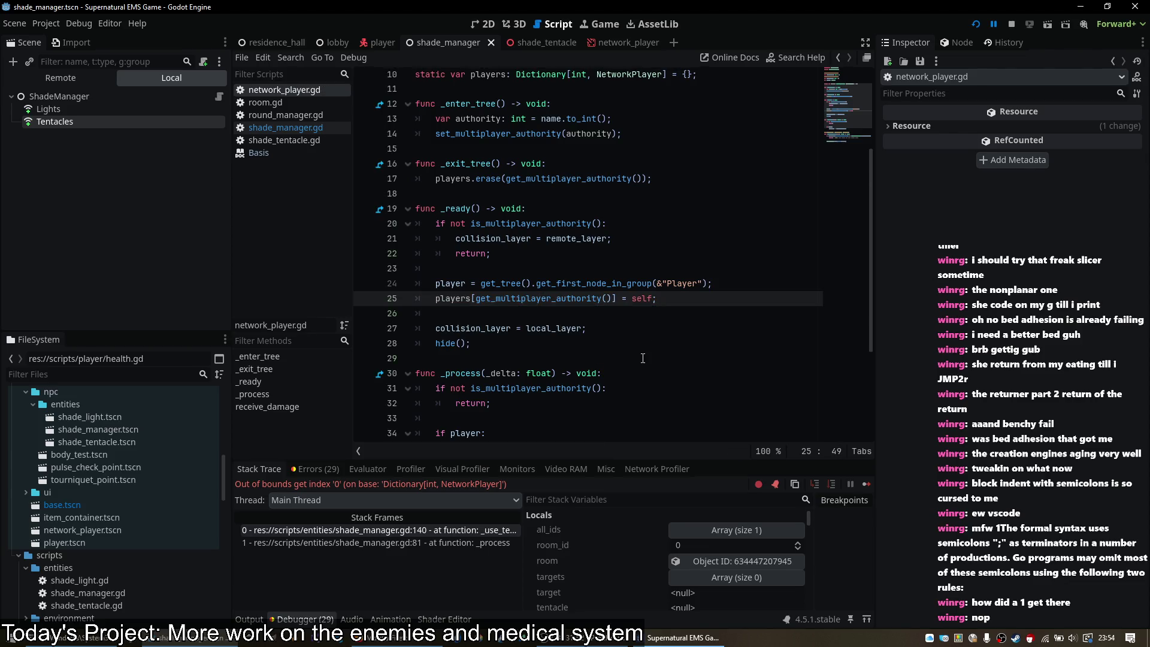
pyautogui.scroll(-2, 643, 358)
pyautogui.scroll(2, 772, 305)
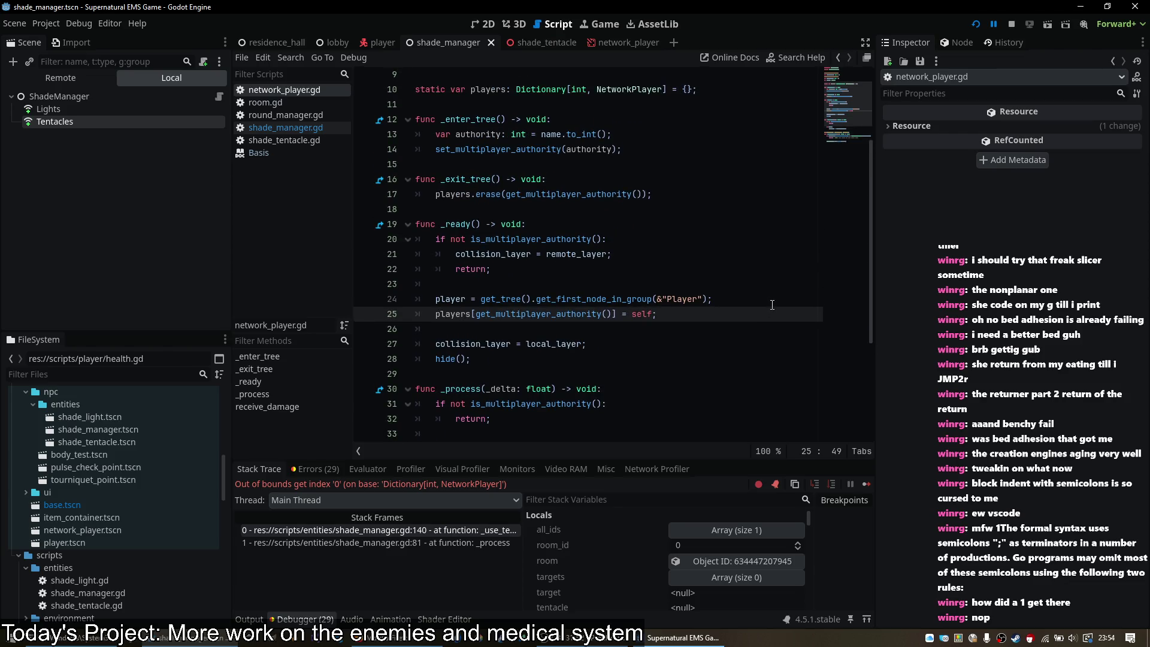
# Delete and restore the _exit_tree function, save network_player.gd, and relaunch the game.
pyautogui.moveTo(684, 196); pyautogui.dragTo(683, 158)
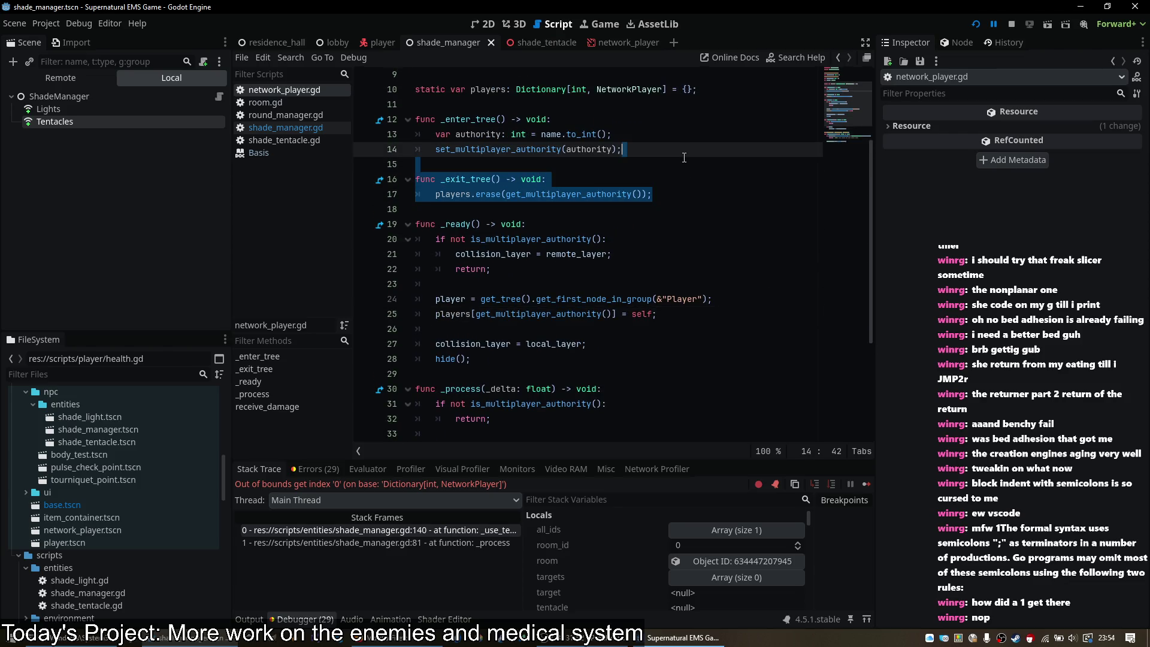
pyautogui.press('BackSpace')
pyautogui.hotkey('ctrl', 'z')
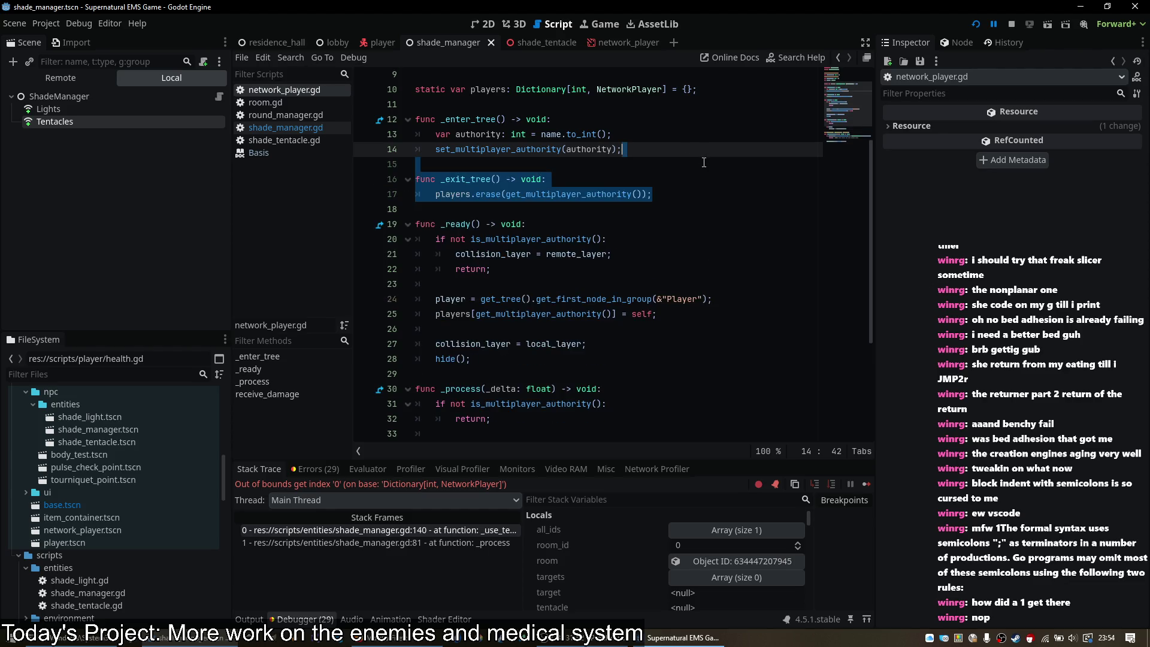
pyautogui.click(700, 165)
pyautogui.press('Down')
pyautogui.press('Down')
pyautogui.press('End')
pyautogui.hotkey('shift', 'Up')
pyautogui.hotkey('shift', 'Up')
pyautogui.hotkey('shift', 'Up')
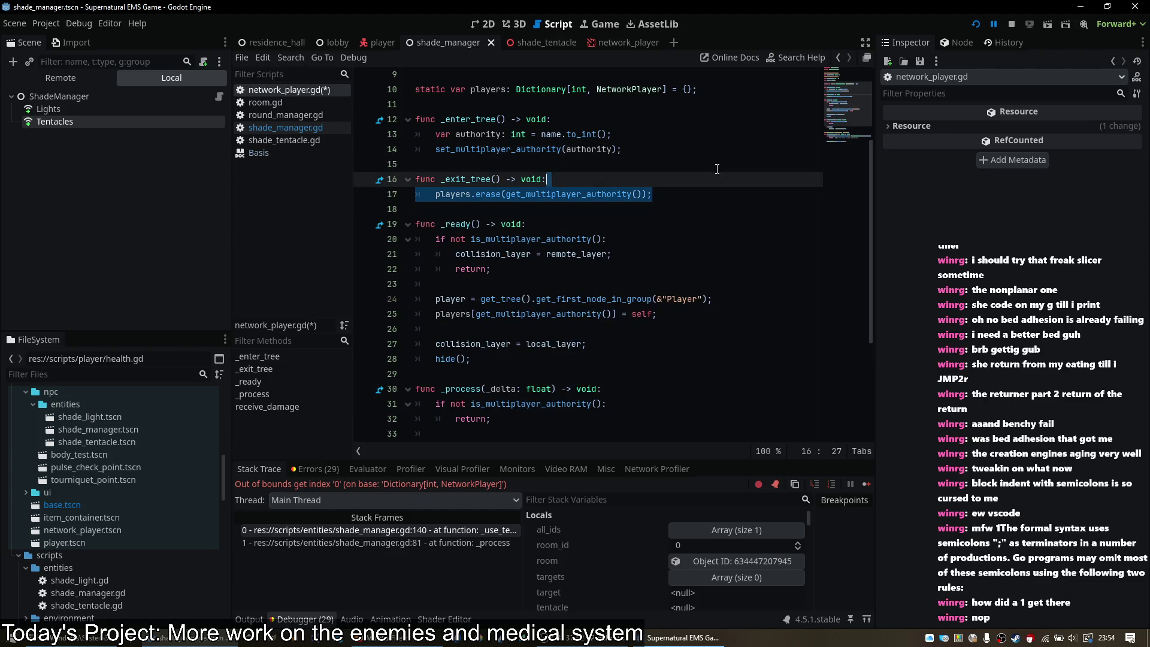
pyautogui.click(717, 169)
pyautogui.hotkey('ctrl', 's')
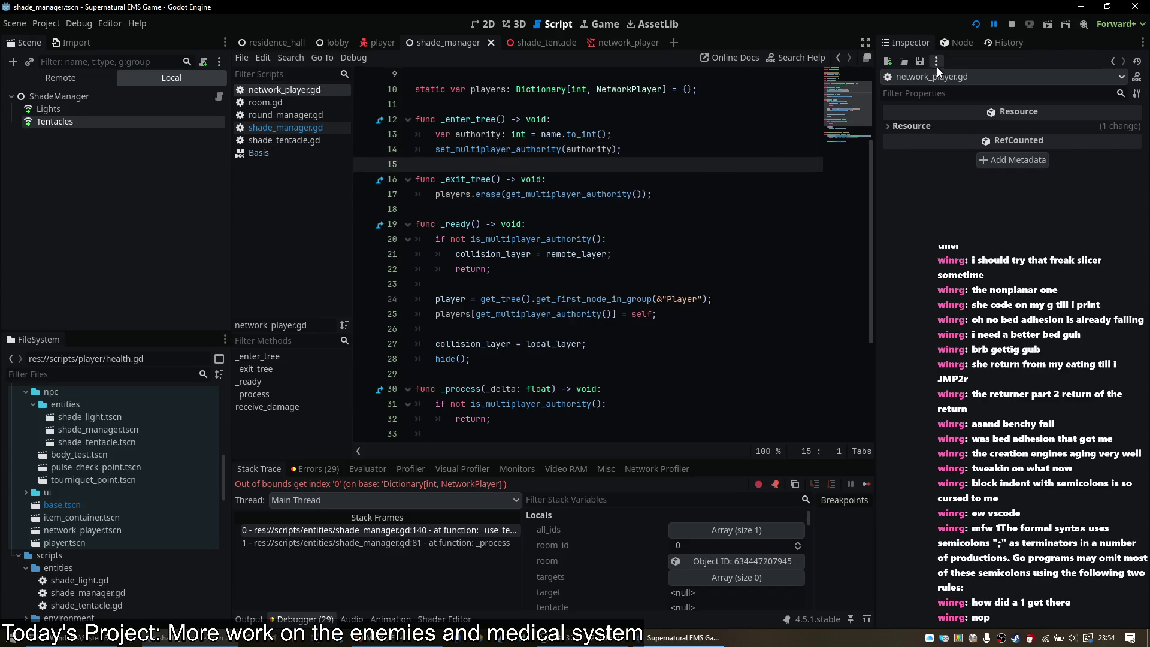
pyautogui.click(976, 21)
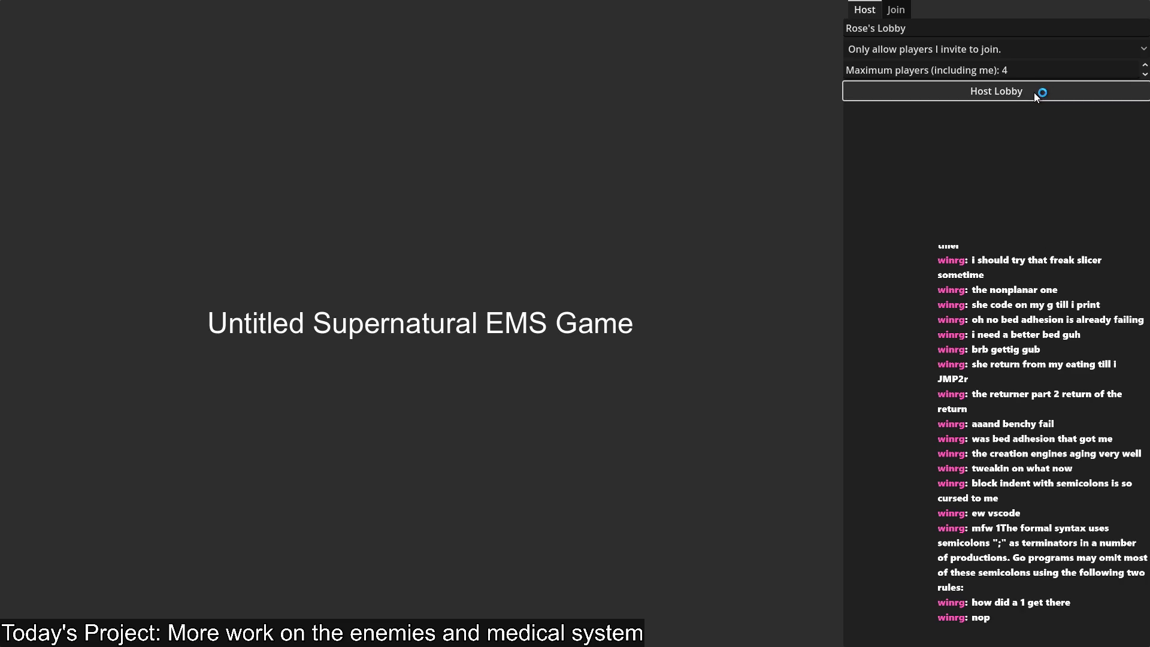
# Host a lobby and ready up, then inspect MainMenu in Godot's Remote scene tree.
pyautogui.click(1035, 94)
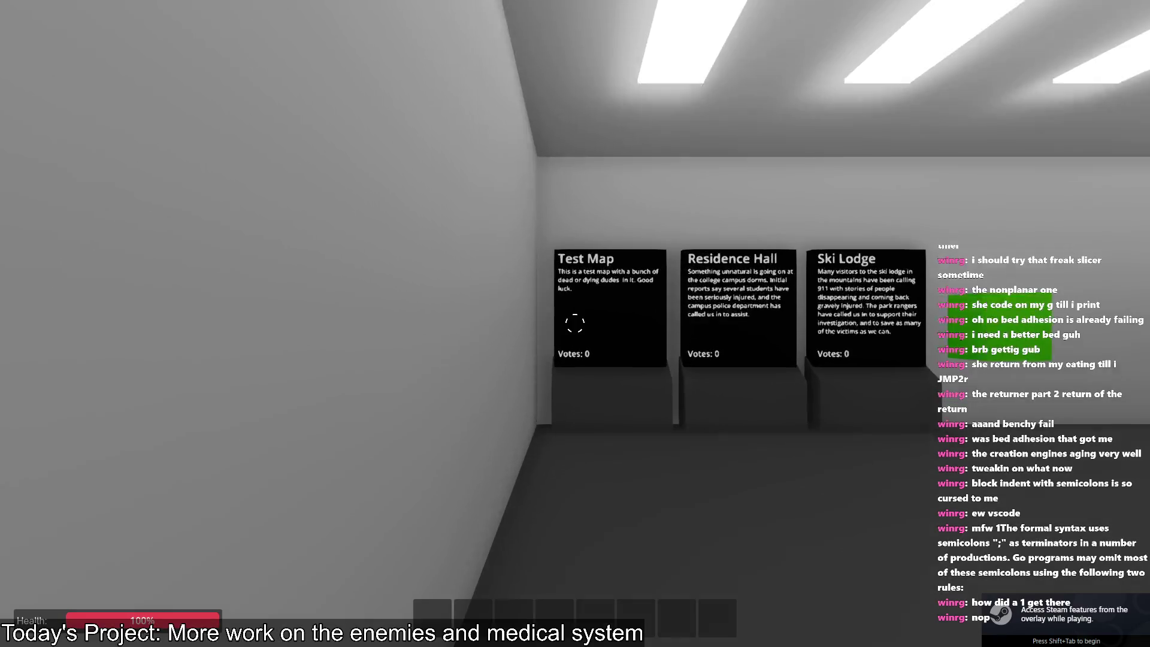
pyautogui.press('e')
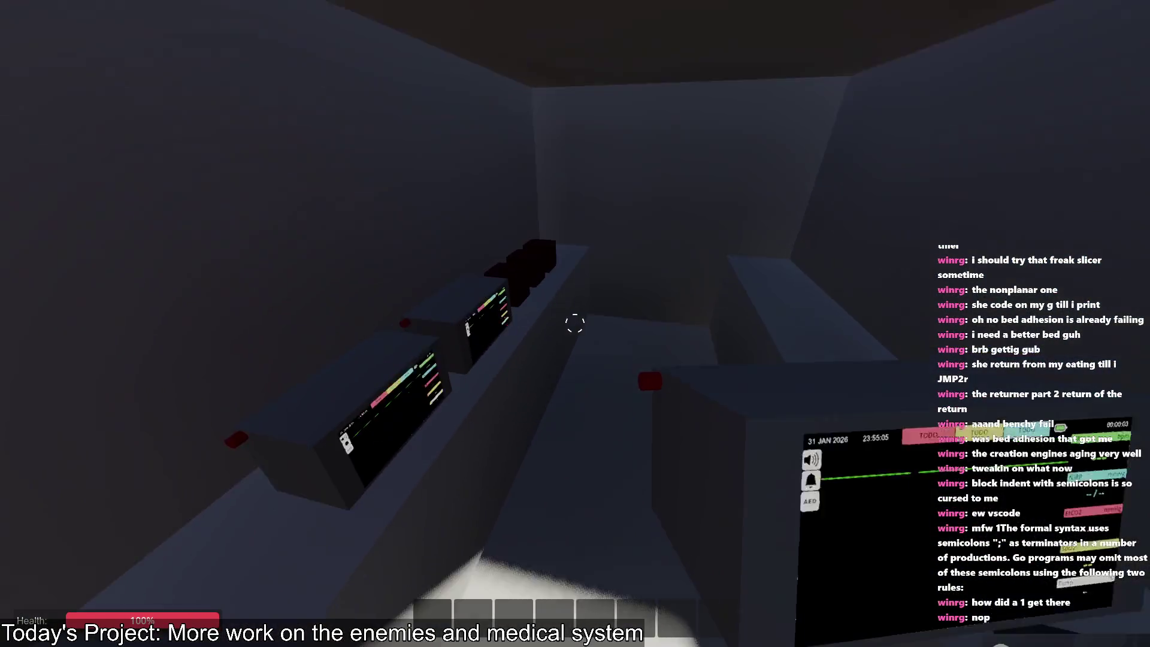
pyautogui.hotkey('alt', 'Tab')
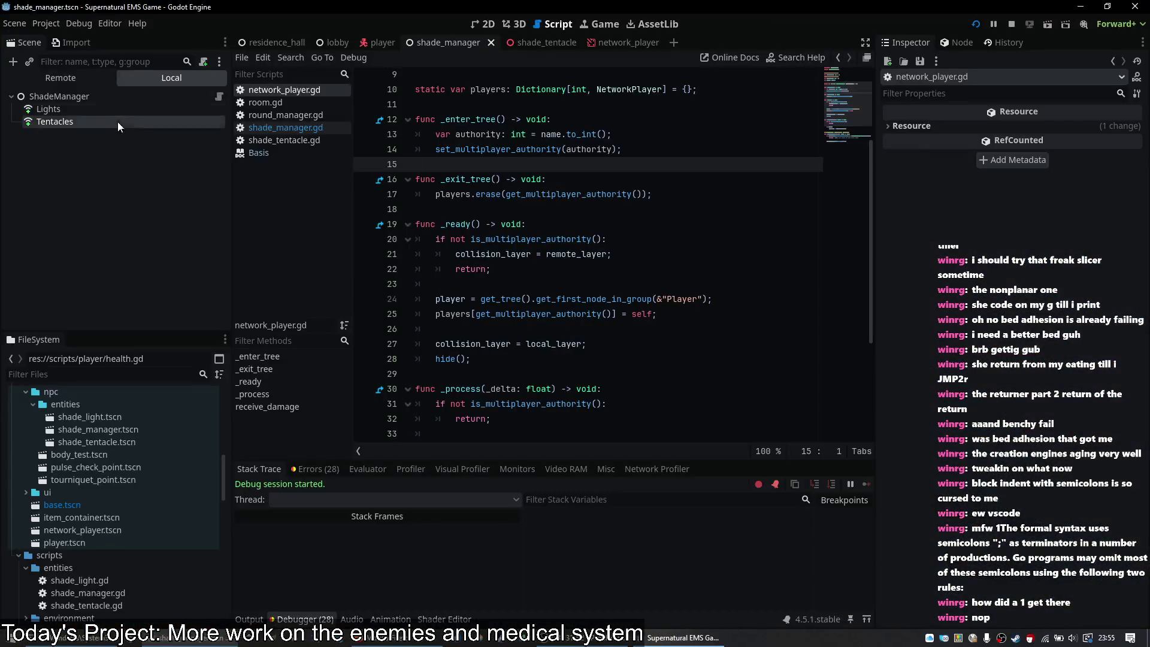
pyautogui.click(61, 78)
pyautogui.click(81, 122)
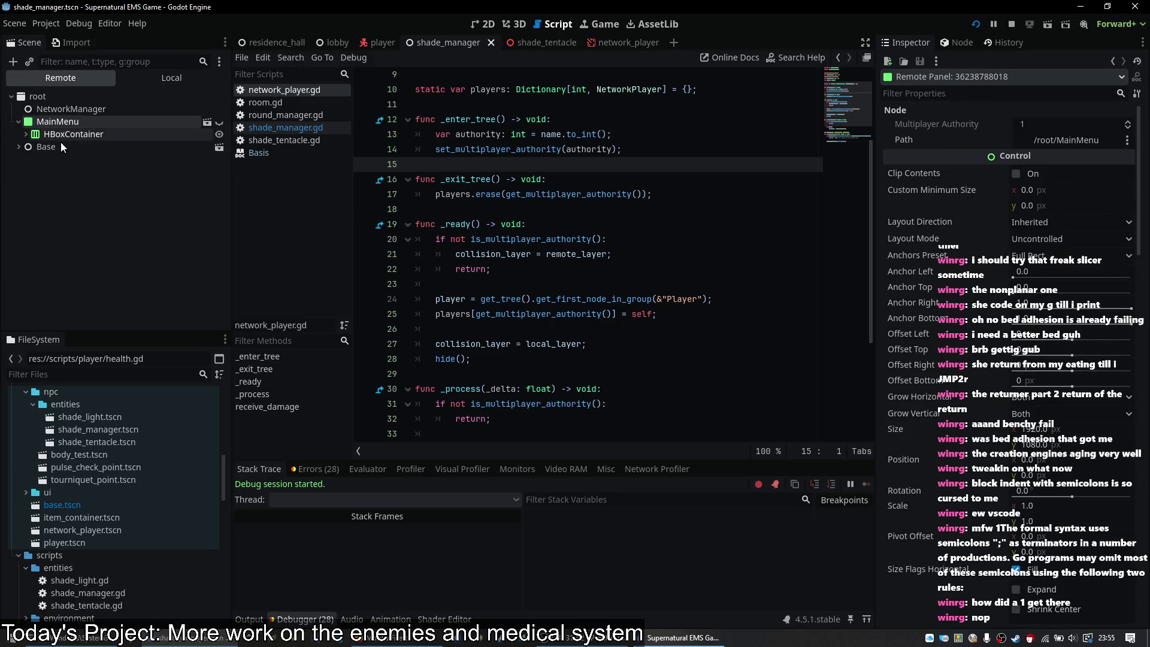
# In the Remote tree, expand Base > PlayerSpawner and select spawned player node 1.
pyautogui.click(63, 147)
pyautogui.click(70, 184)
pyautogui.scroll(-1, 83, 181)
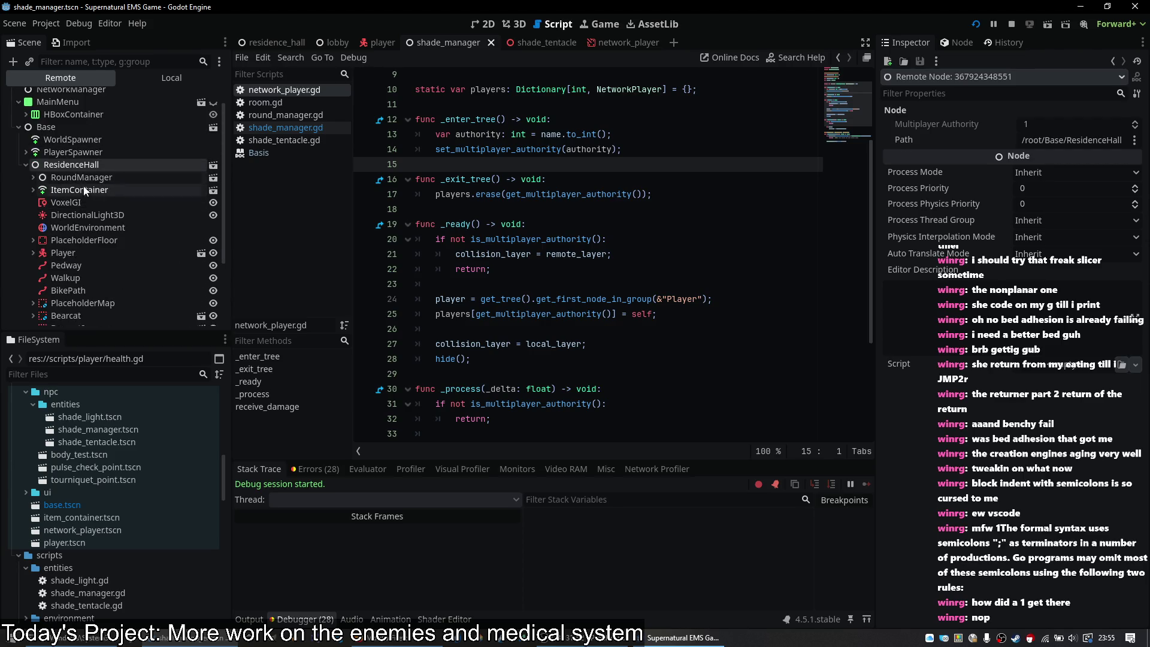
pyautogui.click(74, 154)
pyautogui.click(81, 164)
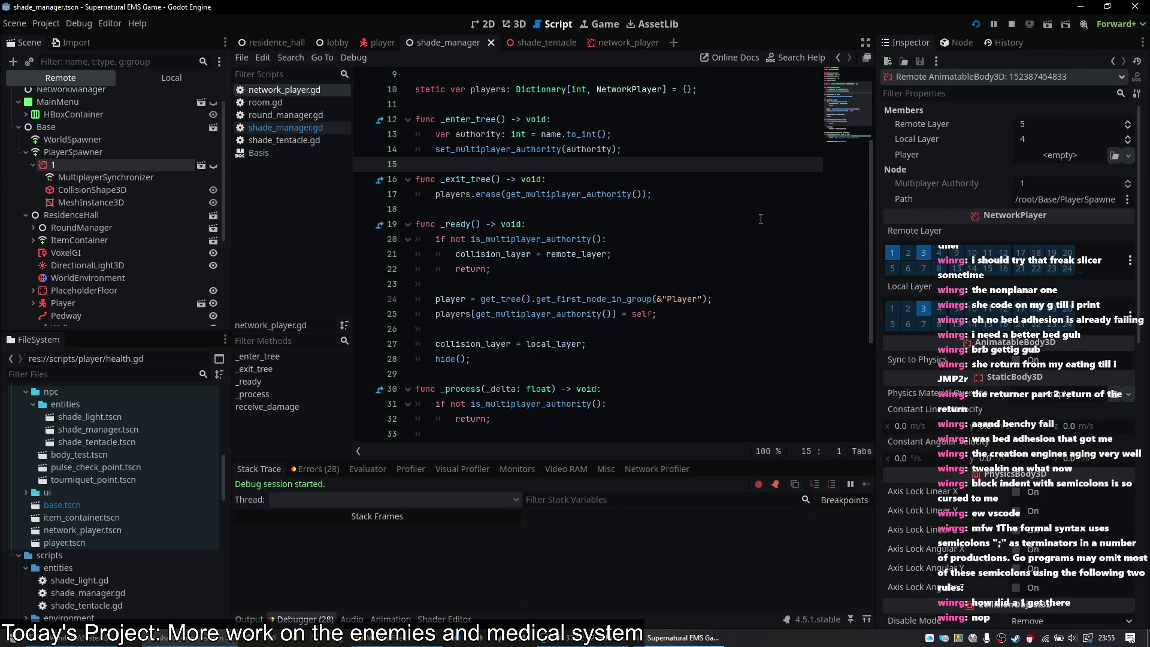
# Review NetworkPlayer's get_first_node_in_group call, then return to the running game.
pyautogui.scroll(3, 759, 226)
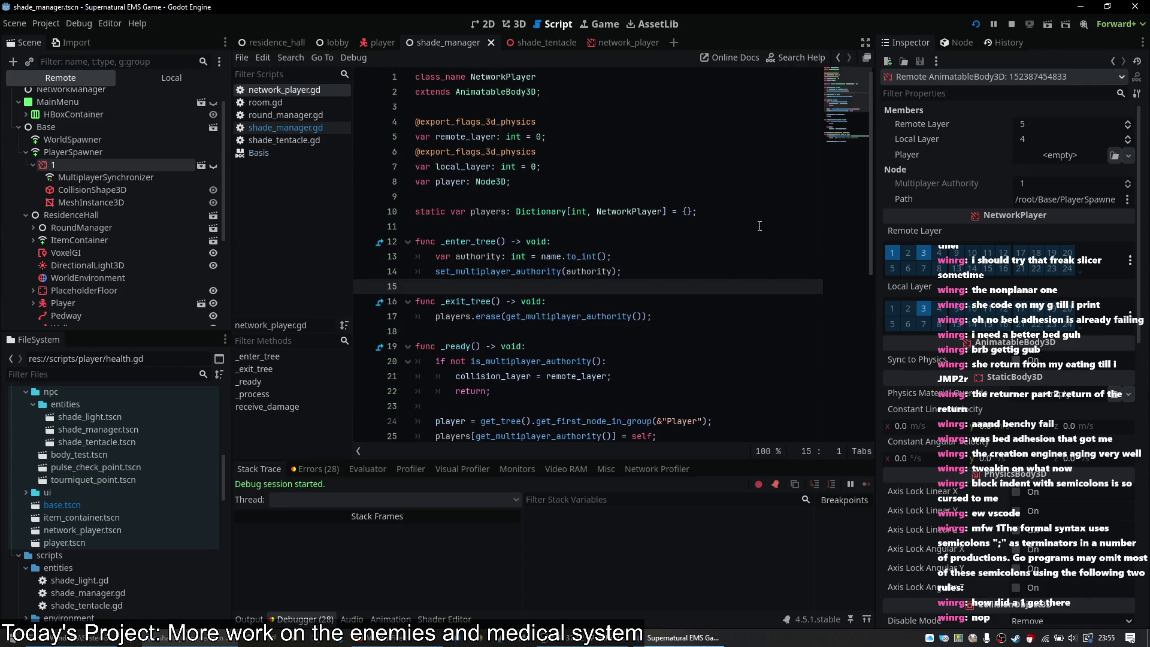
pyautogui.scroll(-4, 504, 208)
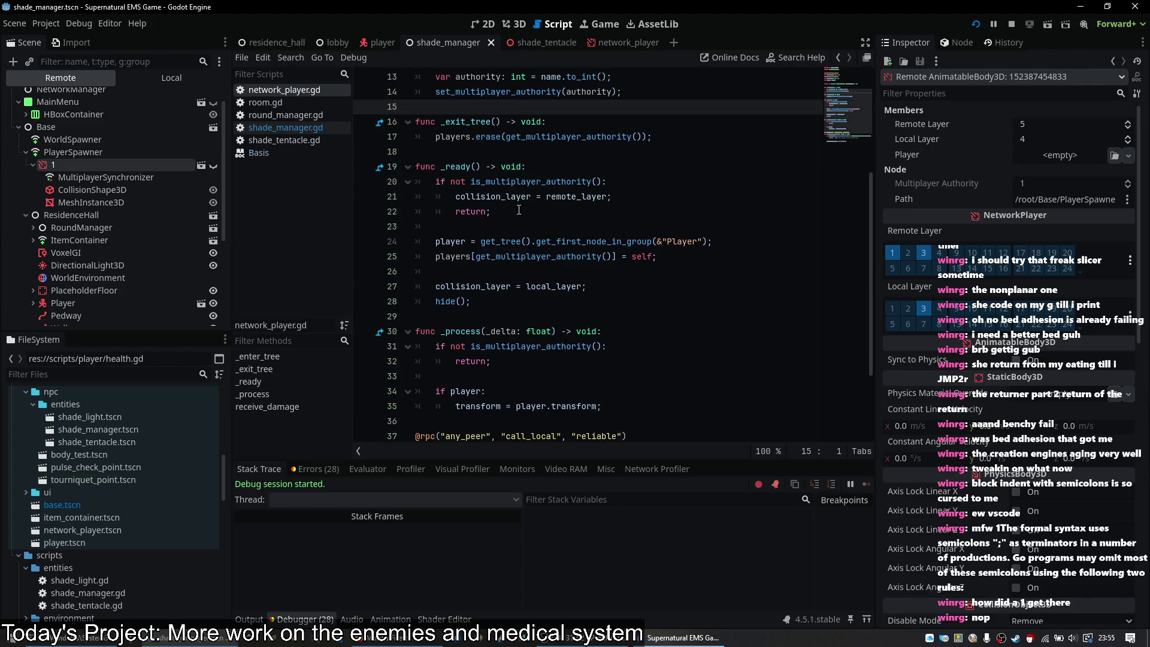
pyautogui.moveTo(592, 244)
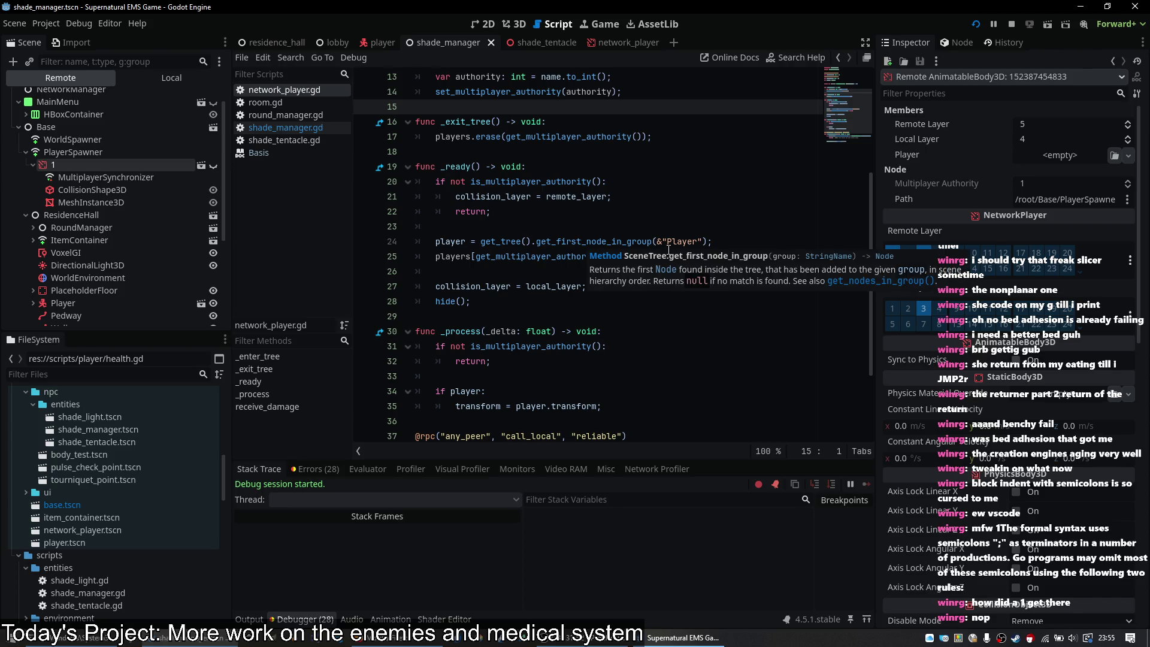
pyautogui.click(683, 637)
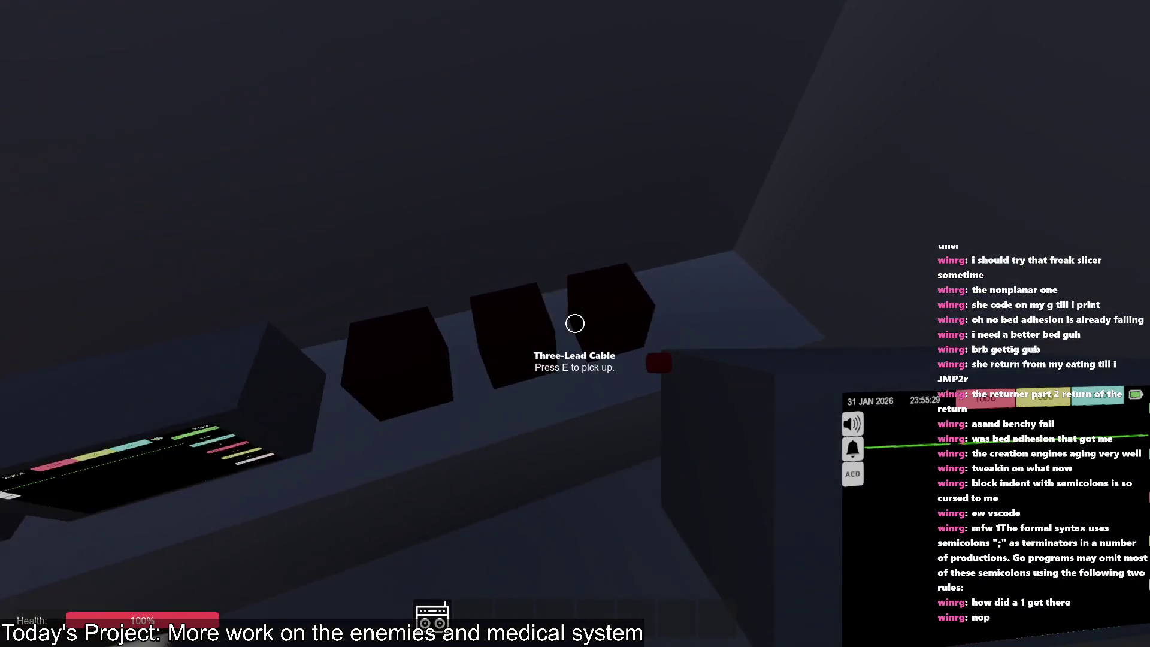
# Pick up medical gear until the debugger halts at shade_manager.gd line 140, then show network_player.gd.
pyautogui.press('e')
pyautogui.press('e')
pyautogui.press('e')
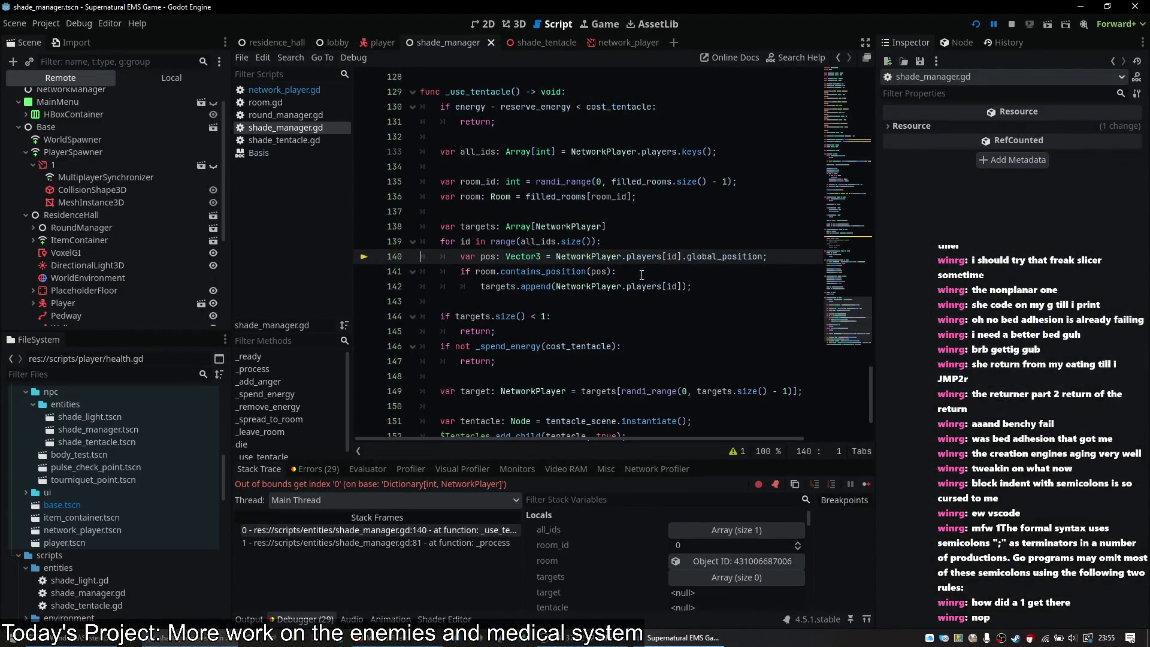
pyautogui.click(321, 92)
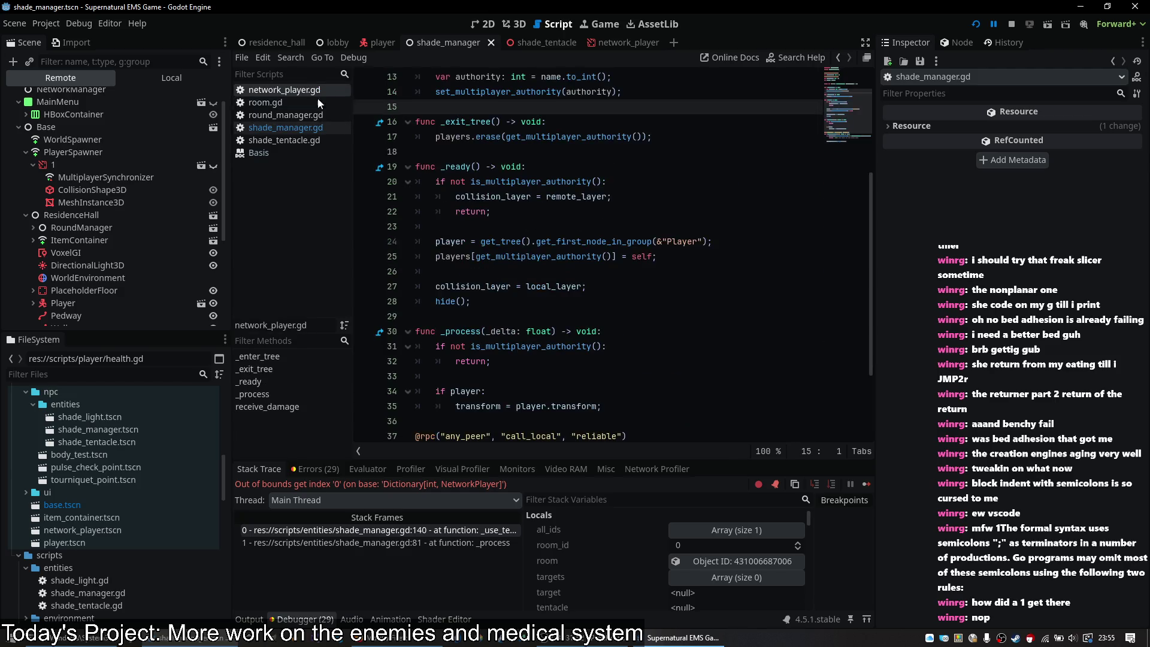
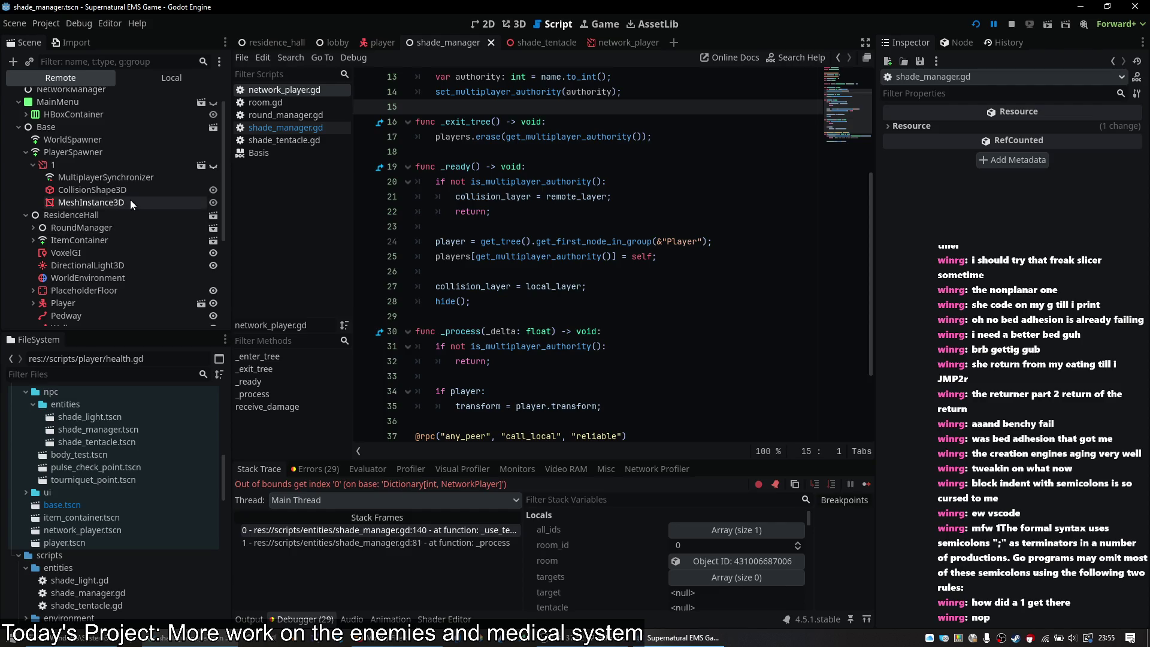
# Select live player node 1 under PlayerSpawner and review its empty Player reference in the Inspector.
pyautogui.scroll(-5, 131, 201)
pyautogui.scroll(3, 131, 198)
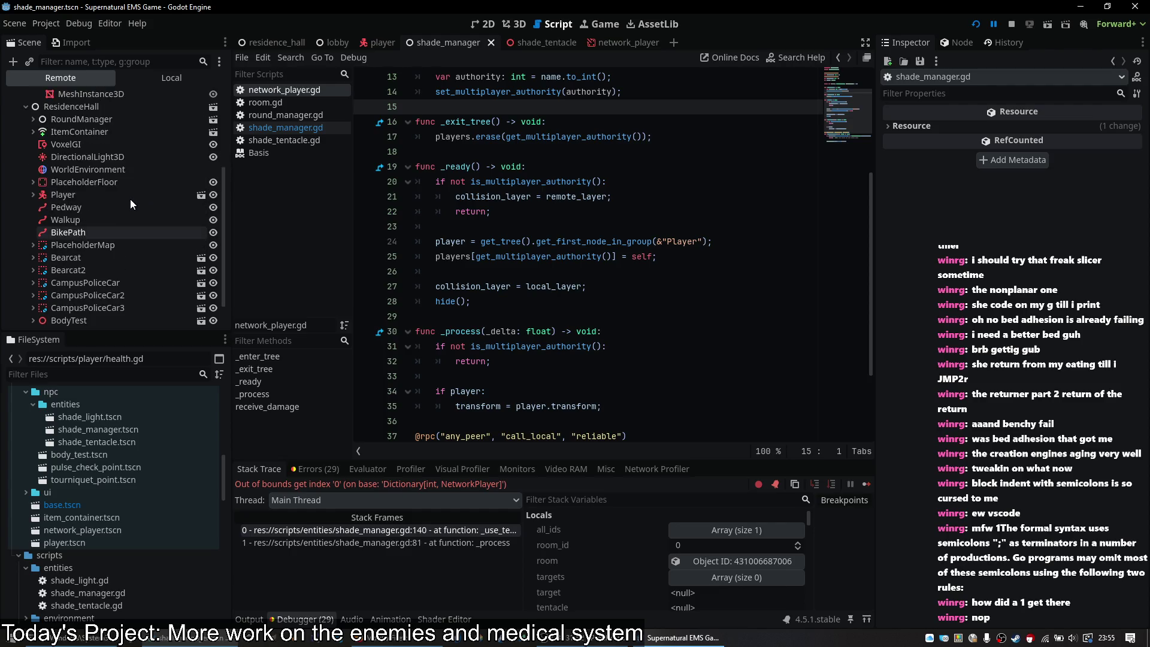
pyautogui.scroll(1, 106, 231)
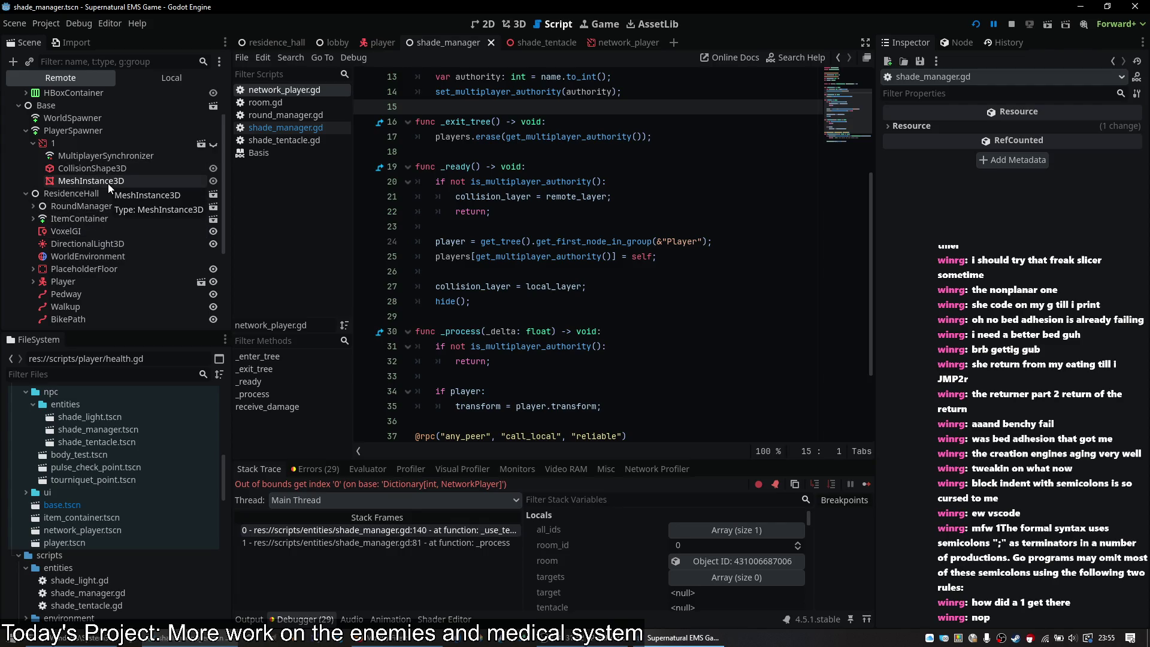
pyautogui.click(125, 144)
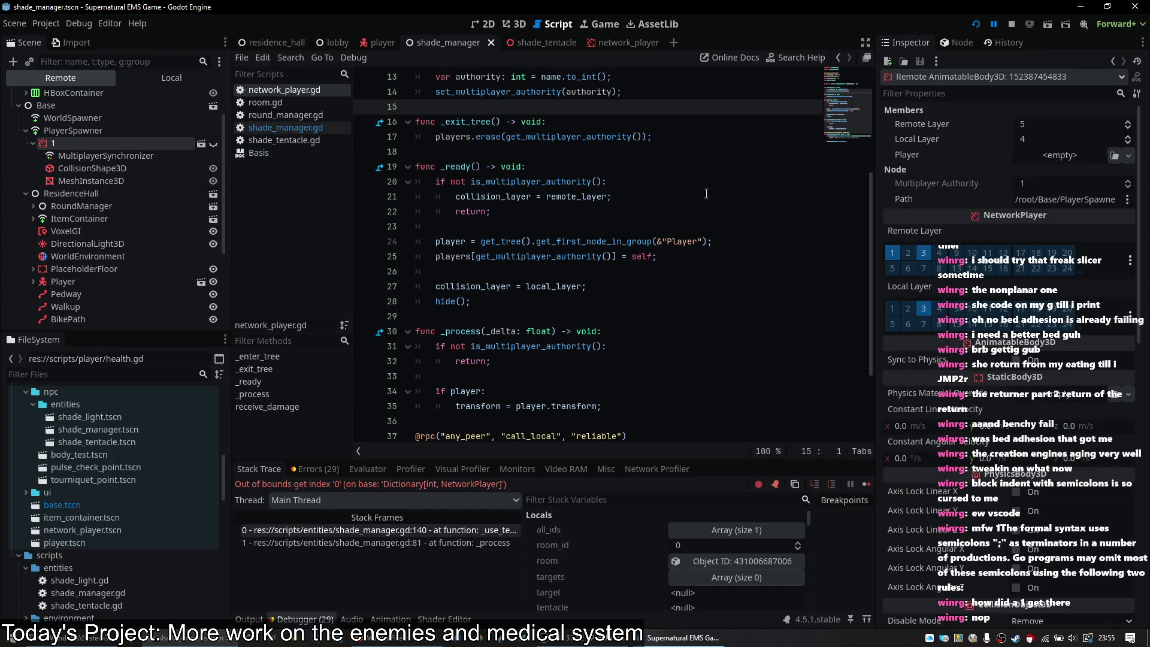
pyautogui.scroll(3, 649, 207)
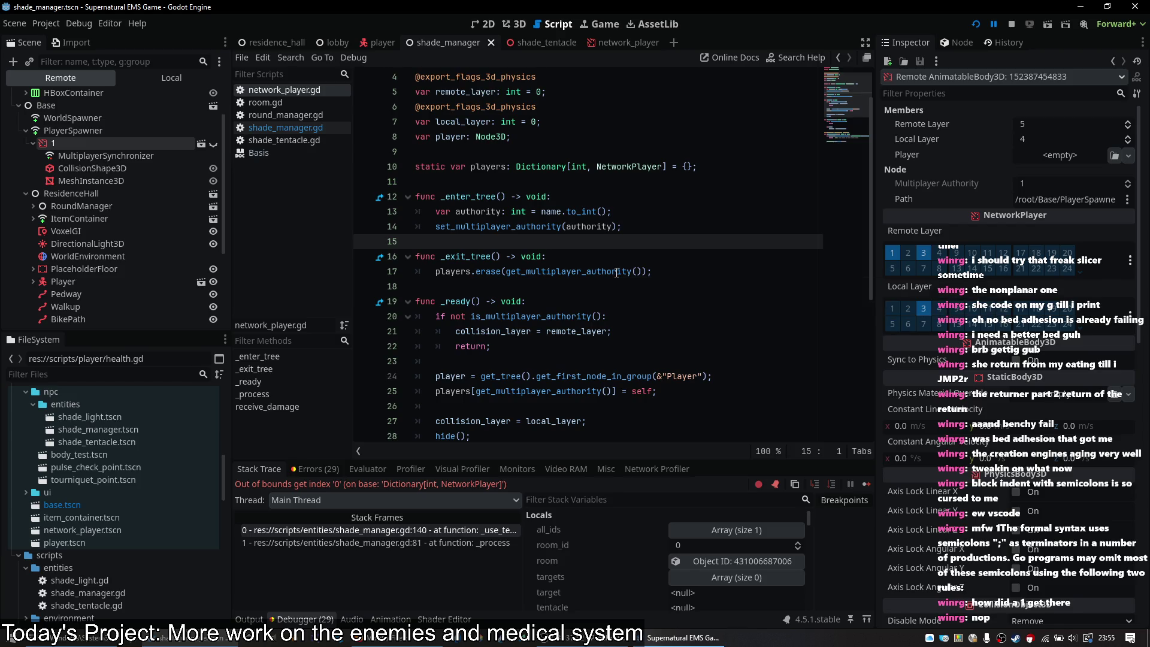
pyautogui.scroll(-2, 617, 273)
pyautogui.scroll(-6, 1011, 263)
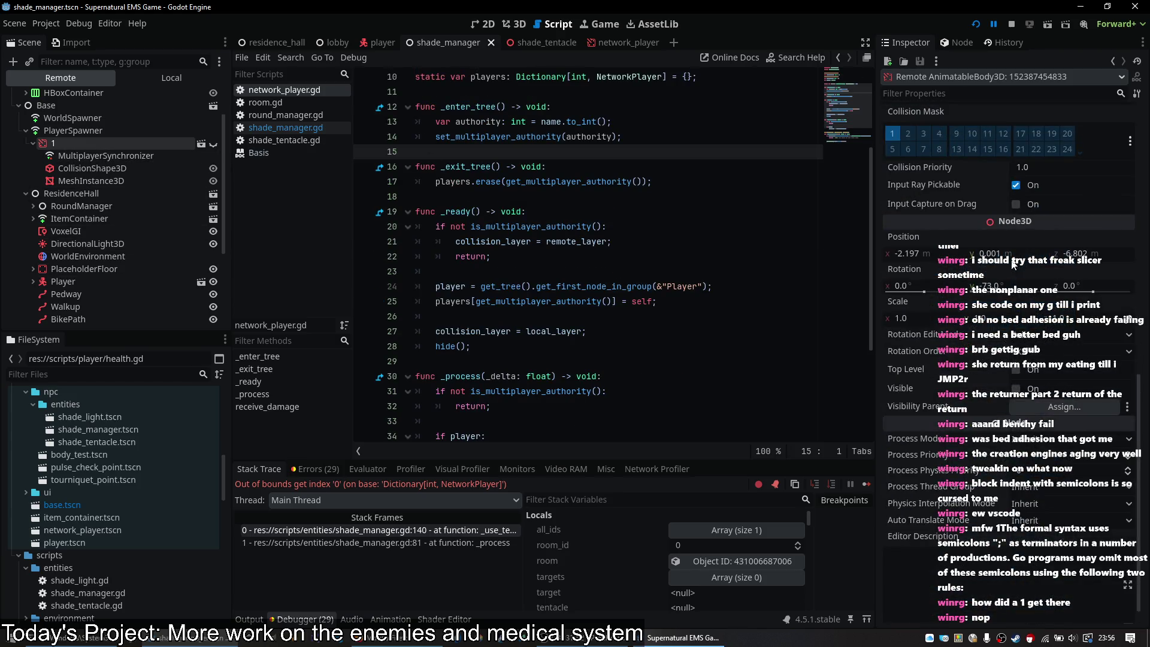
pyautogui.scroll(2, 1011, 263)
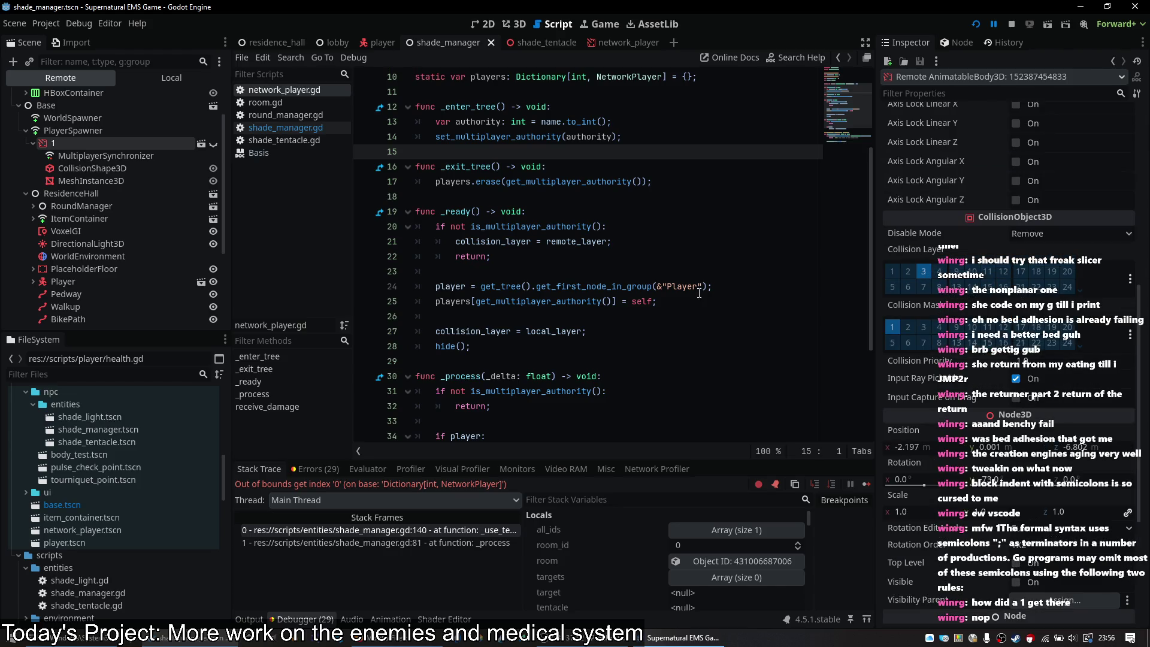
pyautogui.scroll(3, 655, 296)
pyautogui.scroll(5, 1091, 273)
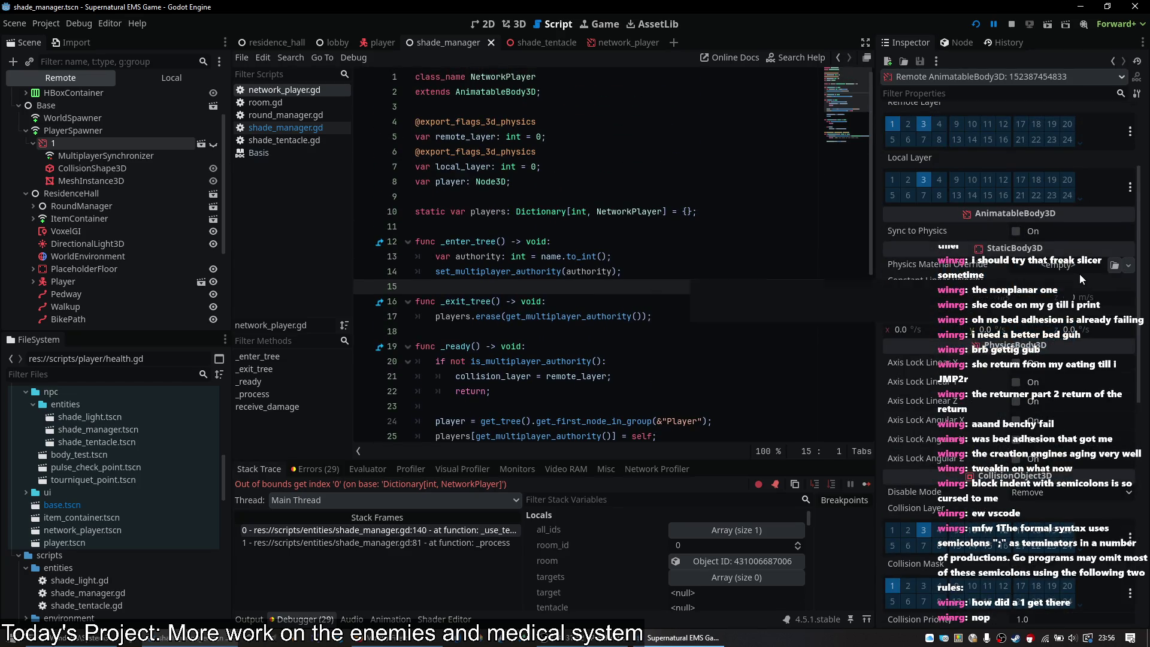
pyautogui.scroll(-2, 548, 321)
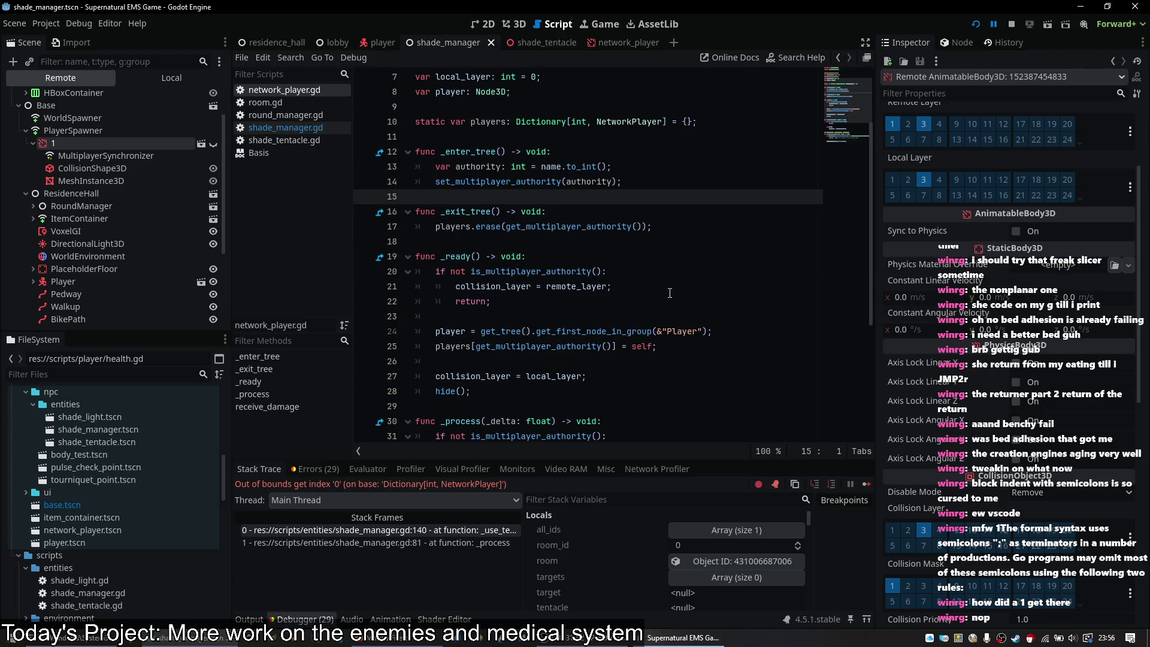
pyautogui.scroll(-2, 670, 292)
# Check the player registration line in network_player.gd's _ready, then bring up round_manager.gd.
pyautogui.click(704, 258)
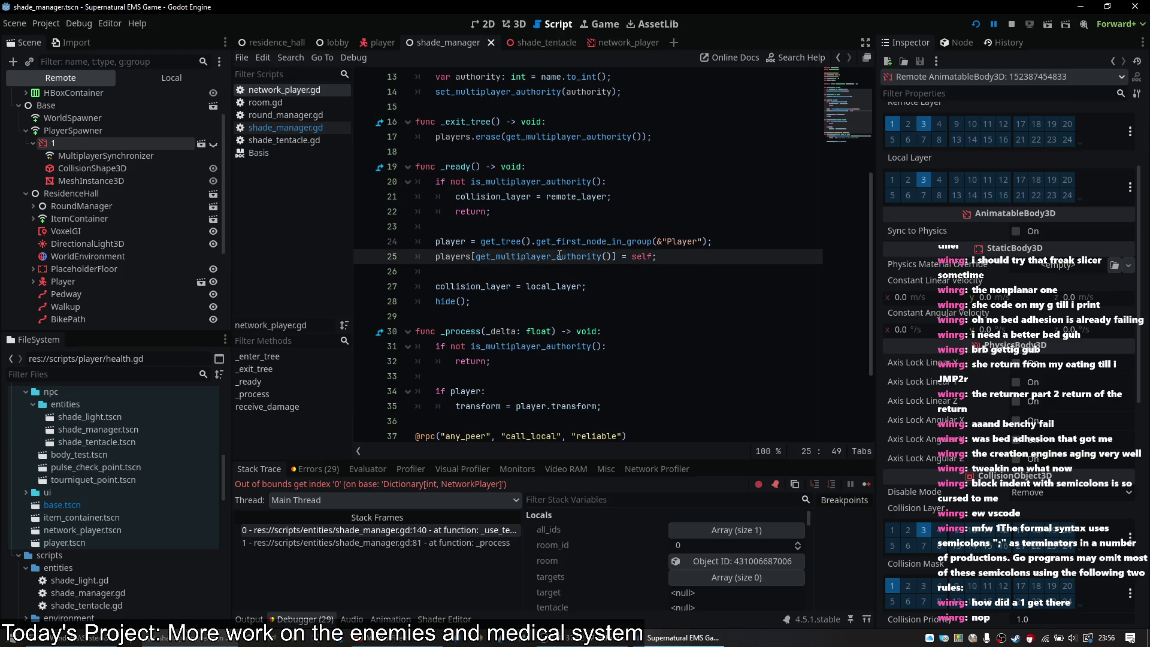
pyautogui.moveTo(559, 254)
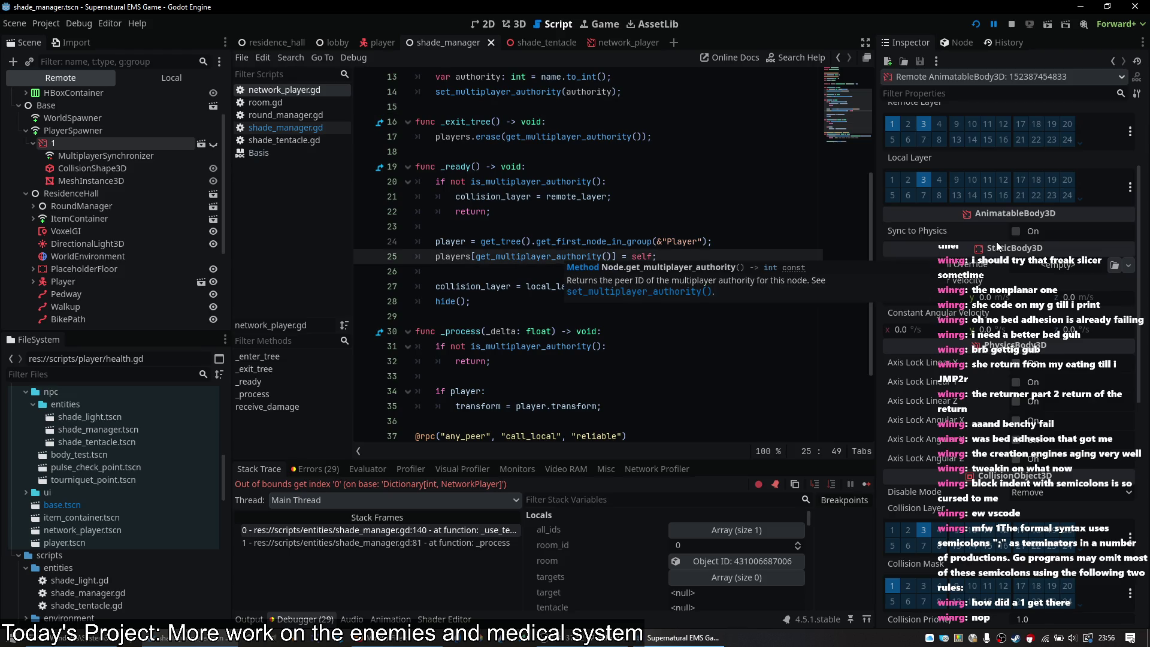
pyautogui.scroll(3, 997, 242)
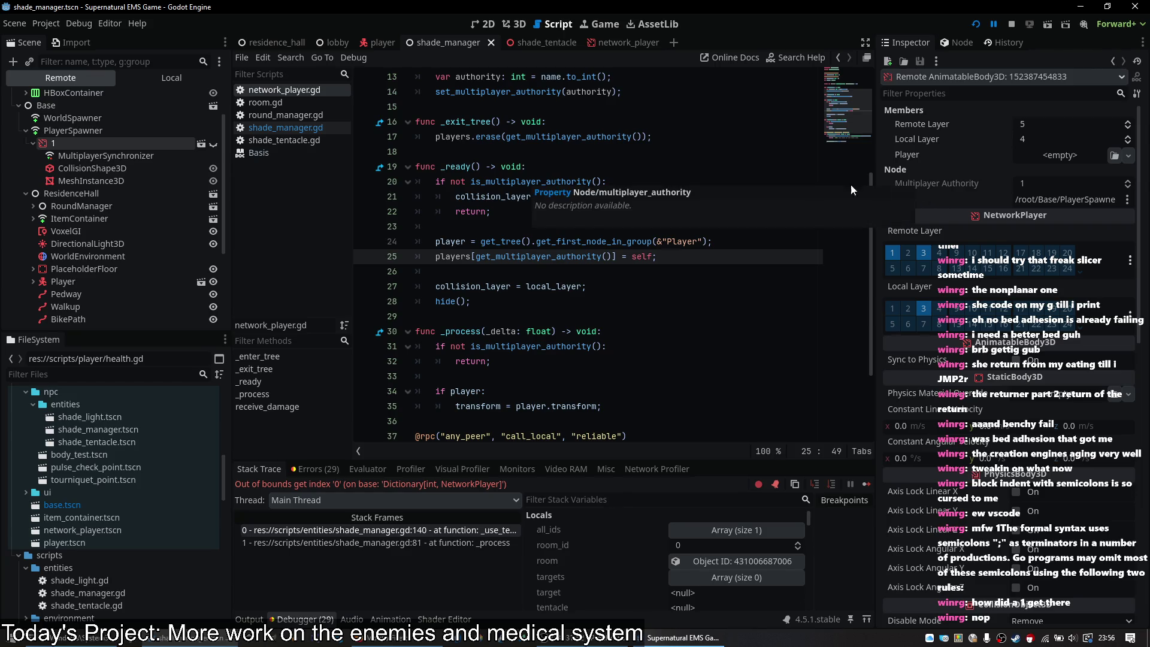
pyautogui.click(322, 116)
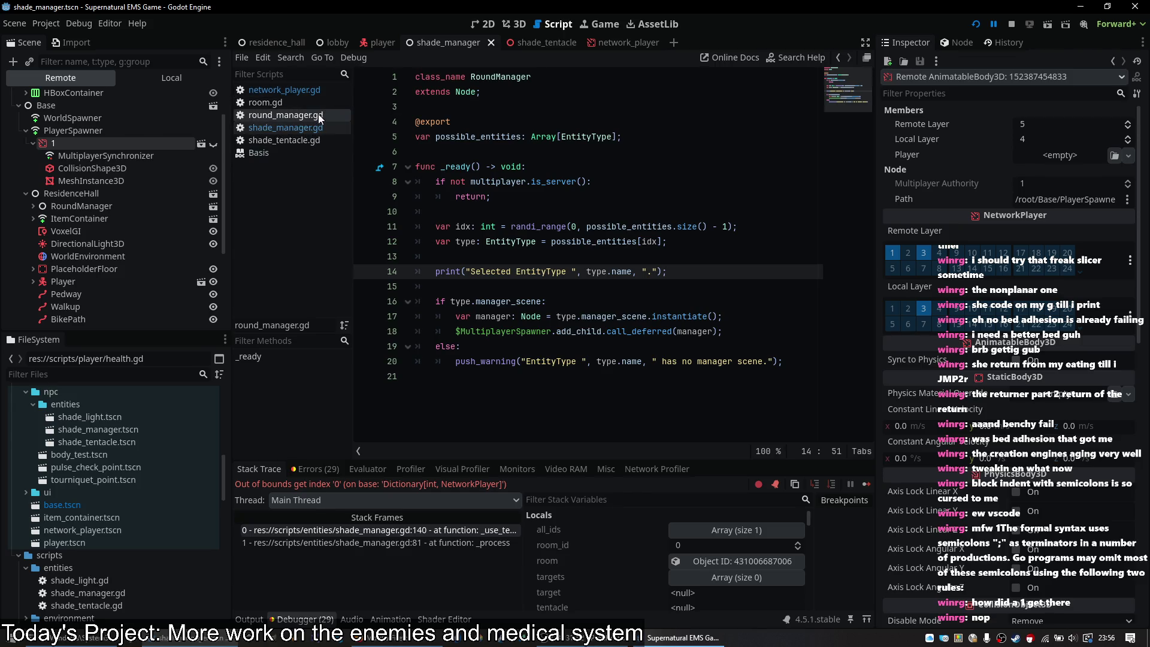
# Open shade_manager.gd at the failing line 140 in _use_tentacle.
pyautogui.click(322, 103)
pyautogui.click(318, 128)
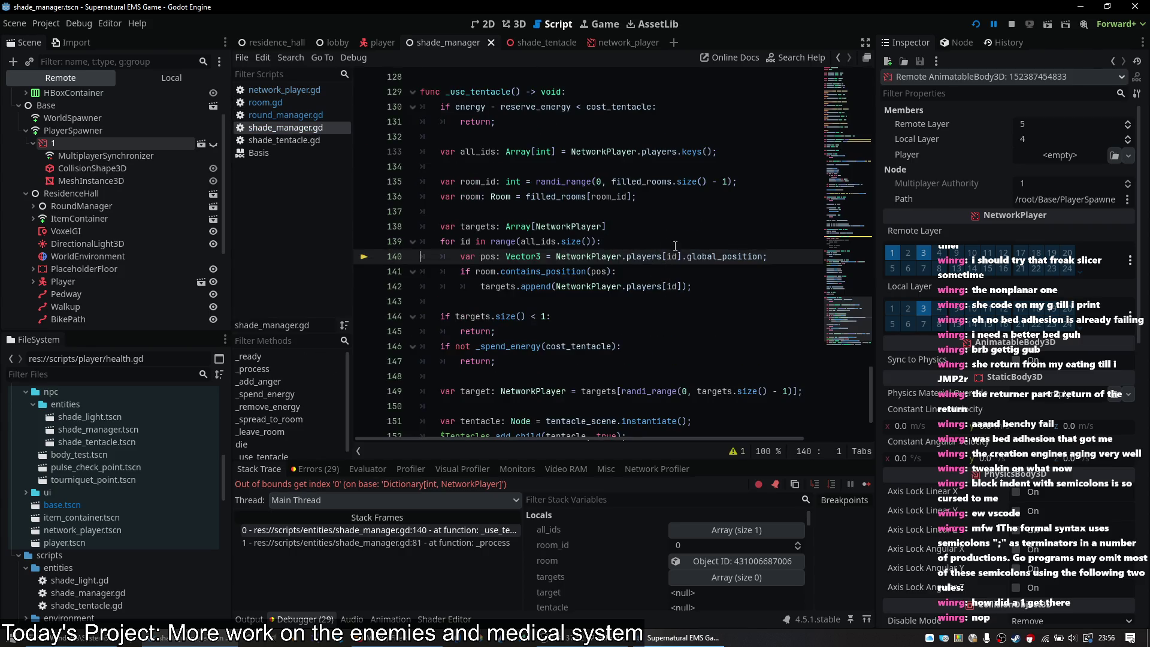
pyautogui.scroll(1, 691, 233)
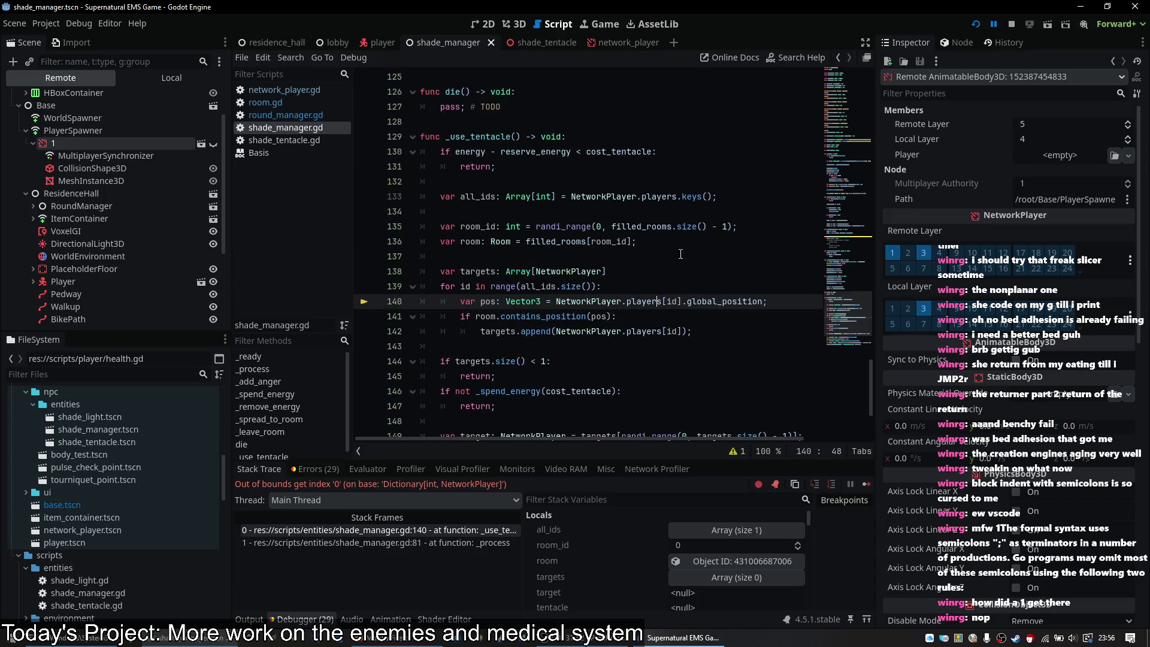
# Rewrite the loop header on line 139 to 'for id in all_ids:'.
pyautogui.click(663, 281)
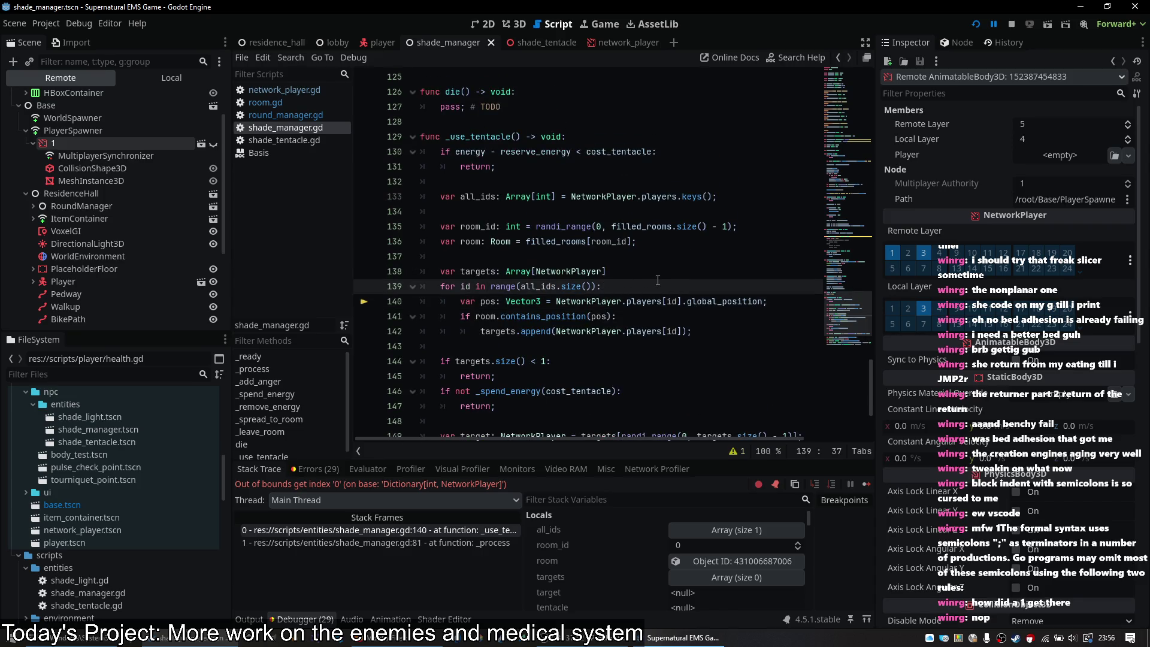
pyautogui.click(674, 301)
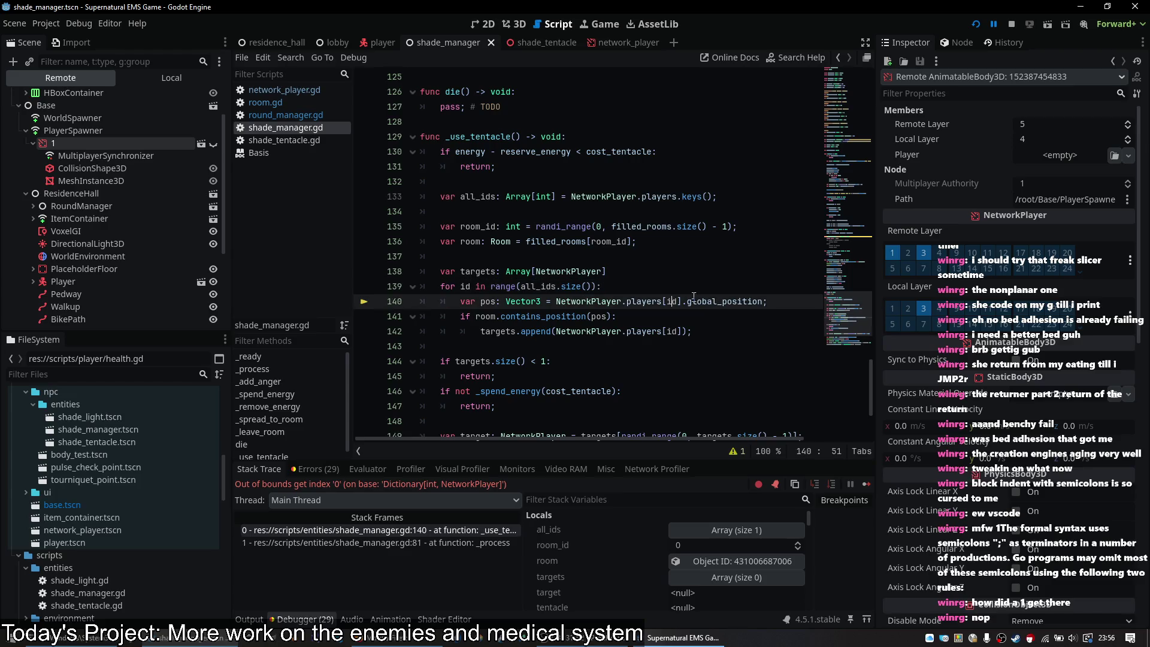
pyautogui.doubleClick(675, 301)
pyautogui.write('all_ids[')
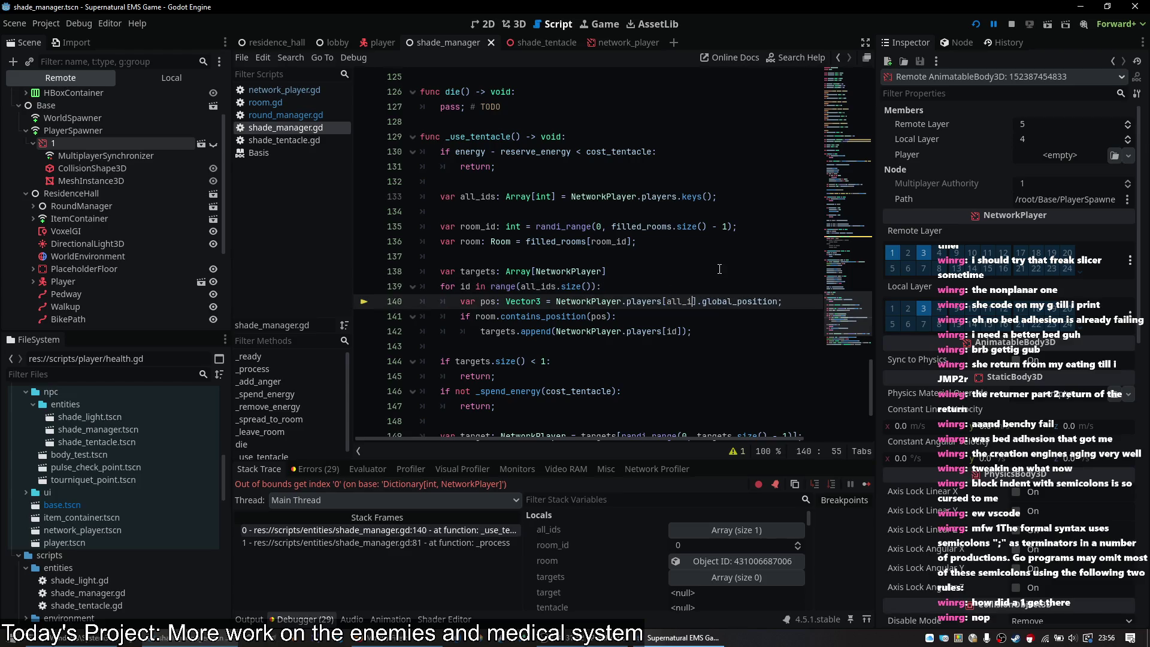
pyautogui.write('i')
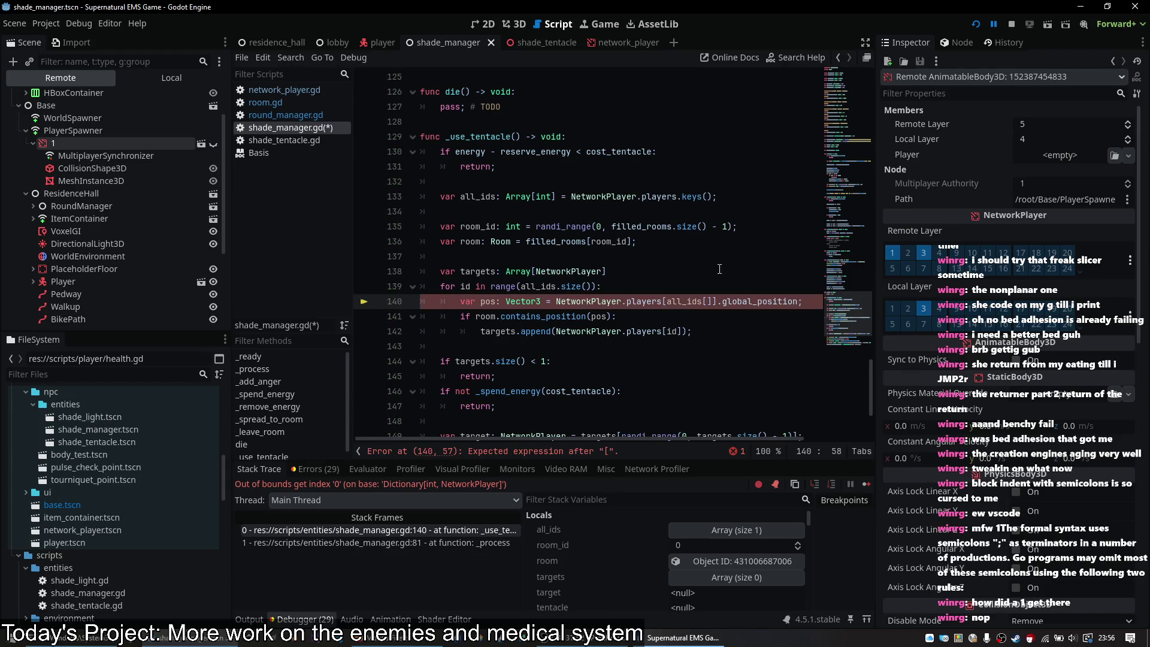
pyautogui.doubleClick(465, 286)
pyautogui.write('i')
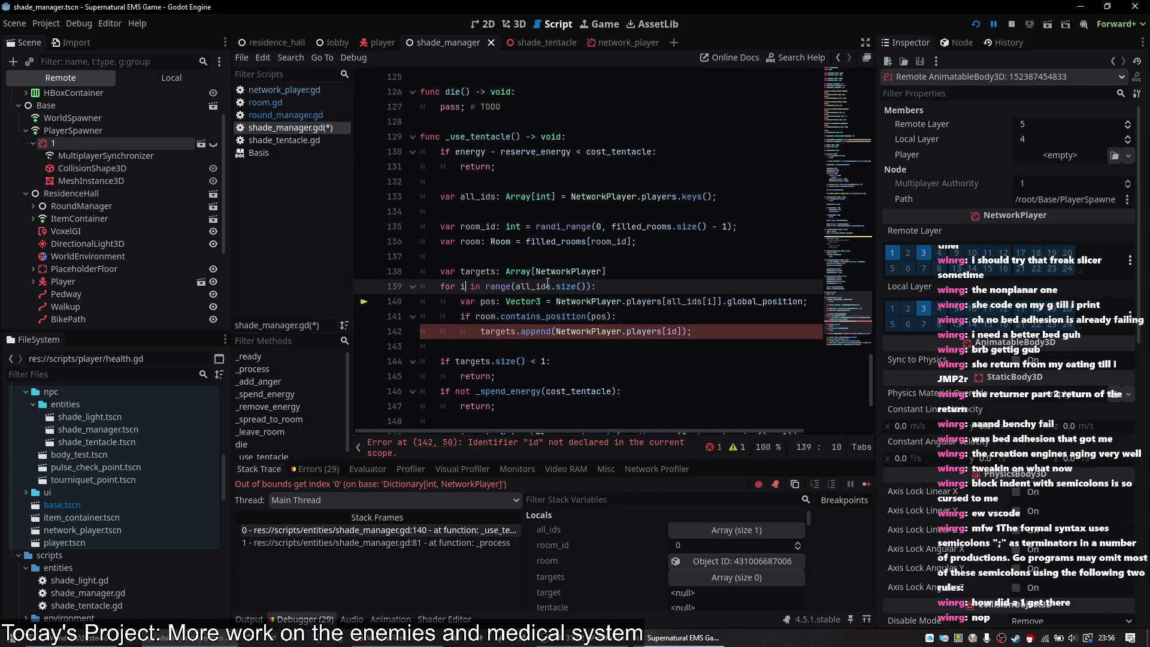
pyautogui.hotkey('shift', 'End')
pyautogui.write('all_ids:')
pyautogui.click(464, 286)
pyautogui.write('d')
# Restore the players[id] indexing on line 140, then return to network_player.gd.
pyautogui.click(719, 301)
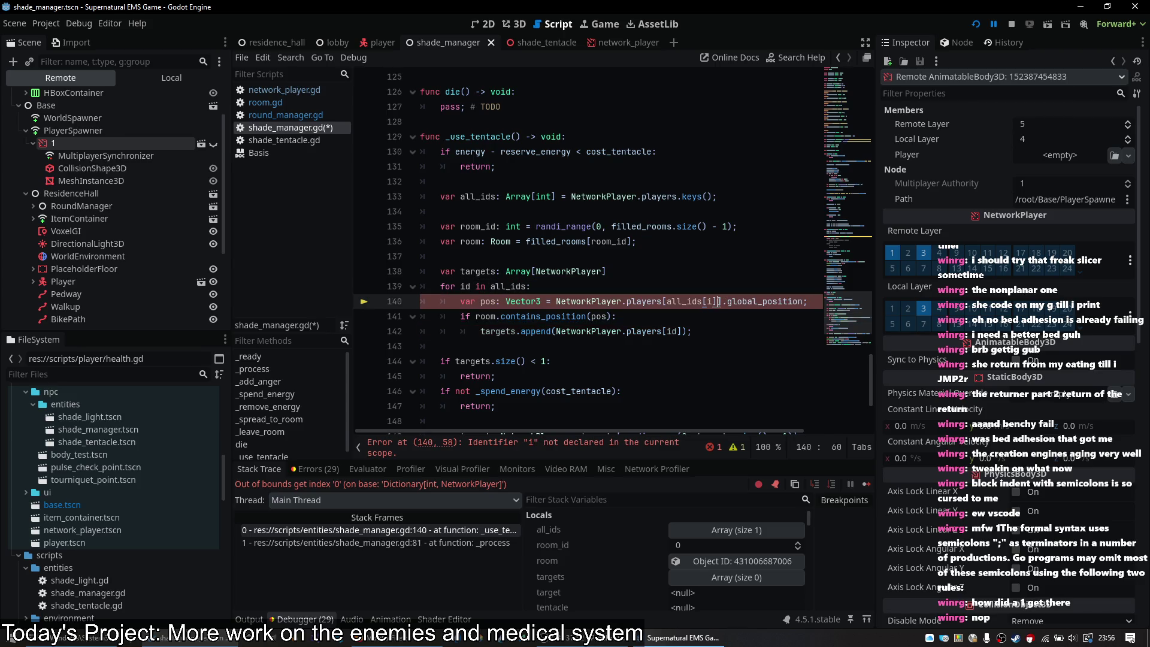
pyautogui.press('BackSpace')
pyautogui.press('BackSpace')
pyautogui.press('BackSpace')
pyautogui.write('id')
pyautogui.press('Delete')
pyautogui.press('End')
pyautogui.write(']')
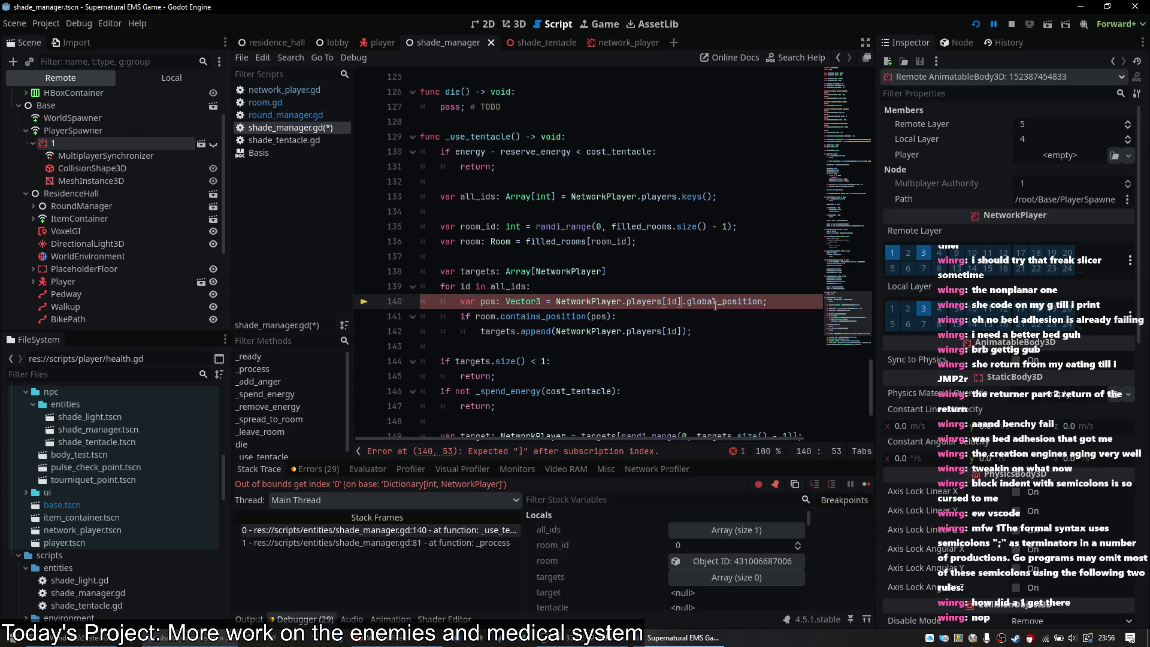
pyautogui.scroll(-3, 712, 287)
pyautogui.click(707, 259)
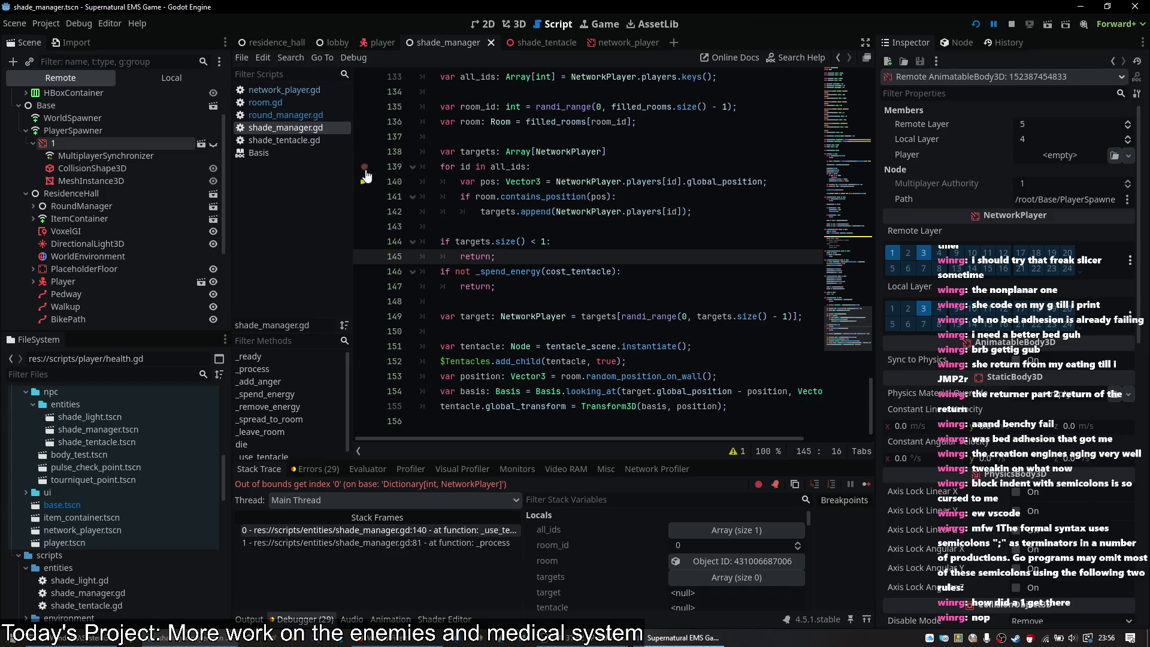
pyautogui.click(325, 115)
pyautogui.click(328, 91)
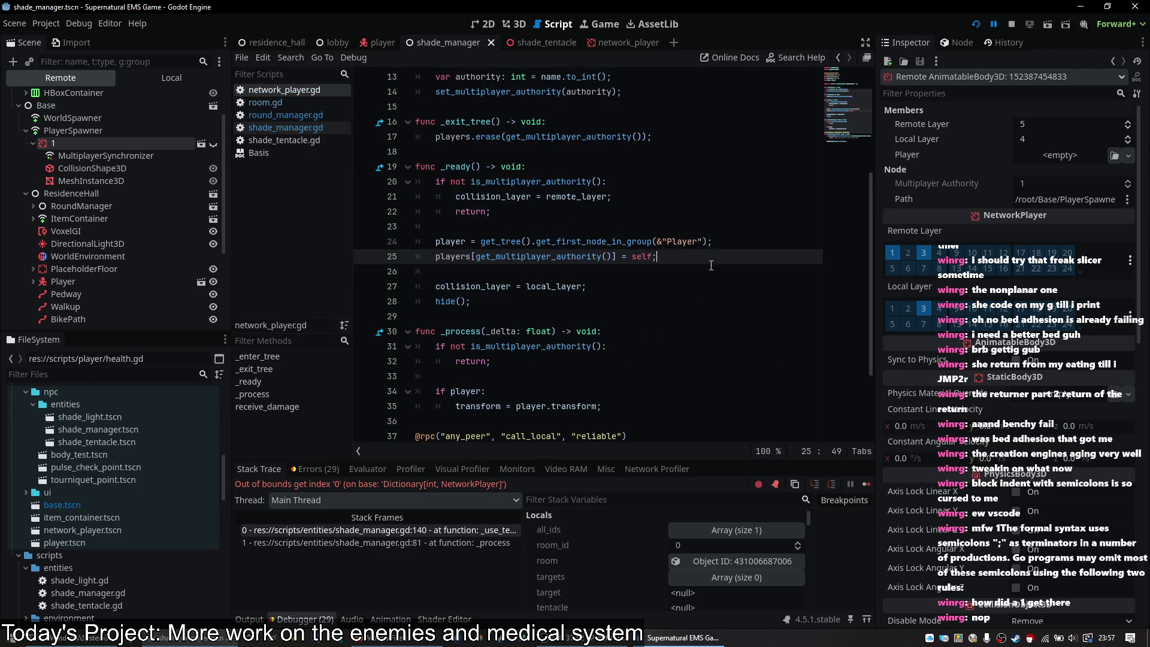
# Move the players registration line from _ready into _enter_tree.
pyautogui.hotkey('shift', 'Up')
pyautogui.press('BackSpace')
pyautogui.scroll(3, 661, 227)
pyautogui.click(661, 227)
pyautogui.hotkey('ctrl', 'z')
pyautogui.click(975, 23)
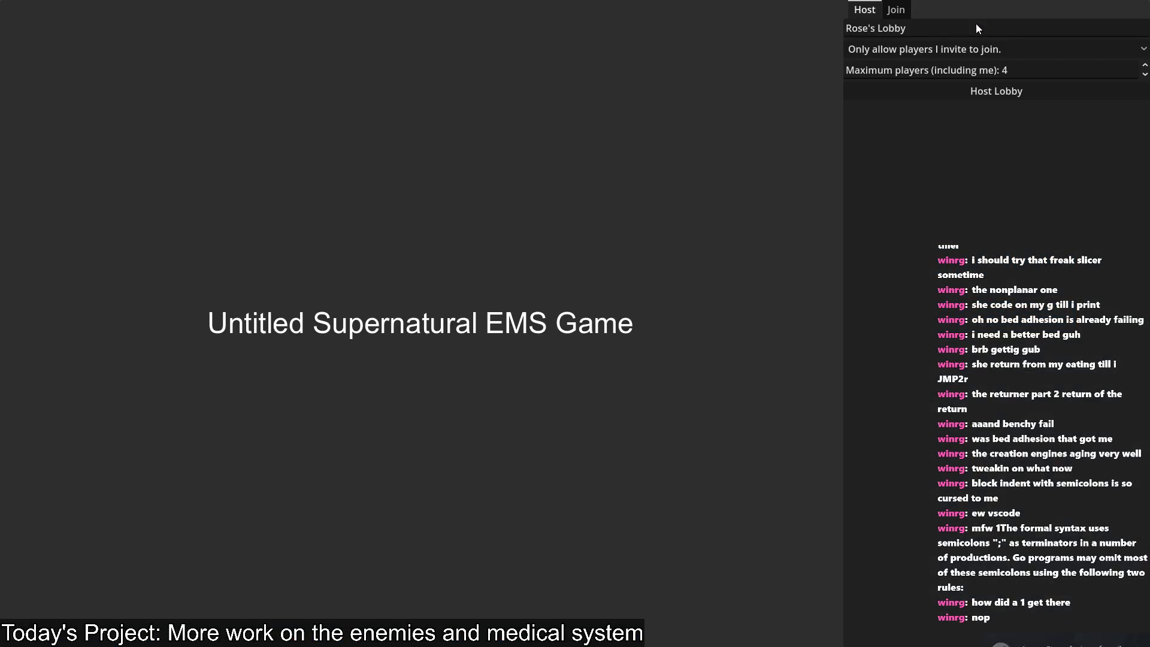
pyautogui.hotkey('alt', 'Tab')
# Change the registration to players[authority] = self, then relaunch the game and host the lobby.
pyautogui.moveTo(475, 241); pyautogui.dragTo(611, 241)
pyautogui.write('authority')
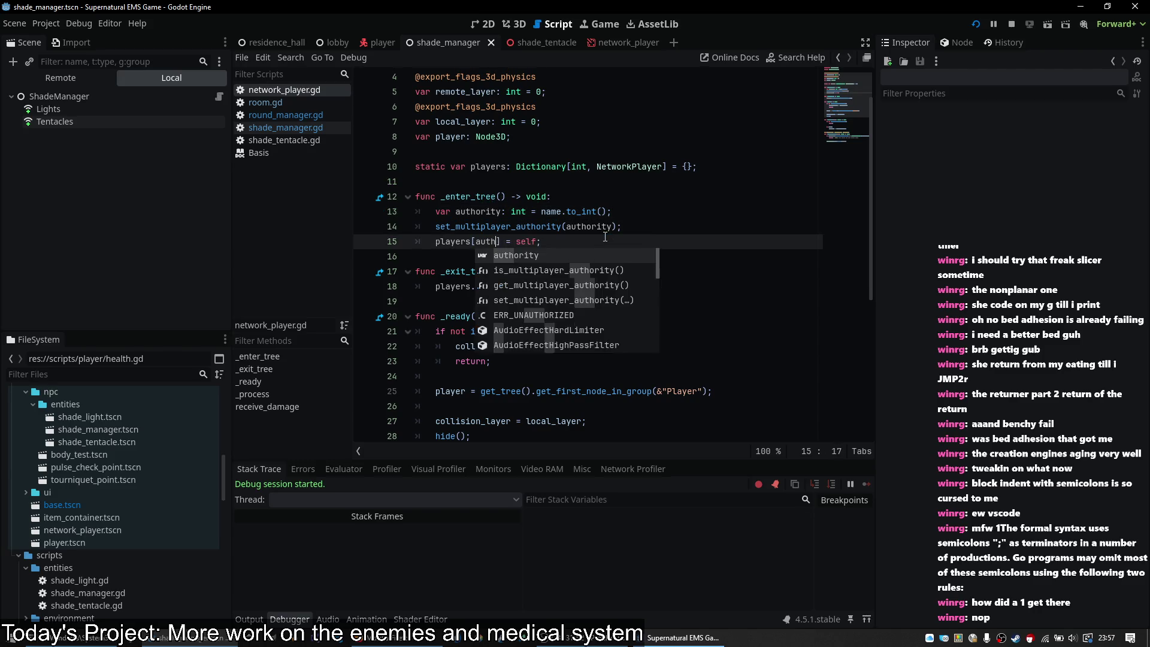
pyautogui.press('End')
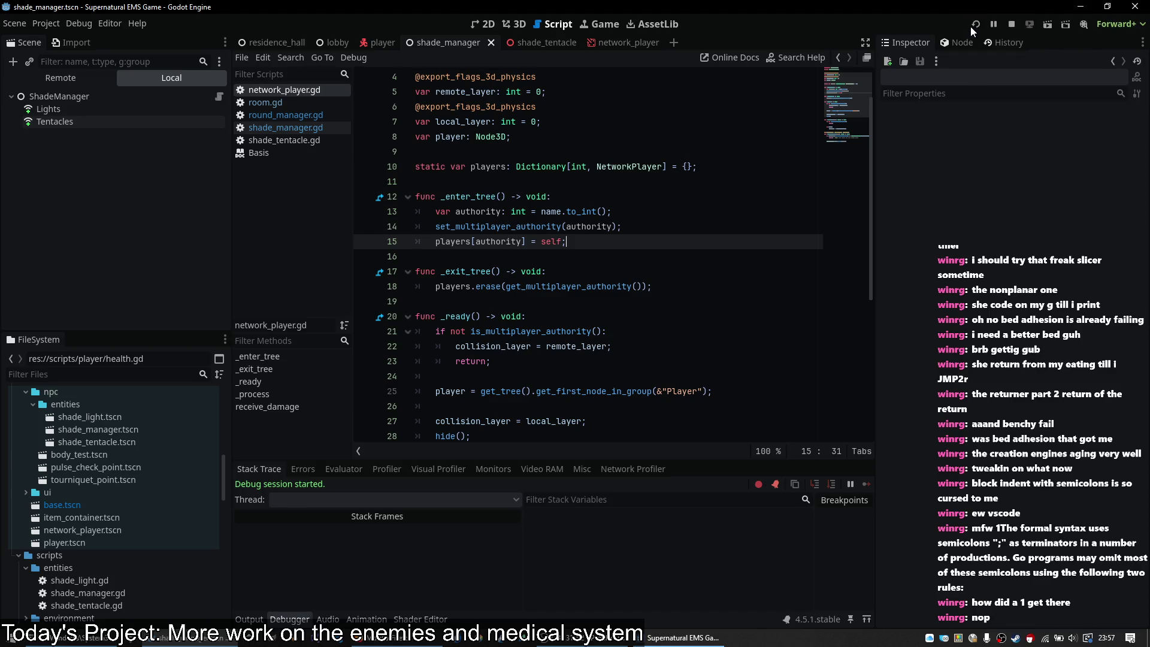
pyautogui.click(970, 26)
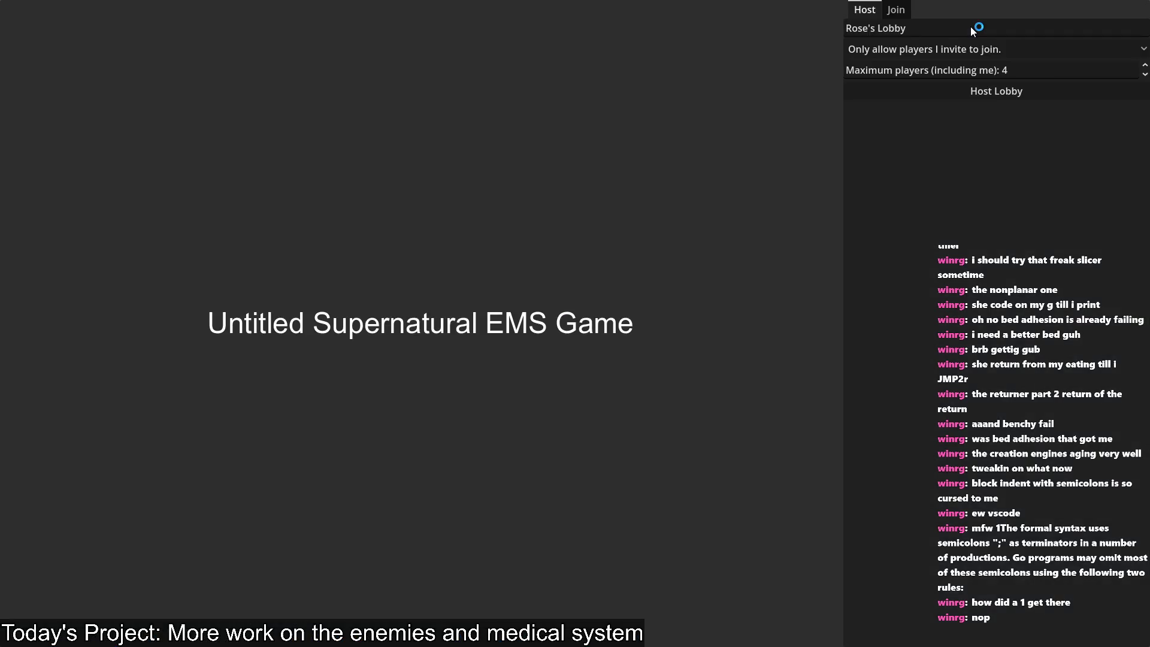
pyautogui.click(1016, 101)
# Ready up at the map boards and pick up the monitors and cables.
pyautogui.press('w')
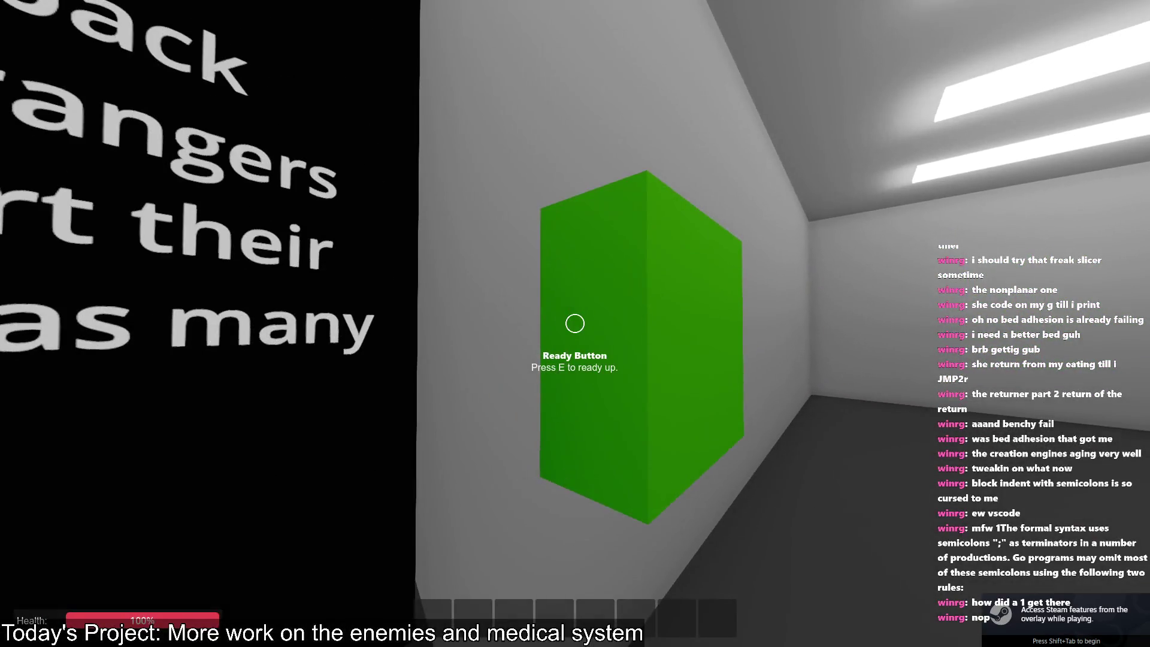
pyautogui.press('e')
pyautogui.press('w')
pyautogui.press('w')
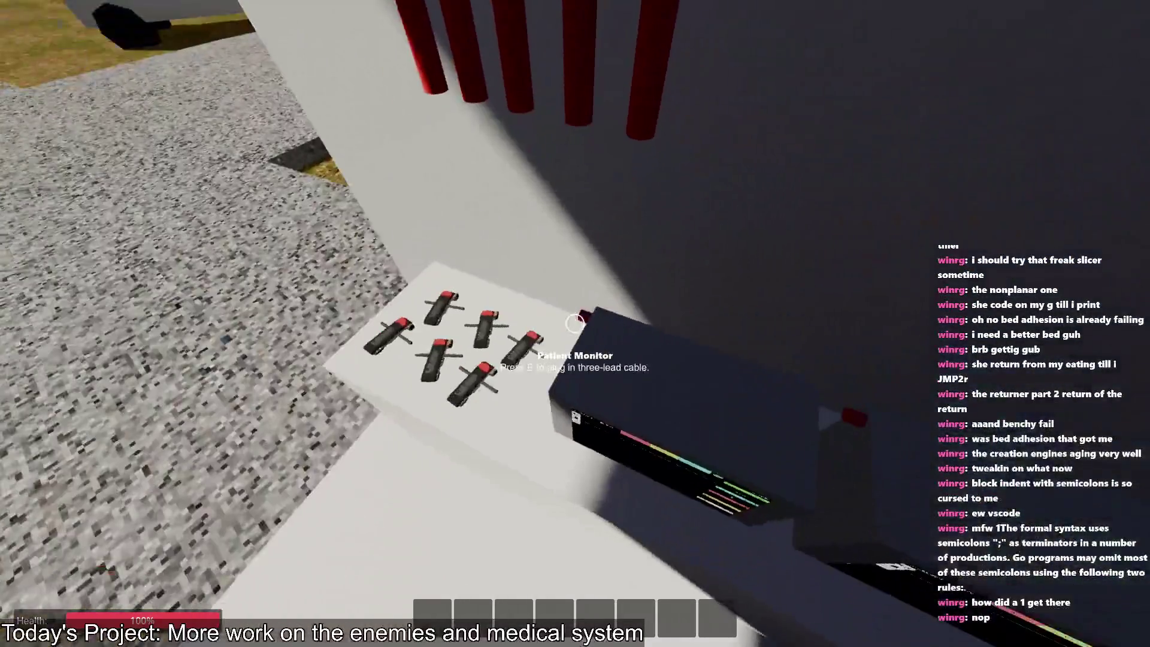
pyautogui.press('e')
pyautogui.press('e')
pyautogui.press('e')
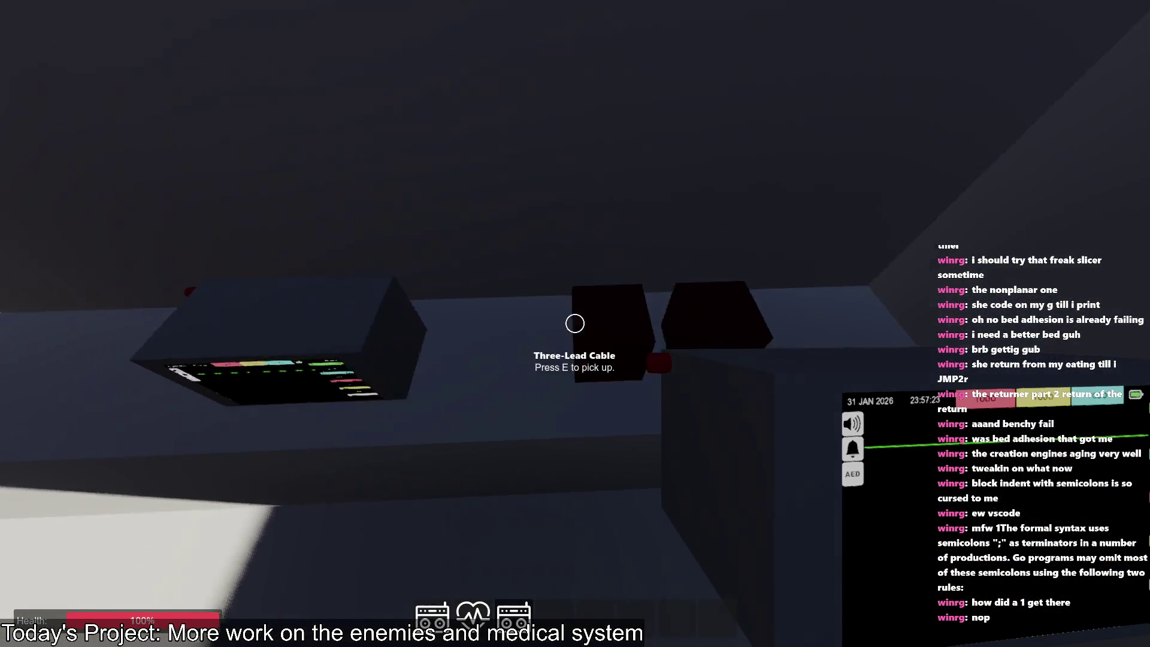
pyautogui.press('e')
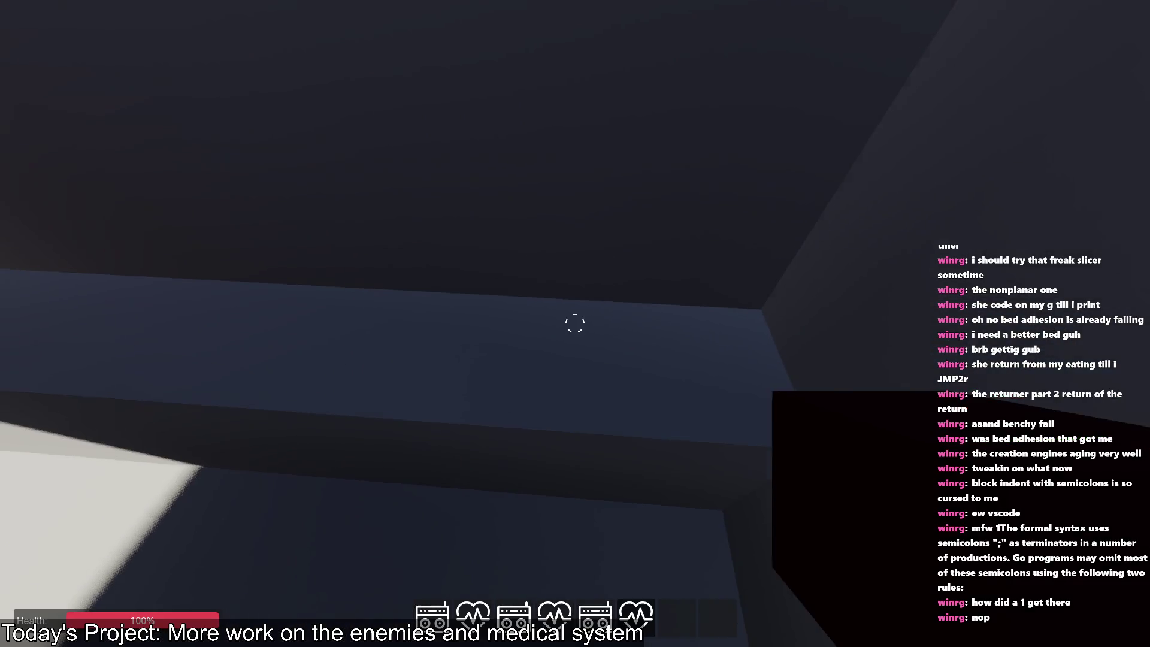
pyautogui.press('w')
pyautogui.press('s')
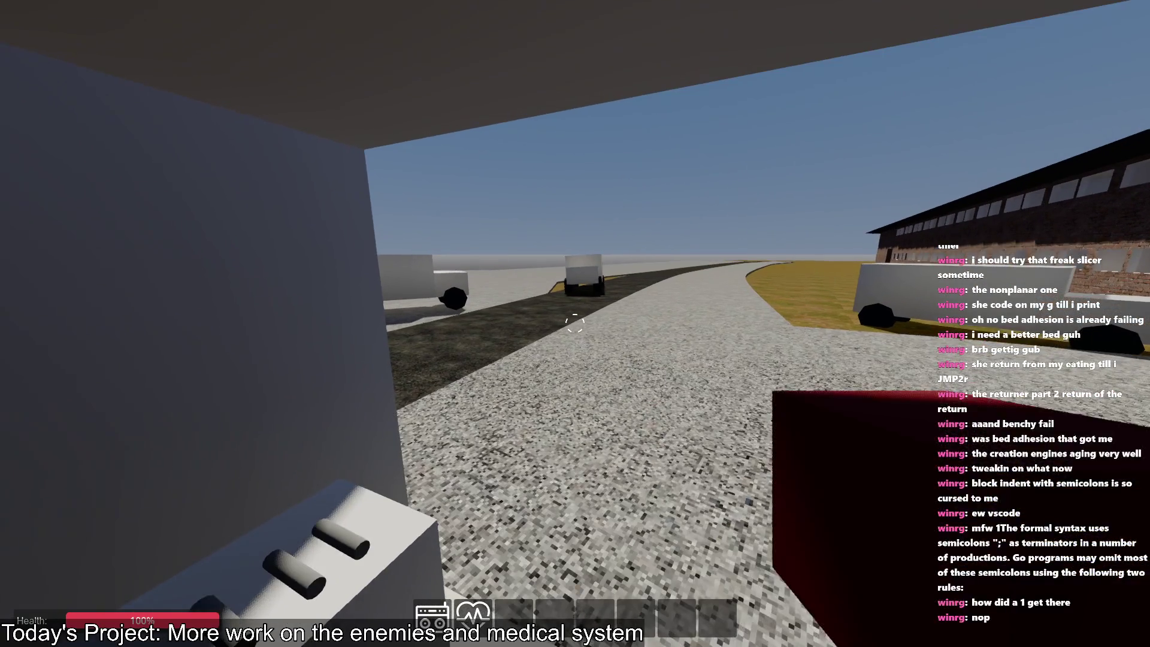
pyautogui.press('e')
pyautogui.press('e')
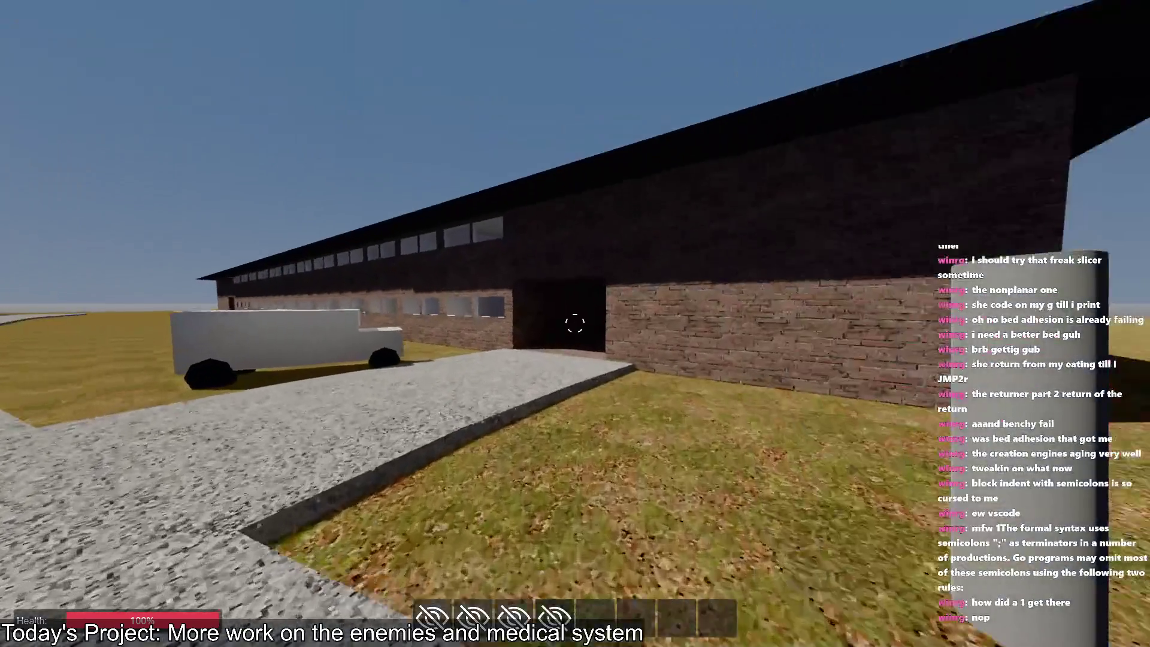
# Walk along the brick building wall and across the courtyard past the ragdolls, then return to the editor.
pyautogui.press('w')
pyautogui.press('w')
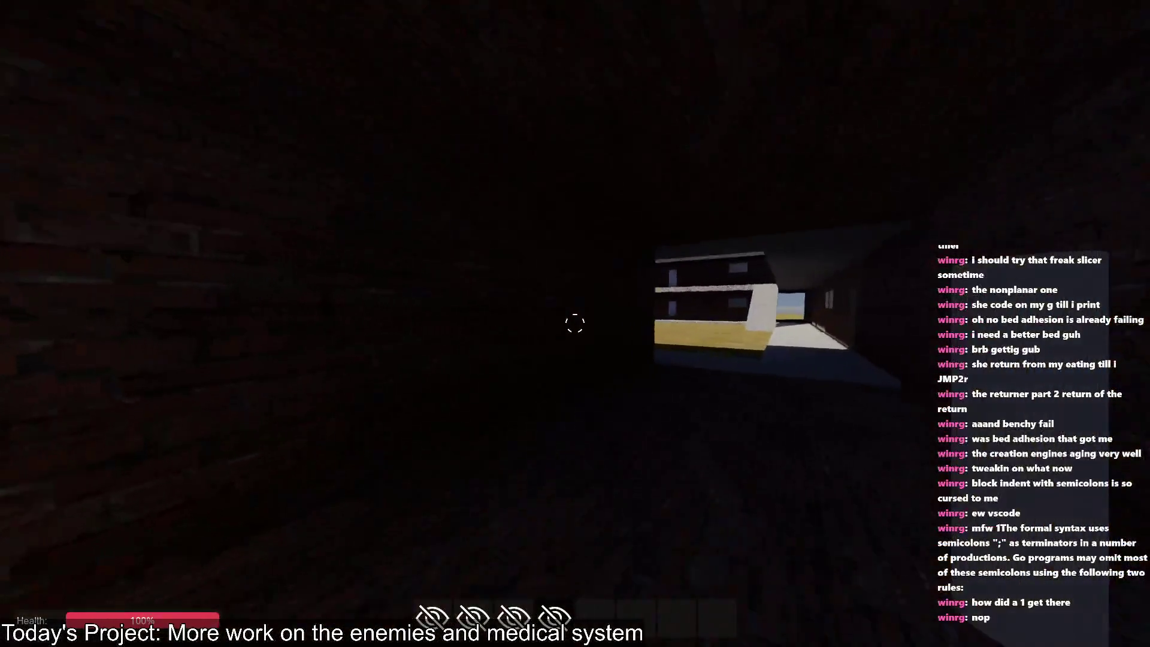
pyautogui.press('w')
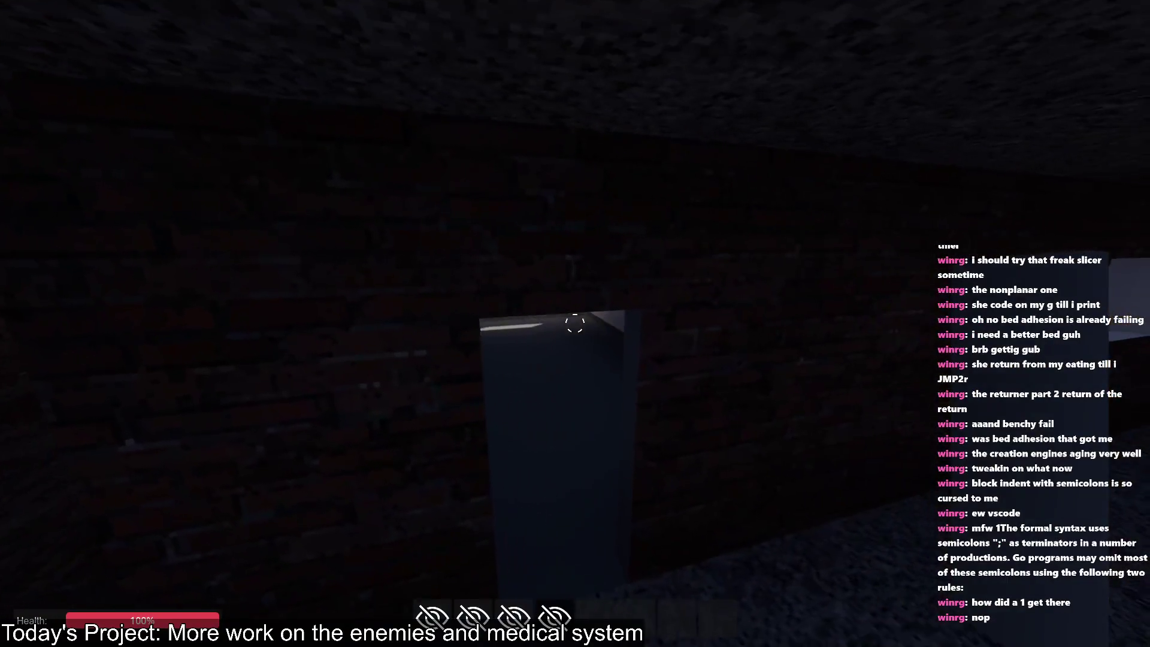
pyautogui.press('a')
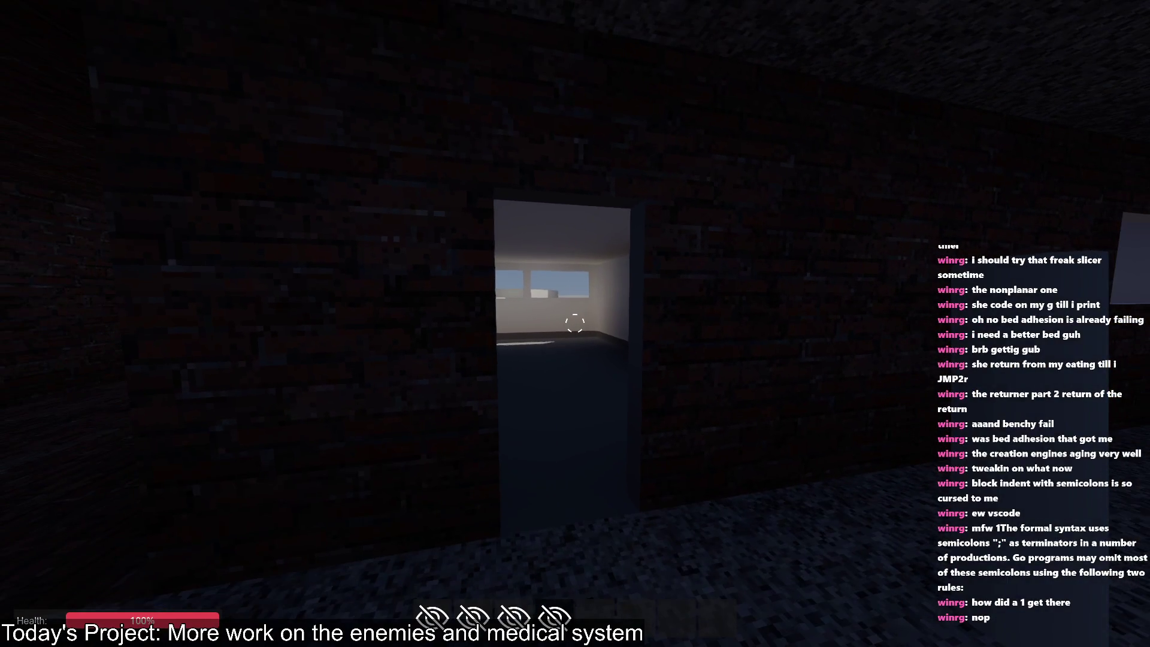
pyautogui.press('a')
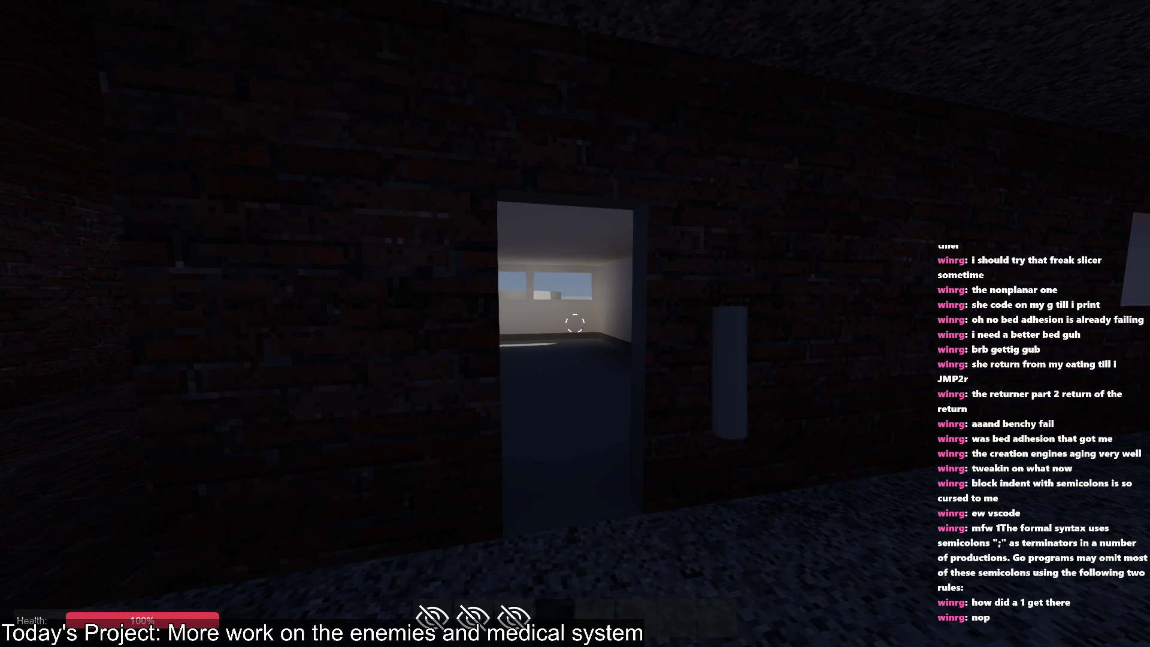
pyautogui.press('s')
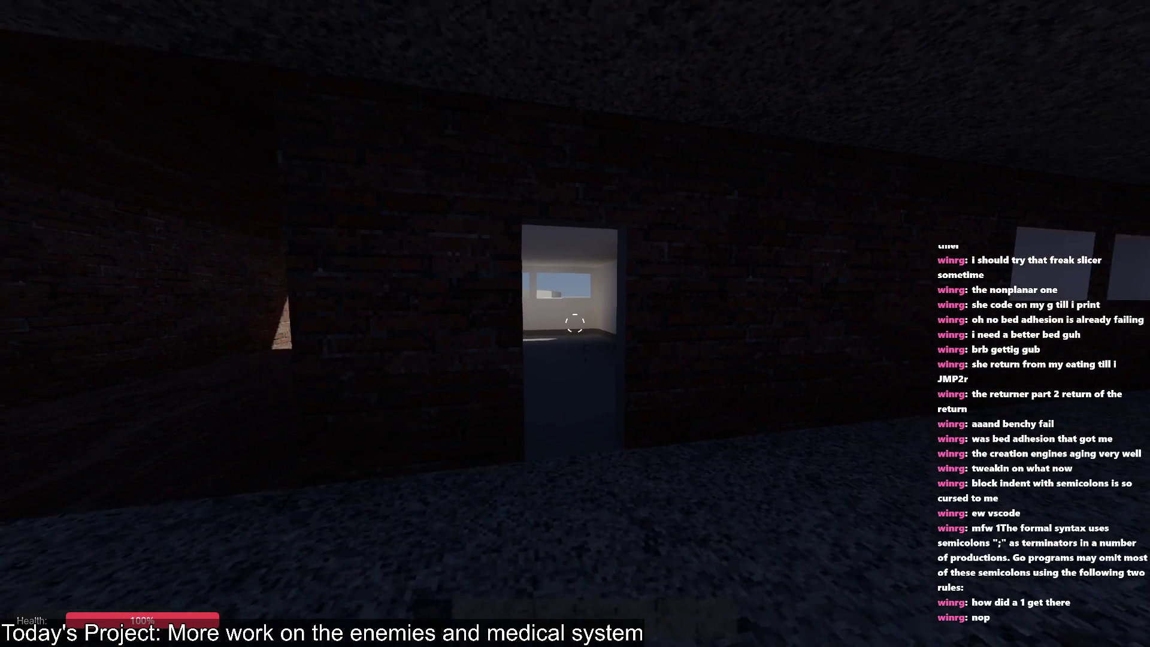
pyautogui.press('s')
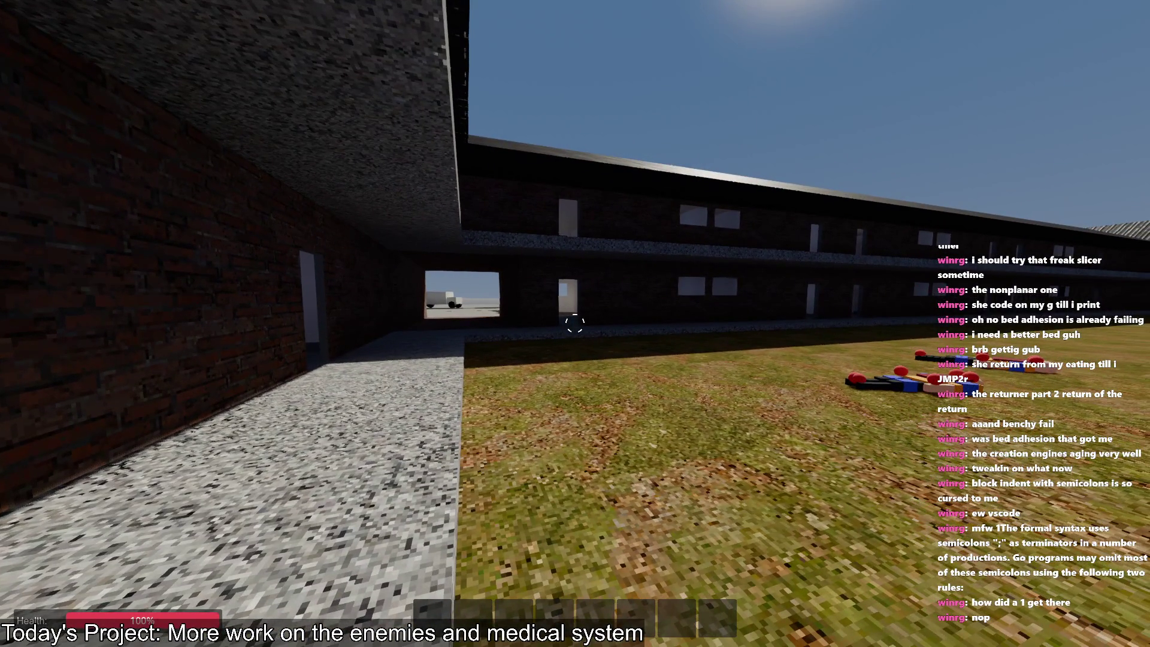
pyautogui.press('w')
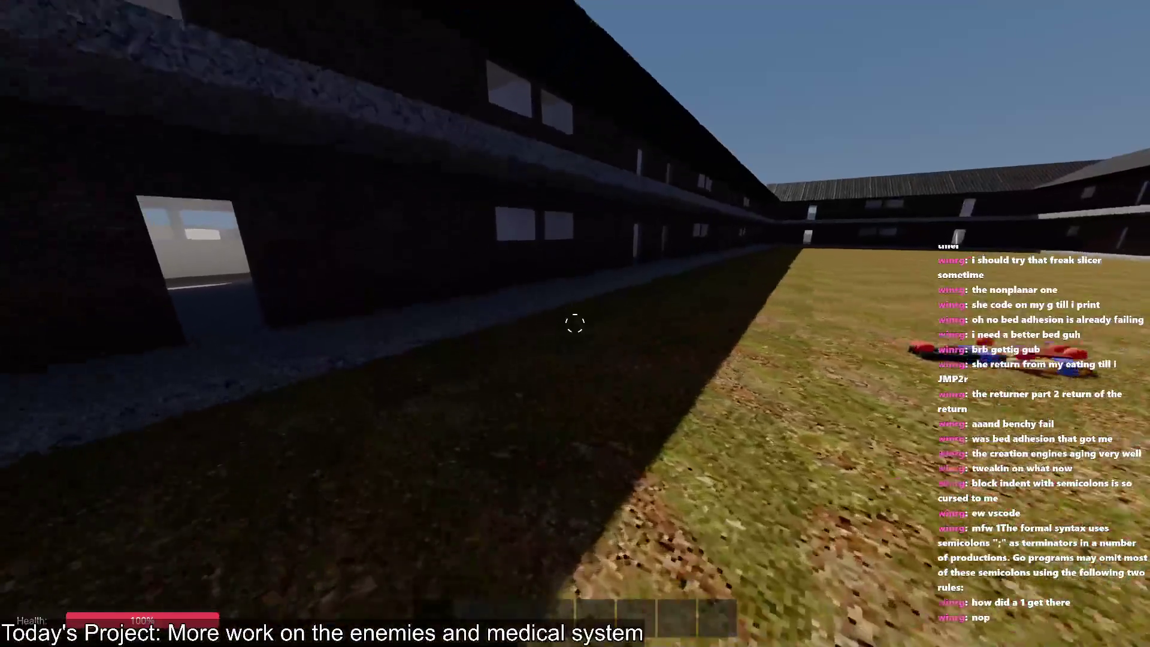
pyautogui.press('w')
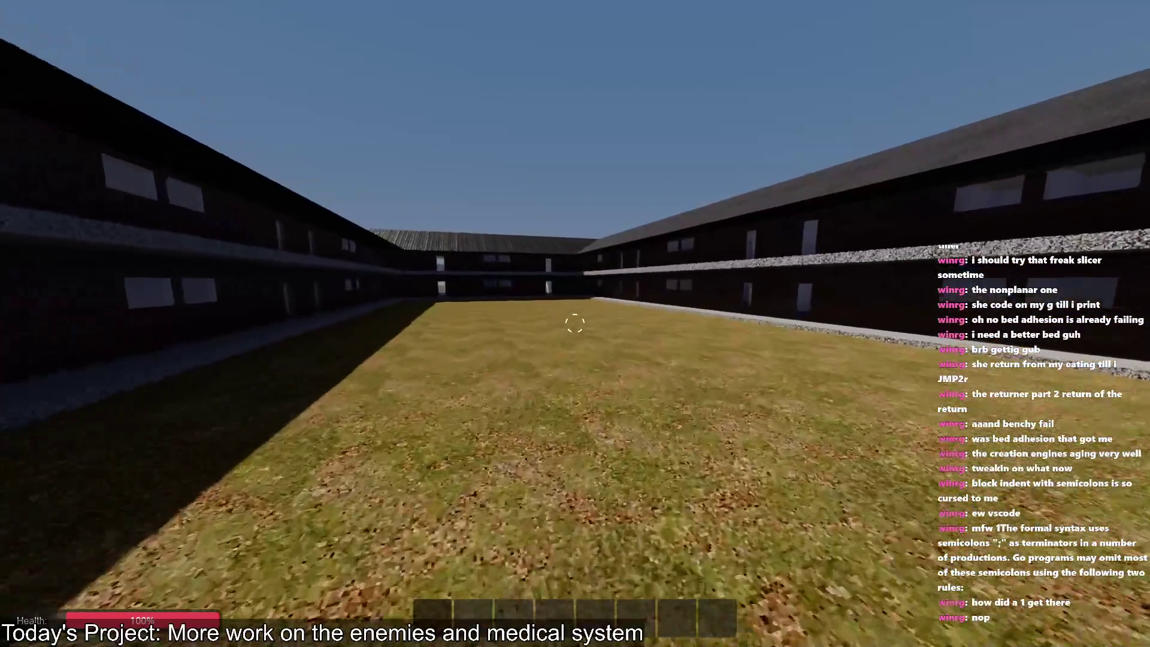
pyautogui.press('w')
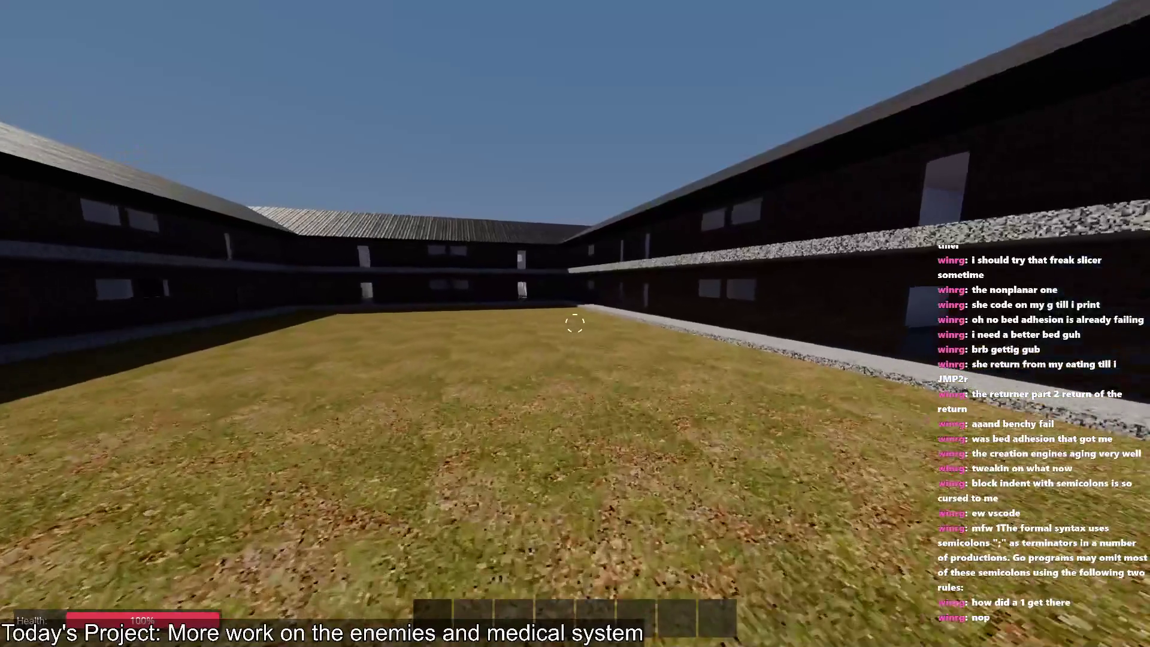
pyautogui.hotkey('alt', 'Tab')
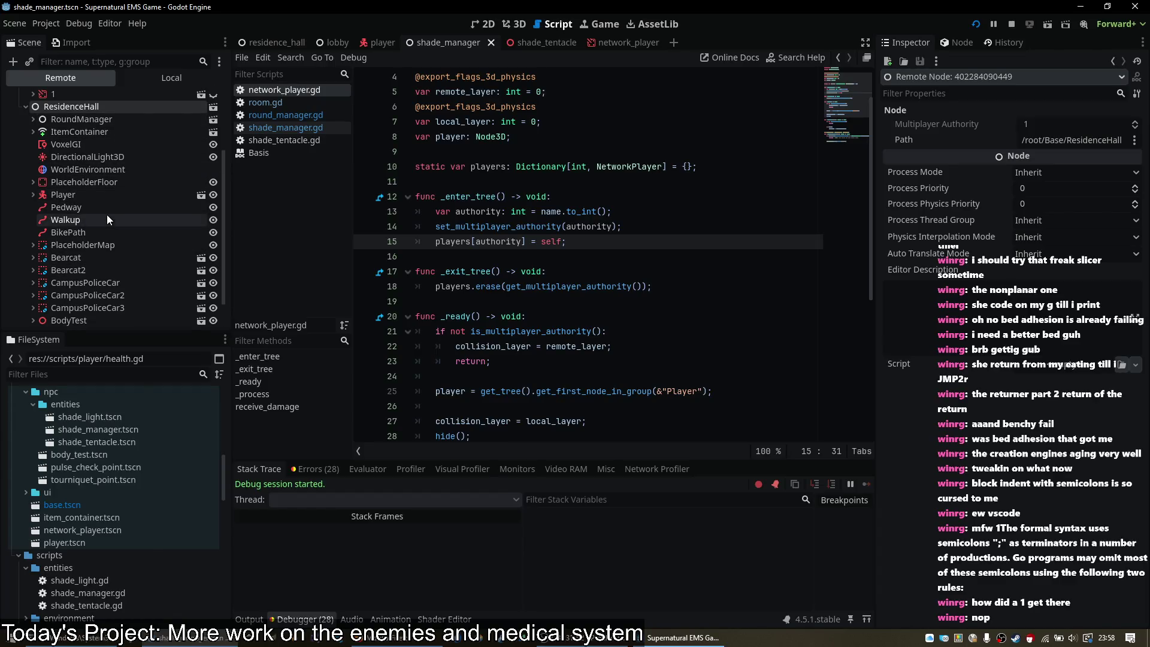
# Expand RoundManager > MultiplayerSpawner > ShadeManager > Lights > ShadeLight and select its Decal, then return to the game.
pyautogui.scroll(3, 85, 271)
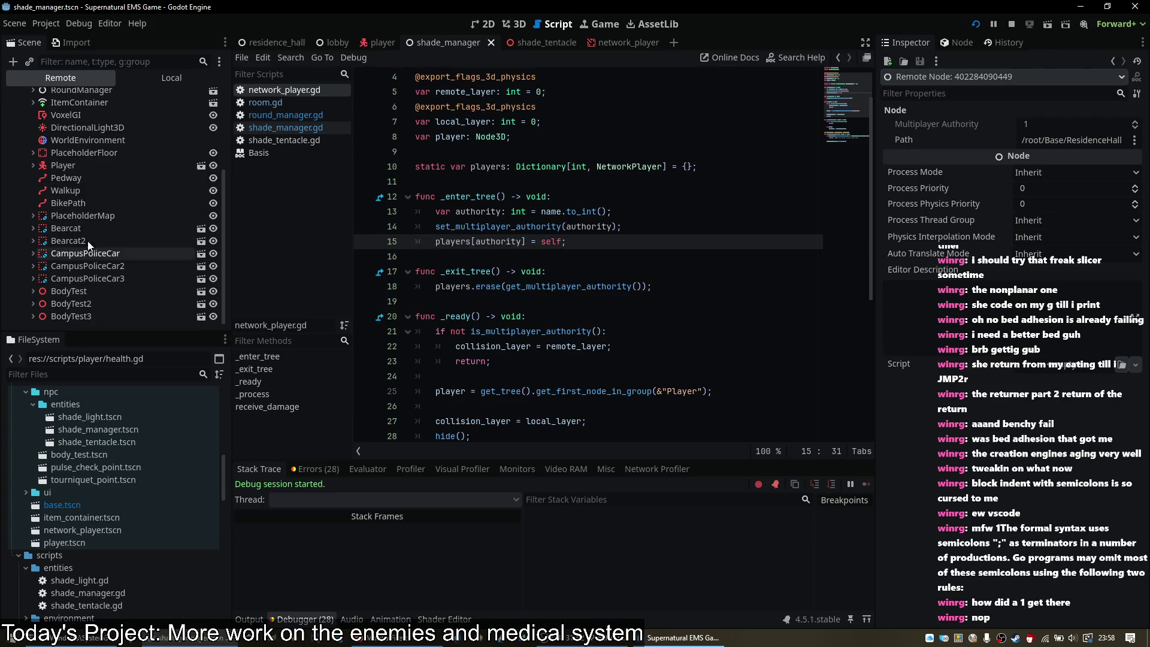
pyautogui.click(88, 205)
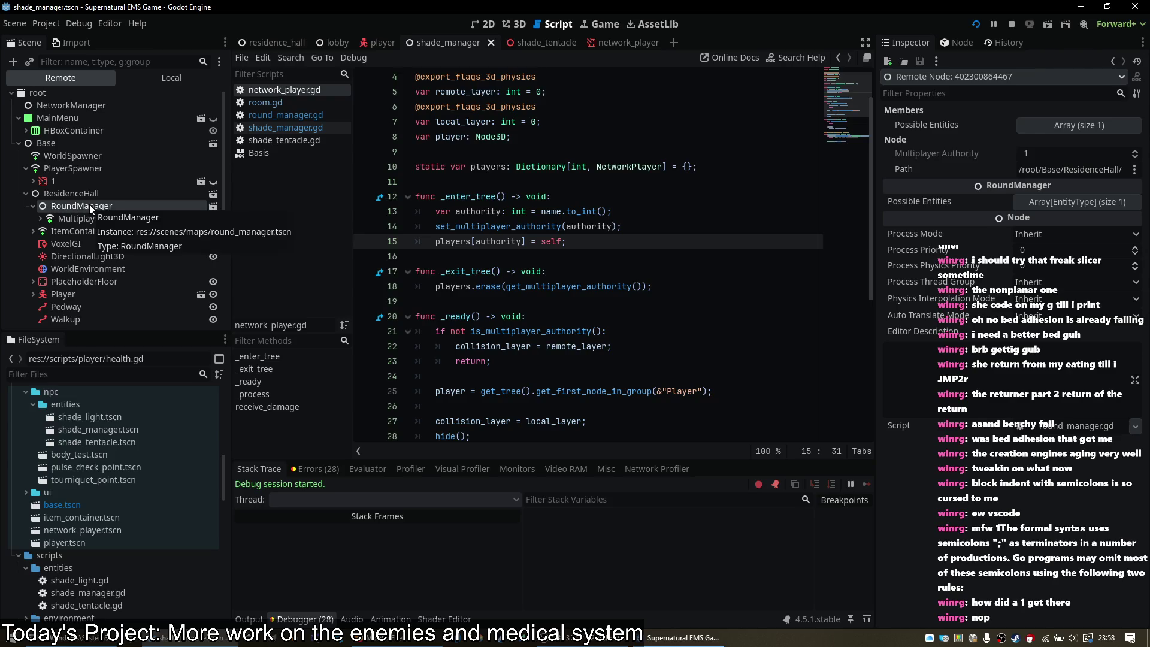
pyautogui.click(53, 218)
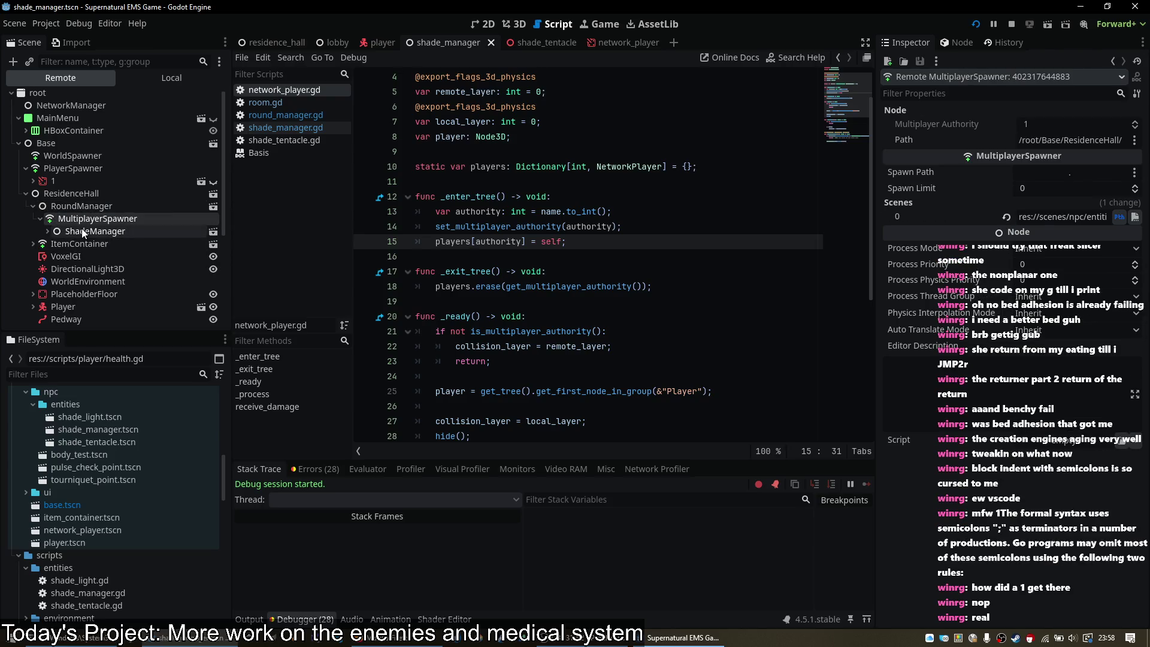
pyautogui.click(82, 230)
pyautogui.click(88, 256)
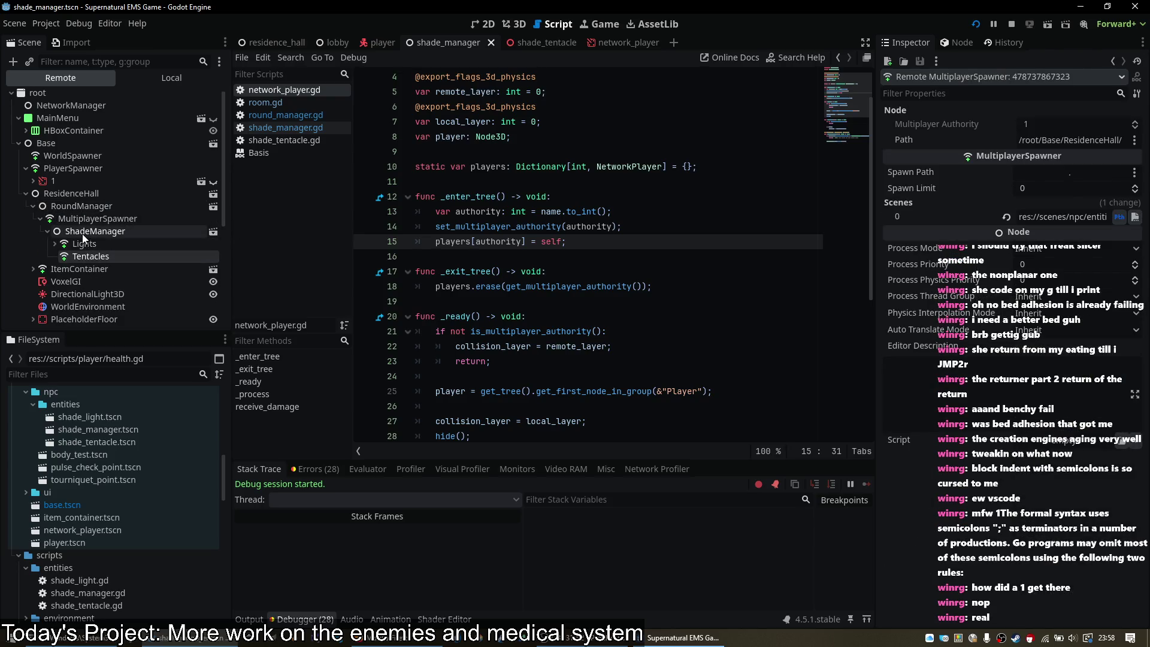
pyautogui.click(82, 230)
pyautogui.click(76, 244)
pyautogui.click(96, 257)
pyautogui.click(99, 281)
pyautogui.hotkey('alt', 'Tab')
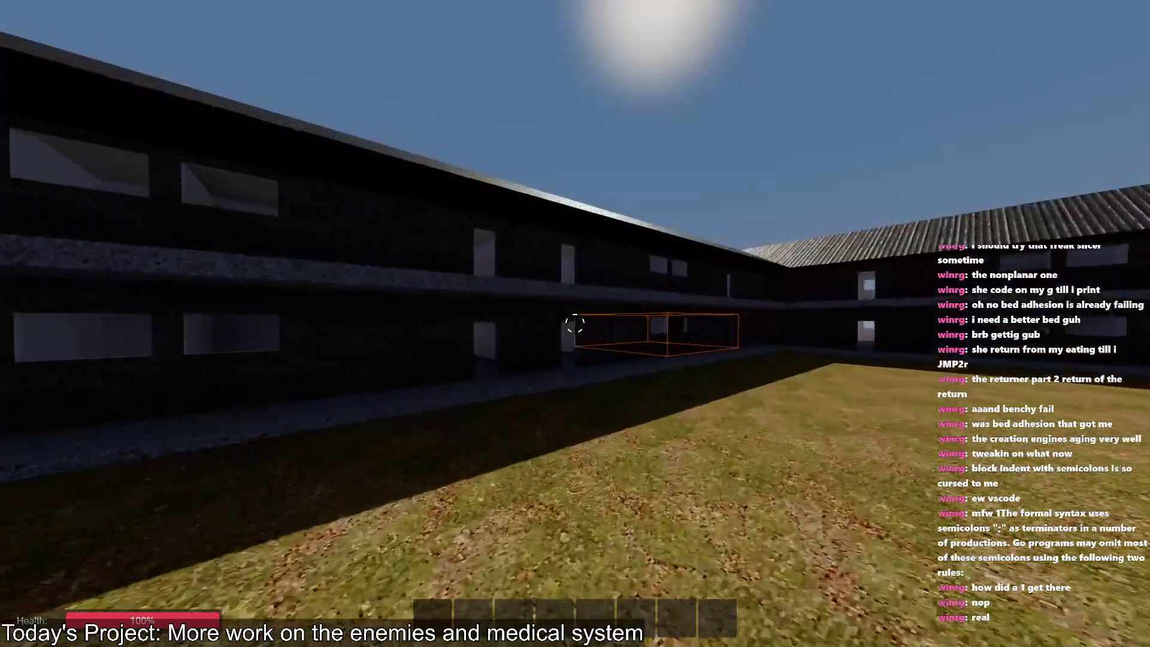
# Walk the player forward into the room inside the orange decal box, then switch back to the editor.
pyautogui.press('w')
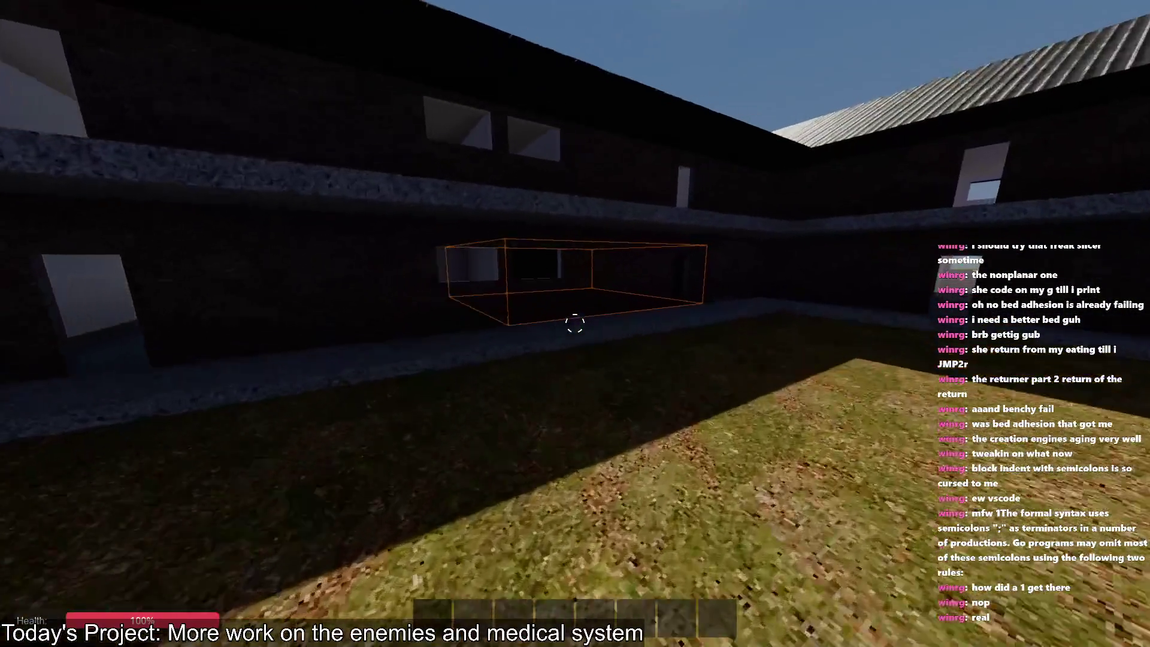
pyautogui.press('w')
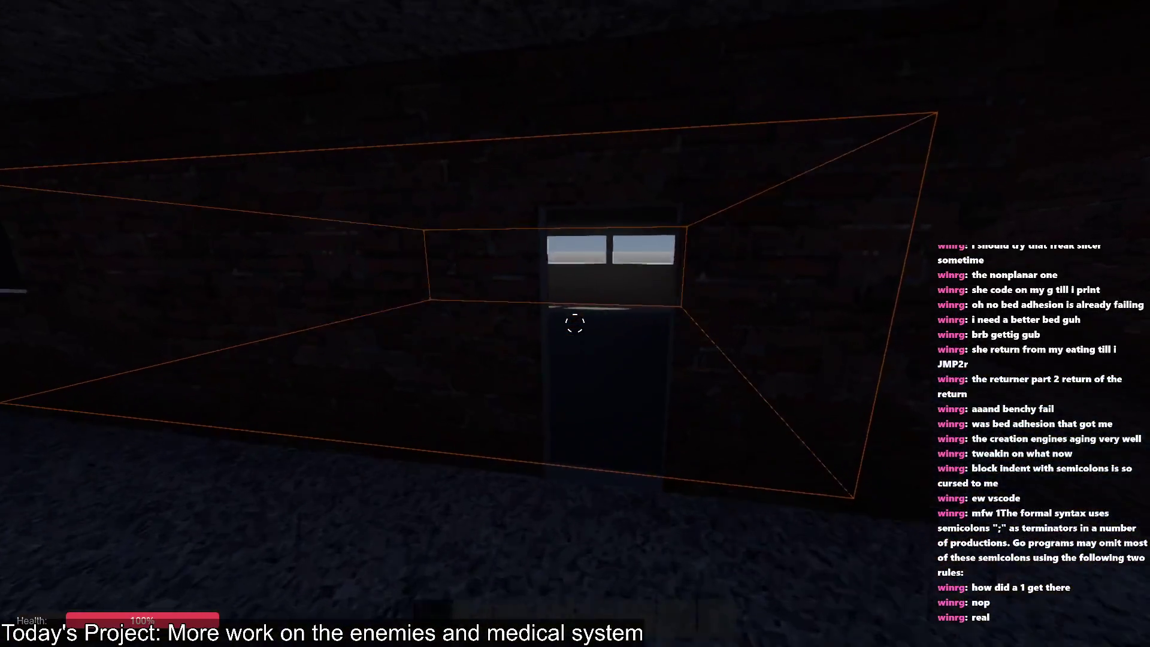
pyautogui.press('w')
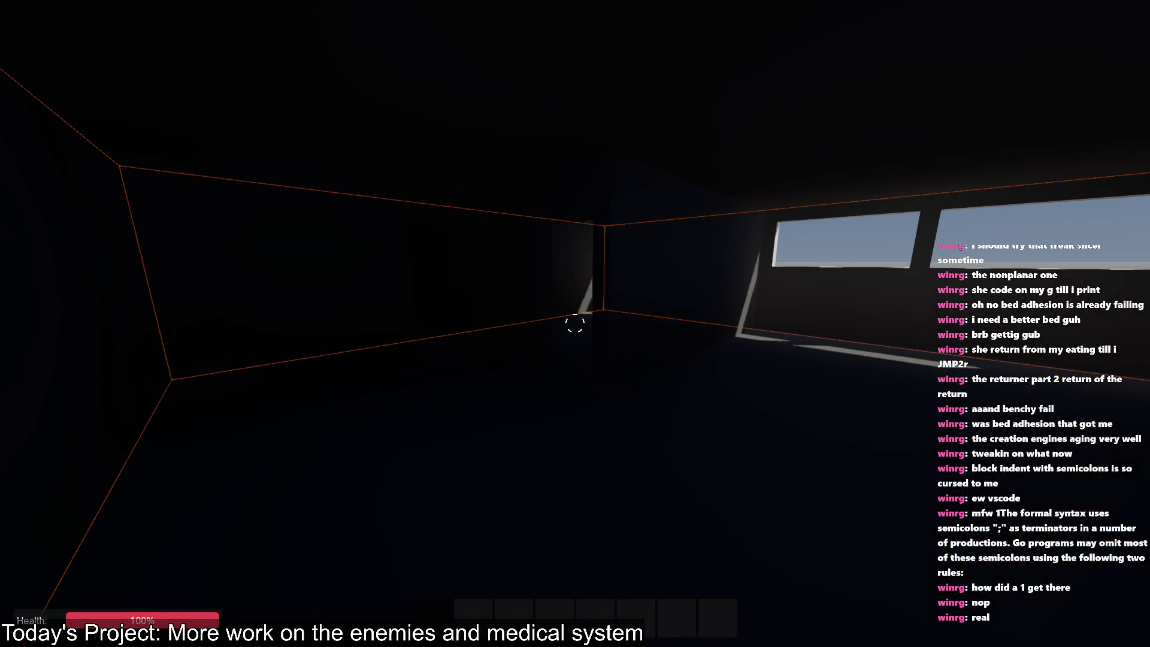
pyautogui.moveTo(575, 324)
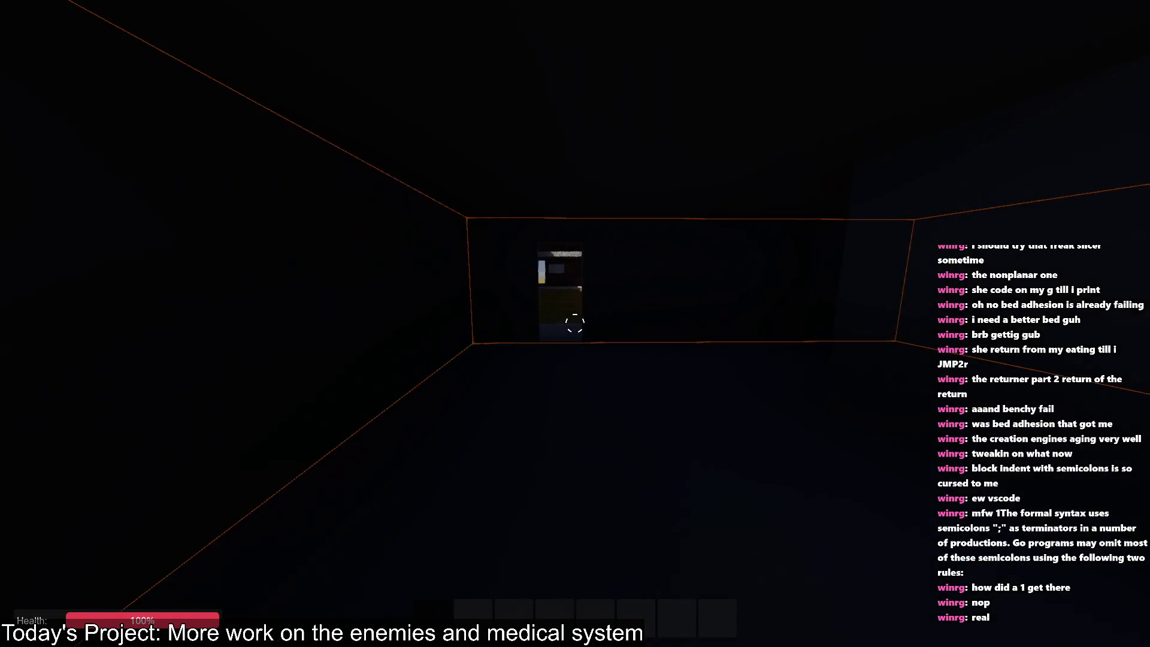
pyautogui.hotkey('alt', 'Tab')
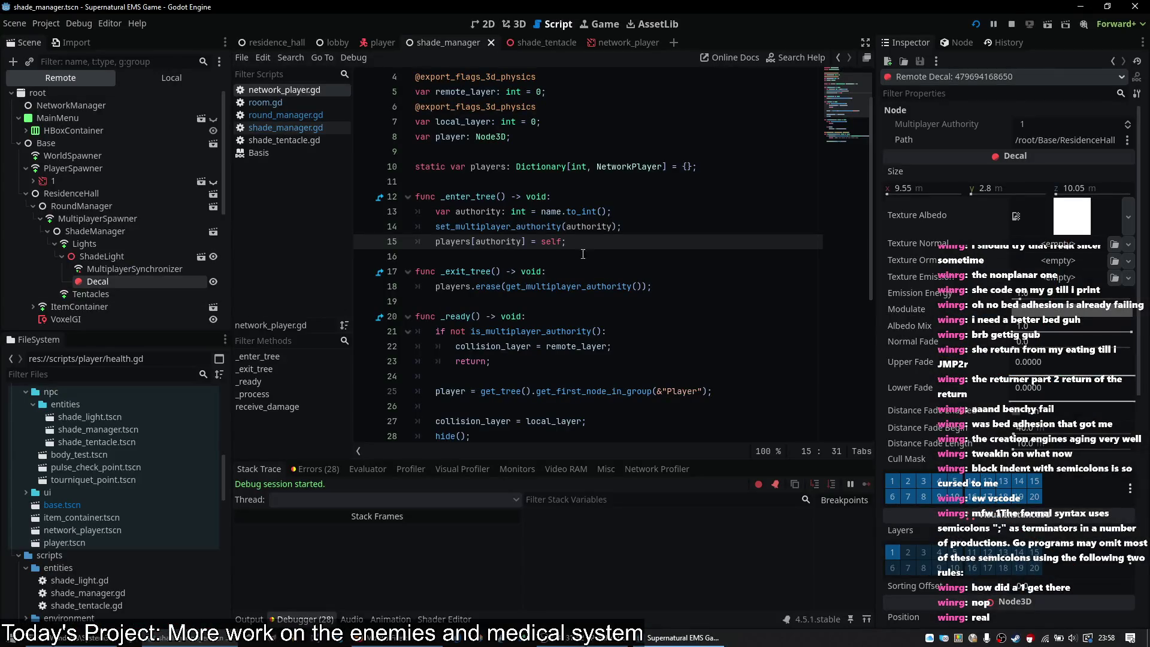
pyautogui.scroll(-5, 615, 257)
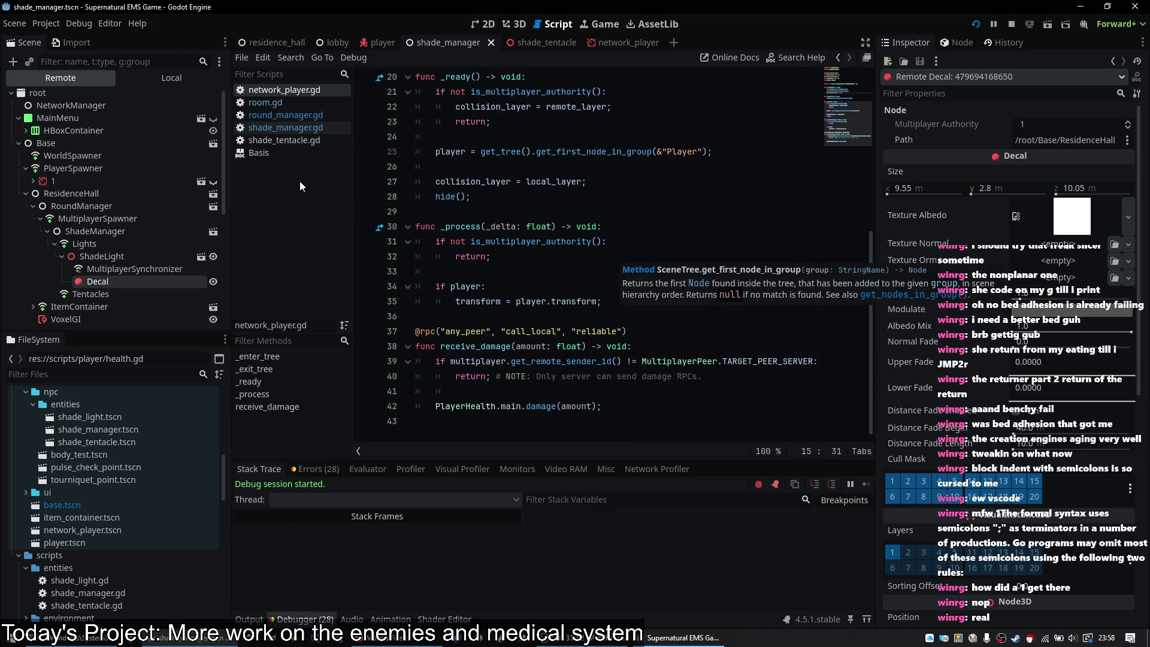
pyautogui.click(287, 127)
pyautogui.scroll(10, 599, 215)
pyautogui.scroll(-4, 692, 238)
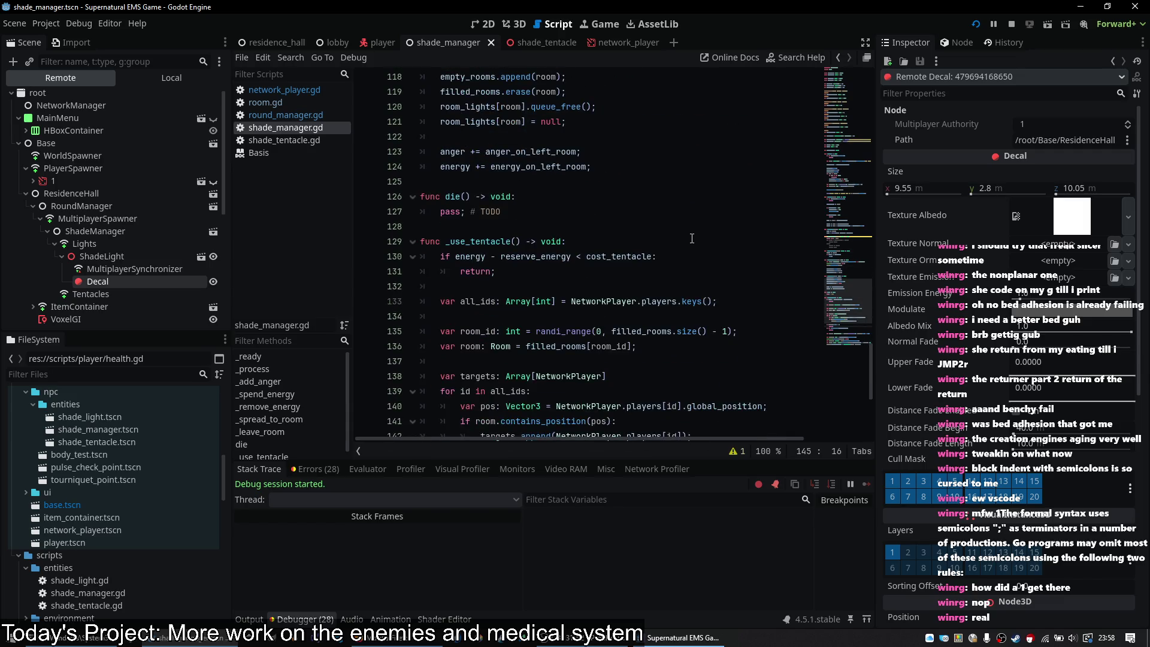
pyautogui.scroll(-2, 645, 362)
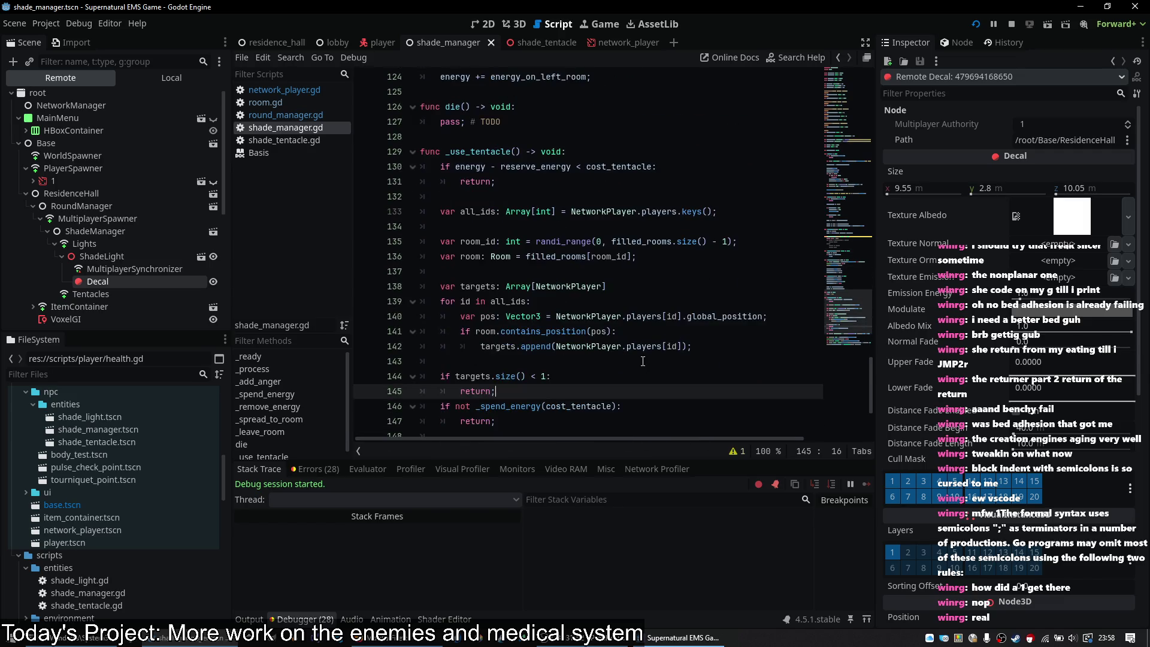
pyautogui.scroll(-1, 627, 347)
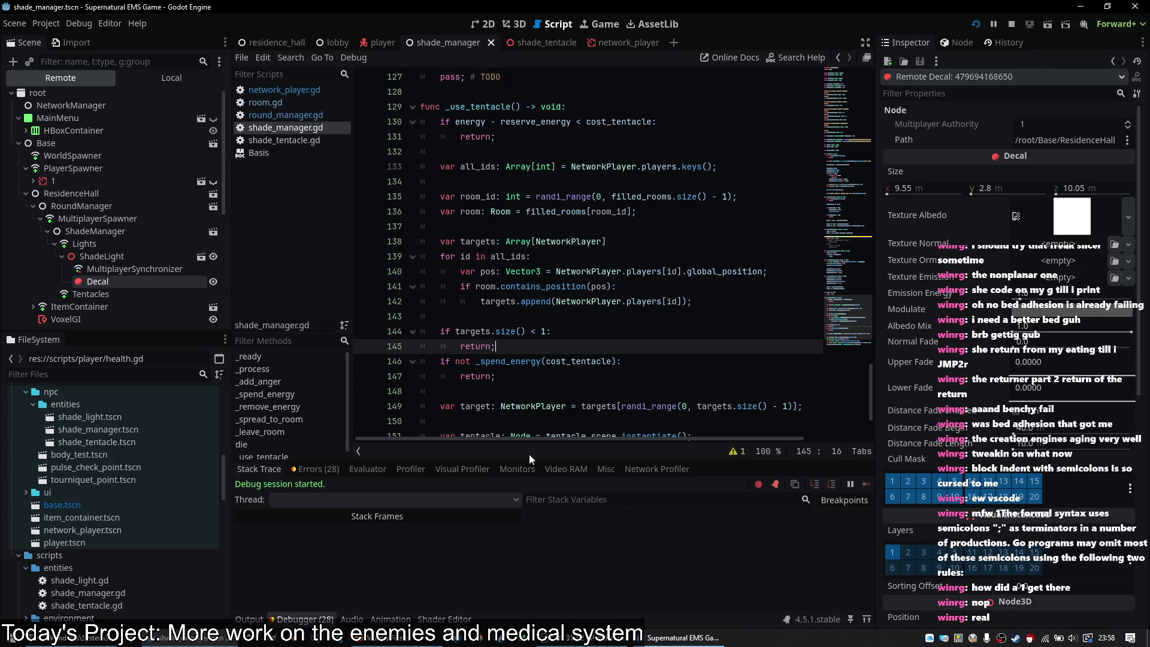
pyautogui.click(688, 637)
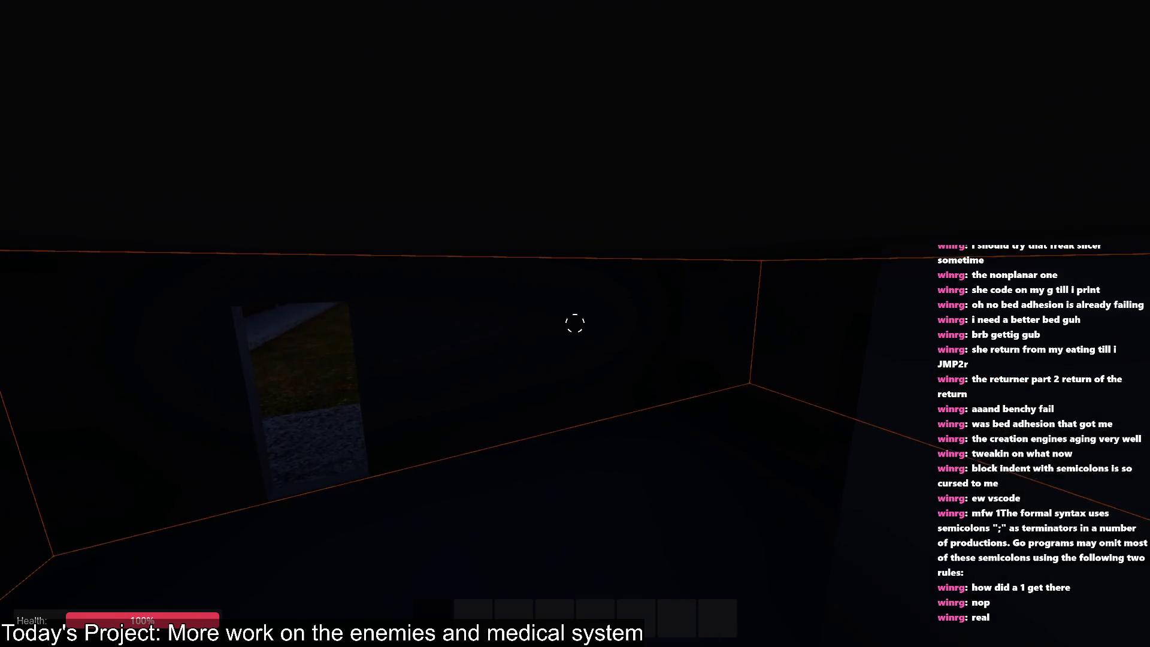
pyautogui.hotkey('alt', 'F4')
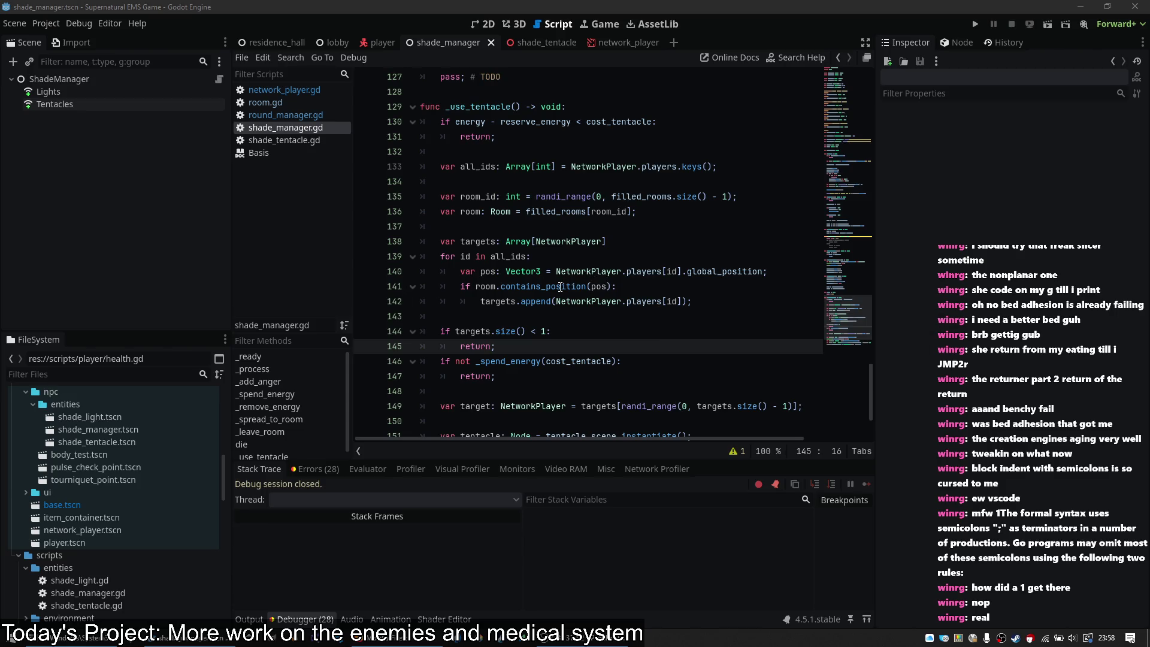
pyautogui.moveTo(560, 287)
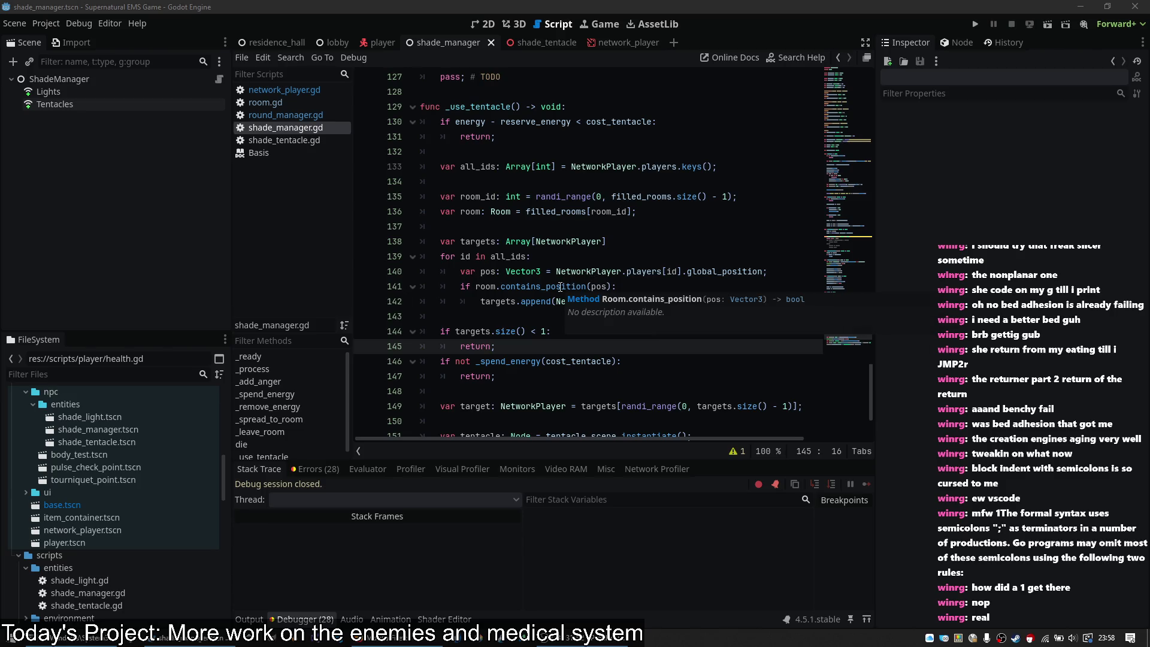
pyautogui.click(728, 244)
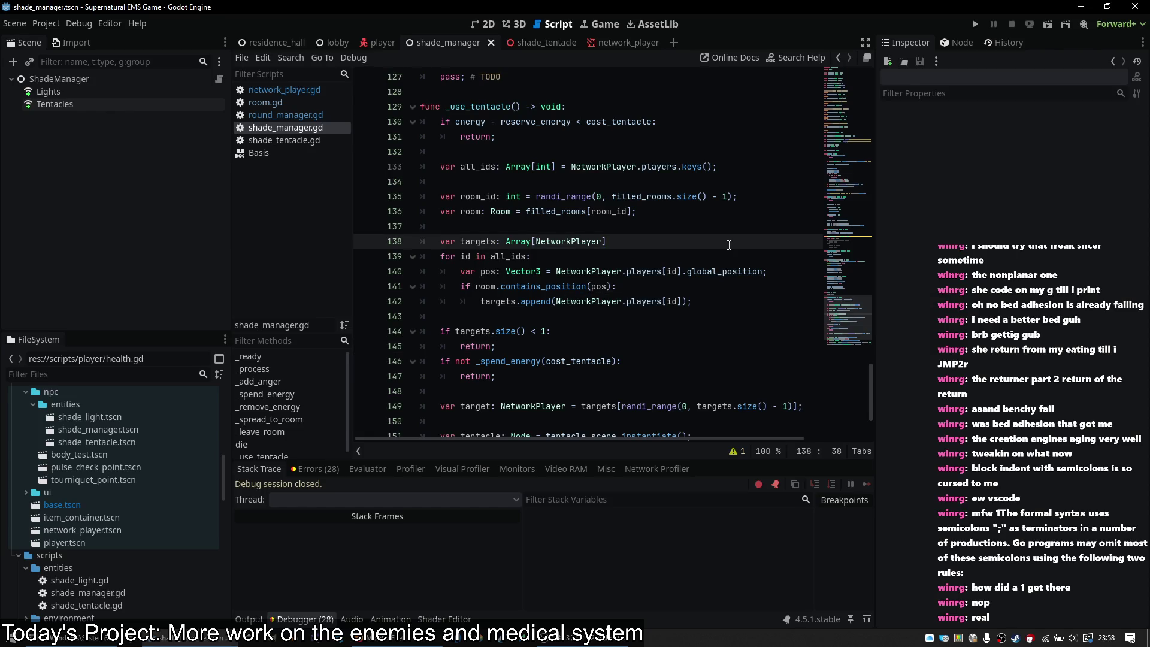
pyautogui.scroll(-1, 728, 244)
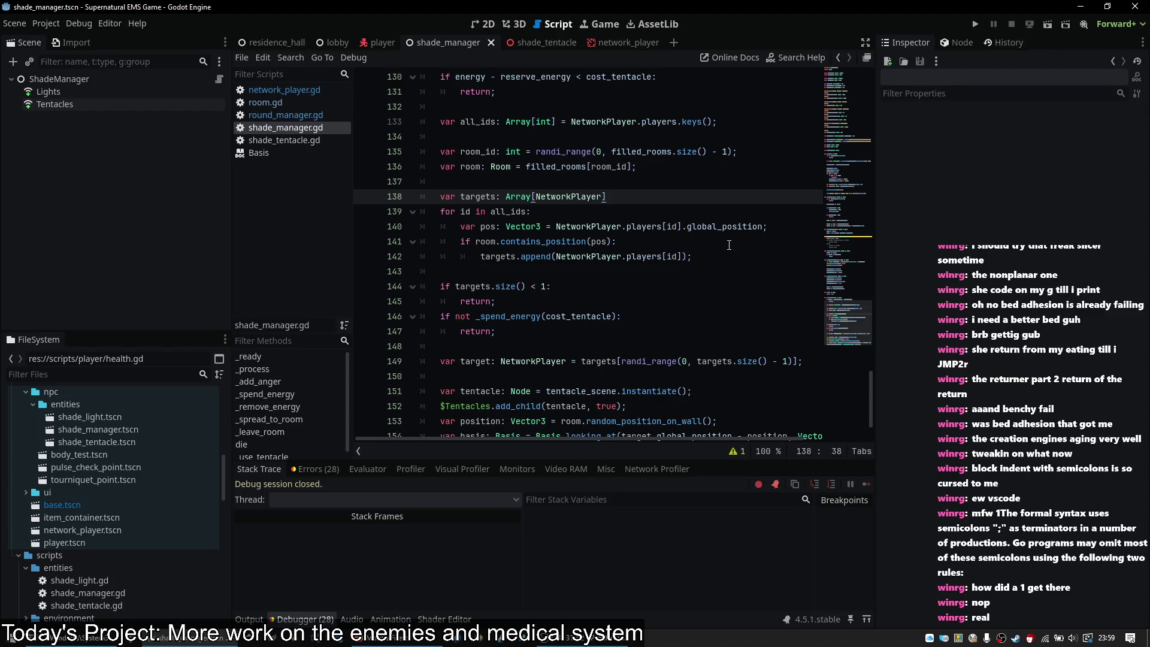
pyautogui.scroll(-1, 729, 245)
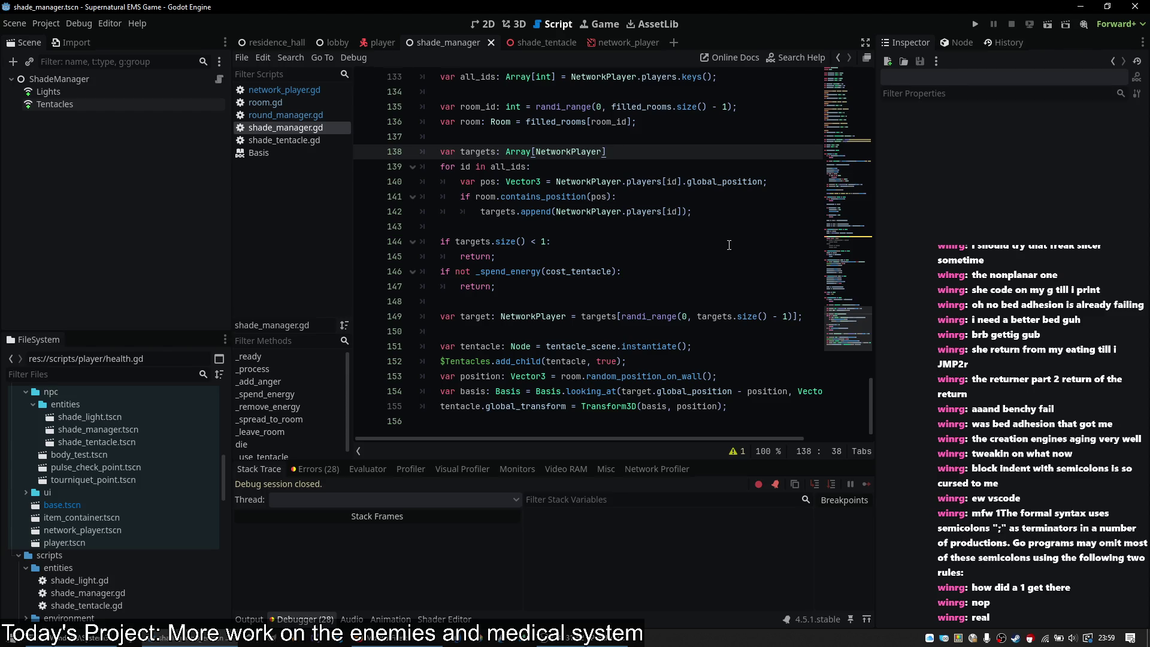
# Launch the game, host a lobby, ready up, and grab road flares from the truck.
pyautogui.click(972, 27)
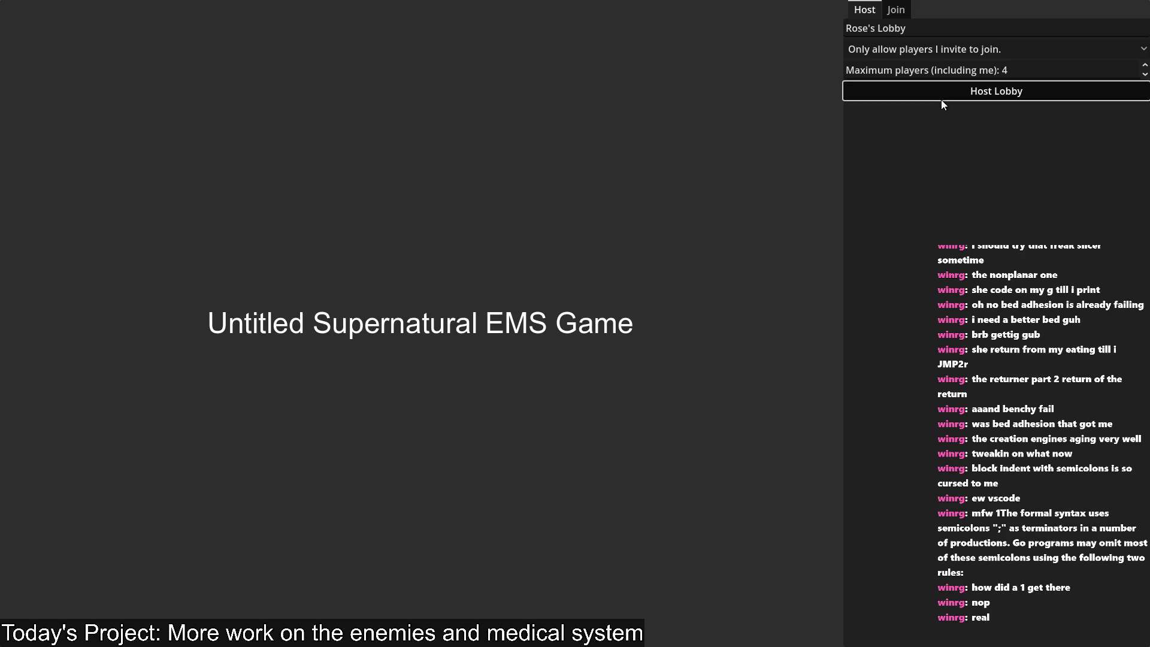
pyautogui.click(940, 98)
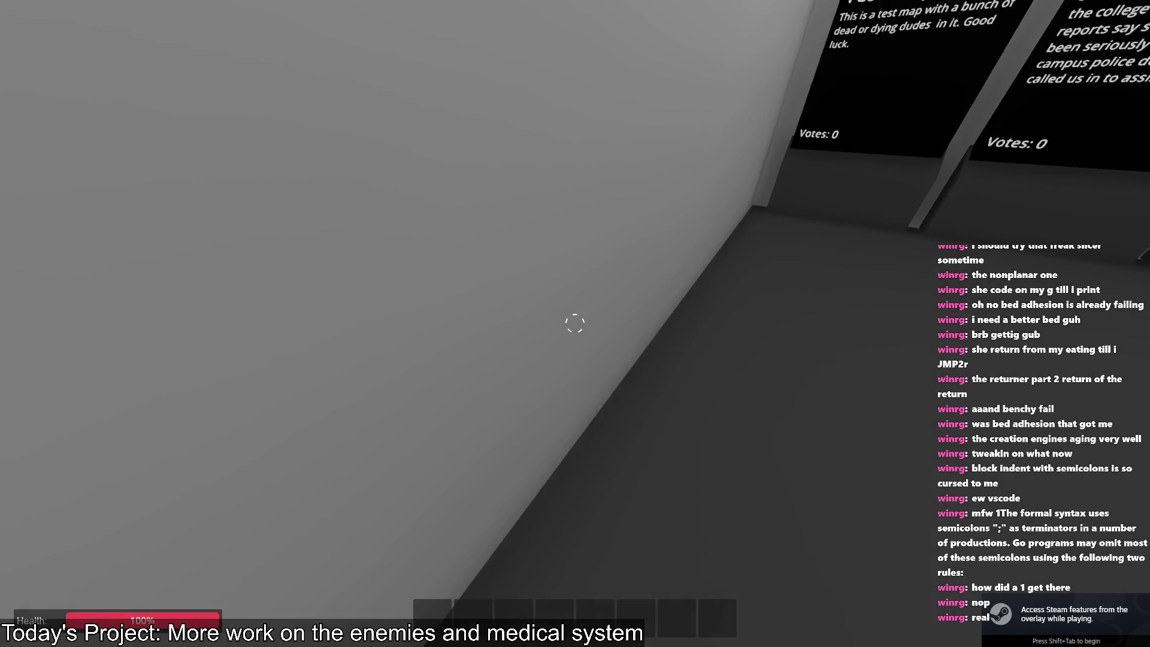
pyautogui.press('w')
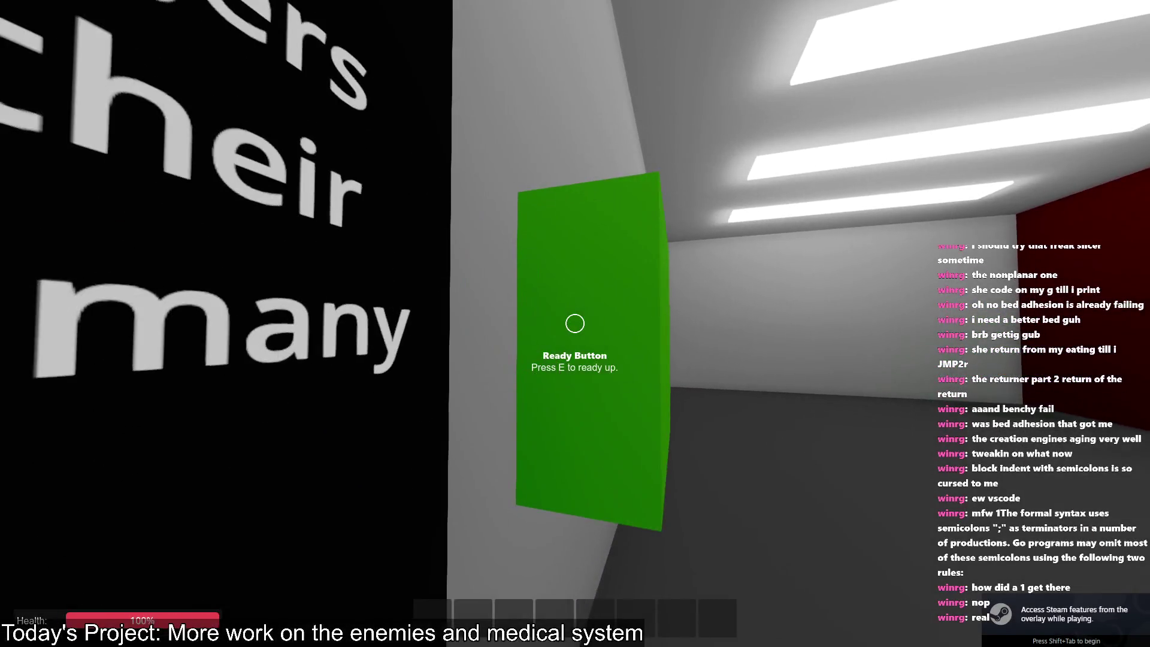
pyautogui.press('e')
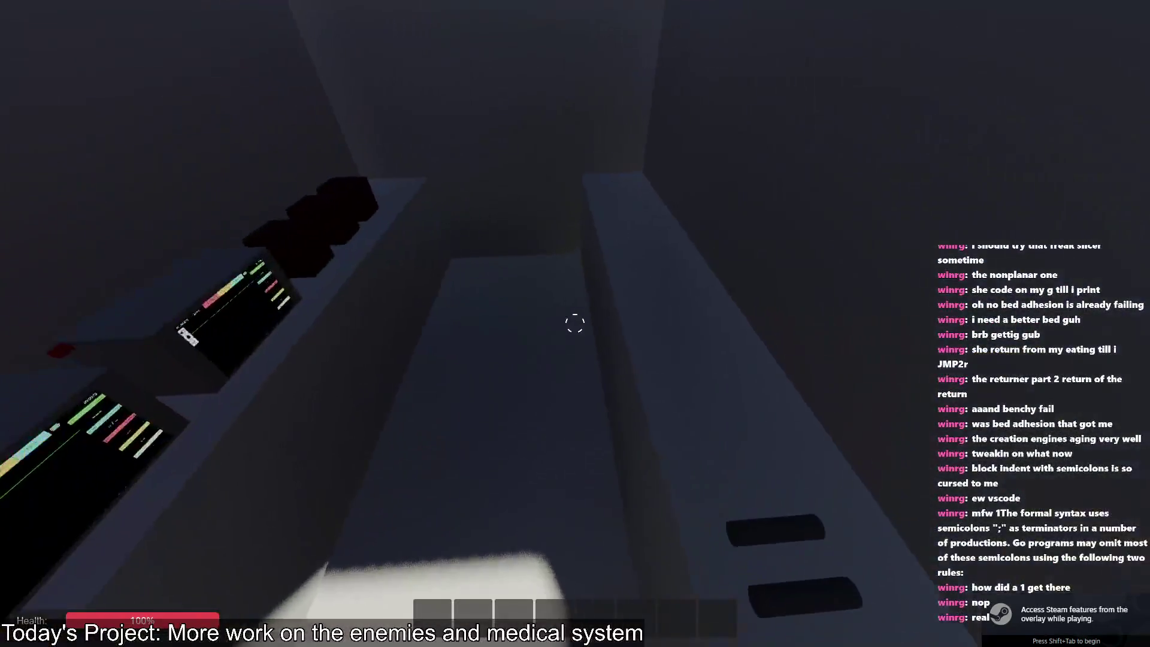
pyautogui.press('w')
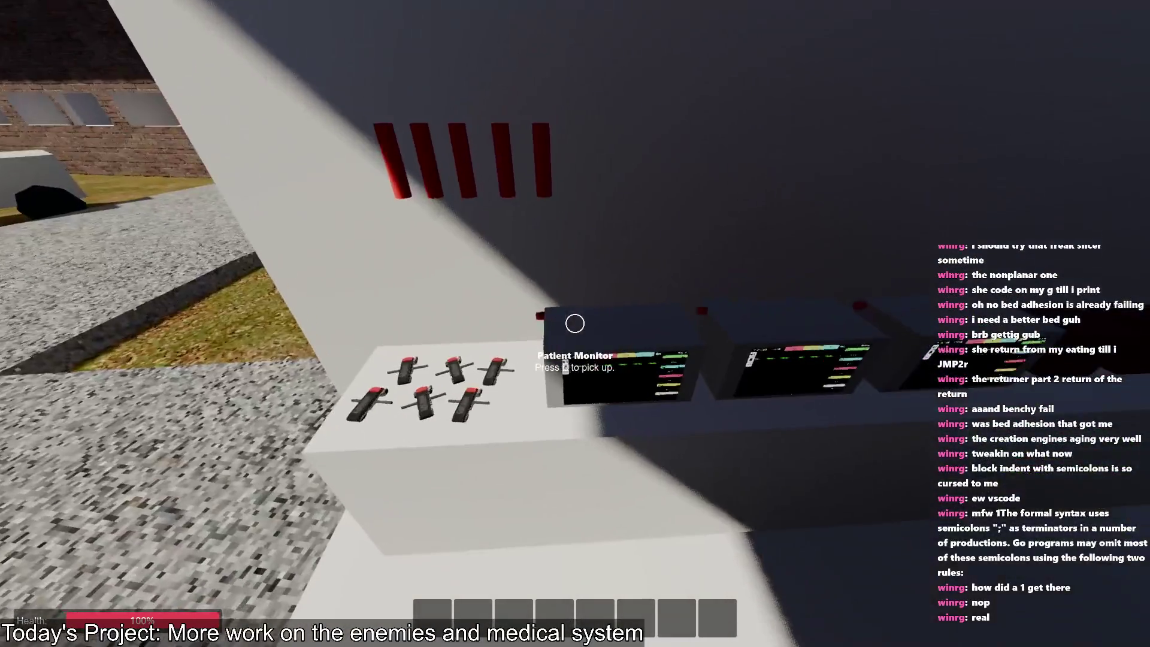
pyautogui.press('s')
pyautogui.press('e')
pyautogui.press('e')
pyautogui.press('e')
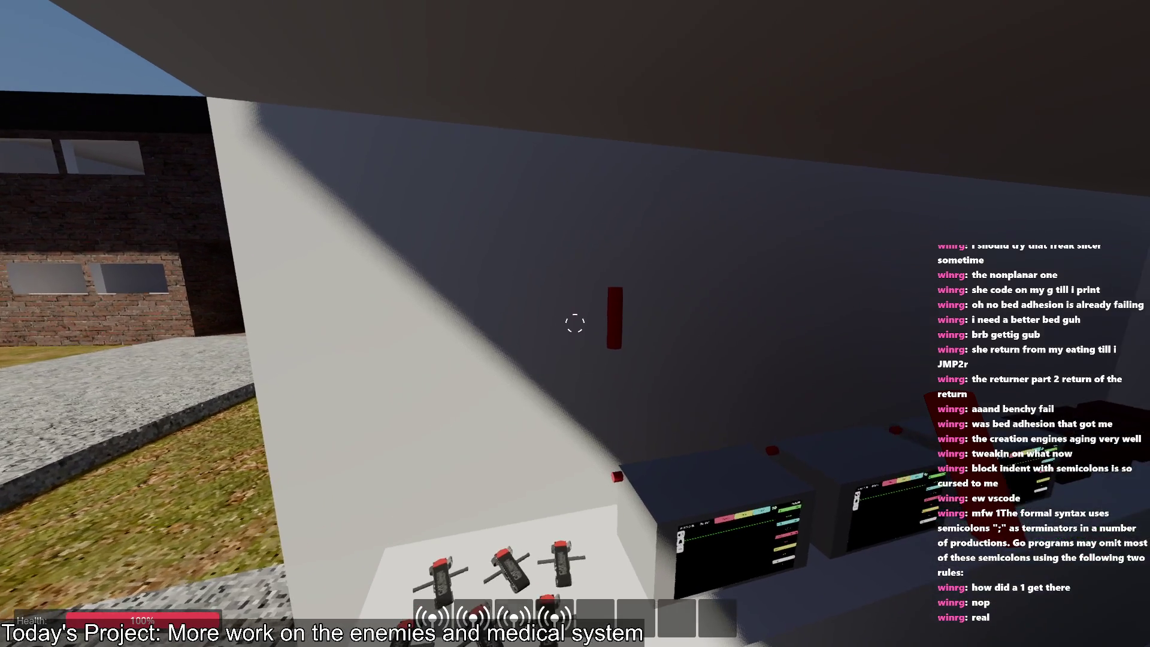
pyautogui.press('e')
pyautogui.press('e')
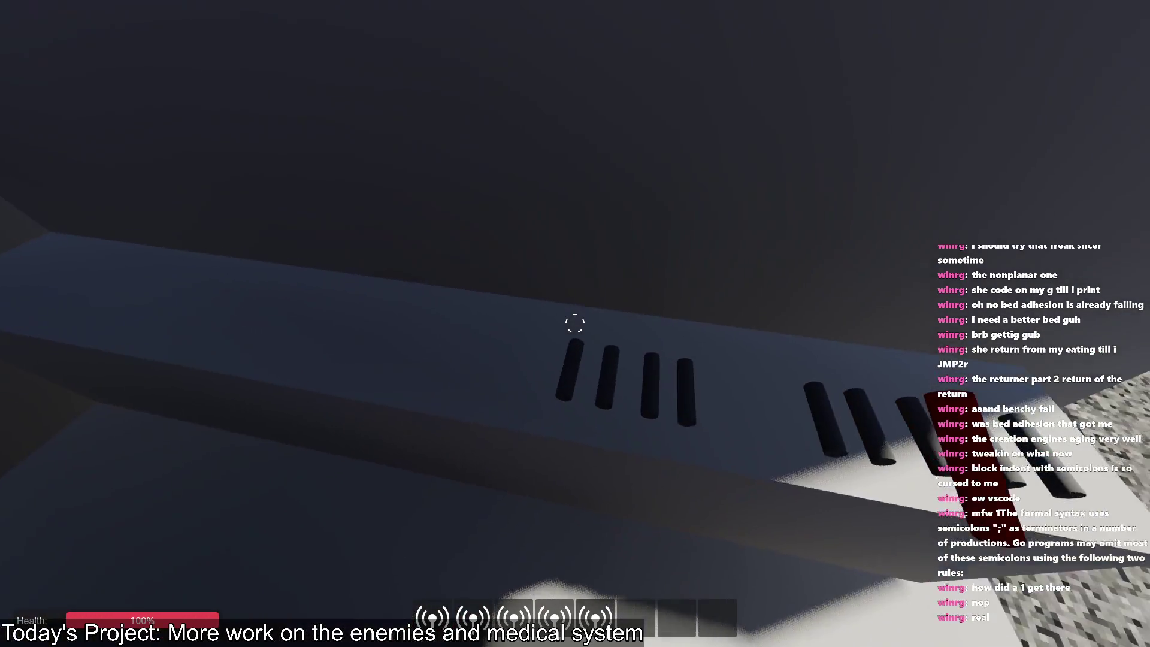
pyautogui.press('e')
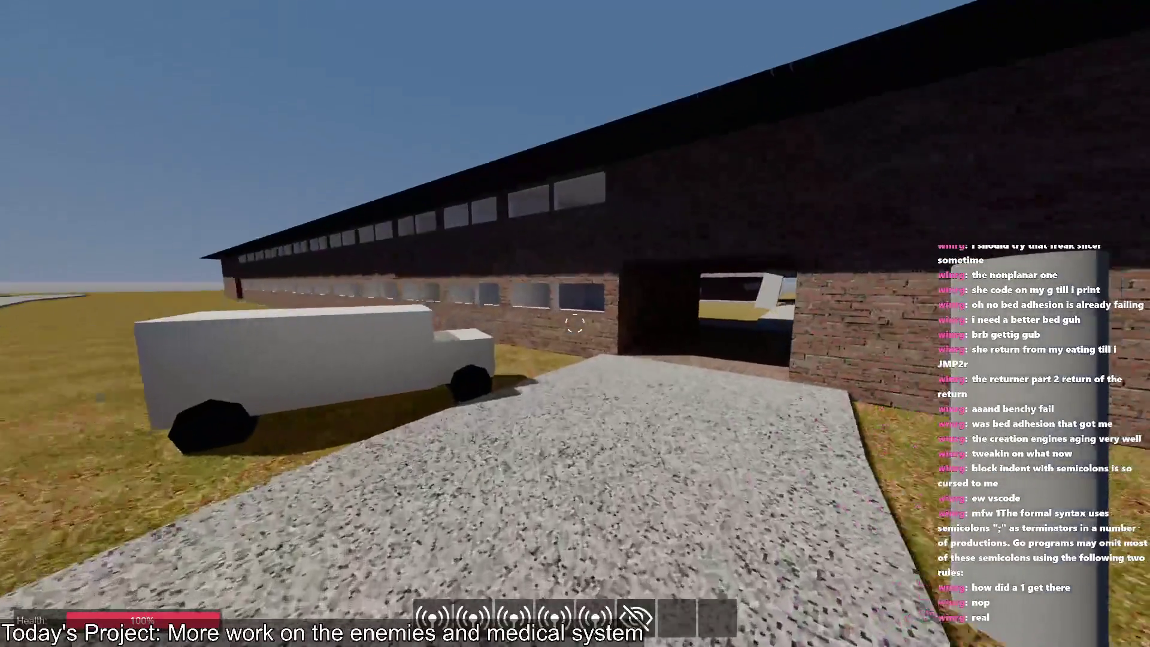
pyautogui.hotkey('alt', 'Tab')
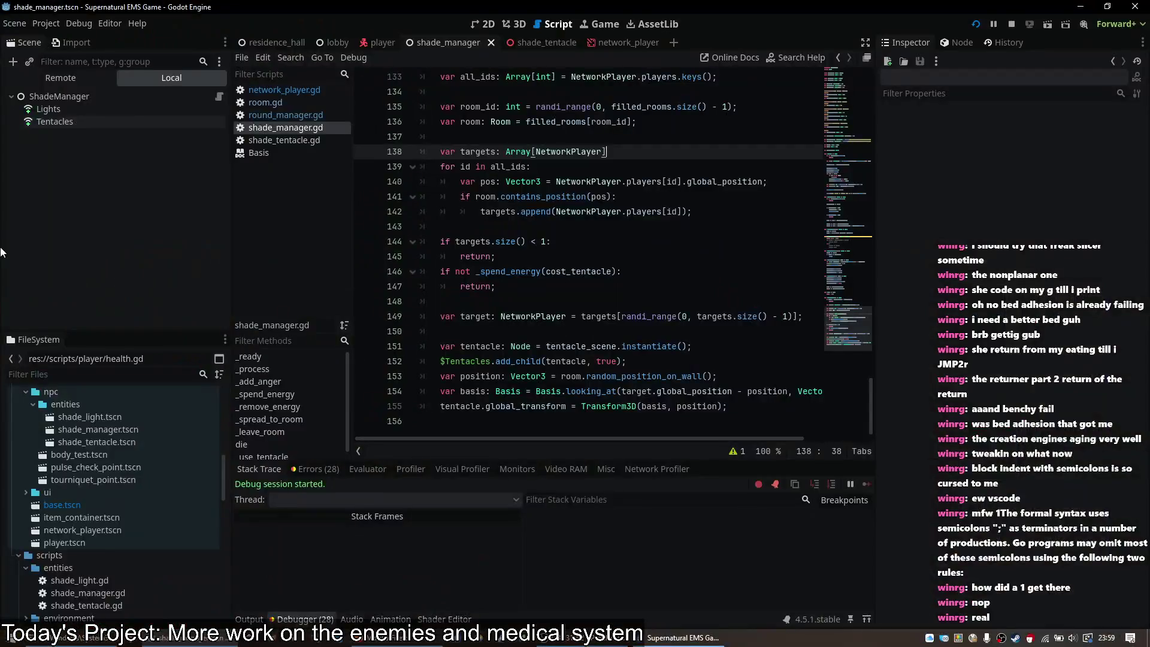
# In the Remote scene tree, expand ResidenceHall down to ShadeManager and inspect its Lights and Tentacles nodes.
pyautogui.click(75, 77)
pyautogui.click(66, 197)
pyautogui.click(73, 206)
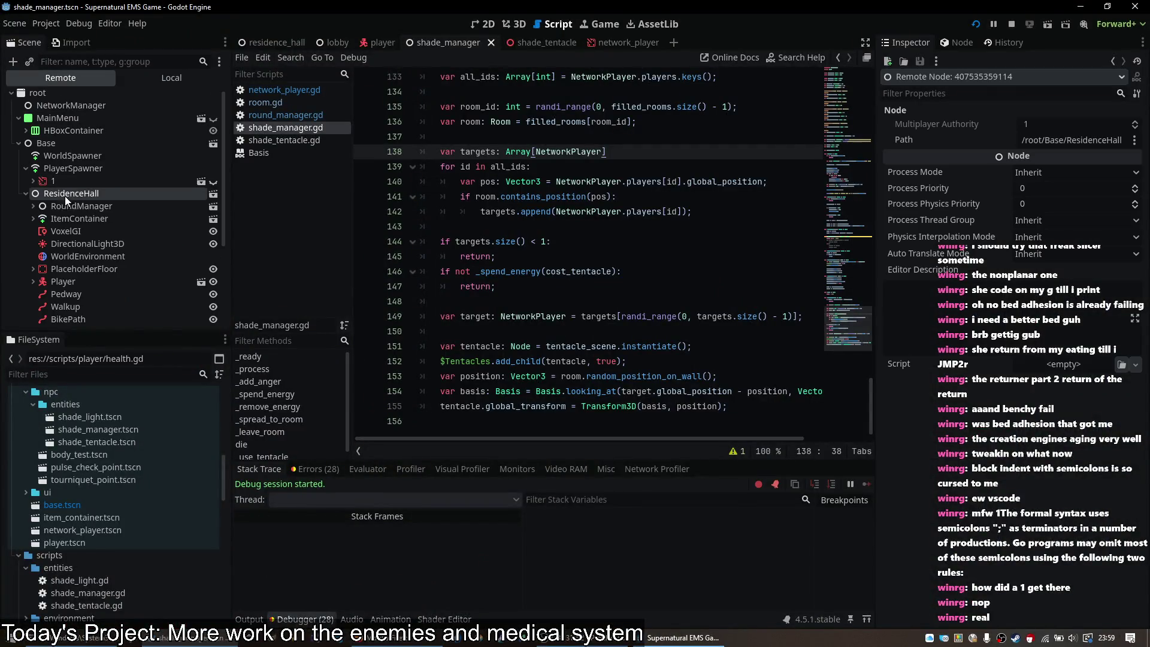
pyautogui.click(76, 231)
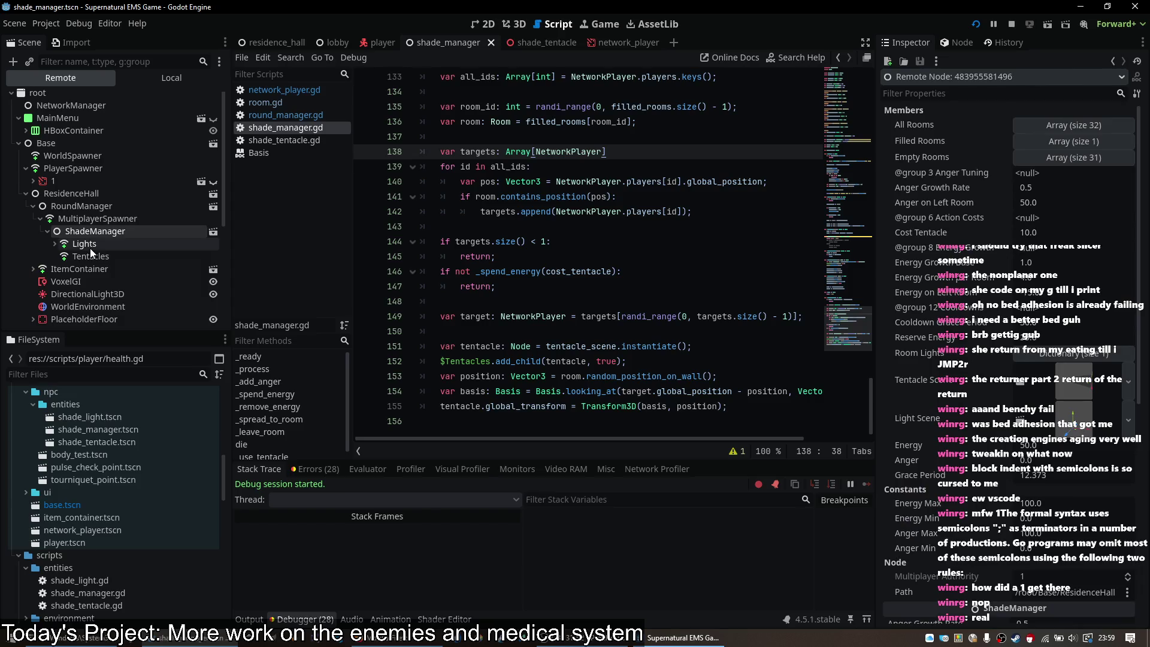
pyautogui.click(88, 254)
pyautogui.click(89, 267)
pyautogui.click(91, 279)
pyautogui.hotkey('alt', 'Tab')
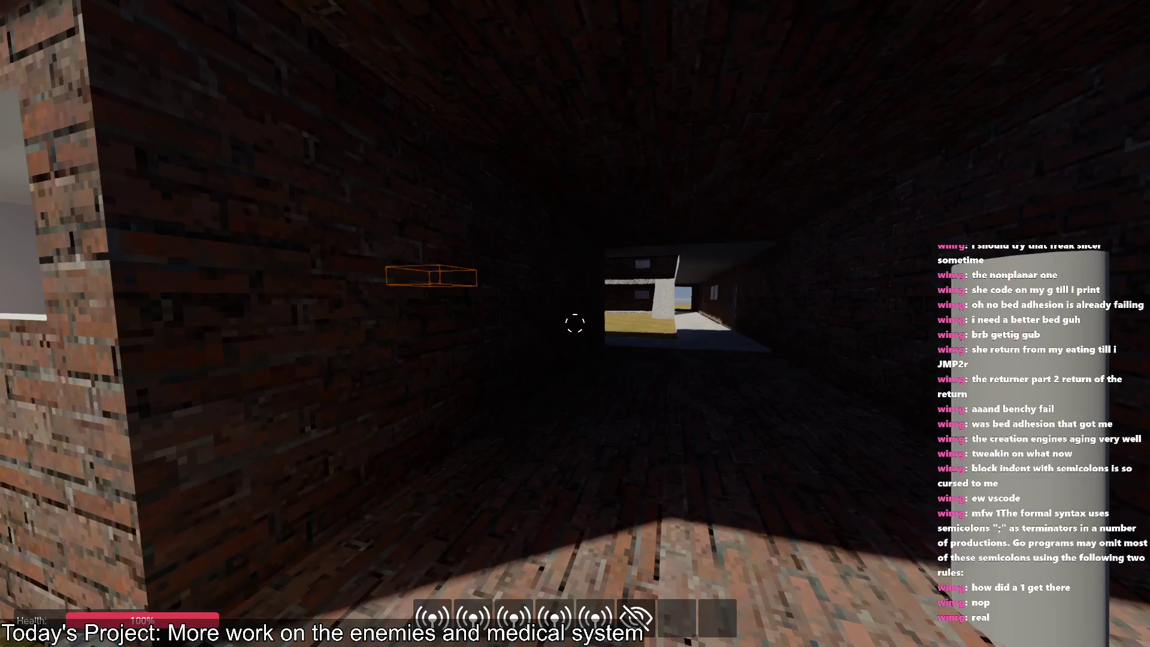
# Walk across the courtyard along the ledge into the orange-outlined room, then return to the editor.
pyautogui.press('w')
pyautogui.press('w')
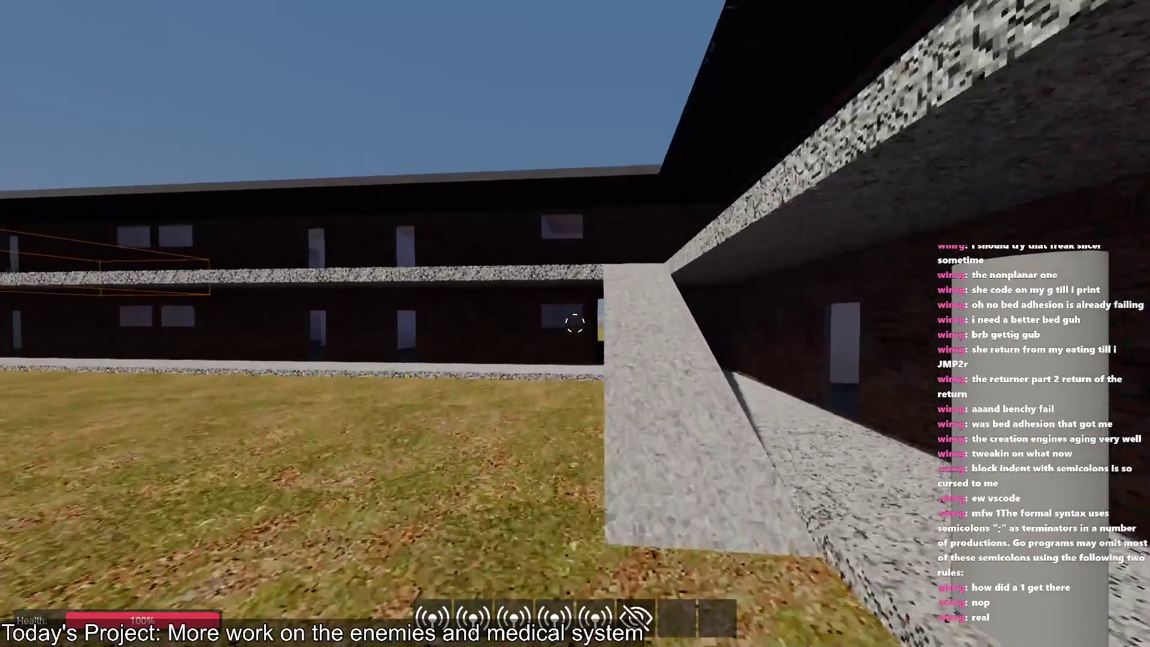
pyautogui.press('w')
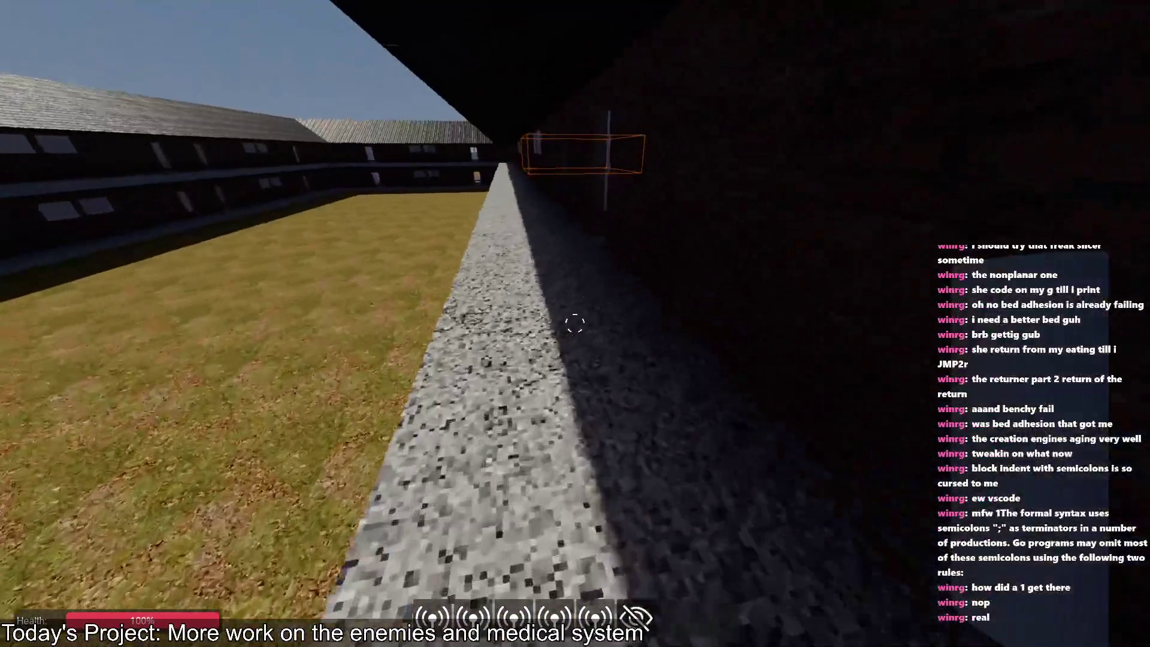
pyautogui.press('w')
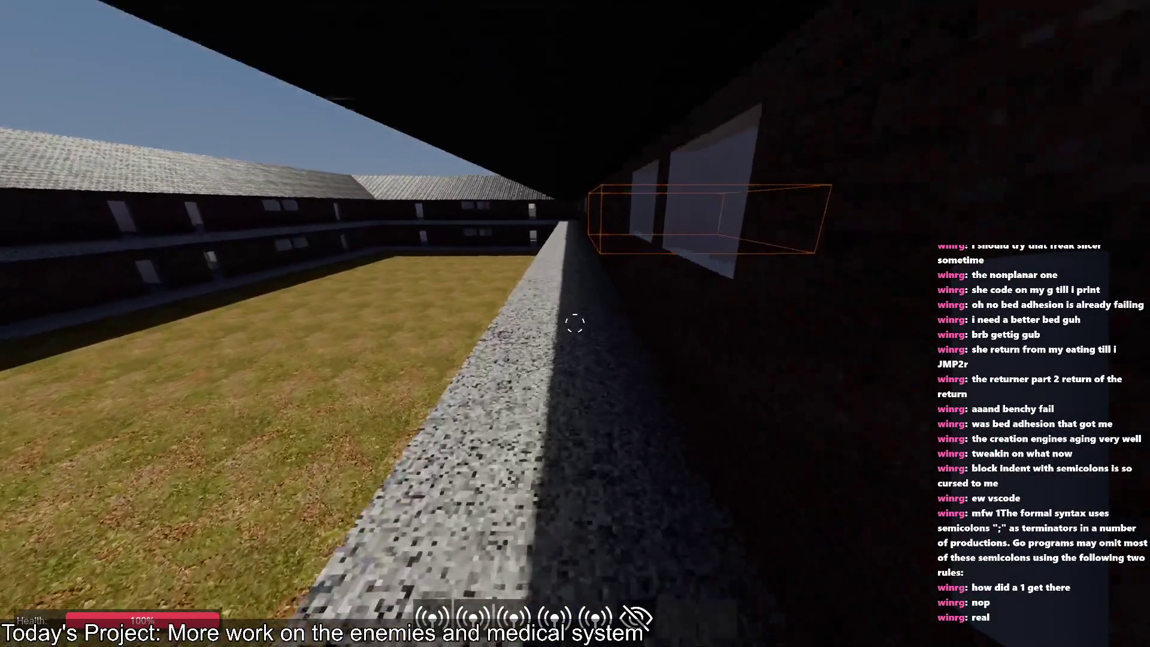
pyautogui.press('w')
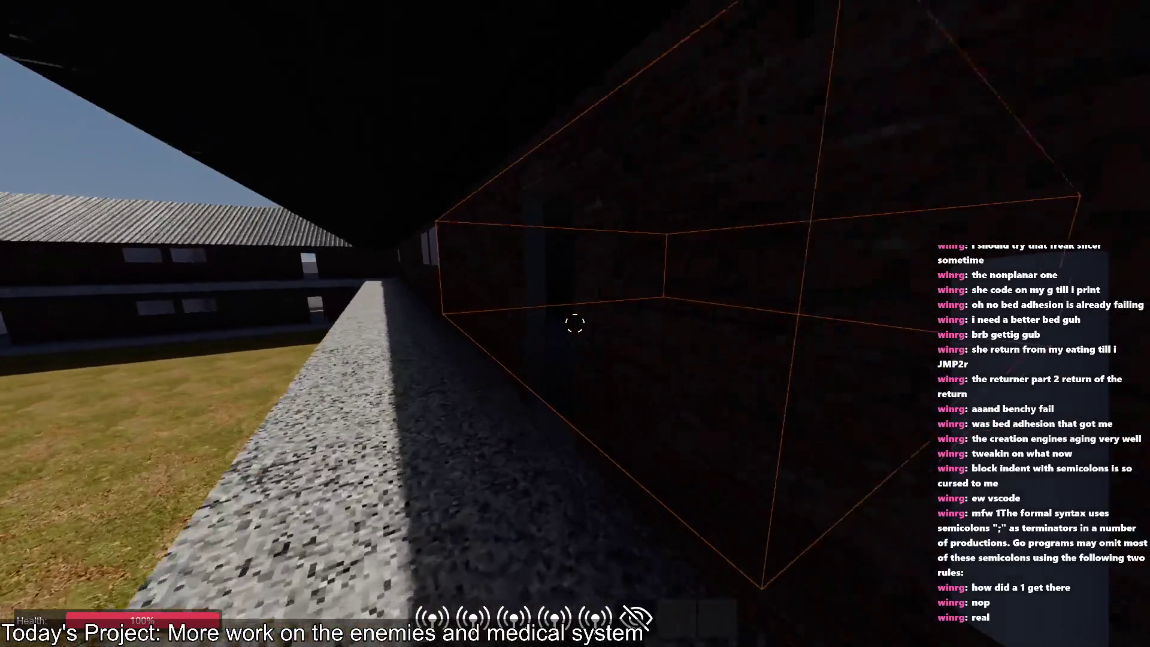
pyautogui.press('w')
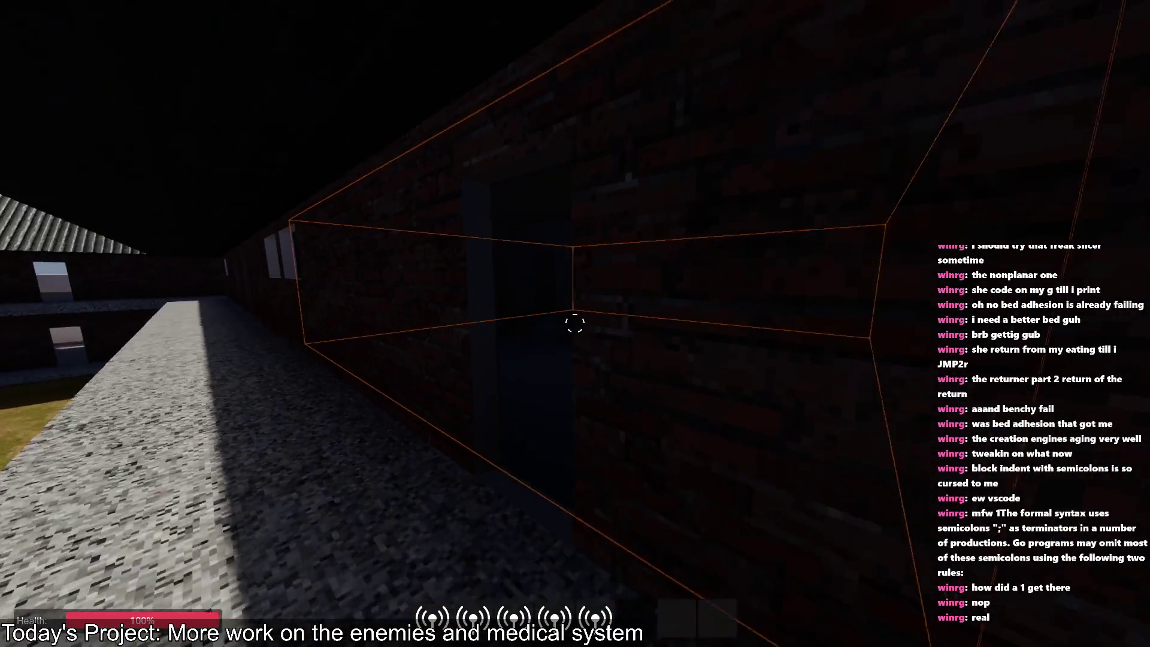
pyautogui.press('w')
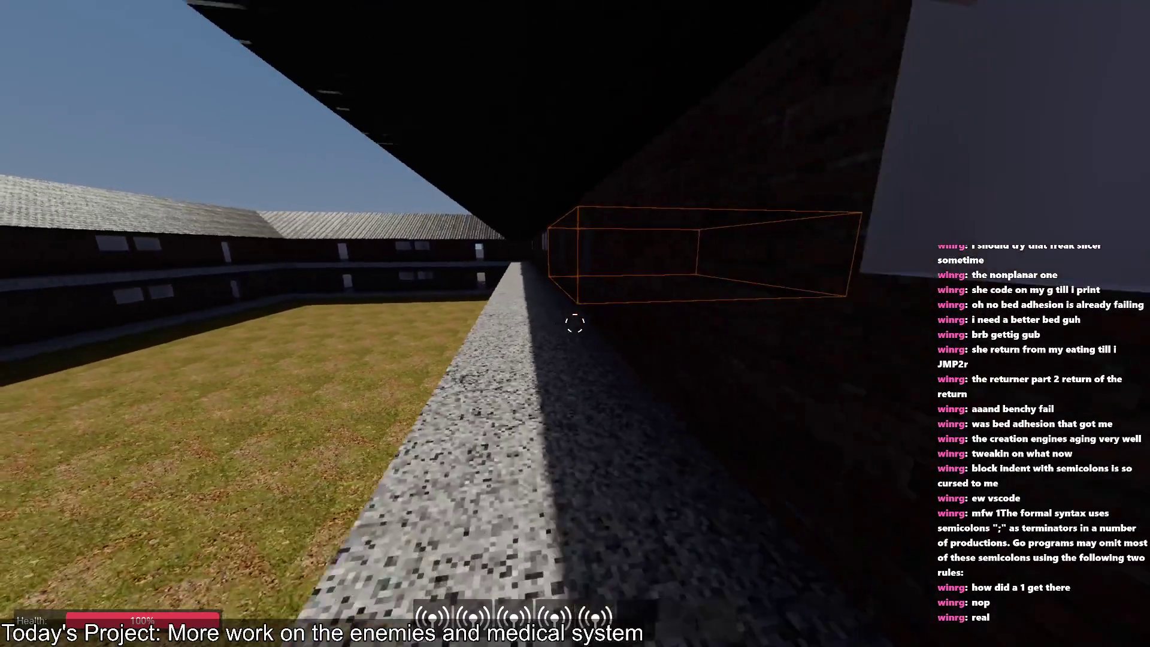
pyautogui.press('s')
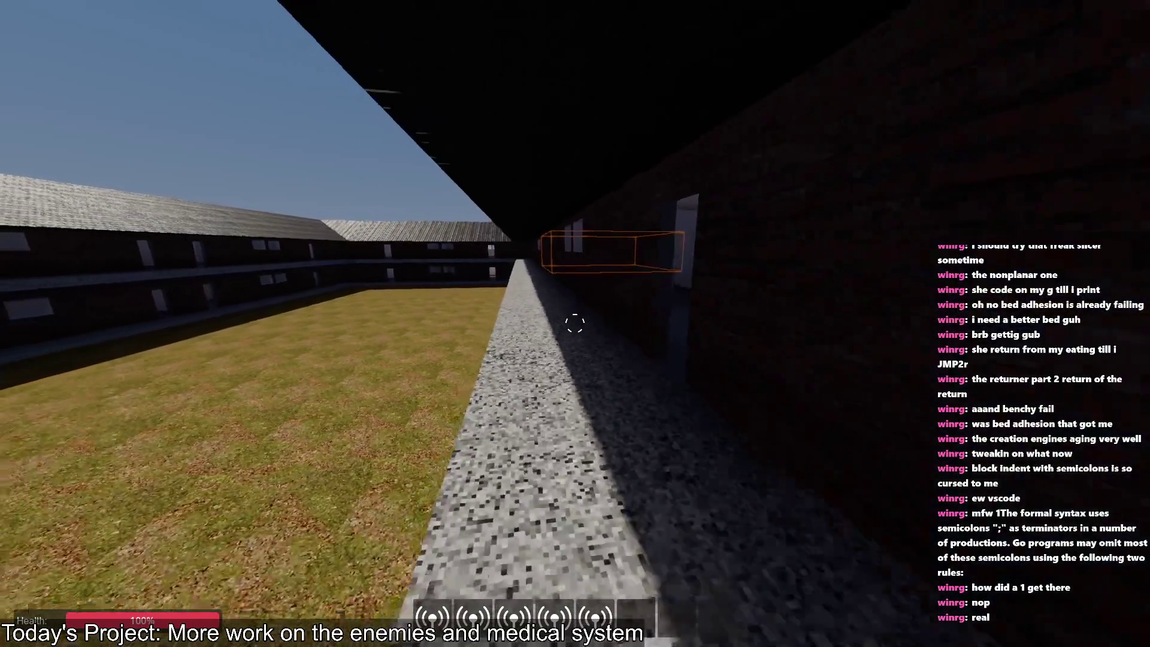
pyautogui.press('w')
pyautogui.press('w')
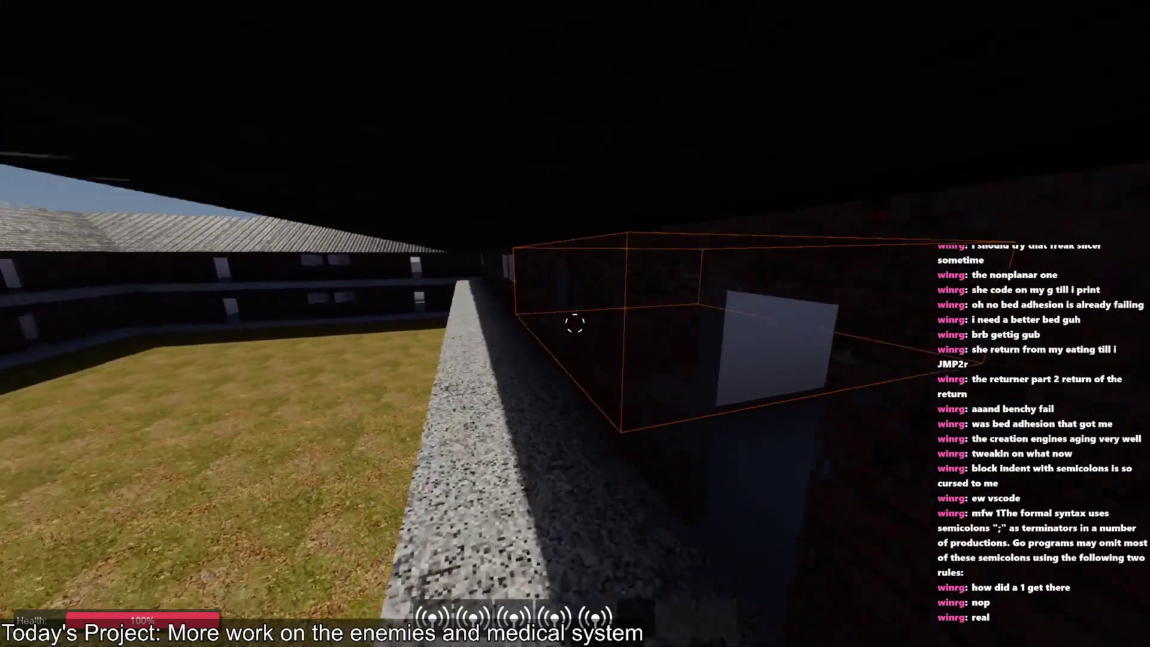
pyautogui.press('w')
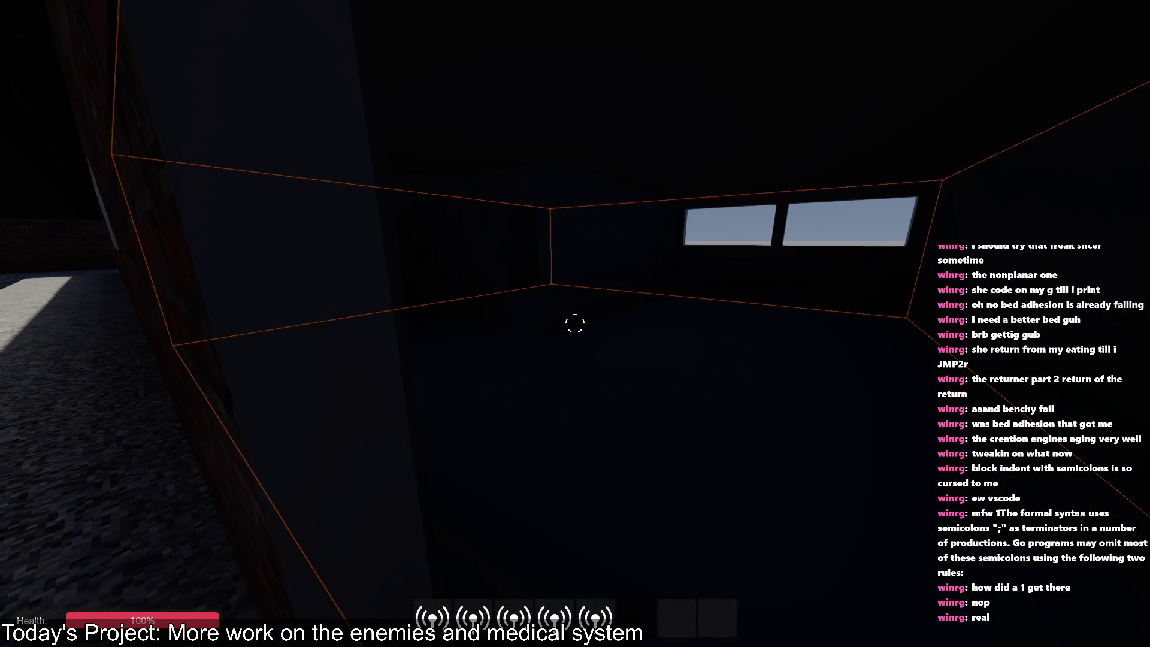
pyautogui.press('w')
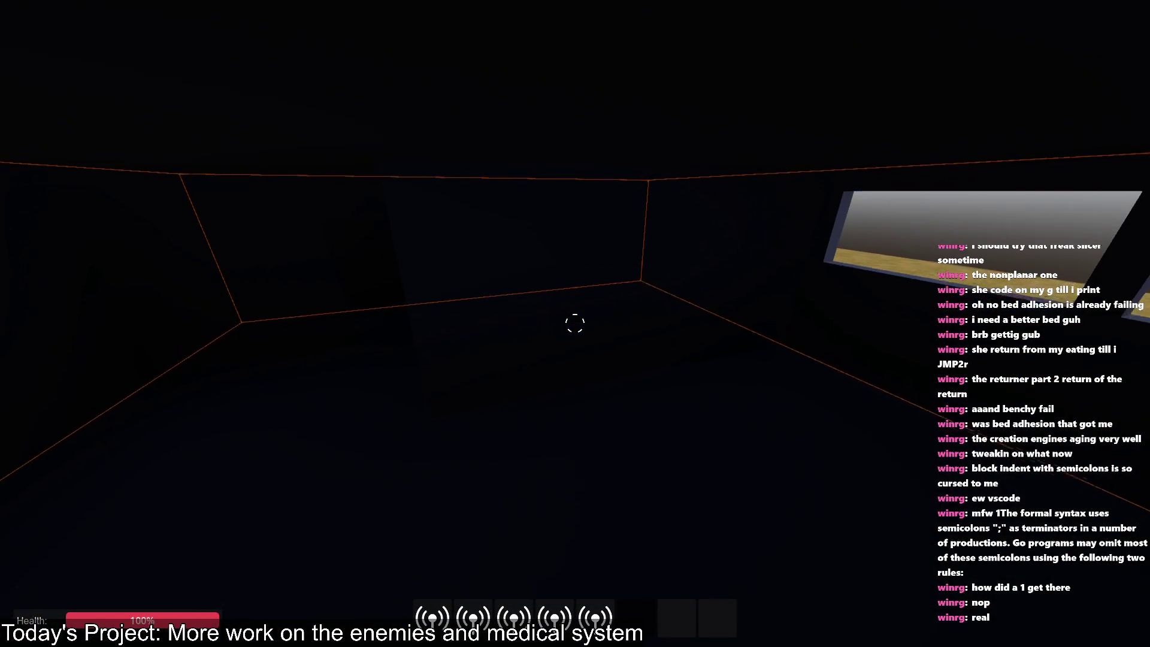
pyautogui.press('w')
pyautogui.hotkey('alt', 'Tab')
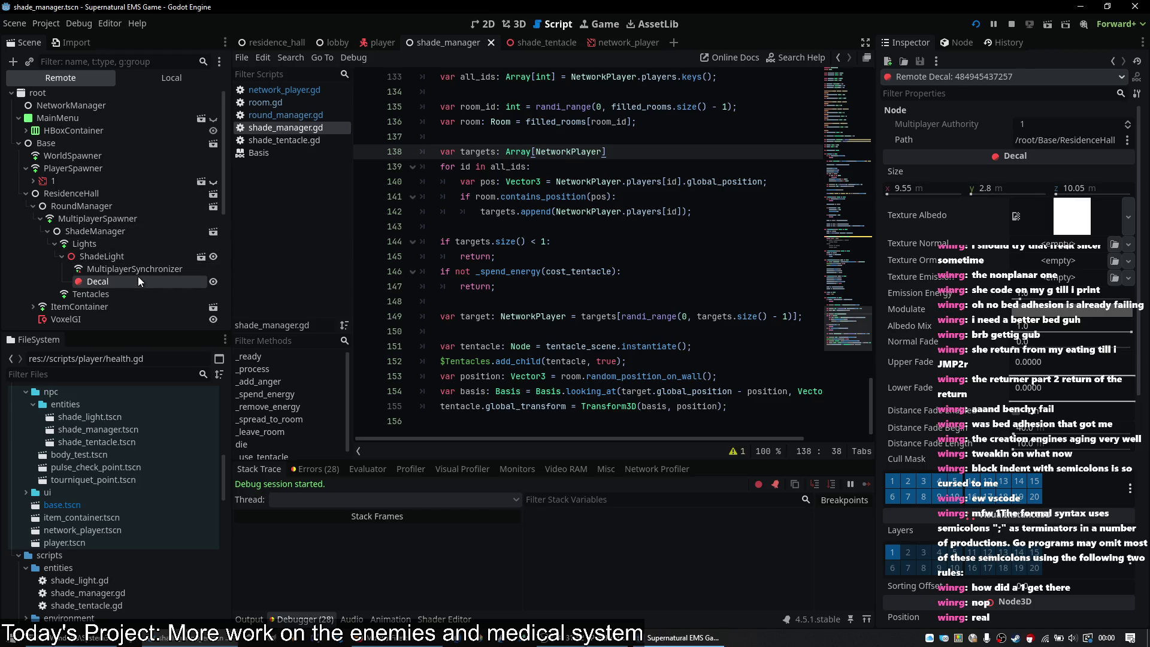
# Inspect the live Tentacles node and ShadeManager's member values.
pyautogui.scroll(-3, 131, 268)
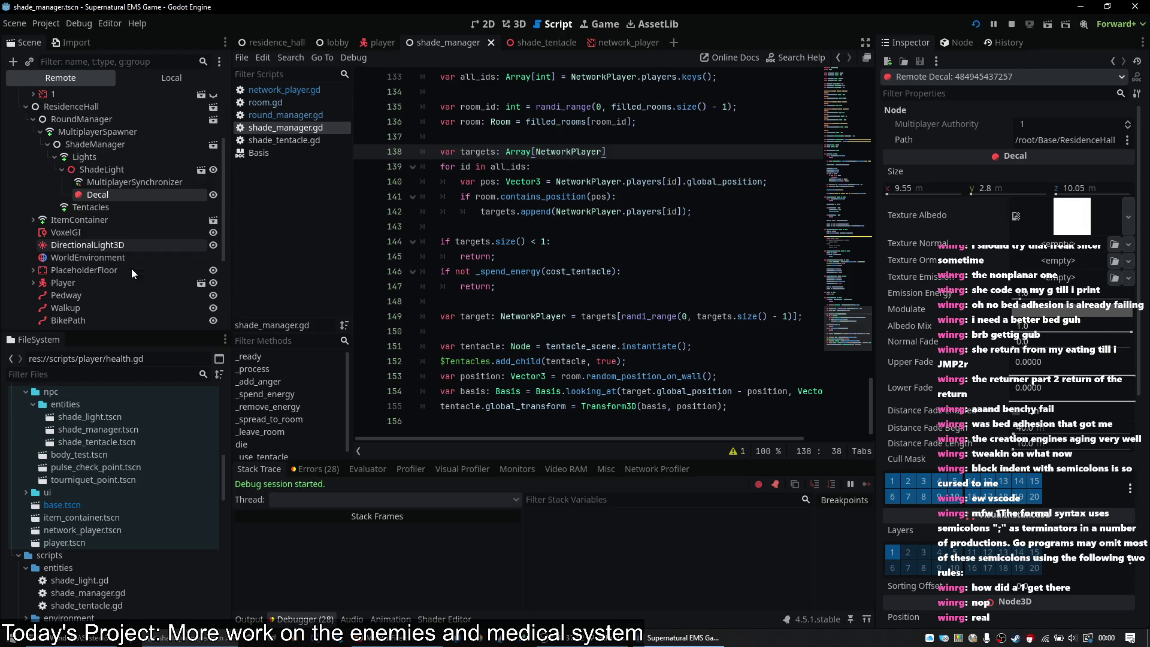
pyautogui.click(78, 208)
pyautogui.scroll(2, 78, 210)
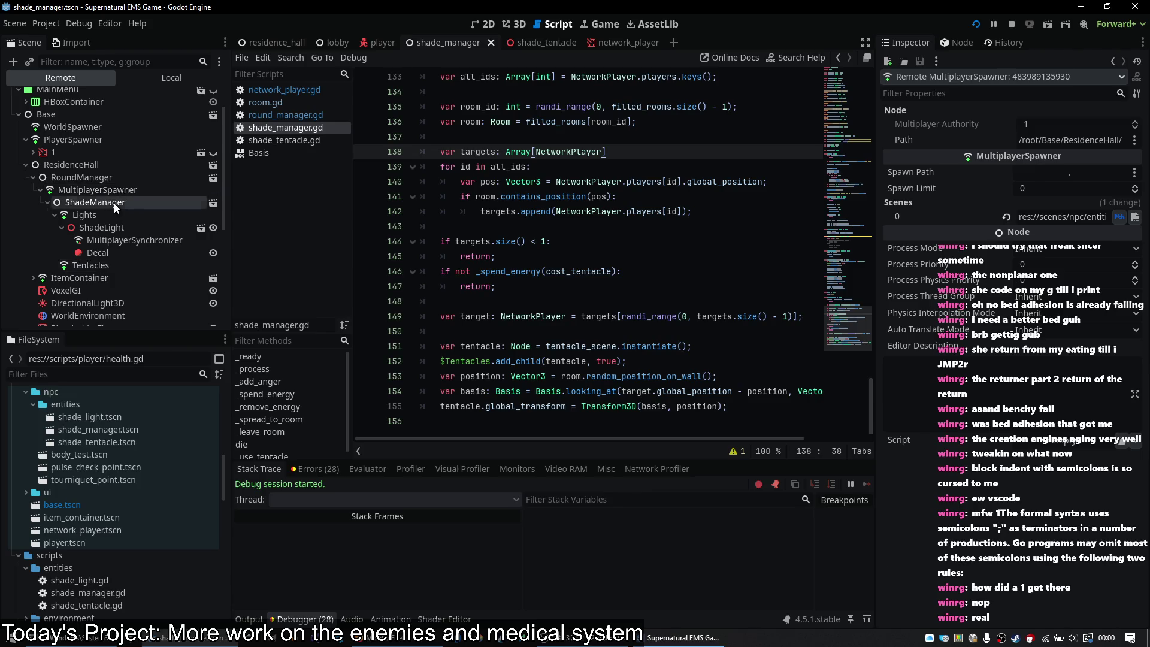
pyautogui.click(115, 204)
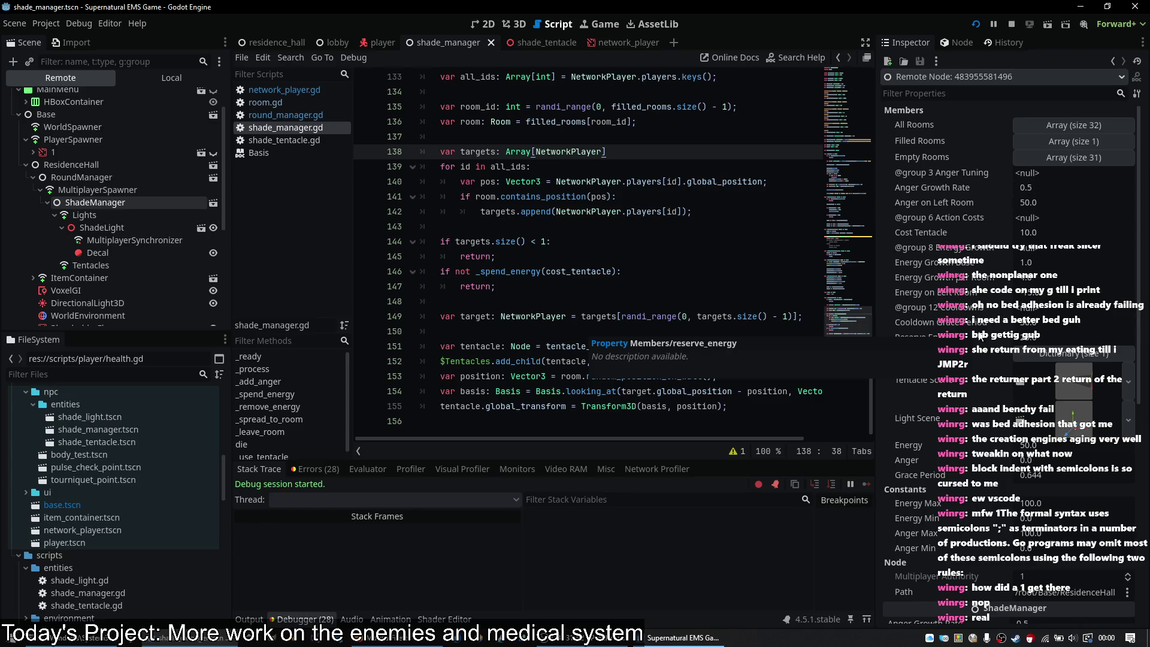
# Jump to the _spend_energy definition and place a breakpoint on line 146.
pyautogui.click(528, 271)
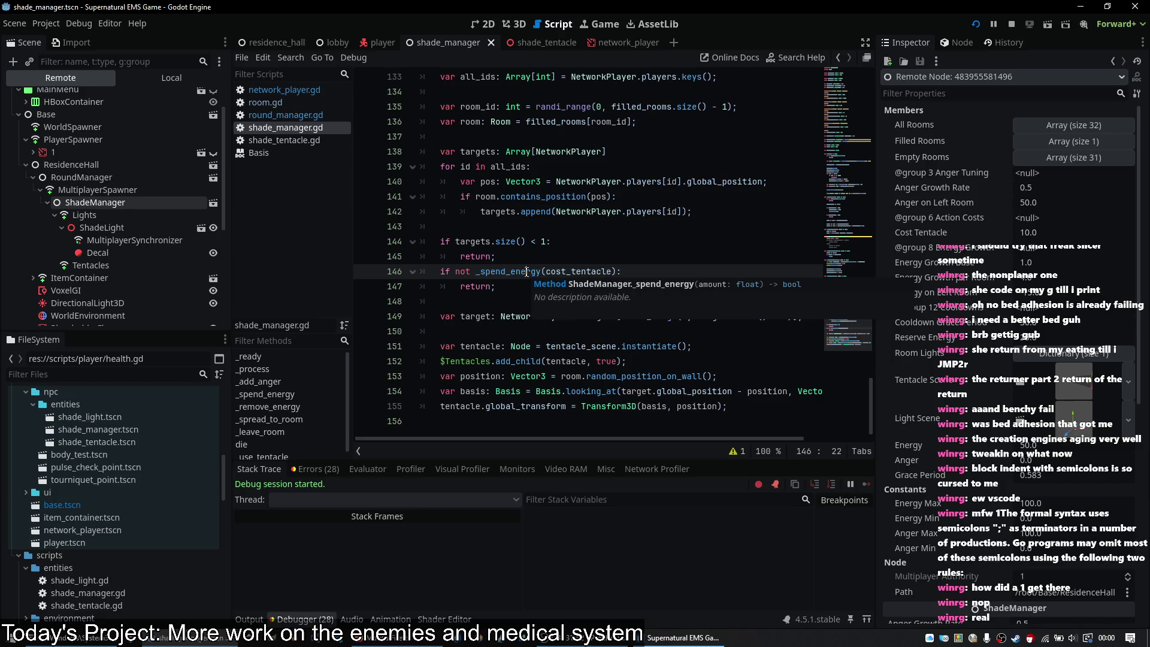
pyautogui.keyDown('ctrl'); pyautogui.click(526, 272); pyautogui.keyUp('ctrl')
pyautogui.scroll(-13, 607, 278)
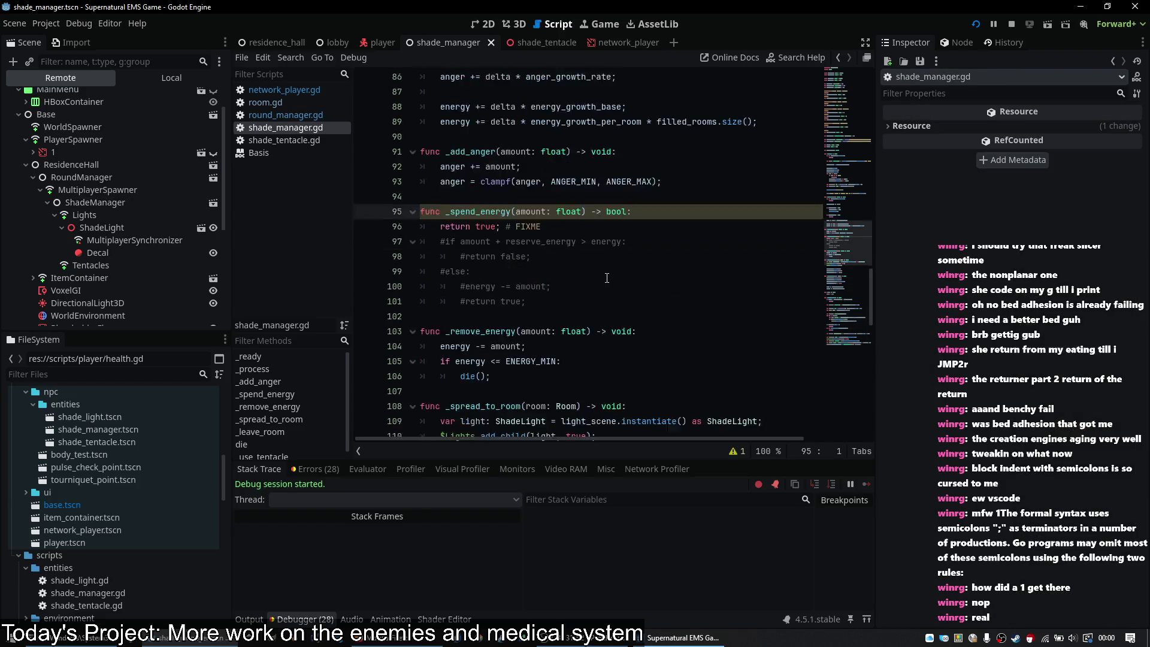
pyautogui.scroll(-4, 606, 277)
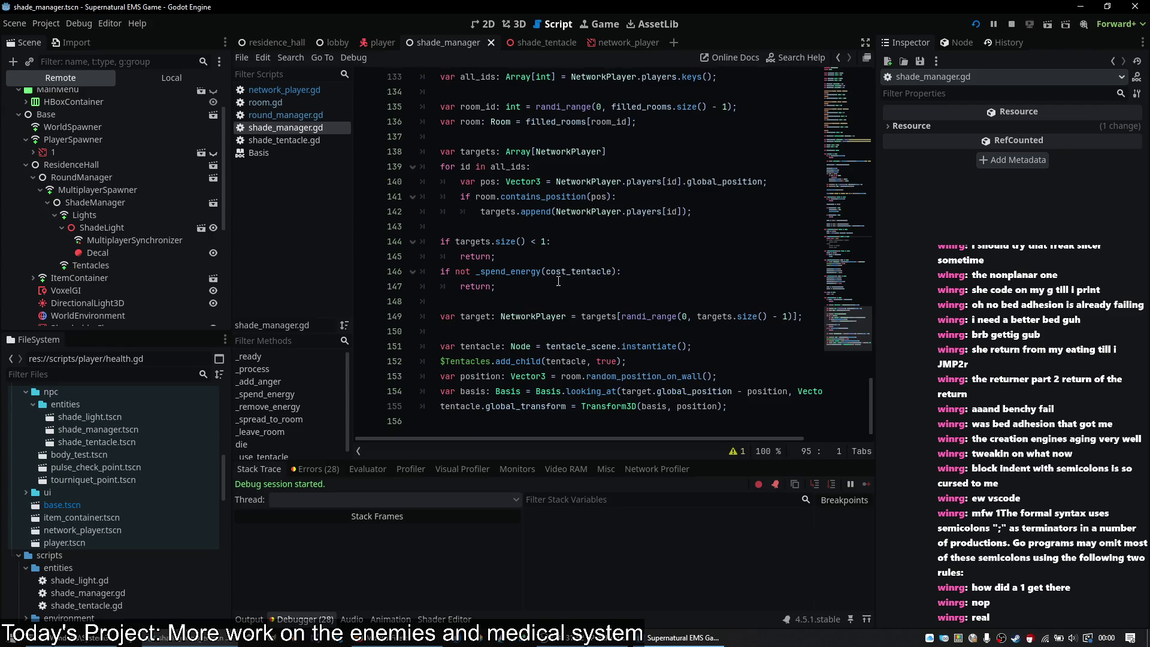
pyautogui.click(365, 272)
# Move the breakpoint to line 145 and inspect the all_ids array in the debugger Locals.
pyautogui.click(368, 276)
pyautogui.click(363, 258)
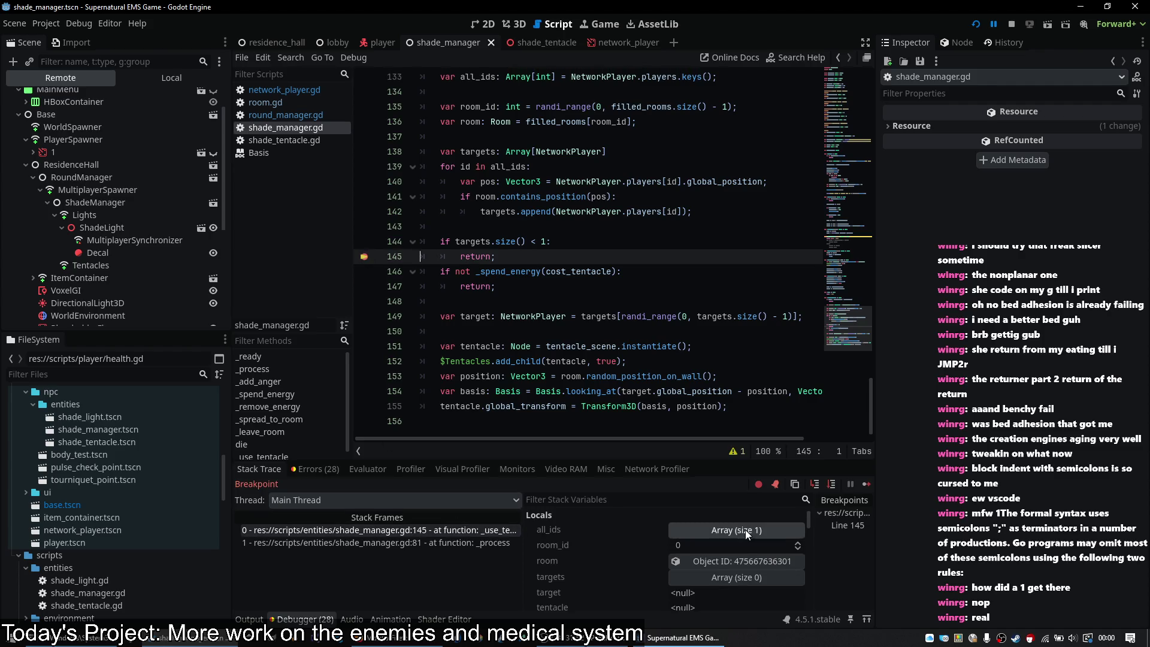
pyautogui.click(745, 529)
pyautogui.click(702, 534)
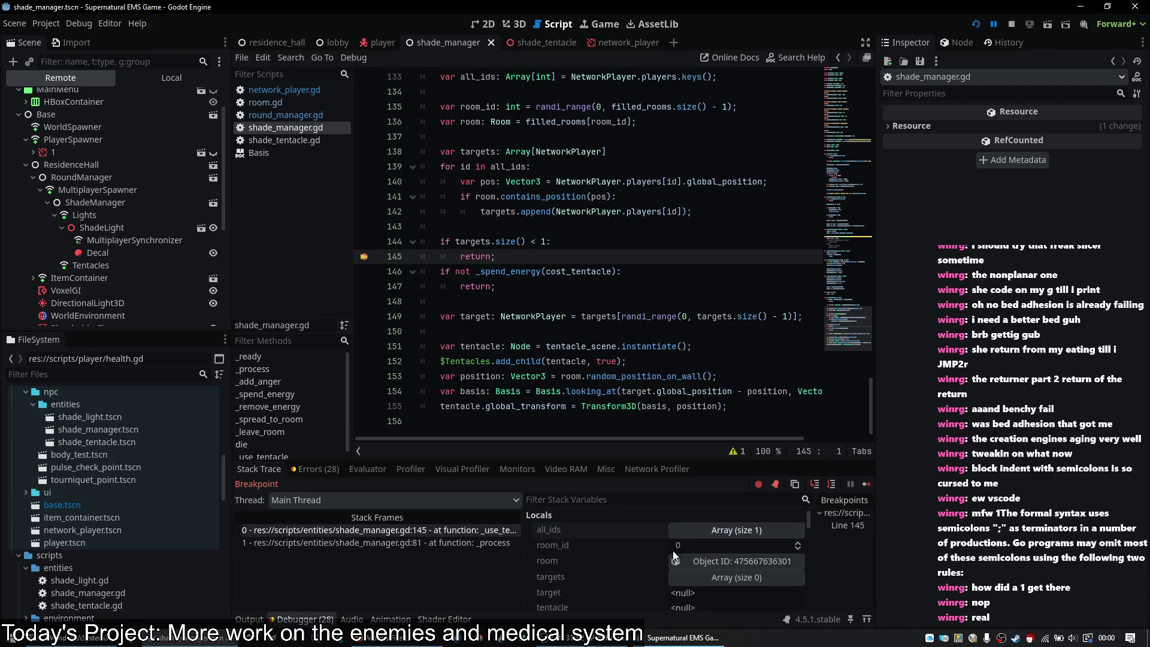
# Review the x and z extent checks in room.gd's contains_position, then remove the line 145 breakpoint.
pyautogui.keyDown('ctrl'); pyautogui.click(568, 195); pyautogui.keyUp('ctrl')
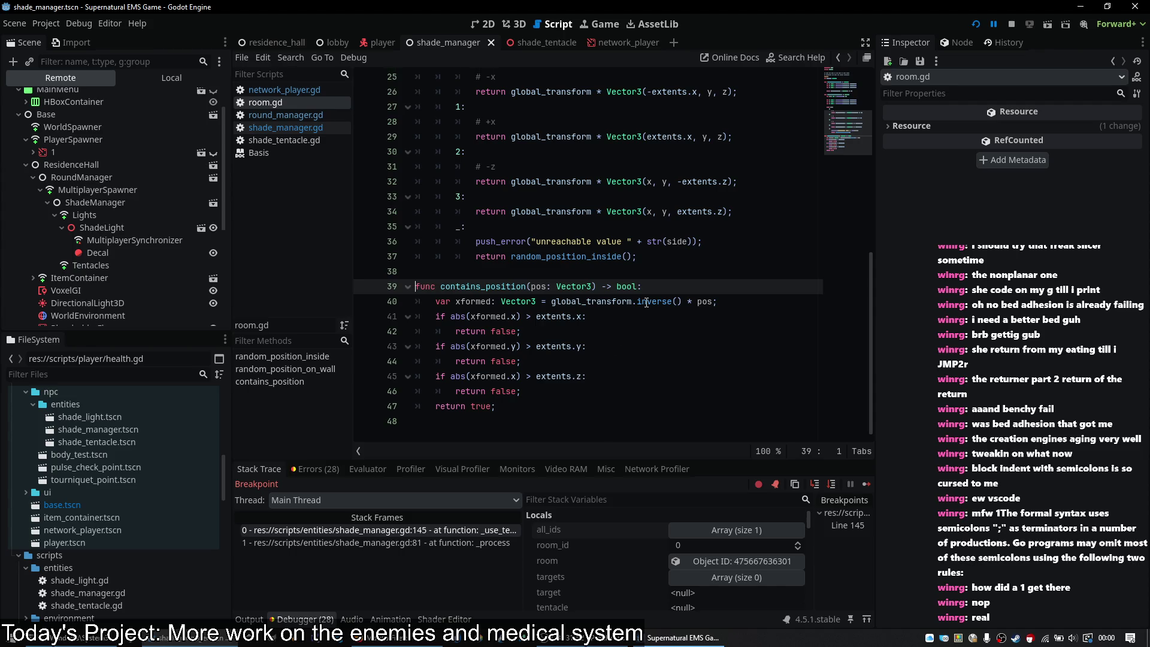
pyautogui.moveTo(646, 302)
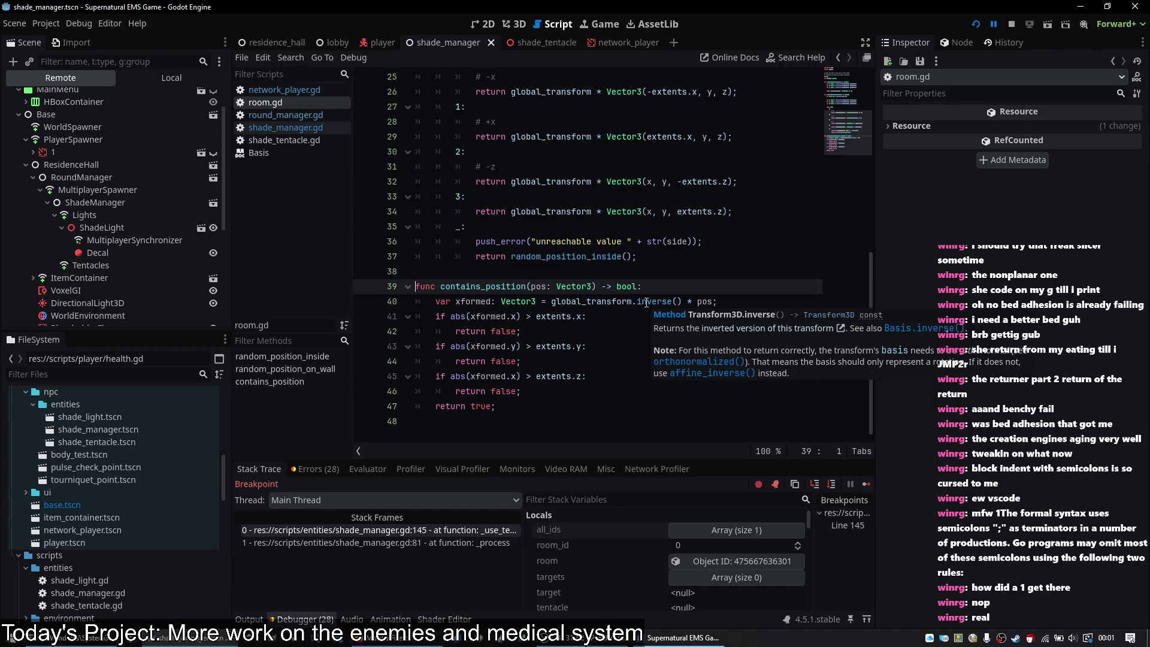
pyautogui.click(684, 287)
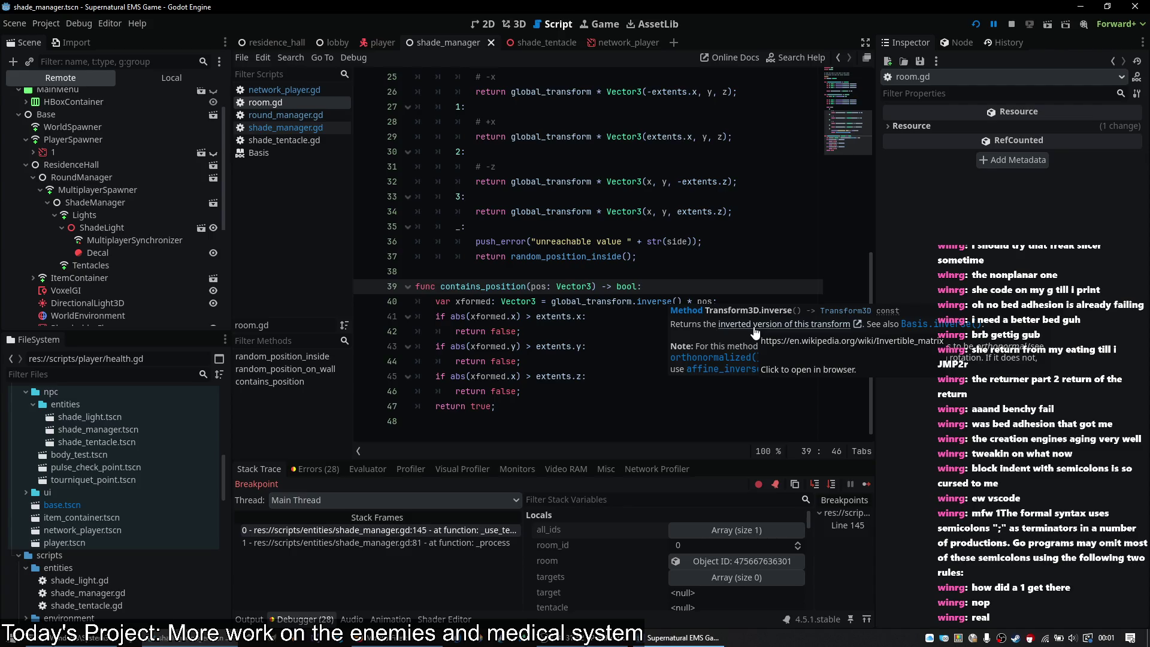
pyautogui.click(615, 315)
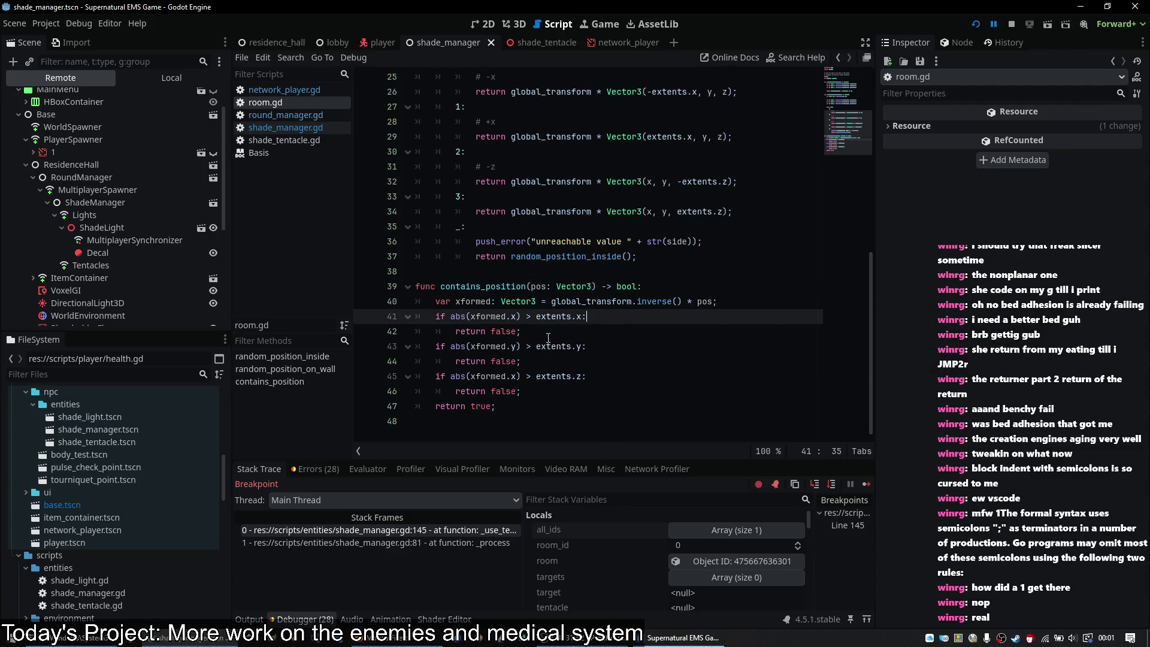
pyautogui.click(516, 376)
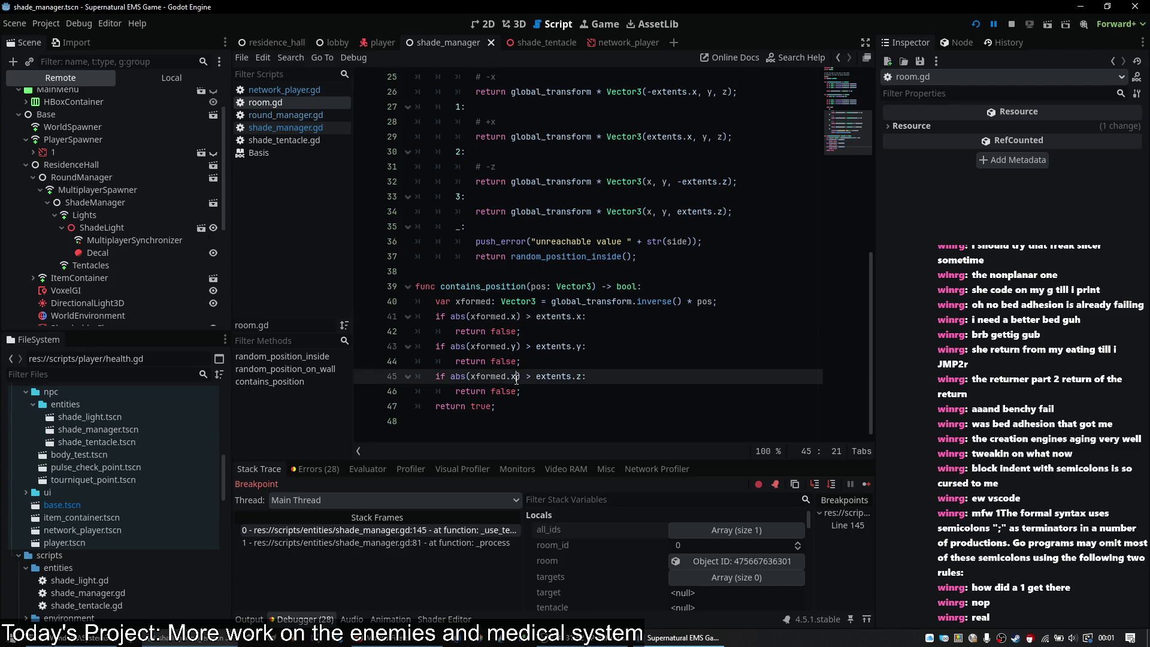
pyautogui.press('End')
pyautogui.hotkey('ctrl', 'z')
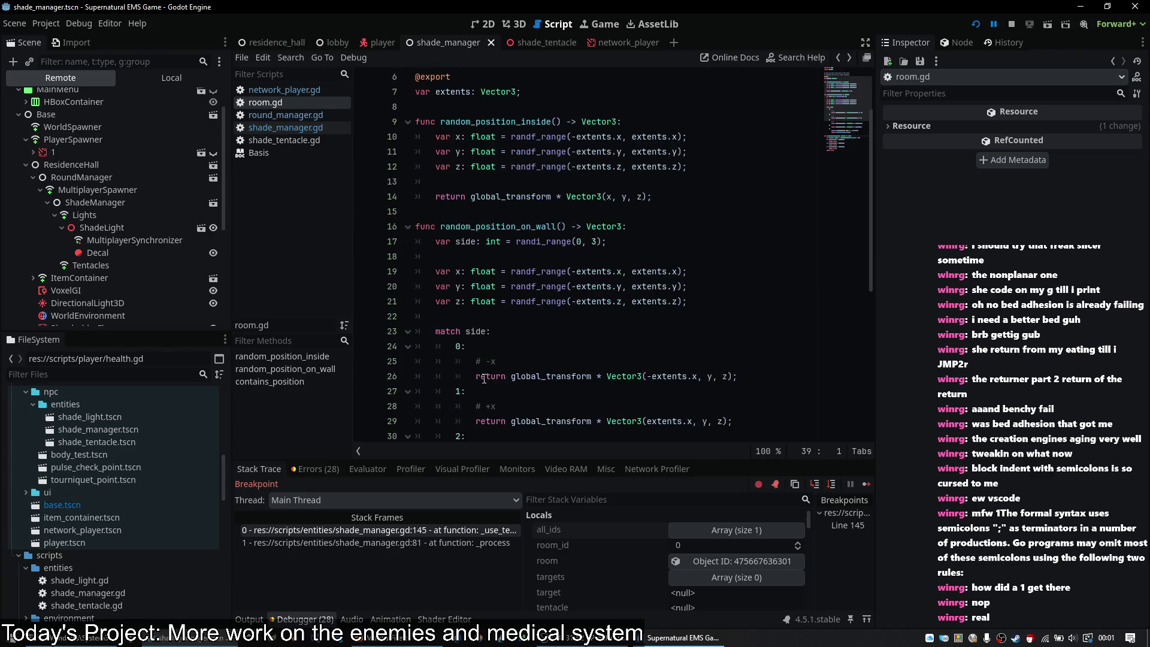
pyautogui.click(286, 128)
pyautogui.click(364, 257)
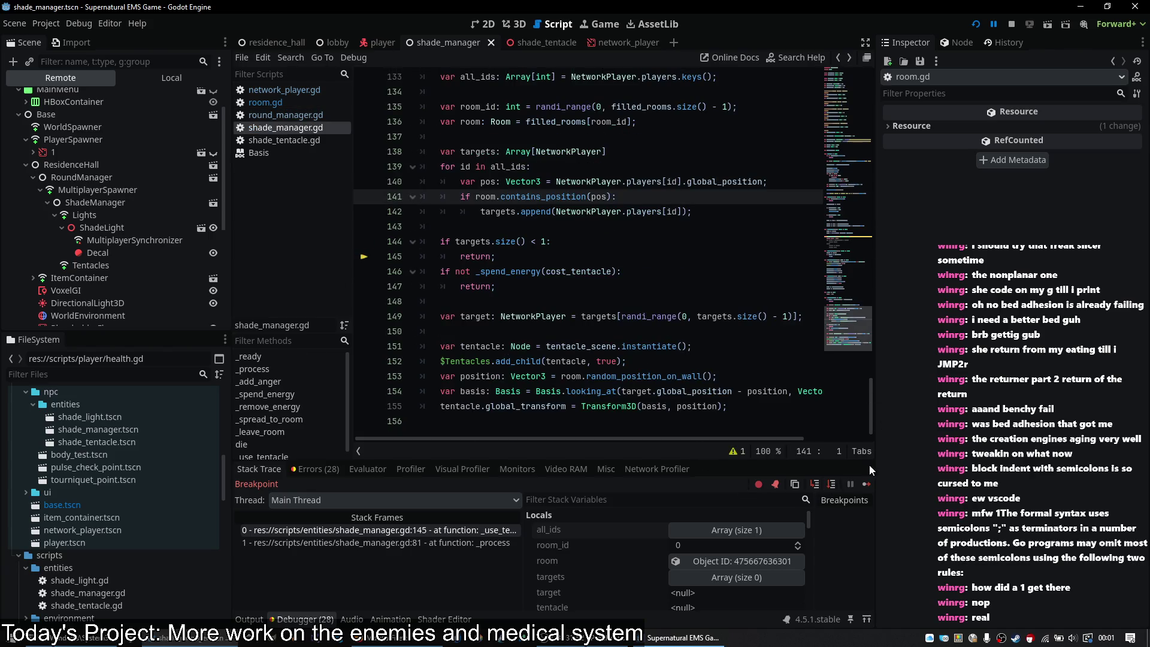
# Resume the paused game and throw four red flares around the first room.
pyautogui.click(866, 483)
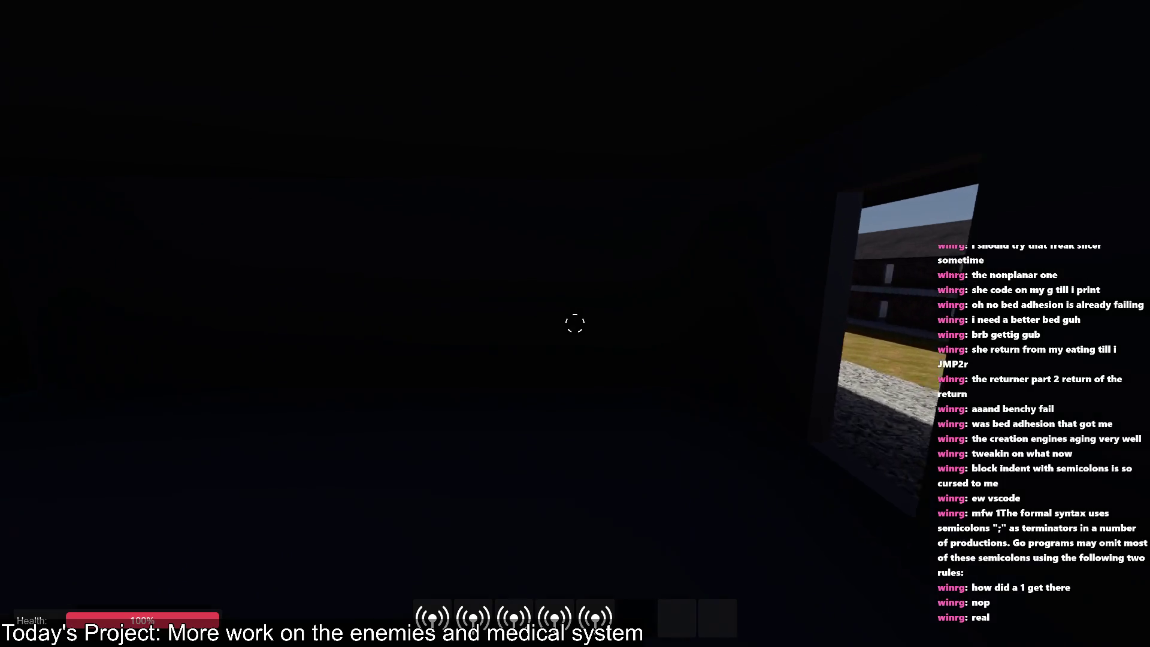
pyautogui.scroll(3, 575, 323)
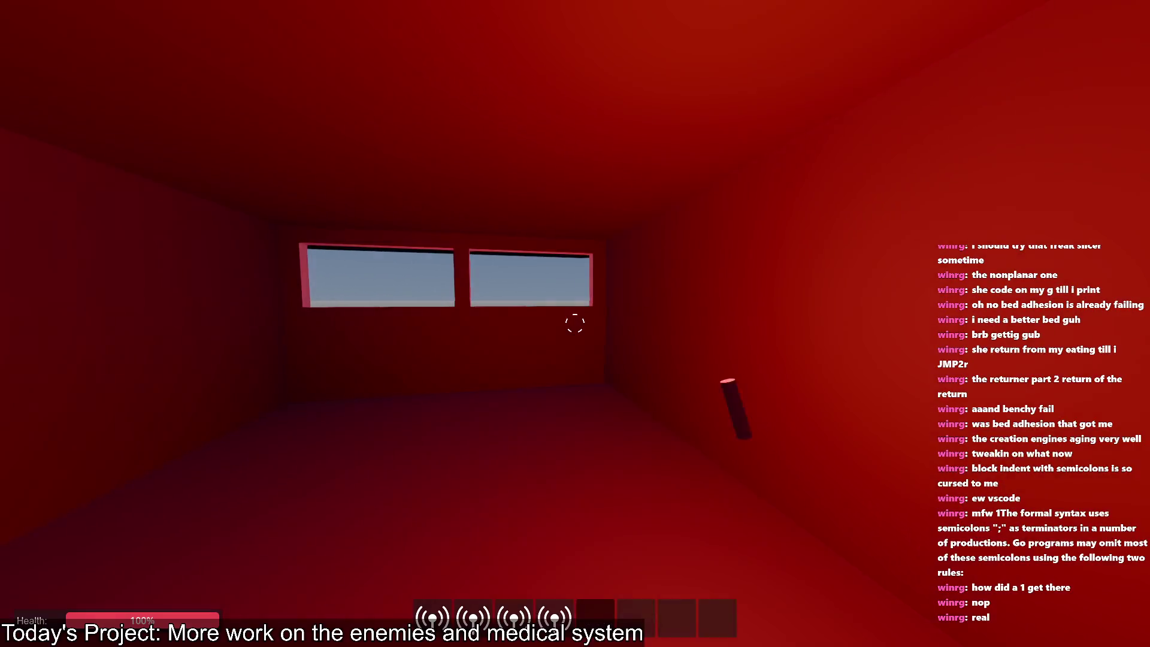
pyautogui.click(574, 323)
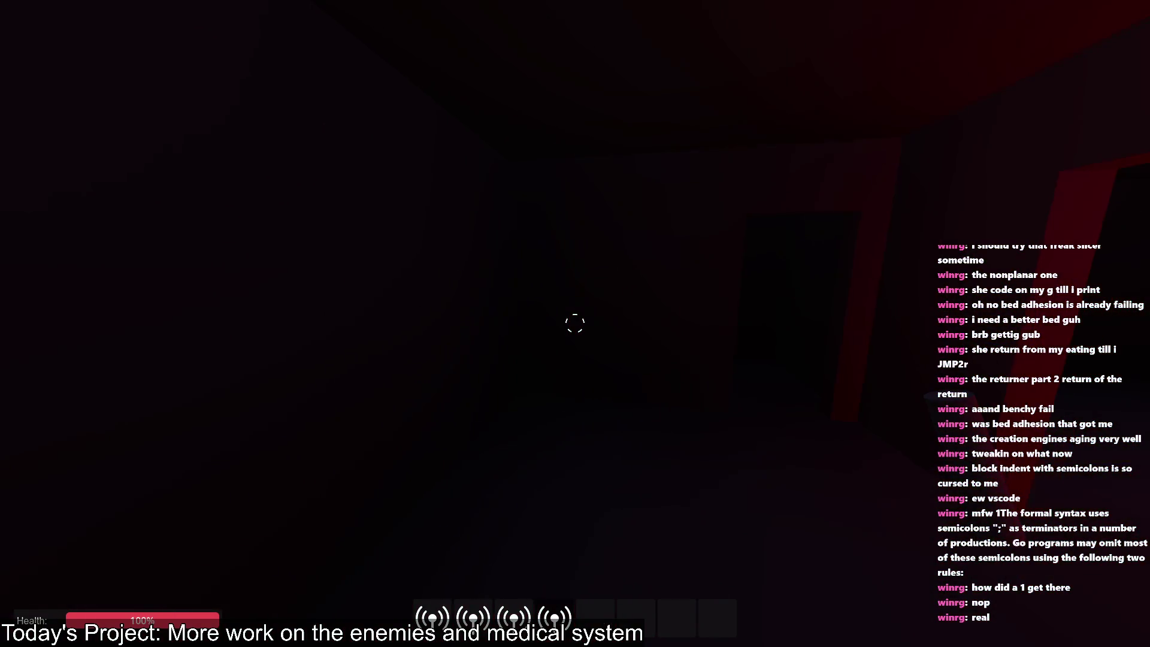
pyautogui.click(575, 324)
pyautogui.click(574, 323)
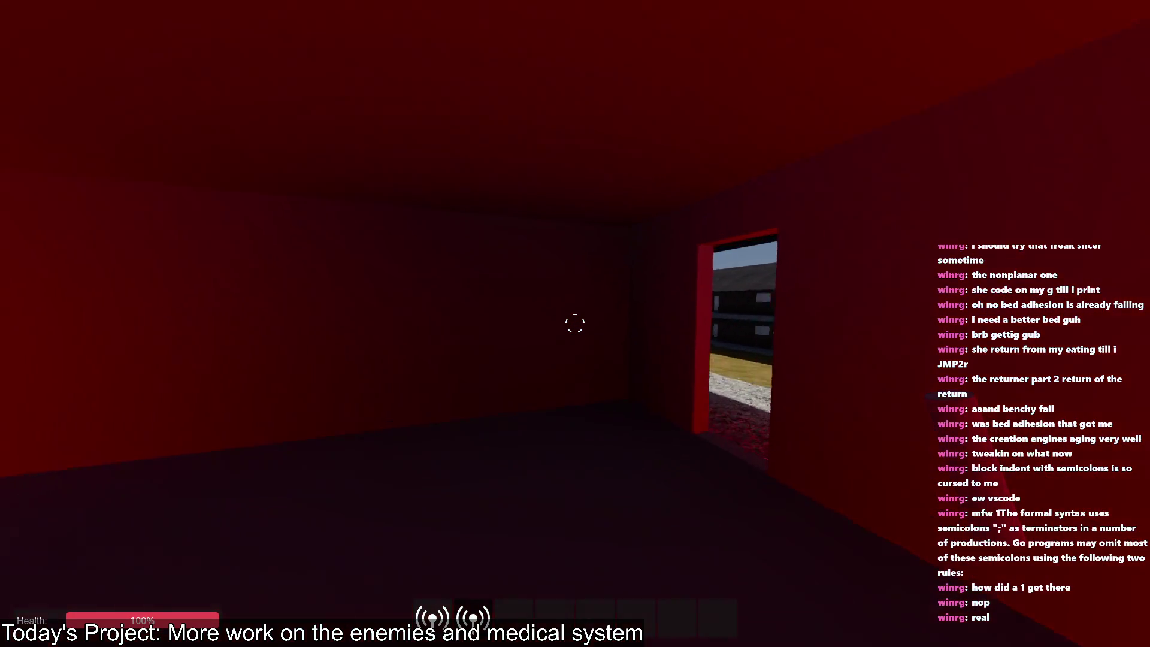
pyautogui.click(575, 324)
# Walk into the windowed room, throw the last flare, then pick one up and rethrow it.
pyautogui.press('w')
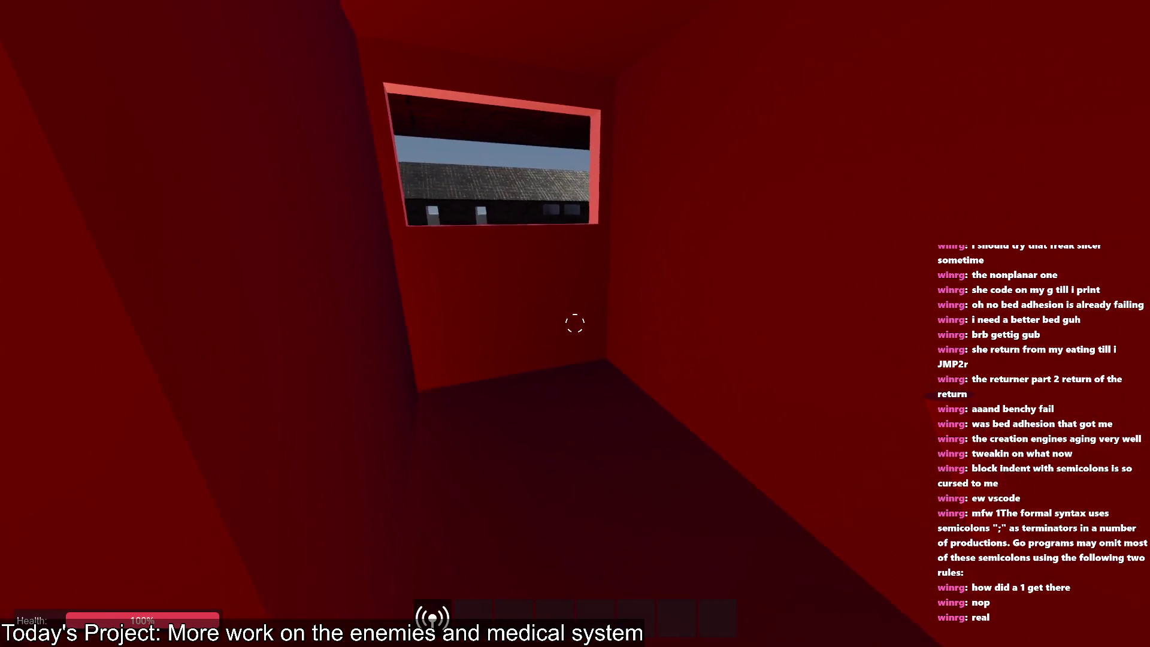
pyautogui.click(575, 324)
pyautogui.press('s')
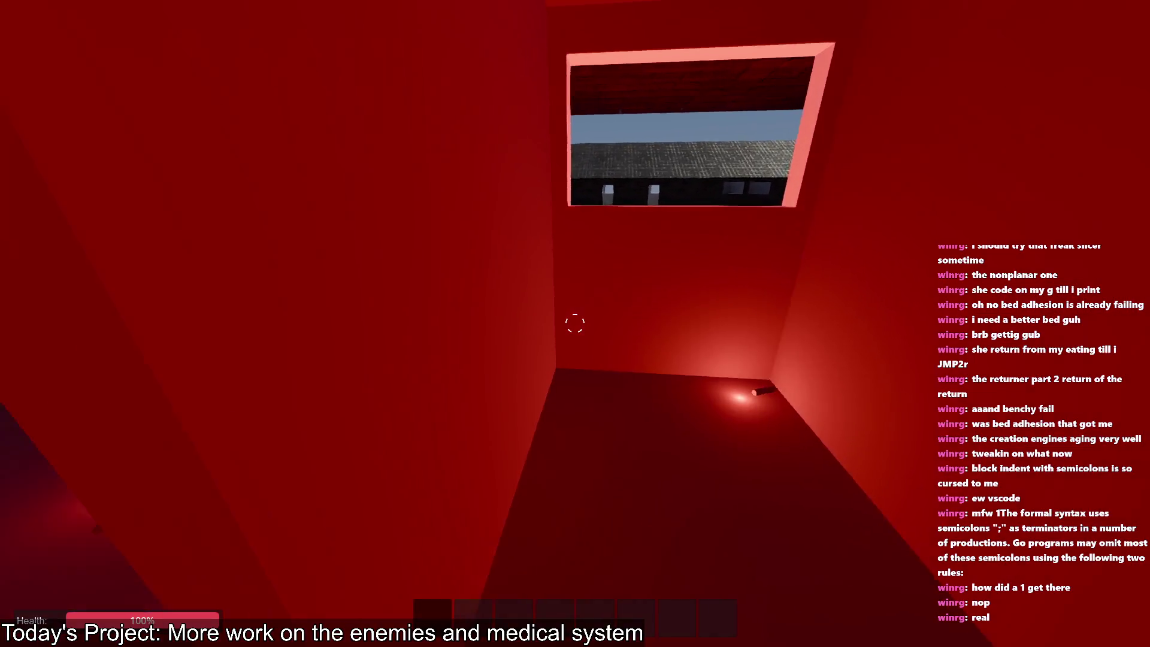
pyautogui.press('w')
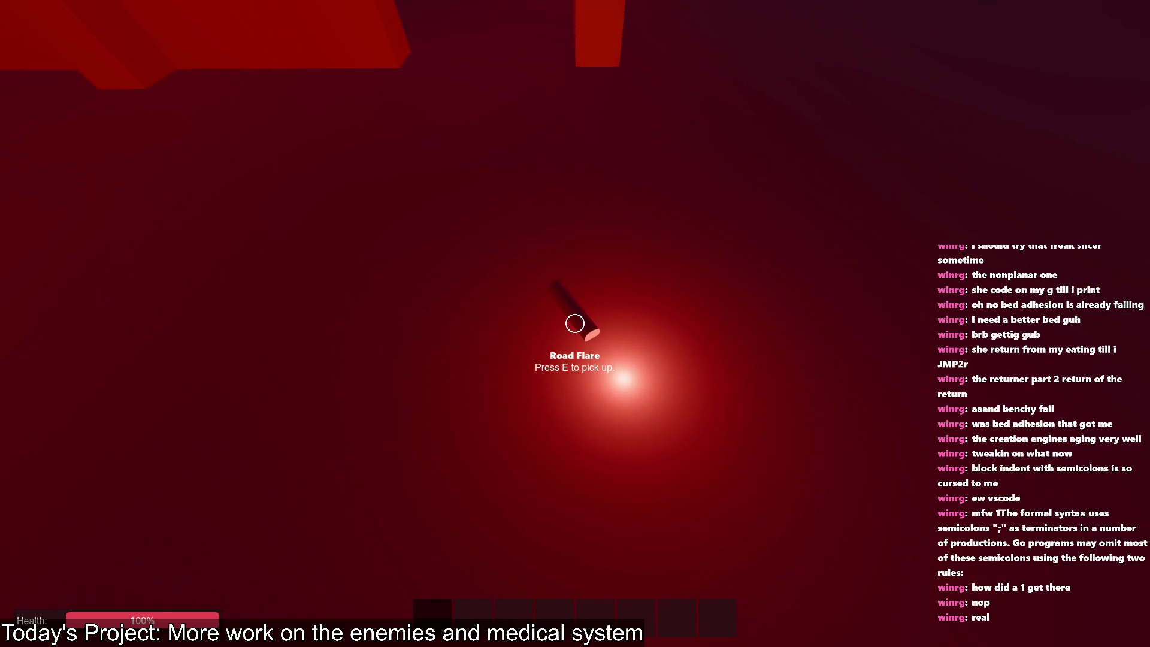
pyautogui.press('e')
pyautogui.click(575, 323)
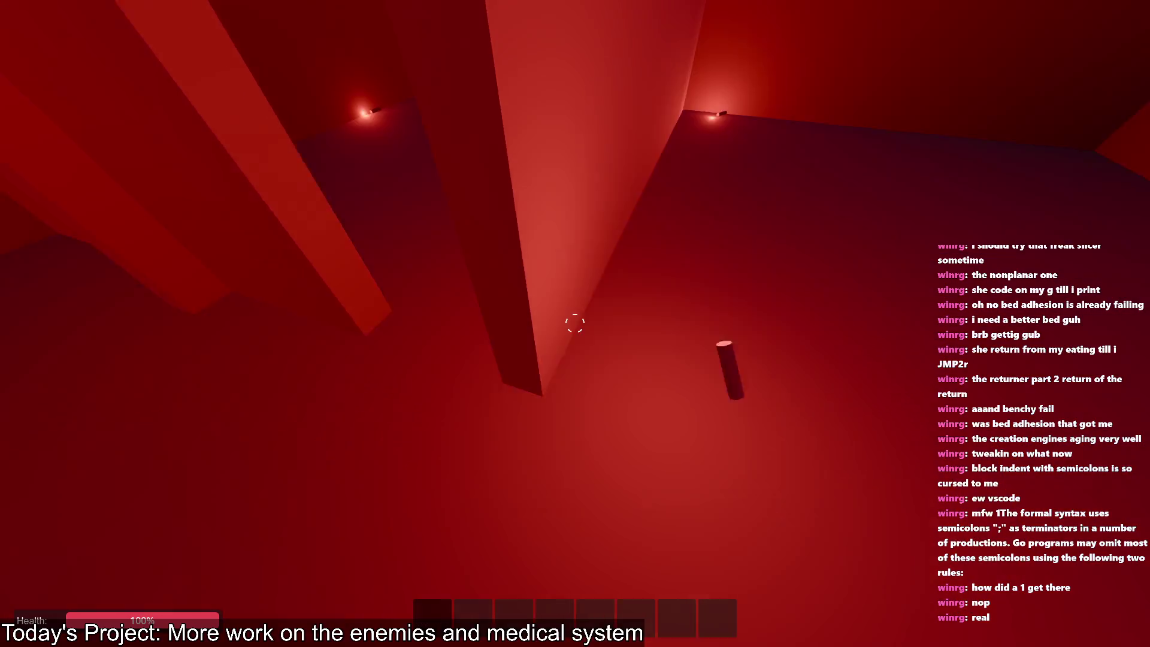
pyautogui.hotkey('alt', 'Tab')
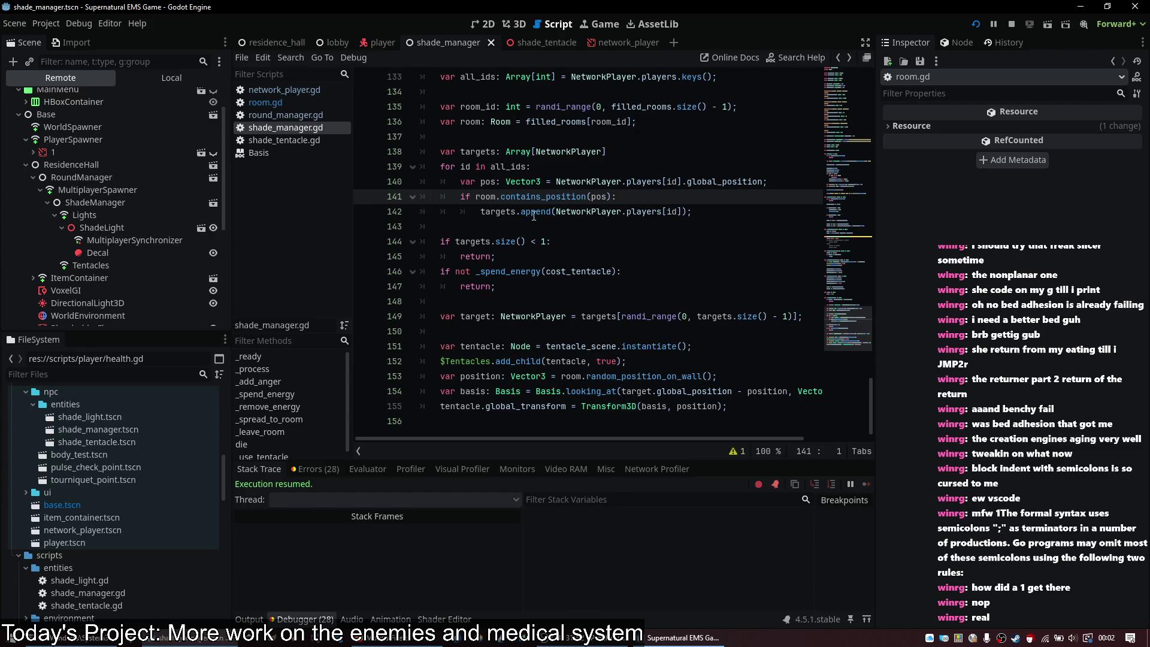
# Set a breakpoint on shade_manager.gd line 145 and inspect the room object's properties.
pyautogui.scroll(1, 419, 258)
pyautogui.click(363, 302)
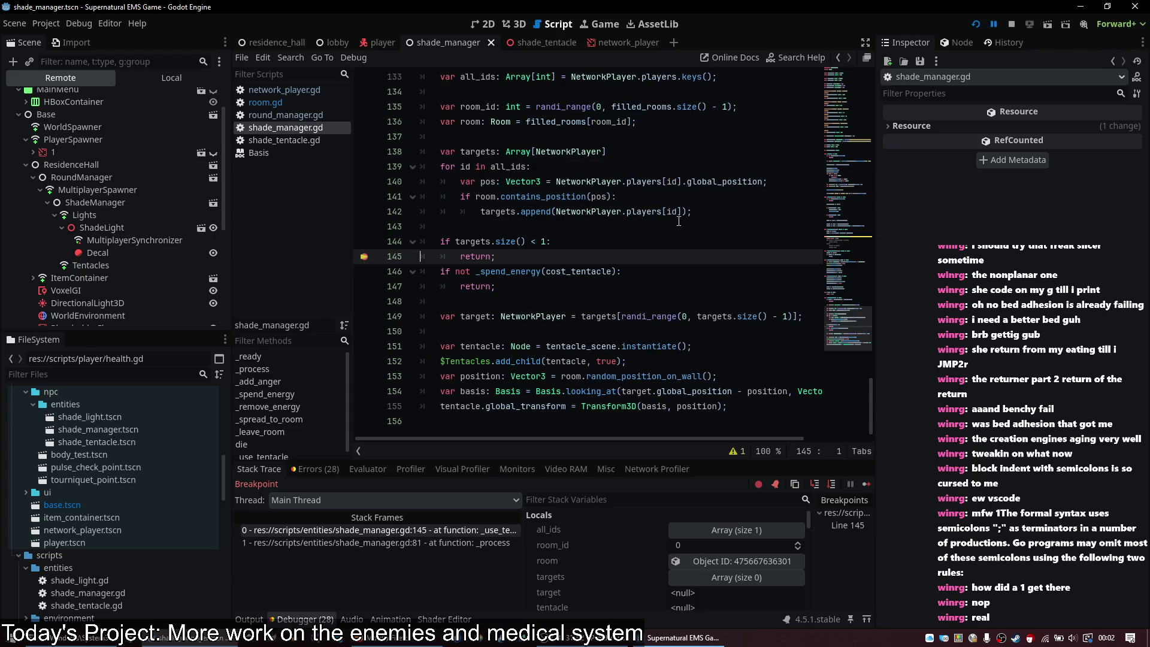
pyautogui.scroll(1, 677, 221)
pyautogui.moveTo(572, 169)
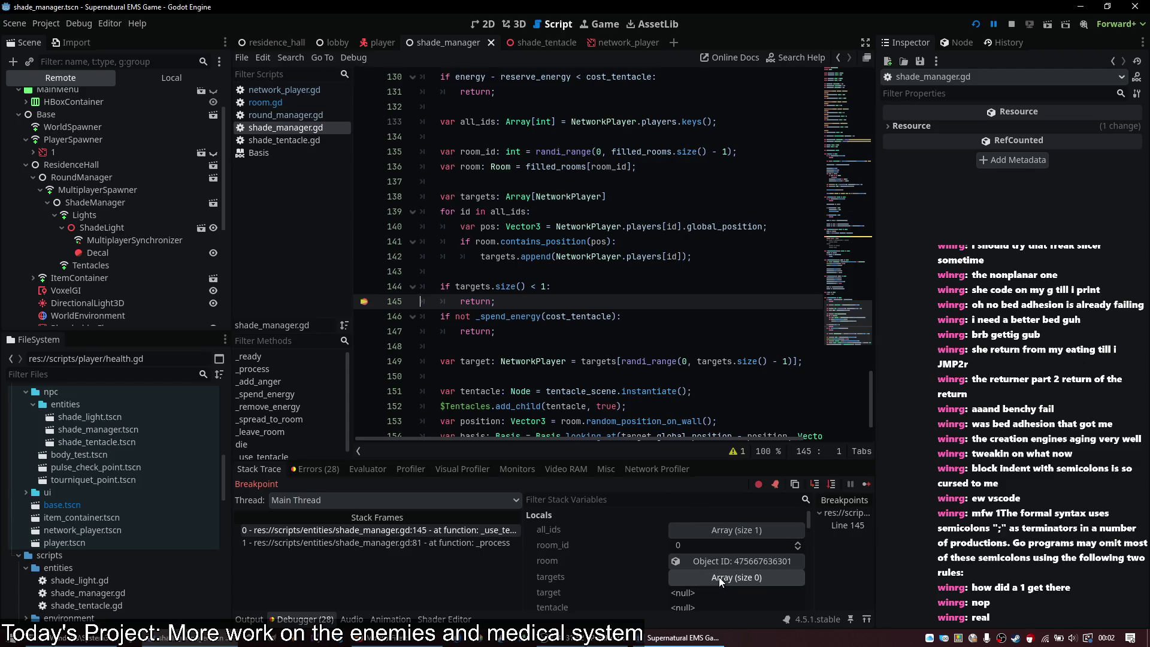
pyautogui.scroll(-1, 624, 565)
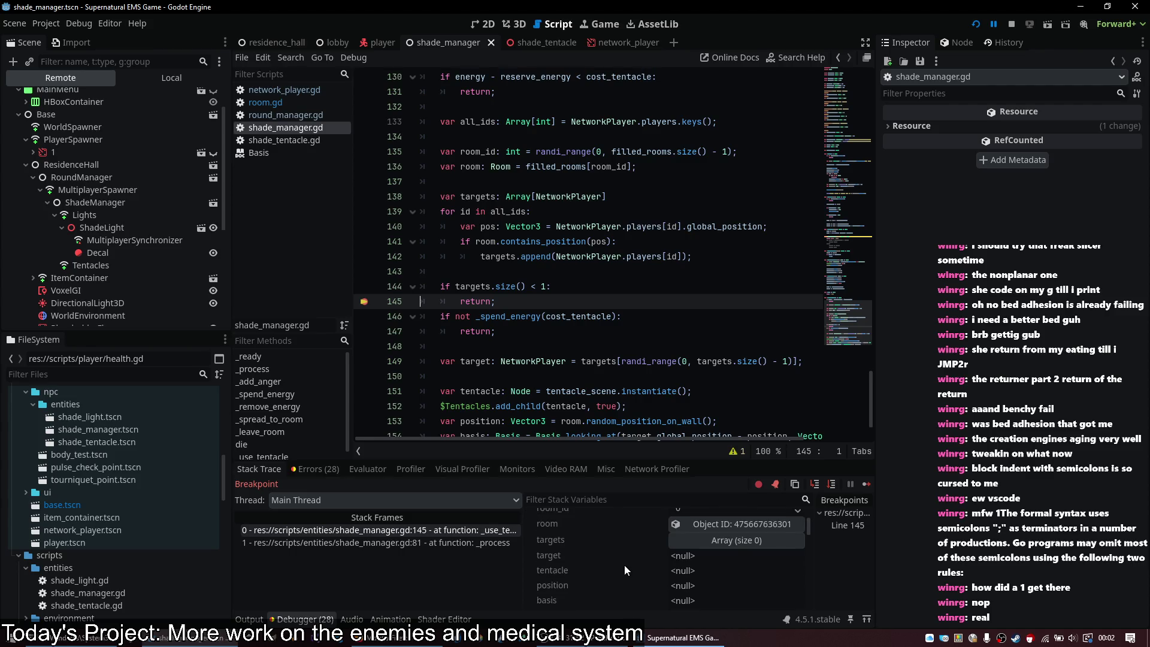
pyautogui.scroll(1, 624, 565)
pyautogui.click(756, 561)
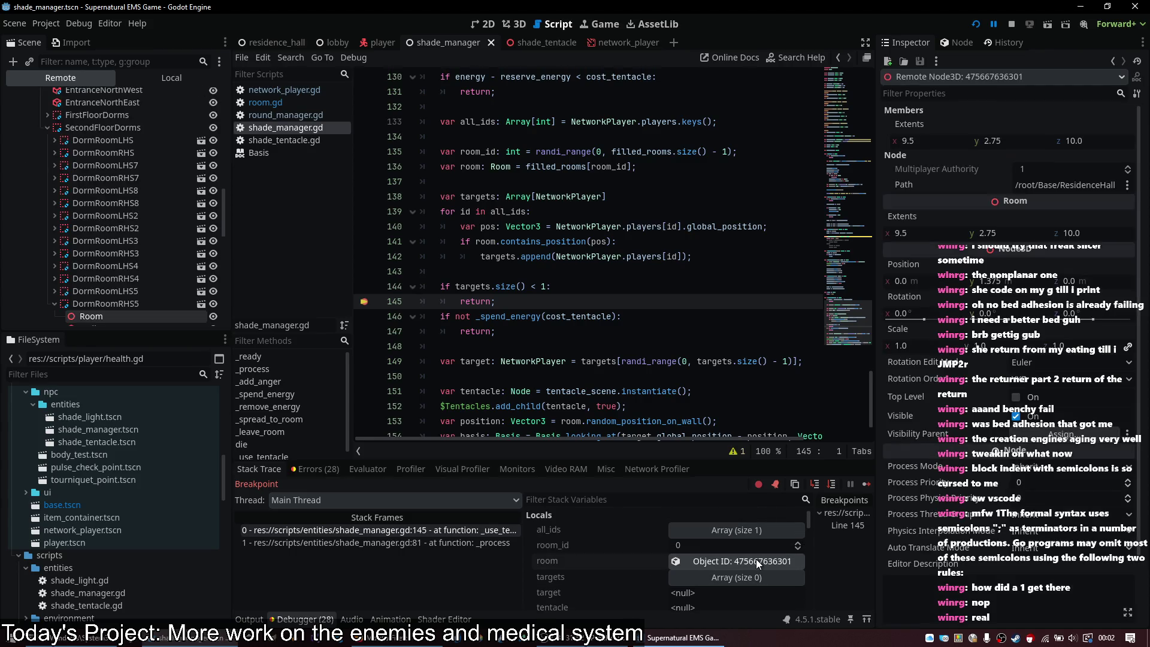
pyautogui.scroll(-2, 132, 260)
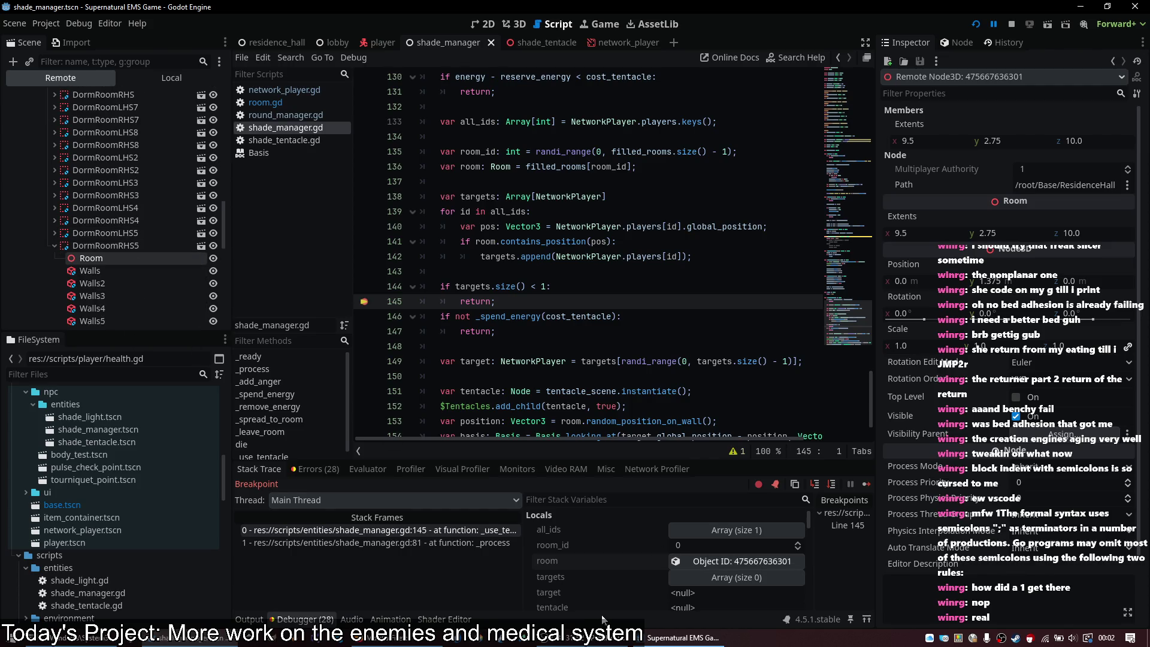
pyautogui.click(678, 638)
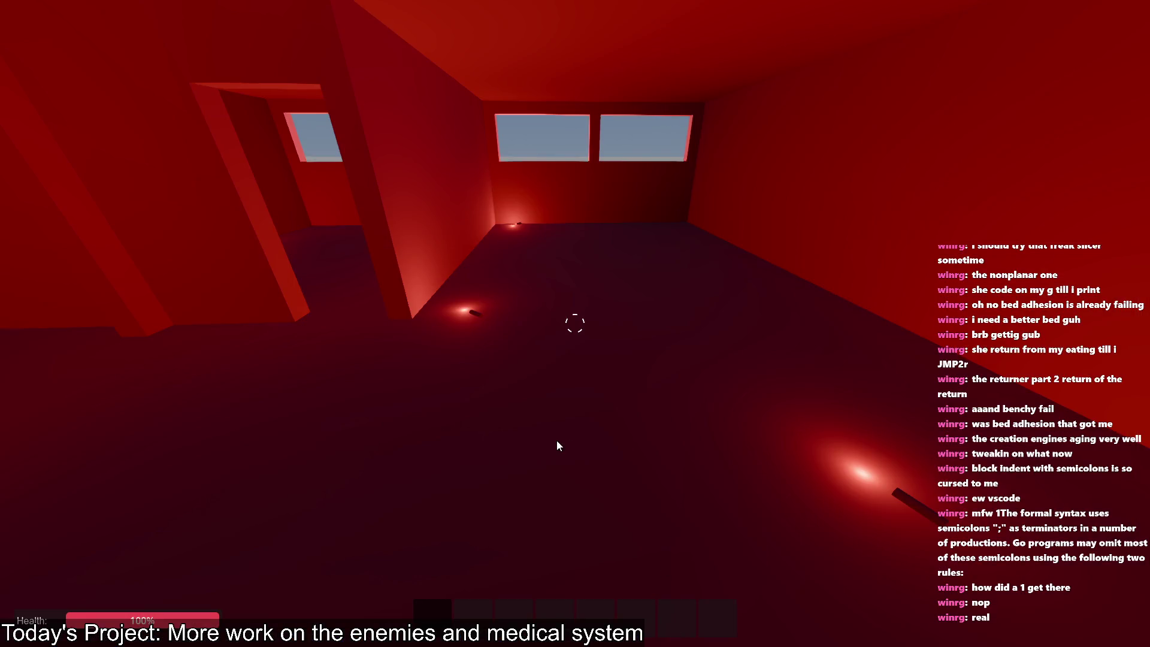
pyautogui.hotkey('alt', 'Tab')
# Remove the line 145 breakpoint, resume the game, and read the int class documentation tooltip.
pyautogui.click(362, 301)
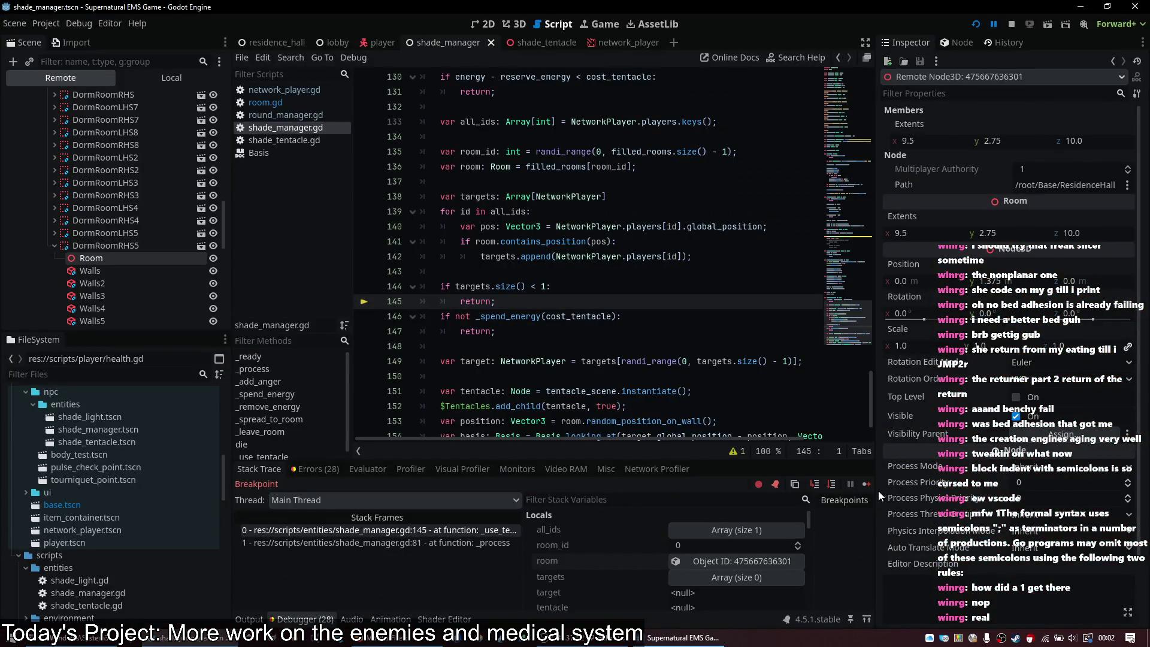
pyautogui.click(864, 483)
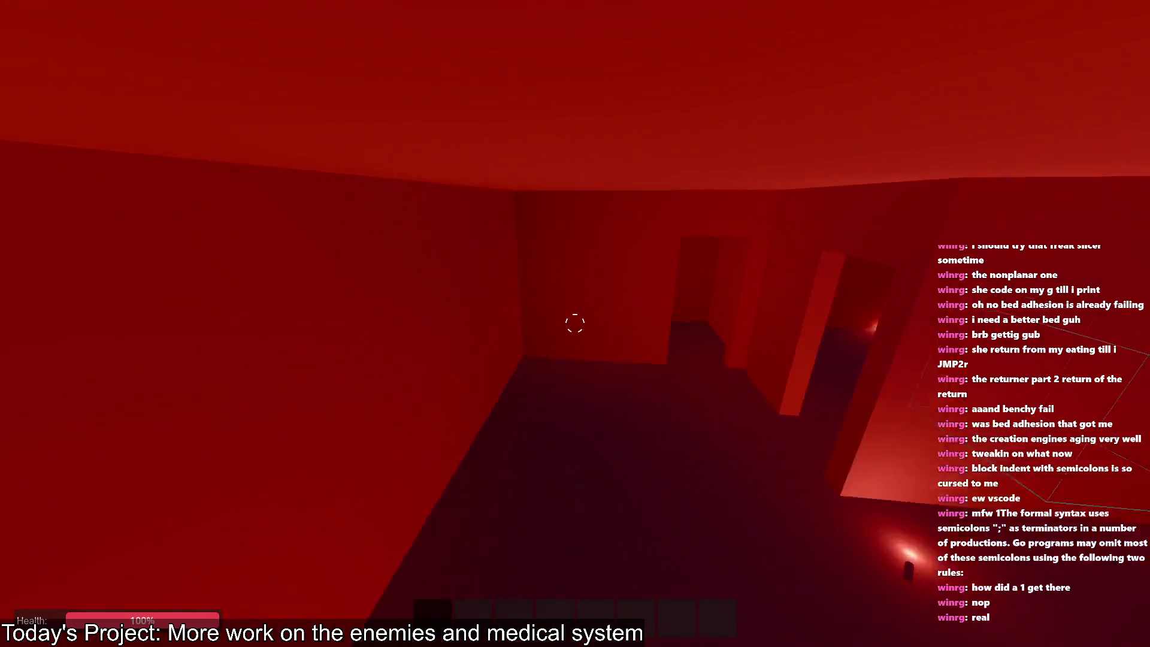
pyautogui.hotkey('alt', 'Tab')
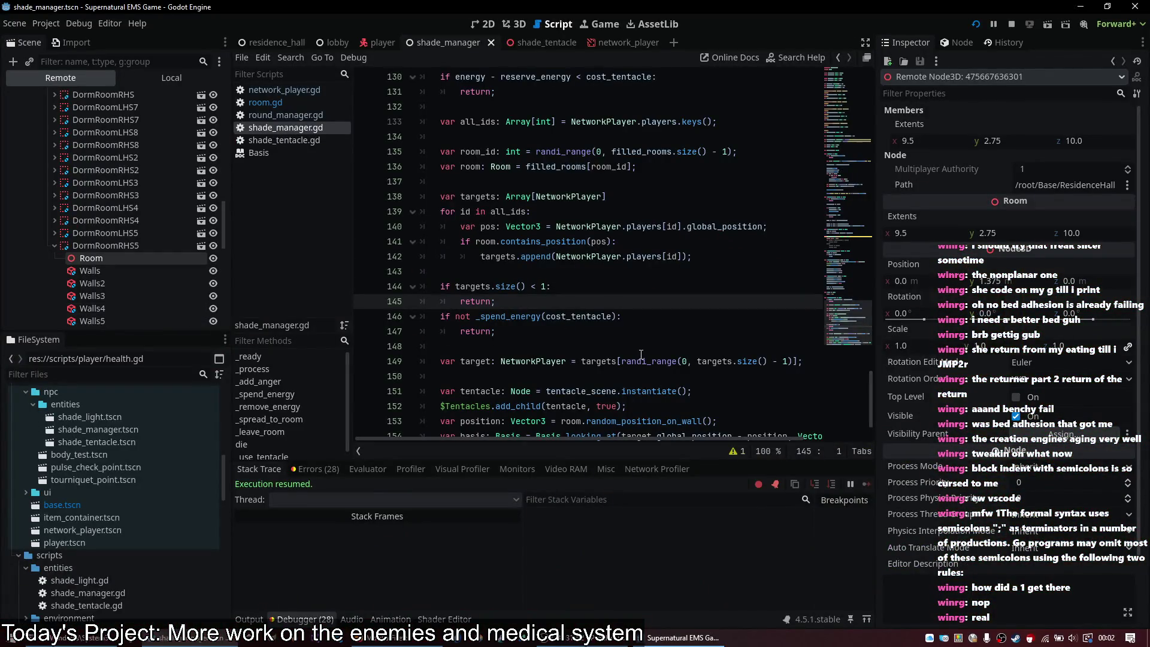
pyautogui.scroll(-1, 640, 354)
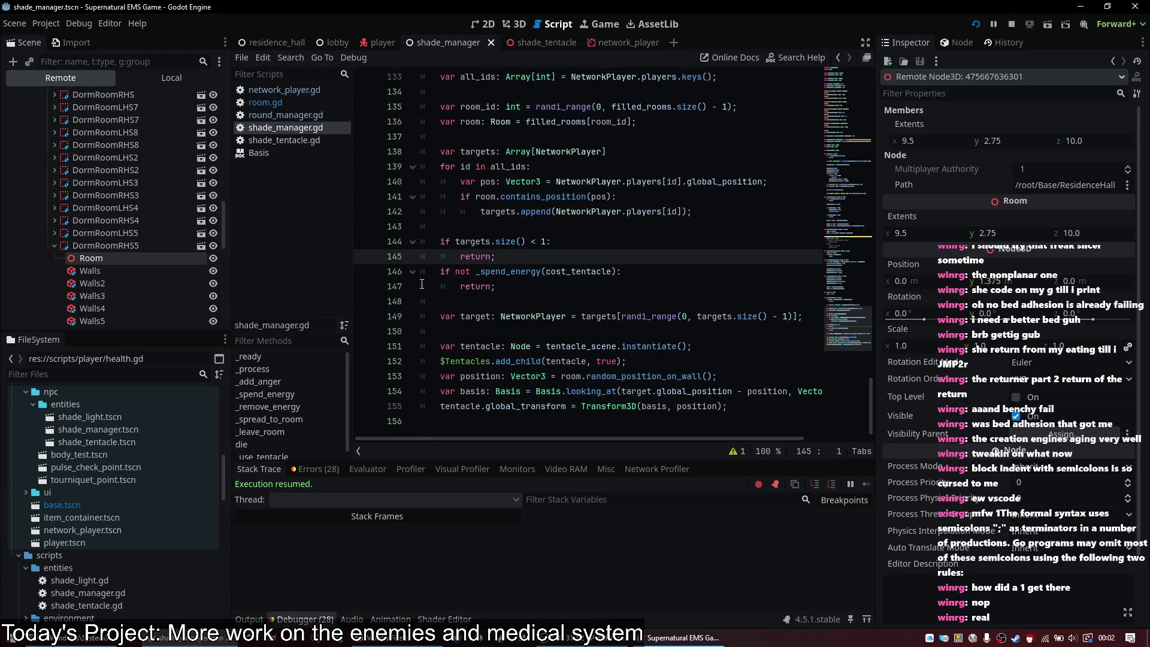
pyautogui.moveTo(507, 248)
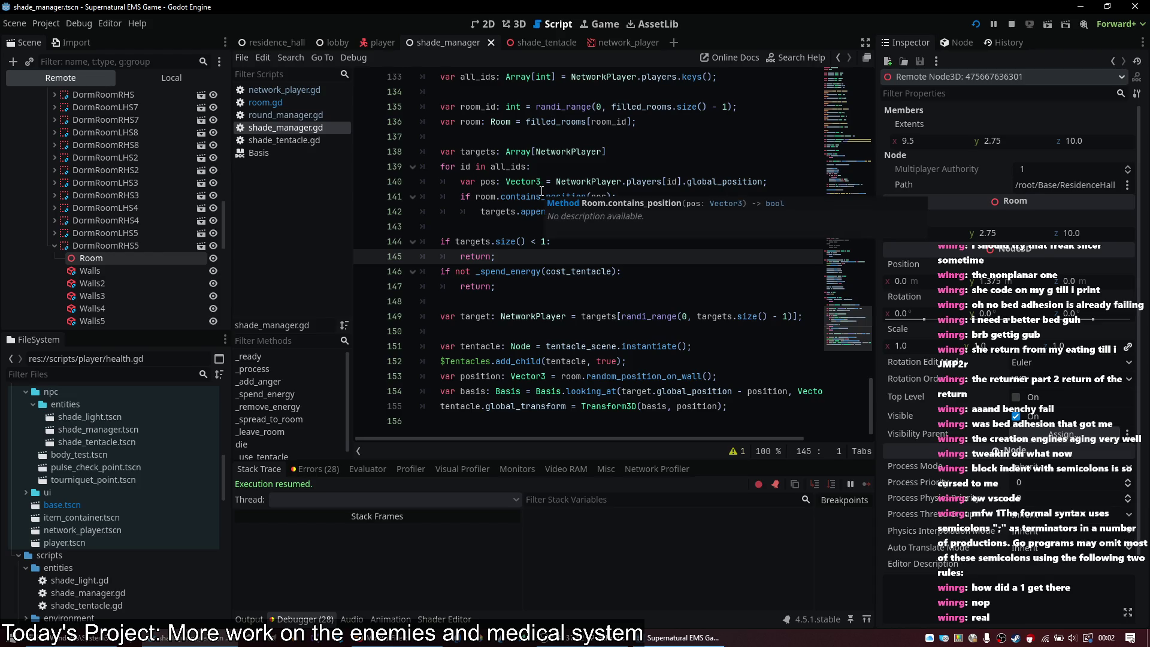
pyautogui.scroll(2, 547, 177)
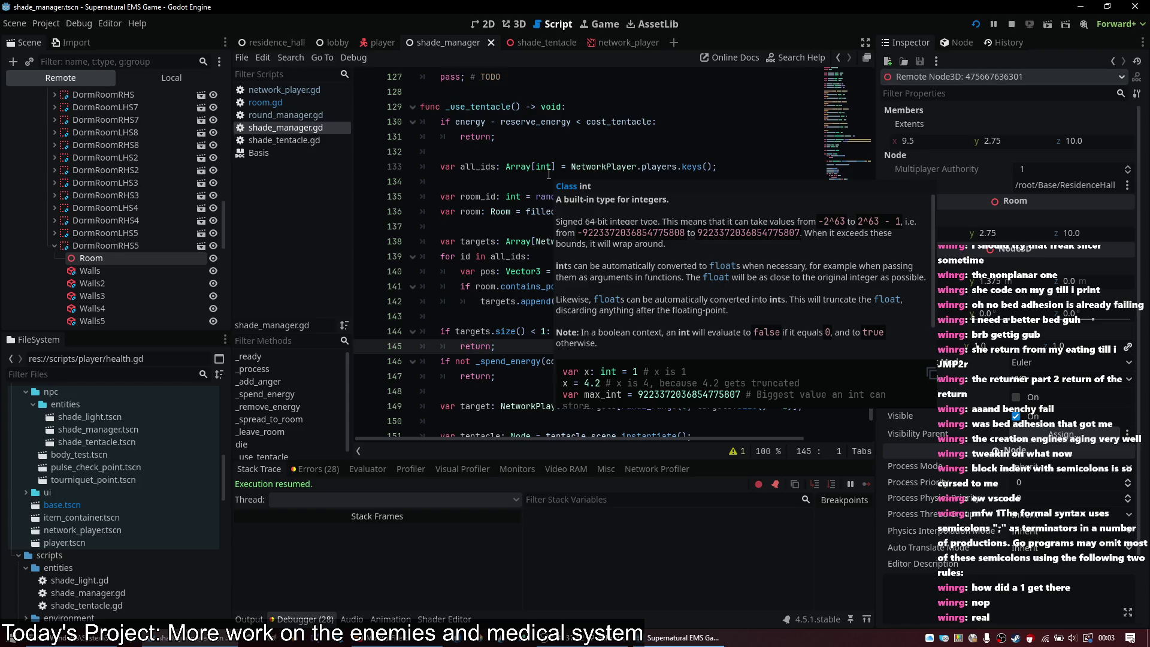
pyautogui.scroll(-5, 681, 219)
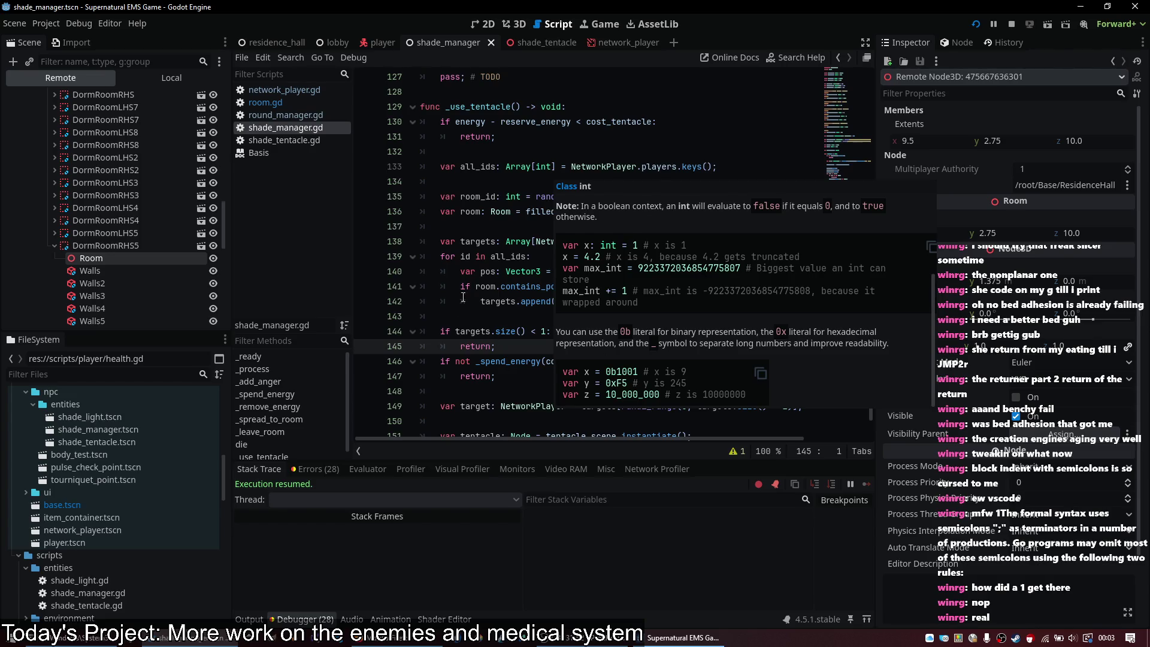
# Close the int popup and walk the player past the windows, skylight shaft and doorway.
pyautogui.click(696, 261)
pyautogui.hotkey('alt', 'Tab')
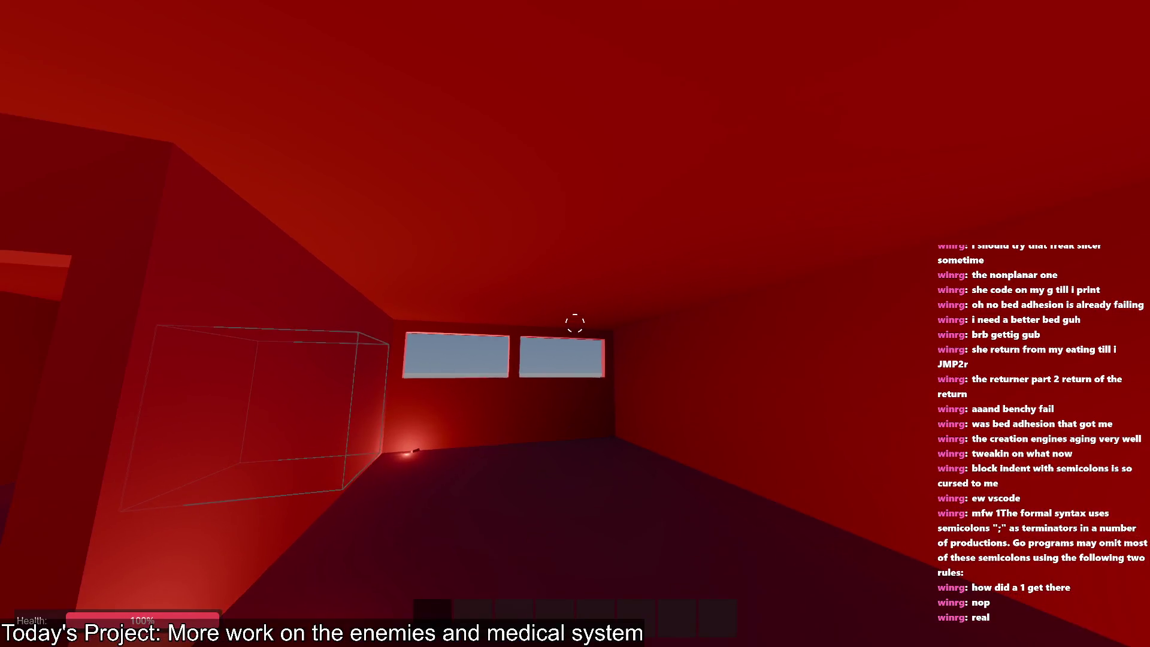
pyautogui.press('w')
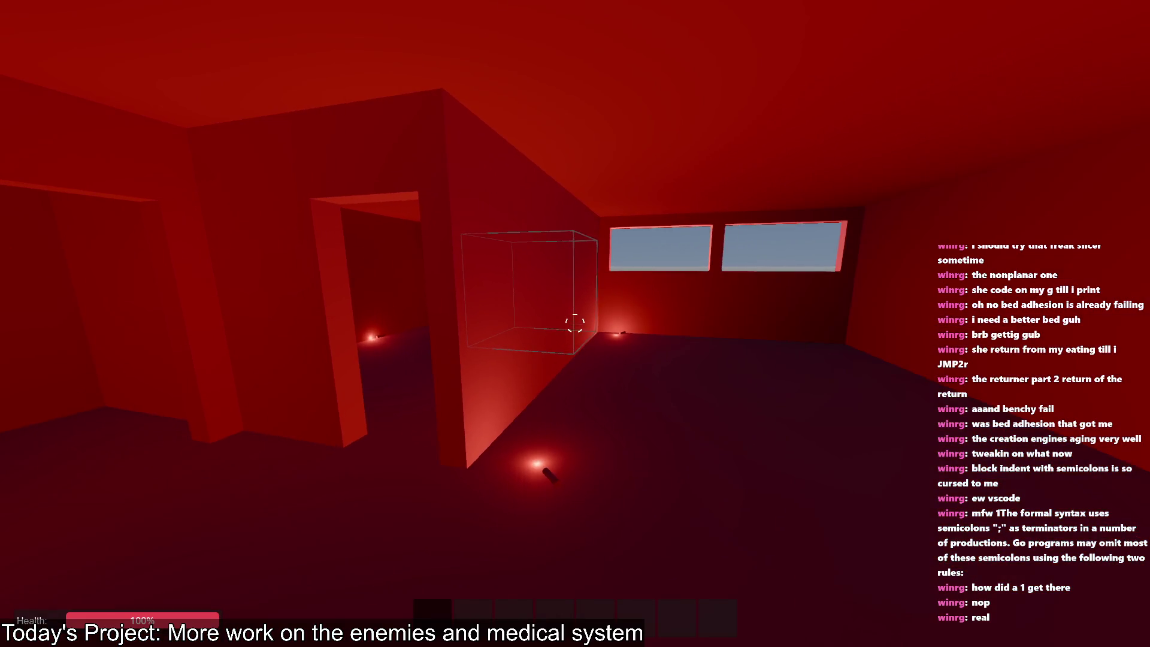
pyautogui.press('space')
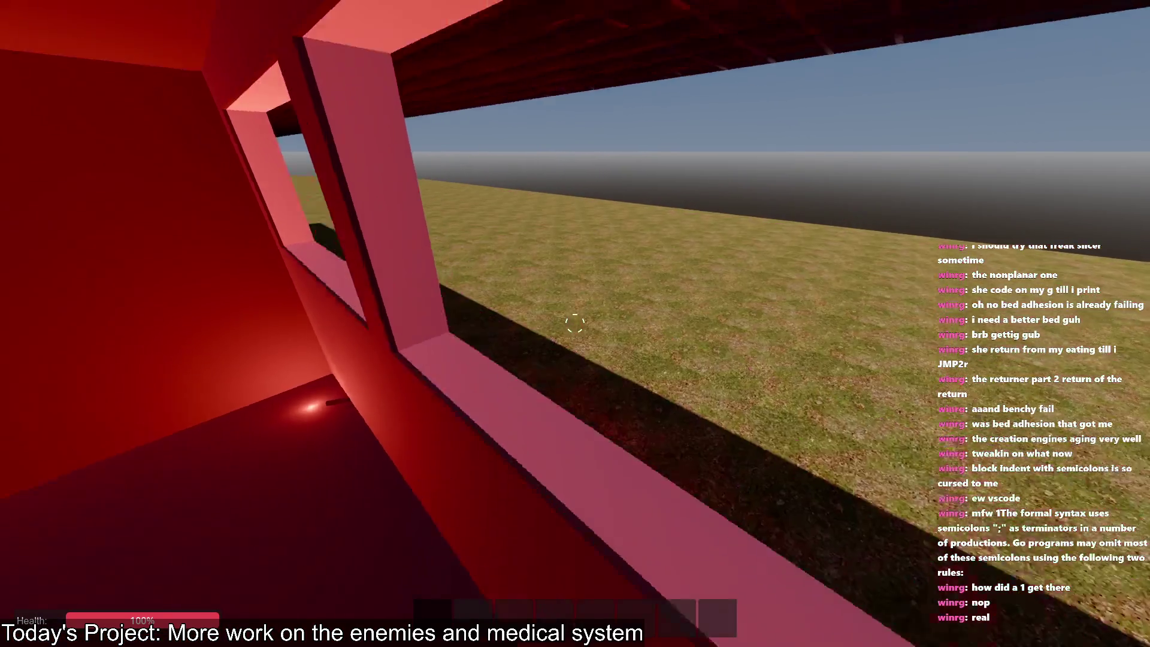
pyautogui.press('w')
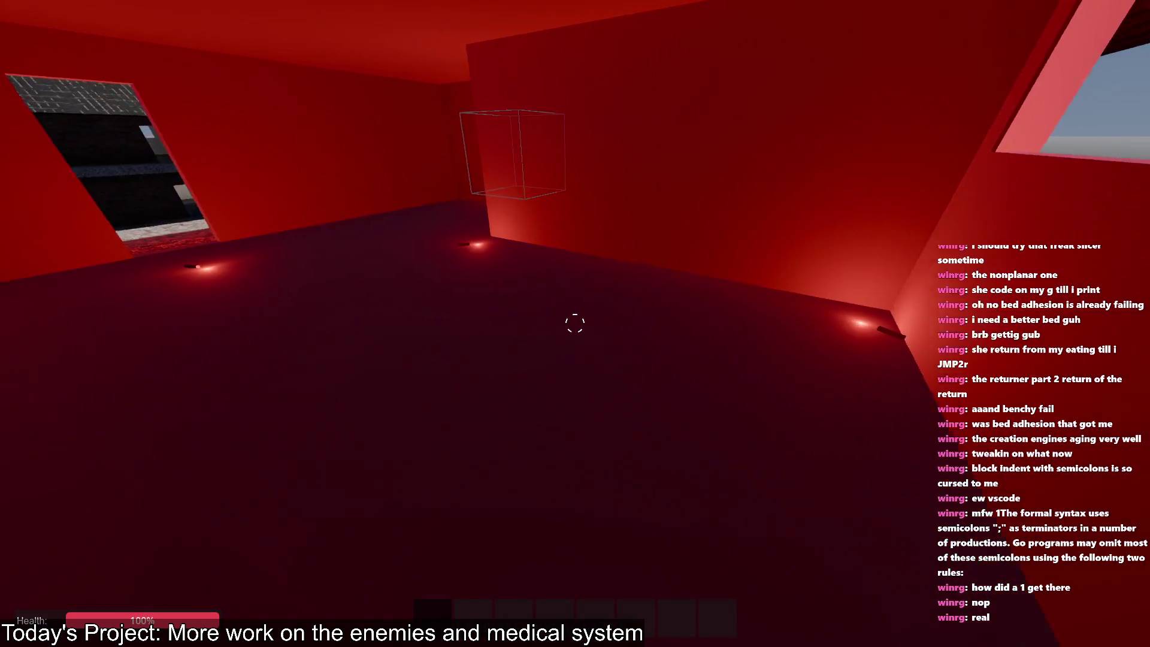
pyautogui.press('w')
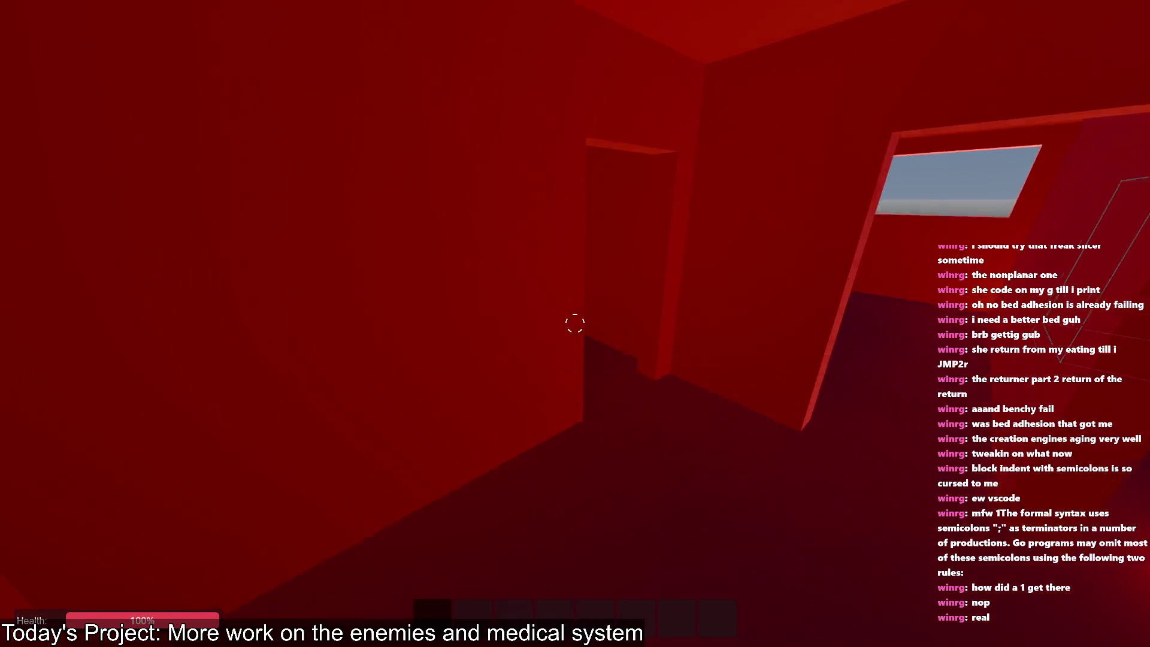
pyautogui.press('w')
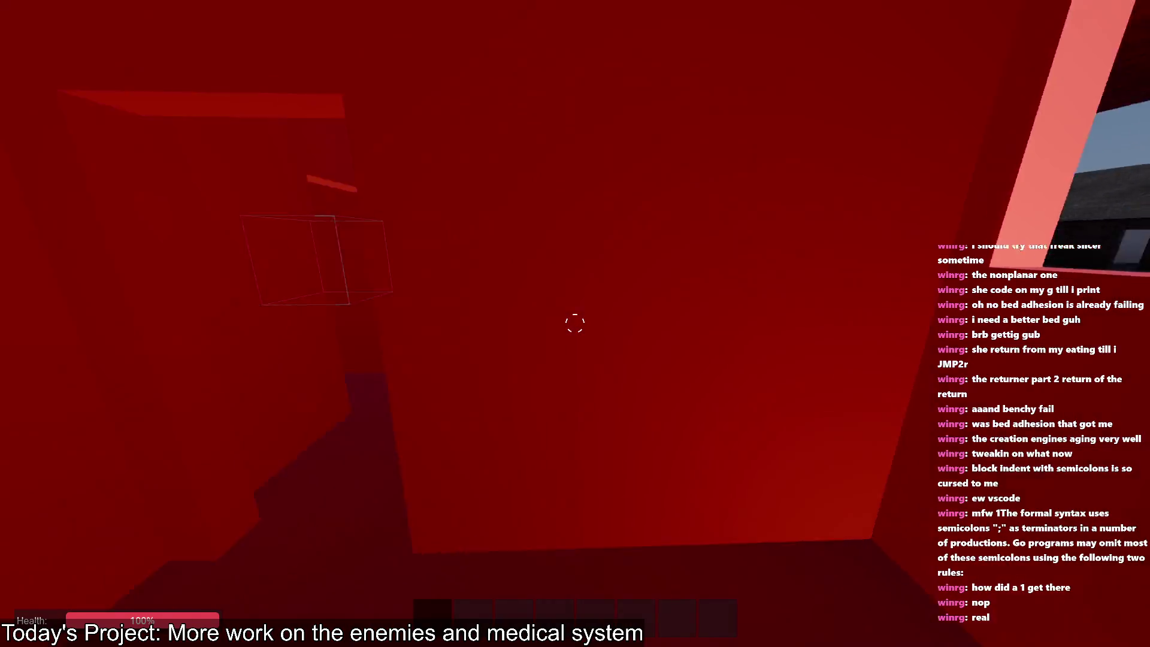
pyautogui.press('w')
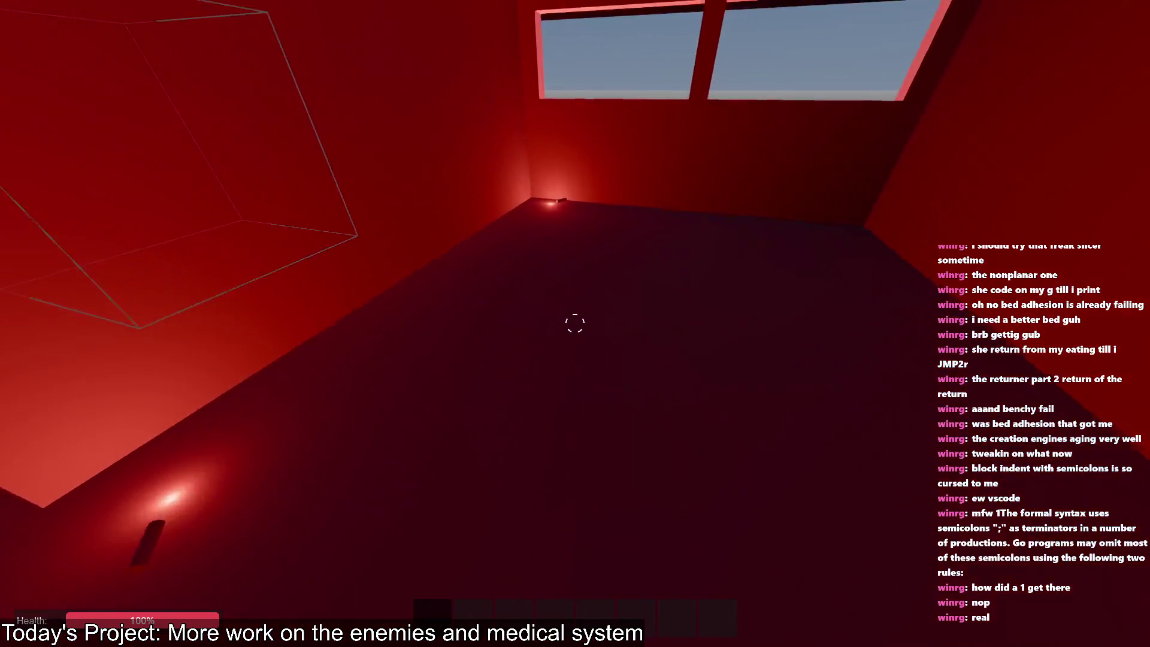
pyautogui.press('w')
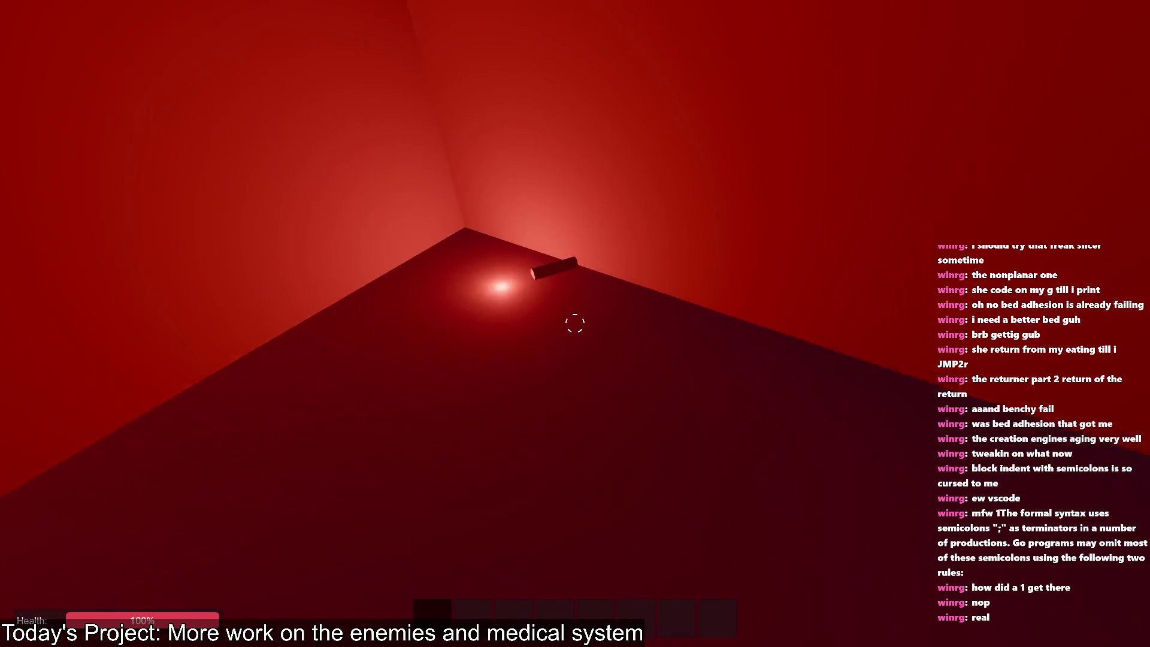
pyautogui.press('w')
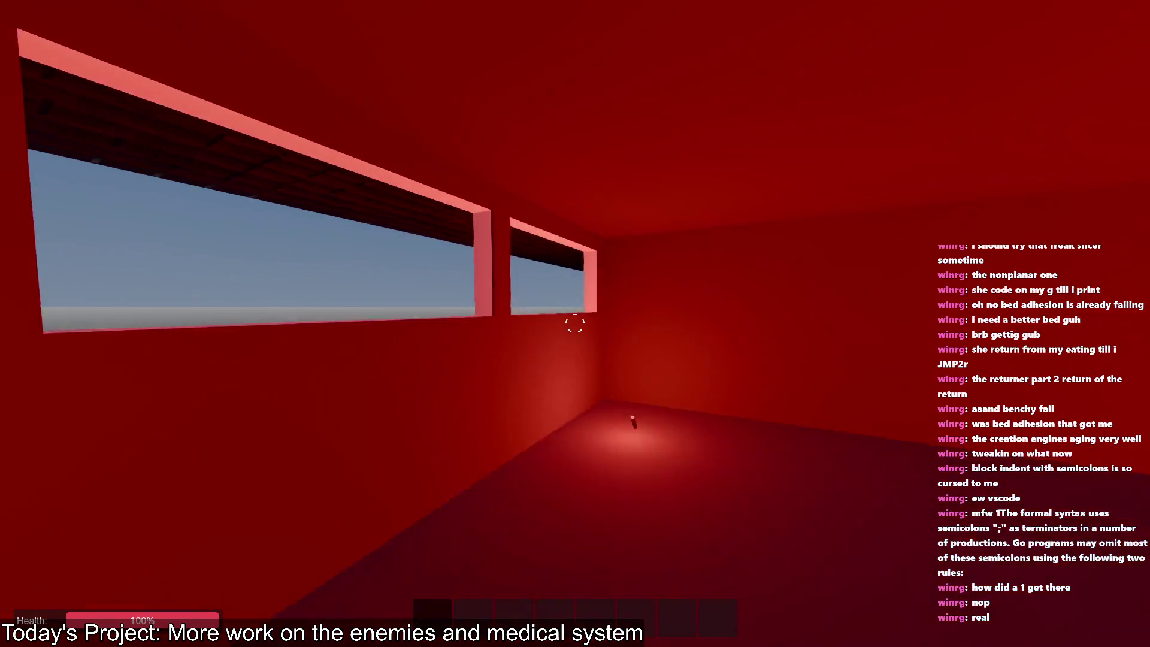
pyautogui.press('w')
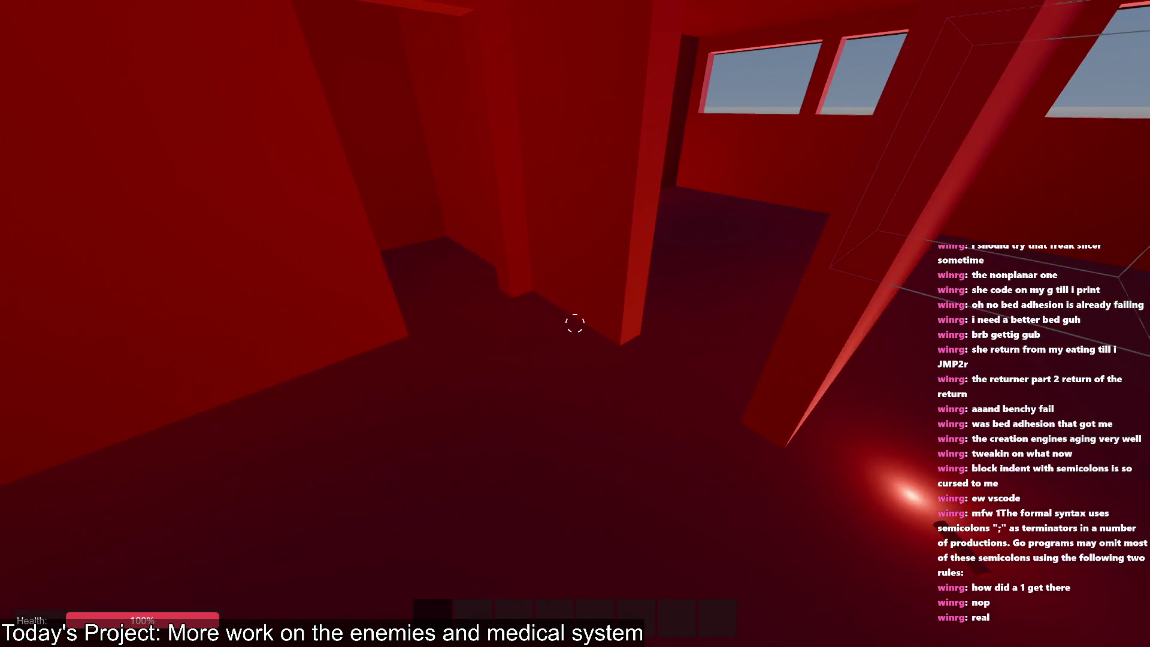
pyautogui.hotkey('alt', 'Tab')
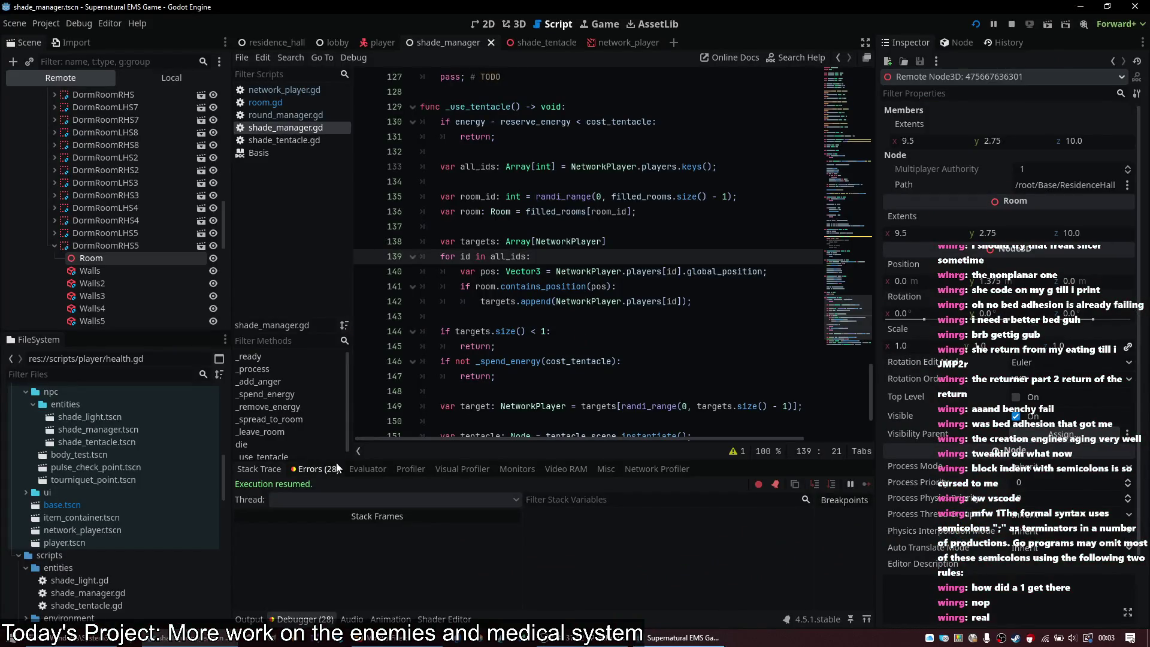
# Change abs to absf on lines 41, 43 and 45 of contains_position, then save room.gd.
pyautogui.keyDown('ctrl'); pyautogui.click(532, 286); pyautogui.keyUp('ctrl')
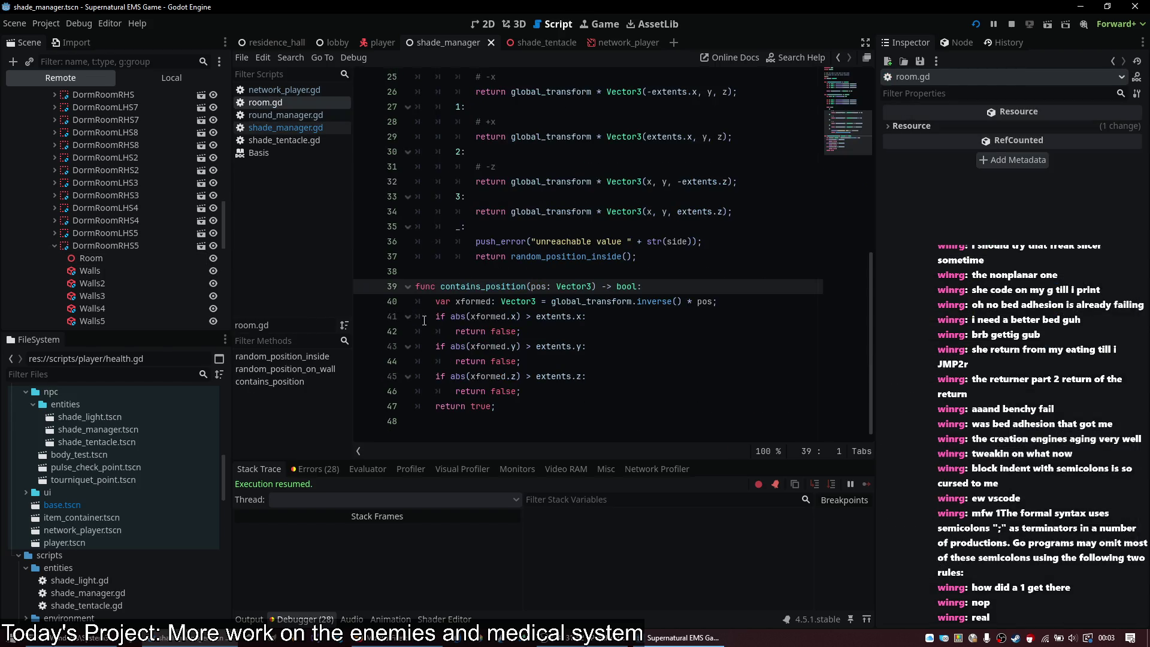
pyautogui.click(467, 316)
pyautogui.write('f')
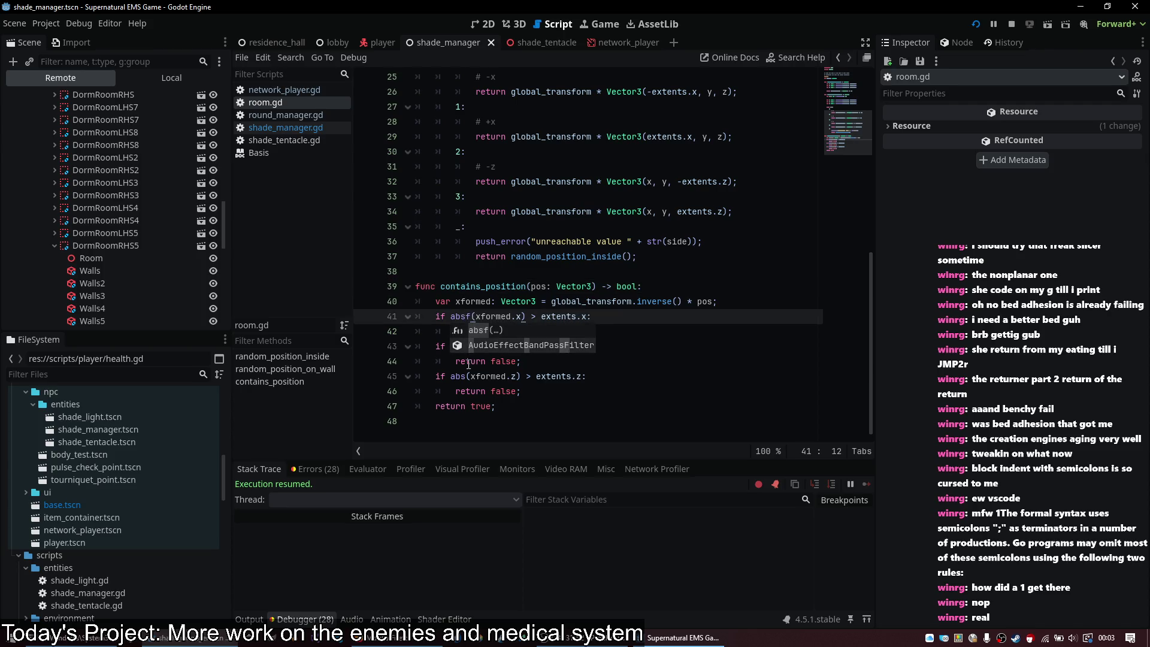
pyautogui.press('Escape')
pyautogui.click(466, 342)
pyautogui.write('f')
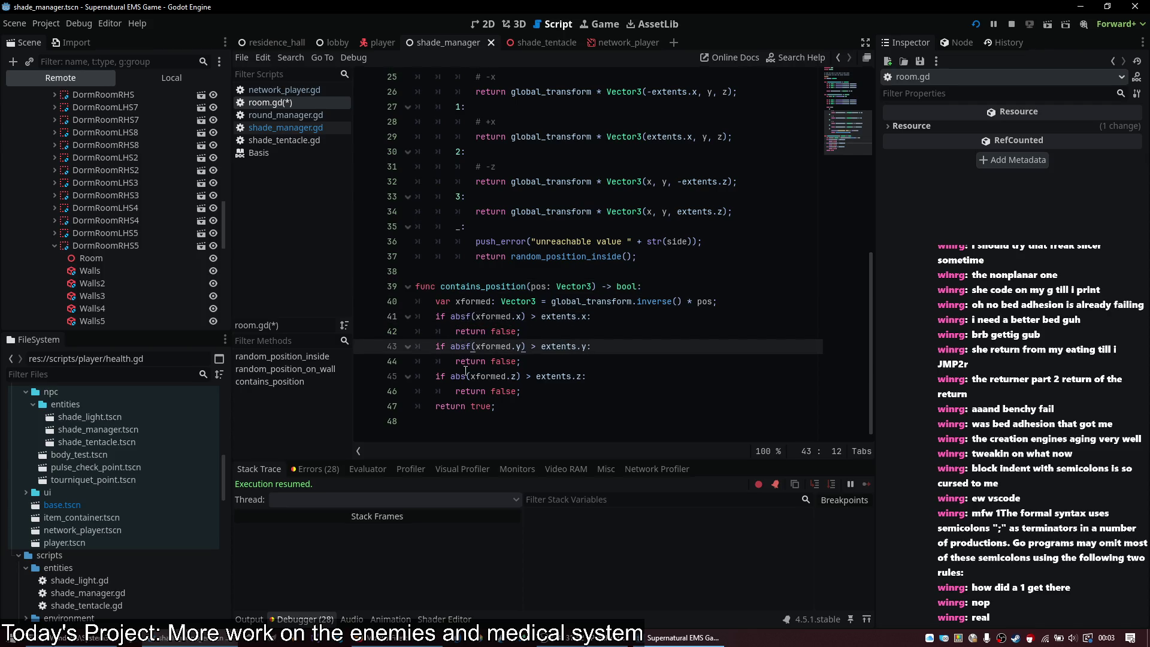
pyautogui.click(465, 371)
pyautogui.write('f')
pyautogui.hotkey('ctrl', 's')
pyautogui.click(593, 316)
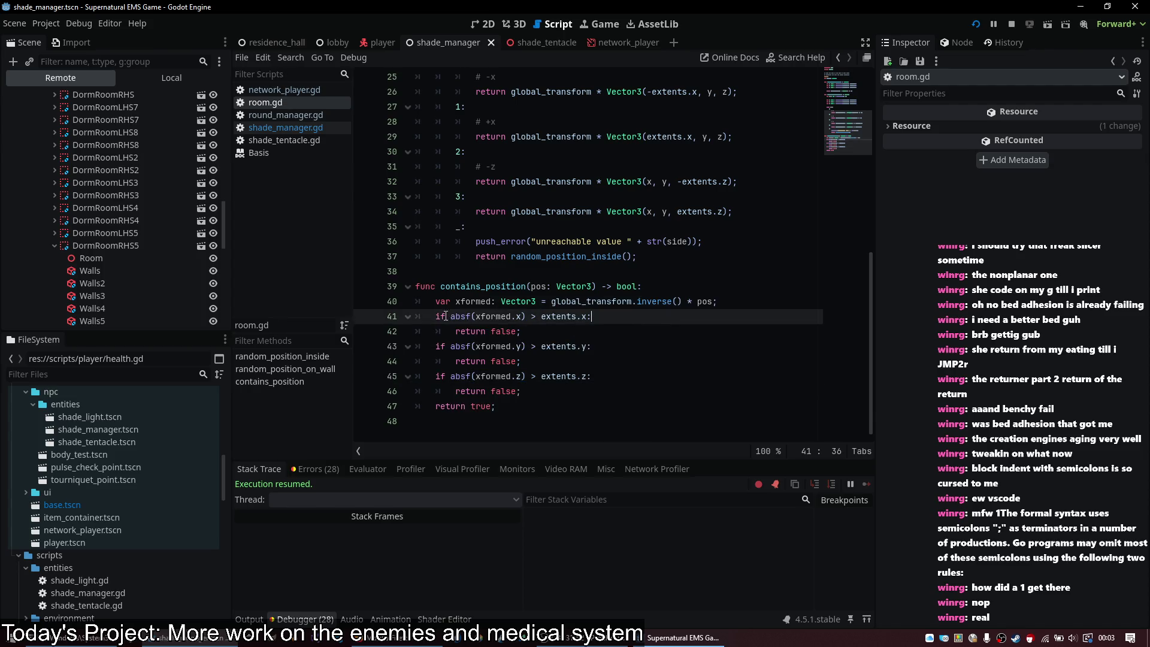
# Set a breakpoint on room.gd line 40 and step over the transform to line 42.
pyautogui.click(364, 302)
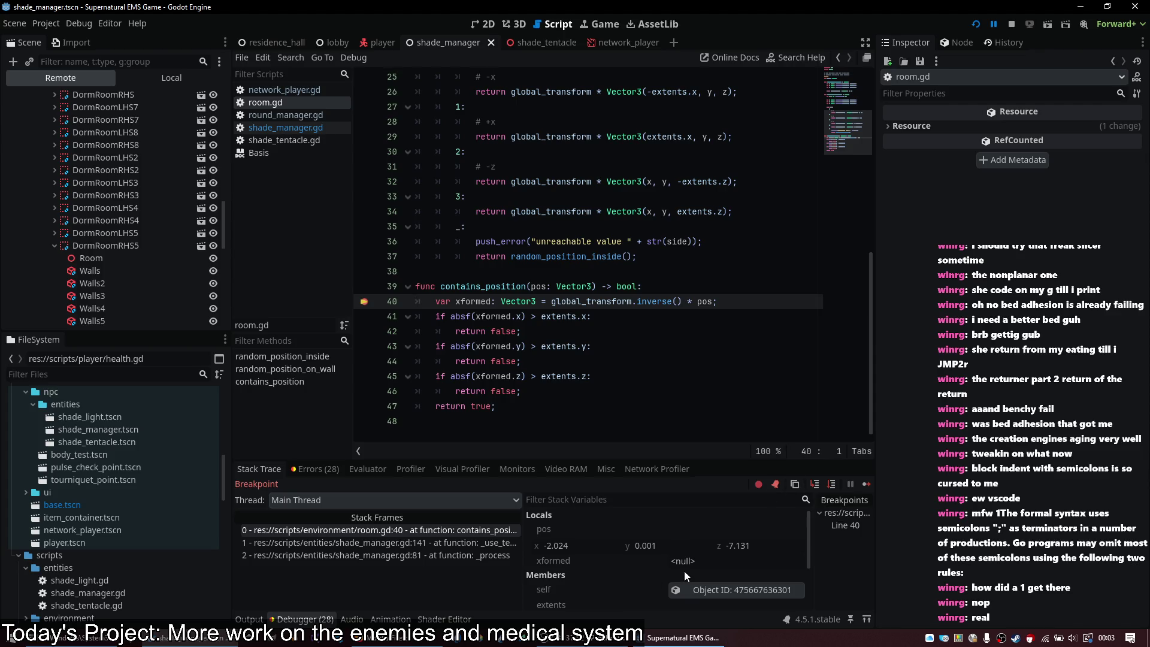
pyautogui.scroll(-2, 696, 567)
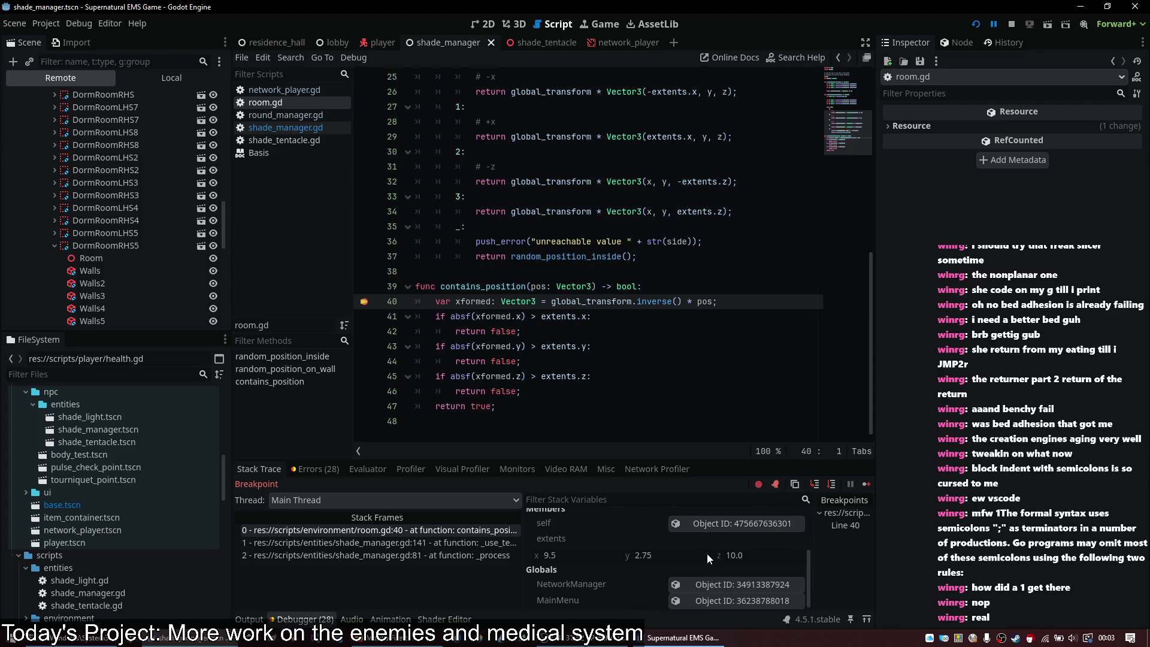
pyautogui.scroll(1, 707, 553)
pyautogui.scroll(3, 592, 544)
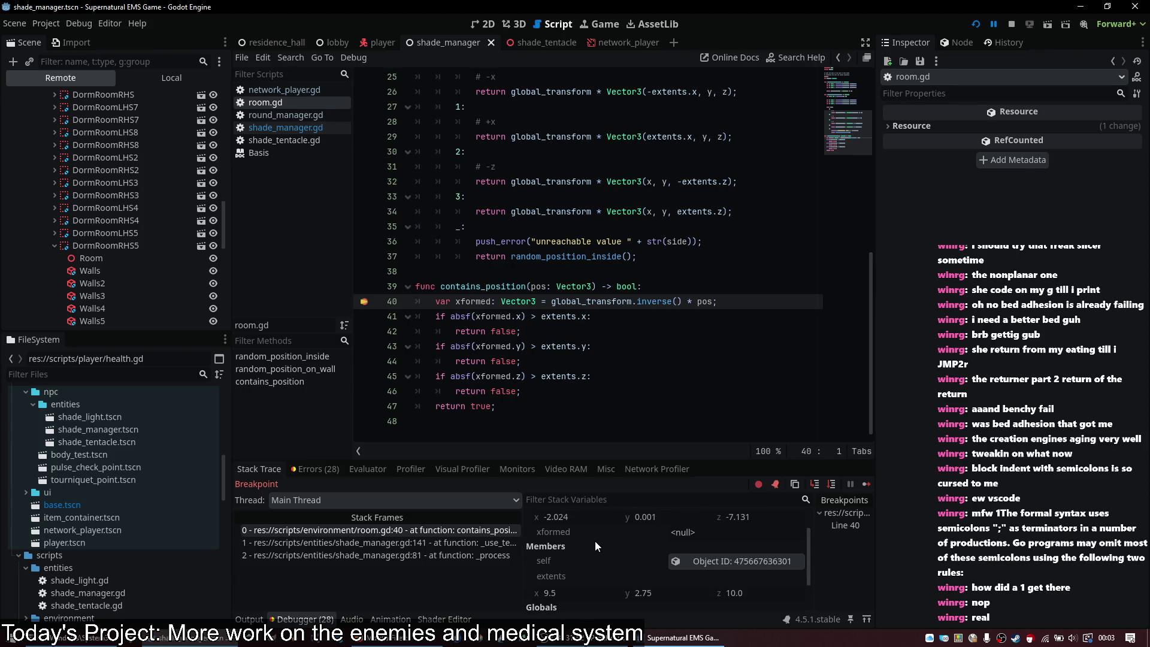
pyautogui.click(830, 485)
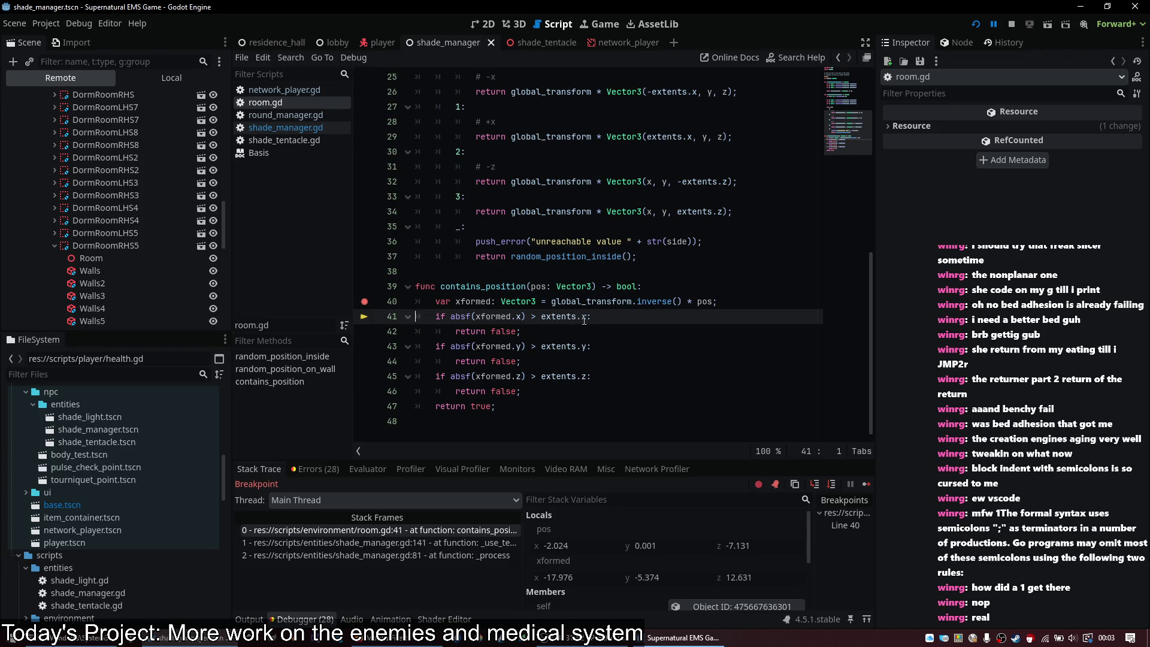
pyautogui.click(825, 484)
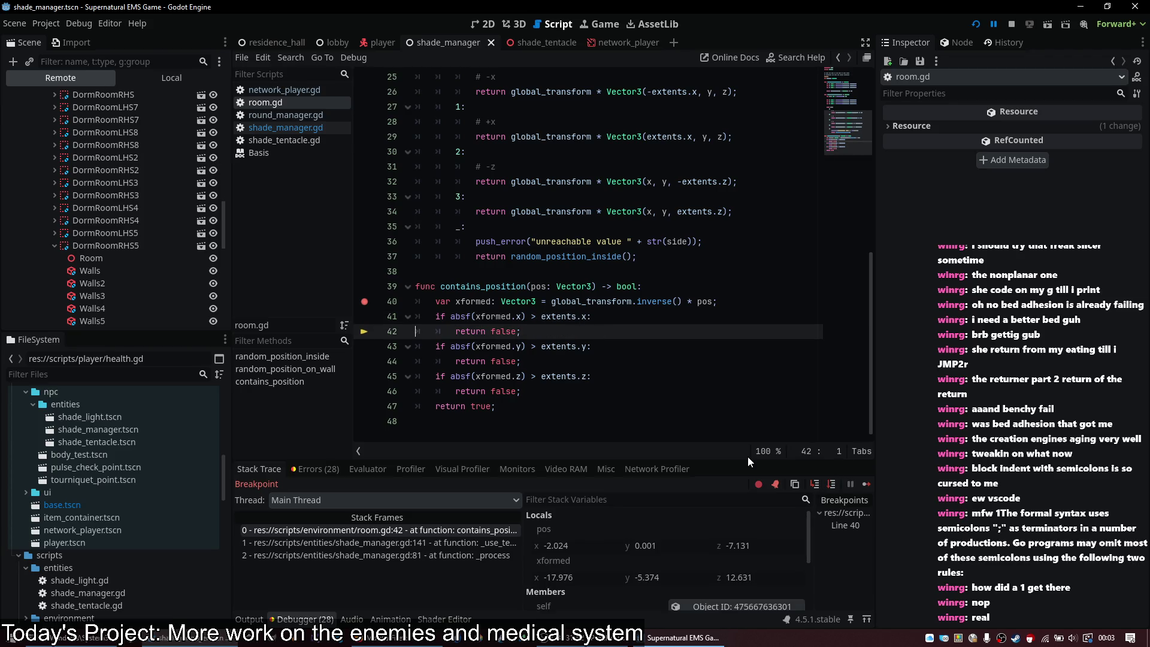
# Step out to shade_manager.gd, continue to the breakpoint, and step over line 40 again.
pyautogui.click(826, 485)
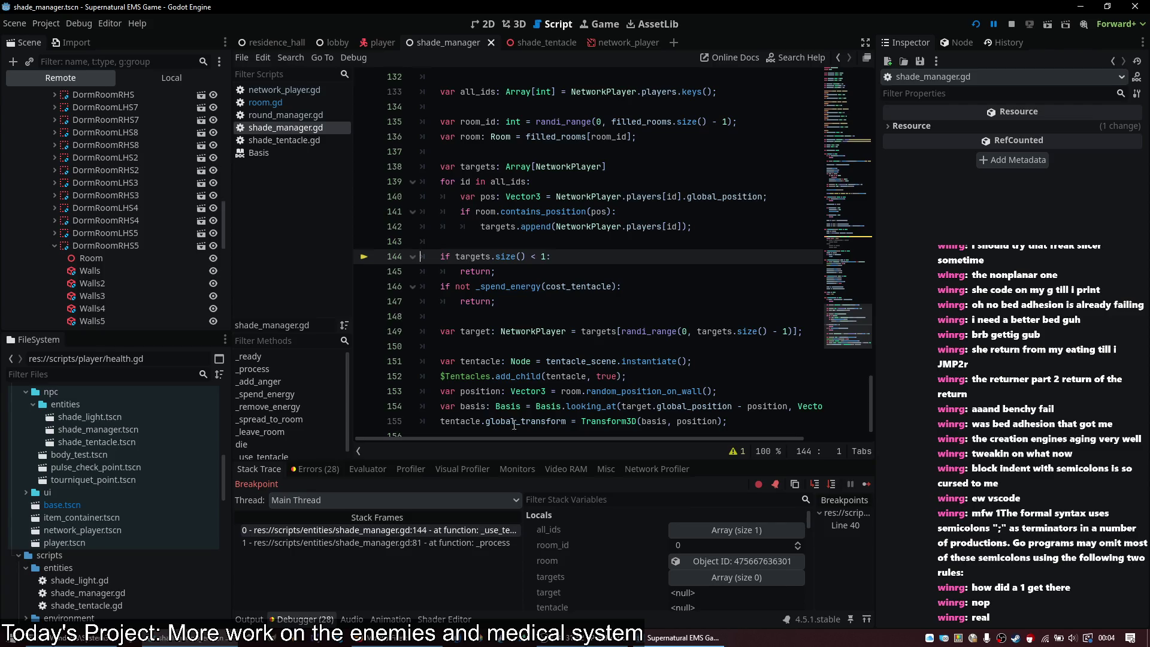
pyautogui.moveTo(674, 640)
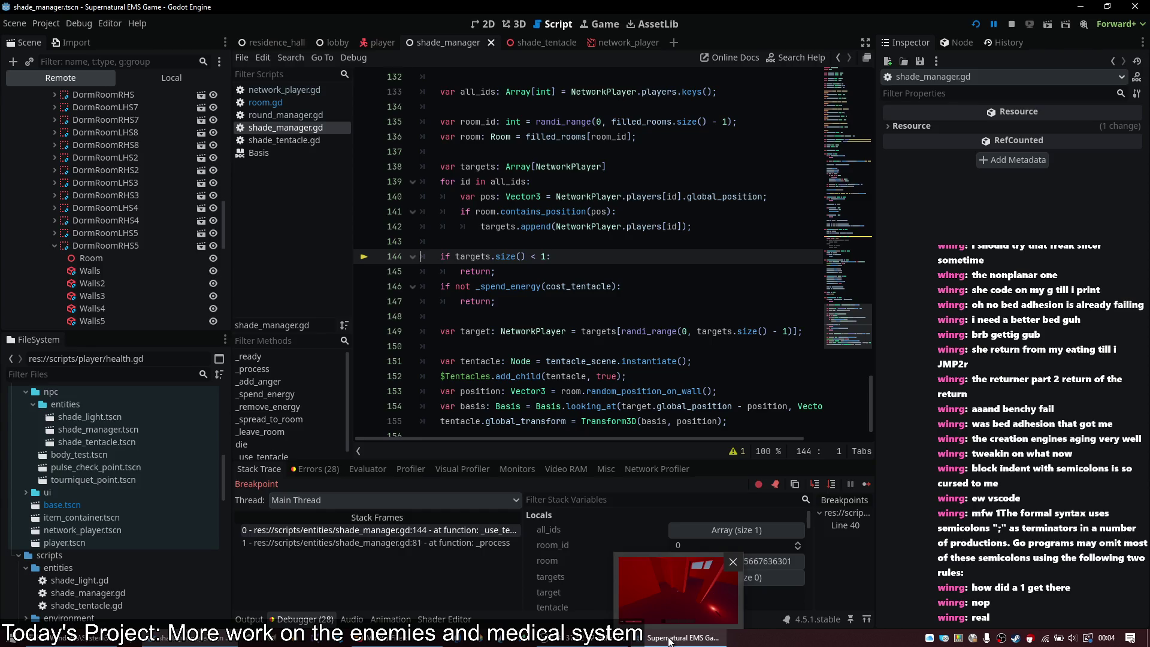
pyautogui.click(865, 483)
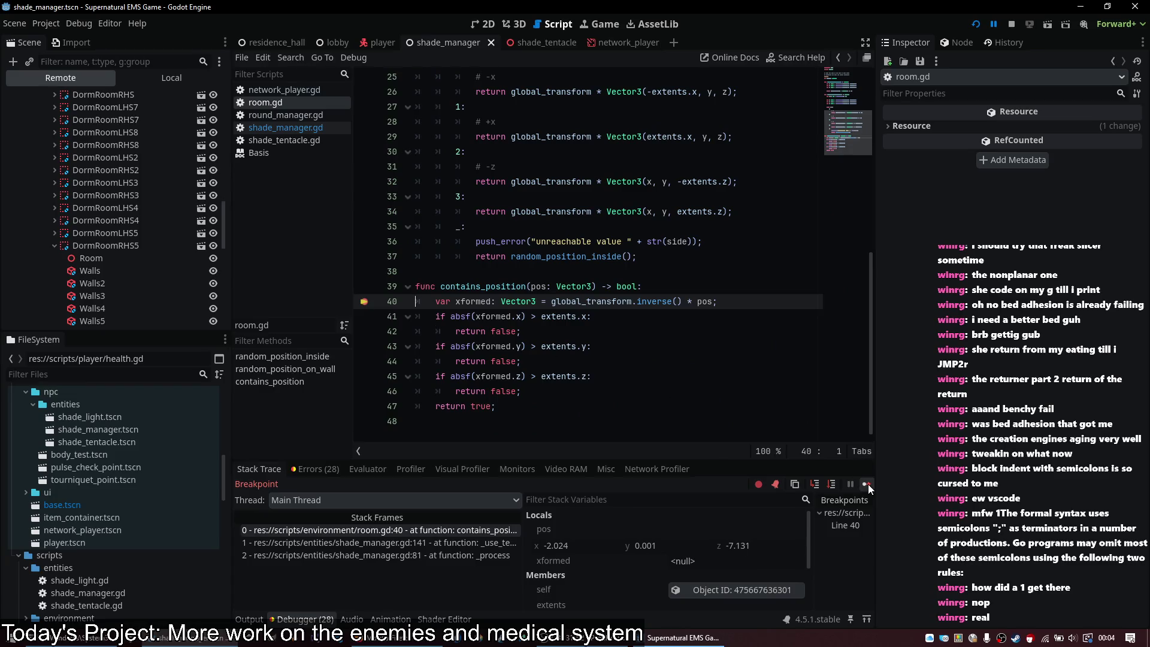
pyautogui.click(830, 484)
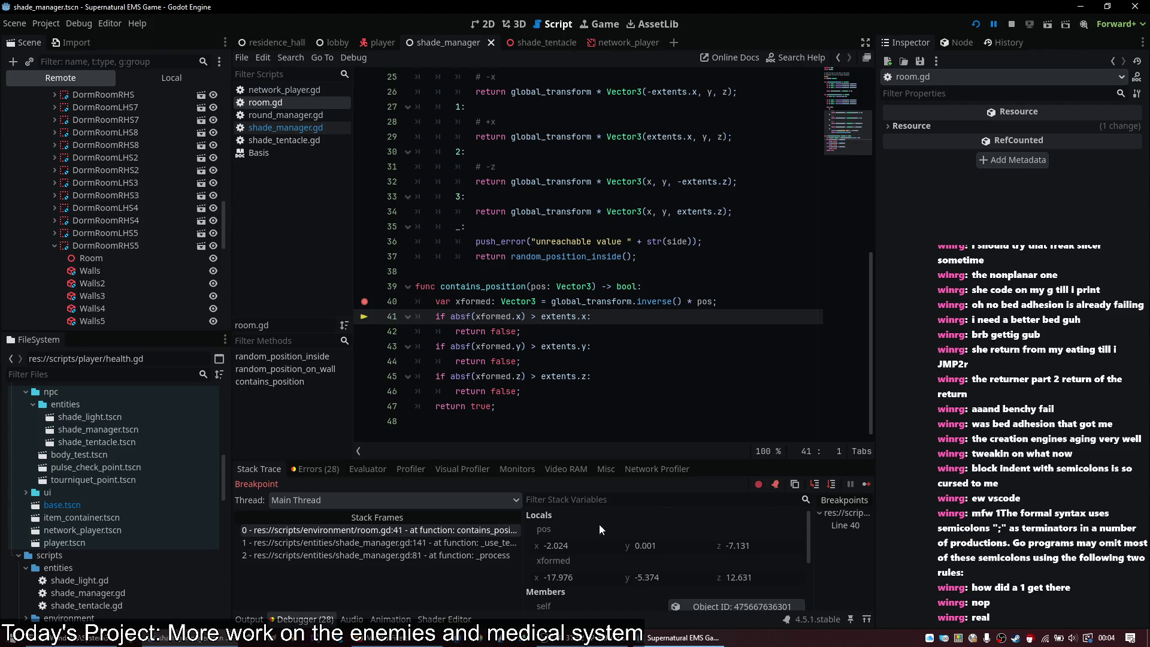
# Inspect remote player node 1, its CollisionShape3D and MeshInstance3D, then open network_player.tscn.
pyautogui.scroll(10, 95, 170)
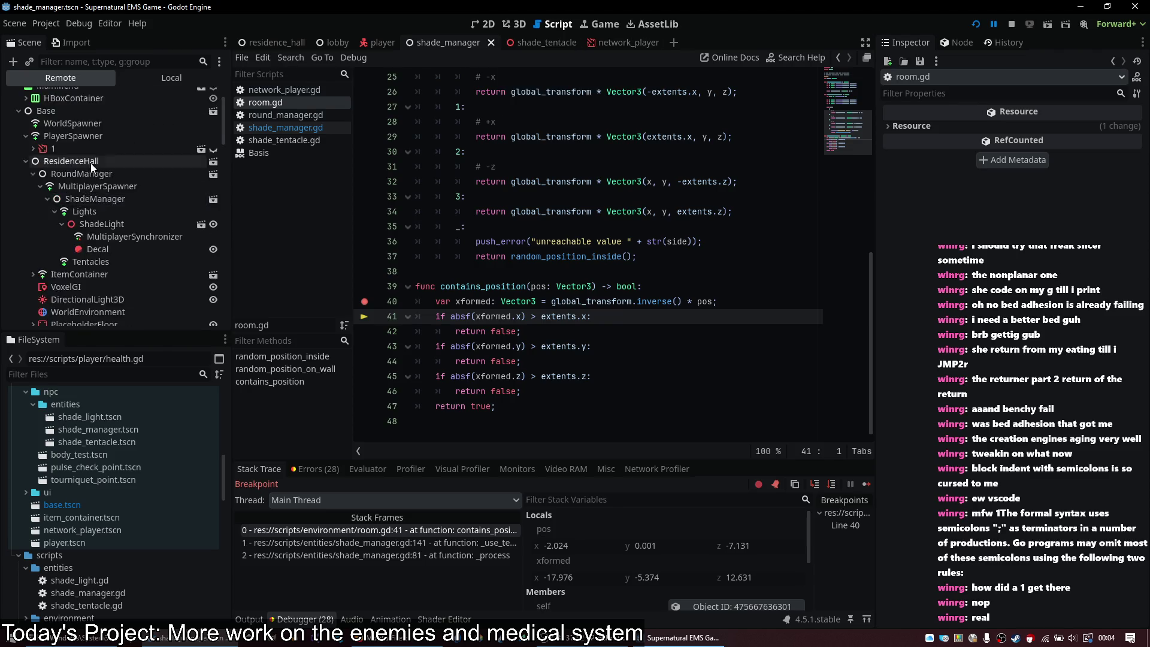
pyautogui.click(71, 185)
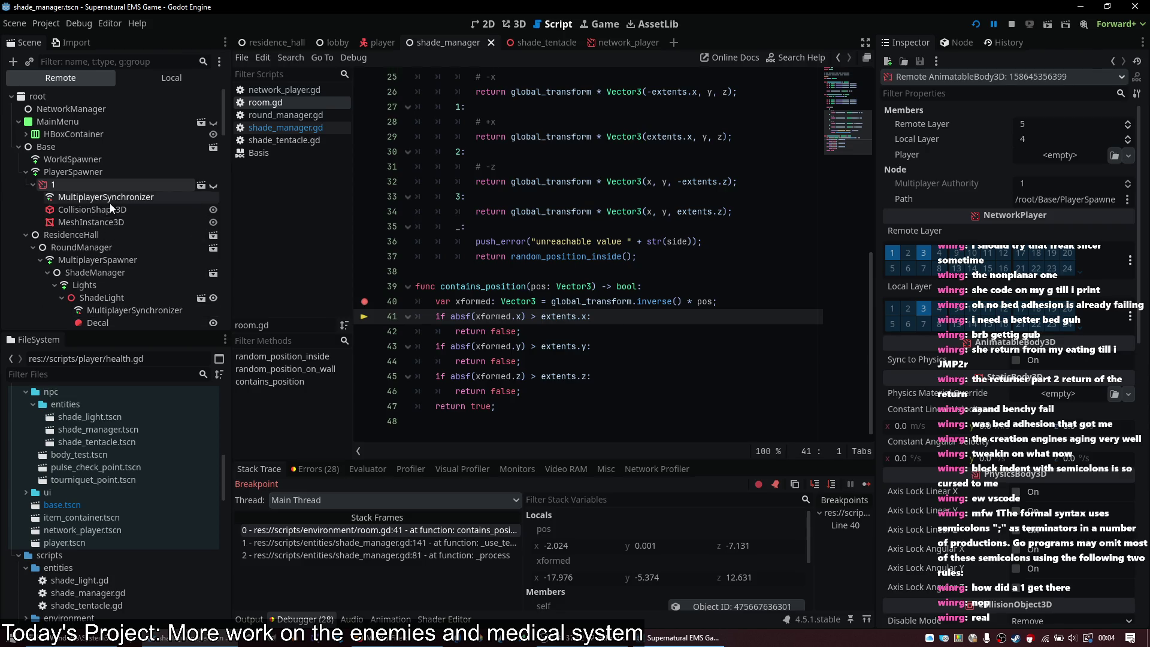
pyautogui.scroll(-2, 1107, 343)
pyautogui.scroll(-10, 1107, 343)
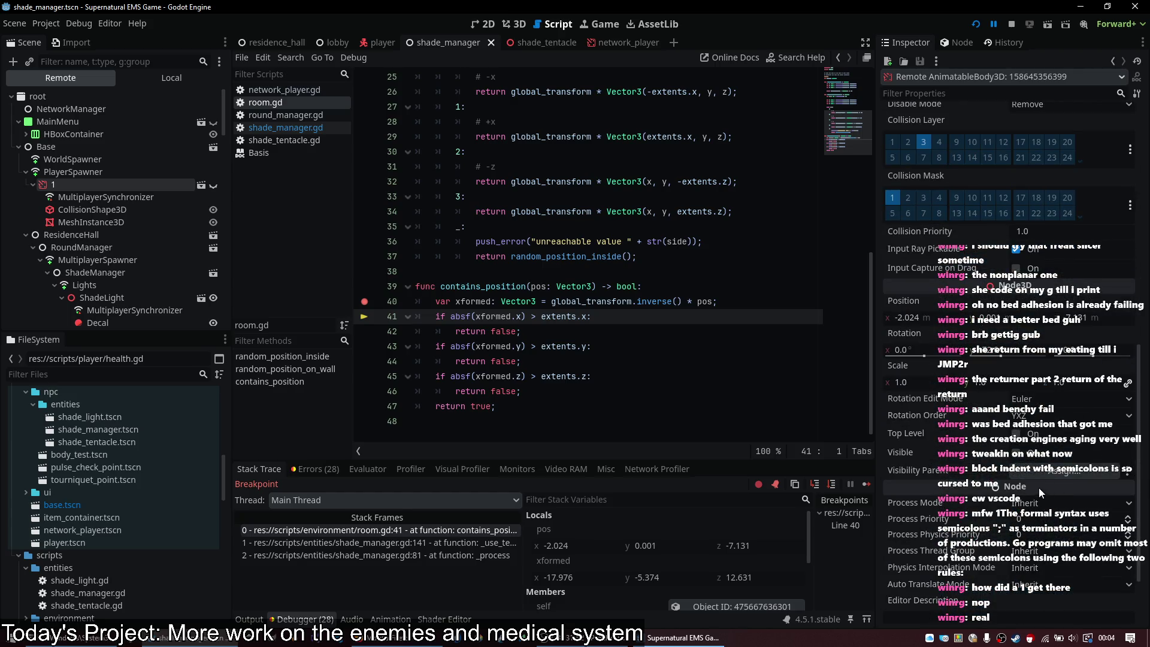
pyautogui.moveTo(1016, 324)
pyautogui.click(156, 207)
pyautogui.click(130, 222)
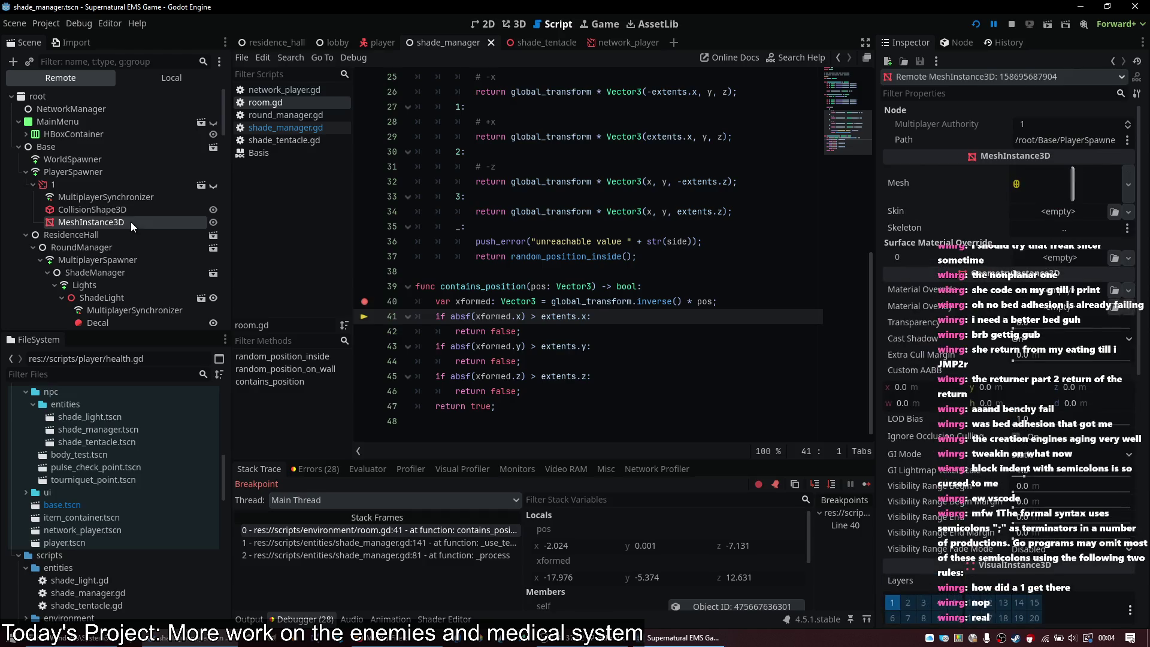
pyautogui.click(147, 179)
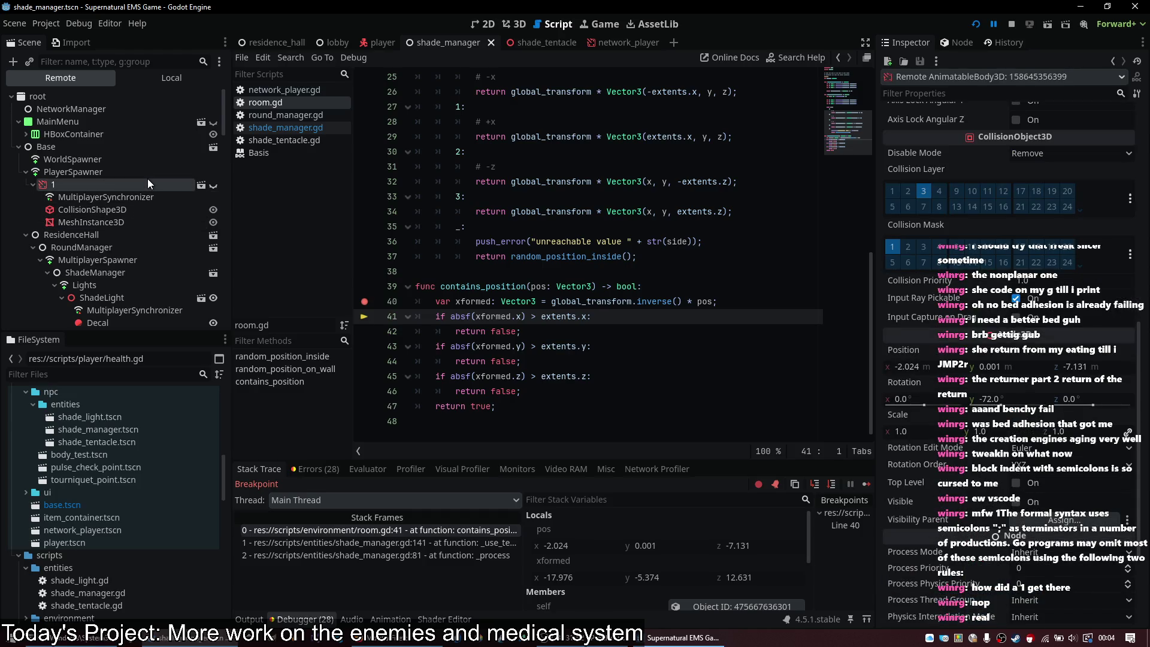
pyautogui.click(200, 184)
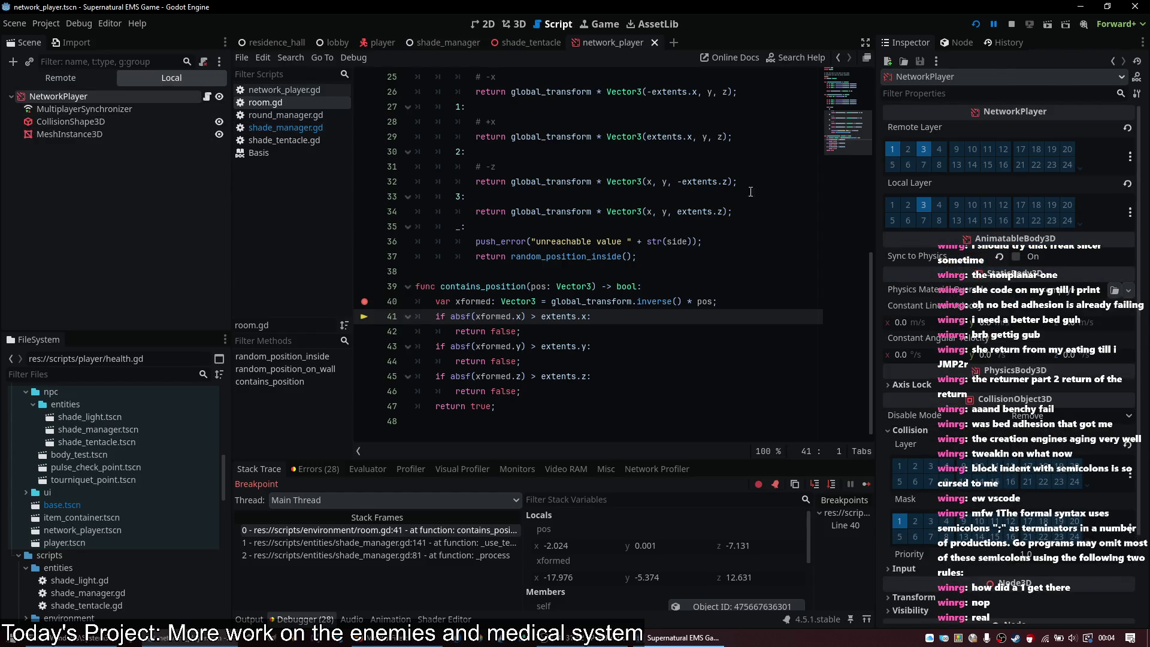
# Change line 35 of network_player.gd to global_transform = player.global_transform.
pyautogui.click(203, 95)
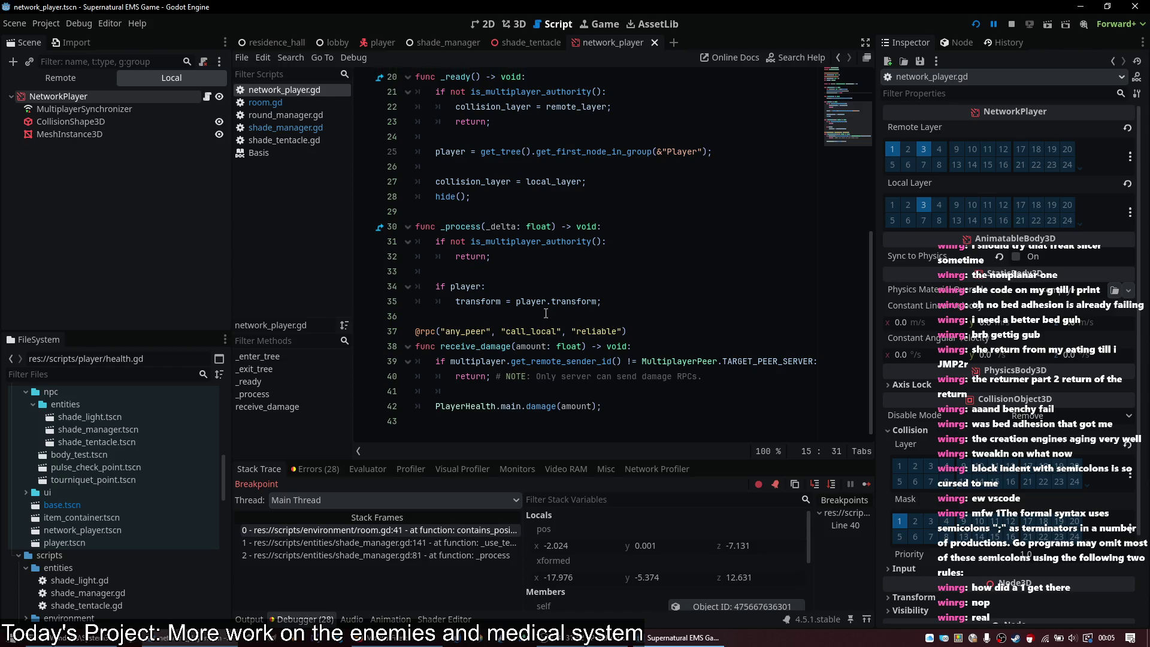
pyautogui.click(457, 299)
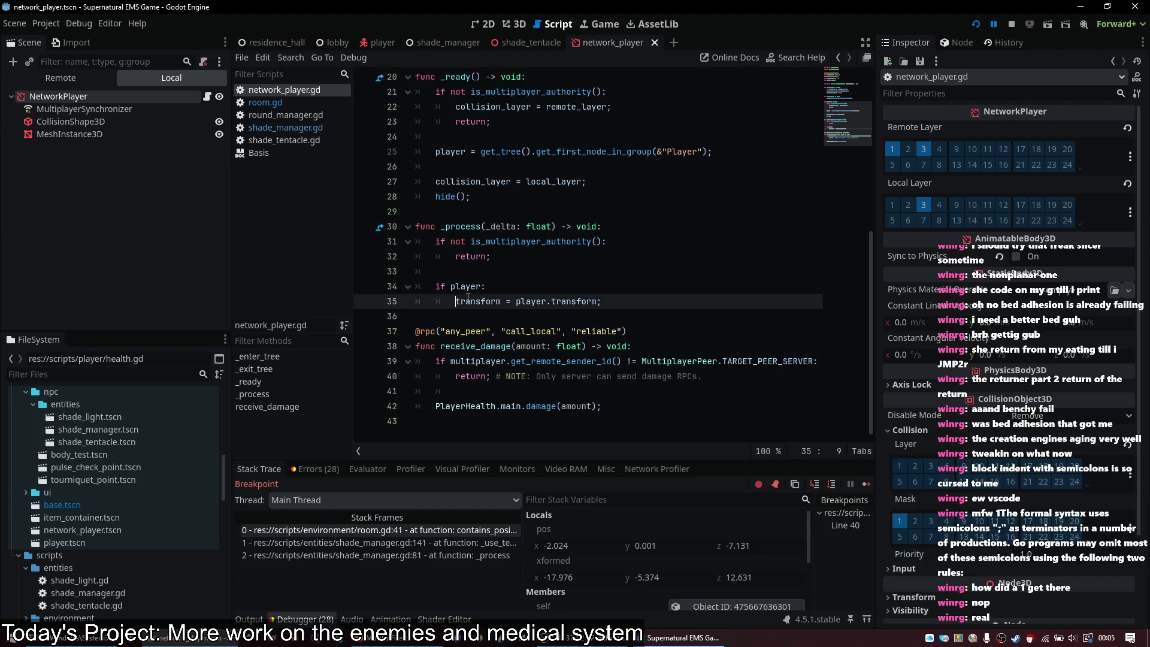
pyautogui.write('global_')
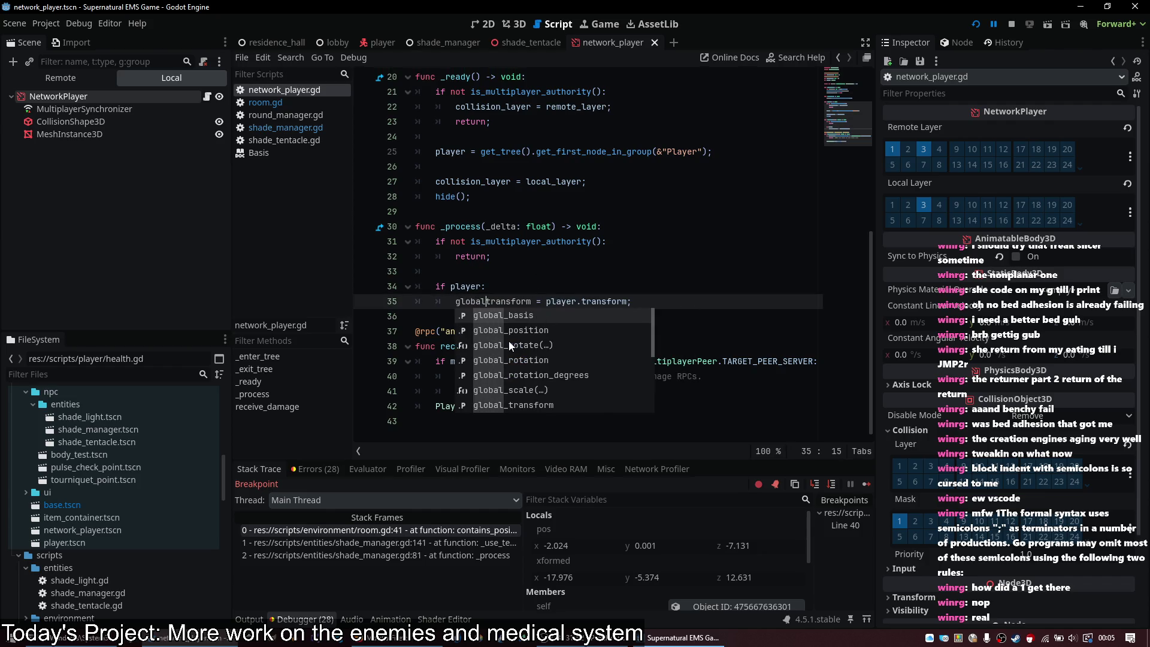
pyautogui.click(551, 302)
pyautogui.write('glokb')
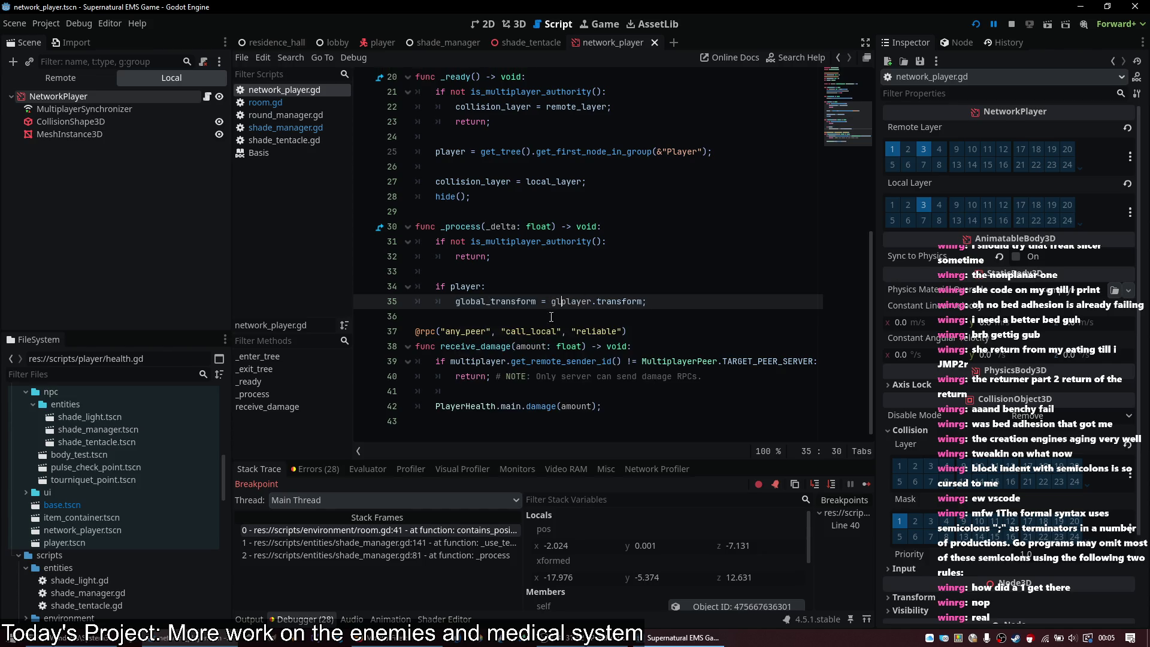
pyautogui.press('BackSpace')
pyautogui.press('BackSpace')
pyautogui.press('BackSpace')
pyautogui.press('Right')
pyautogui.press('Right')
pyautogui.press('Right')
pyautogui.write('global_')
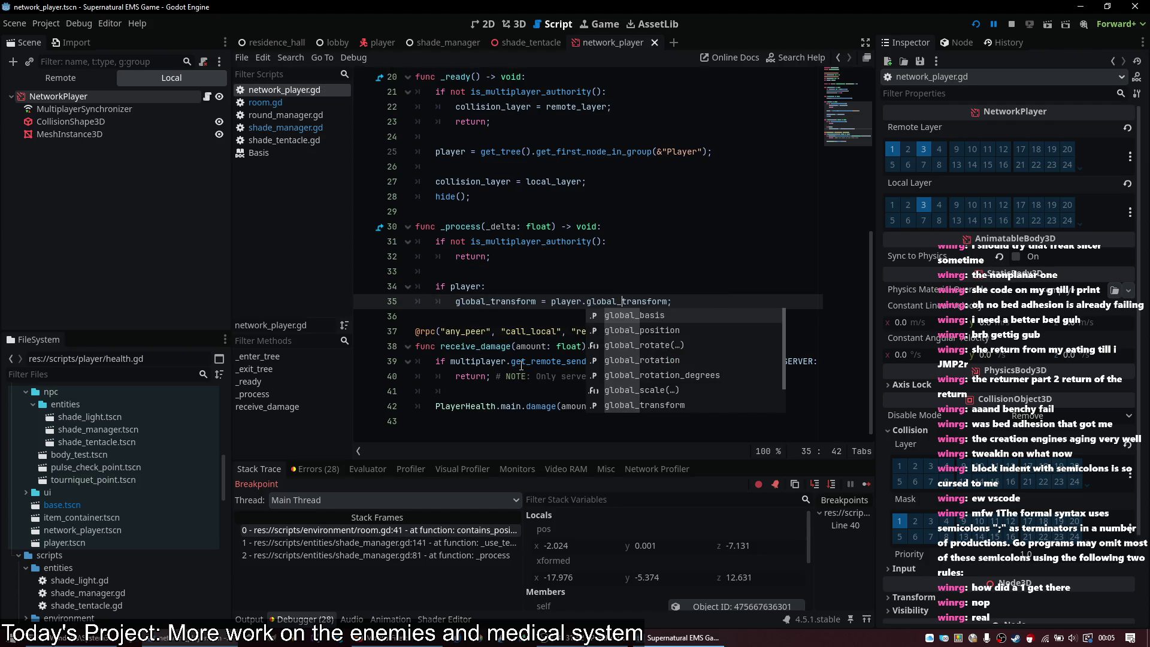
# Inspect the running game's Player node in the Remote tree, then resume to the breakpoint.
pyautogui.click(77, 78)
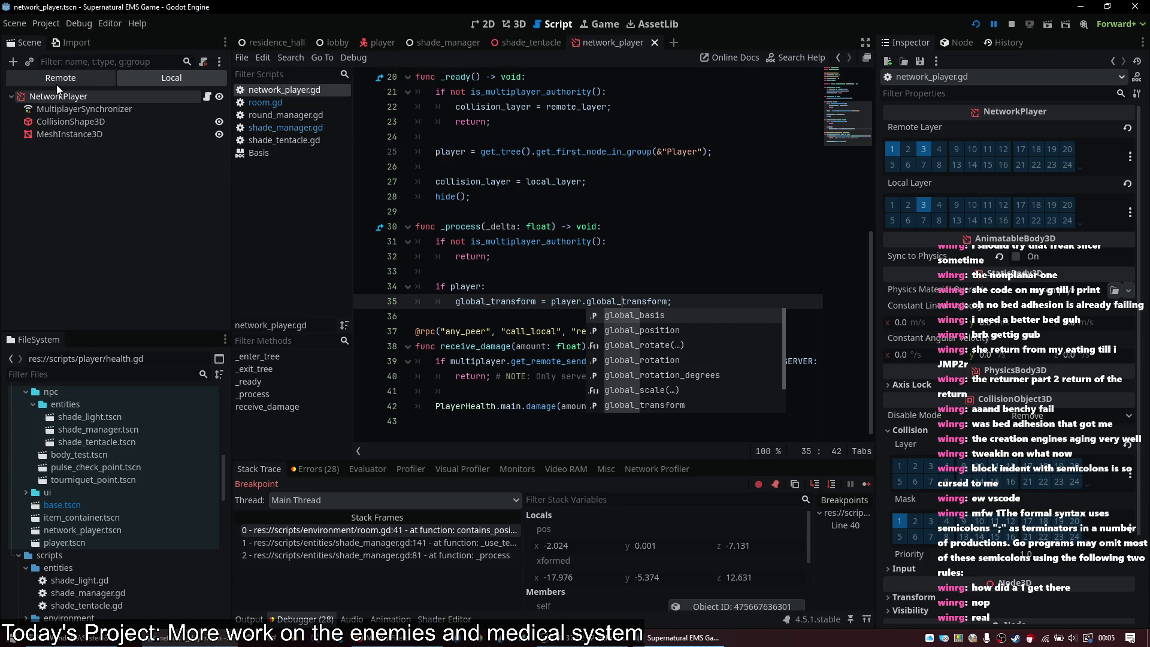
pyautogui.scroll(-5, 73, 209)
pyautogui.click(73, 209)
pyautogui.scroll(-10, 1025, 377)
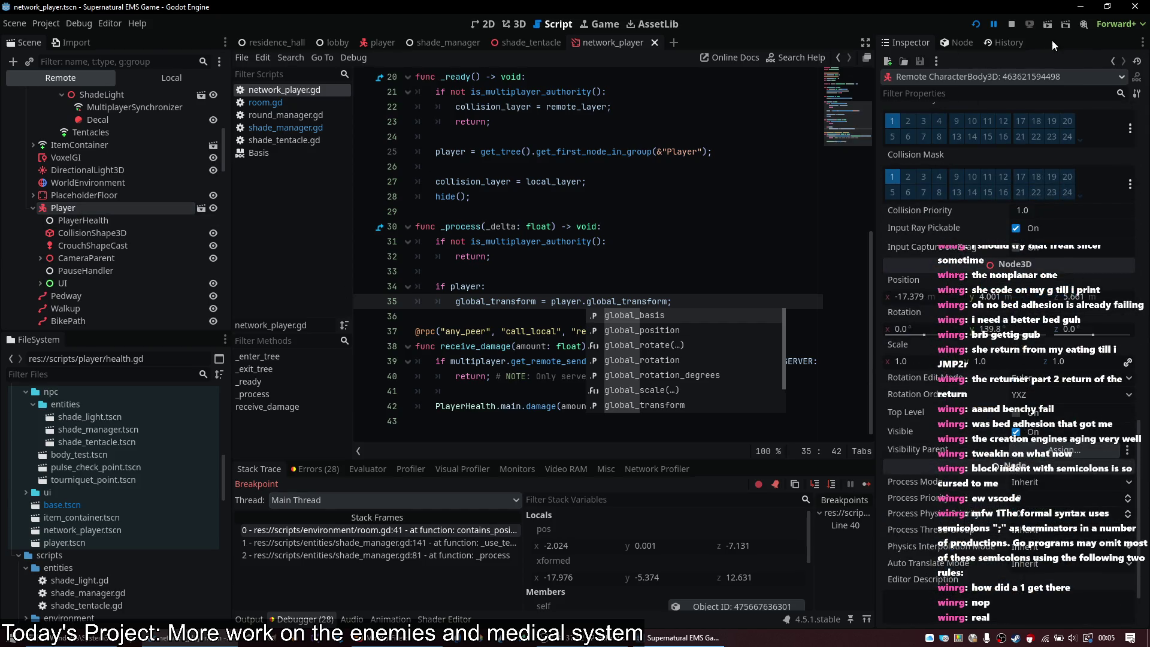
pyautogui.click(866, 482)
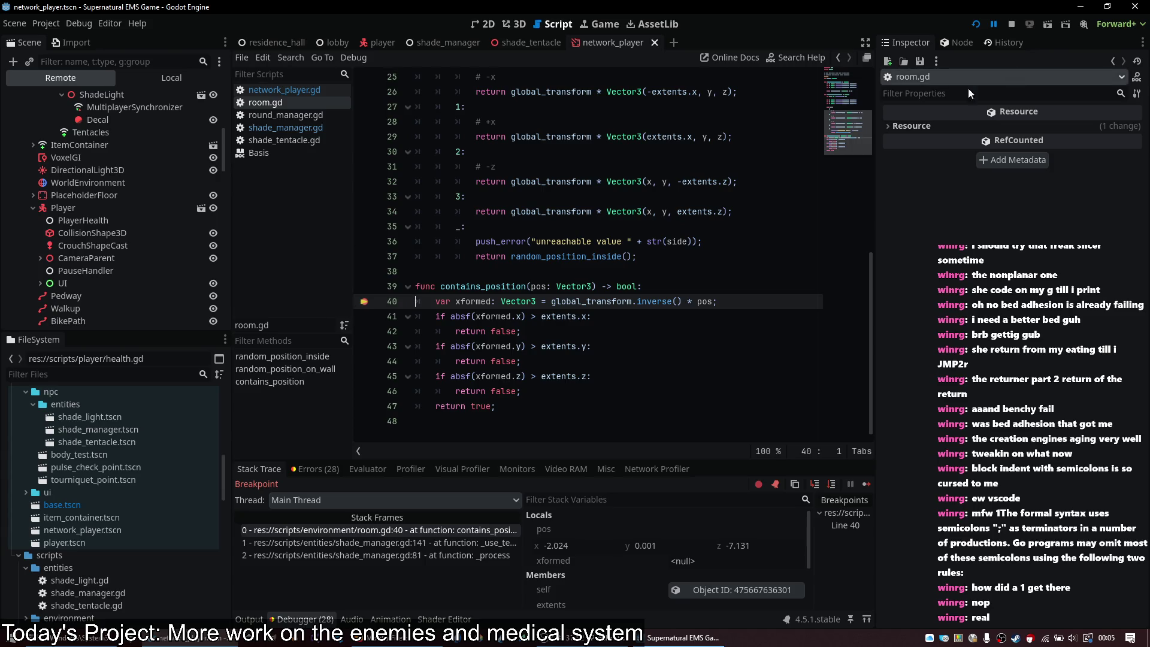
# Continue, step over to line 41, and inspect the Room node with extents 9.5, 2.75, 10.0.
pyautogui.click(866, 484)
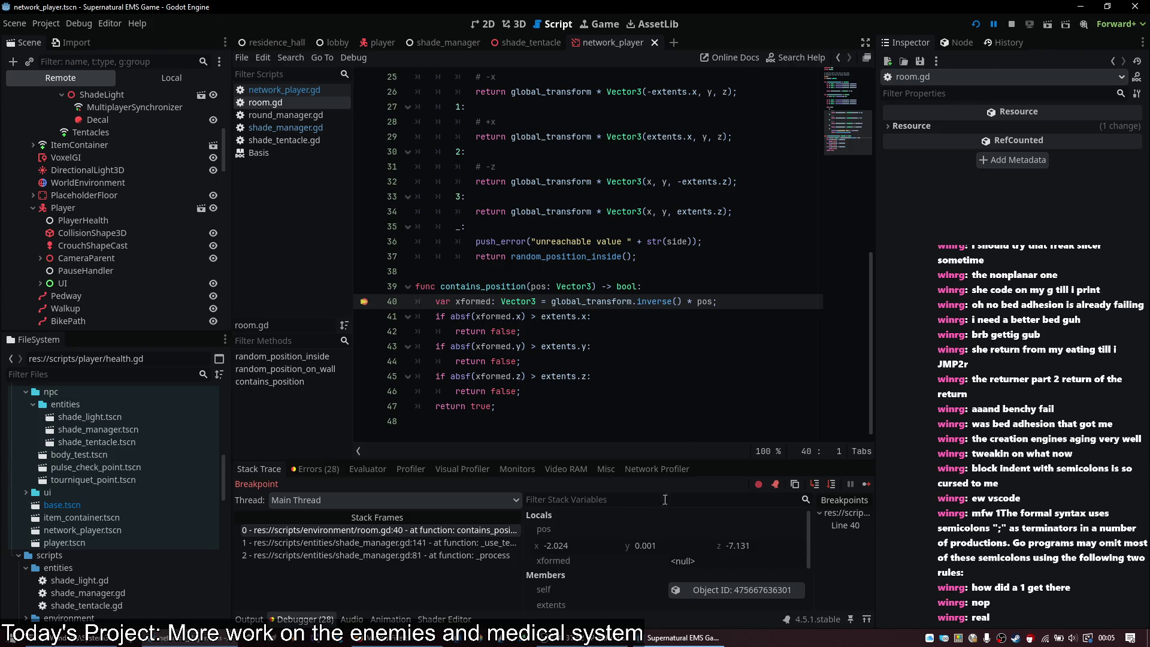
pyautogui.click(835, 482)
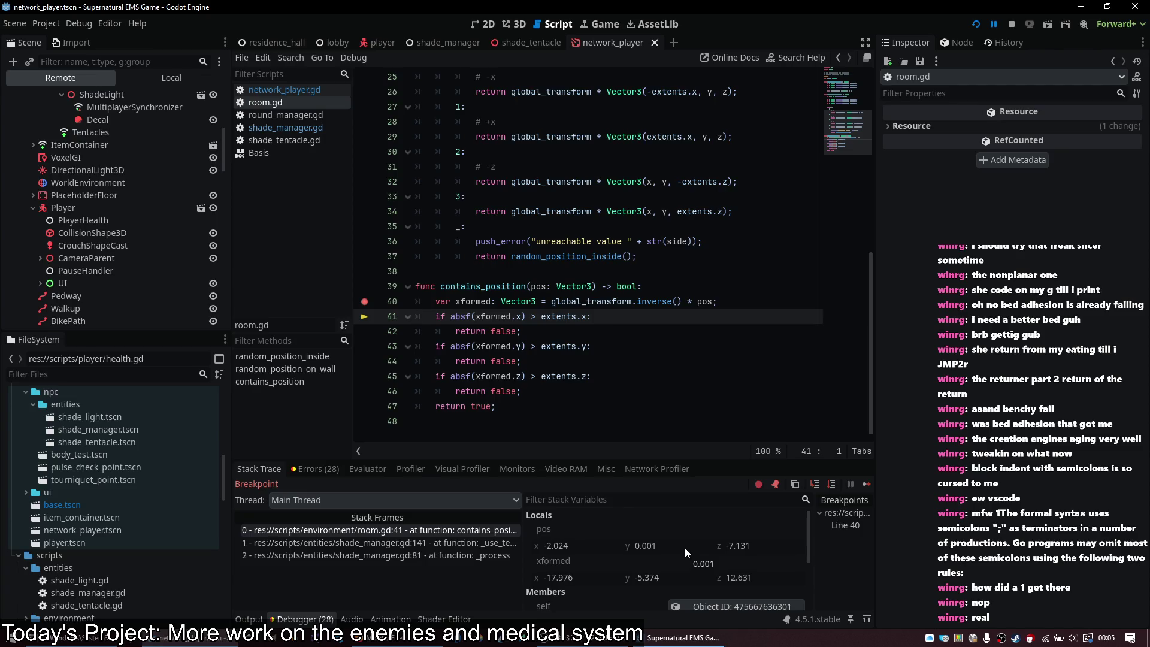
pyautogui.scroll(5, 145, 267)
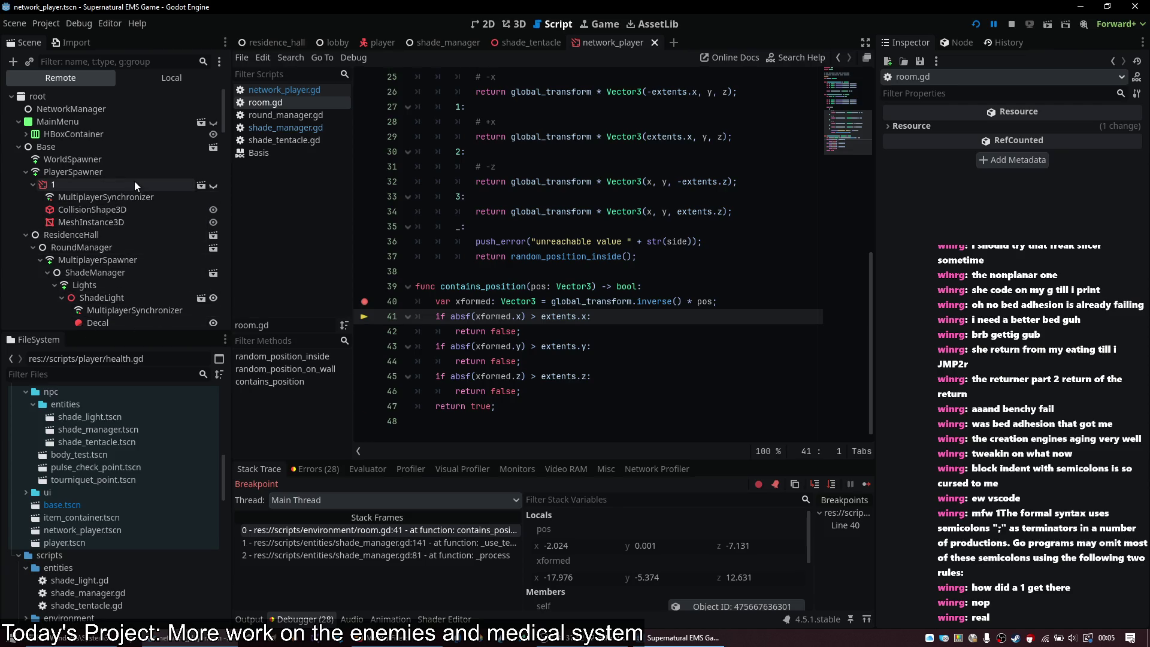
pyautogui.scroll(-2, 131, 186)
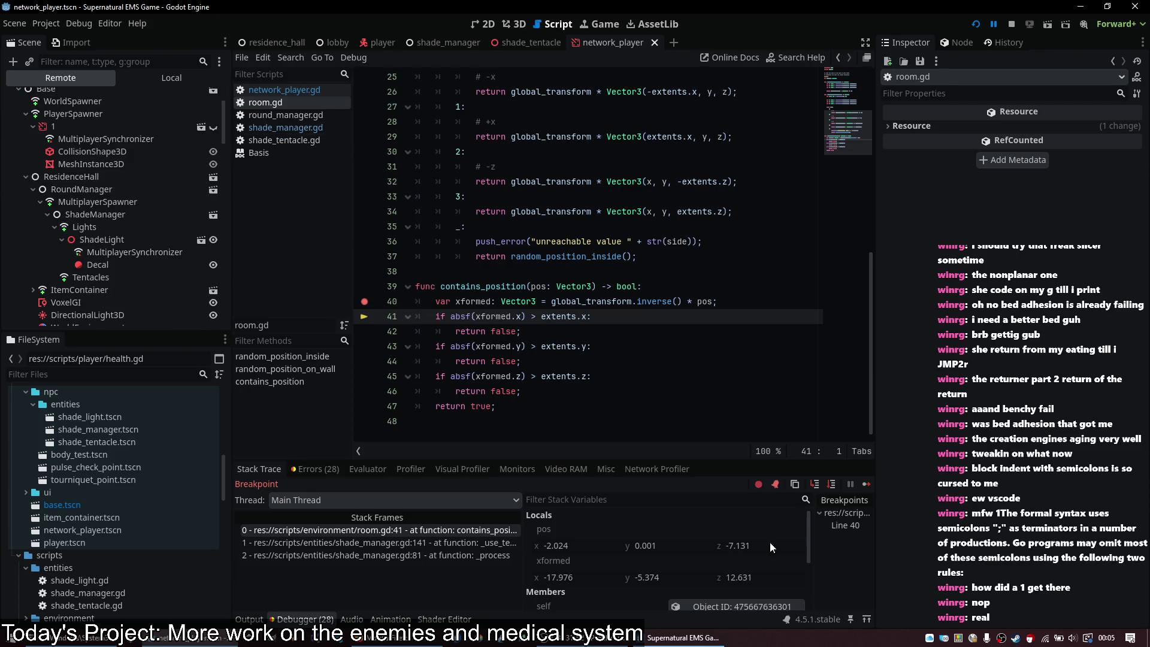
pyautogui.scroll(-2, 754, 557)
pyautogui.click(744, 558)
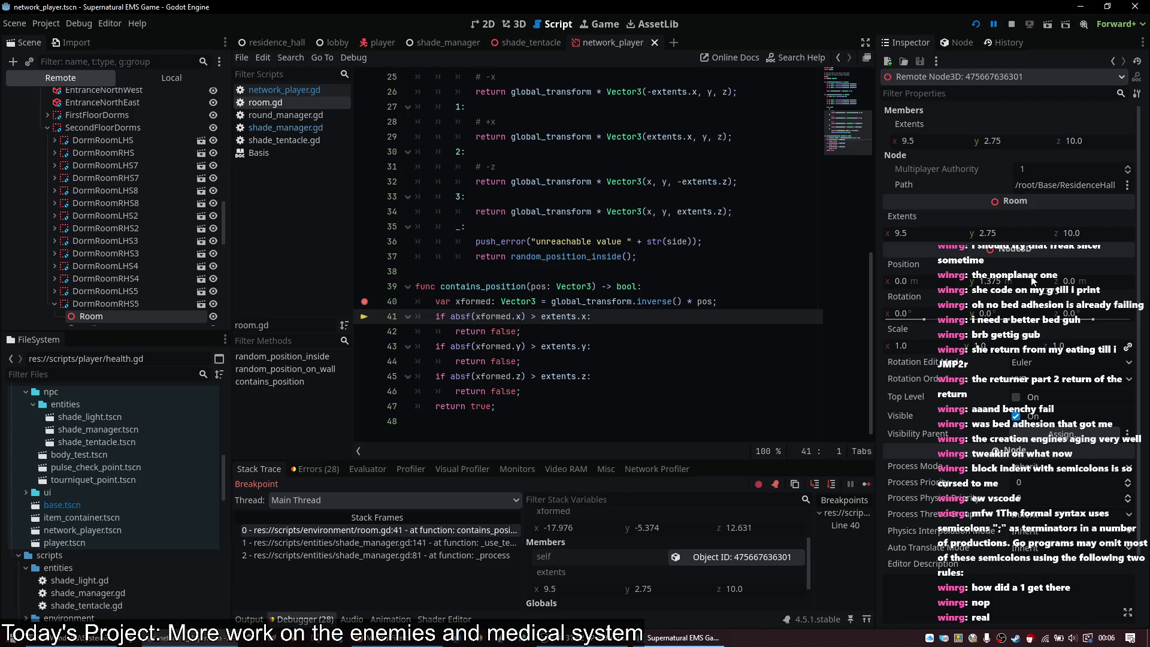
pyautogui.moveTo(607, 297)
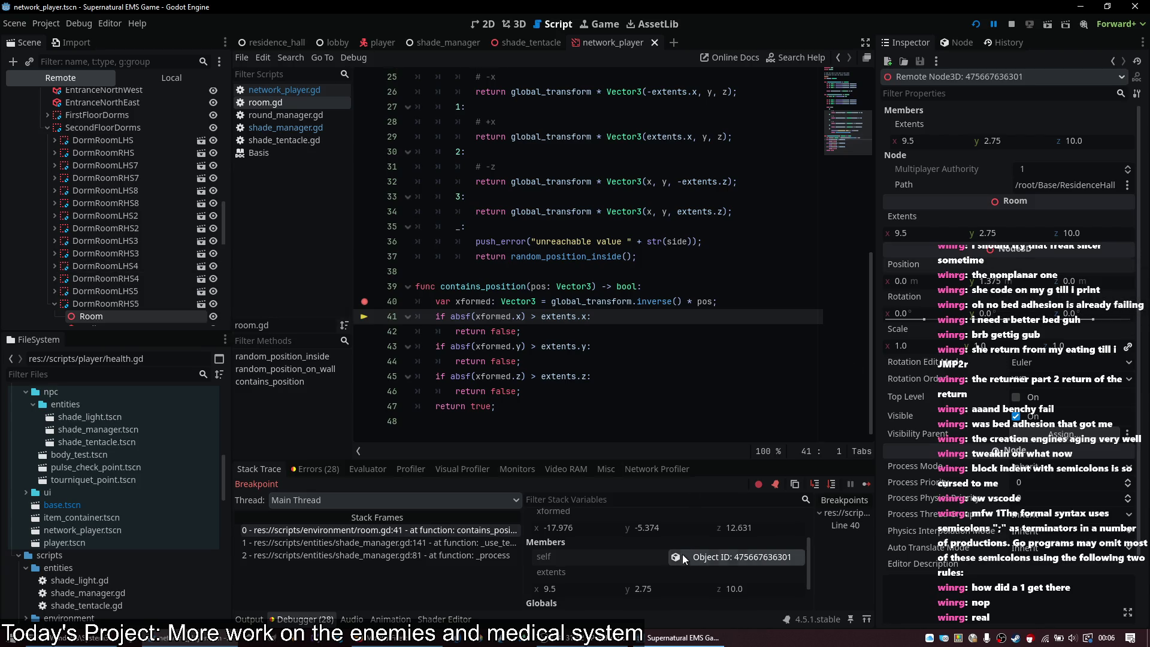
pyautogui.scroll(-2, 680, 563)
pyautogui.scroll(3, 680, 563)
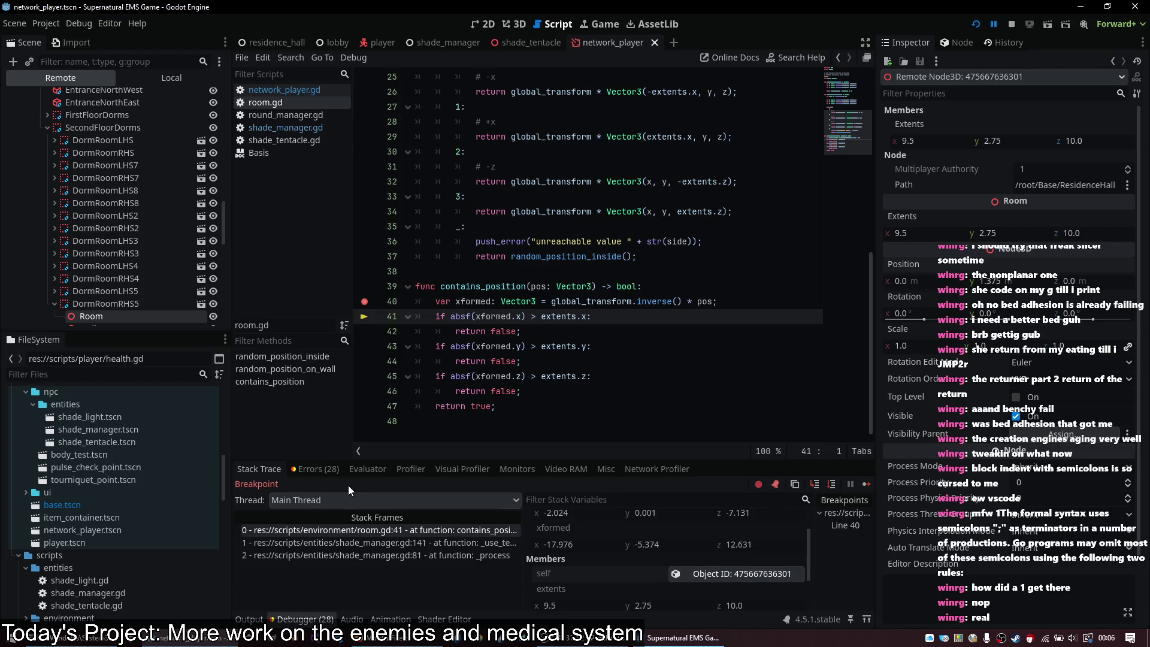
pyautogui.click(368, 469)
pyautogui.click(564, 488)
pyautogui.write('global_position')
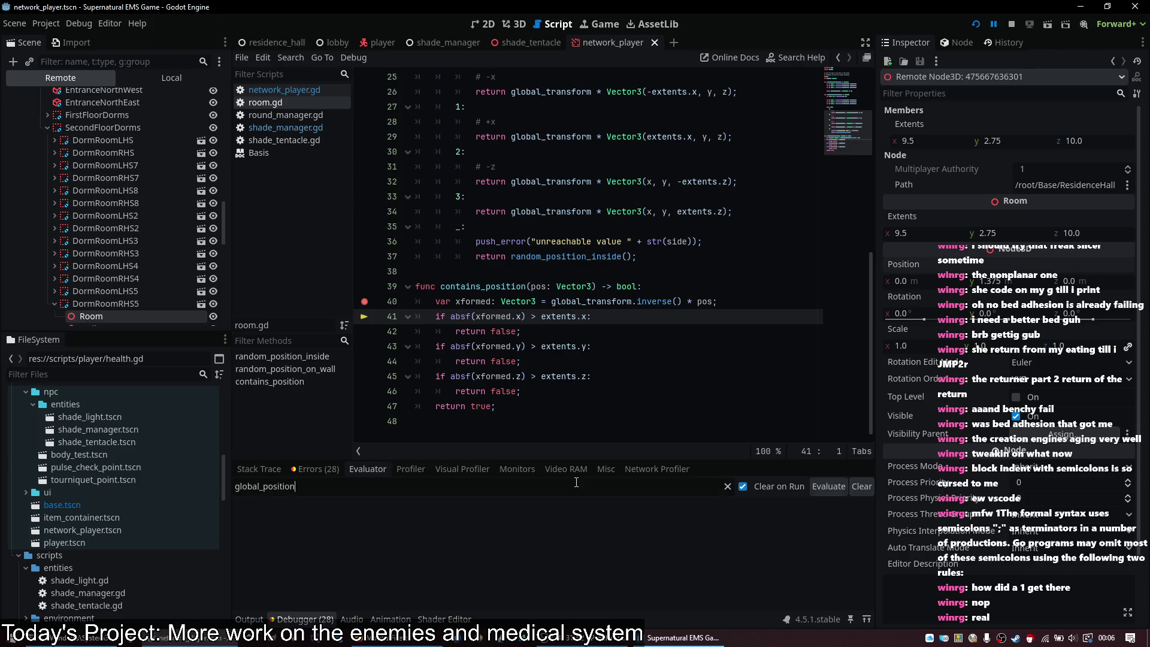
pyautogui.press('Return')
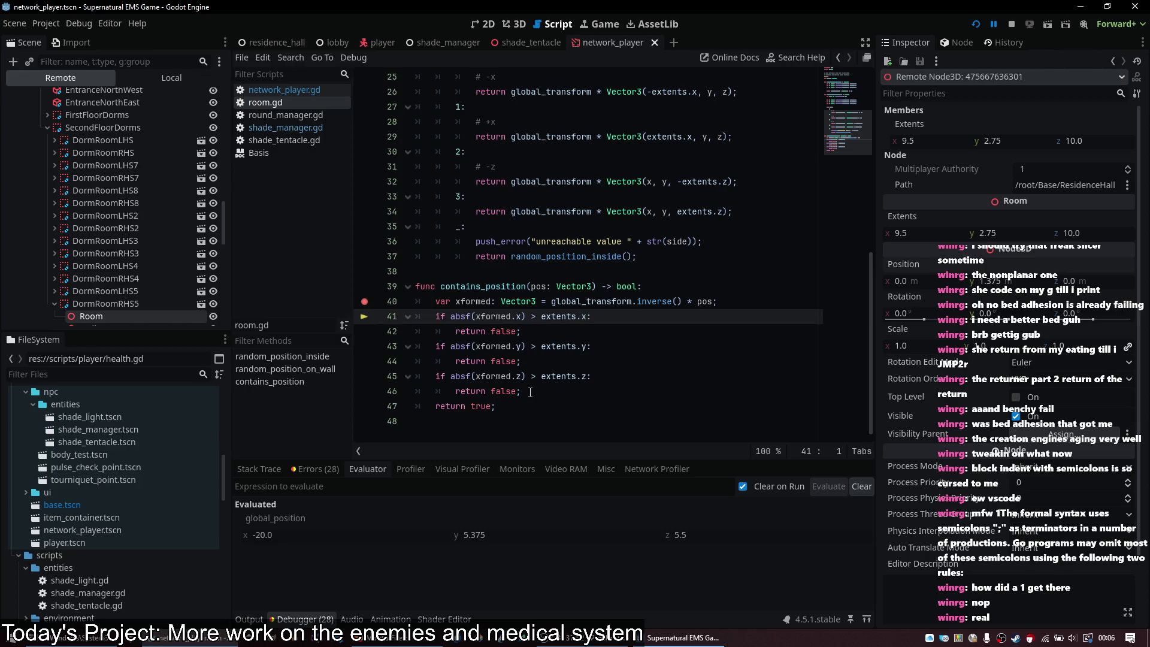
pyautogui.click(263, 469)
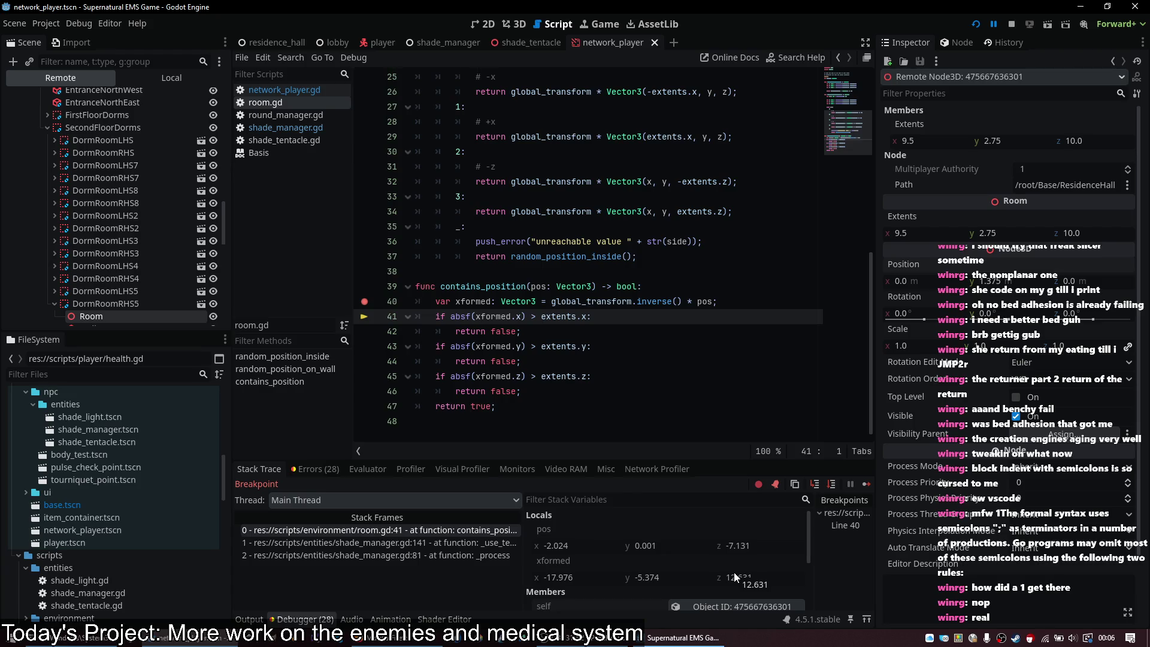
# View the calling frame at shade_manager.gd line 141.
pyautogui.scroll(-10, 62, 224)
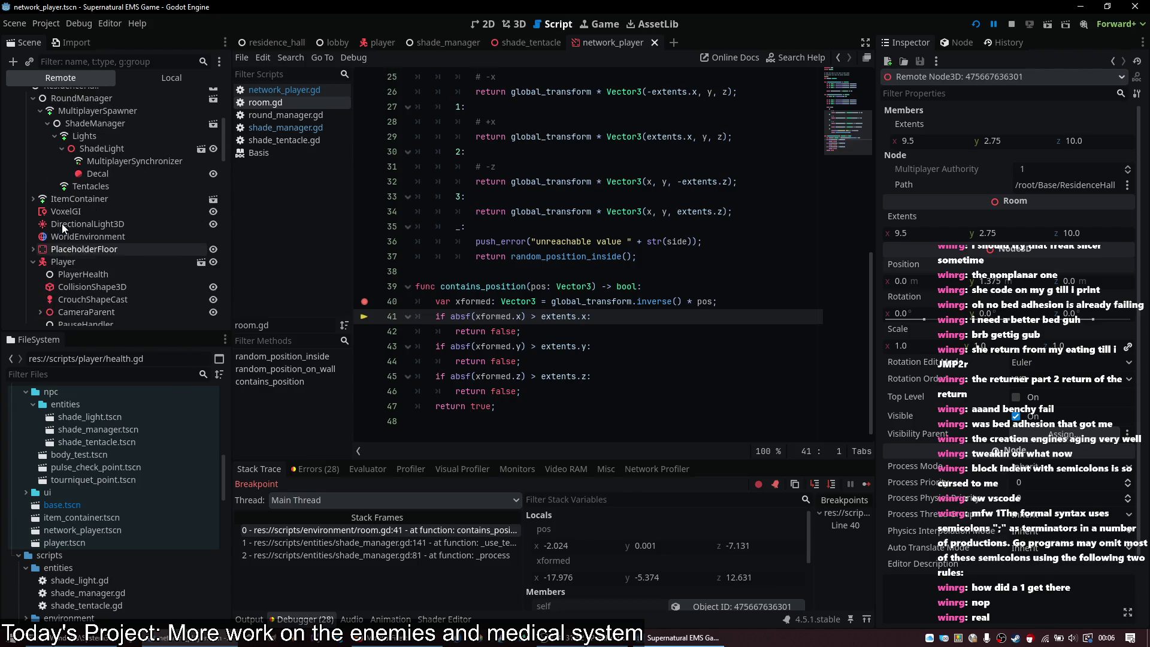
pyautogui.click(450, 541)
pyautogui.scroll(-3, 641, 561)
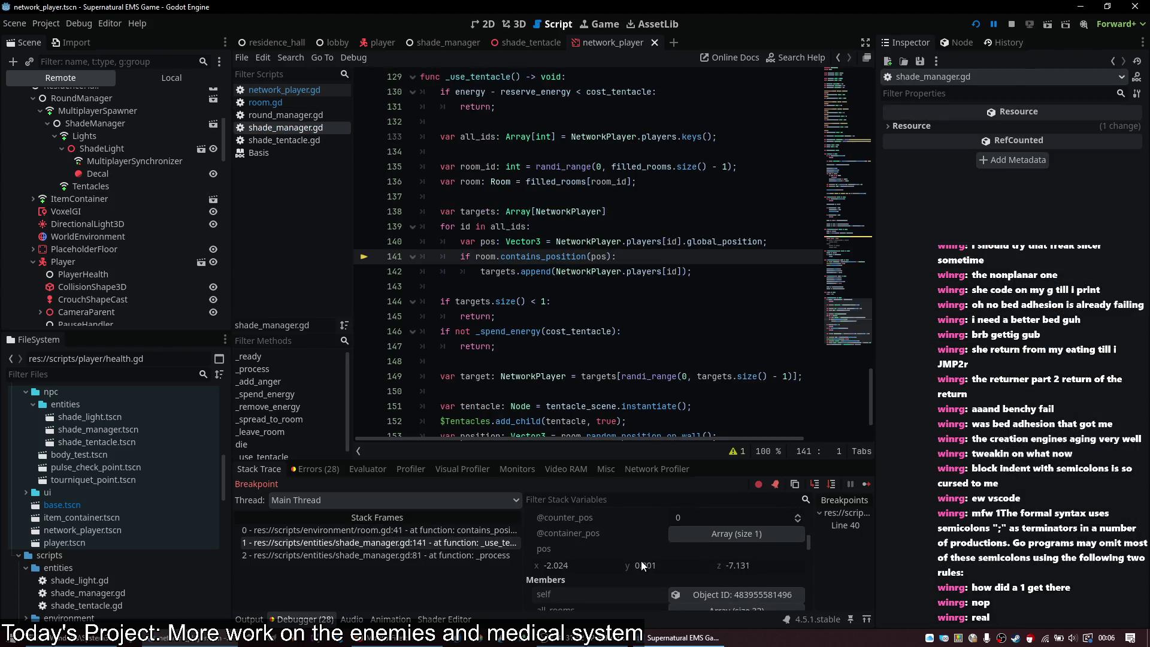
pyautogui.scroll(4, 638, 559)
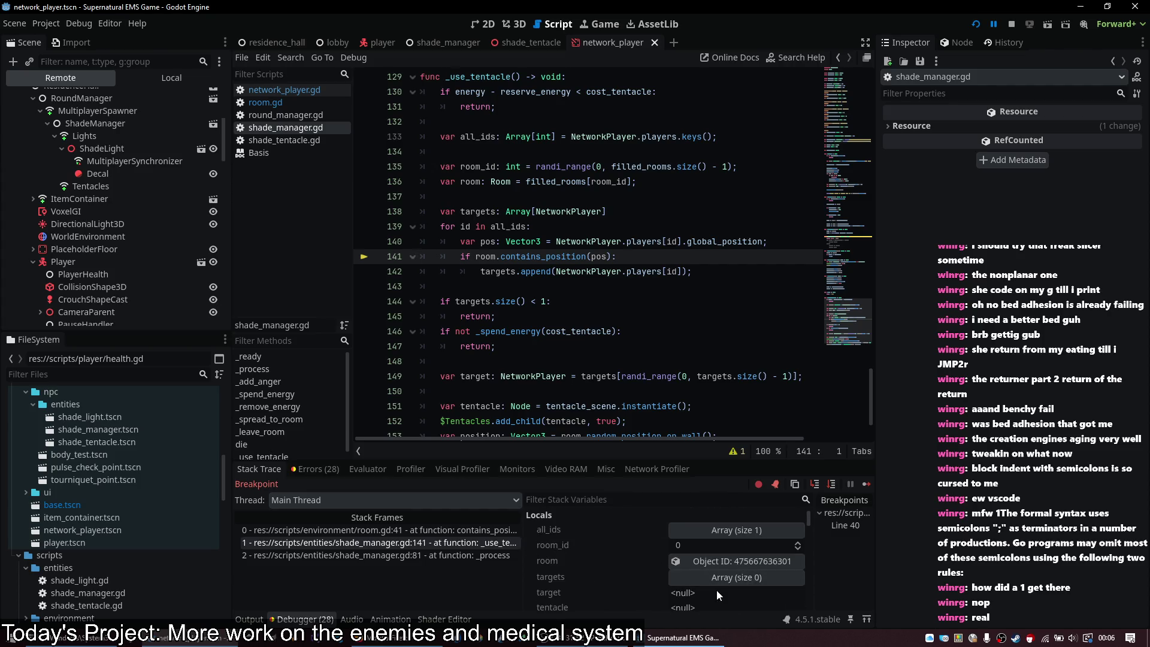
pyautogui.scroll(-1, 625, 542)
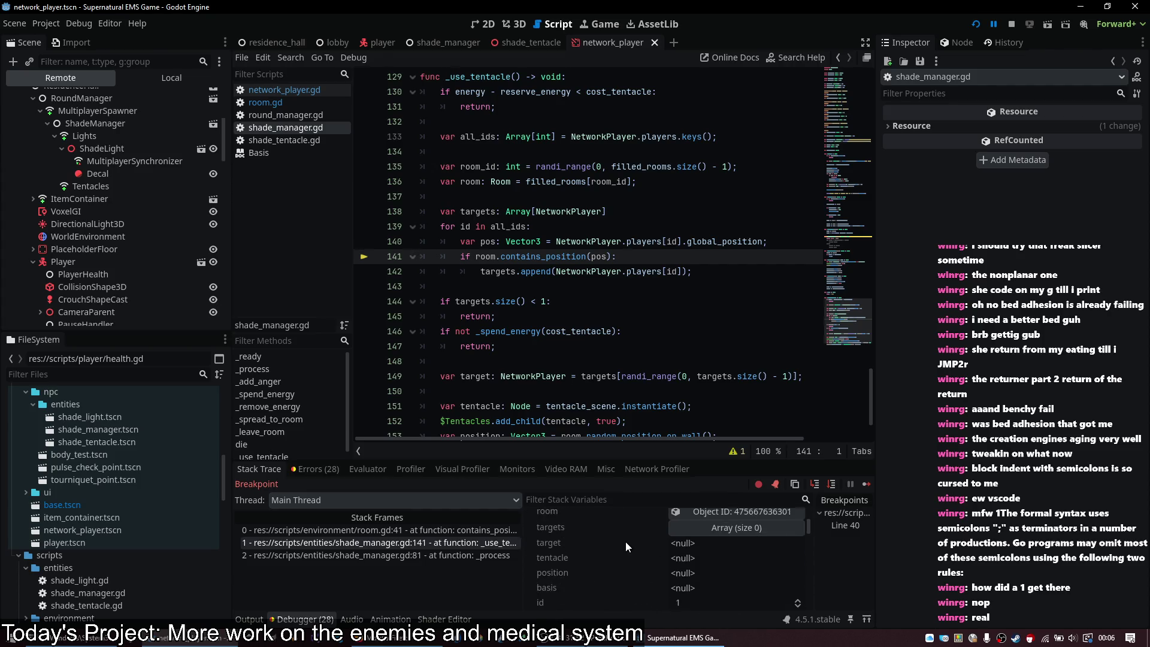
pyautogui.scroll(1, 625, 541)
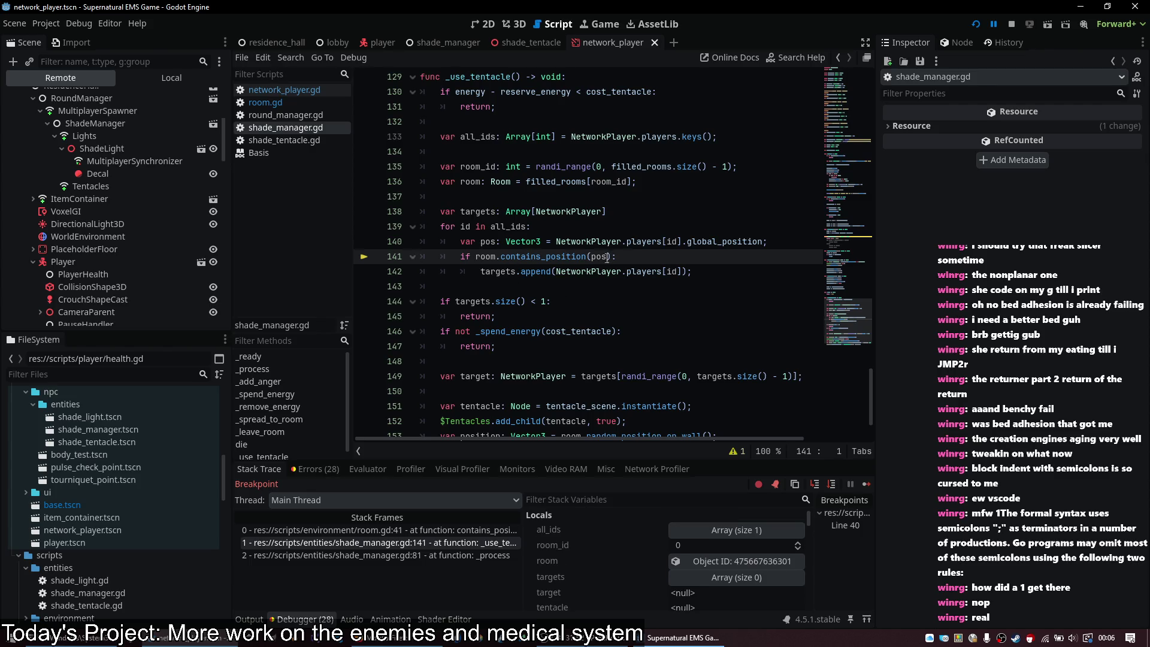
pyautogui.scroll(-5, 644, 562)
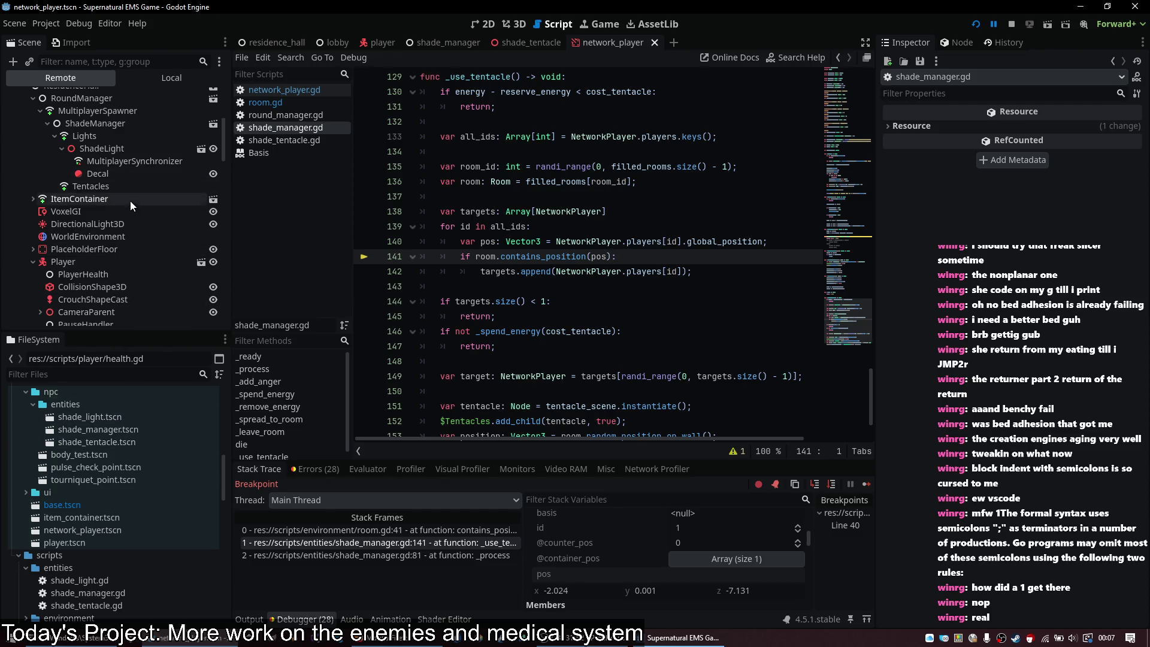
pyautogui.scroll(5, 130, 203)
# Inspect the PlayerSpawner and network player node 1 at (-2.024, 0.001, -7.131).
pyautogui.click(51, 155)
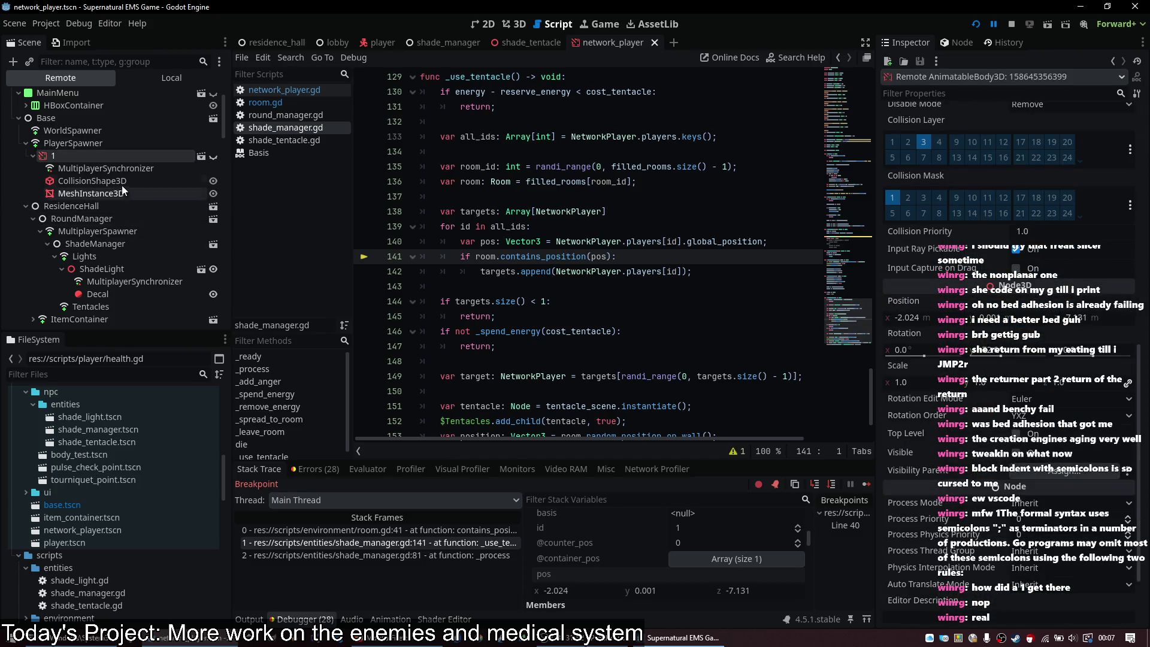
pyautogui.click(127, 142)
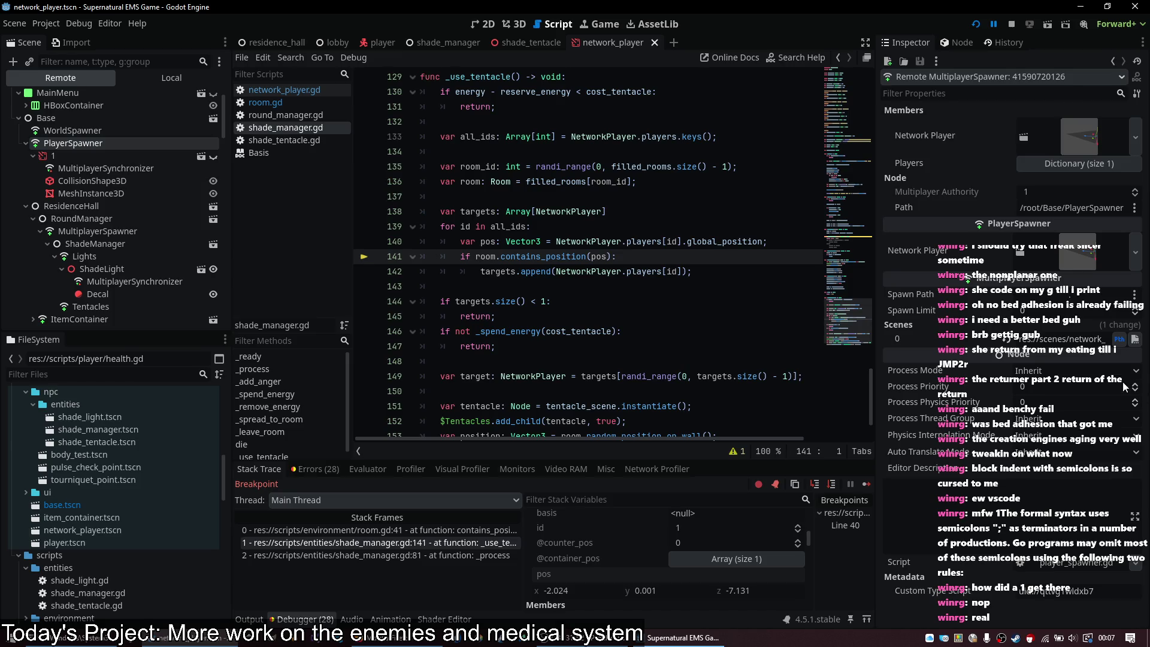
pyautogui.click(141, 156)
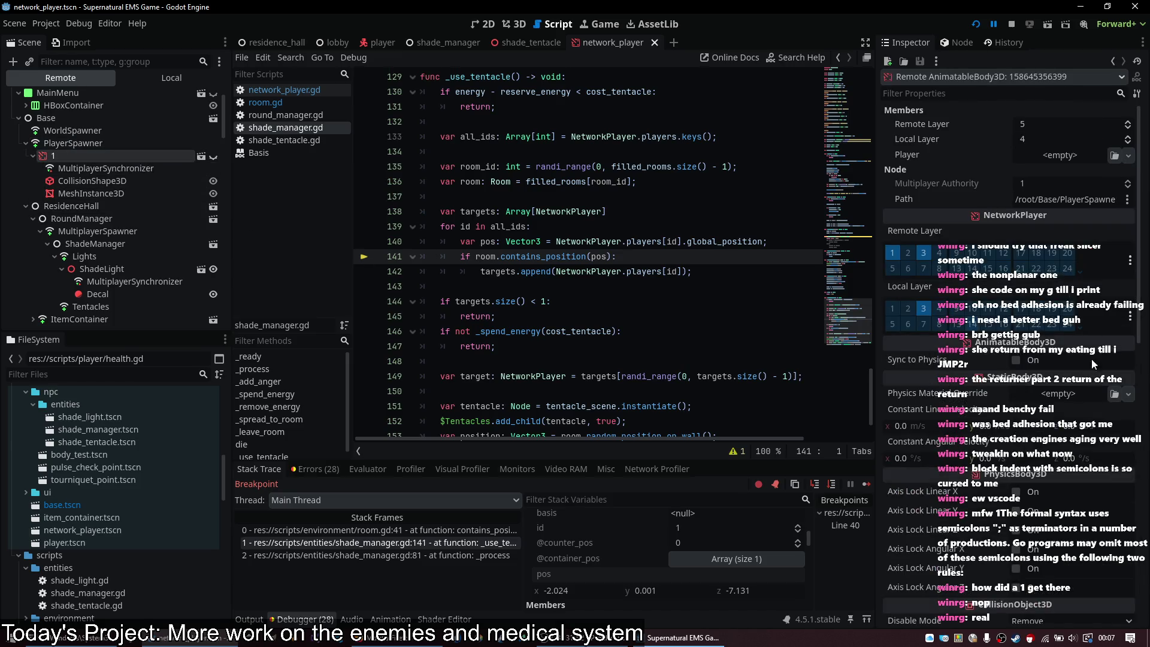
pyautogui.scroll(-3, 1020, 426)
pyautogui.scroll(-3, 1020, 426)
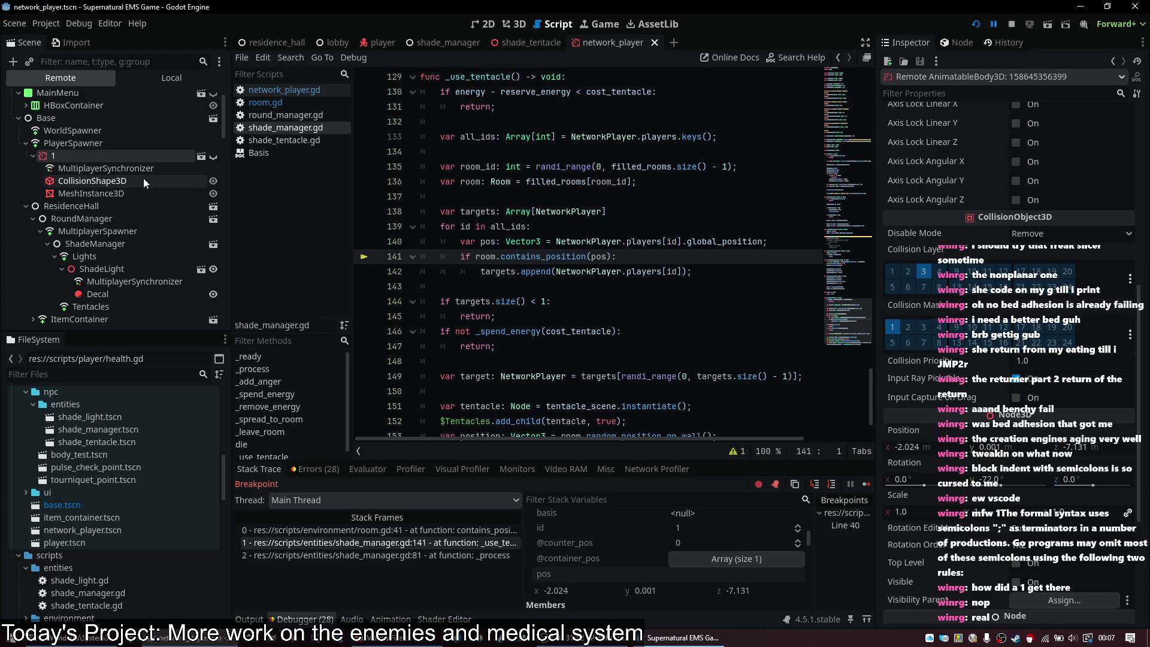
pyautogui.scroll(-5, 84, 173)
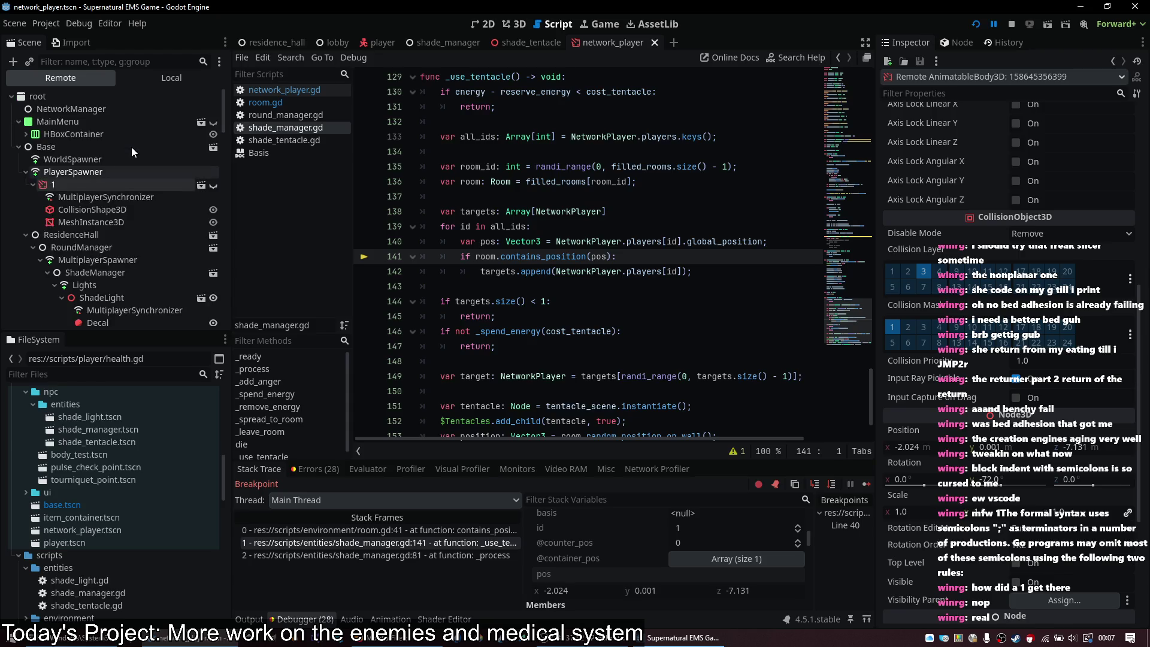
# Compare the local Player at (-16.511, 4.001, 4.176) with node 1, then bring the game forward.
pyautogui.click(85, 179)
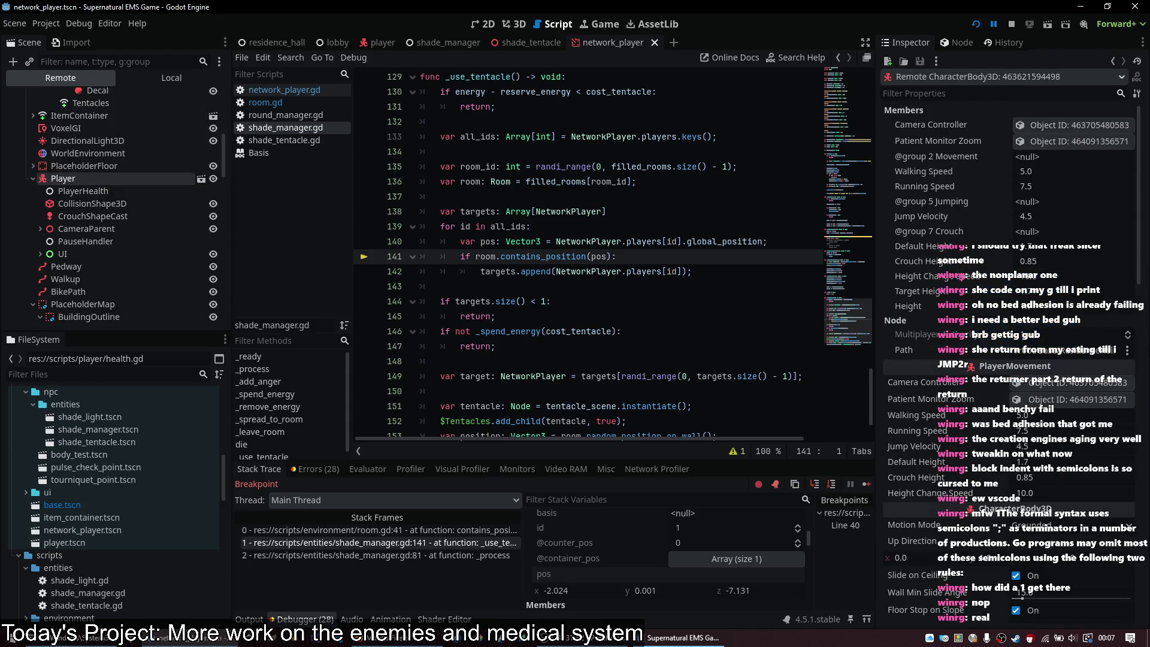
pyautogui.scroll(-10, 1055, 323)
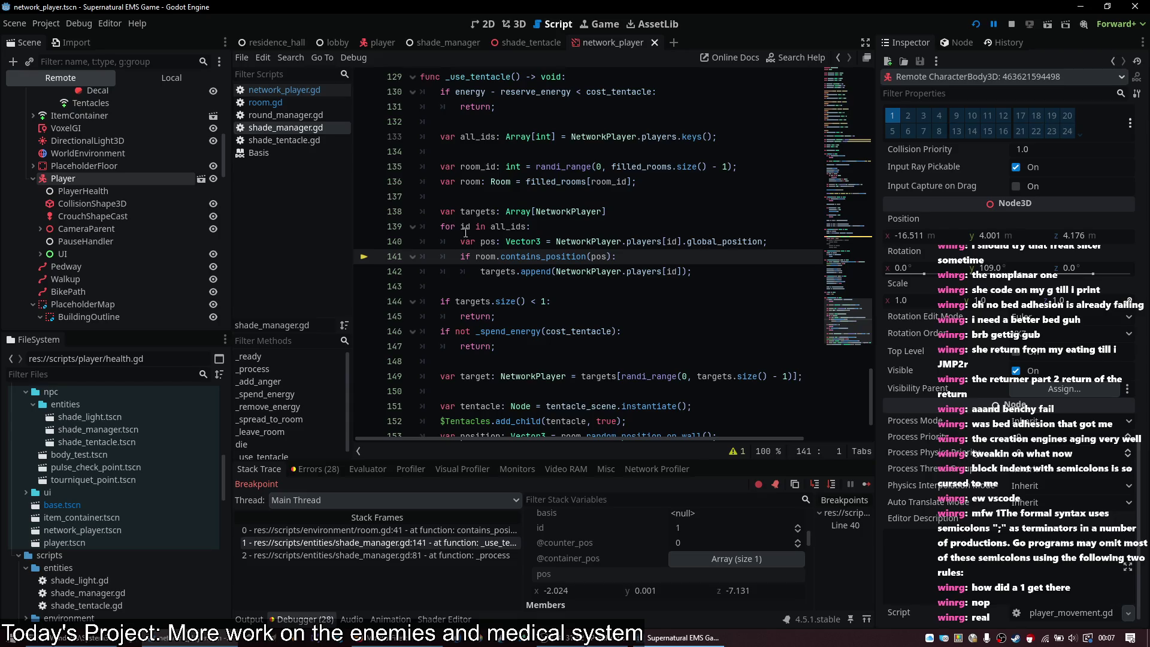
pyautogui.scroll(6, 135, 182)
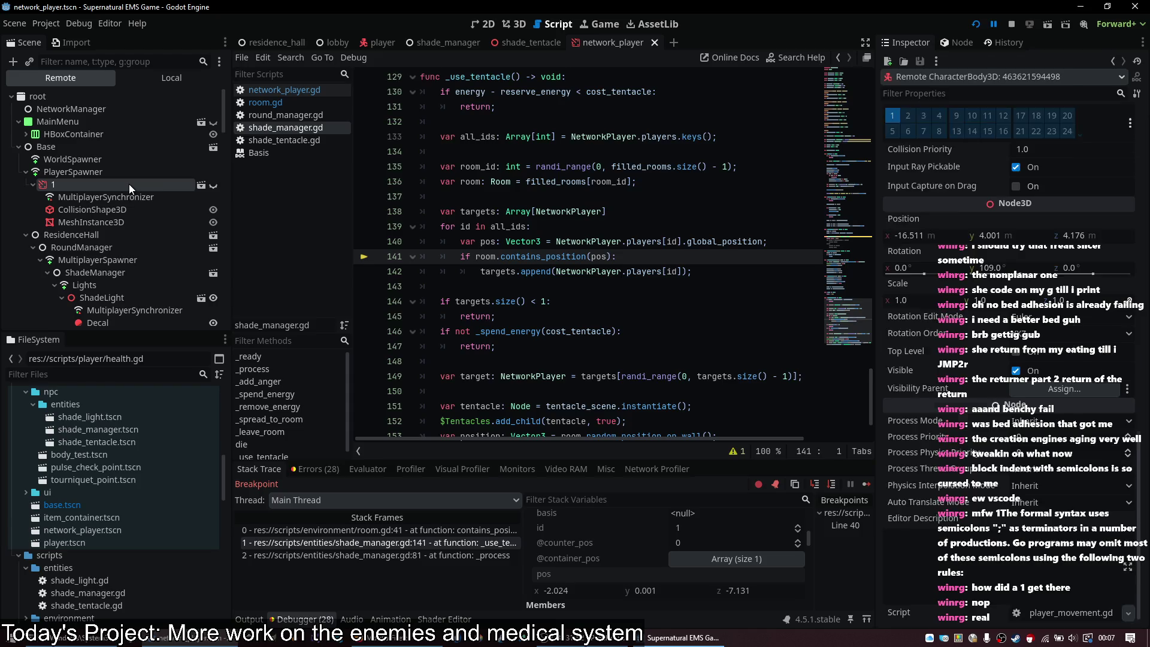
pyautogui.click(128, 184)
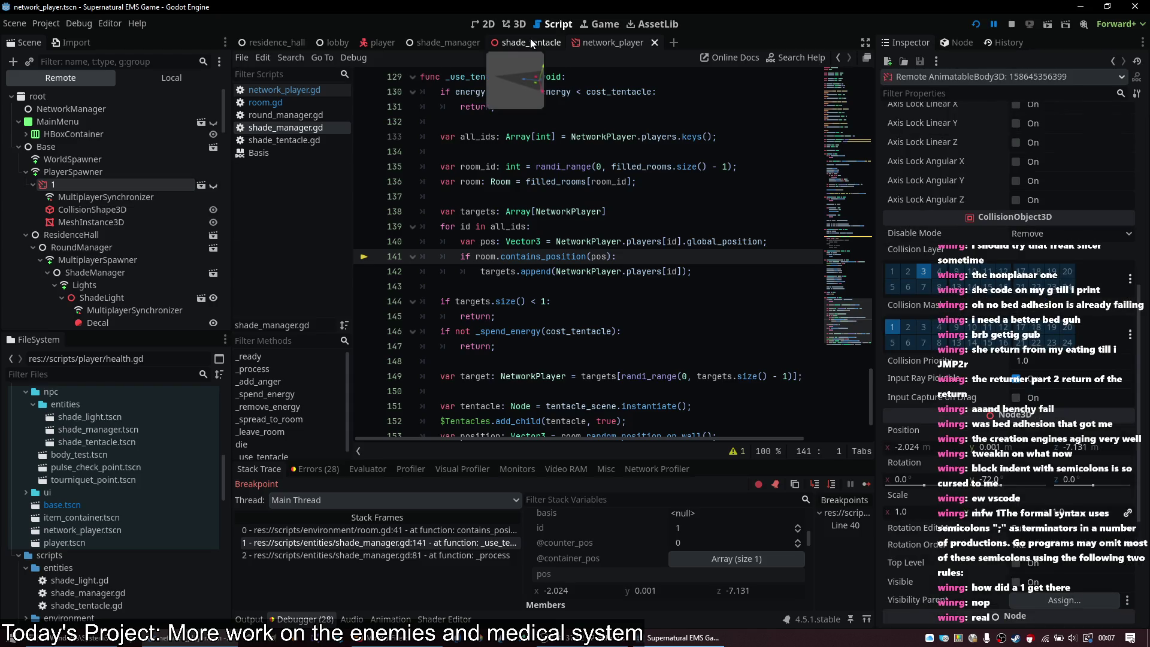
pyautogui.click(513, 24)
pyautogui.click(554, 25)
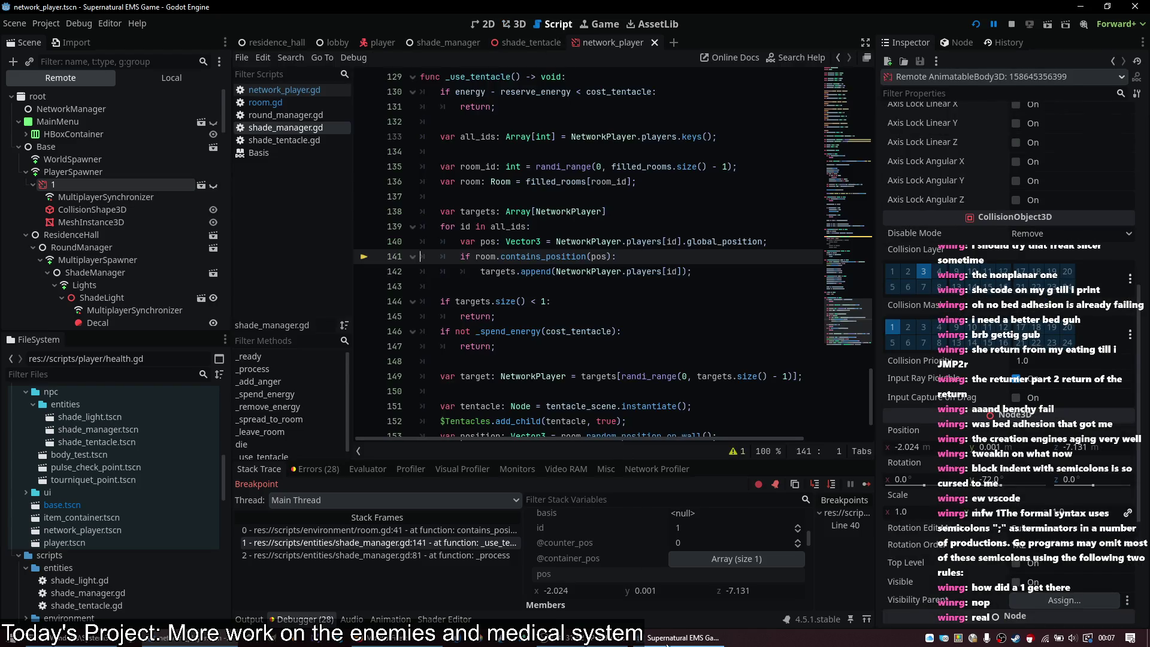
pyautogui.click(668, 638)
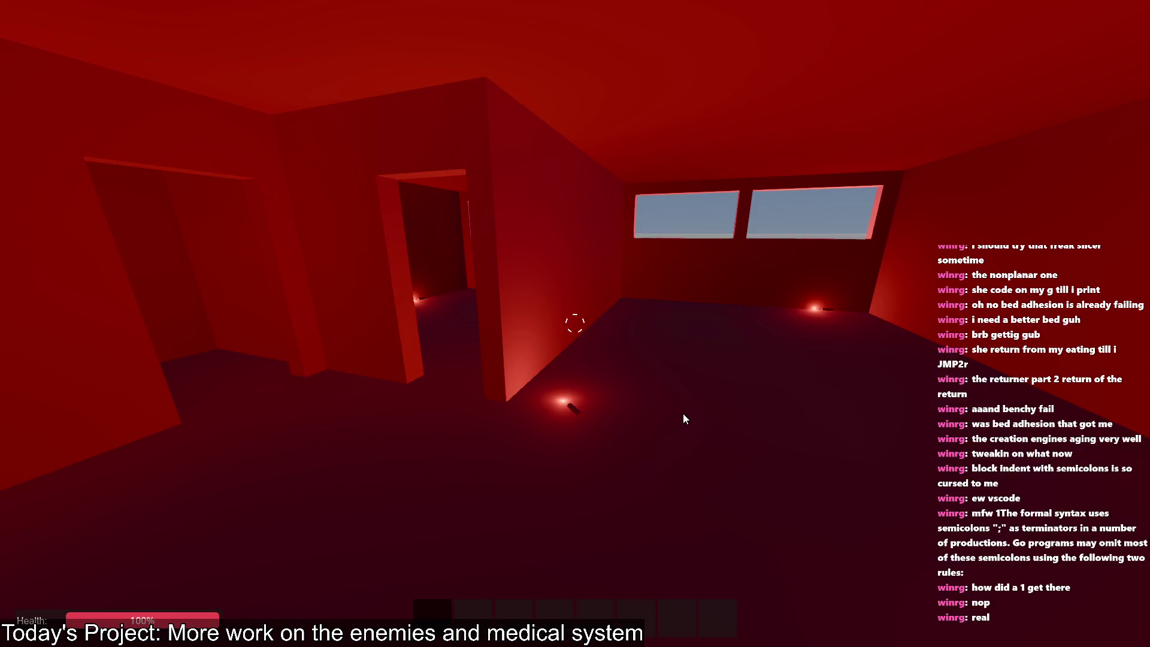
# Continue to the room.gd line 40 breakpoint, undo a stray keystroke, and step to line 41.
pyautogui.hotkey('alt', 'Tab')
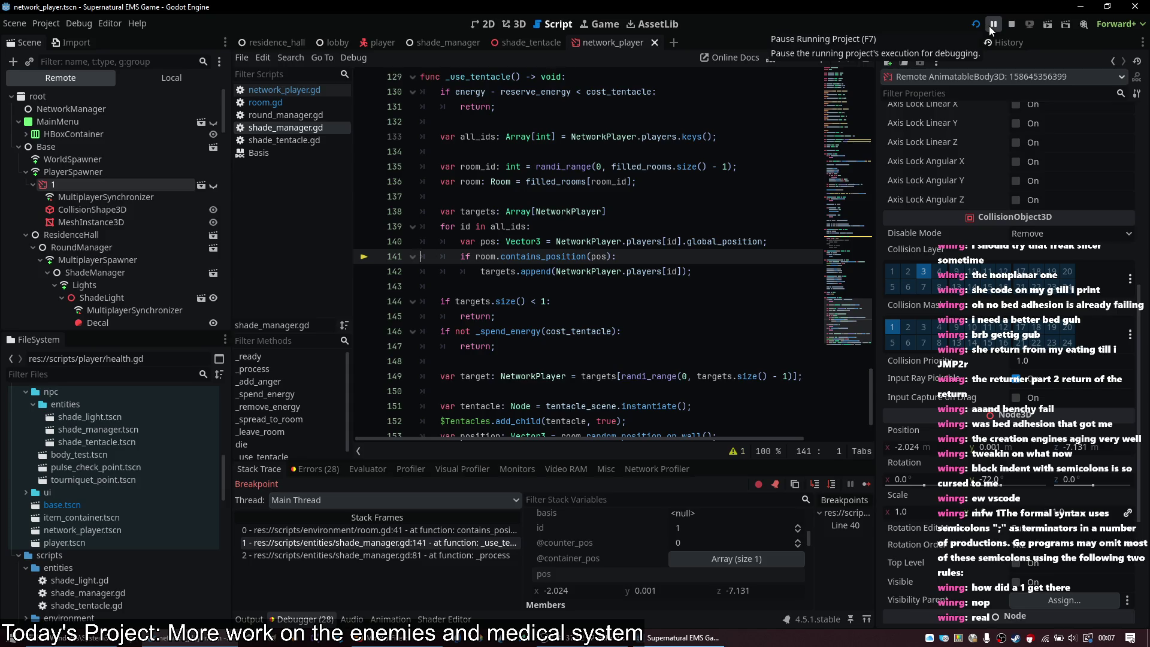
pyautogui.click(992, 28)
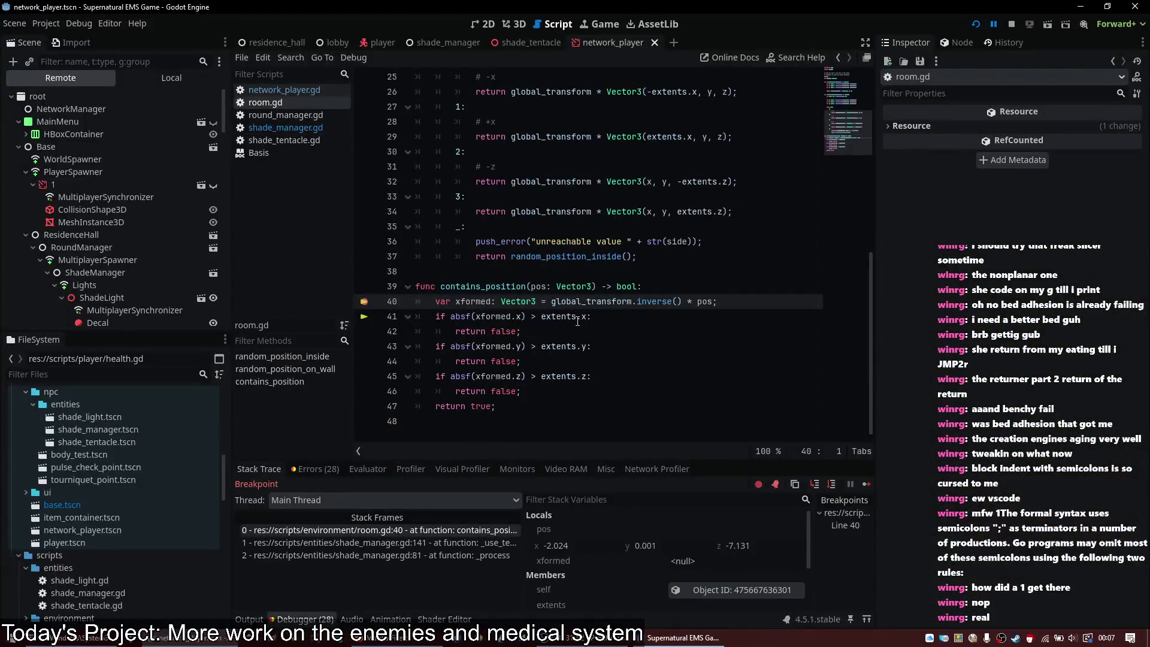
pyautogui.click(862, 483)
pyautogui.write('d')
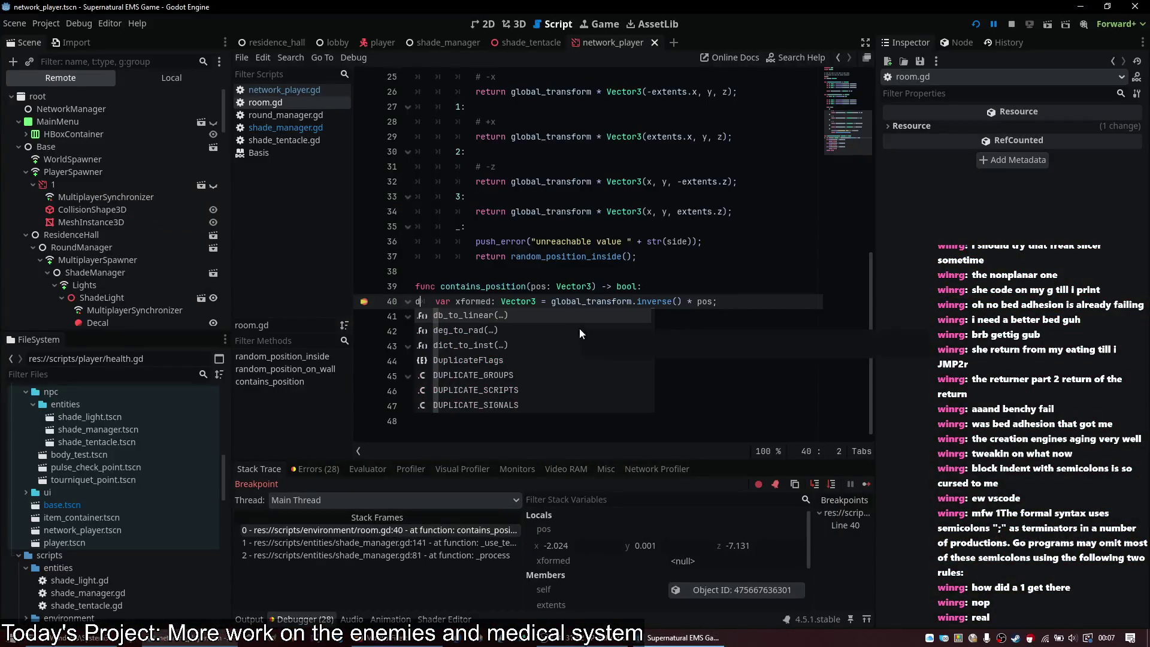
pyautogui.press('BackSpace')
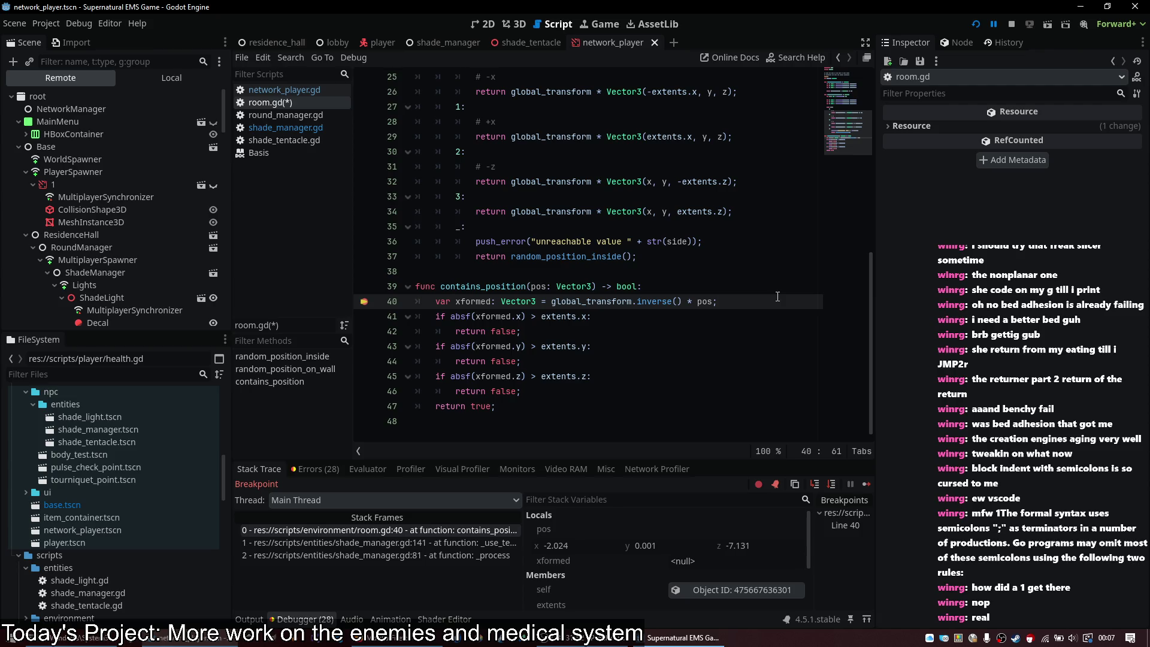
pyautogui.scroll(-2, 646, 558)
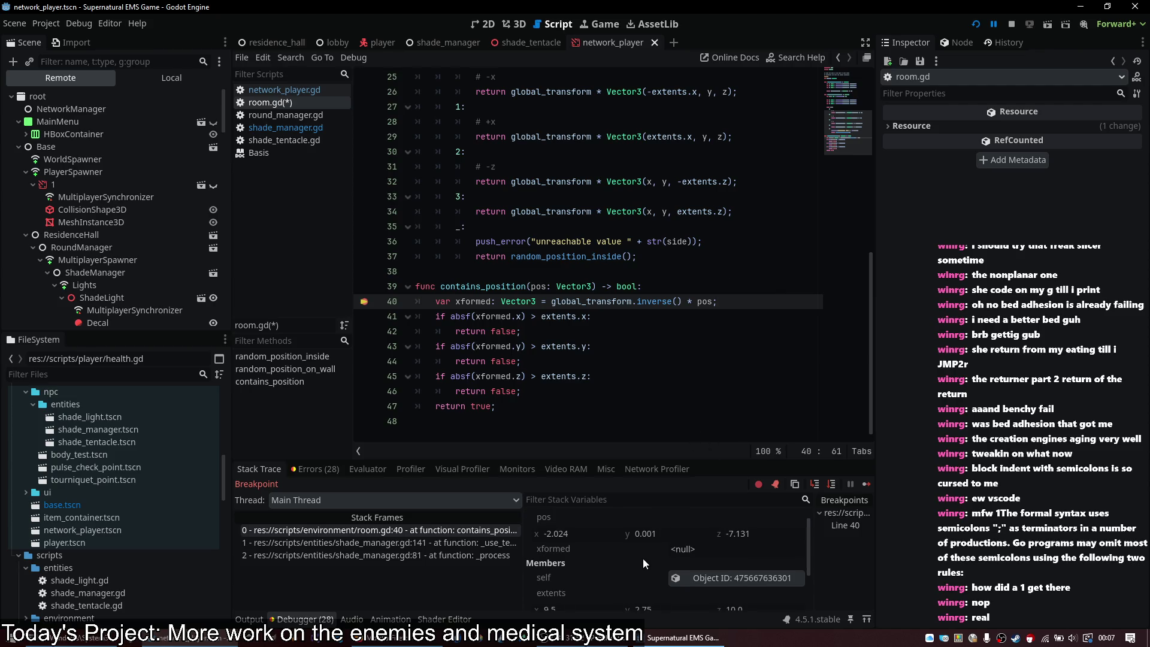
pyautogui.click(831, 484)
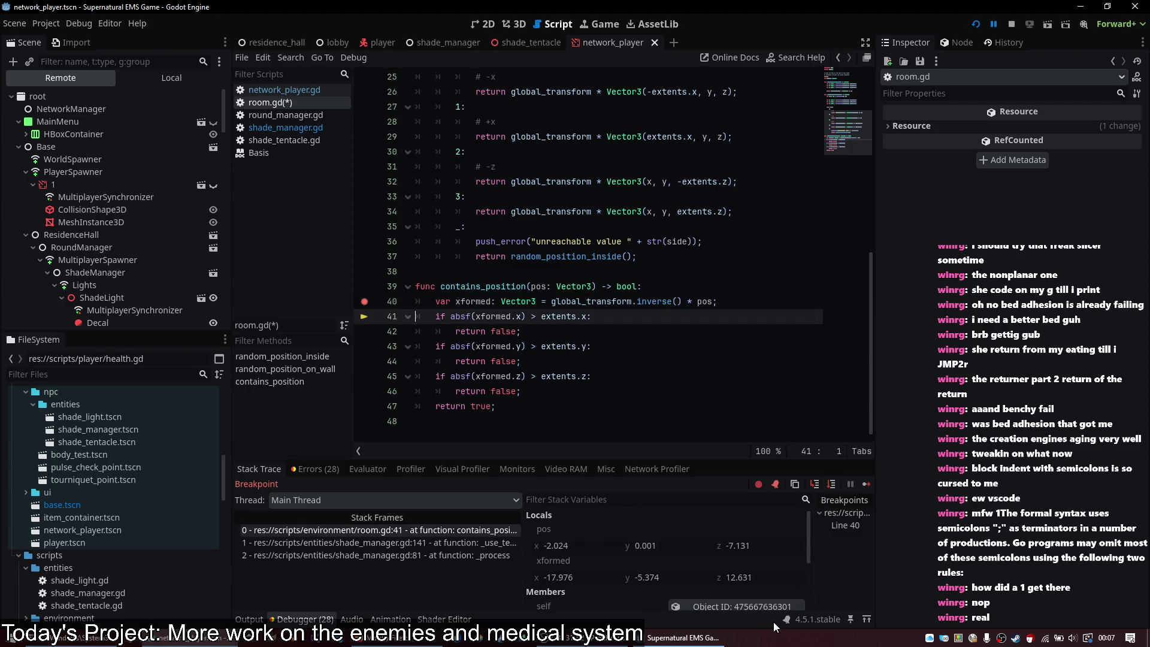
# Recheck remote node 1, then view MultiplayerSynchronizer in the local NetworkPlayer scene.
pyautogui.click(73, 184)
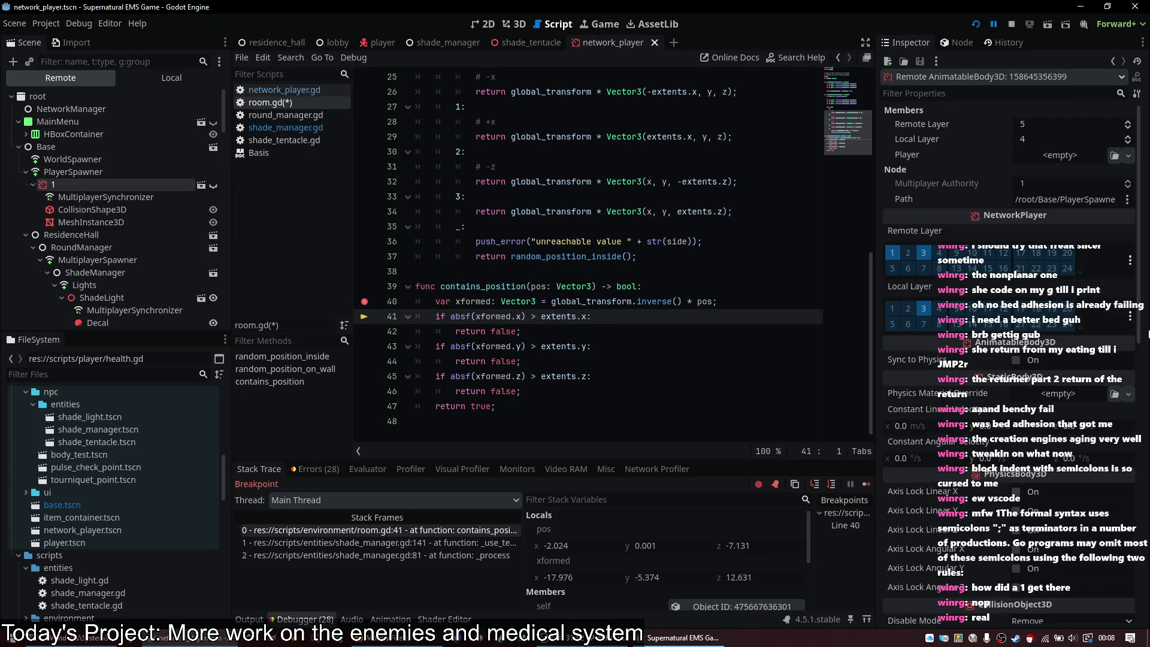
pyautogui.moveTo(1083, 352)
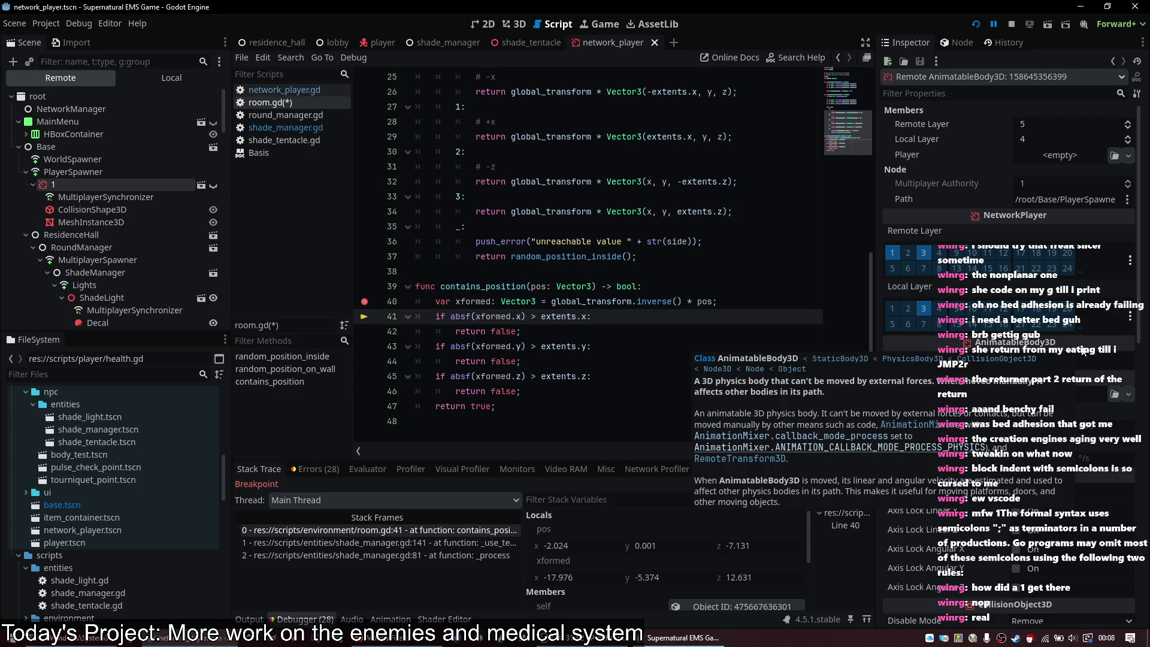
pyautogui.scroll(-2, 1077, 381)
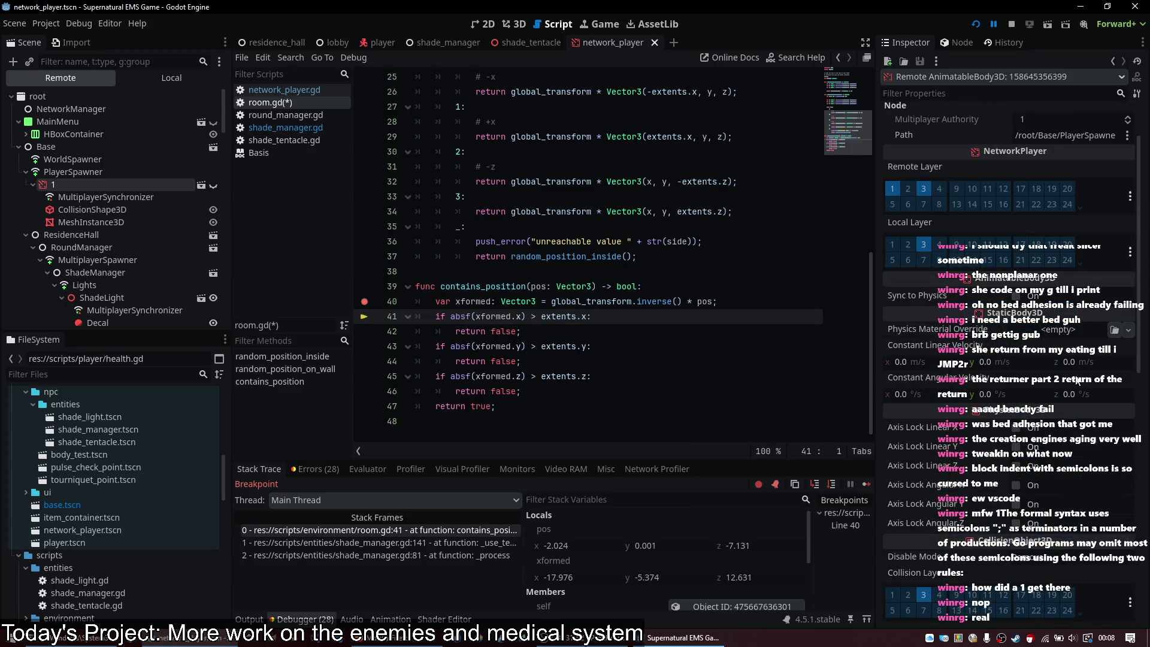
pyautogui.scroll(-10, 1078, 381)
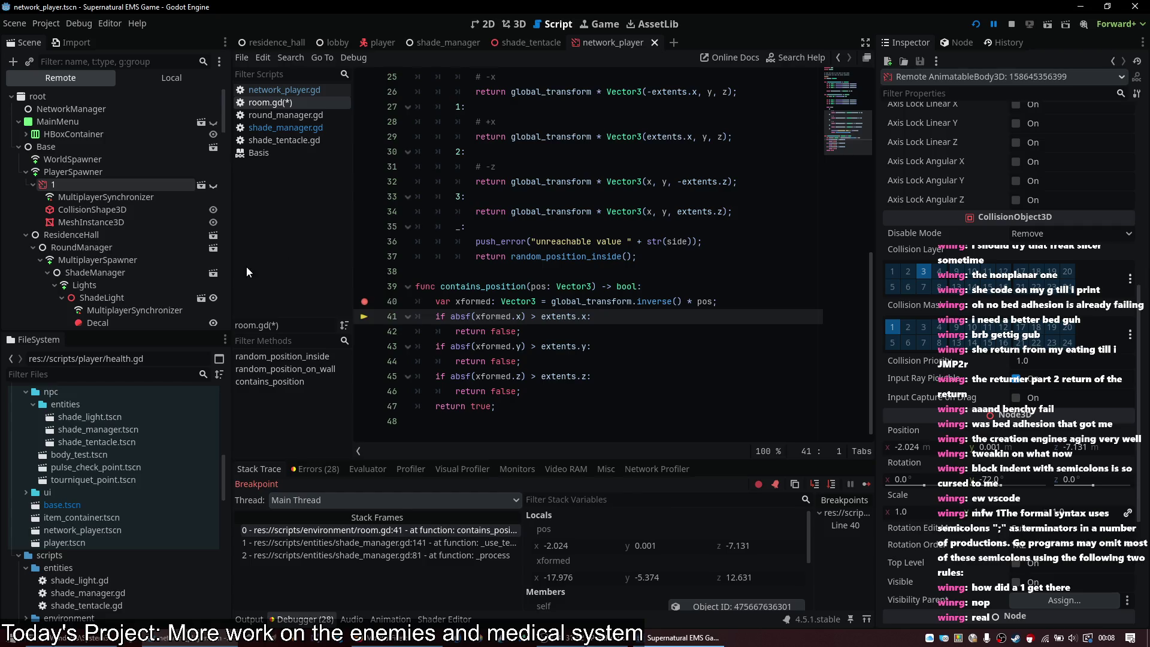
pyautogui.click(614, 299)
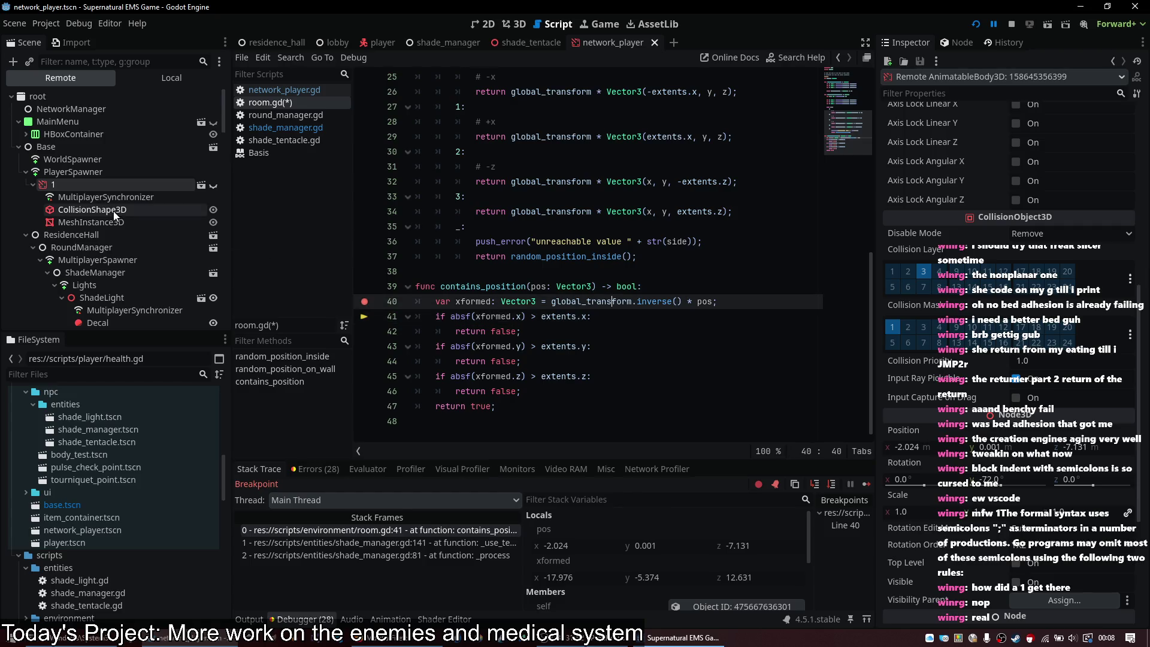
pyautogui.click(172, 78)
pyautogui.click(90, 109)
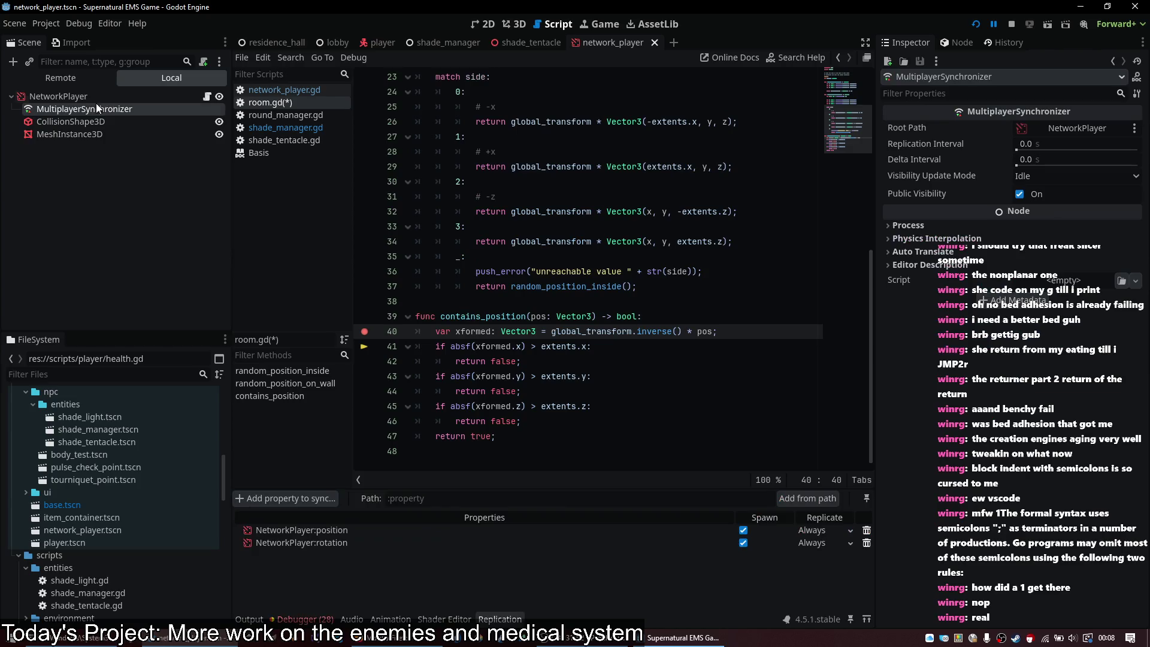
# Open network_player.gd from the NetworkPlayer node and review line 35 where player is assigned.
pyautogui.click(102, 97)
pyautogui.click(206, 96)
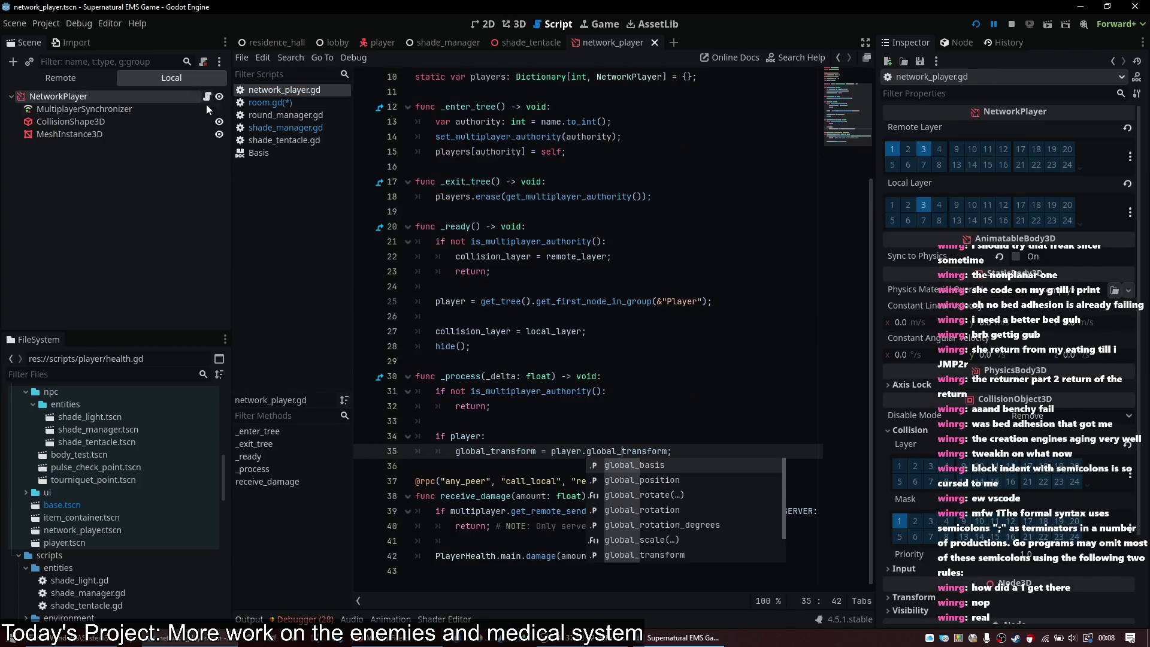
pyautogui.click(723, 454)
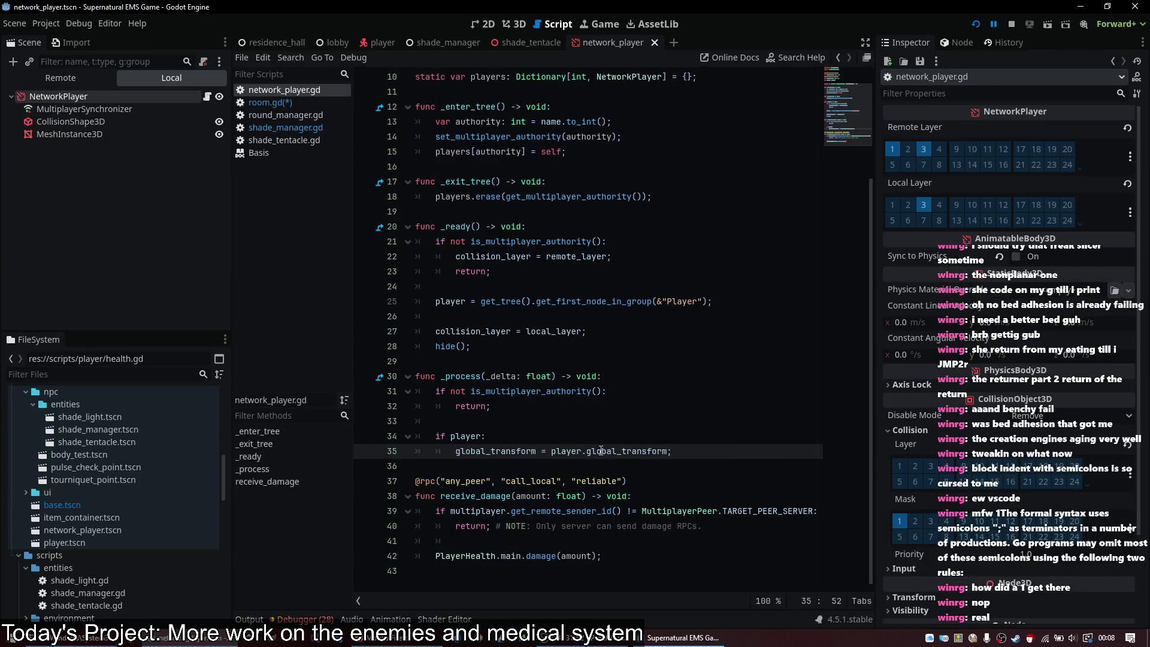
pyautogui.moveTo(515, 451)
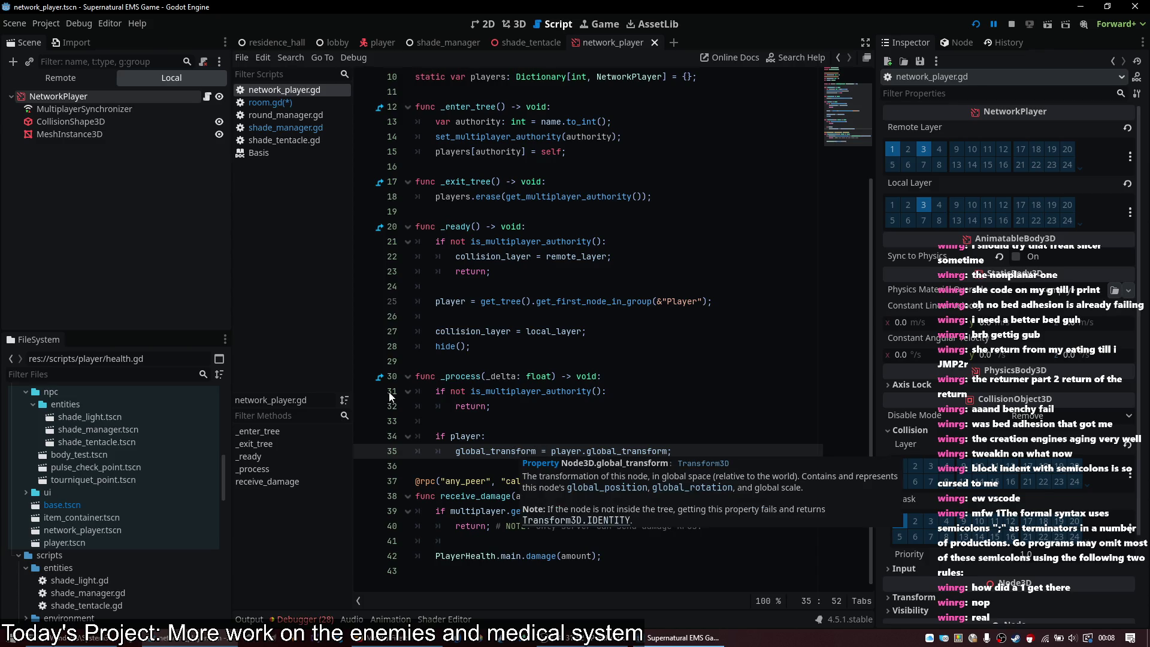
# Inspect networked player node 1 in the Remote tree, then open the Player scene's health.gd.
pyautogui.click(95, 80)
pyautogui.click(74, 185)
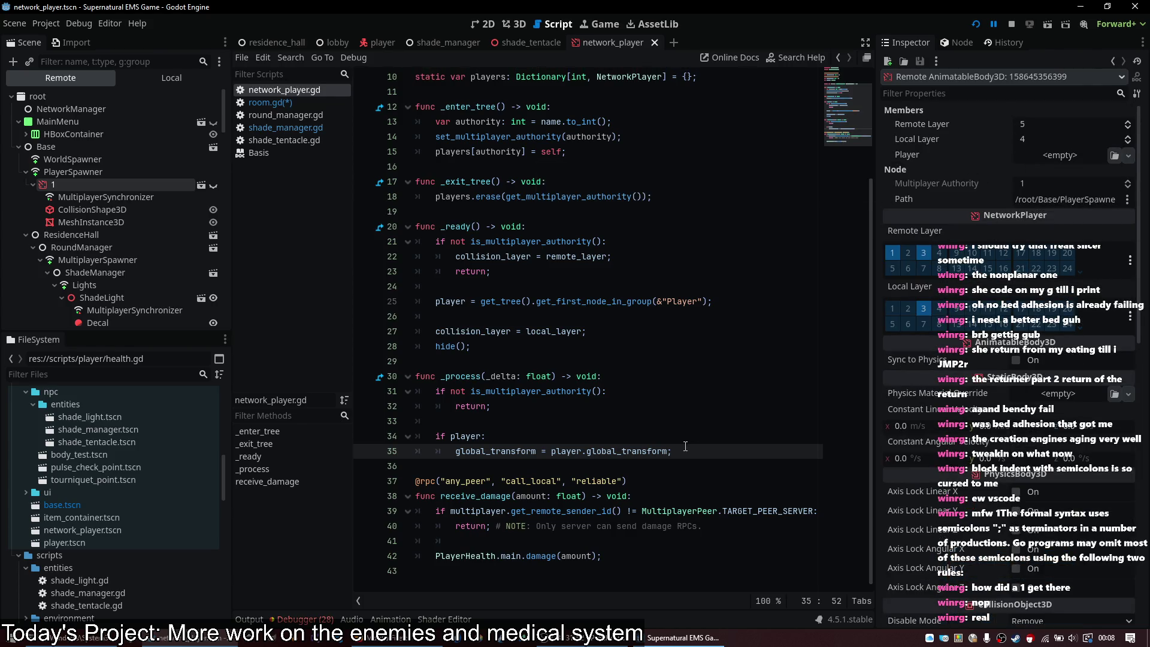
pyautogui.scroll(3, 693, 444)
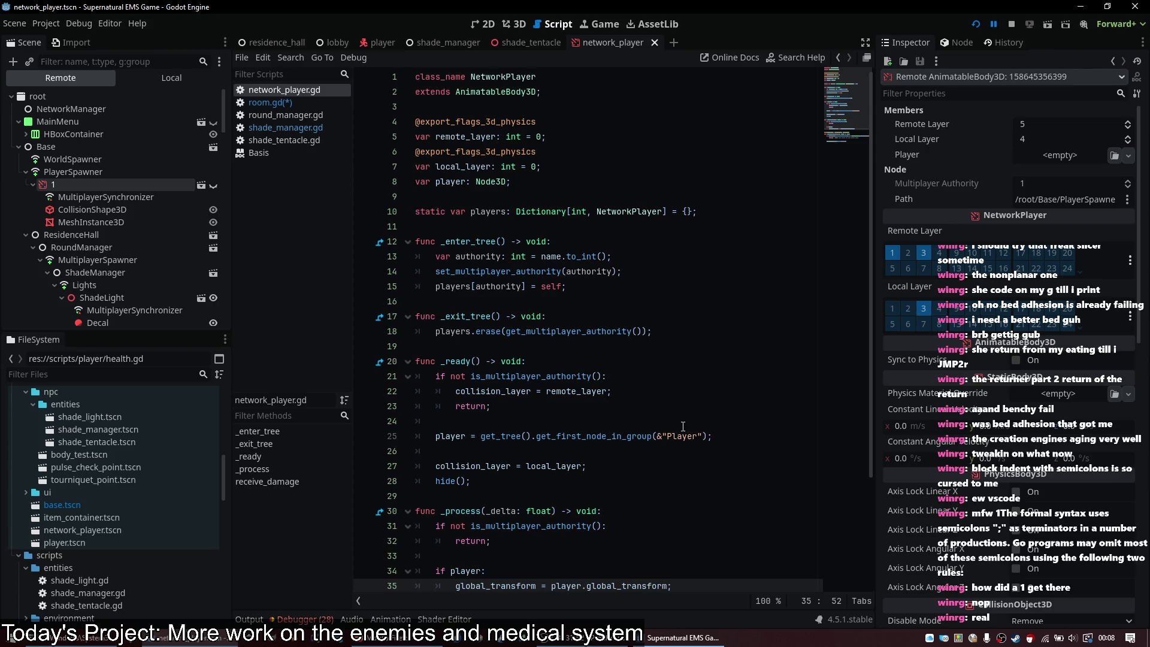
pyautogui.scroll(-1, 683, 428)
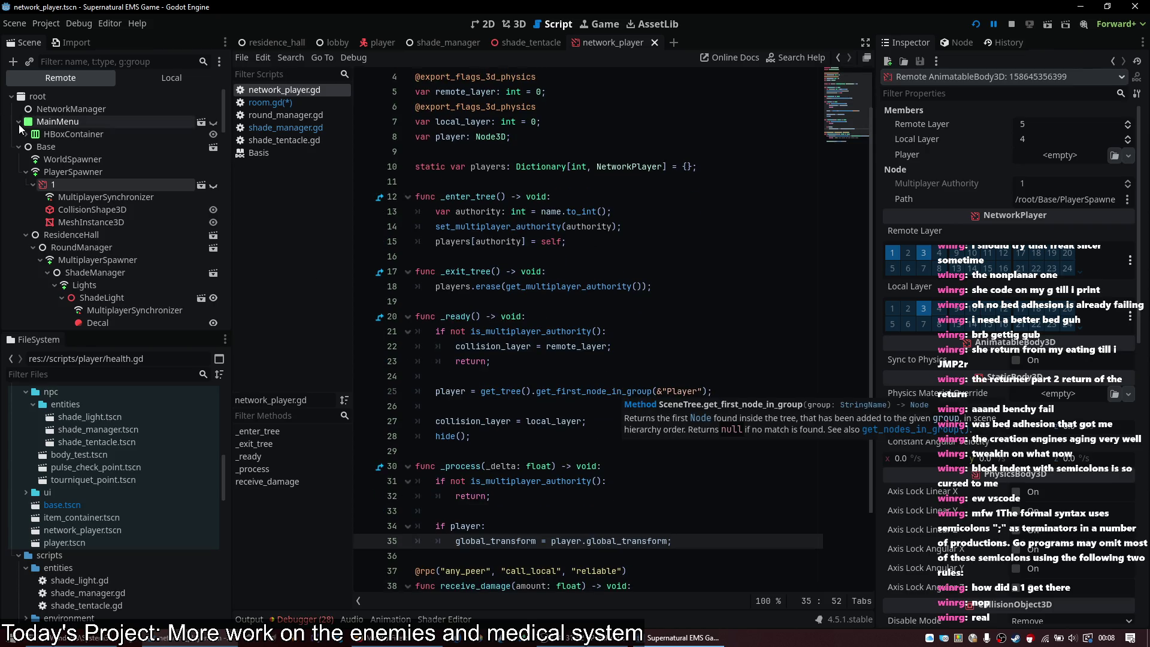
pyautogui.scroll(-10, 136, 217)
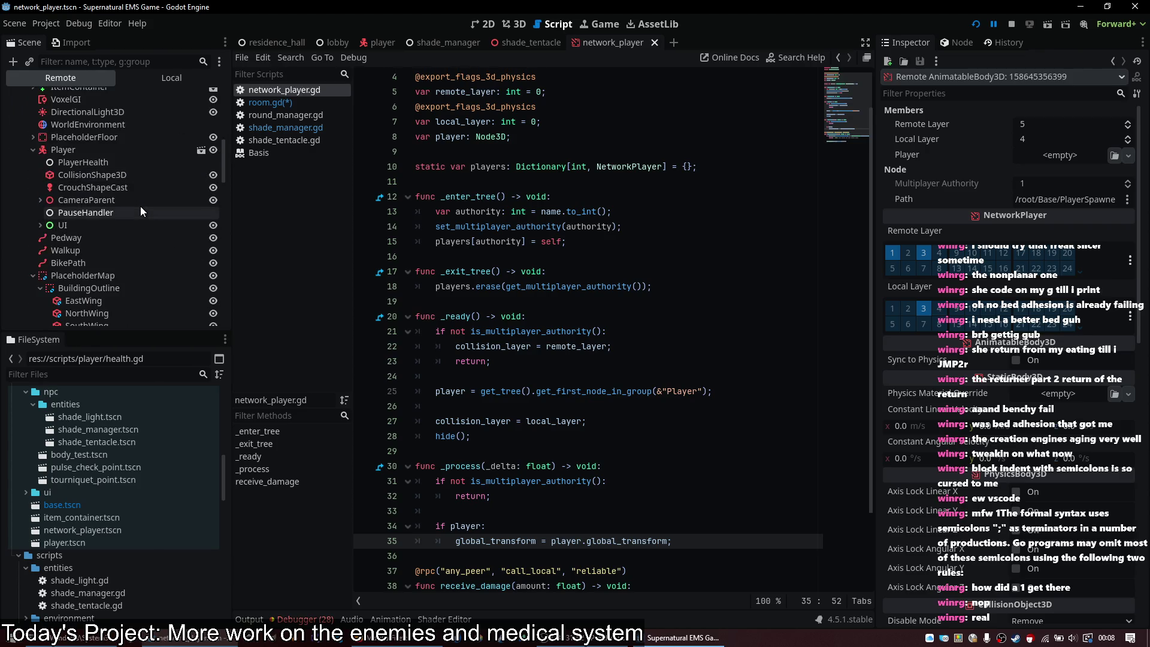
pyautogui.click(200, 151)
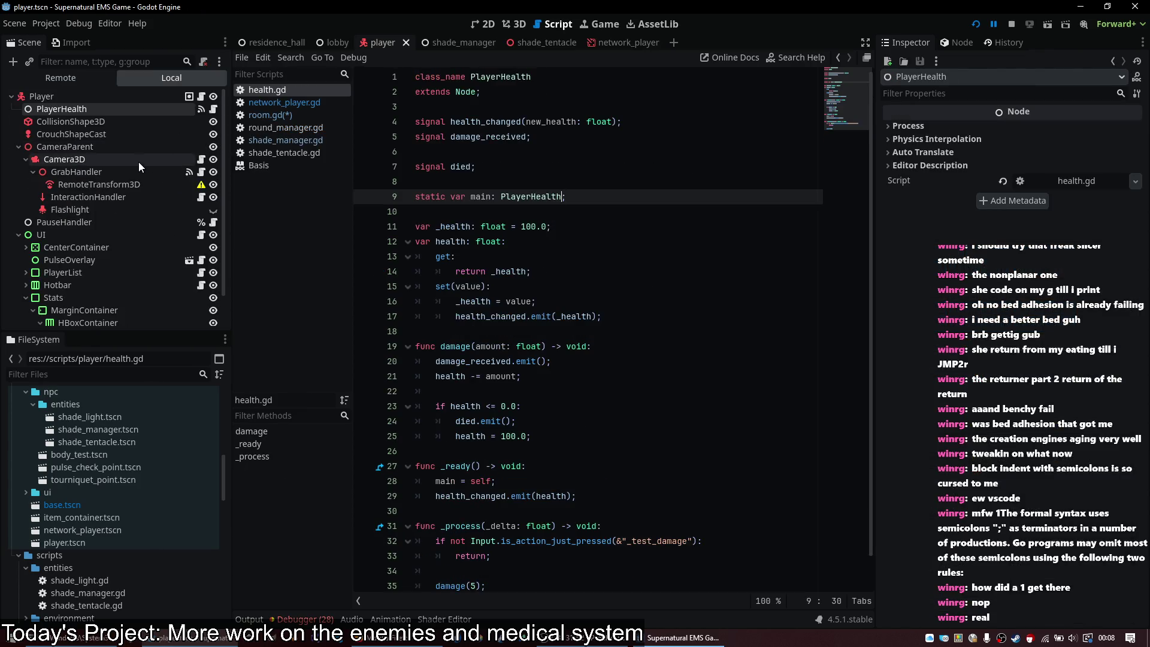
# Review the Player root node's signals and groups, then return to the Inspector.
pyautogui.click(63, 96)
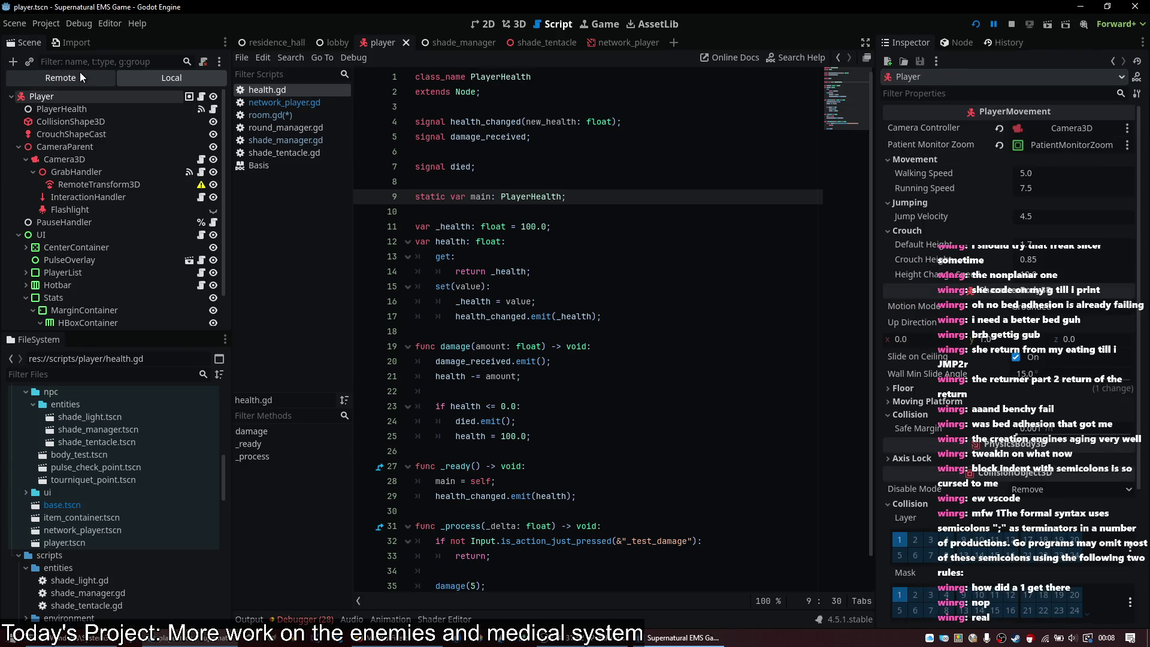
pyautogui.click(962, 47)
pyautogui.click(1062, 63)
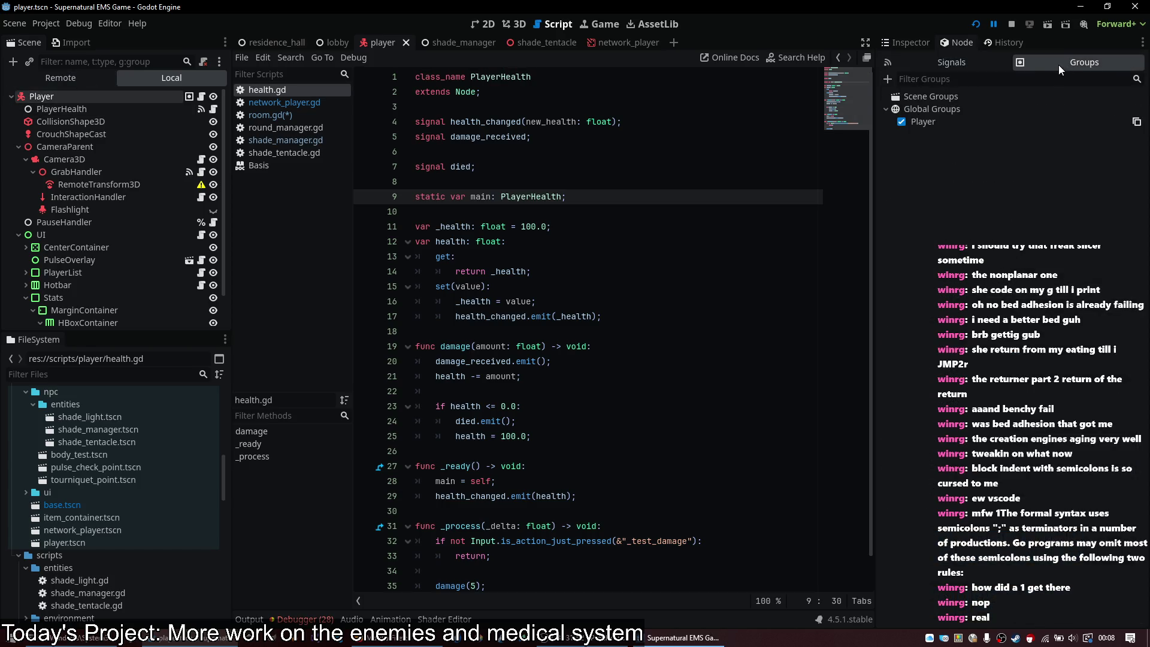
pyautogui.click(929, 49)
# In the Remote tree, check that network player node 1's Player property is empty.
pyautogui.click(84, 78)
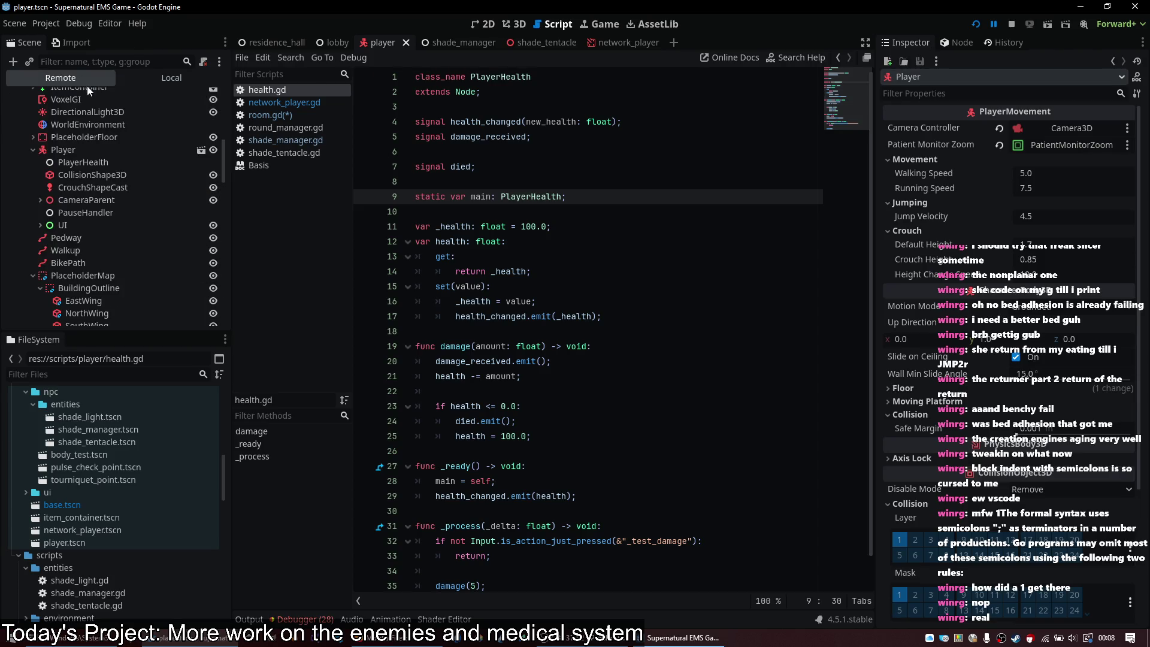
pyautogui.click(125, 149)
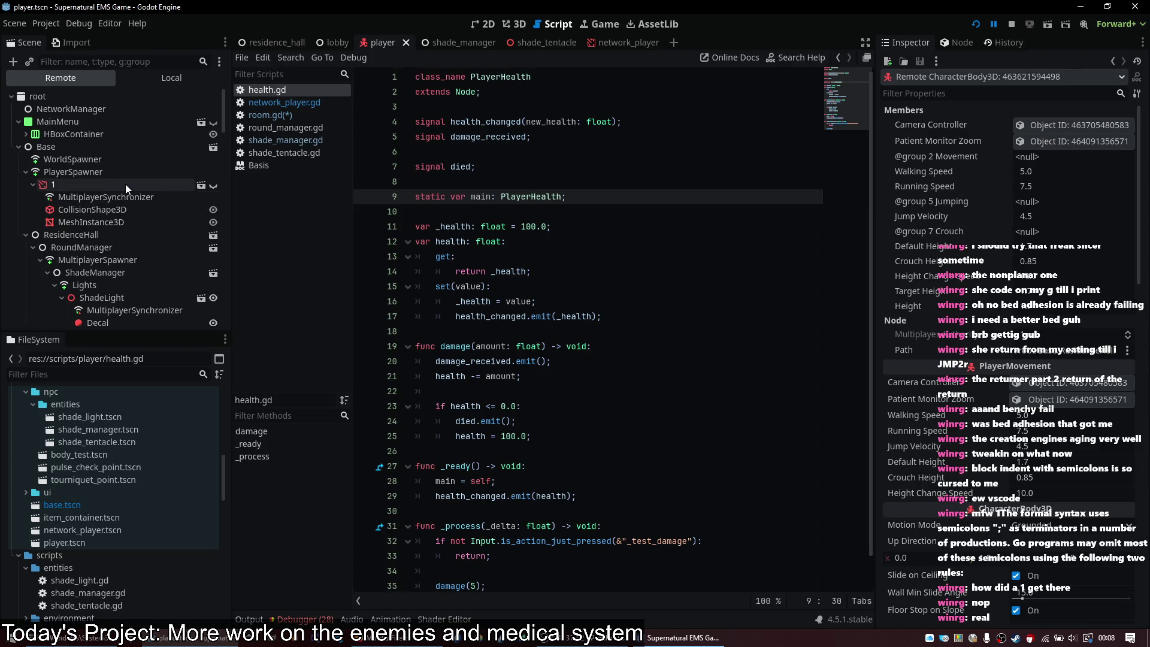
pyautogui.click(124, 185)
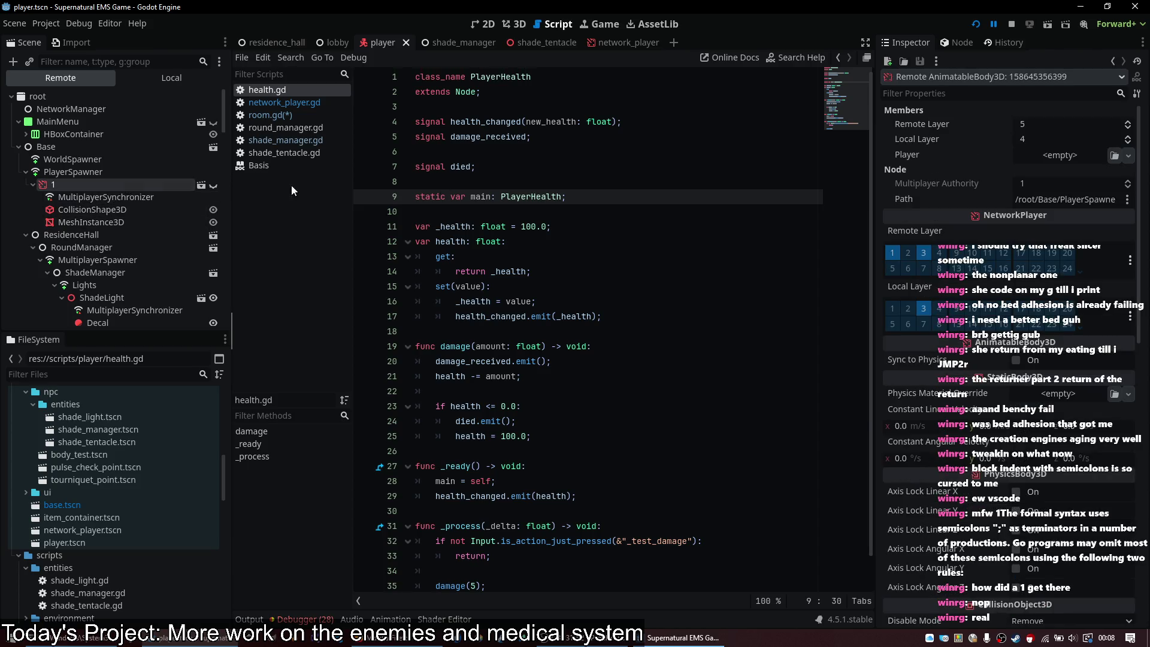
pyautogui.click(1128, 155)
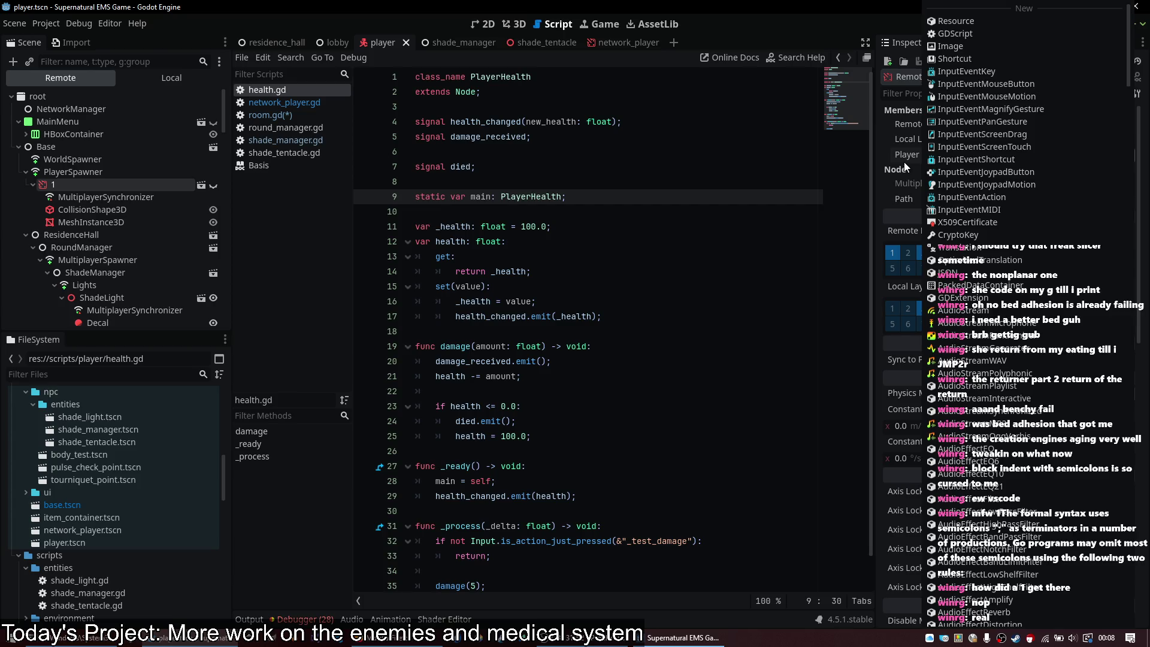
pyautogui.click(917, 153)
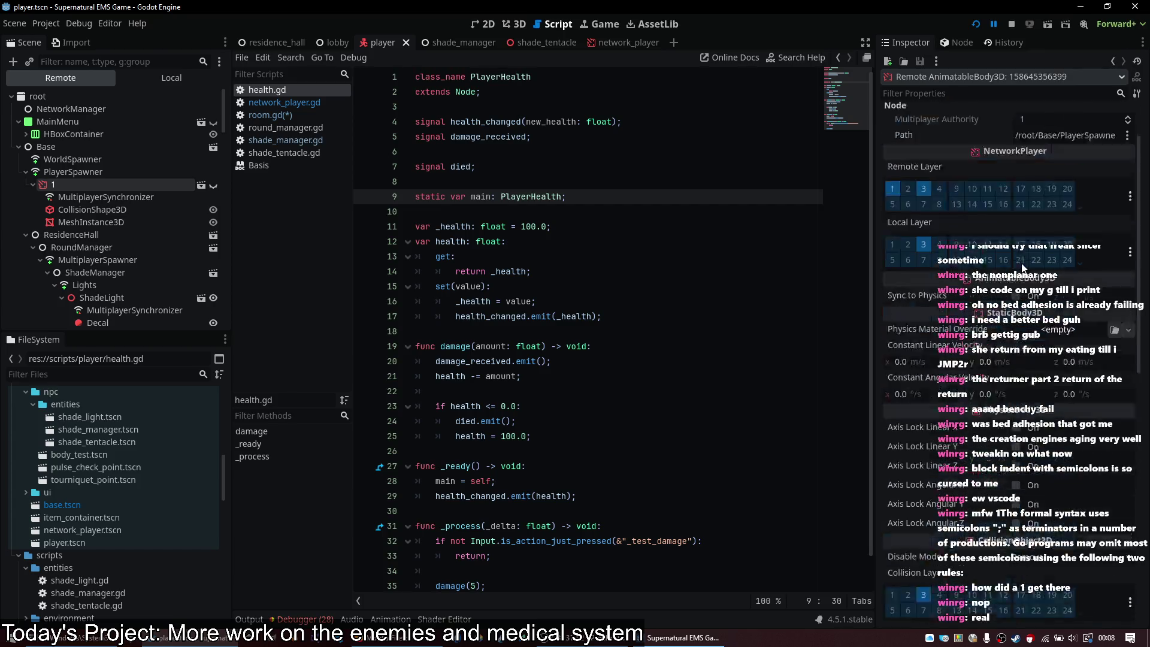
# Drag a Remote tree node toward the Inspector, reselect node 1, and show the Debugger panel.
pyautogui.scroll(-5, 127, 261)
pyautogui.moveTo(88, 206)
pyautogui.mouseDown()
pyautogui.moveTo(702, 223)
pyautogui.moveTo(952, 186)
pyautogui.mouseUp()
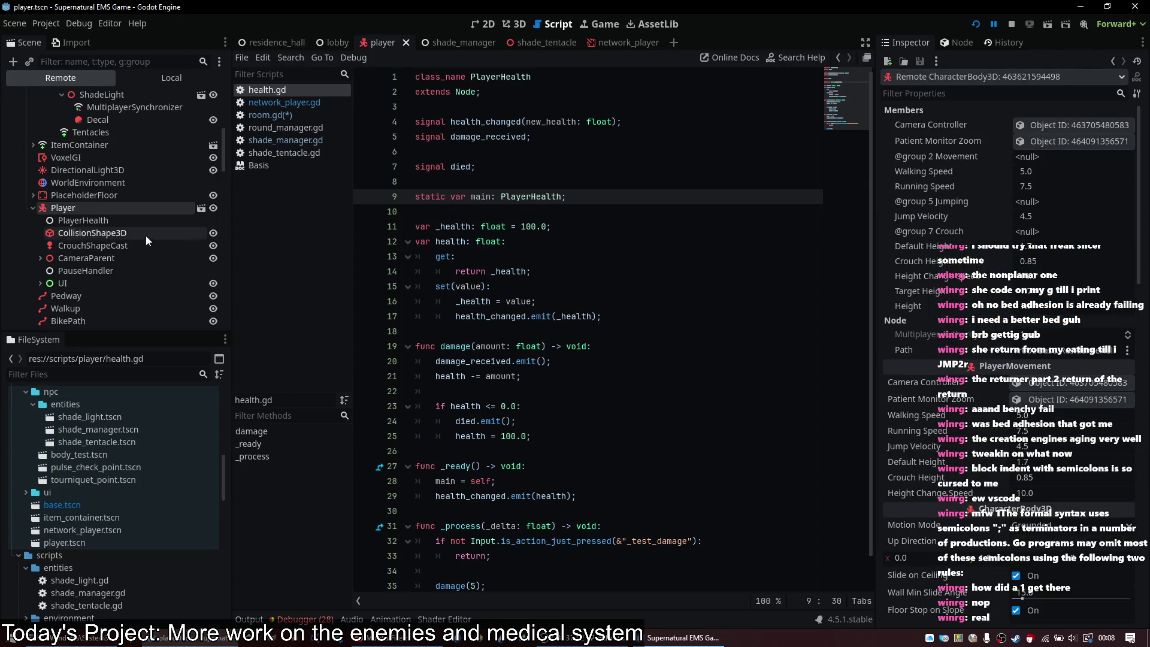
pyautogui.scroll(5, 119, 233)
pyautogui.click(103, 184)
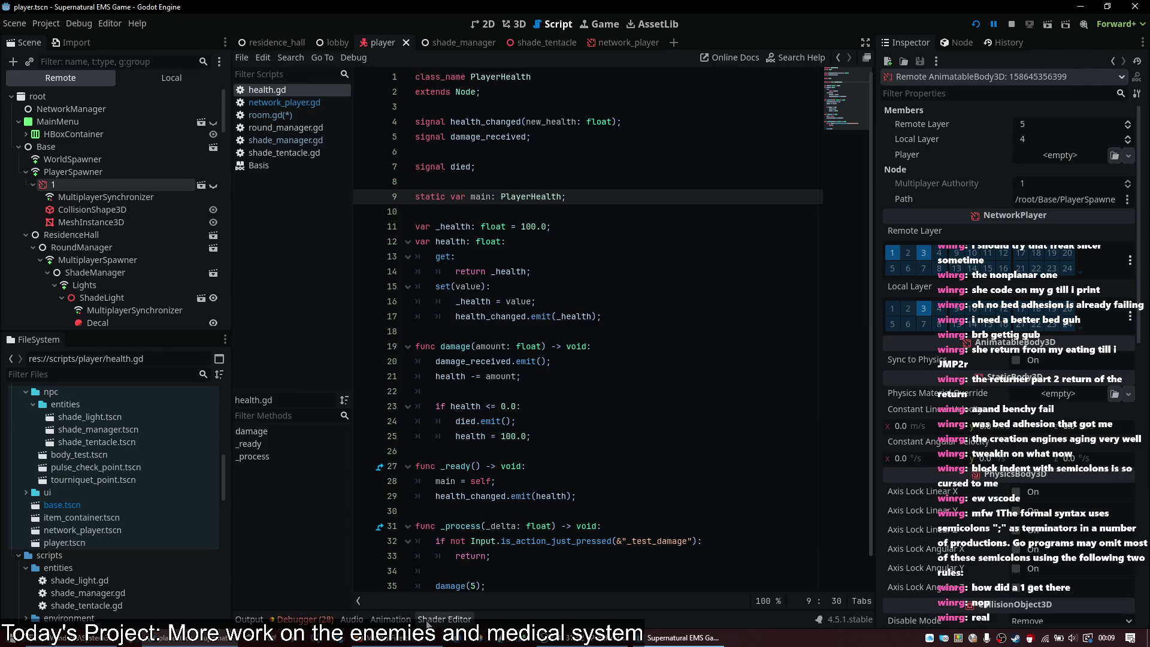
pyautogui.click(273, 620)
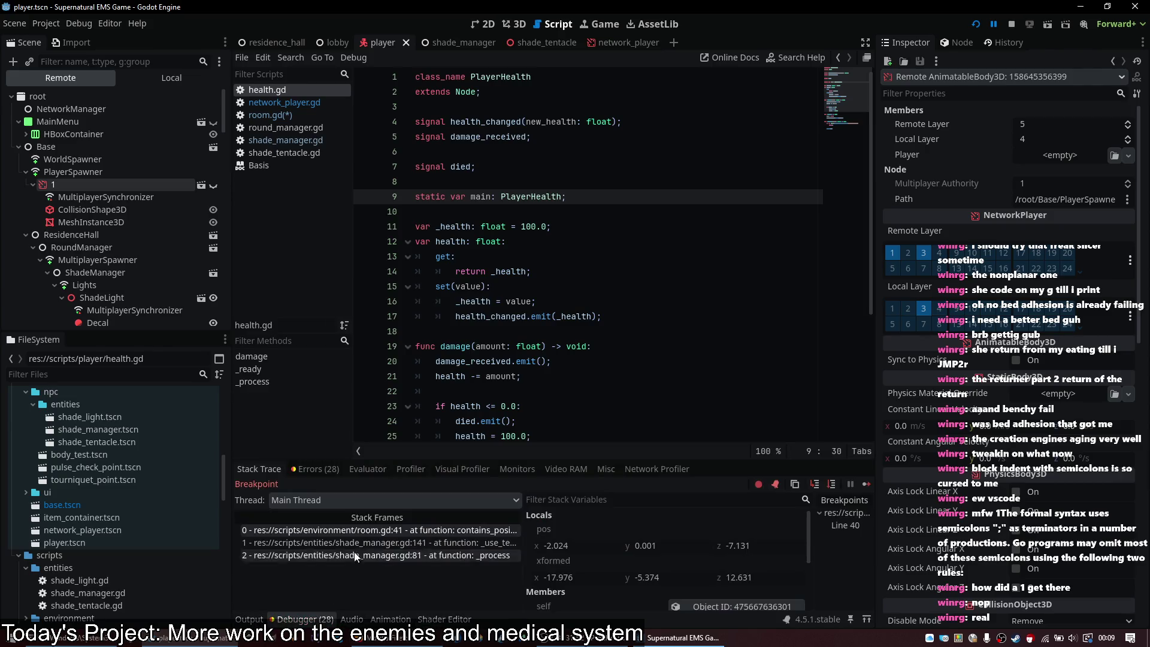
# Evaluate player in the debugger Evaluator, which returns null.
pyautogui.click(314, 469)
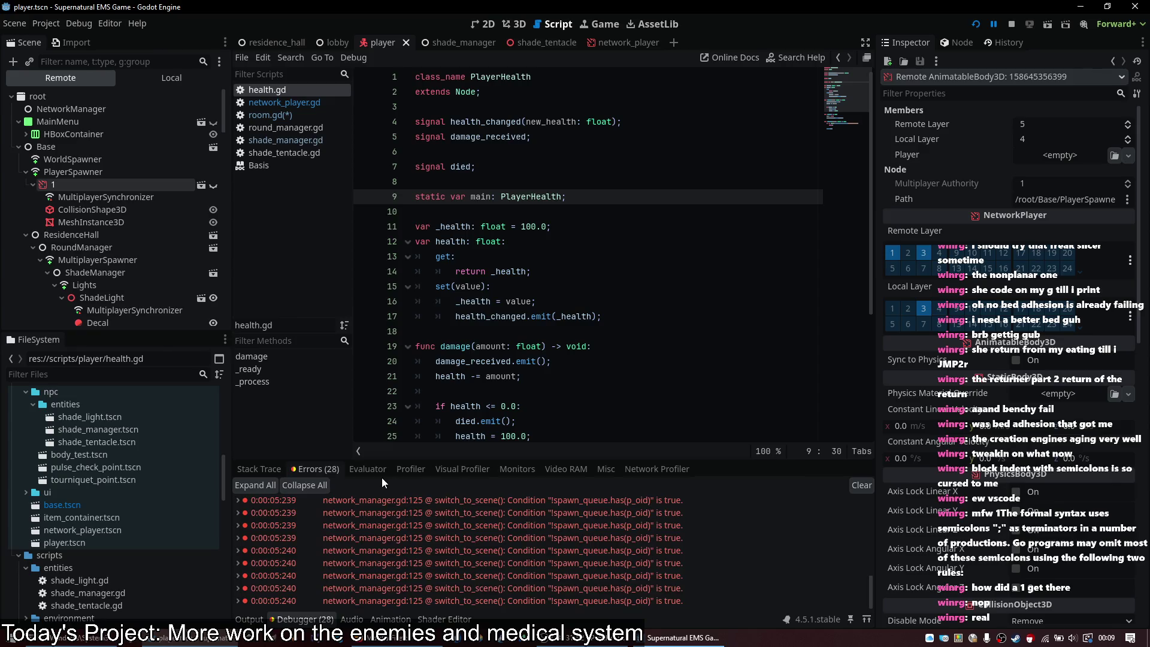
pyautogui.click(368, 469)
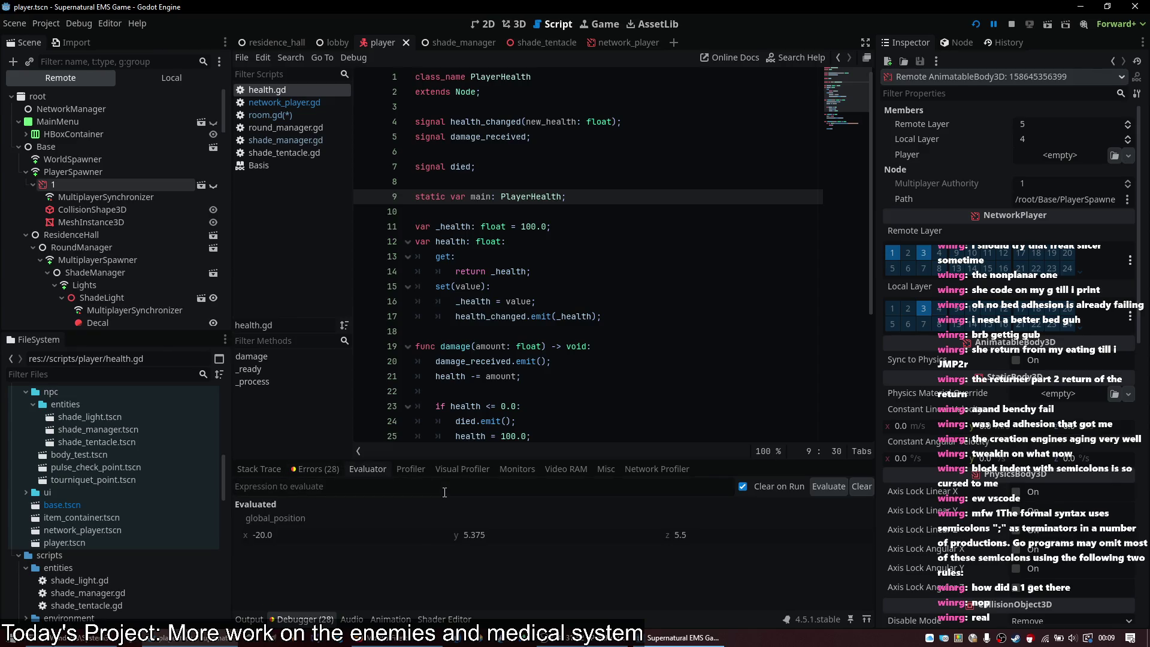
pyautogui.write('player')
pyautogui.press('Return')
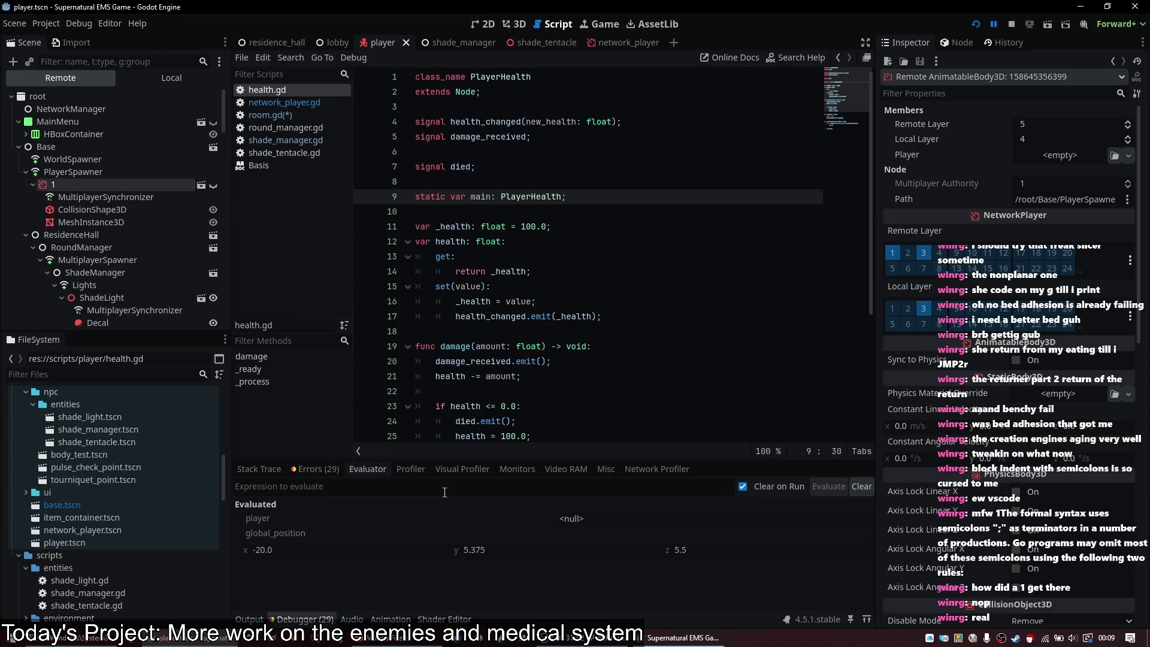
# Start a player = get_tree() expression while checking how network_player.gd sets player.
pyautogui.write('player = get')
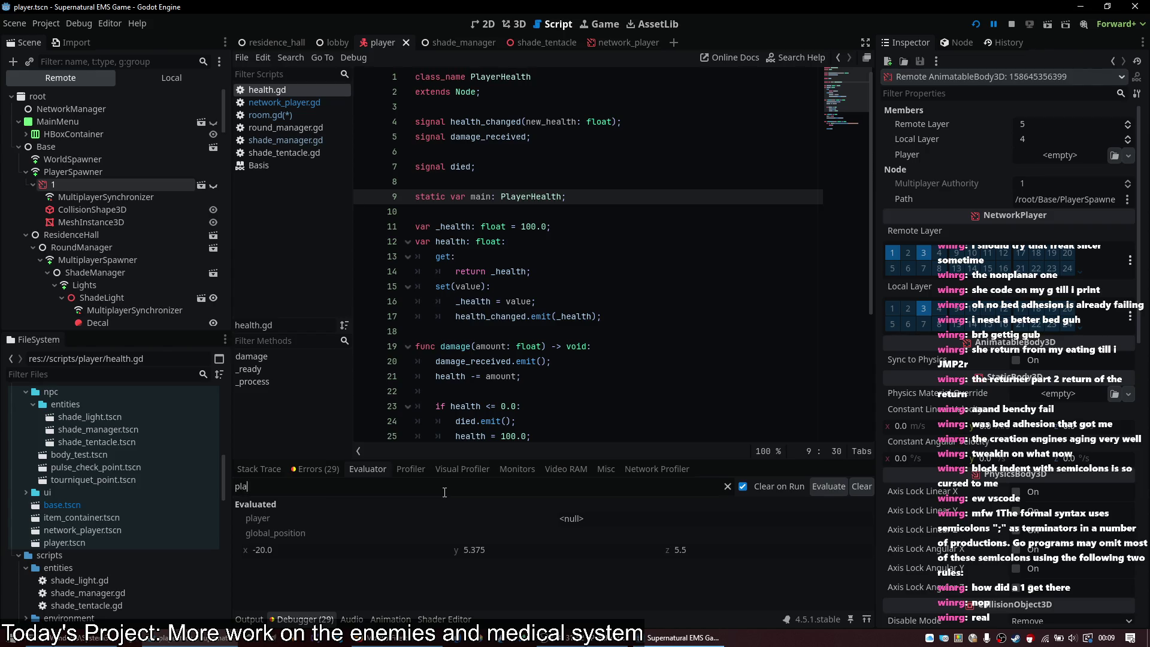
pyautogui.write('t_treE().')
pyautogui.scroll(-4, 759, 289)
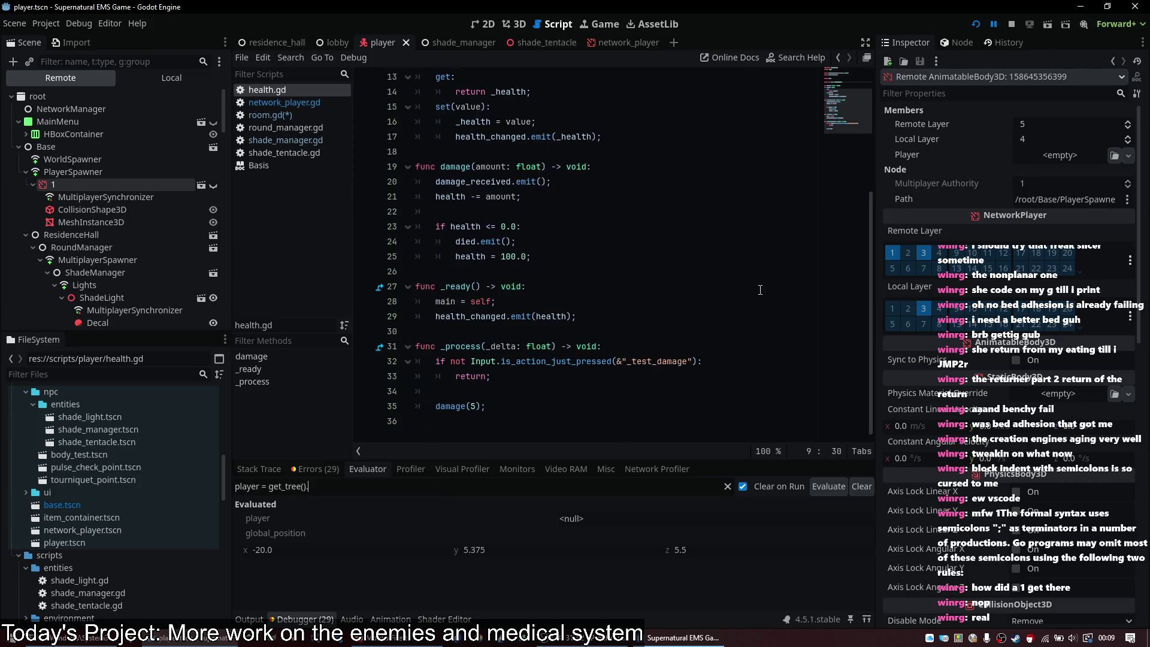
pyautogui.click(285, 115)
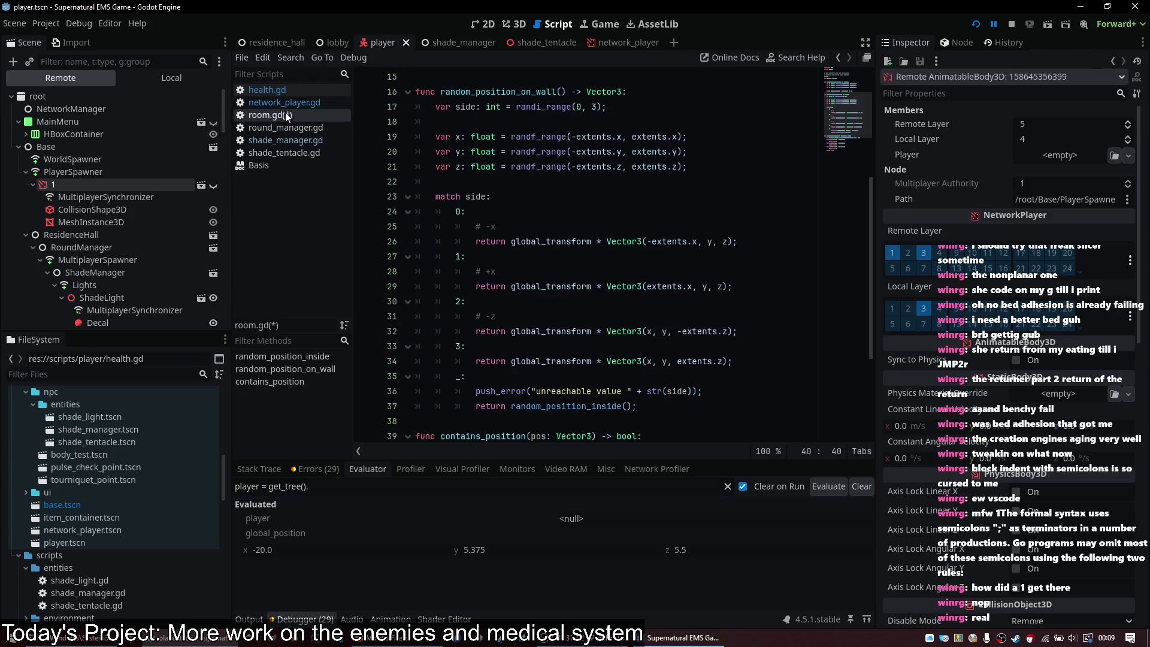
pyautogui.scroll(4, 419, 150)
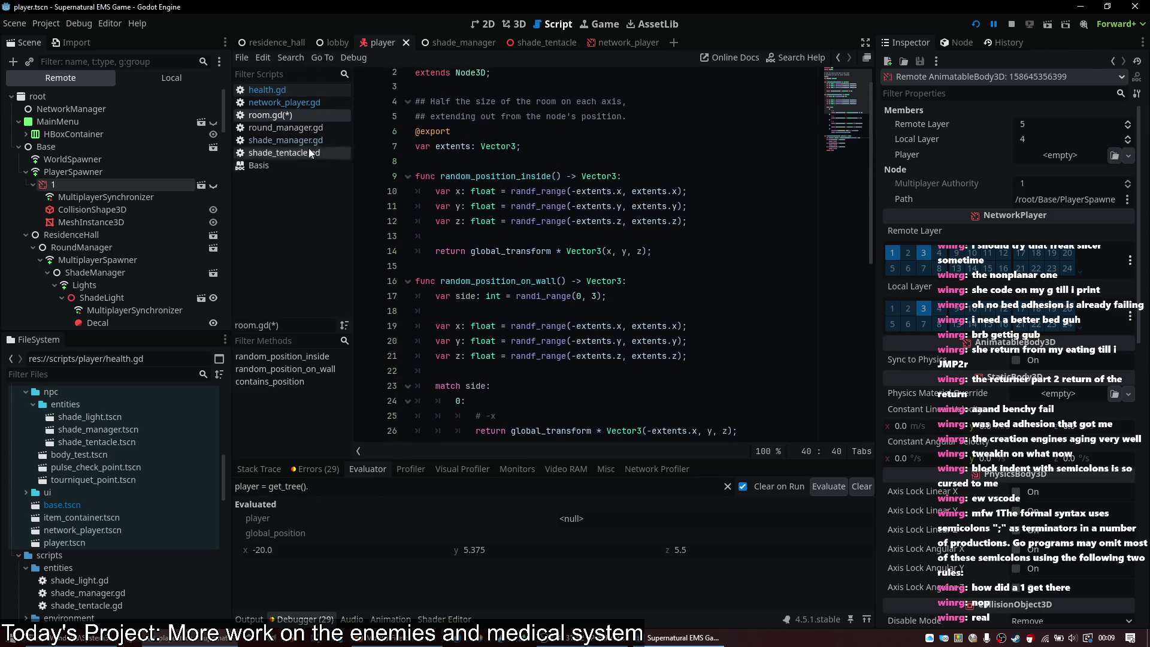
pyautogui.click(284, 105)
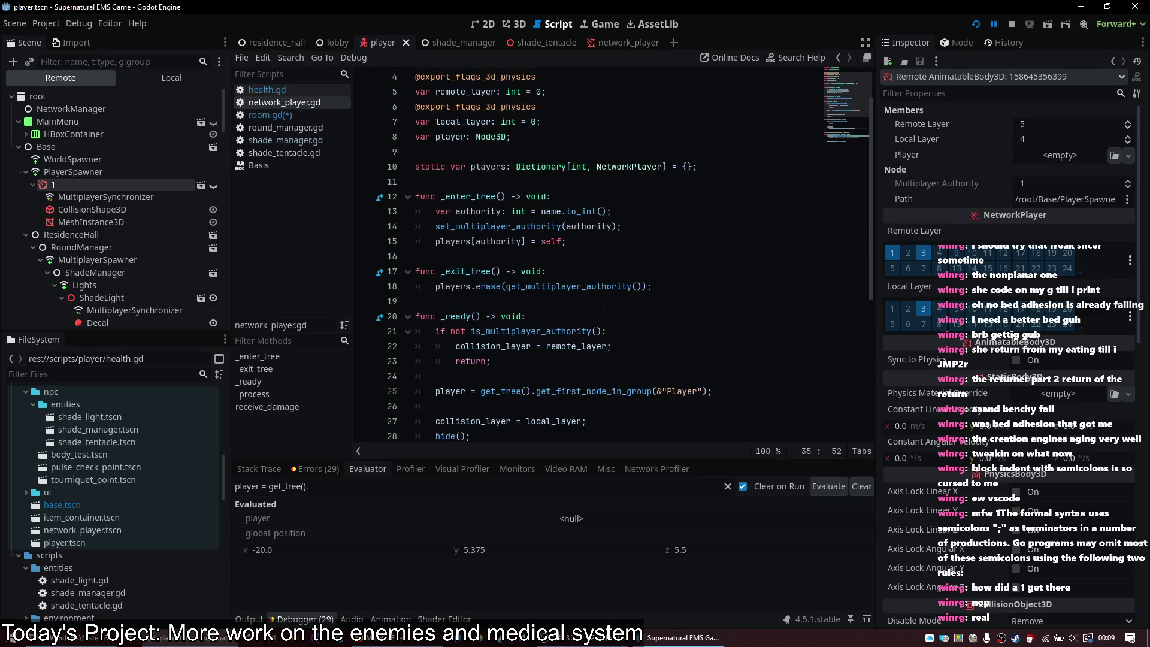
pyautogui.scroll(-3, 601, 337)
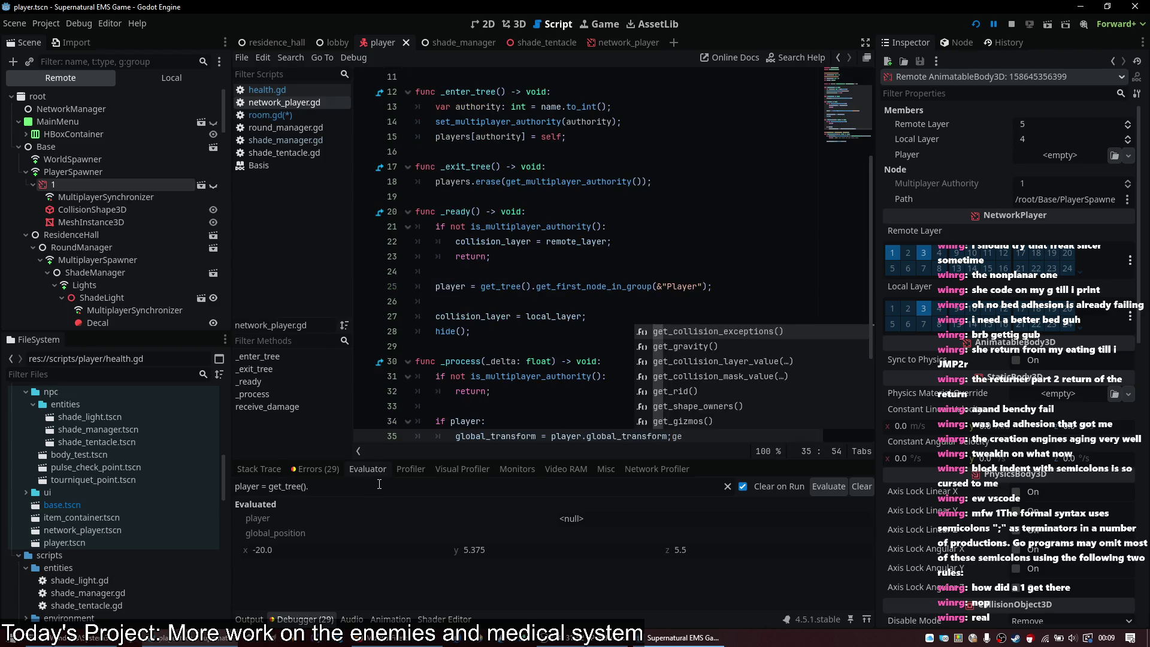
pyautogui.scroll(1, 601, 336)
pyautogui.scroll(1, 601, 336)
# Evaluate the get_first_node_in_group(&"Player") lookup and review the resulting room.gd:41 errors.
pyautogui.click(505, 484)
pyautogui.write('get_first_node_')
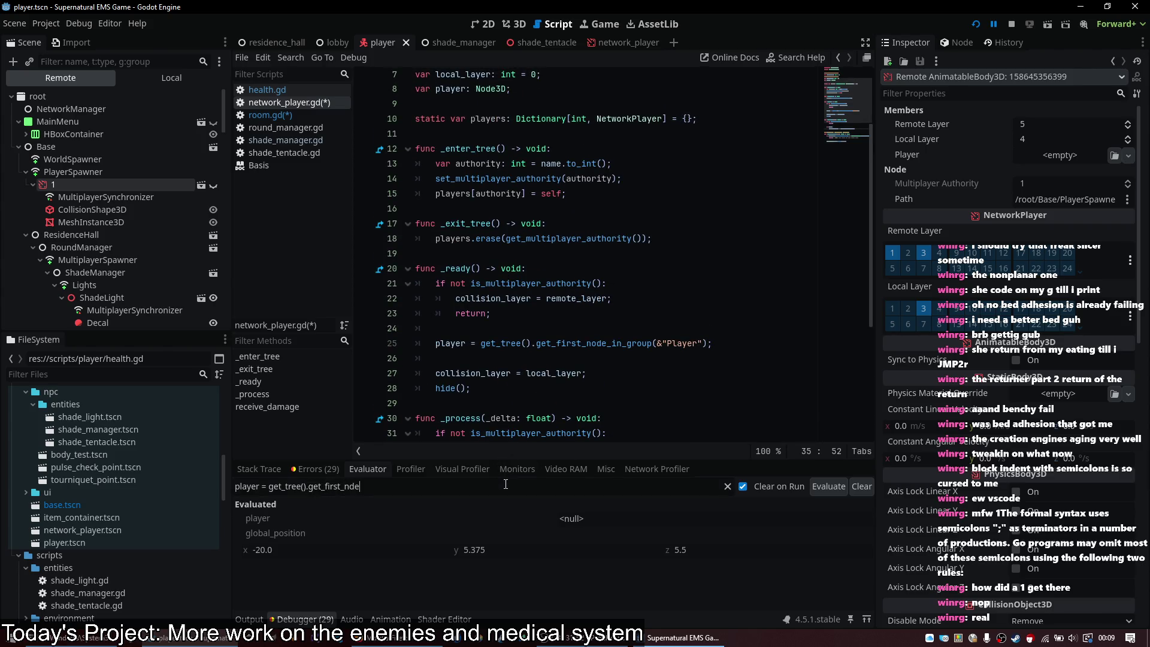
pyautogui.write('in_group()')
pyautogui.write('&"Player");')
pyautogui.press('Return')
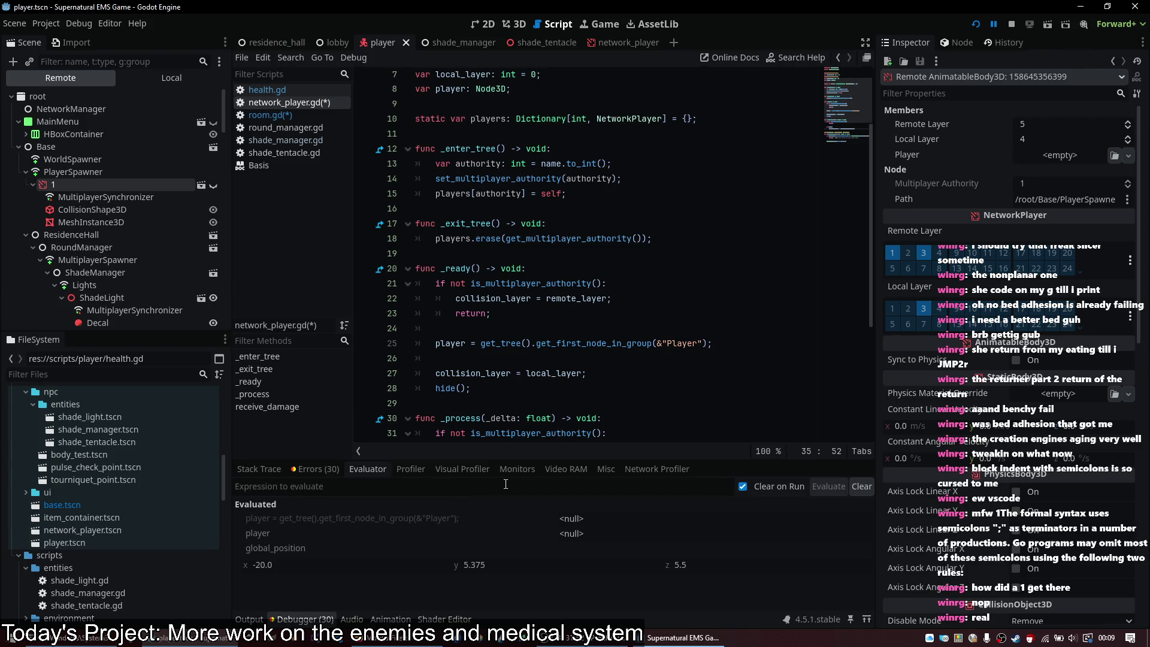
pyautogui.click(333, 468)
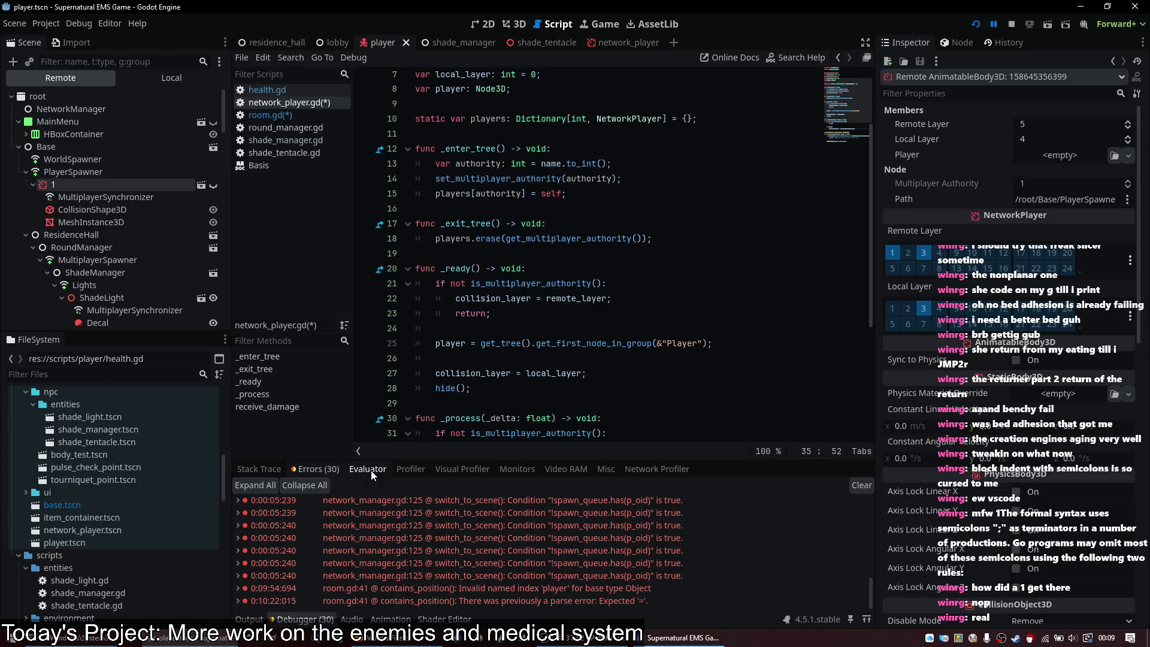
# Re-evaluate player in the Evaluator; it is still null.
pyautogui.scroll(-5, 526, 433)
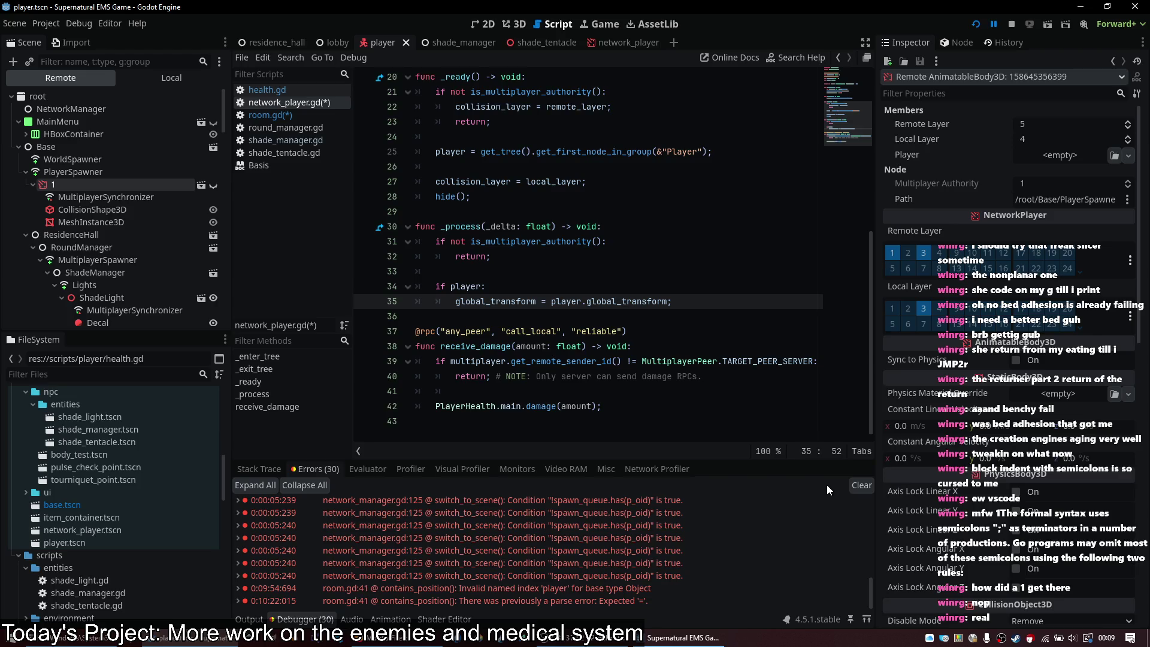
pyautogui.click(374, 470)
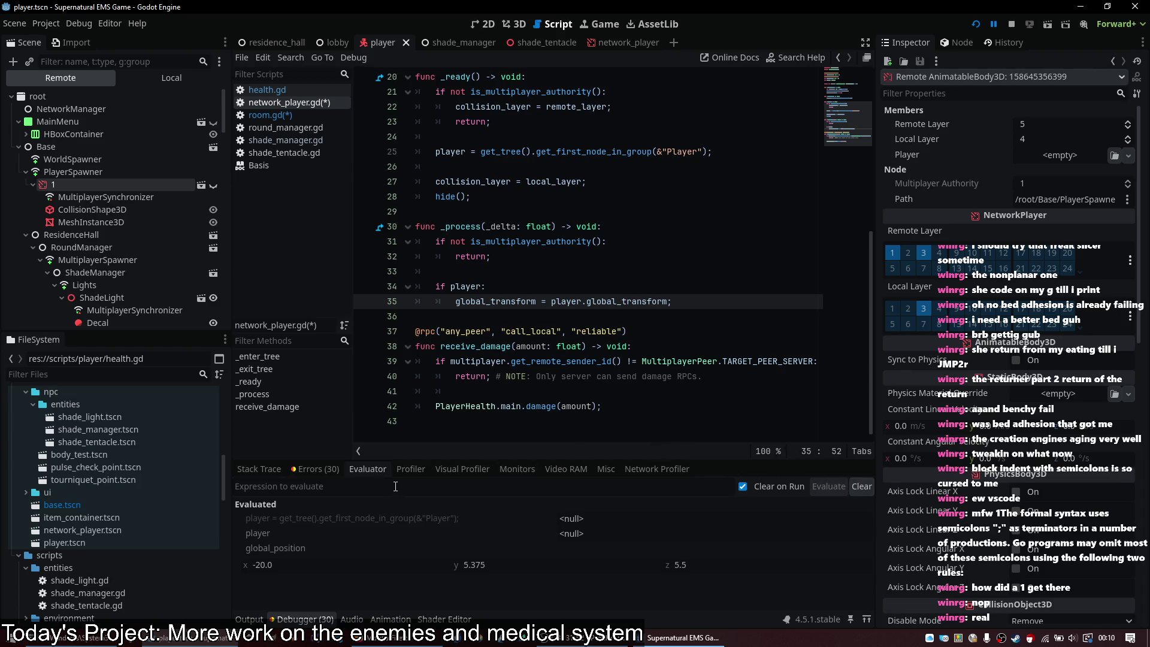
pyautogui.write('player')
pyautogui.press('Return')
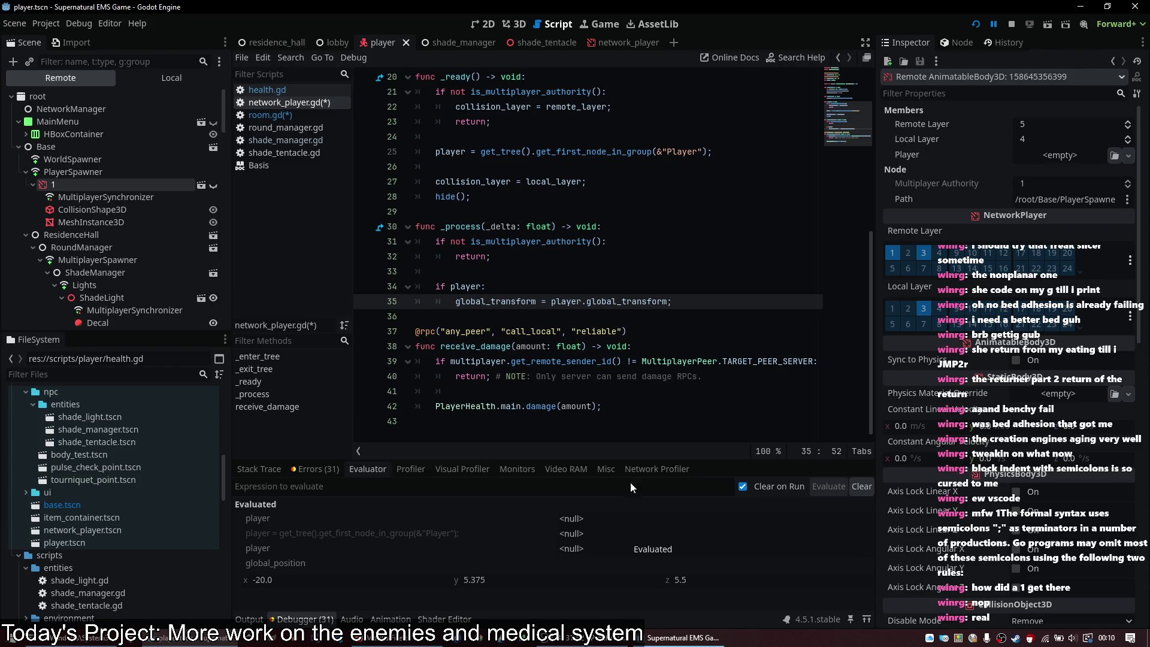
# Review network_player.gd's _ready function, placing the cursor on blank line 24.
pyautogui.scroll(6, 684, 334)
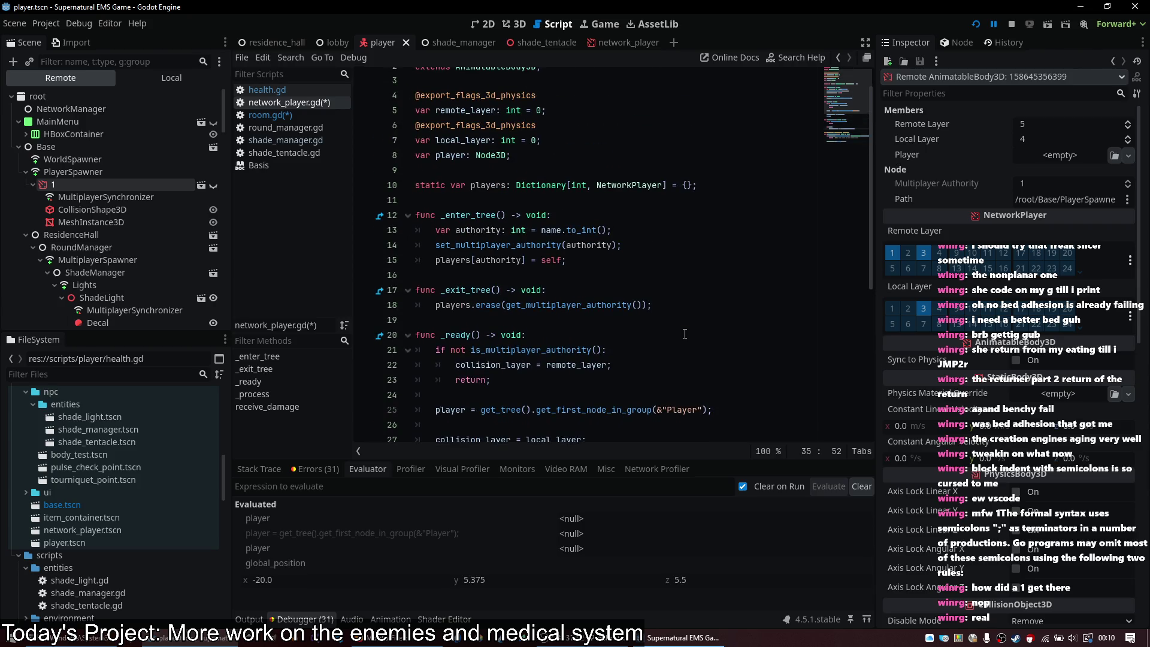
pyautogui.scroll(-5, 685, 334)
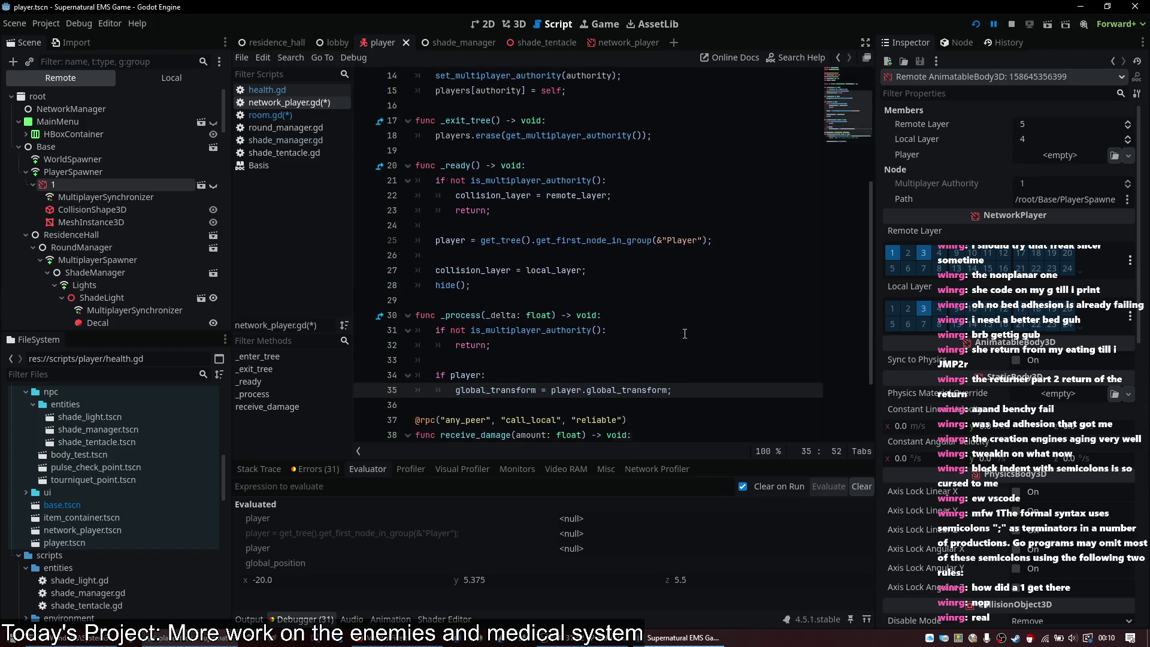
pyautogui.scroll(-1, 684, 333)
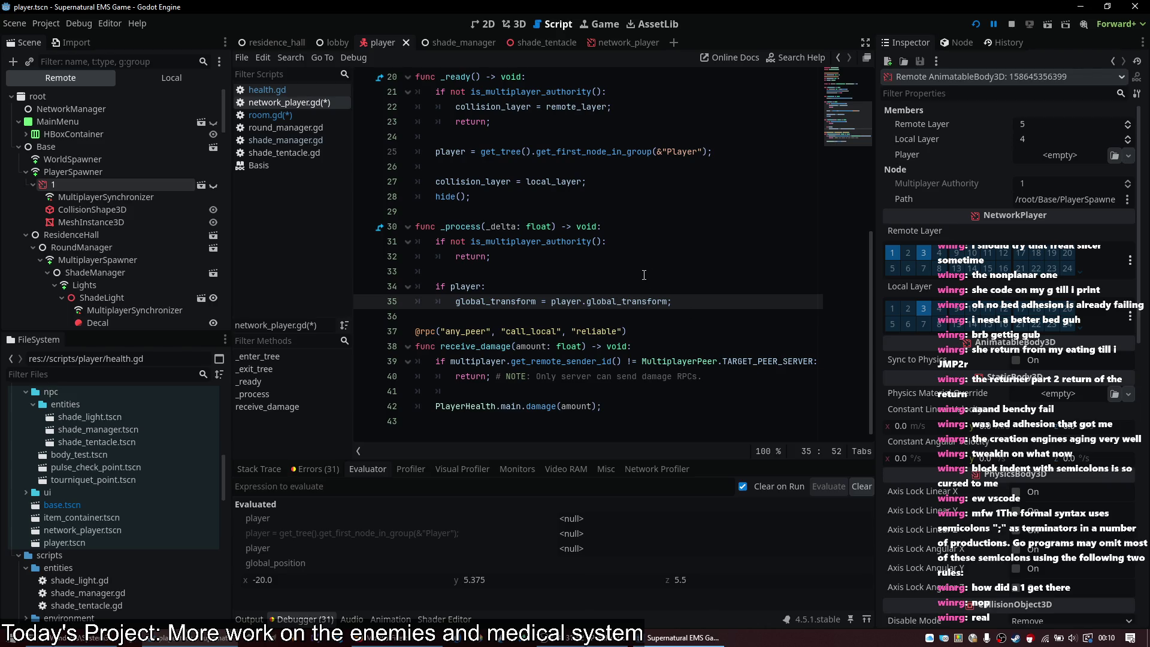
pyautogui.scroll(2, 642, 276)
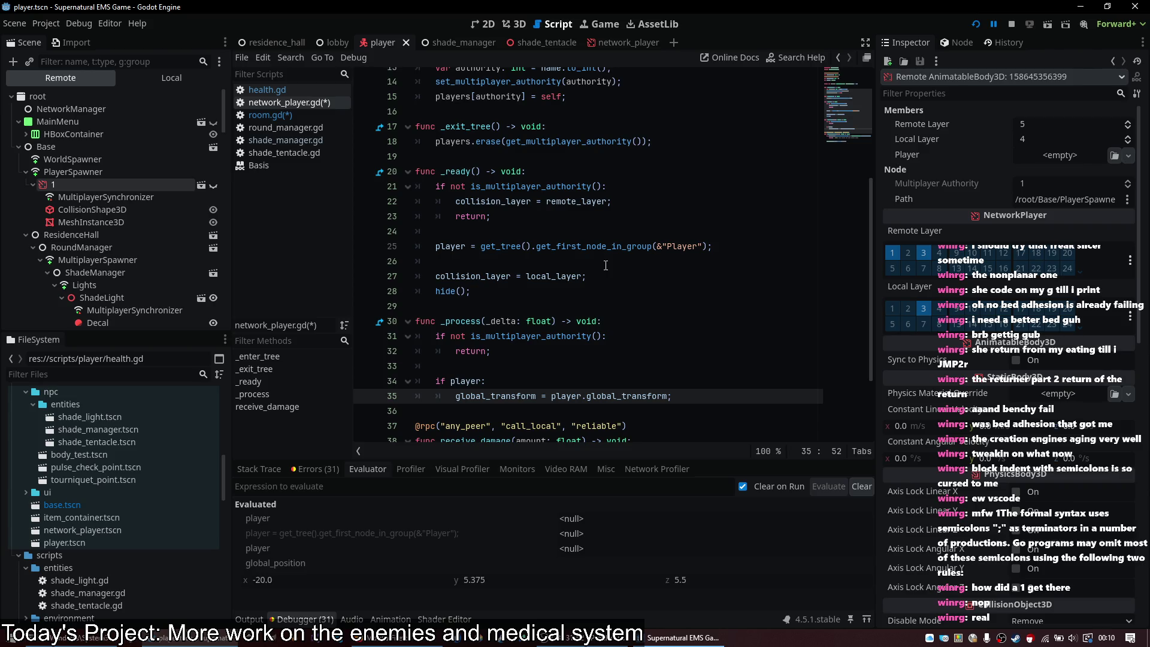
pyautogui.click(580, 232)
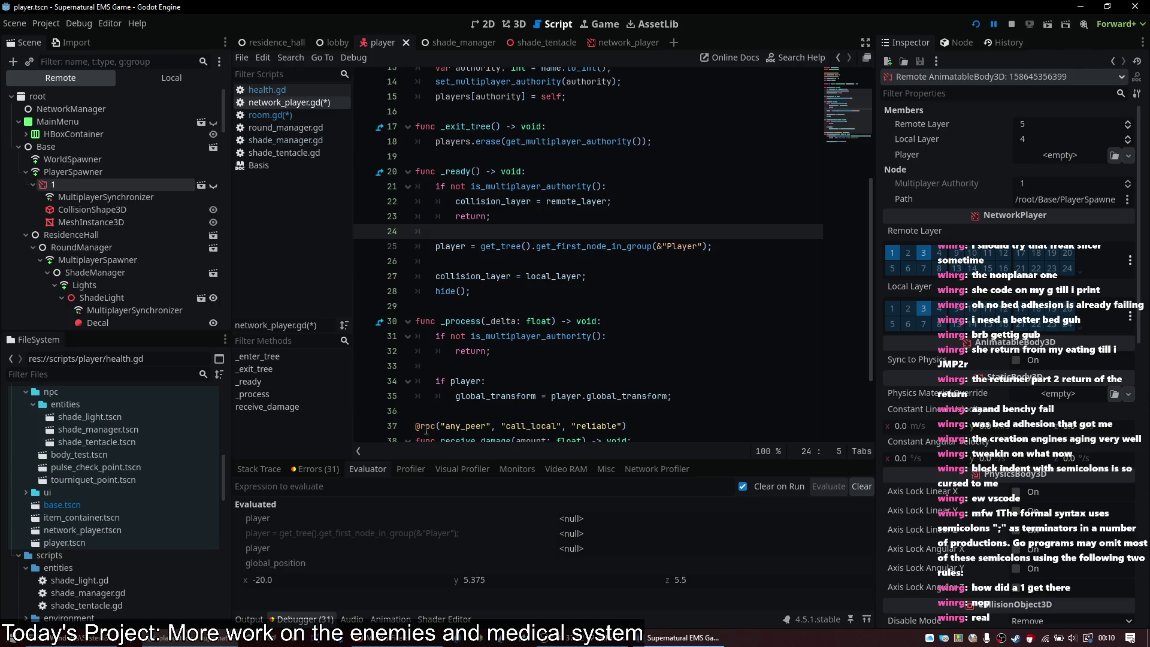
# Evaluate global_position, which returns (-20.0, 5.375, 5.5).
pyautogui.click(450, 485)
pyautogui.write('global_position')
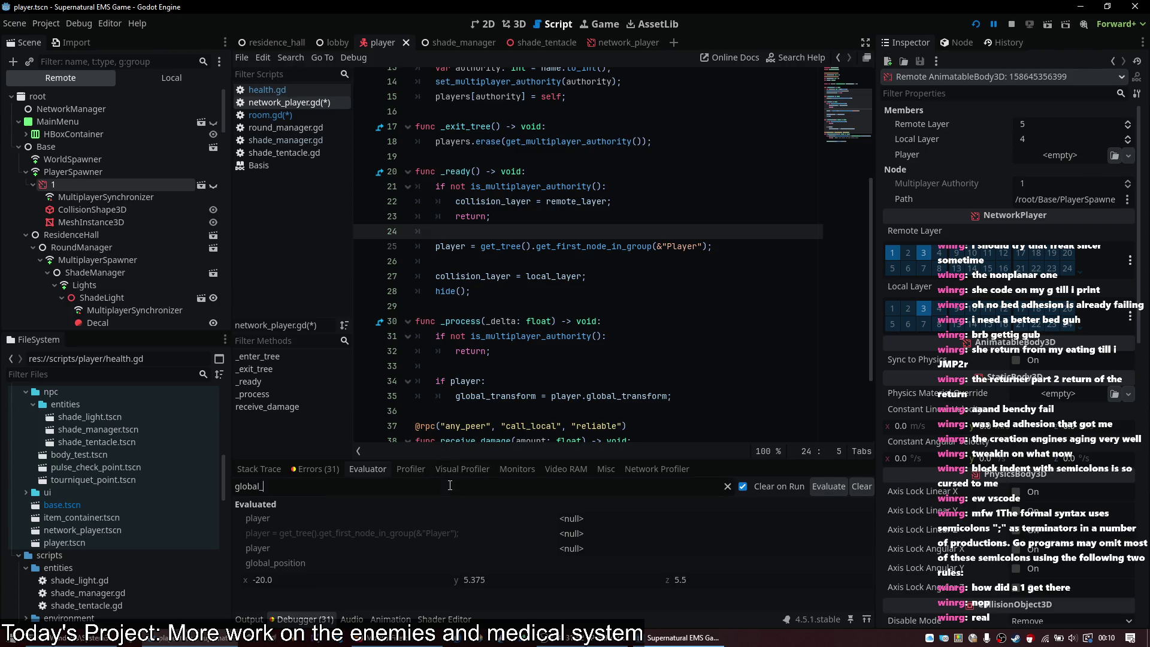
pyautogui.press('Return')
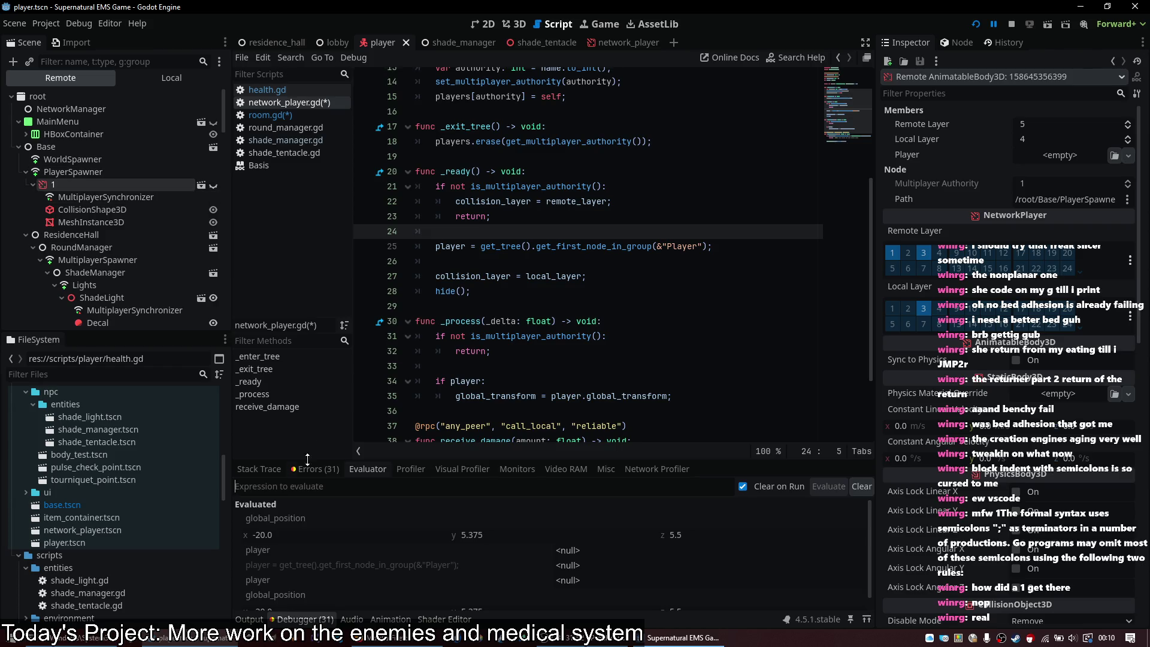
# Begin an expression on NetworkPlayer.players[1] in the Evaluator.
pyautogui.write('Neto')
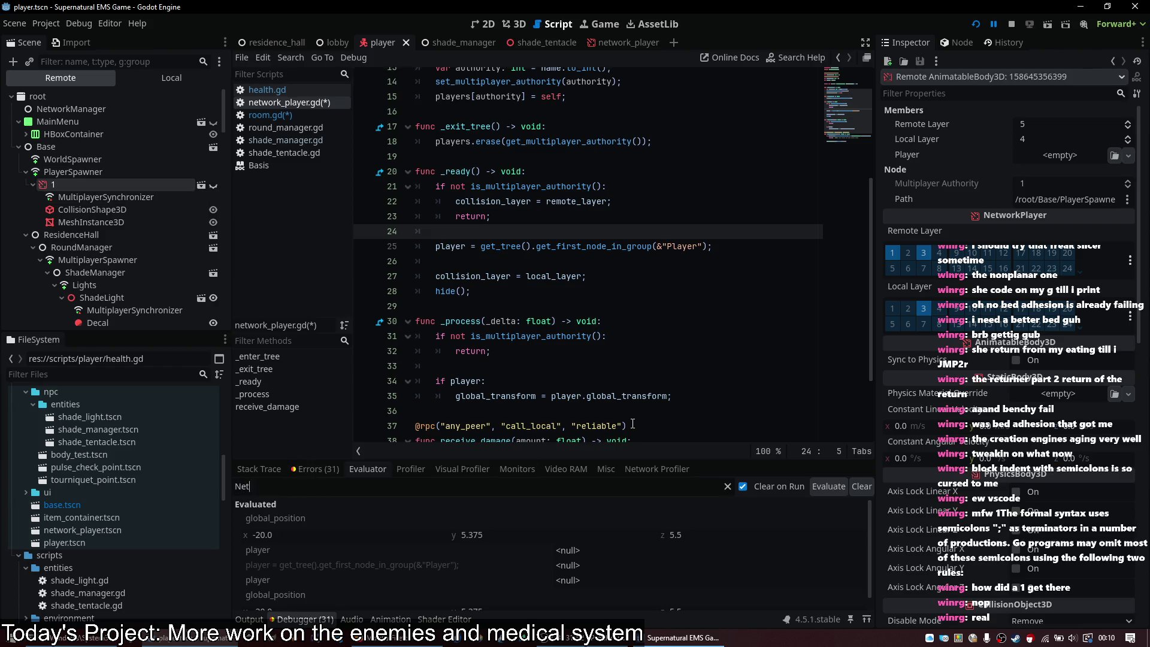
pyautogui.press('BackSpace')
pyautogui.write('workPlayer.')
pyautogui.write('players[1] =')
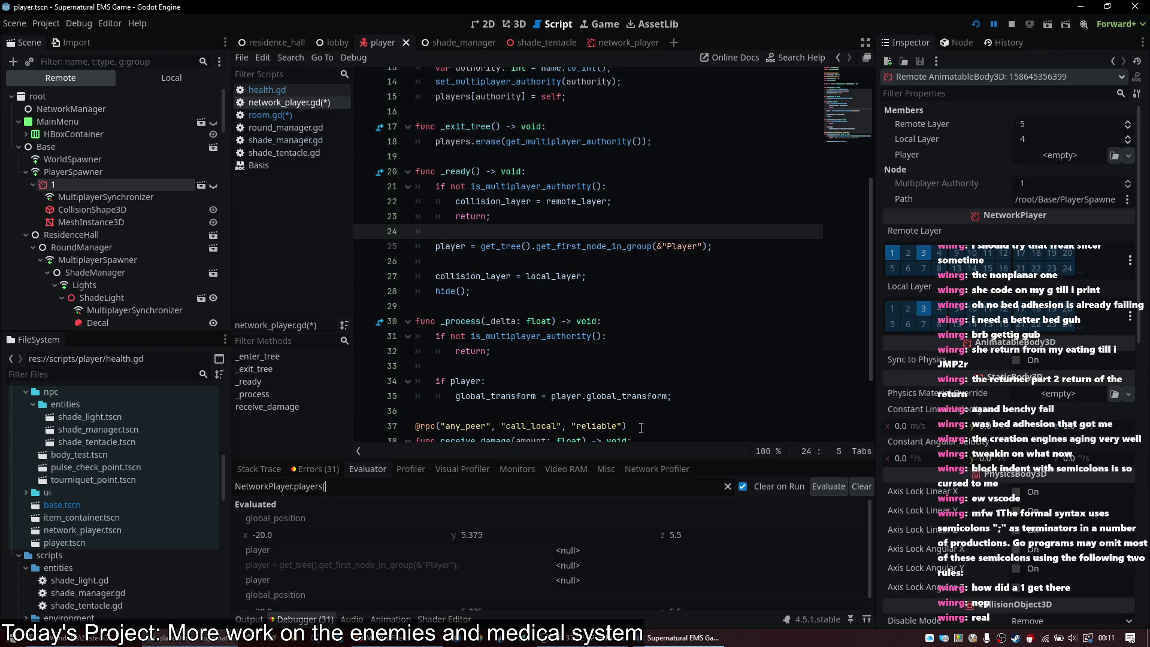